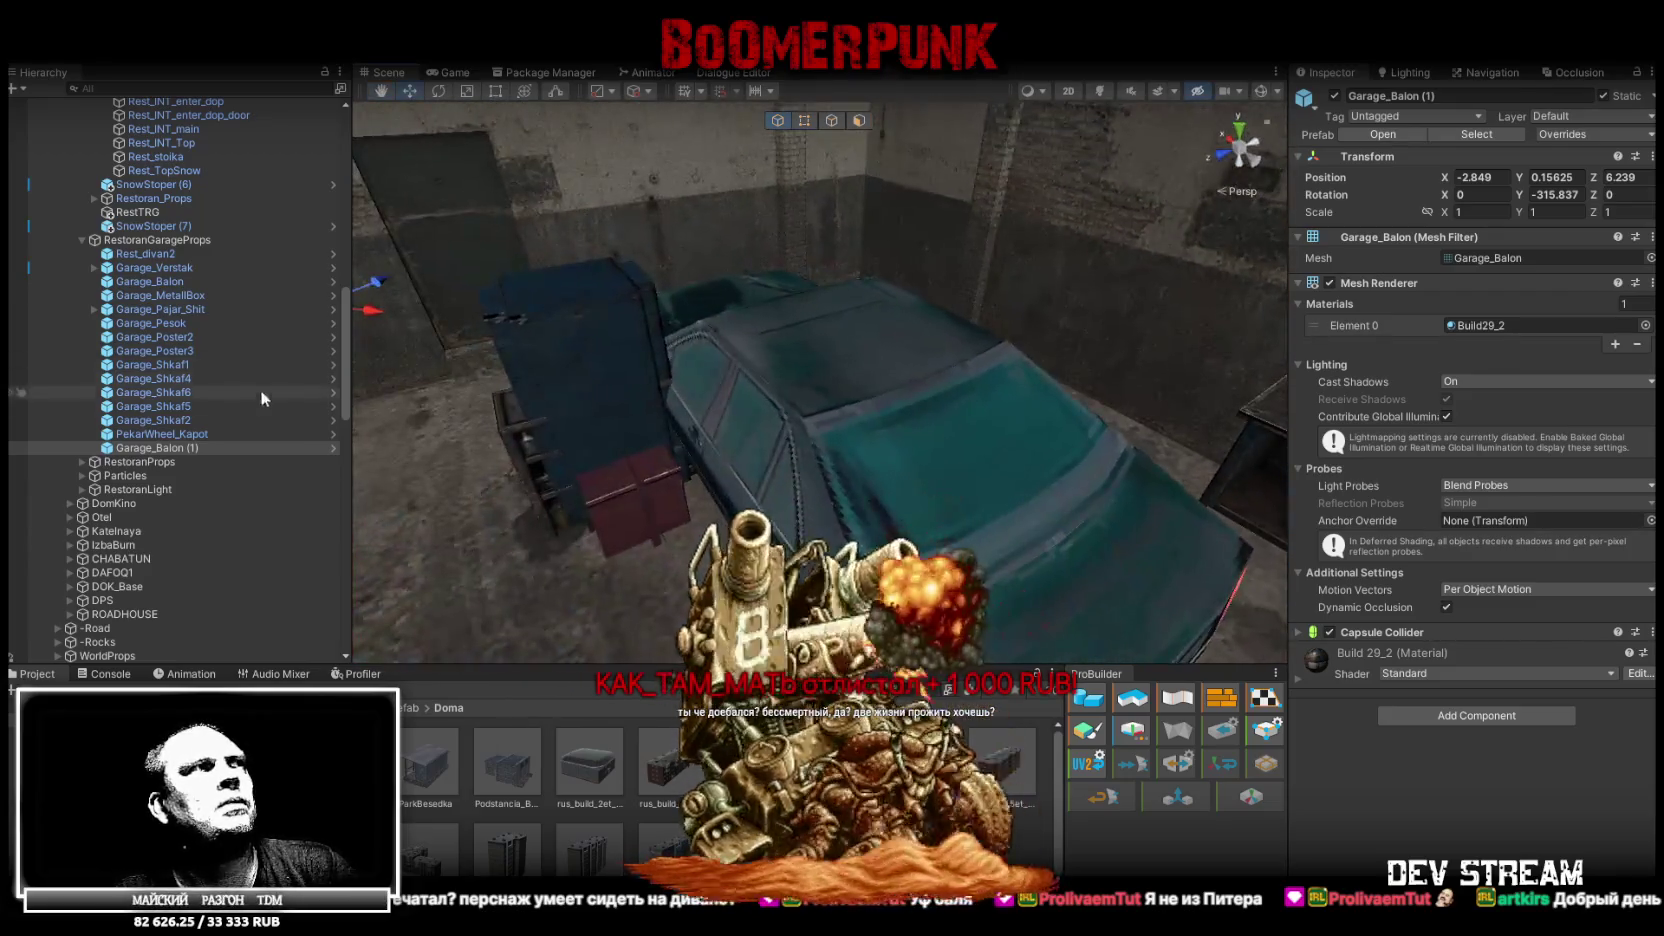
Move Garage_Balon (1) directly below Garage_Balon in the Hierarchy
left_click_drag(176, 450, 187, 287)
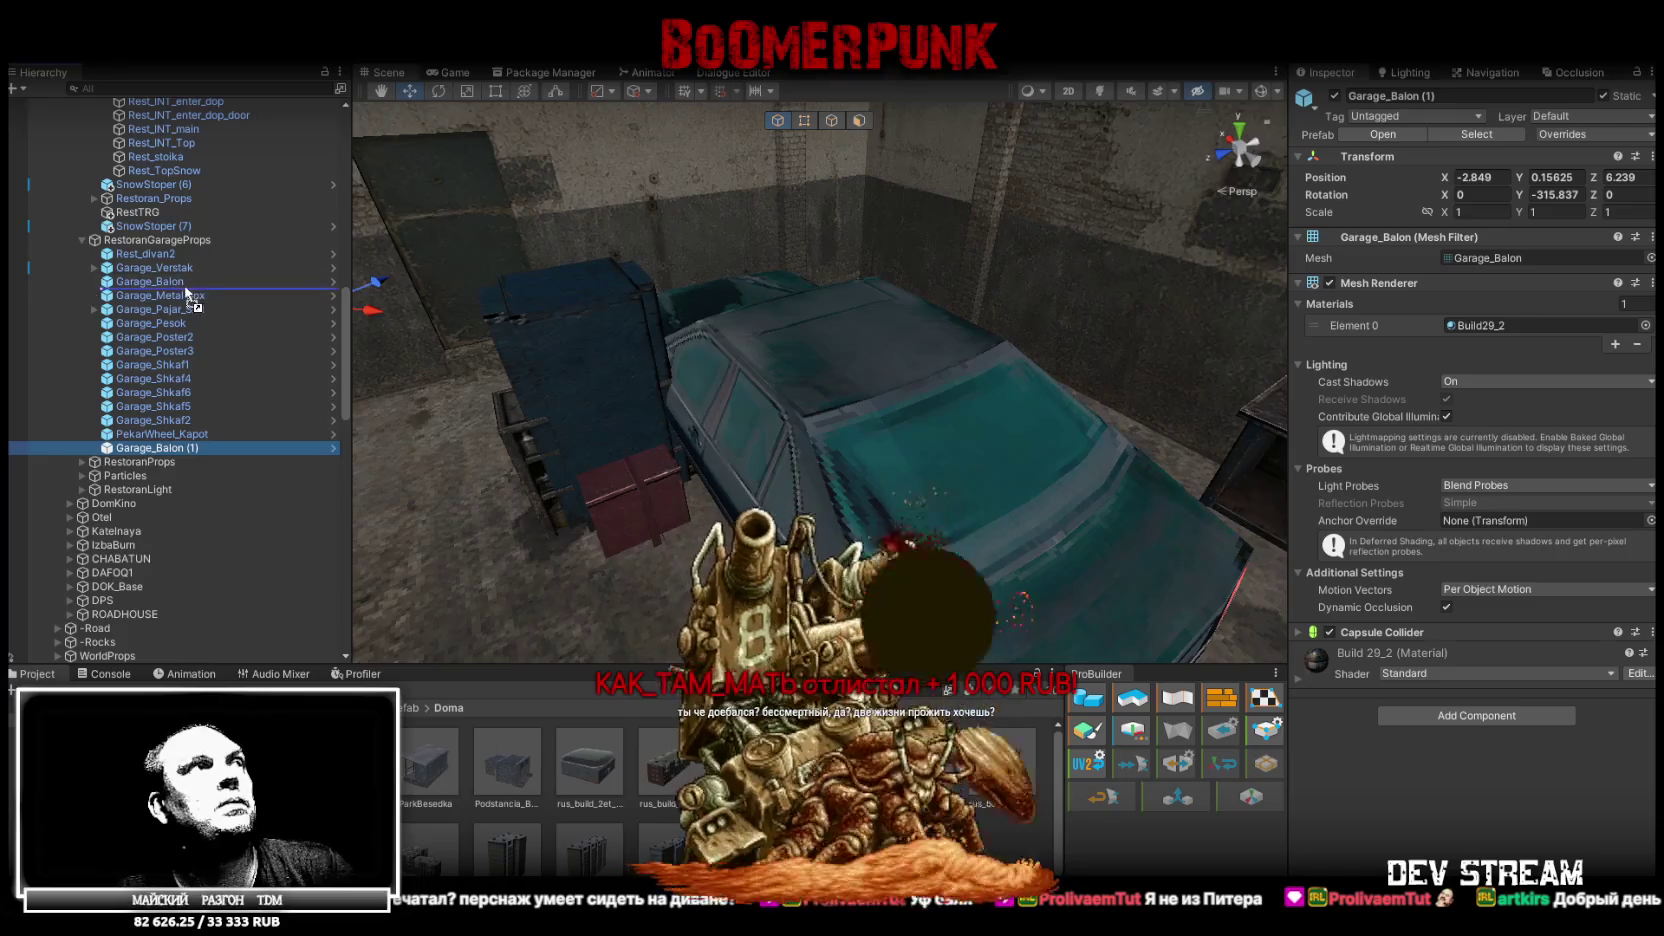
left_click(205, 307)
mouse_move(760, 380)
left_mouse_down()
mouse_move(806, 388)
mouse_move(720, 395)
left_mouse_up()
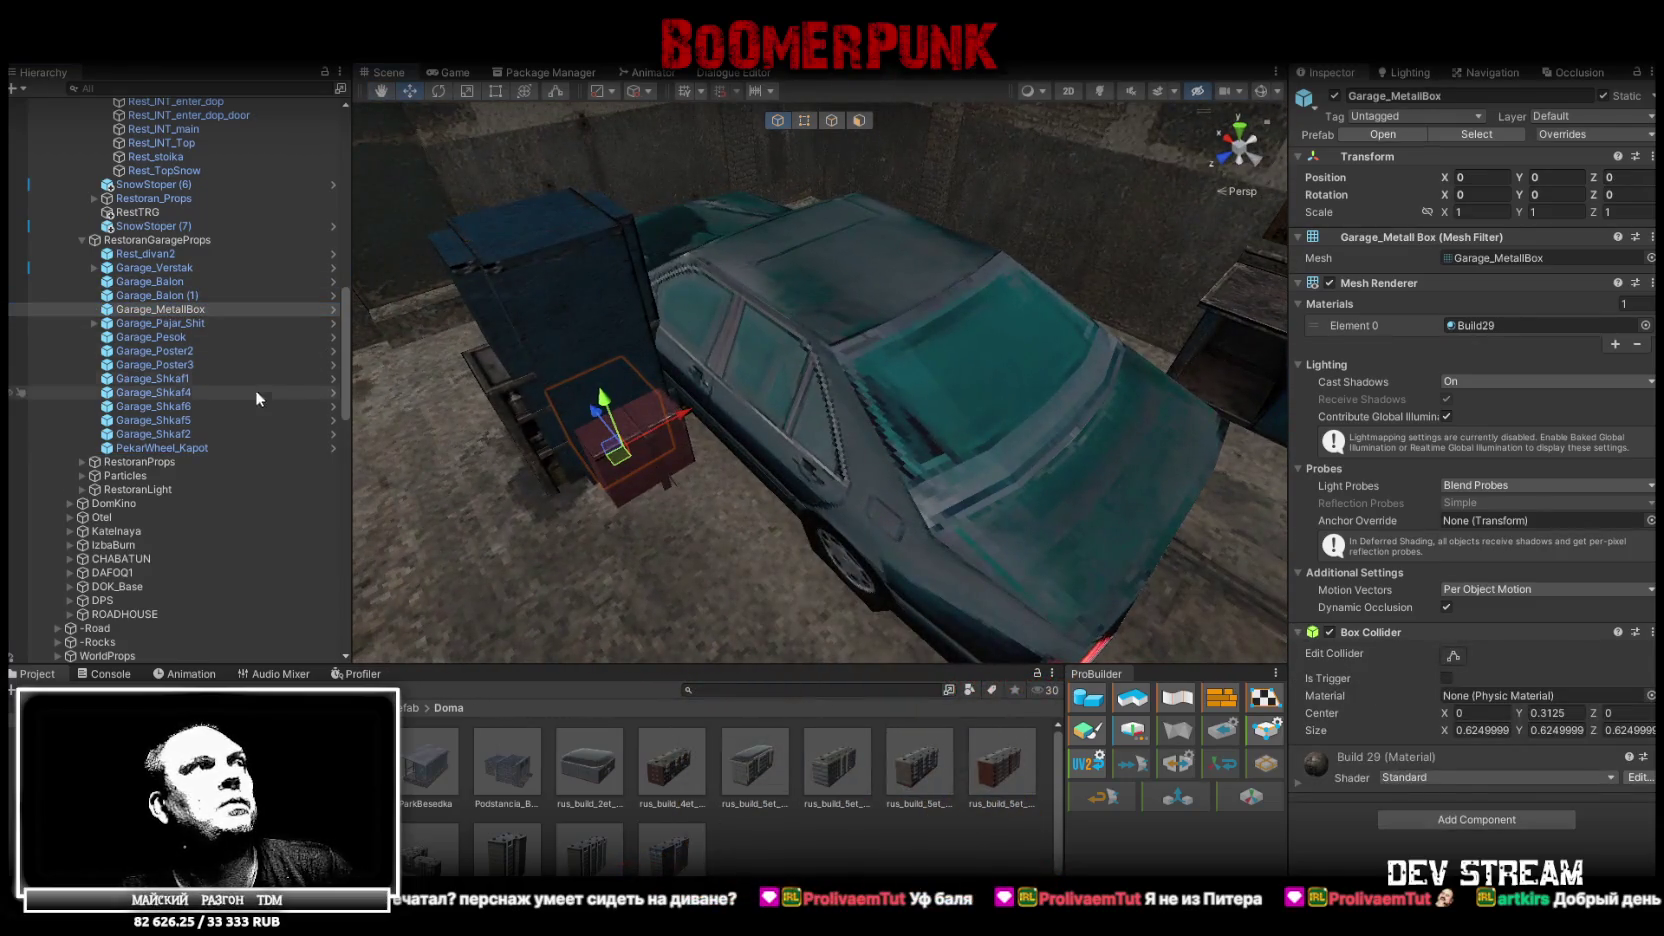
Set Position Y to 0.15625 for the props from Garage_MetallBox through PekarWheel_Kapot
left_click(198, 447, "shift")
left_click(1554, 188)
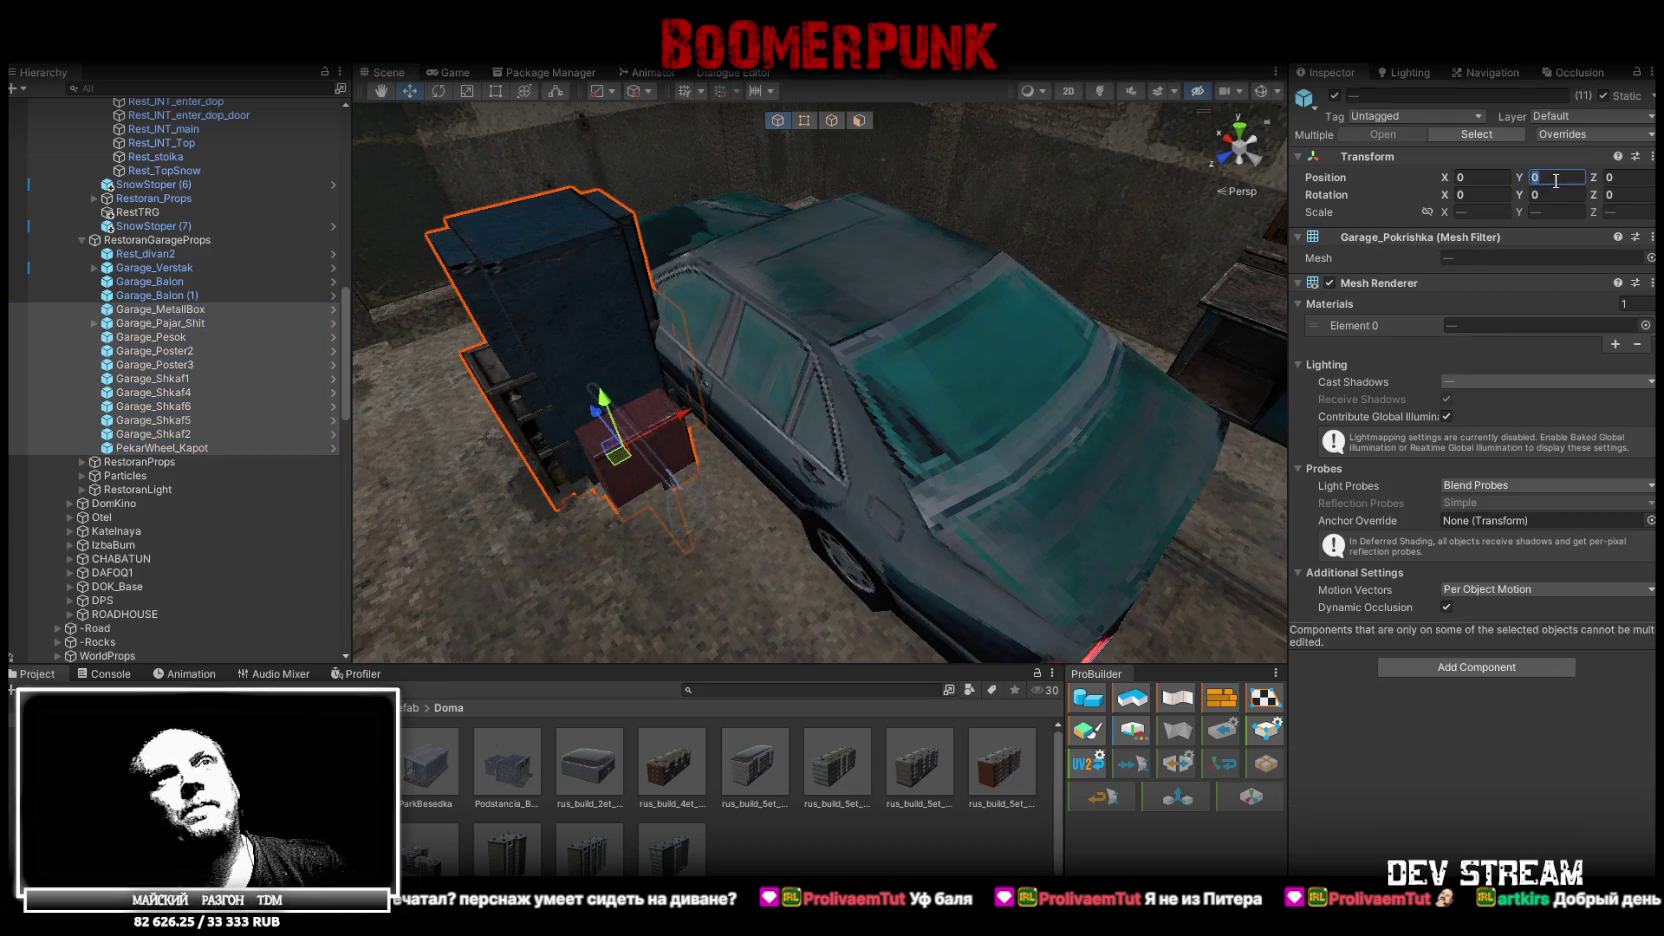
type("0.15625")
Select the Build10 group, the workbench, Garage_Verstak, Garage_Balon and Garage_Balon (1) in turn
left_click(556, 224)
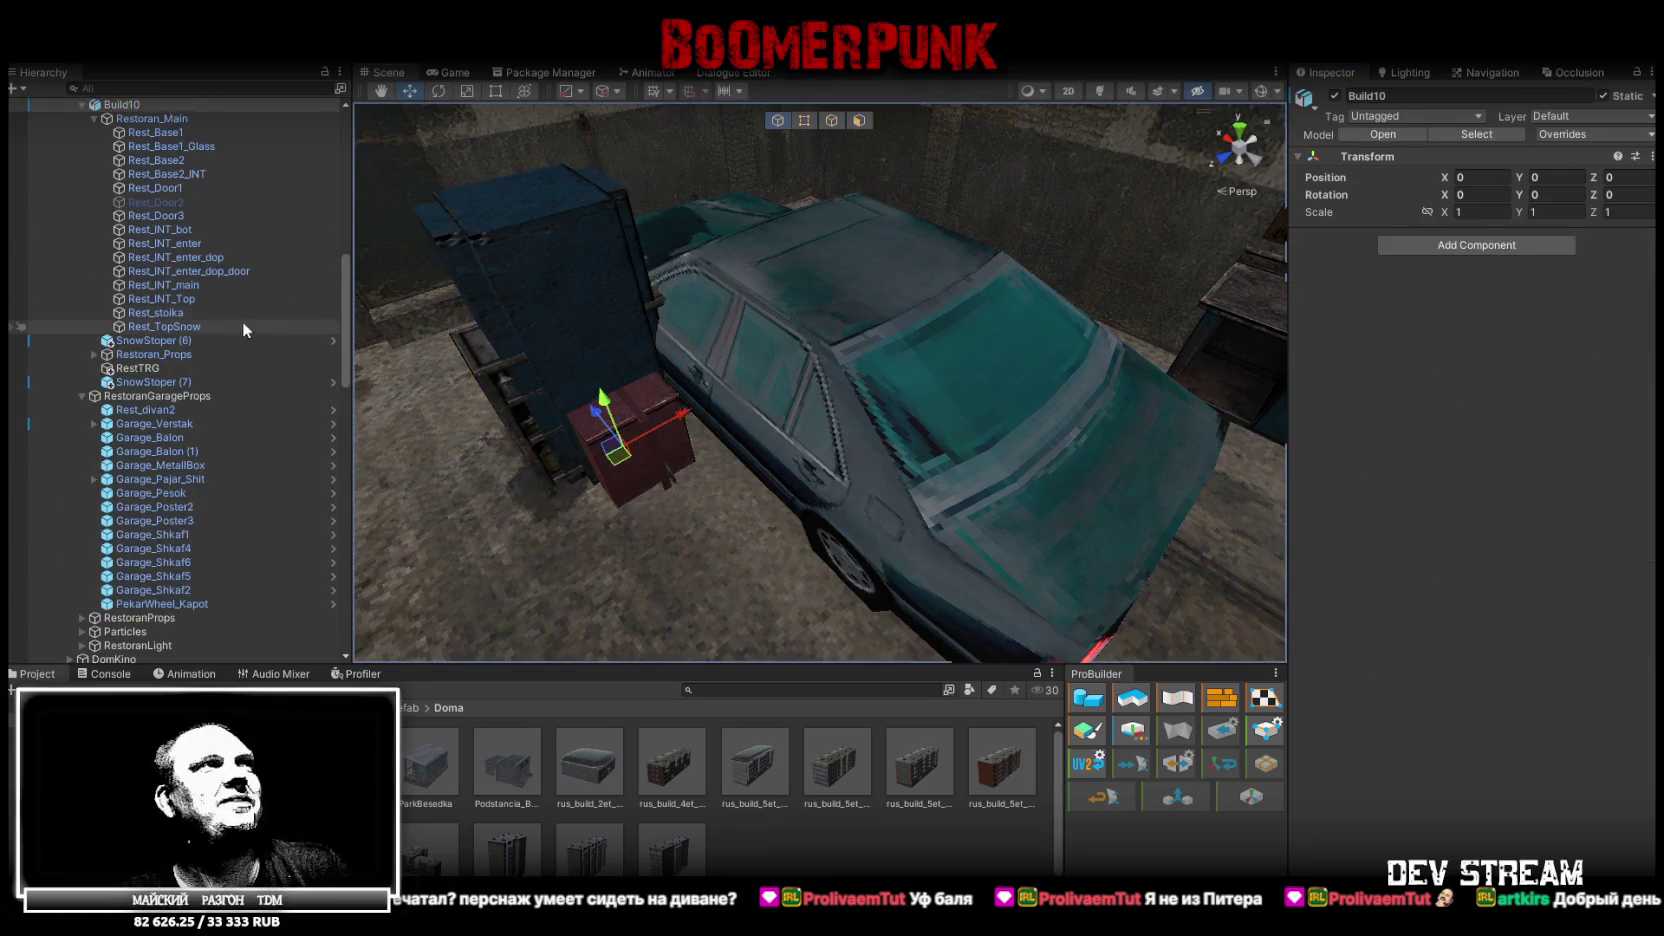
left_click(966, 330)
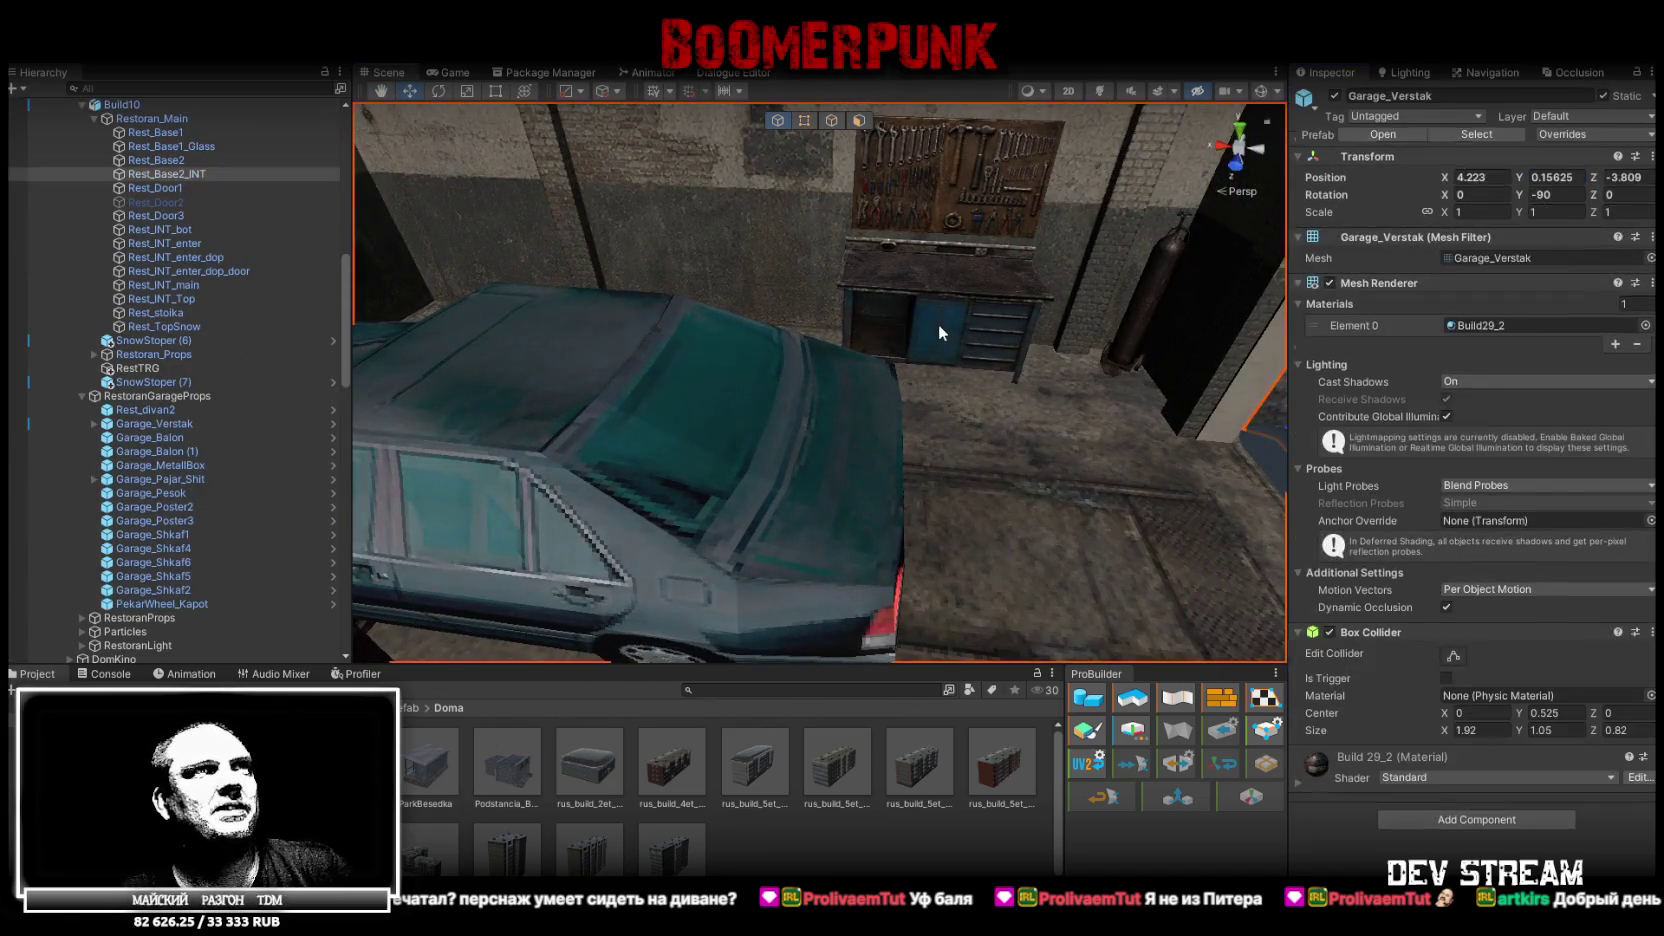
left_click(165, 422)
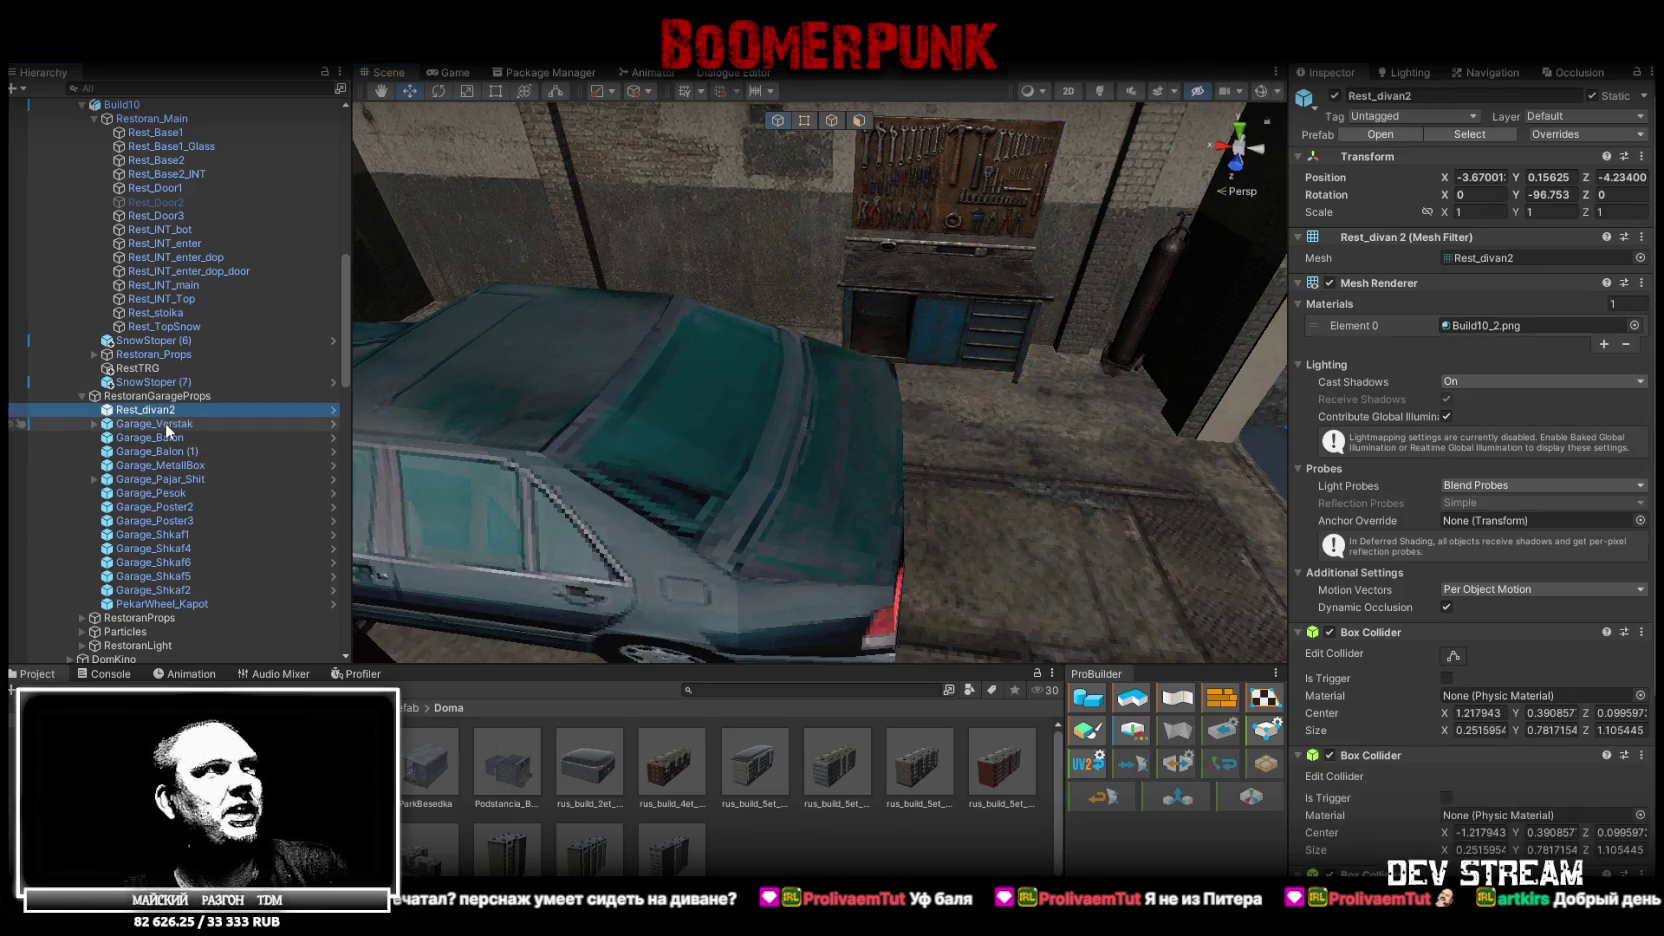
left_click(168, 437)
left_click(176, 465)
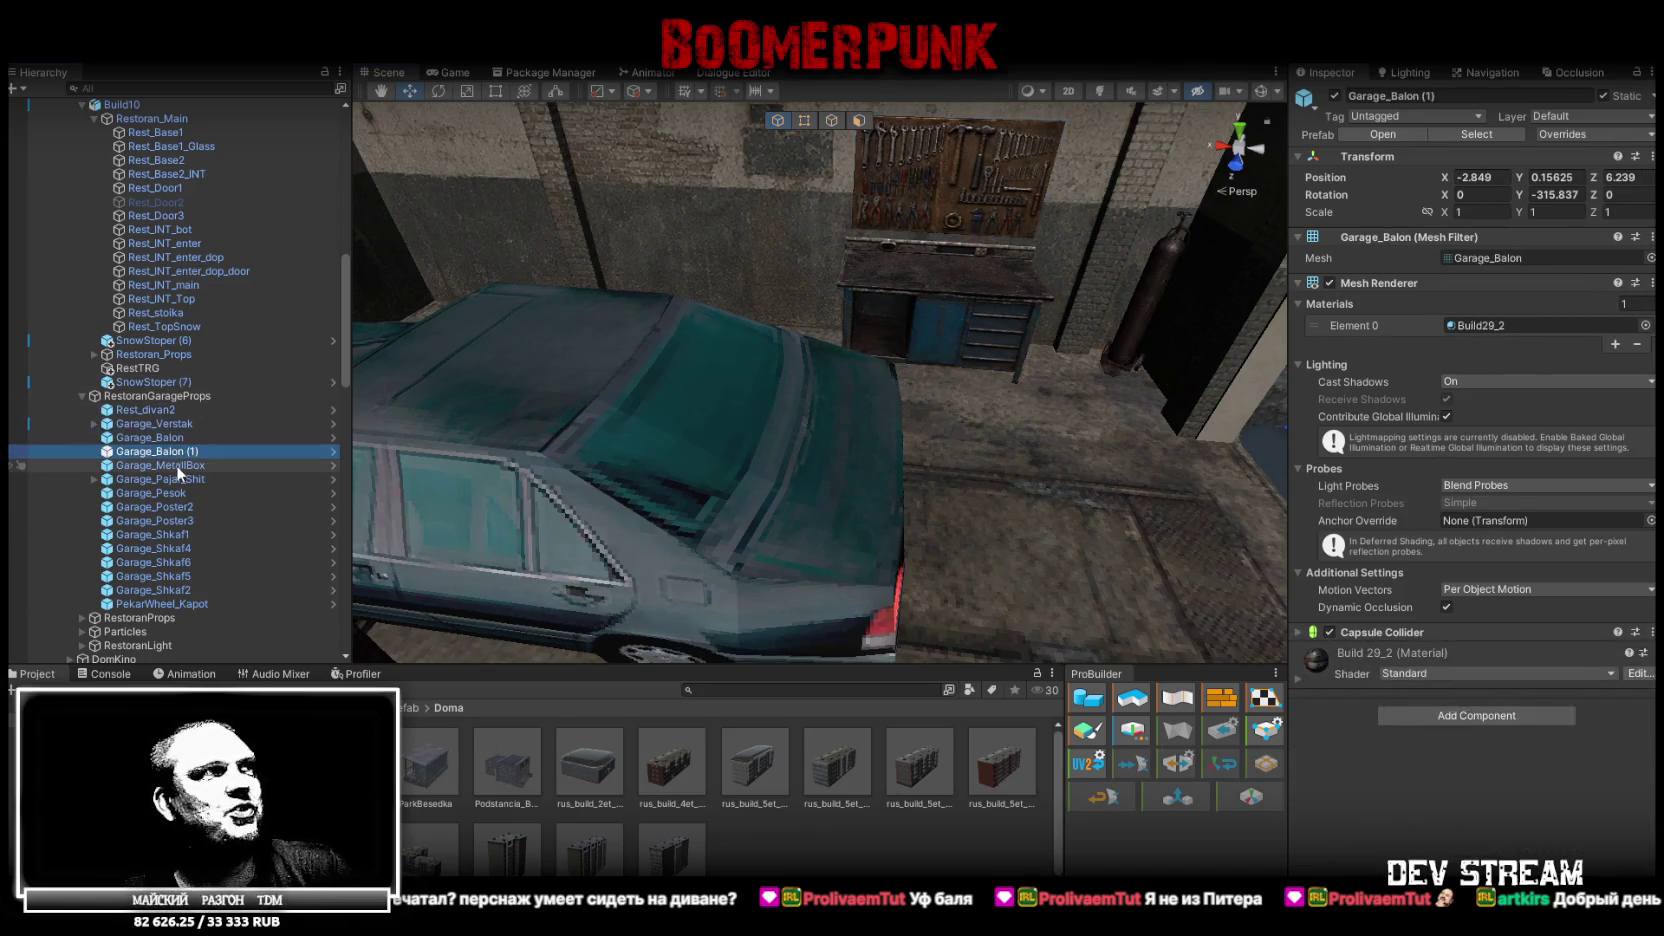
Move Garage_MetallBox up toward the back wall and tilt it to -90° on X
key("f")
left_click_drag(461, 473, 644, 482)
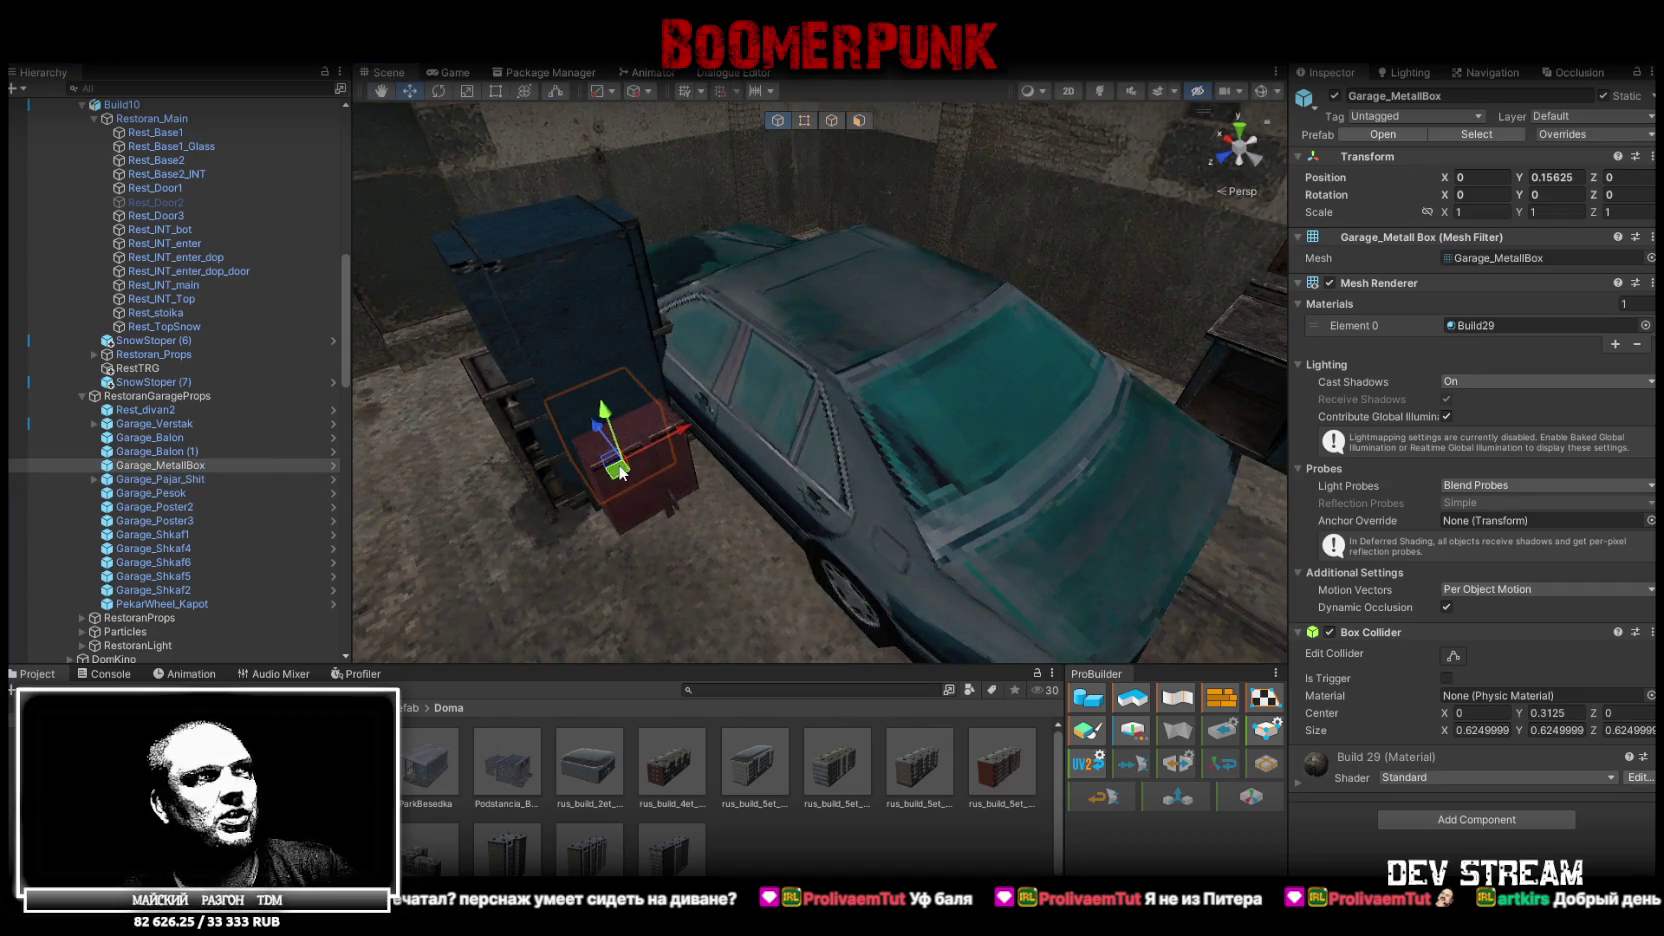
left_click_drag(1199, 543, 1288, 502)
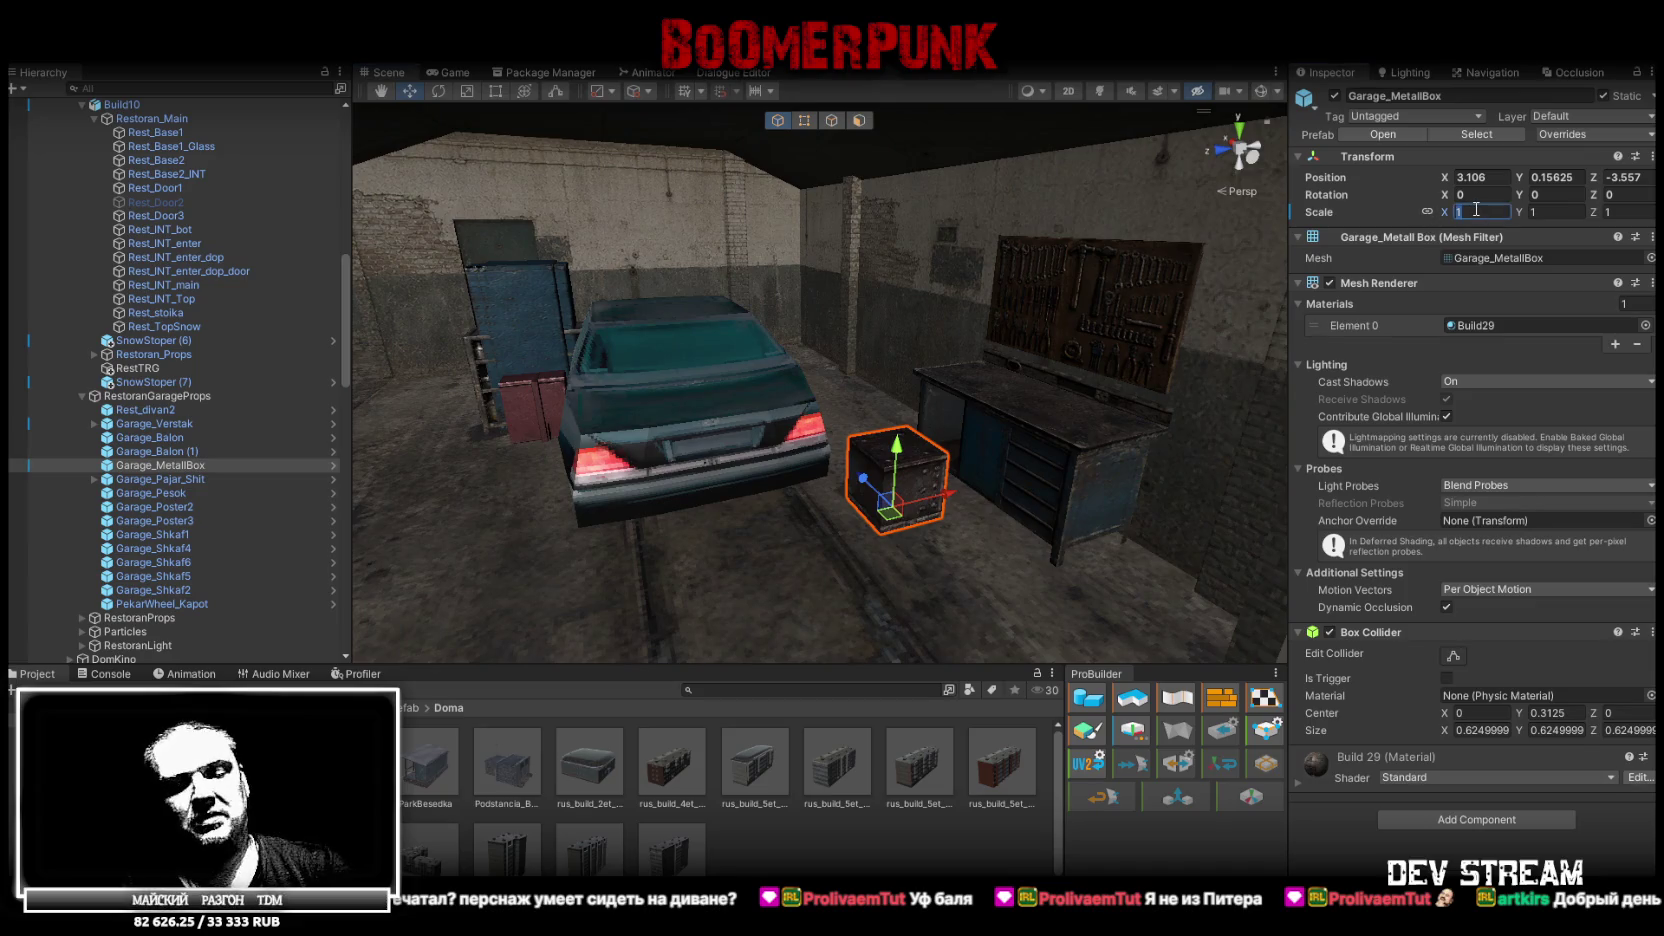
mouse_move(972, 432)
left_mouse_down()
mouse_move(1101, 383)
mouse_move(1076, 425)
left_mouse_up()
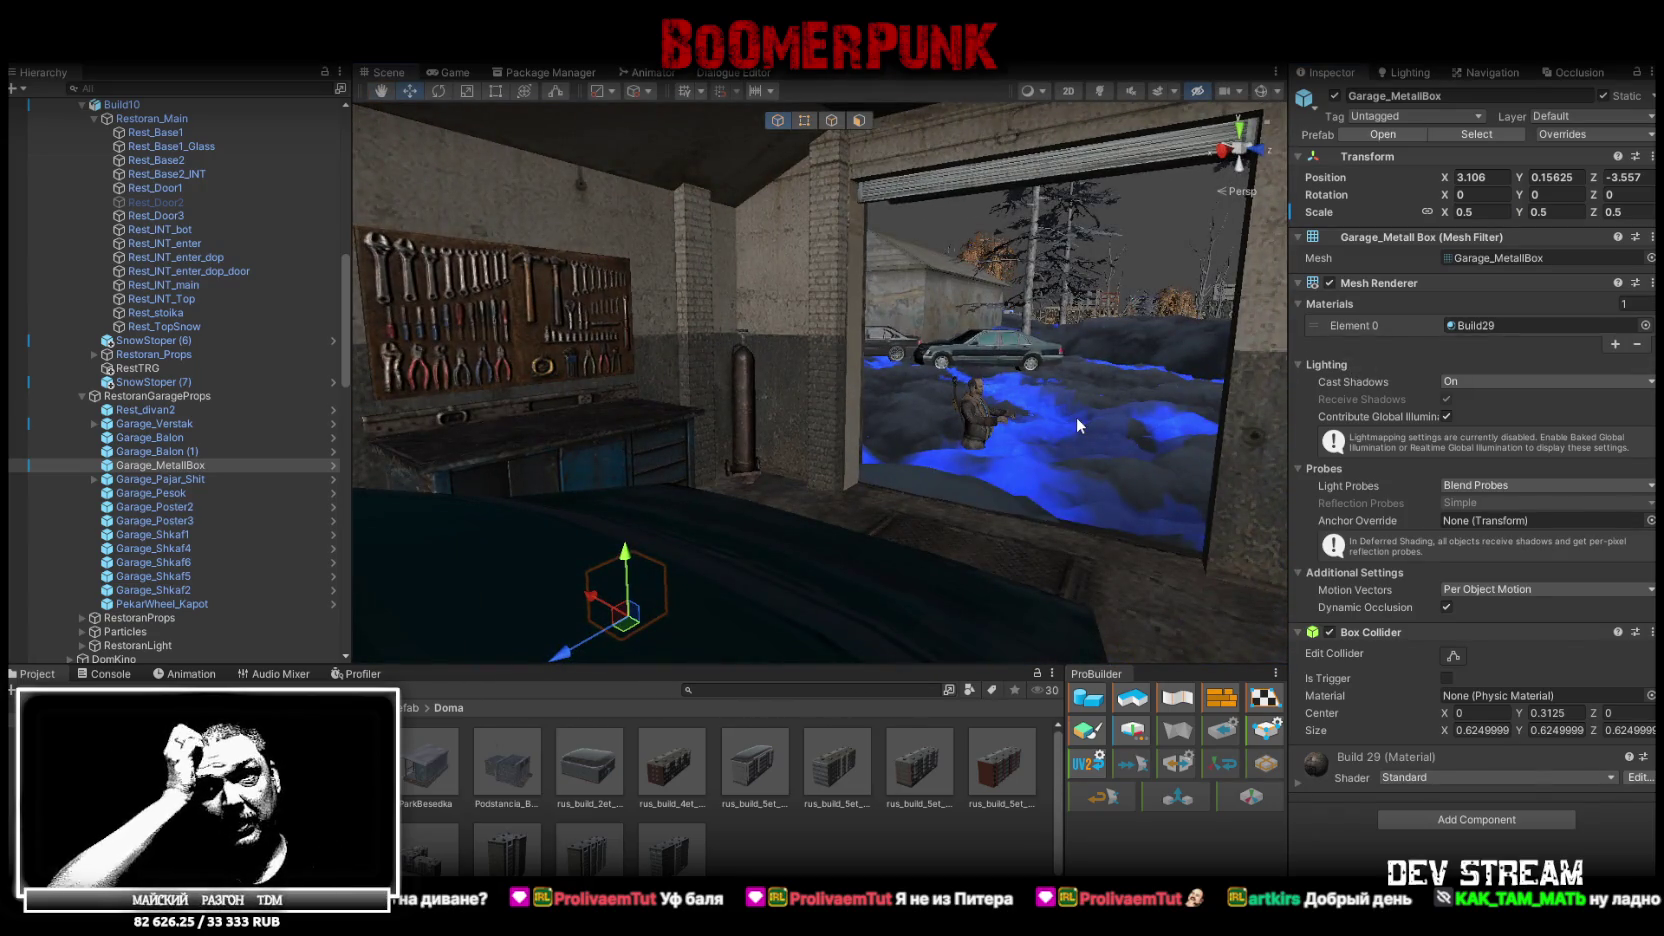
mouse_move(1087, 393)
left_mouse_down()
mouse_move(1054, 353)
mouse_move(845, 411)
left_mouse_up()
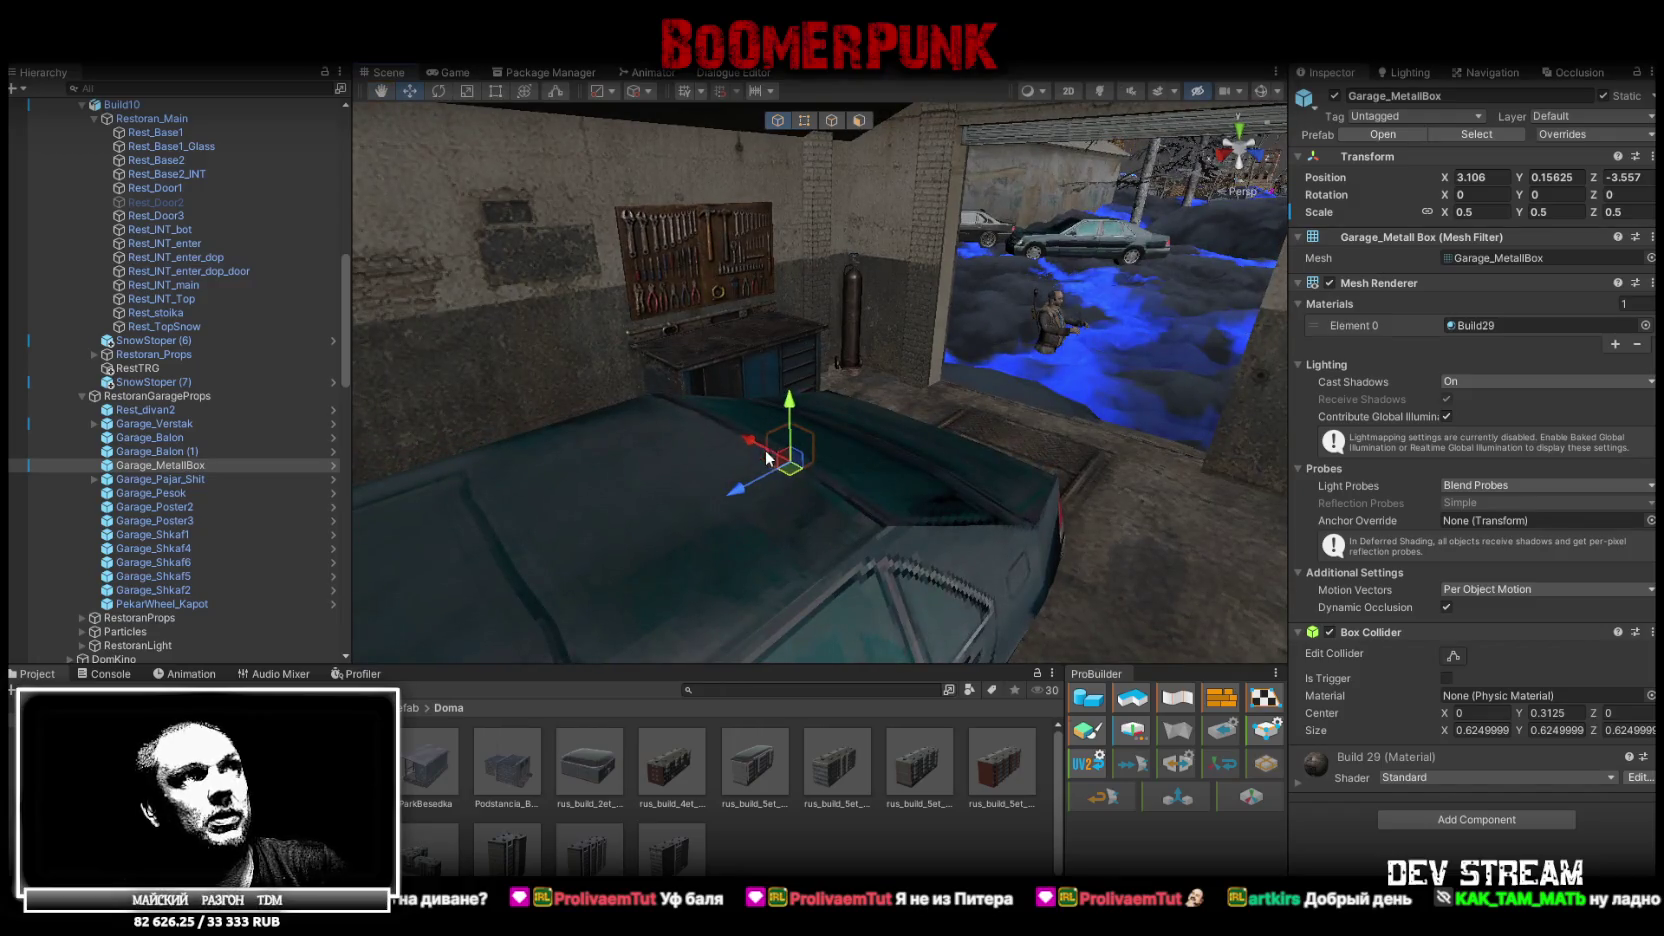
left_click_drag(411, 229, 215, 225)
key("e")
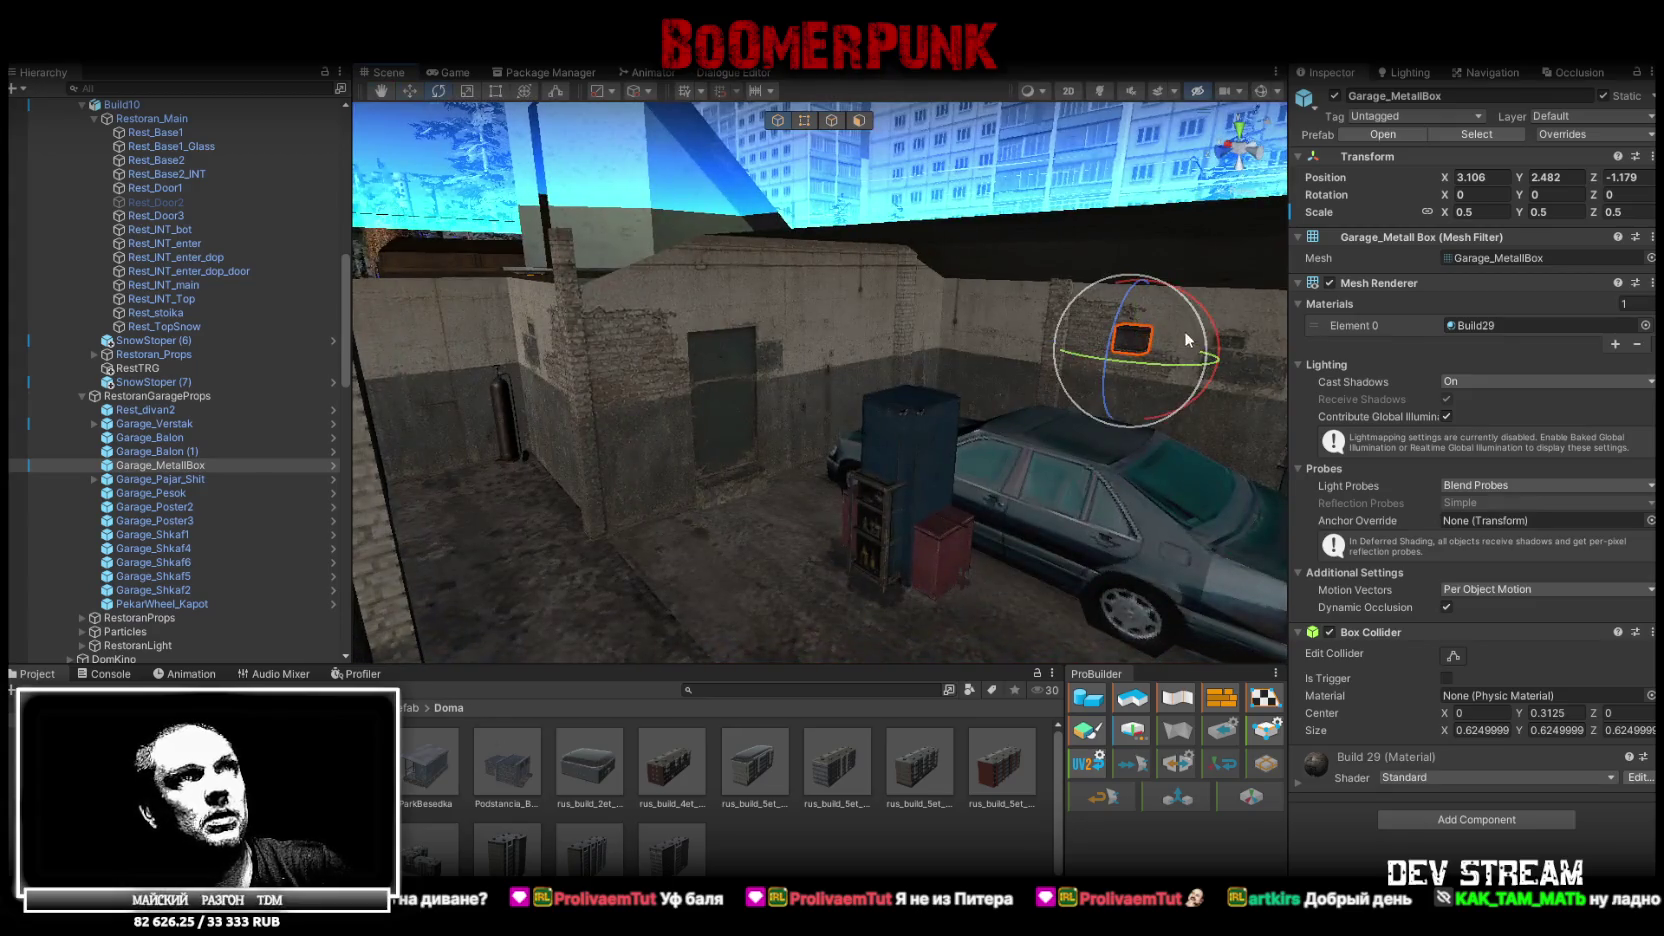
mouse_move(1251, 469)
left_mouse_down()
mouse_move(1261, 552)
mouse_move(1150, 316)
left_mouse_up()
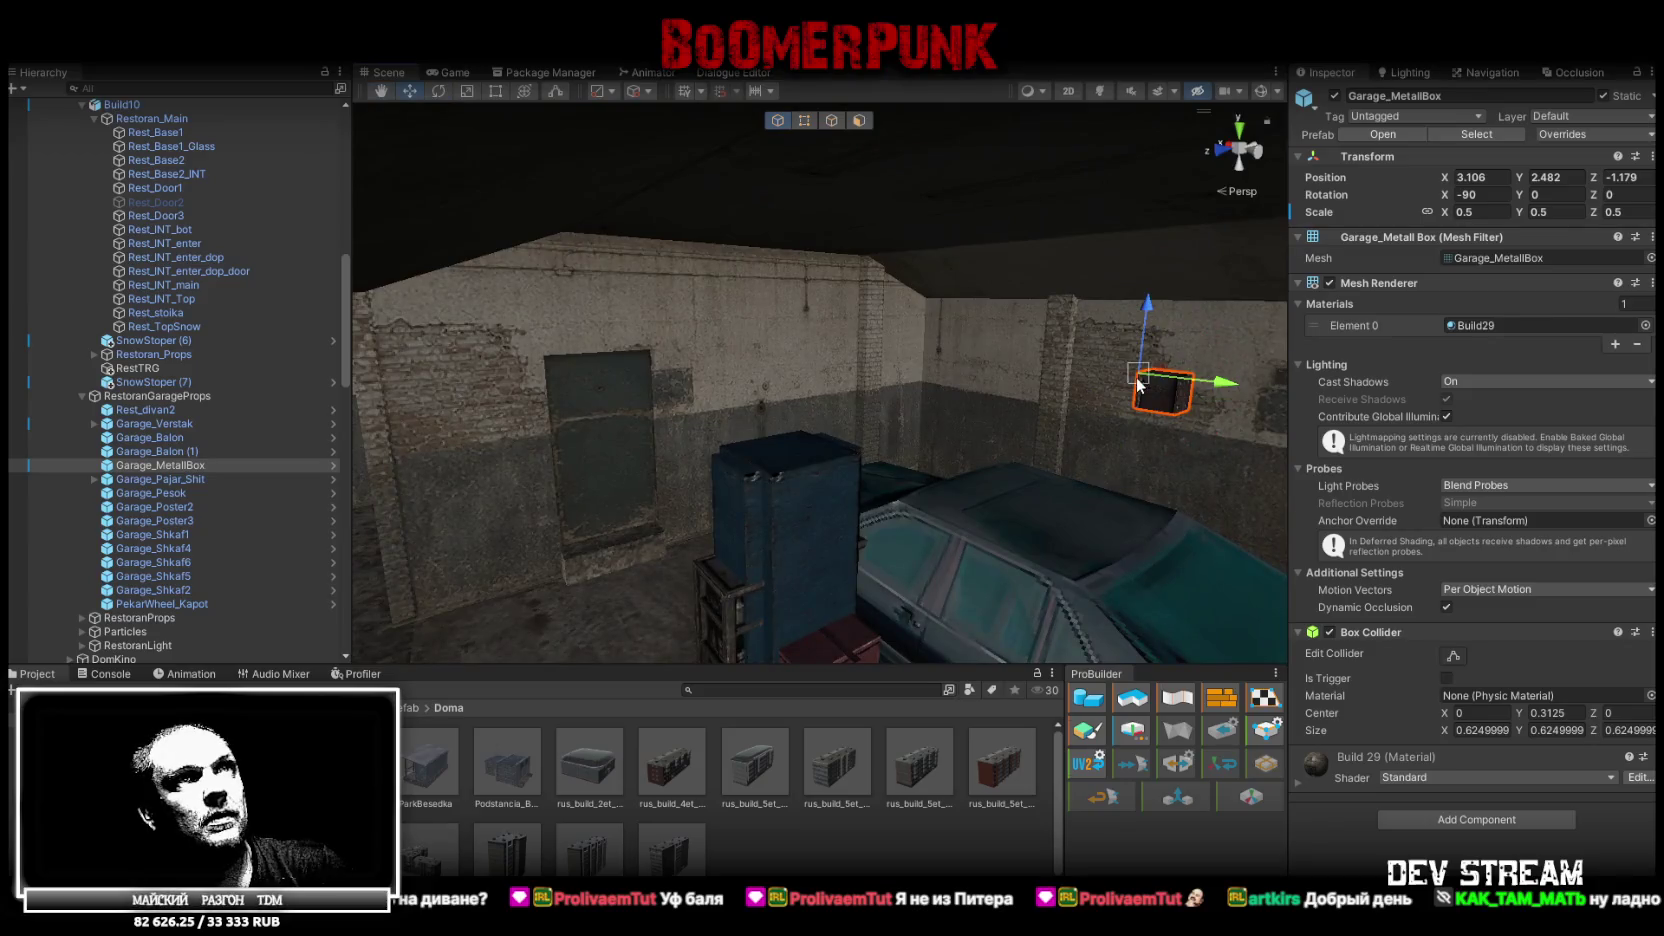
Nudge the metal box along the wall to X -2.617, Y 3.125, Z 6.562
left_click_drag(809, 285, 772, 240)
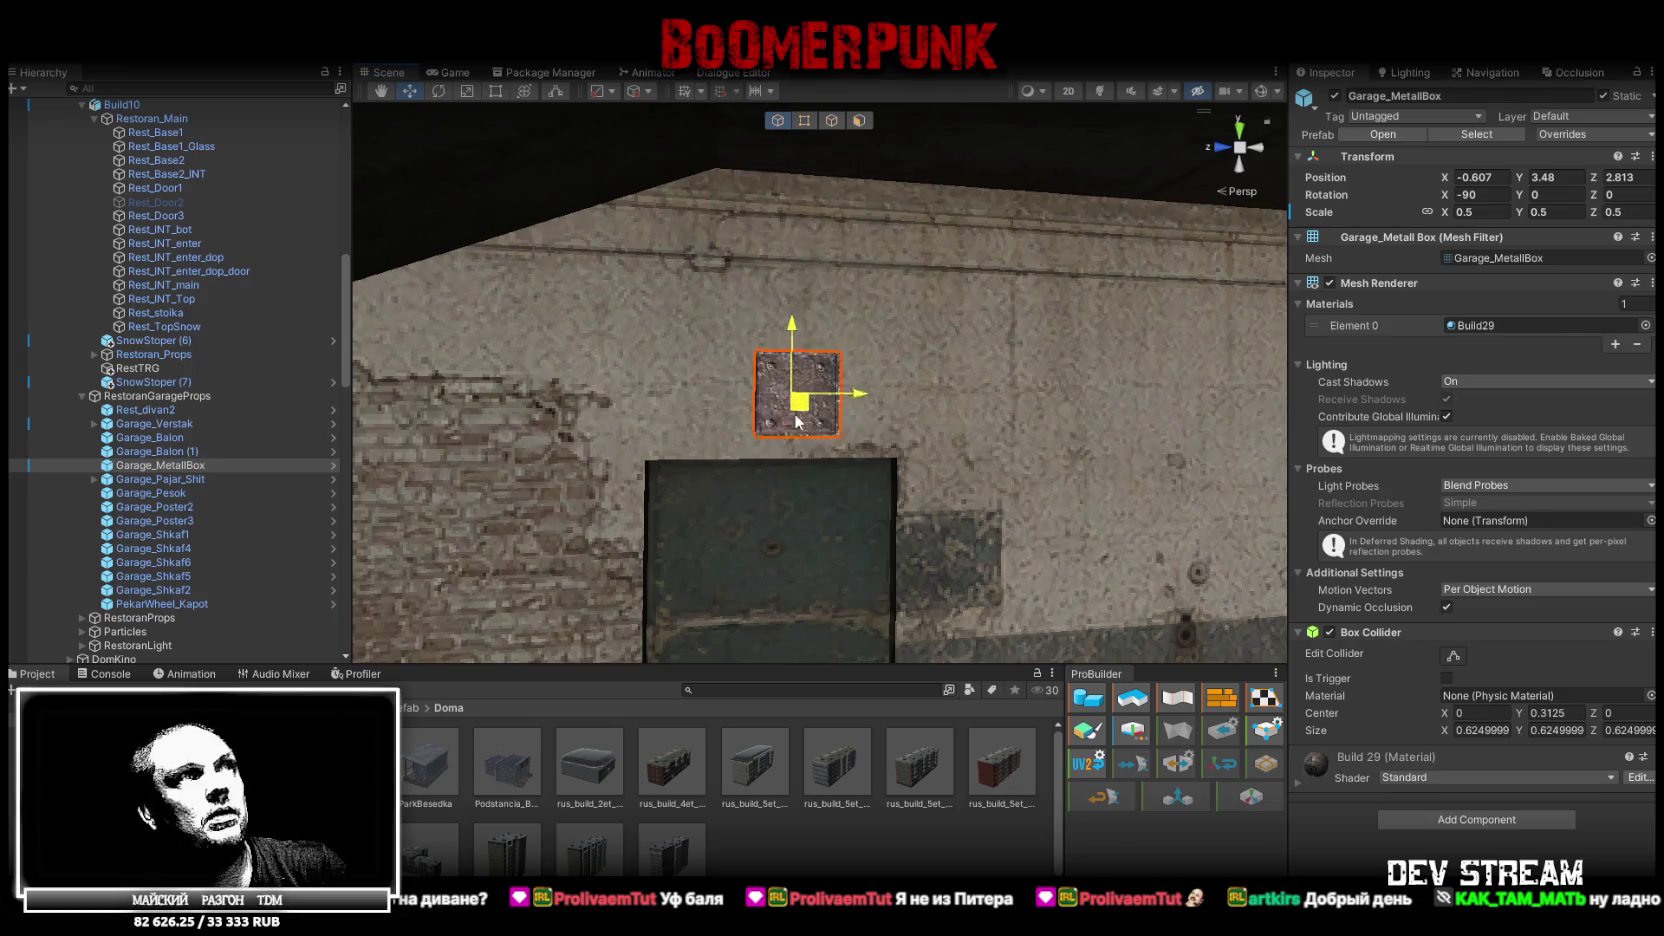
mouse_move(785, 405)
left_mouse_down()
mouse_move(1431, 387)
mouse_move(1455, 411)
mouse_move(40, 455)
mouse_move(187, 474)
left_mouse_up()
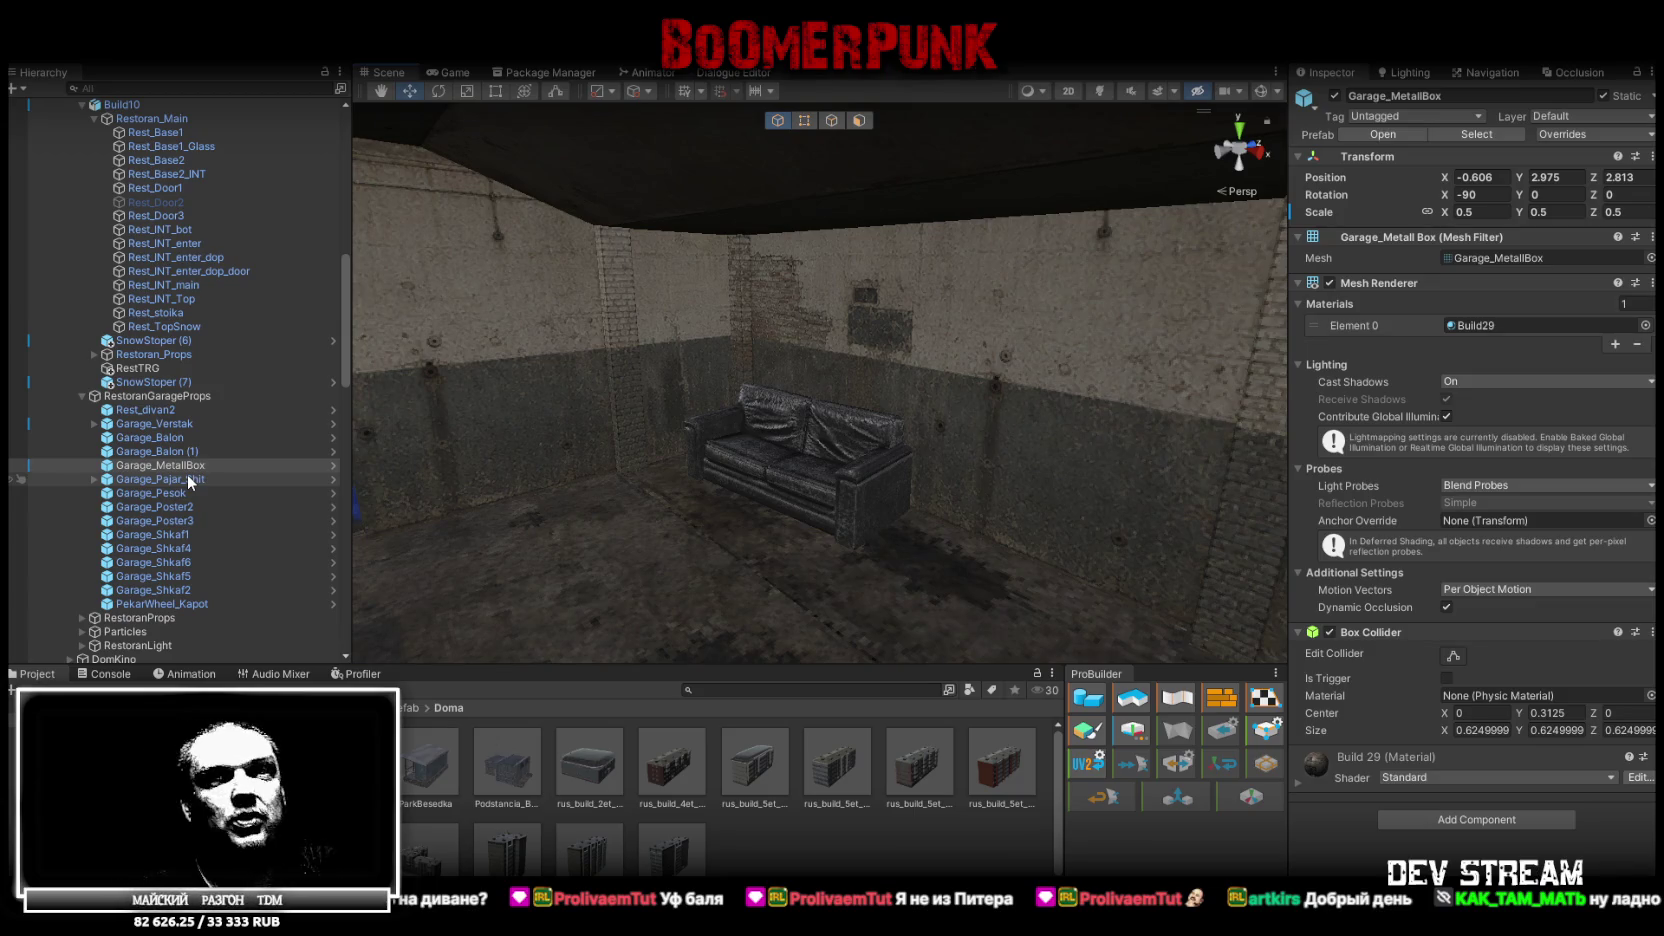
mouse_move(406, 266)
left_mouse_down()
mouse_move(700, 300)
mouse_move(365, 335)
mouse_move(1011, 316)
mouse_move(951, 345)
mouse_move(1006, 355)
mouse_move(817, 427)
mouse_move(881, 412)
left_mouse_up()
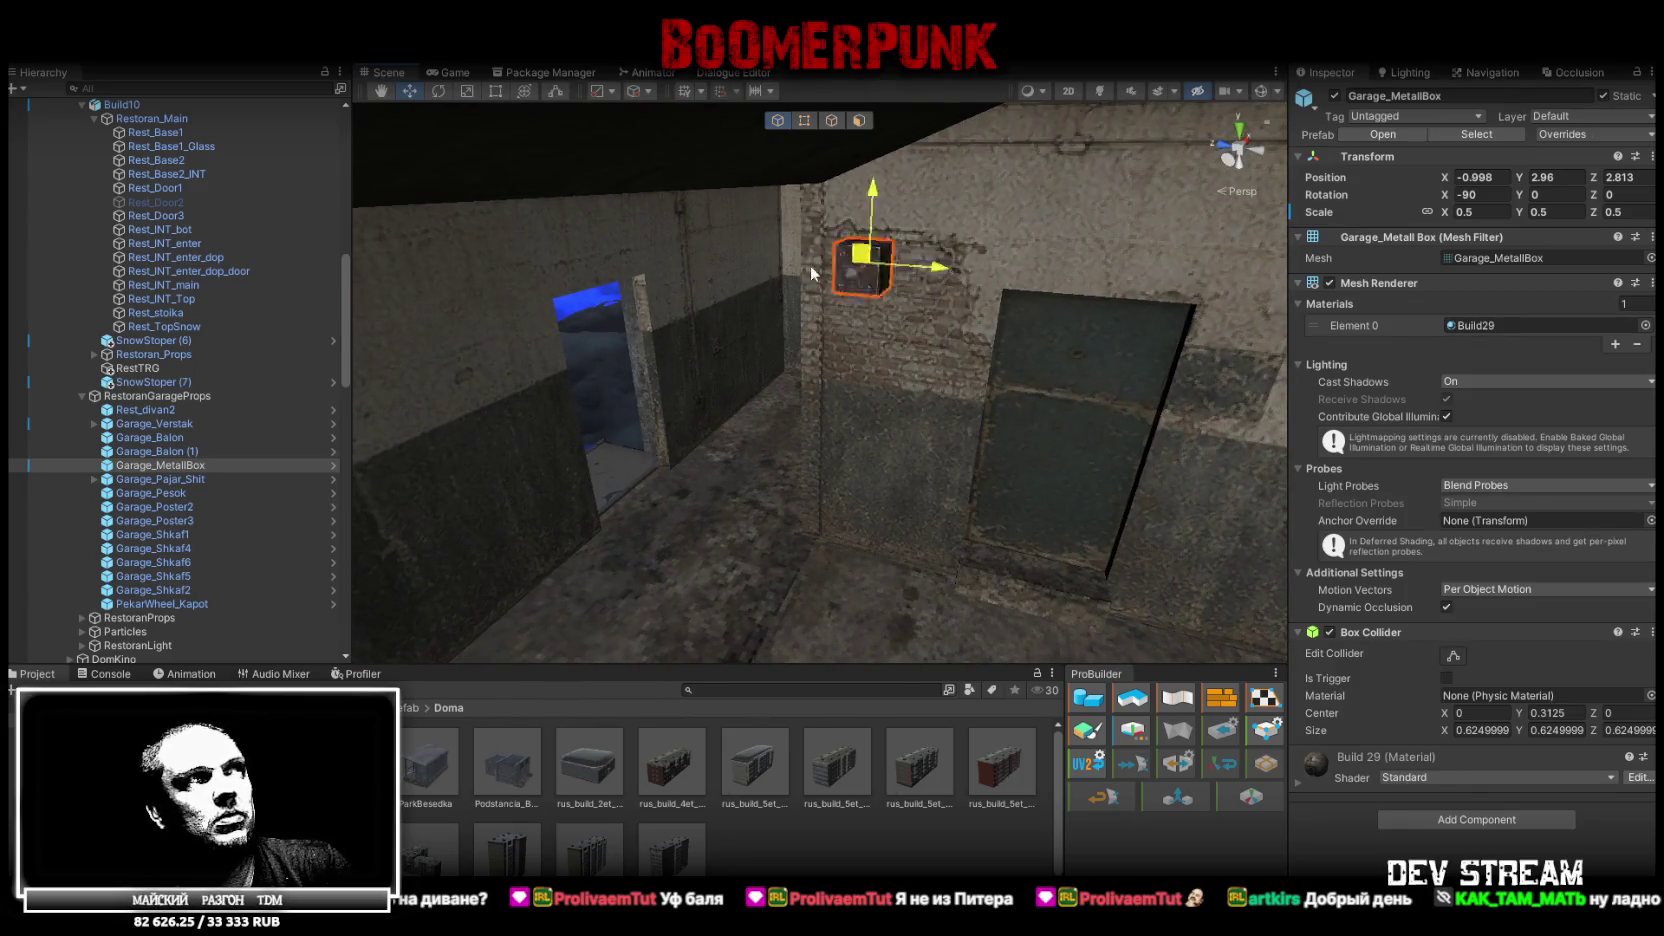
left_click_drag(692, 272, 686, 270)
mouse_move(686, 270)
left_mouse_down()
mouse_move(809, 204)
mouse_move(866, 265)
left_mouse_up()
key("f")
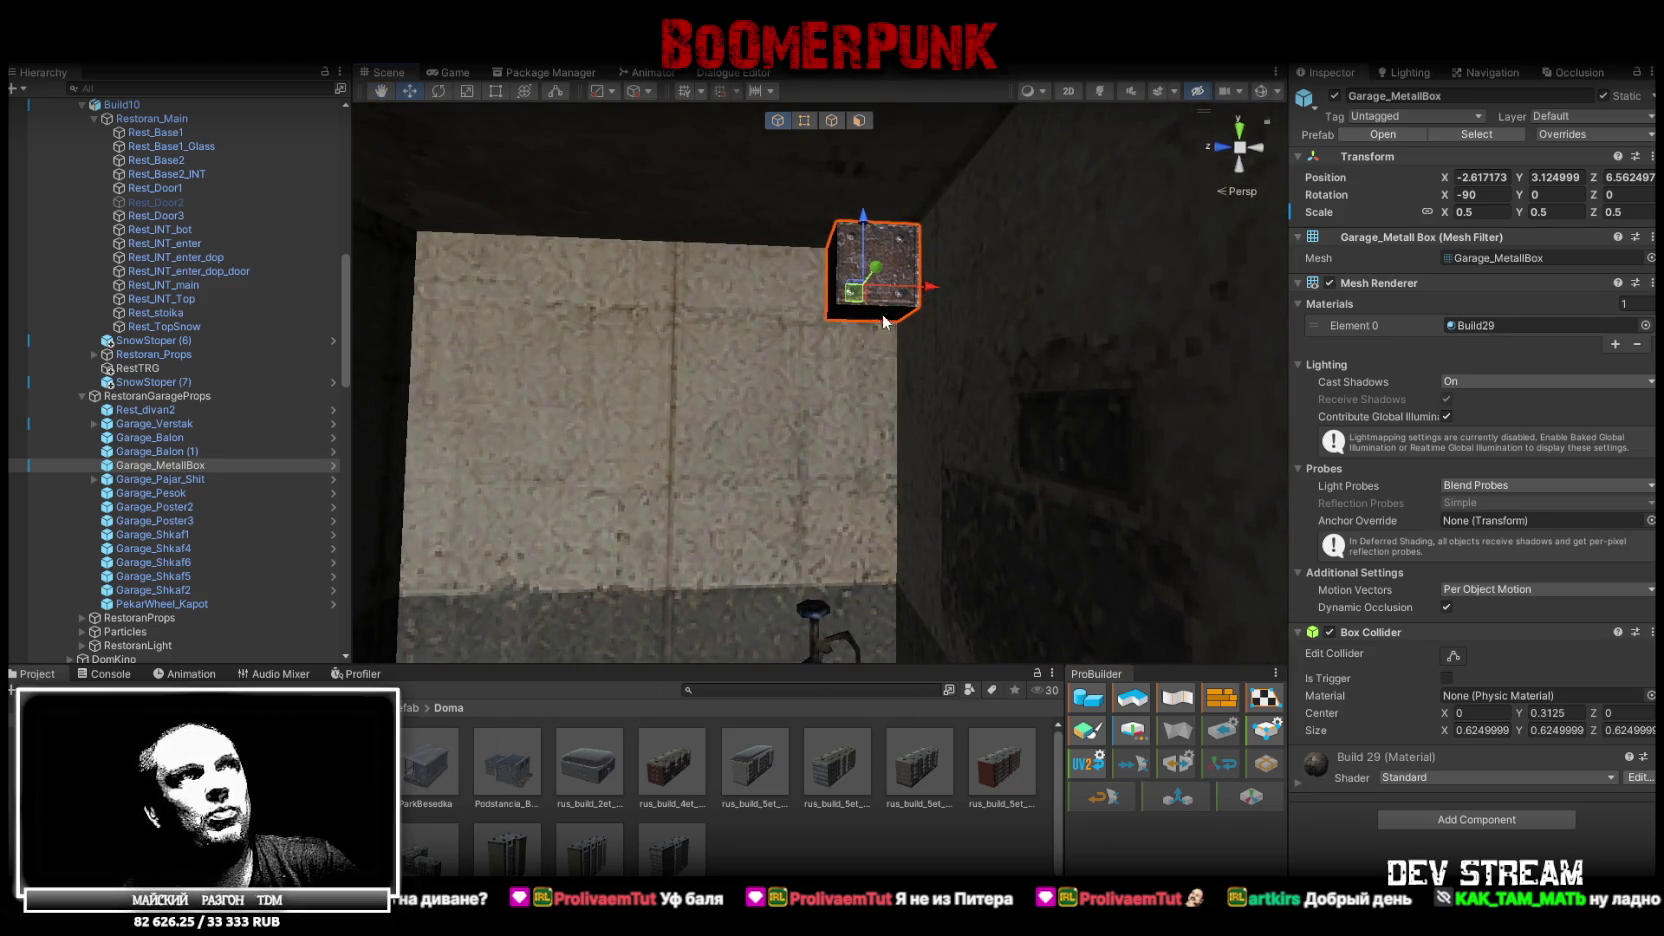
mouse_move(672, 360)
left_mouse_down()
mouse_move(1000, 400)
mouse_move(977, 397)
mouse_move(981, 458)
mouse_move(706, 576)
mouse_move(743, 557)
left_mouse_up()
Lift the Garage_Pajar_Shit fire board, turn it 90° on Y and move it to the doorway wall
double_click(207, 479)
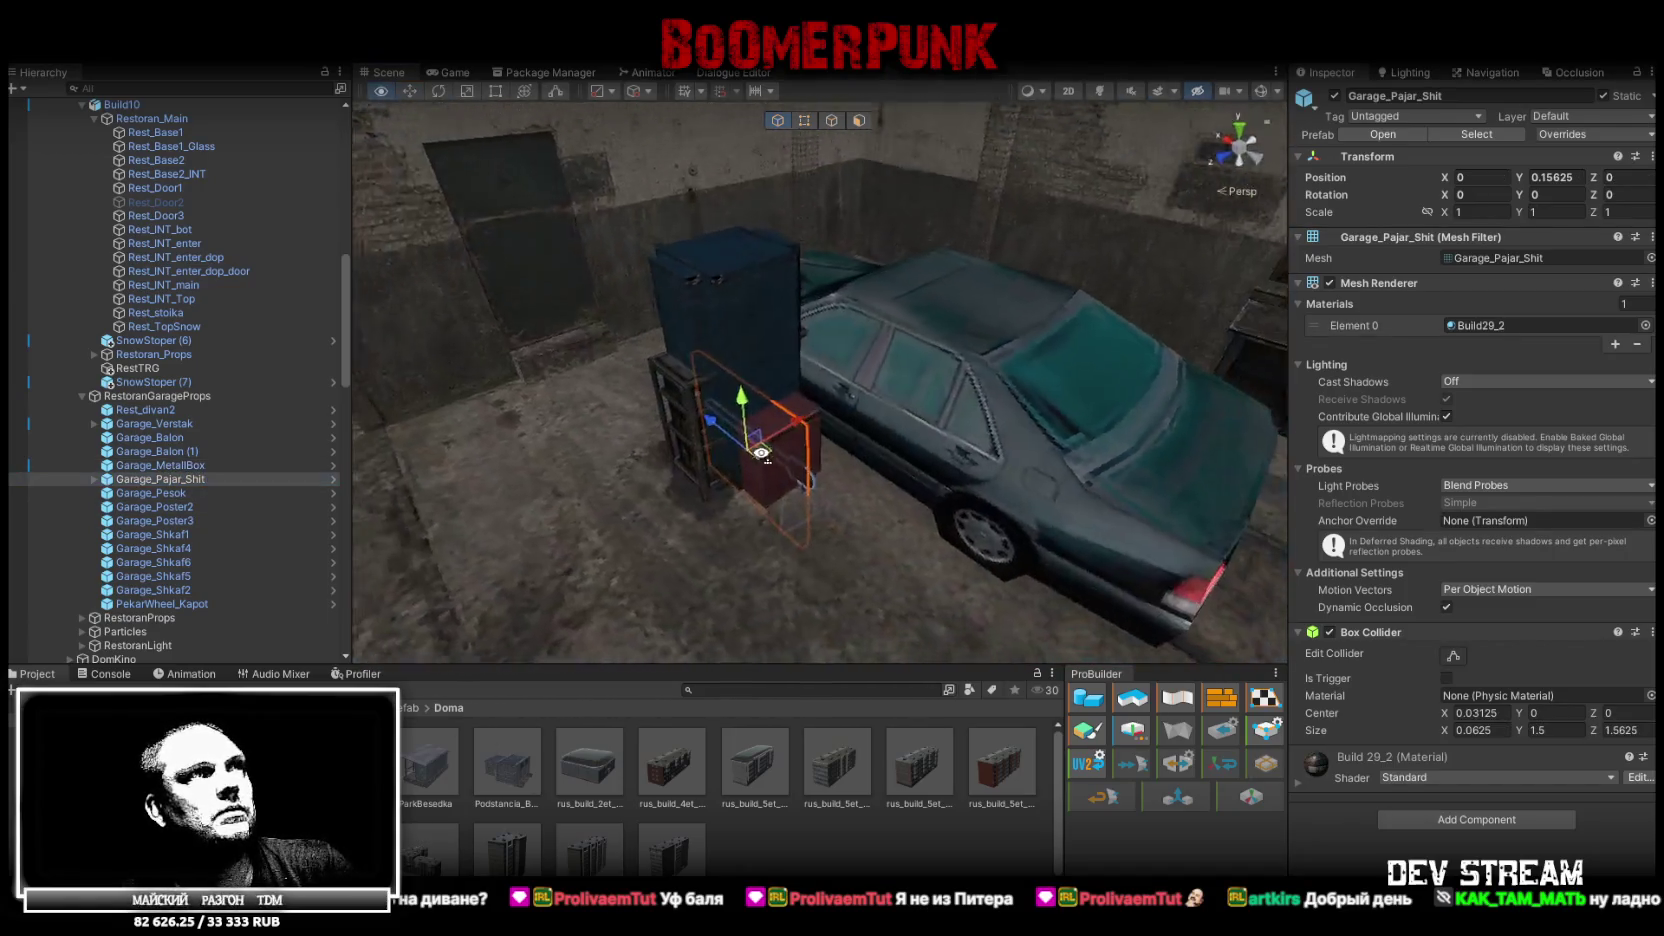
mouse_move(727, 413)
left_mouse_down()
mouse_move(742, 150)
mouse_move(700, 220)
mouse_move(760, 256)
mouse_move(900, 285)
left_mouse_up()
mouse_move(925, 413)
left_mouse_down()
mouse_move(697, 439)
mouse_move(780, 442)
mouse_move(864, 397)
left_mouse_up()
mouse_move(829, 340)
left_mouse_down()
mouse_move(525, 330)
mouse_move(436, 491)
left_mouse_up()
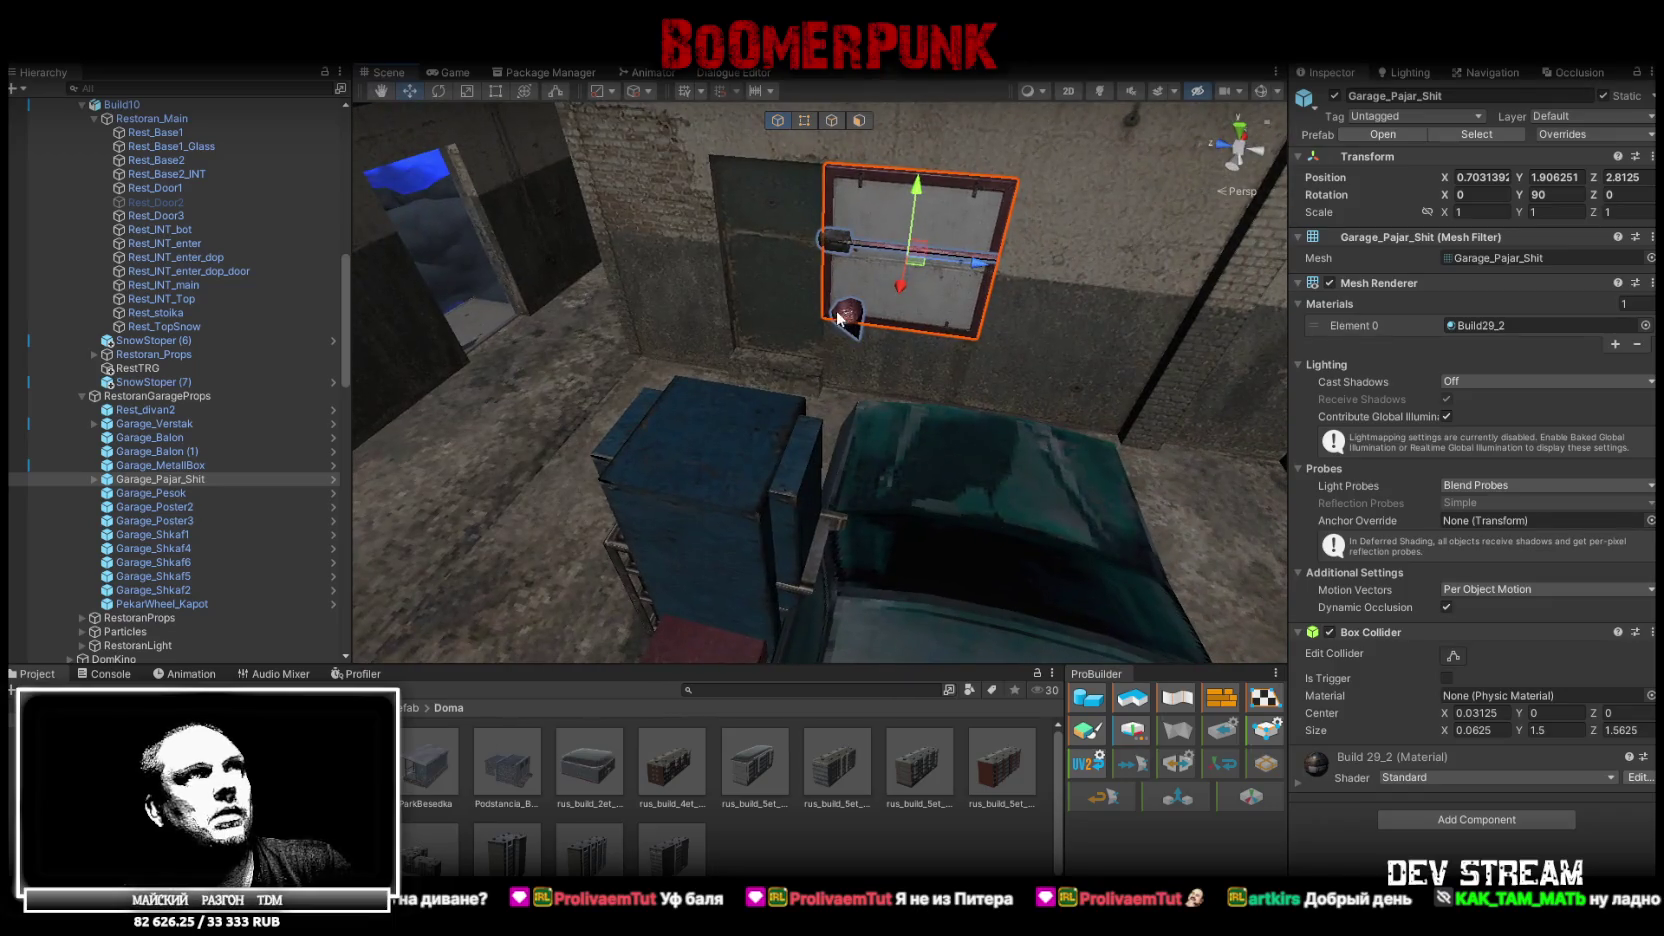
left_click_drag(932, 272, 480, 350)
key("f")
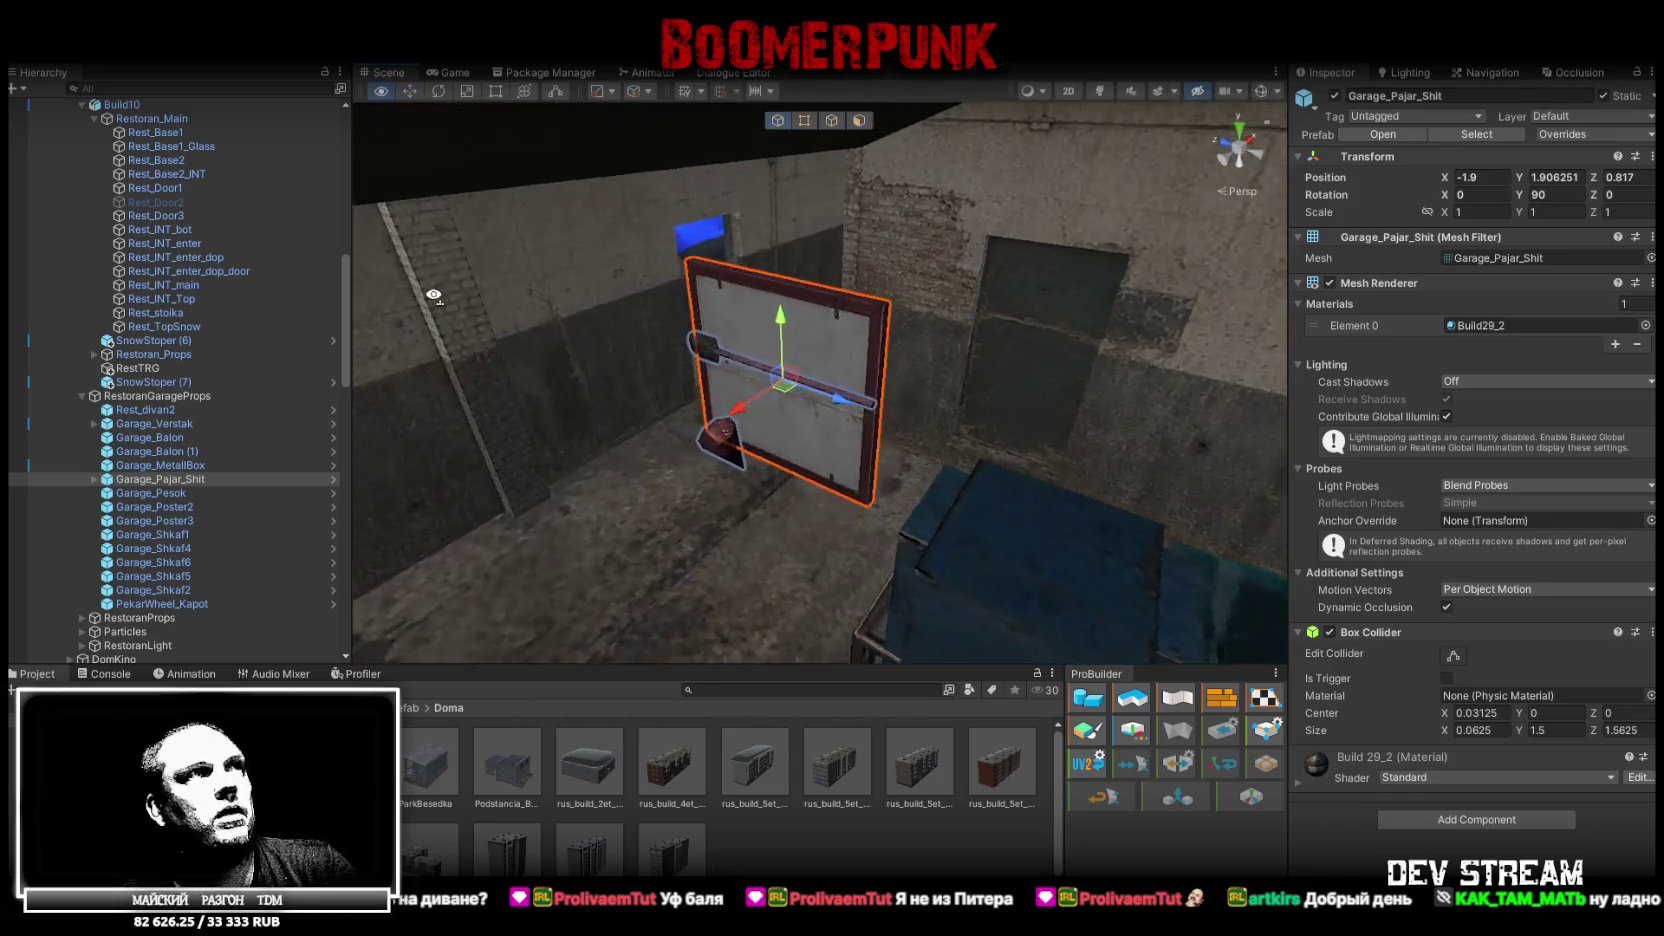
Turn the fire board back to 0° and slide it left and up beside the doorway
key("e")
left_click_drag(867, 417, 1084, 420)
key("w")
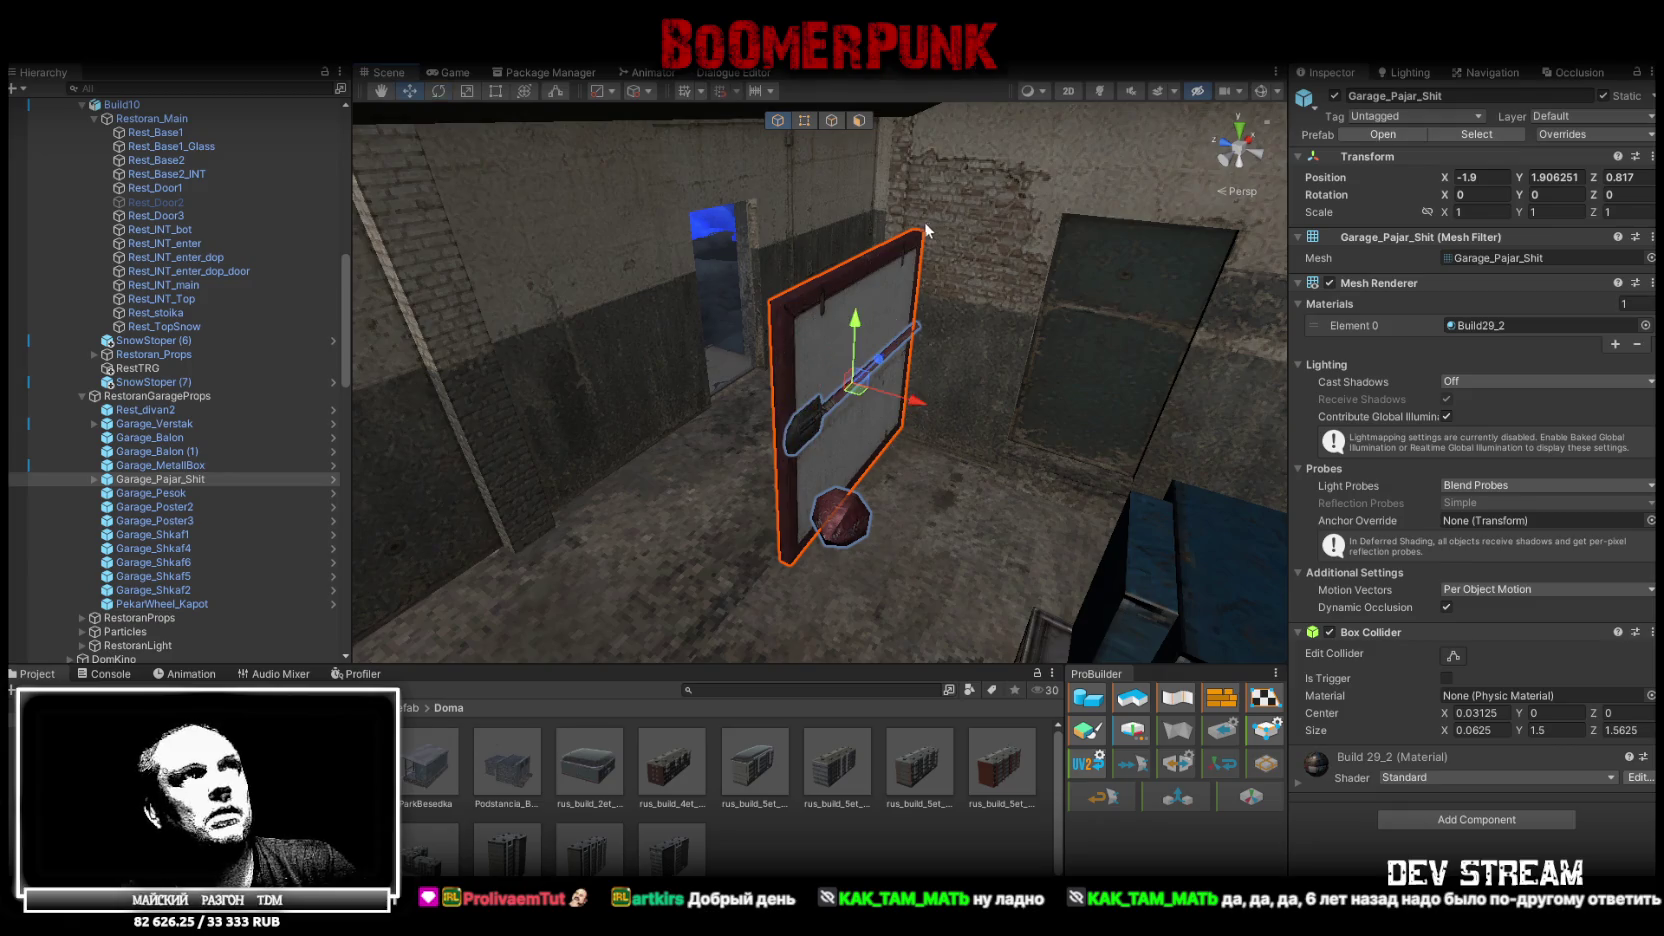
mouse_move(913, 233)
left_mouse_down()
mouse_move(676, 222)
mouse_move(688, 216)
left_mouse_up()
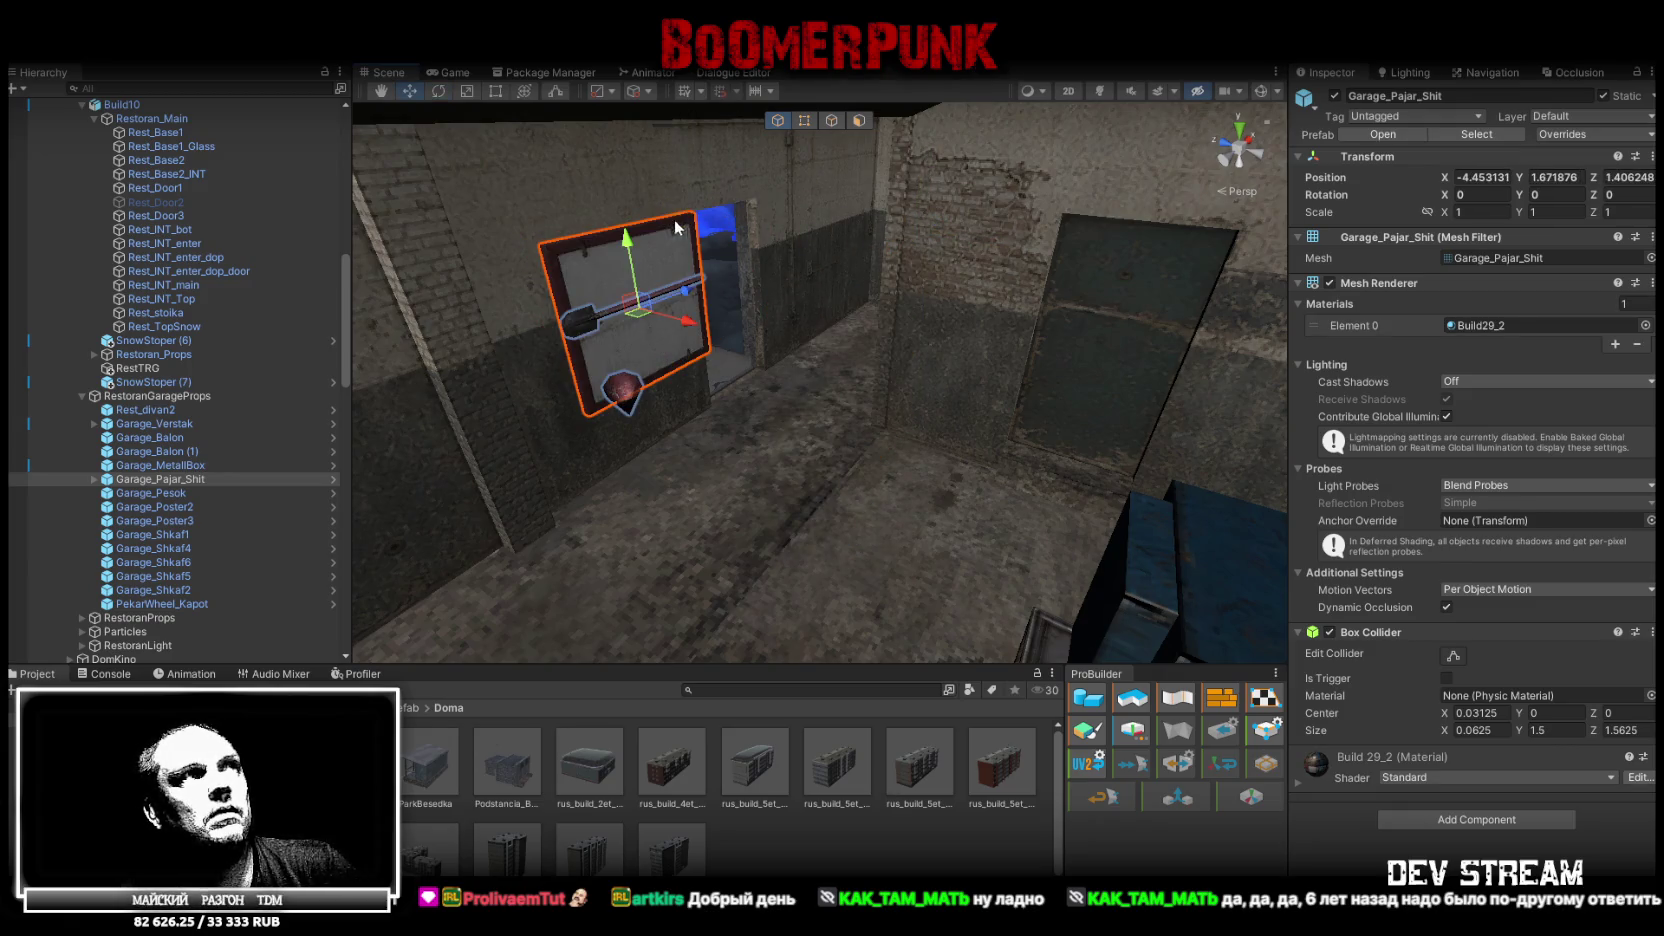
left_click_drag(637, 299, 598, 291)
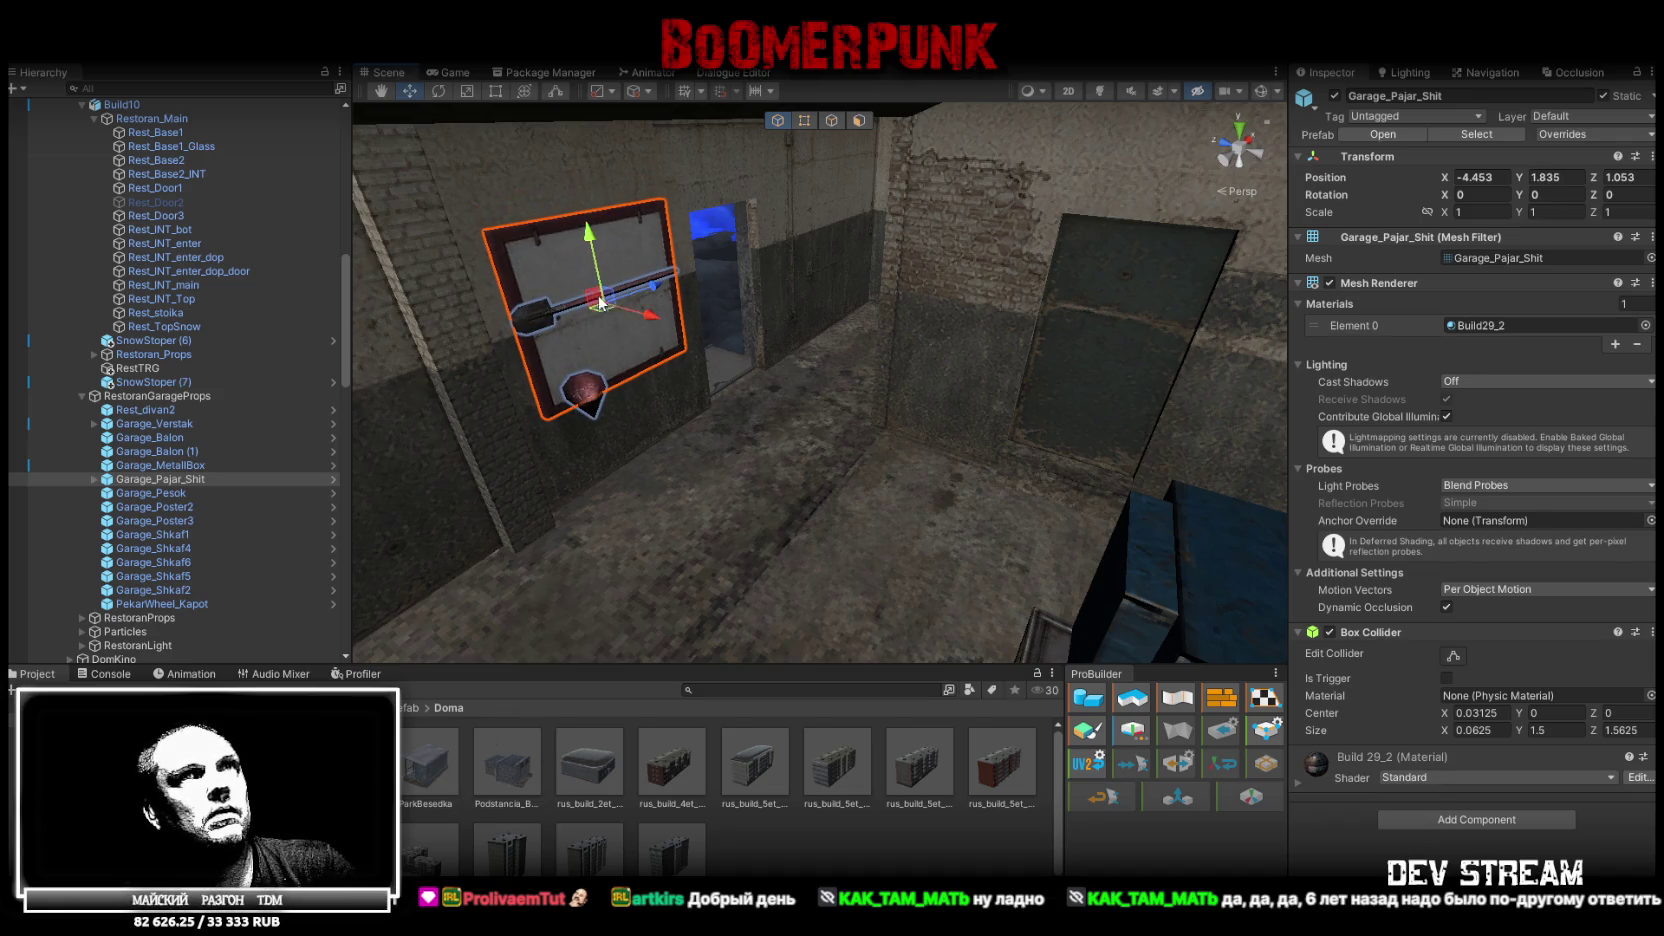
mouse_move(1005, 288)
left_mouse_down()
mouse_move(428, 307)
mouse_move(958, 268)
left_mouse_up()
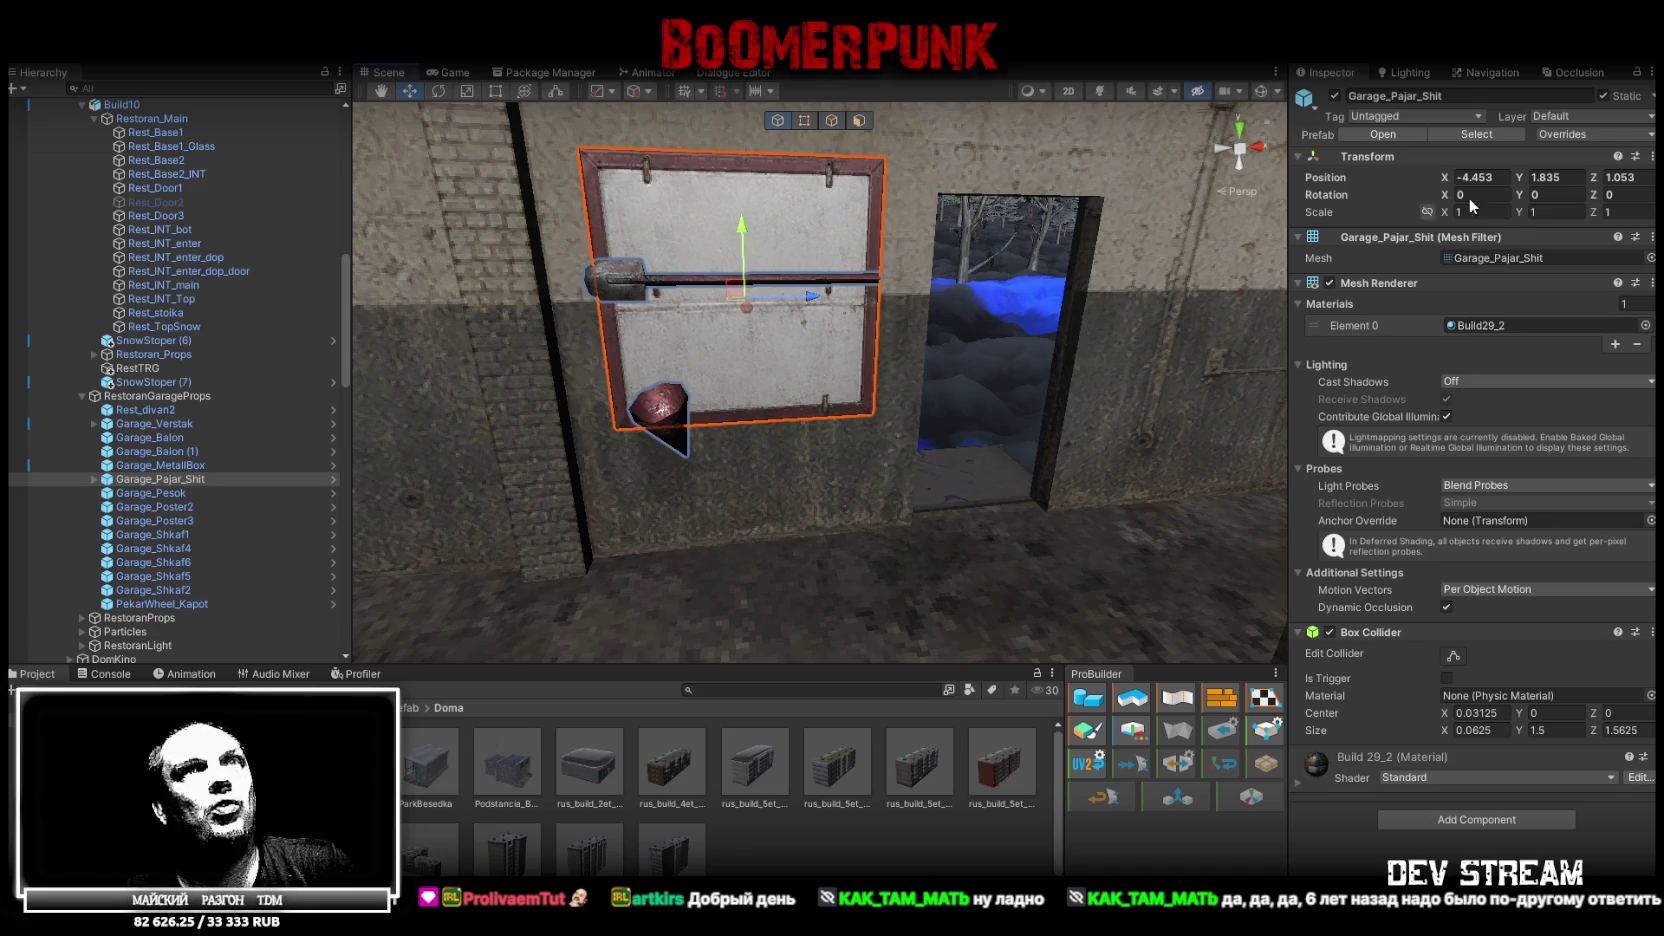
Set the fire board's height to Y 2 on the corridor wall at X -4.453, Z 1.075
type("2")
mouse_move(850, 360)
left_mouse_down()
mouse_move(949, 350)
mouse_move(965, 370)
left_mouse_up()
left_click_drag(835, 392, 841, 419)
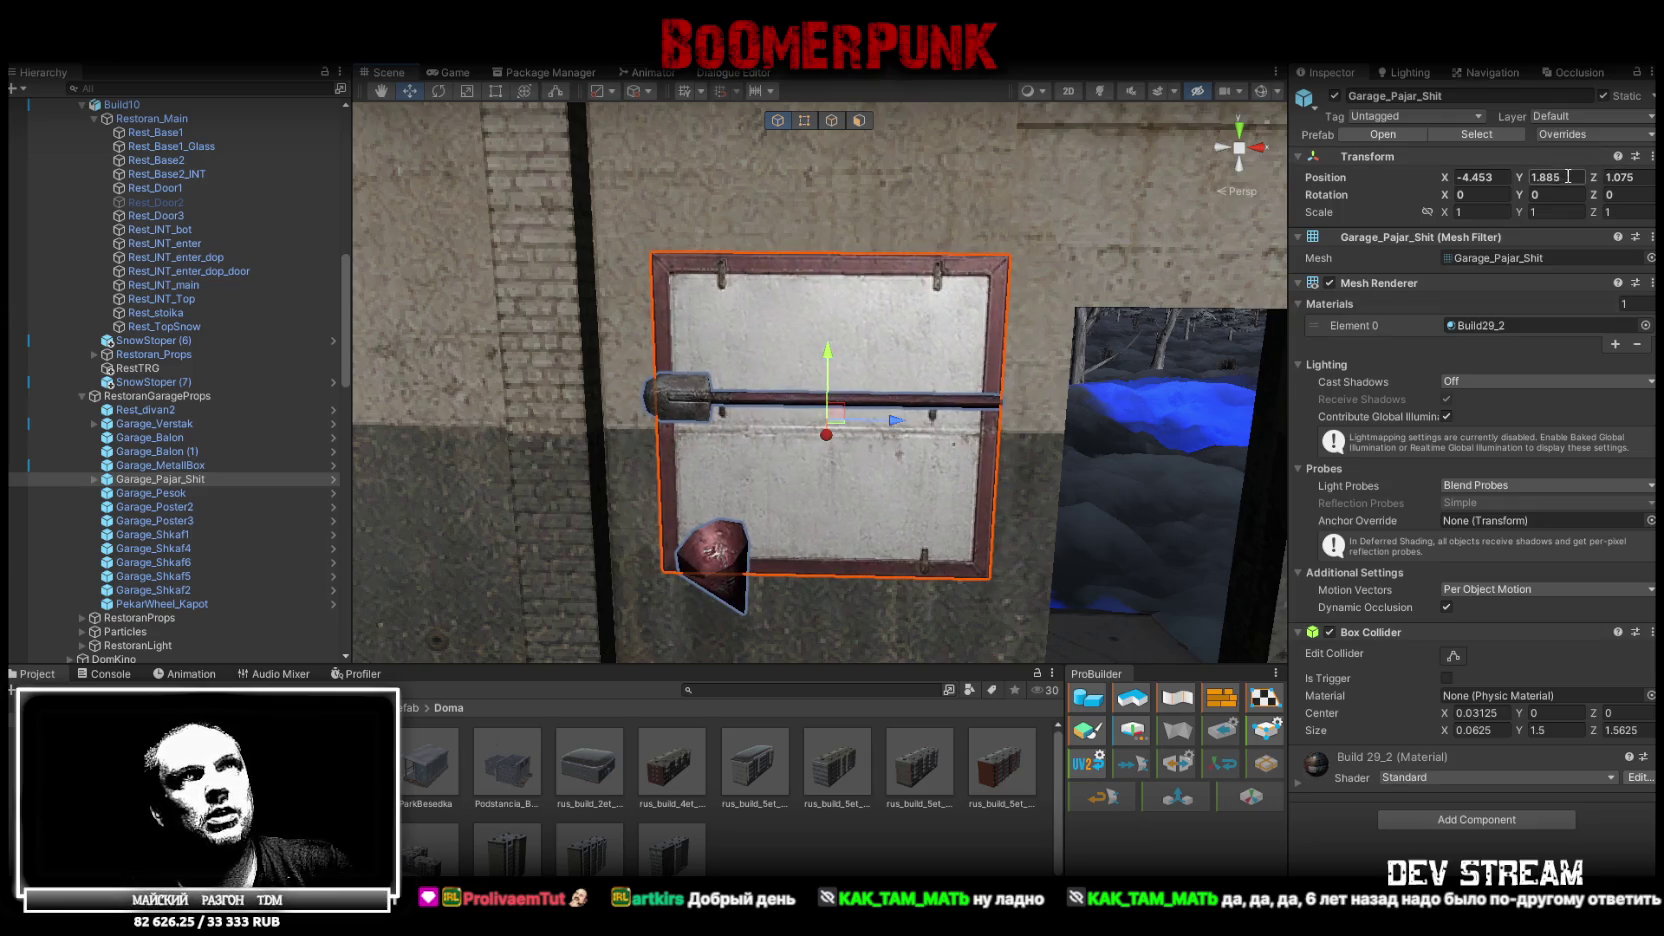
type("1.85")
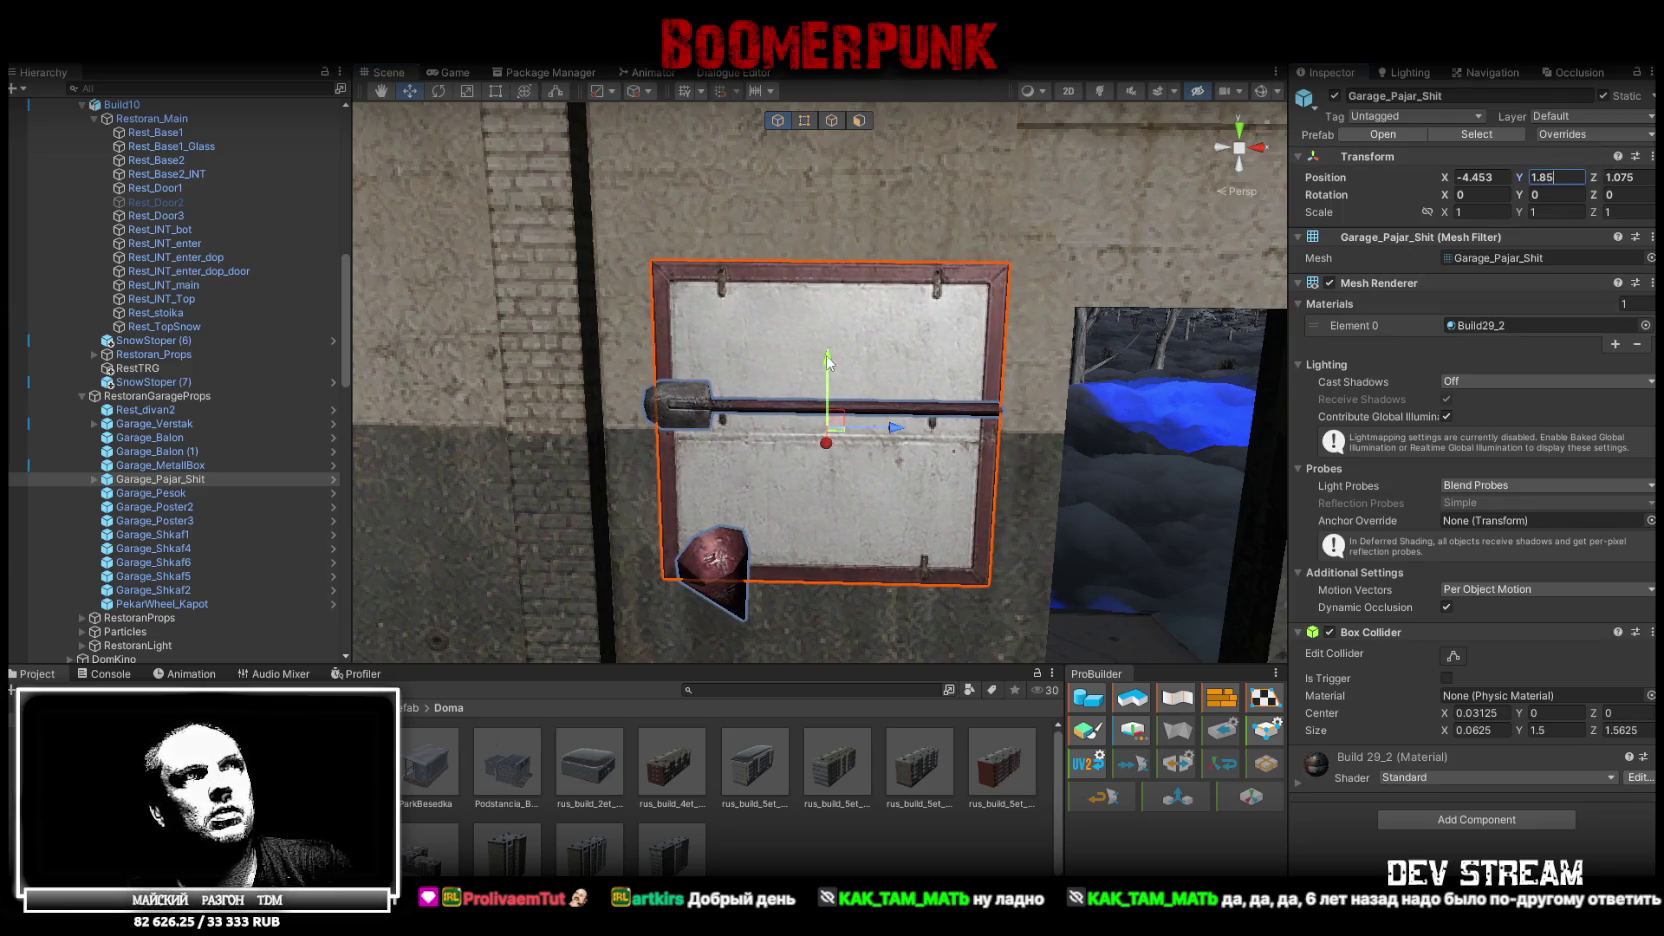
left_click_drag(831, 355, 840, 332)
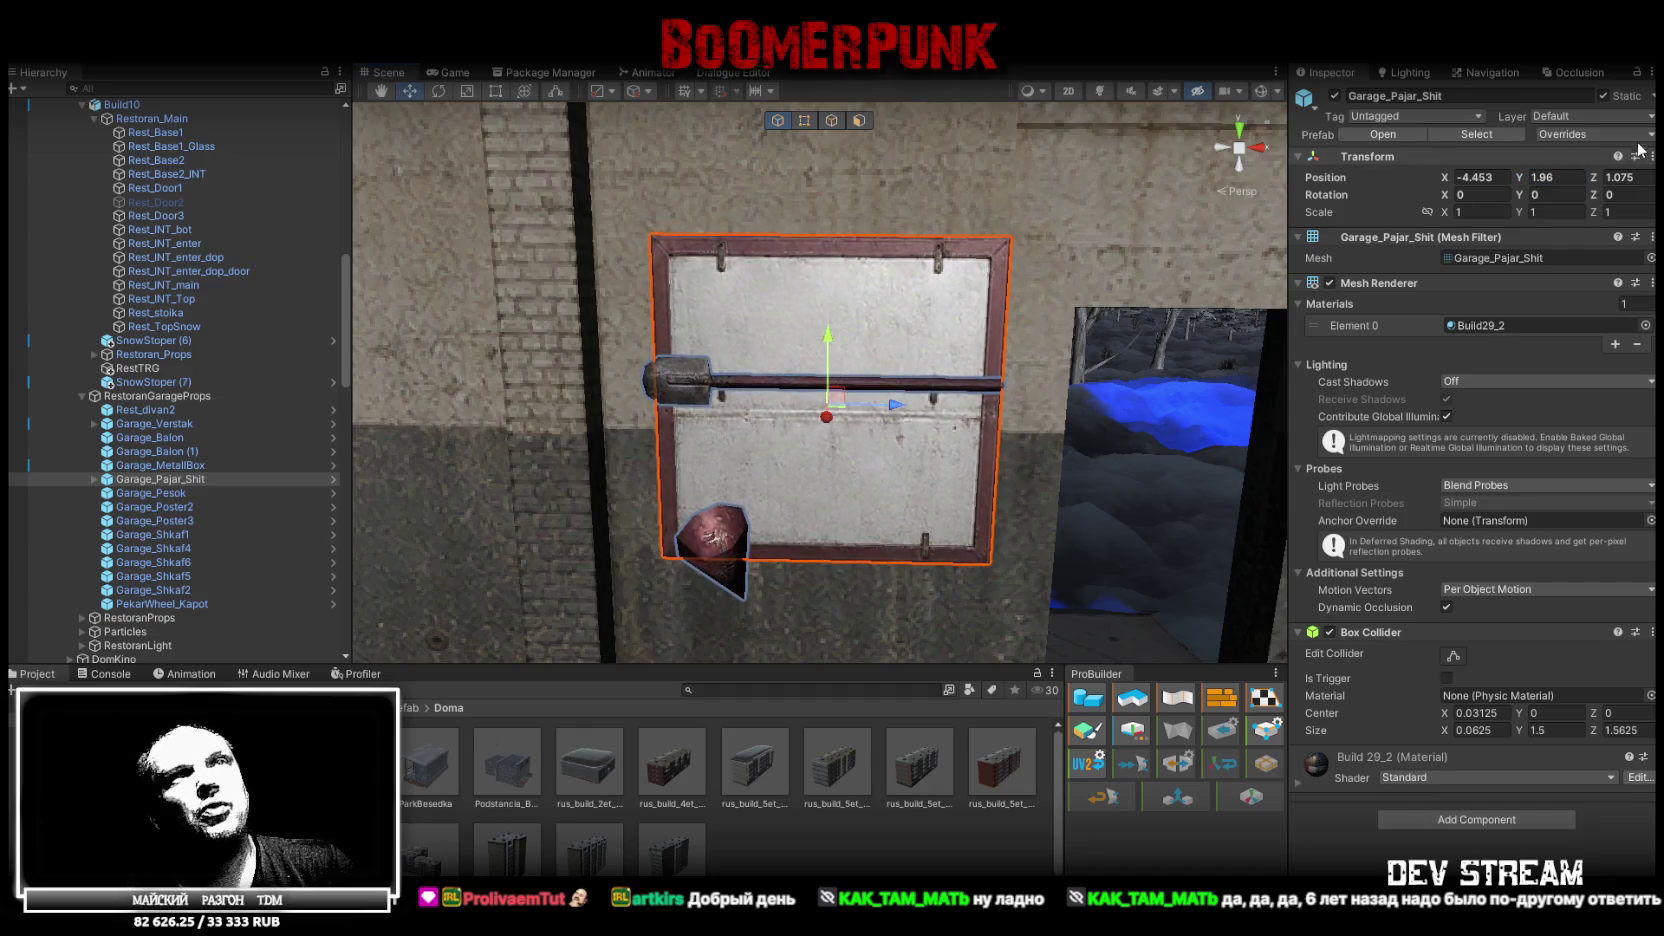
type("2")
key("Return")
left_click_drag(1260, 405, 1164, 388)
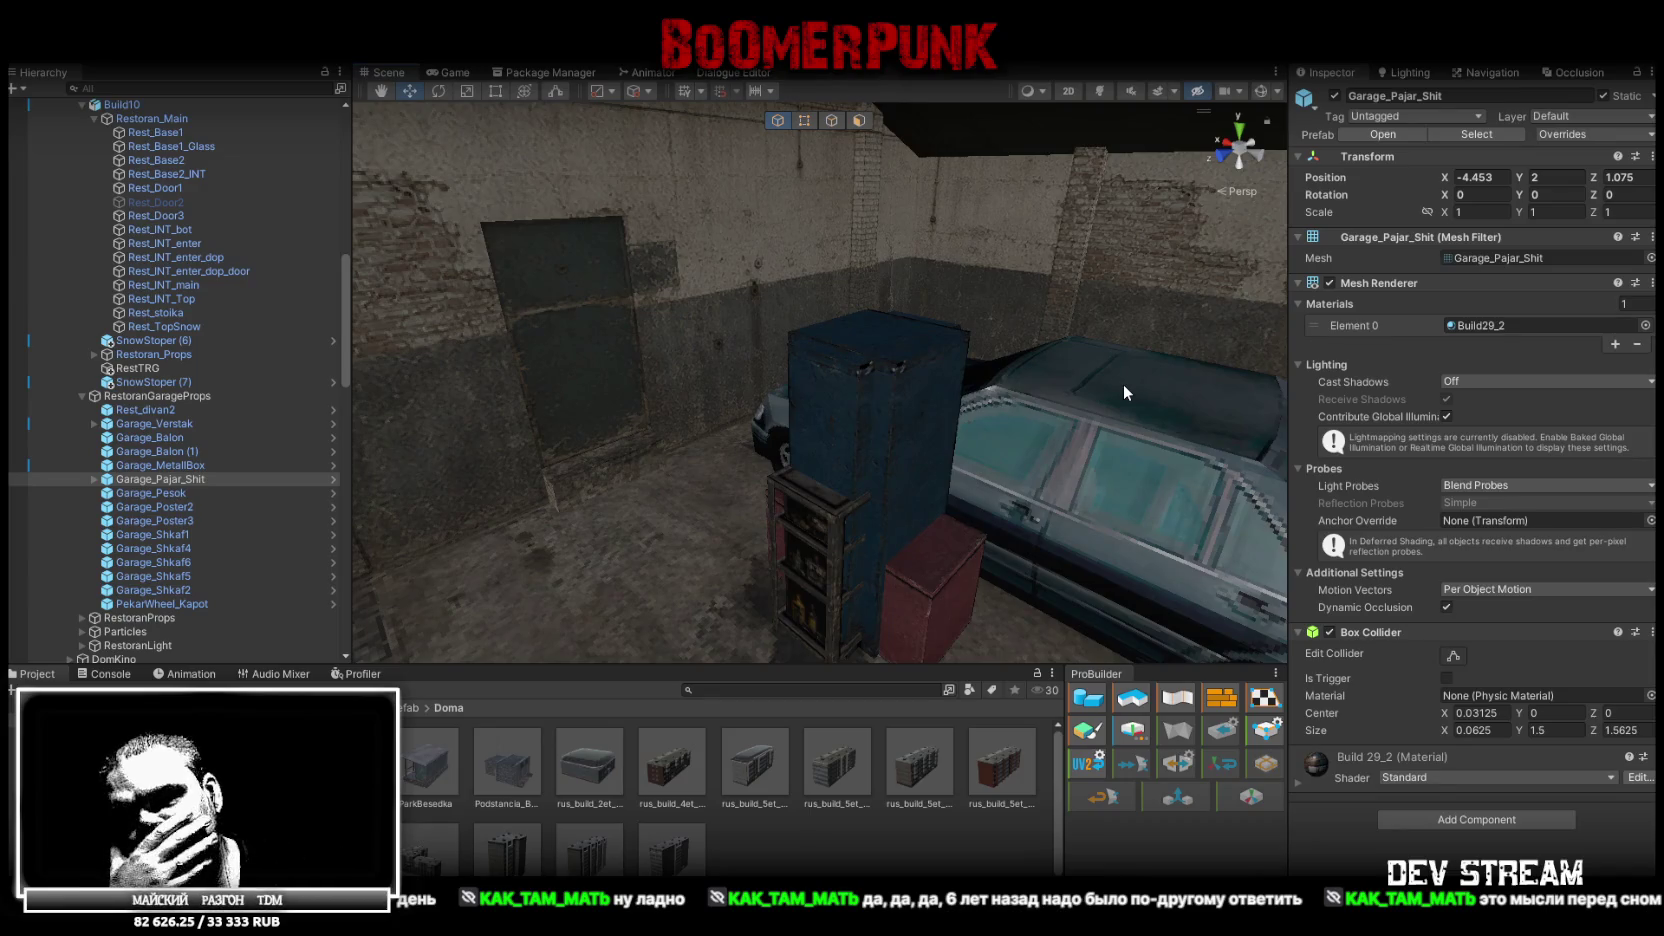
left_click(902, 417)
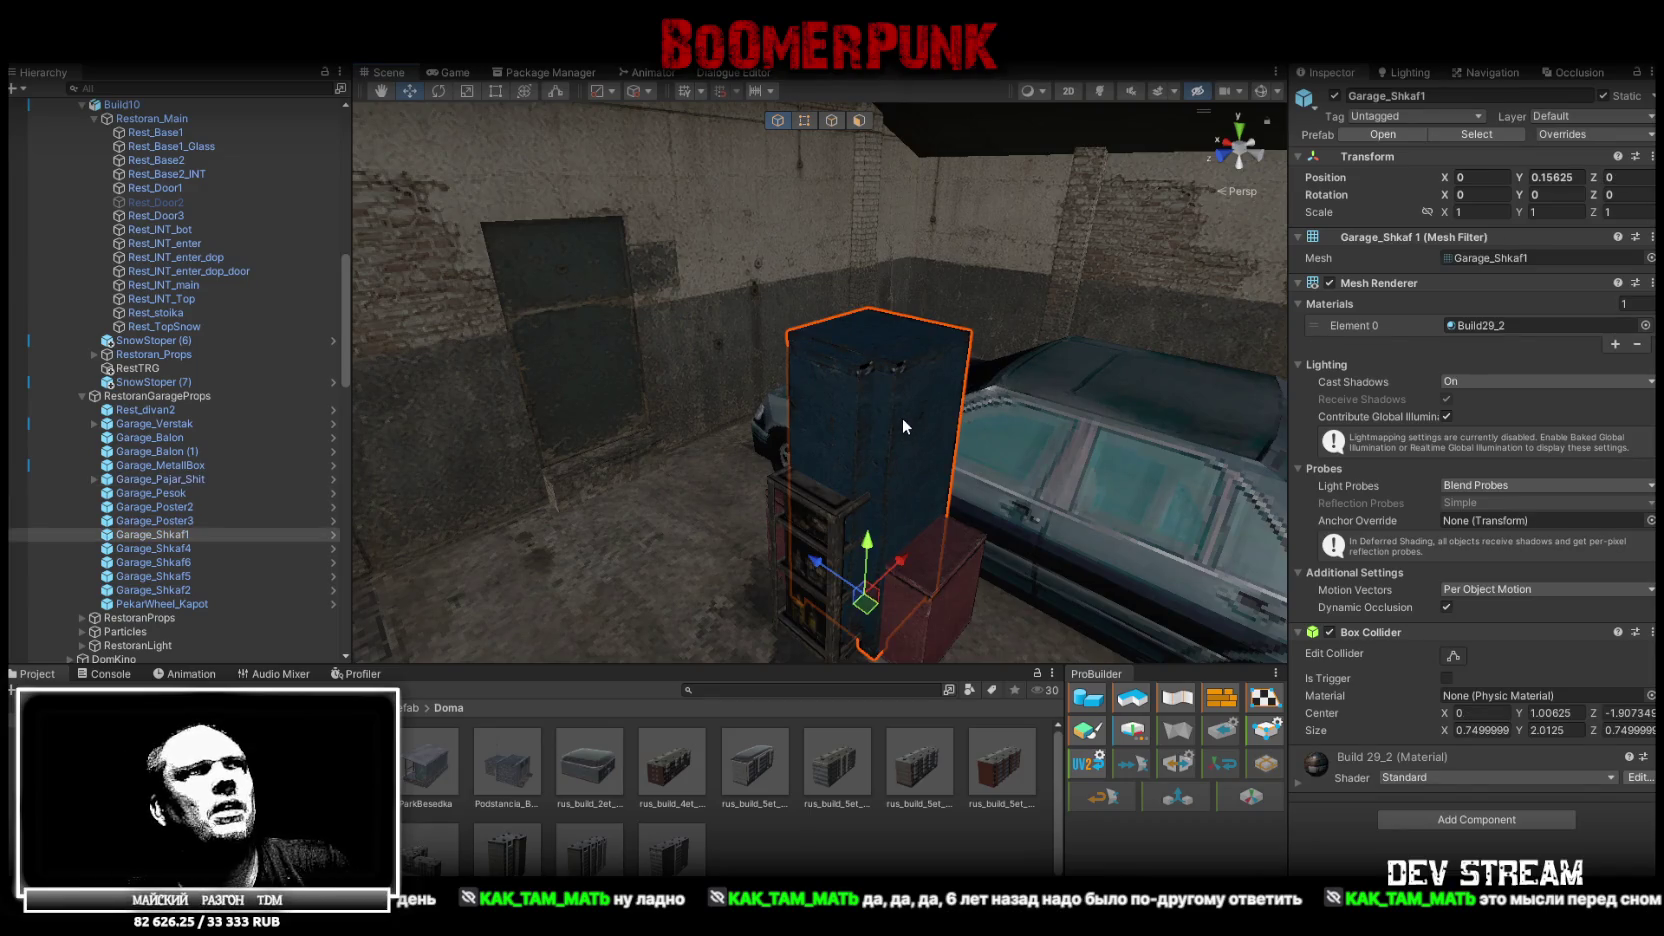
Move Garage_Shkaf1 to the back wall, turn it about -90° on Y, and settle it at X 4.101, Z -5.266
mouse_move(862, 614)
left_mouse_down()
mouse_move(711, 623)
mouse_move(773, 501)
mouse_move(854, 527)
mouse_move(763, 534)
mouse_move(1087, 536)
mouse_move(739, 453)
mouse_move(1145, 511)
mouse_move(903, 494)
mouse_move(1111, 592)
mouse_move(808, 317)
mouse_move(590, 306)
left_mouse_up()
left_click_drag(1055, 382, 592, 360)
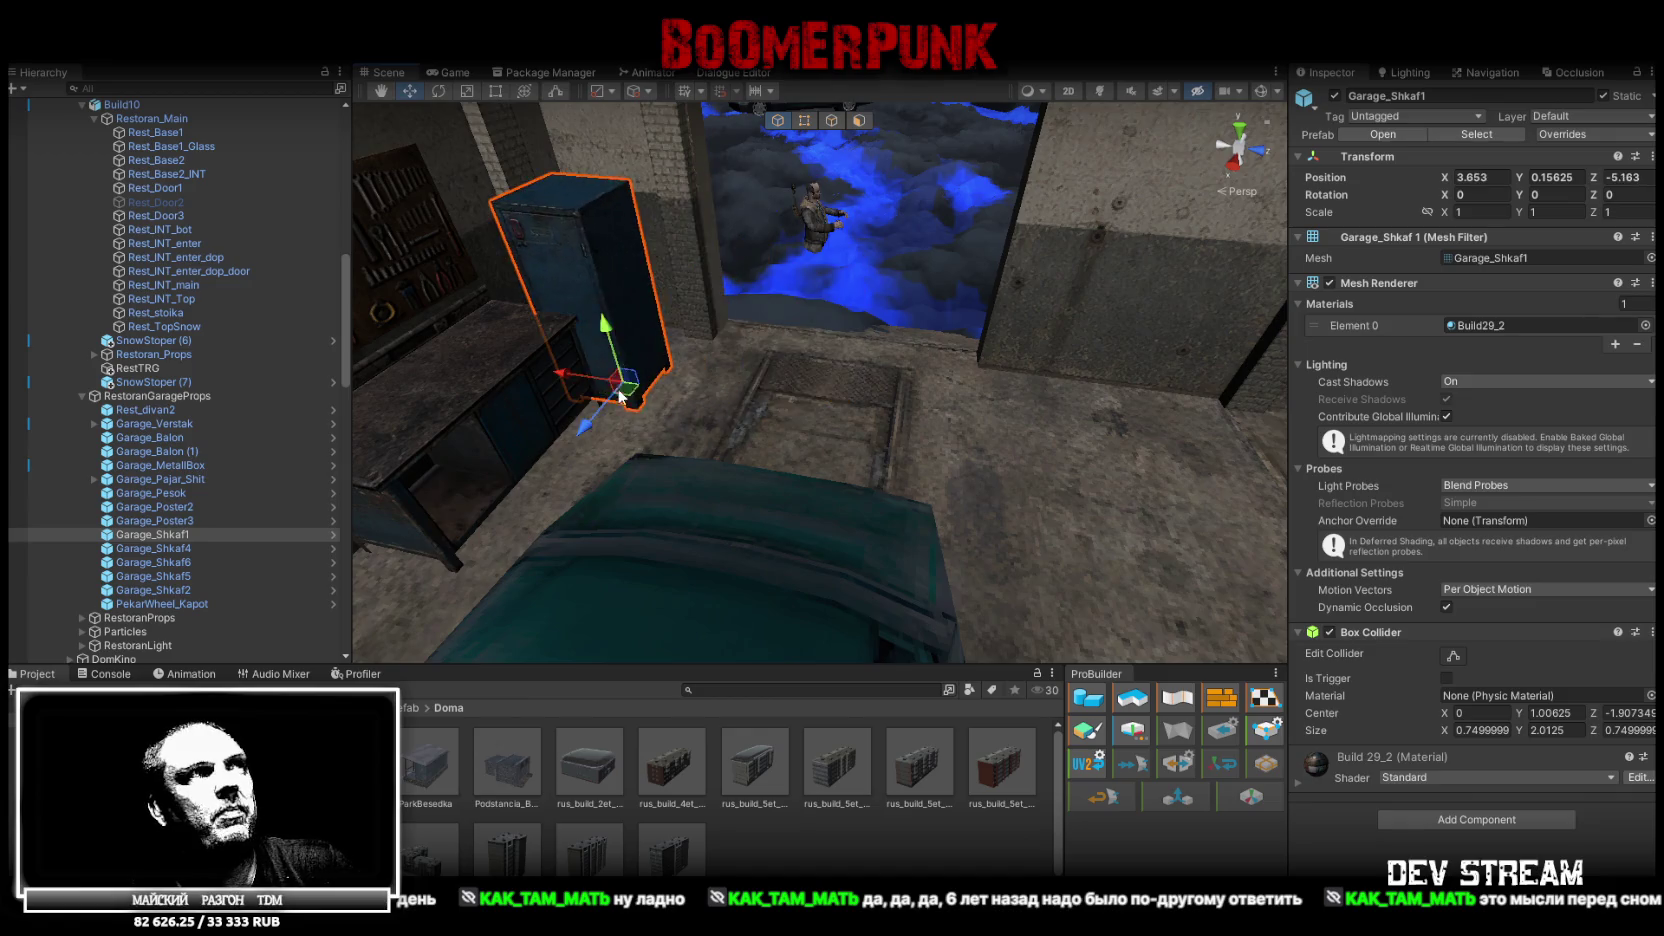
key("f")
key("e")
left_click_drag(684, 492, 922, 488)
key("f")
left_click_drag(875, 570, 866, 585)
mouse_move(907, 521)
left_mouse_down()
mouse_move(850, 496)
mouse_move(818, 443)
mouse_move(770, 470)
mouse_move(694, 471)
mouse_move(1145, 525)
mouse_move(881, 504)
mouse_move(910, 527)
mouse_move(766, 430)
mouse_move(745, 470)
left_mouse_up()
mouse_move(745, 470)
left_mouse_down()
mouse_move(862, 409)
mouse_move(583, 360)
mouse_move(917, 340)
mouse_move(870, 352)
left_mouse_up()
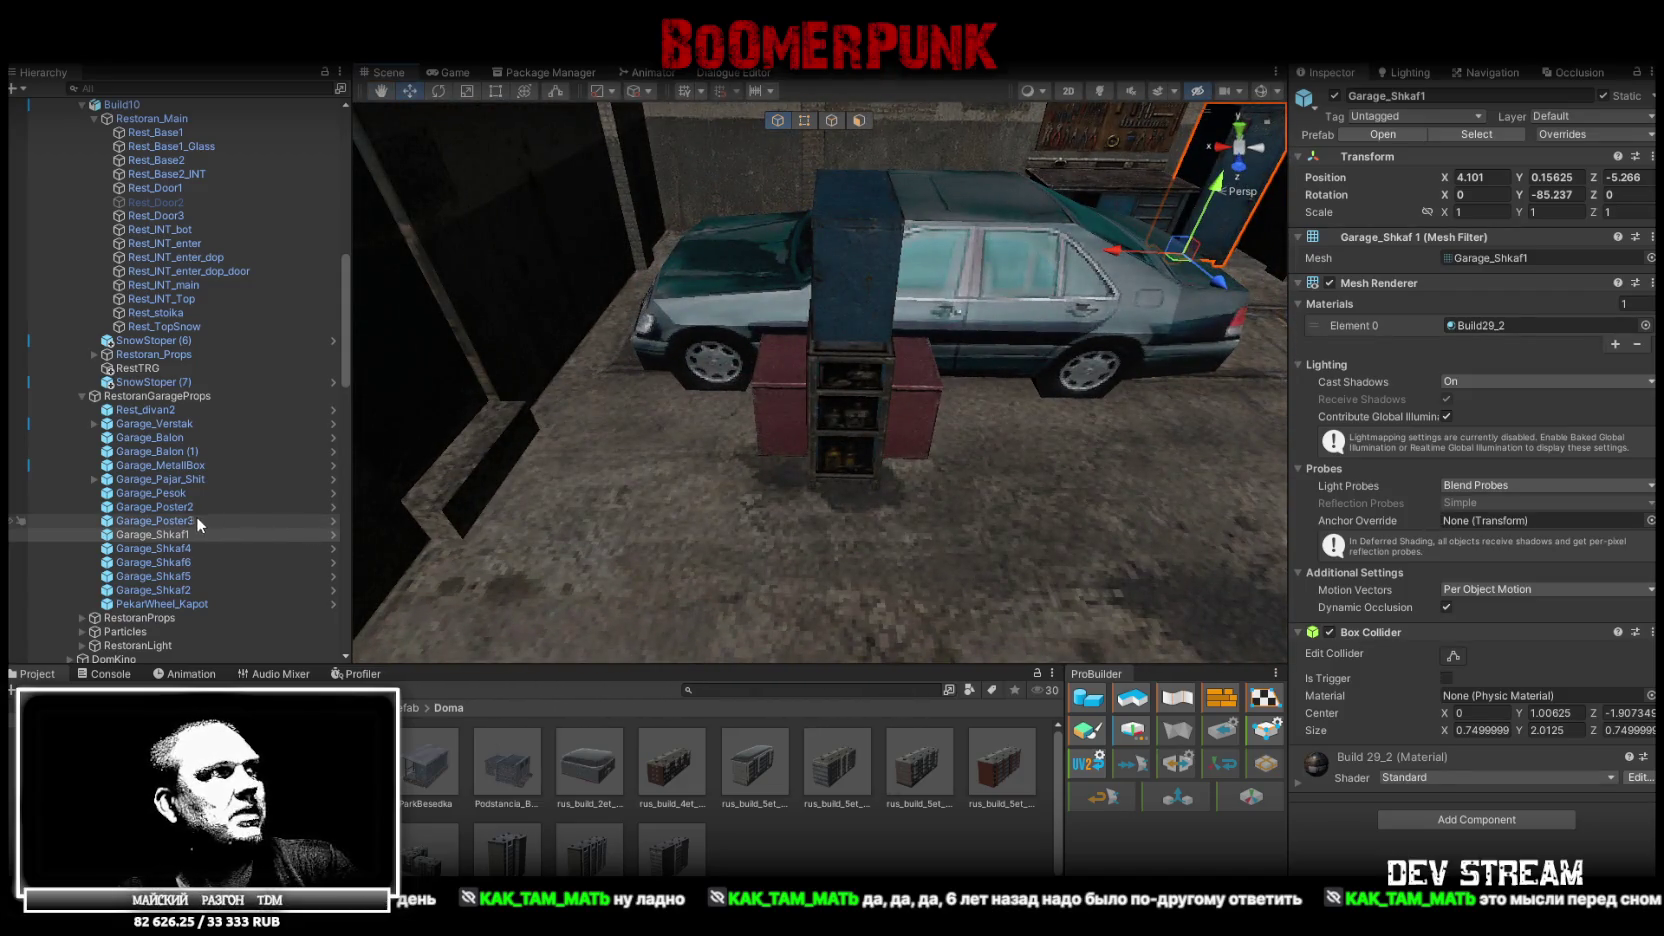
left_click(190, 479)
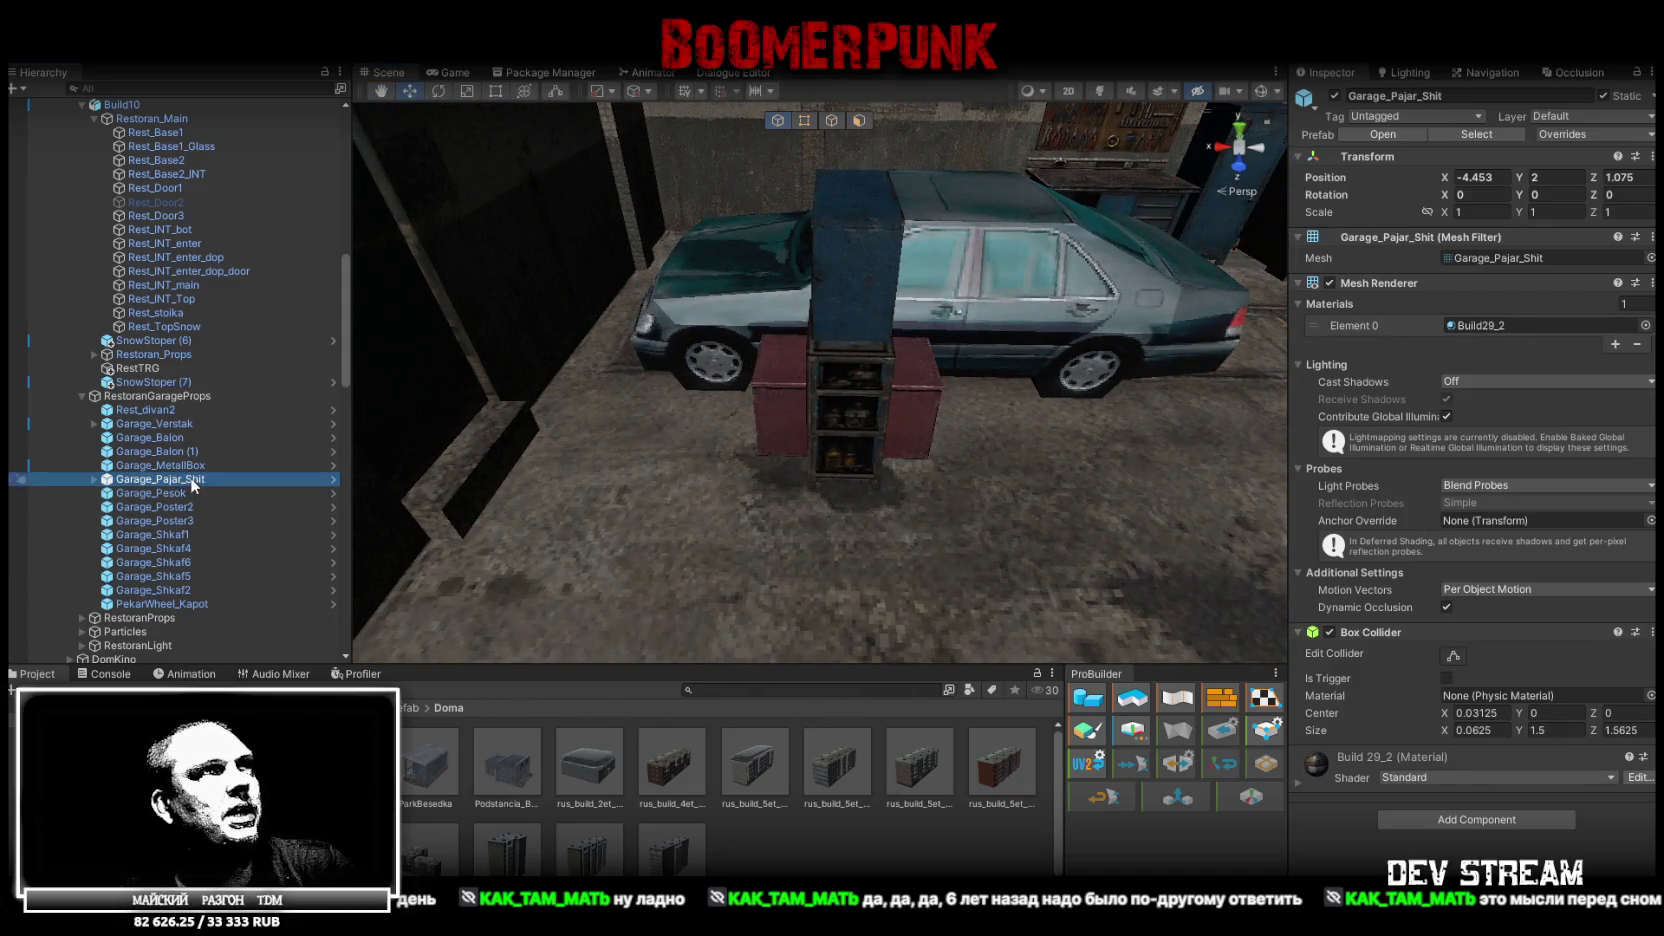
Slide the red Garage_Pesok sand crate against the corridor wall at X -4.109, Z 0.703
left_click(187, 465)
left_click(185, 479)
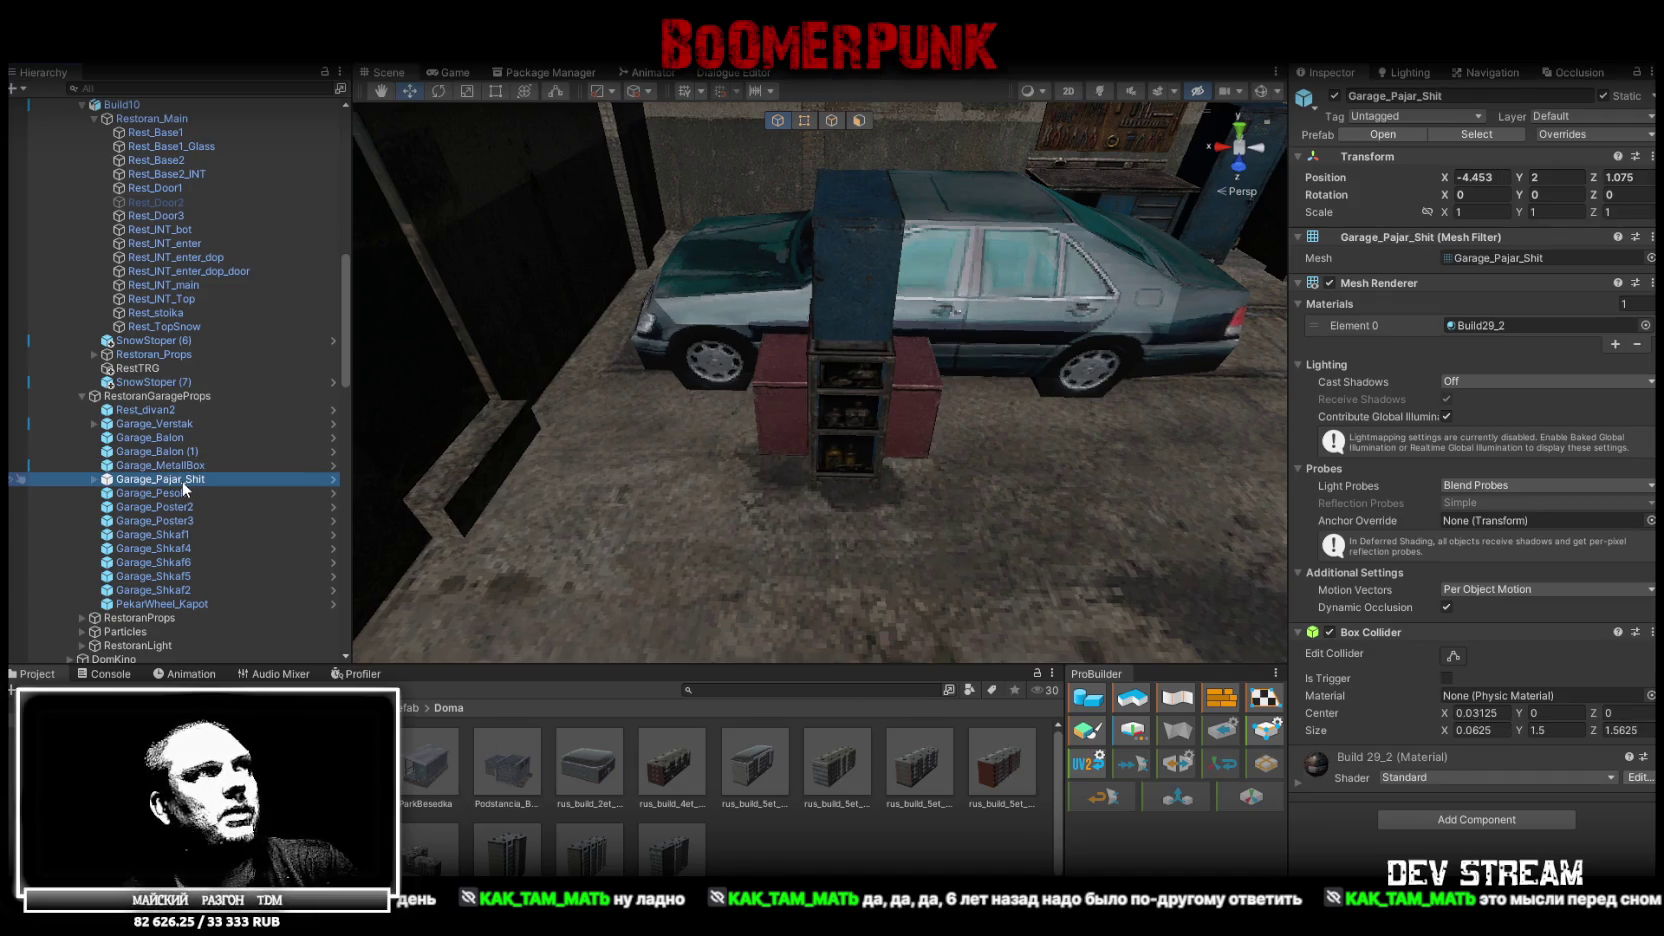
double_click(182, 481)
double_click(183, 493)
left_click_drag(675, 370, 956, 525)
mouse_move(1053, 577)
left_mouse_down()
mouse_move(630, 427)
mouse_move(760, 530)
left_mouse_up()
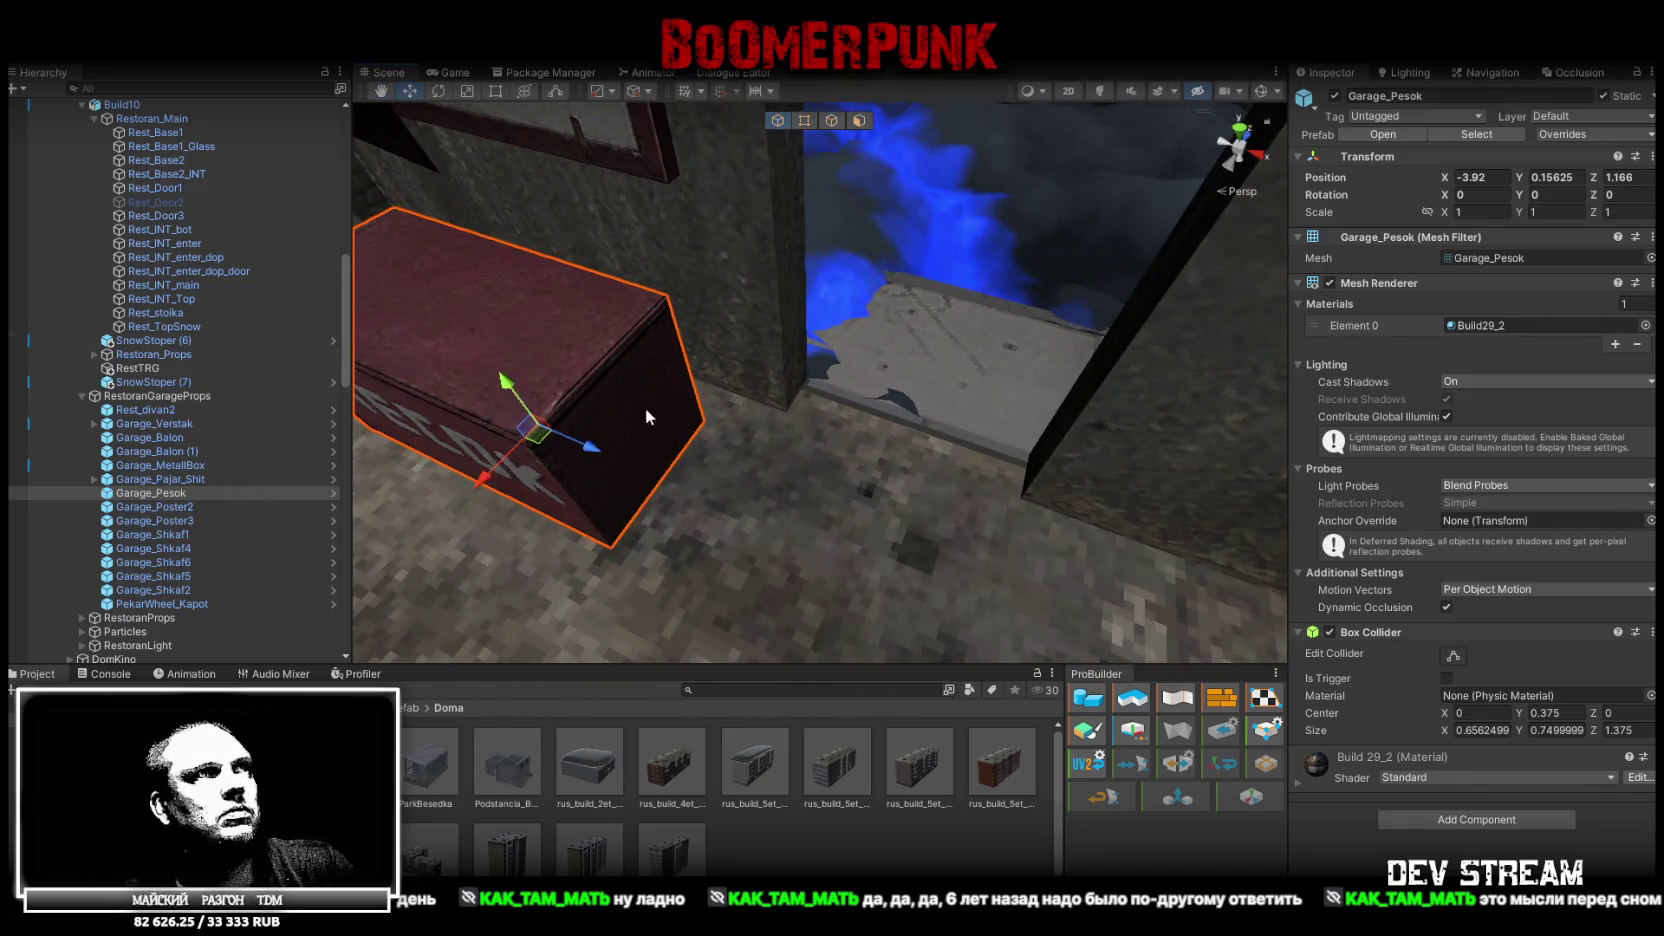
mouse_move(707, 430)
left_mouse_down()
mouse_move(780, 408)
mouse_move(965, 454)
mouse_move(885, 476)
left_mouse_up()
mouse_move(719, 436)
left_mouse_down()
mouse_move(865, 438)
mouse_move(1163, 505)
mouse_move(914, 297)
mouse_move(912, 548)
mouse_move(824, 505)
mouse_move(868, 520)
mouse_move(848, 490)
mouse_move(885, 476)
mouse_move(820, 410)
mouse_move(973, 364)
mouse_move(810, 399)
left_mouse_up()
scroll(850, 475, "down", 5)
Move the Garage_Poster2 no-smoking sign toward the workbench side of the garage
left_click(181, 507)
key("f")
mouse_move(980, 470)
left_mouse_down()
mouse_move(1023, 476)
mouse_move(930, 470)
left_mouse_up()
scroll(930, 470, "up", 3)
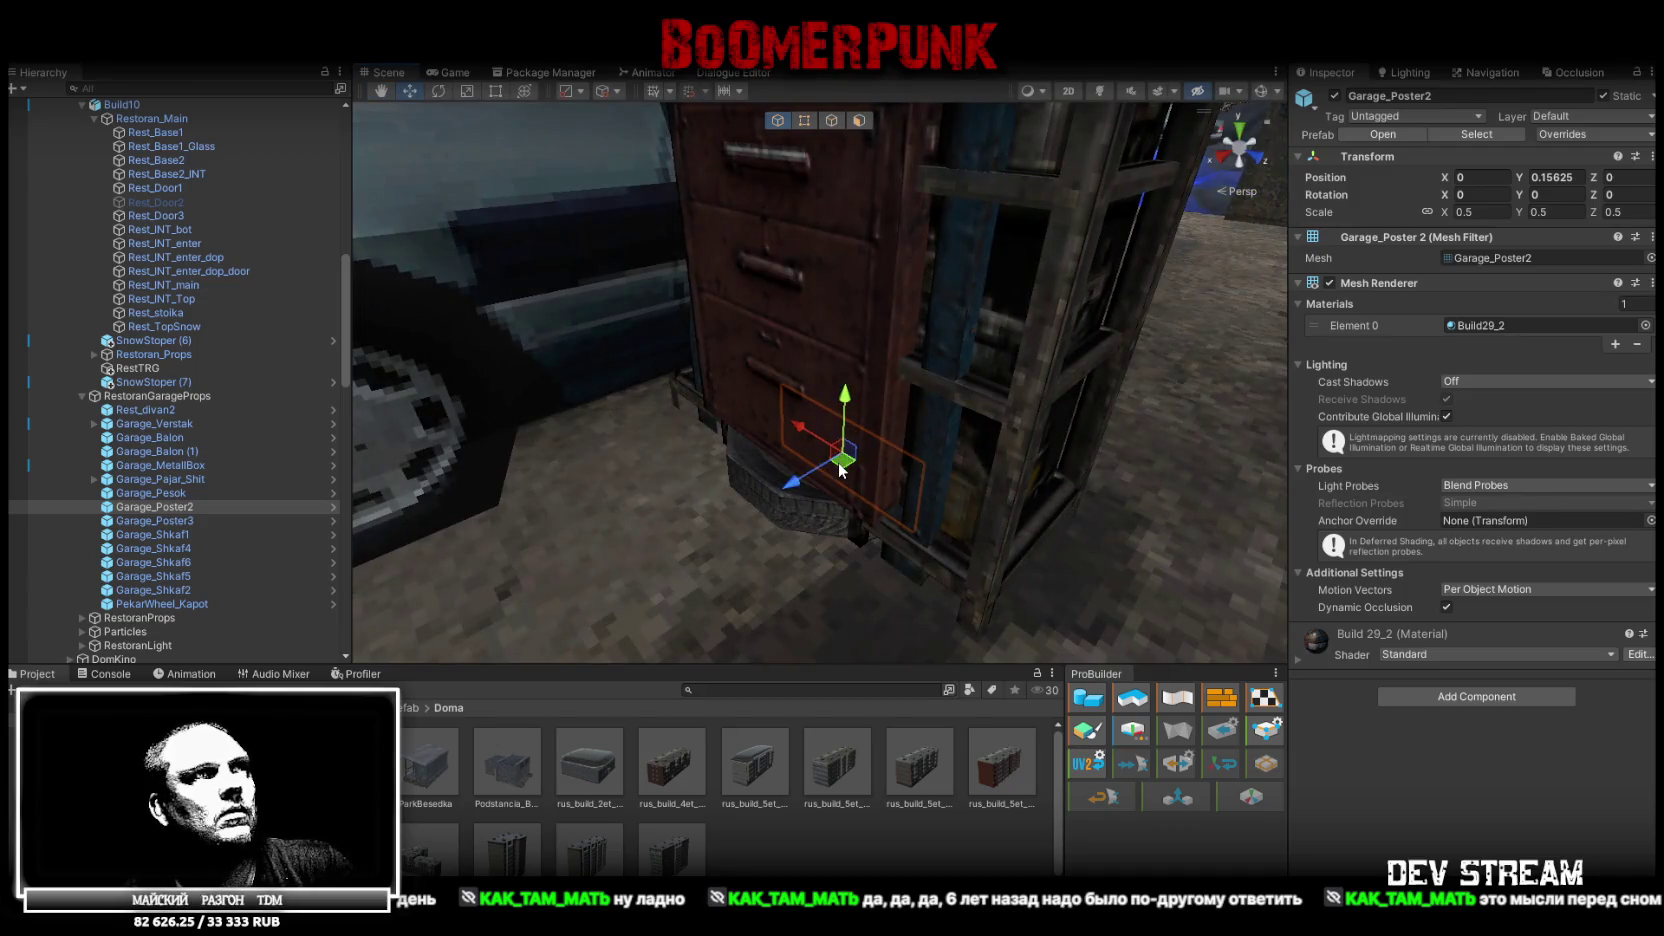
left_click_drag(1050, 631, 1010, 605)
scroll(900, 560, "down", 4)
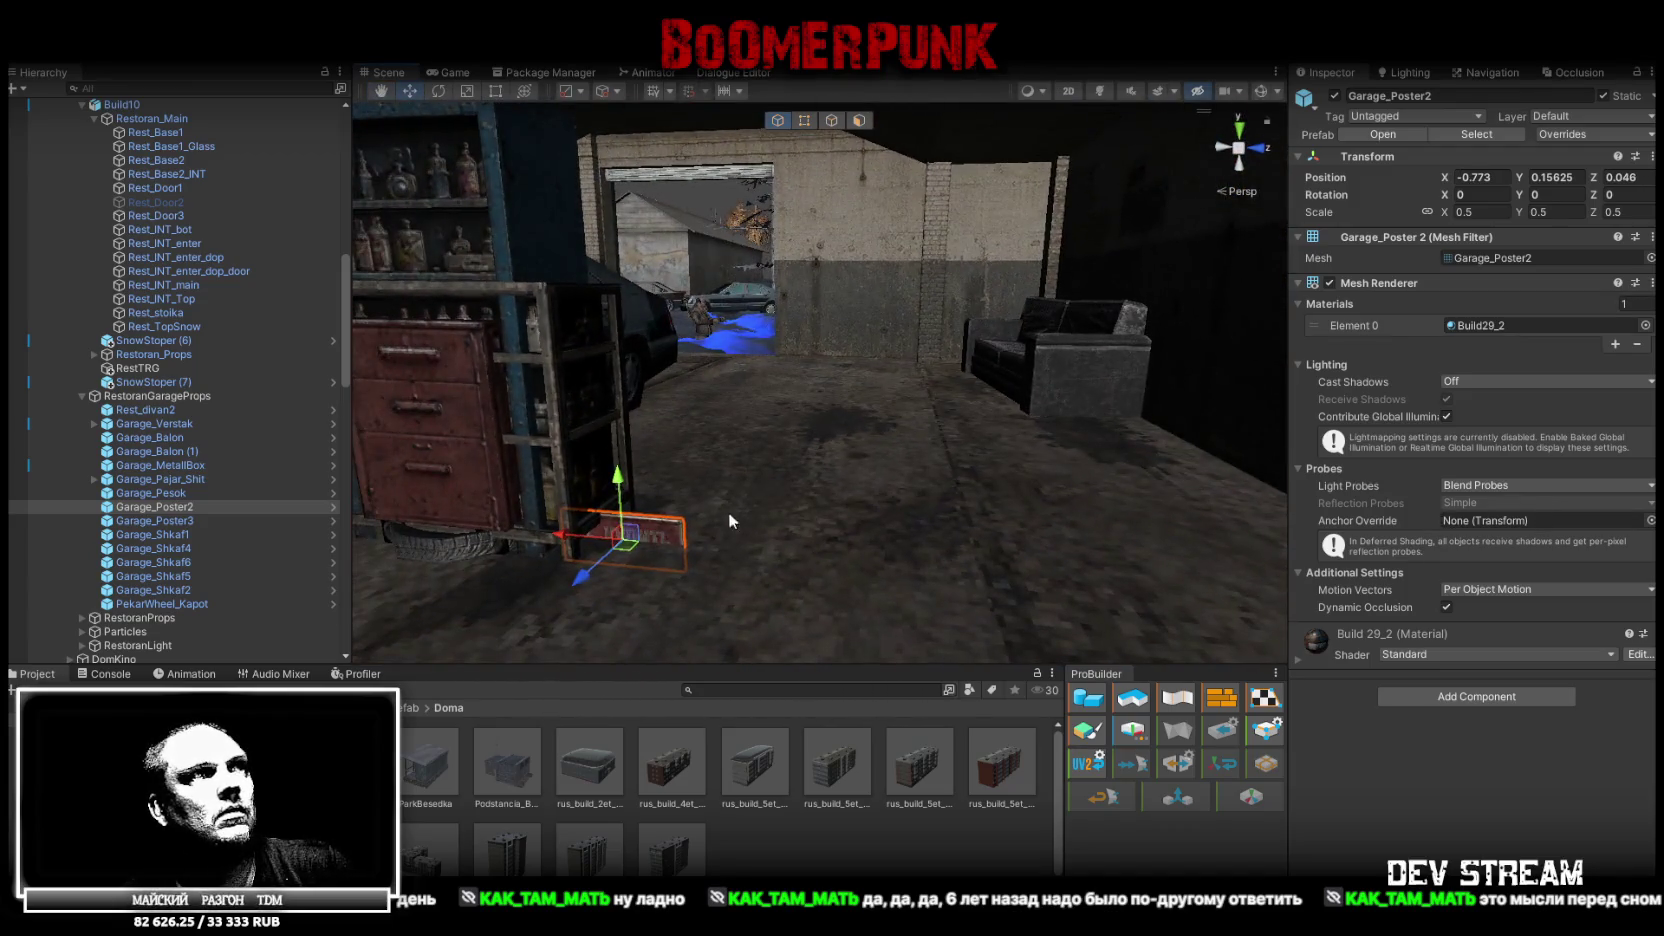
left_click_drag(789, 293, 803, 487)
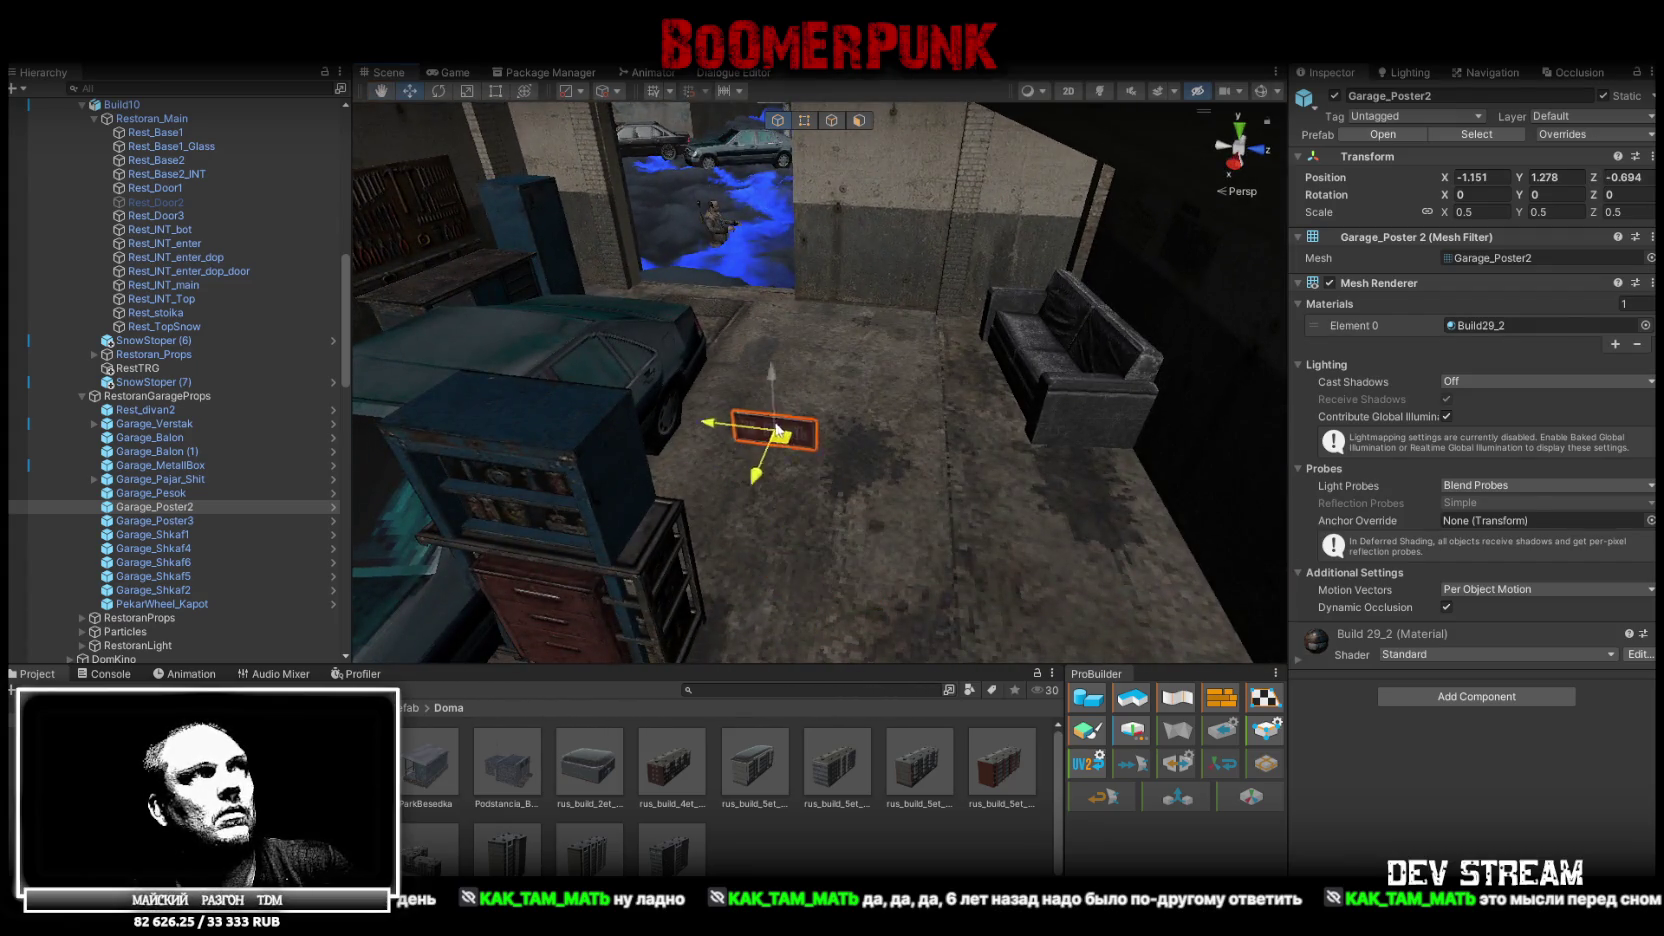
left_click_drag(763, 366, 691, 291)
left_click_drag(634, 377, 640, 380)
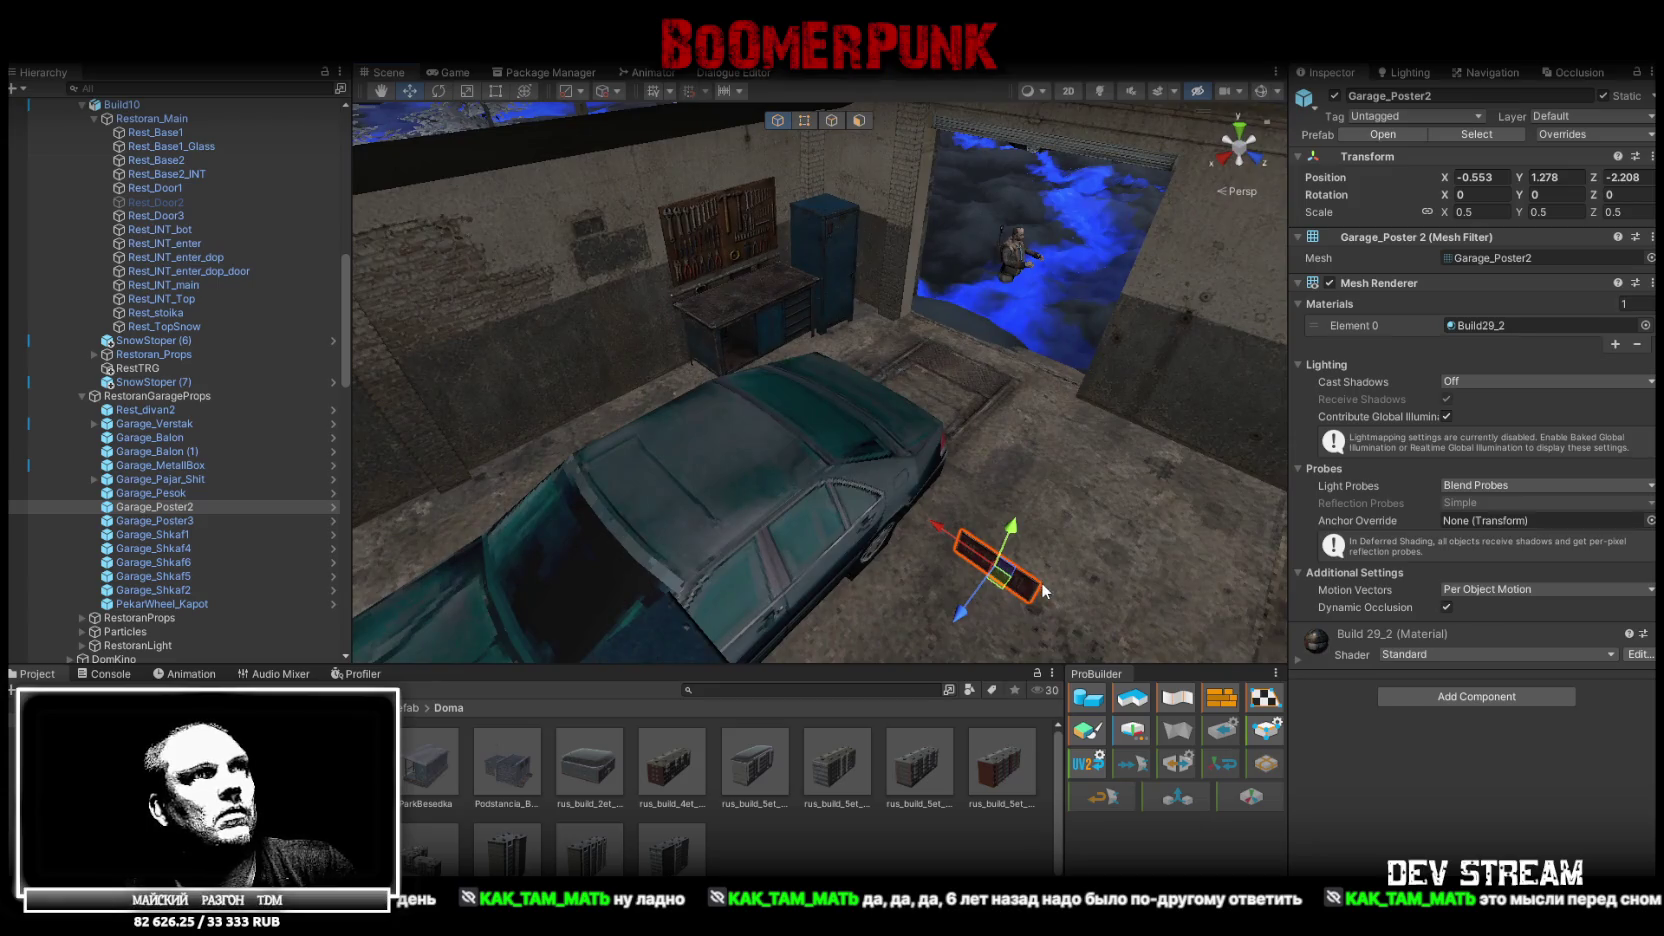
left_click_drag(1001, 588, 785, 413)
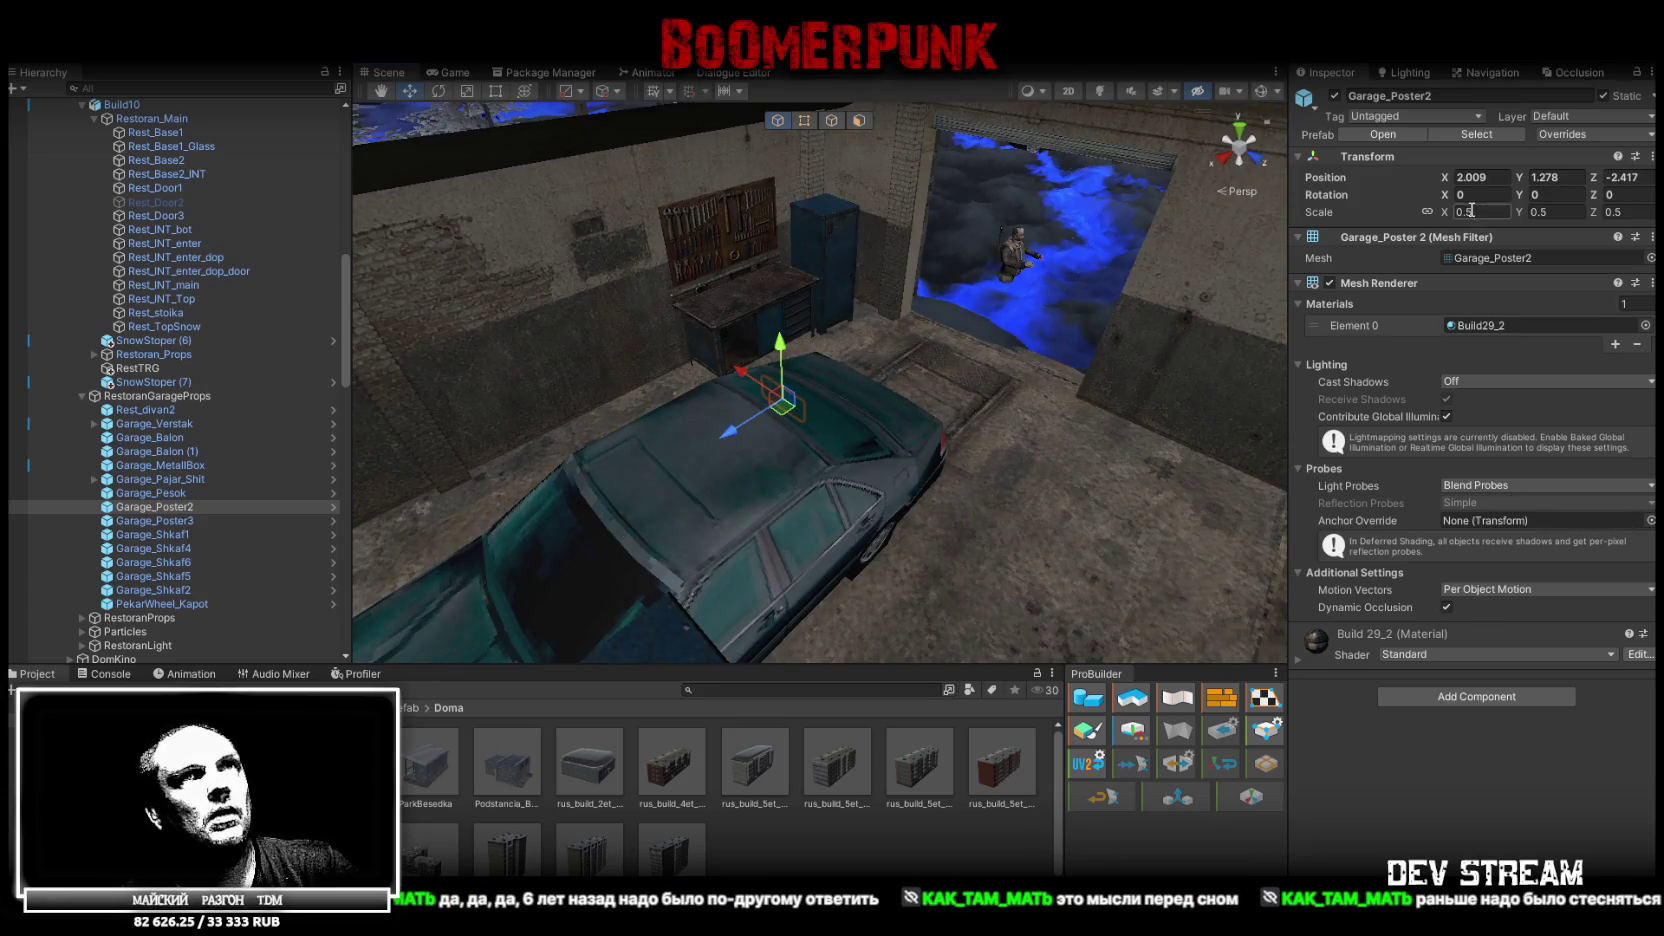
left_click_drag(1101, 259, 920, 334)
Turn the sign 90° to match the wall, then undo its last few moves
key("e")
mouse_move(645, 403)
left_mouse_down()
mouse_move(914, 396)
mouse_move(894, 403)
left_mouse_up()
mouse_move(723, 240)
left_mouse_down()
mouse_move(711, 313)
mouse_move(757, 521)
left_mouse_up()
key("w")
mouse_move(724, 148)
left_mouse_down()
mouse_move(1034, 259)
mouse_move(853, 245)
mouse_move(960, 268)
left_mouse_up()
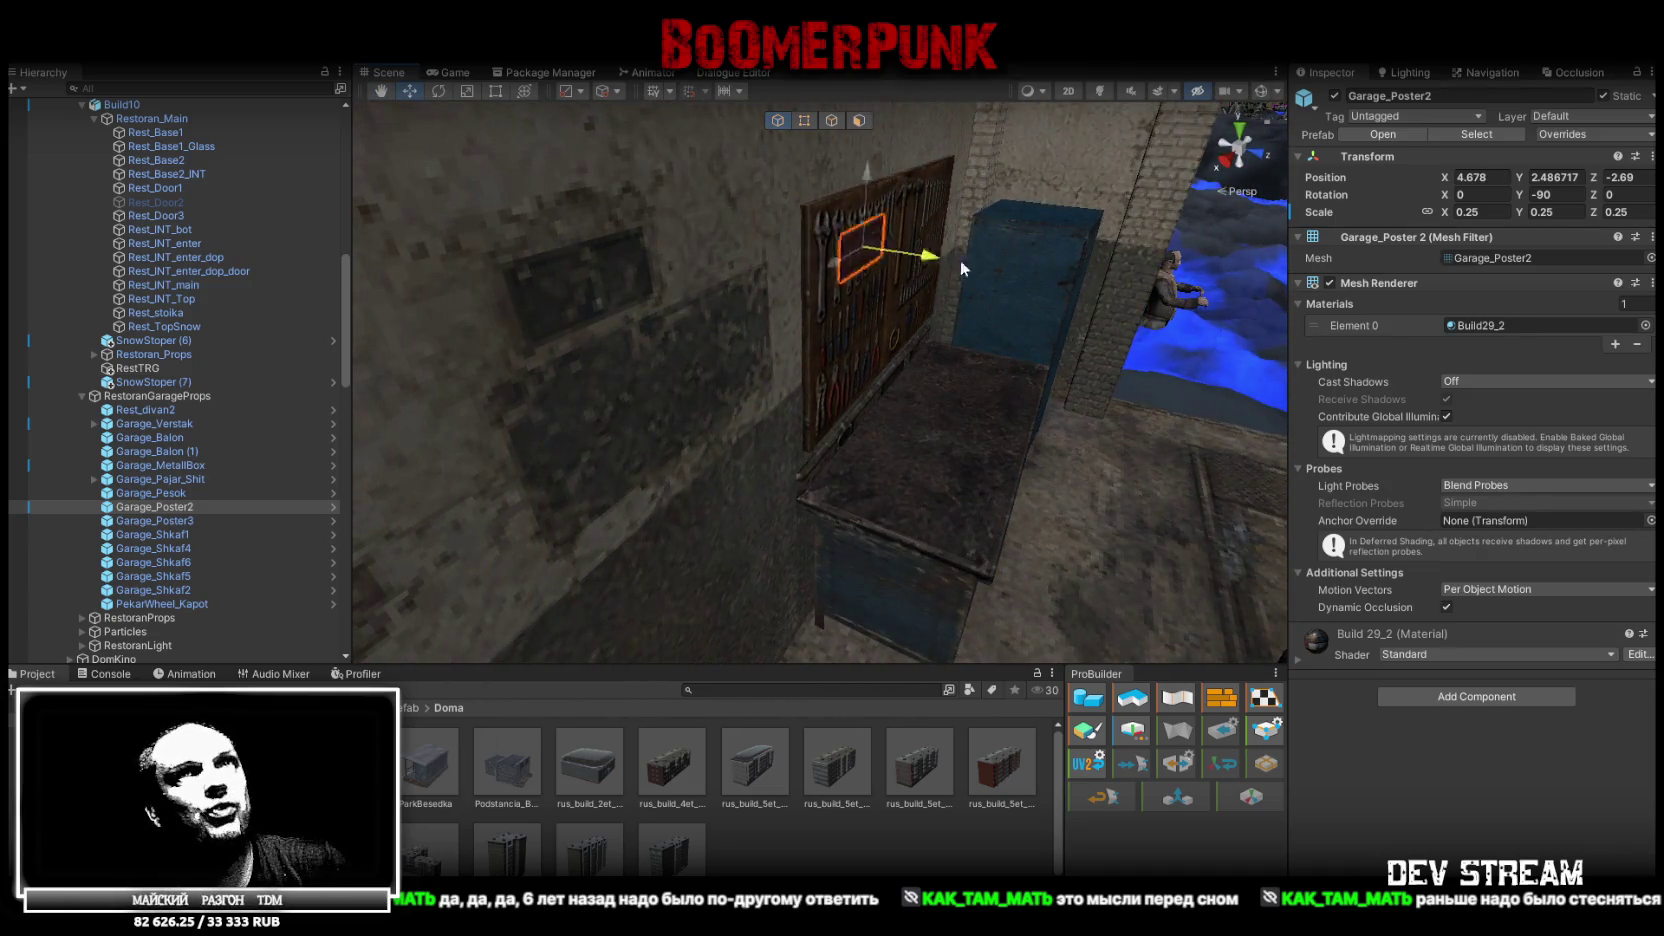
left_click(1131, 283)
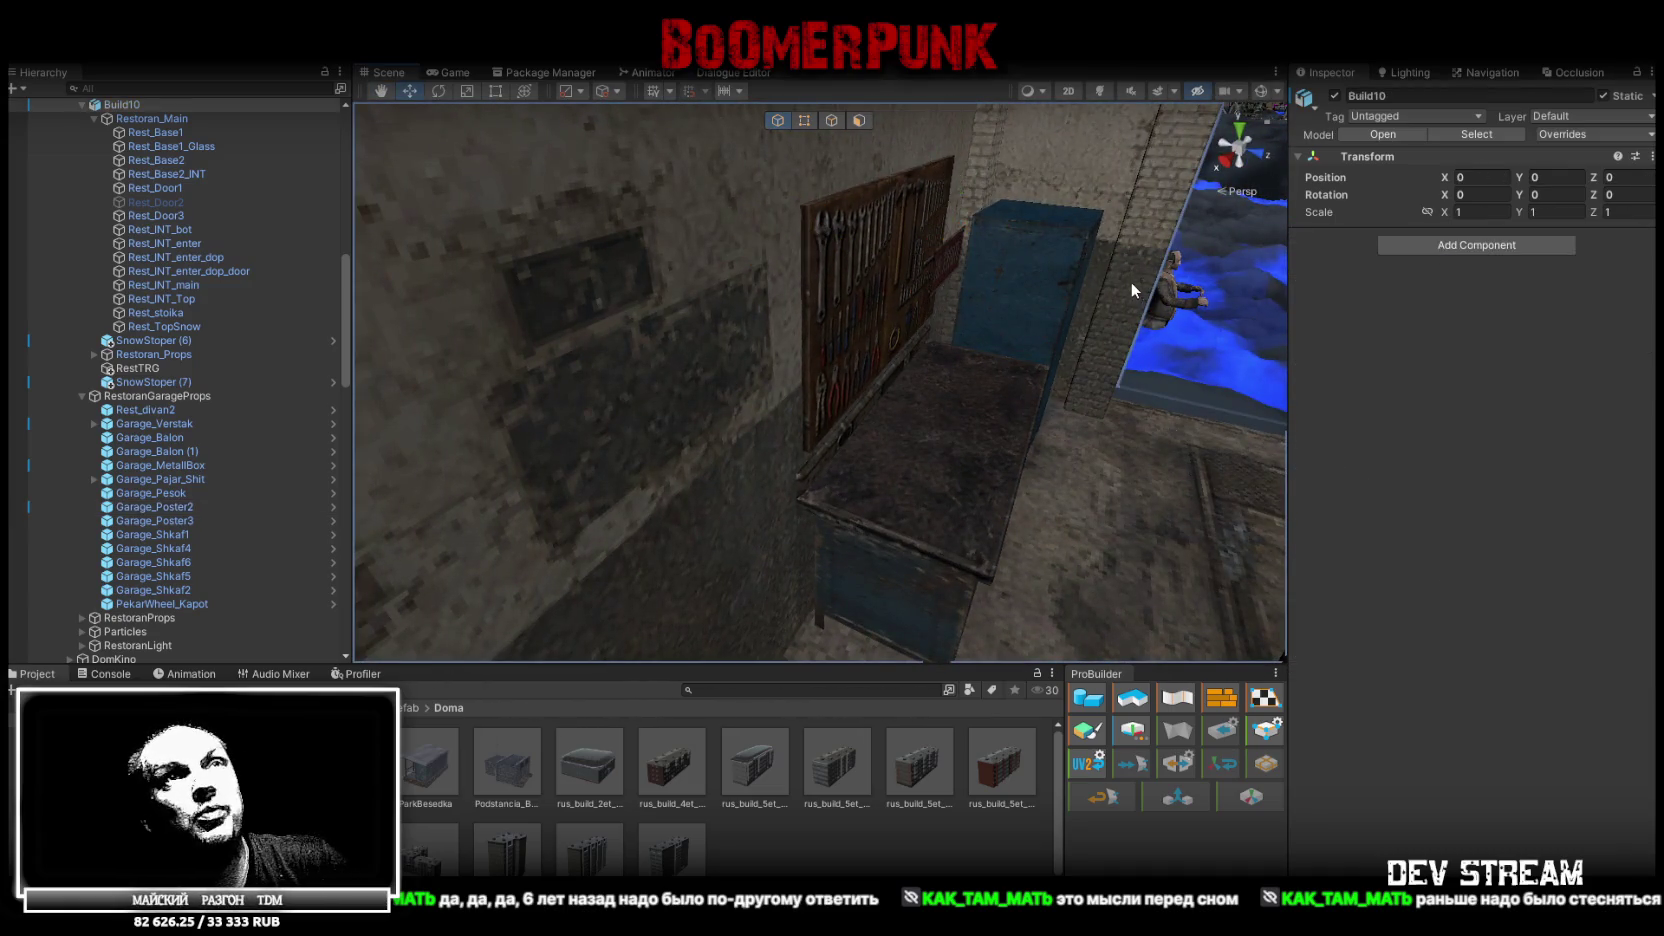
left_click(950, 267)
key("ctrl+z")
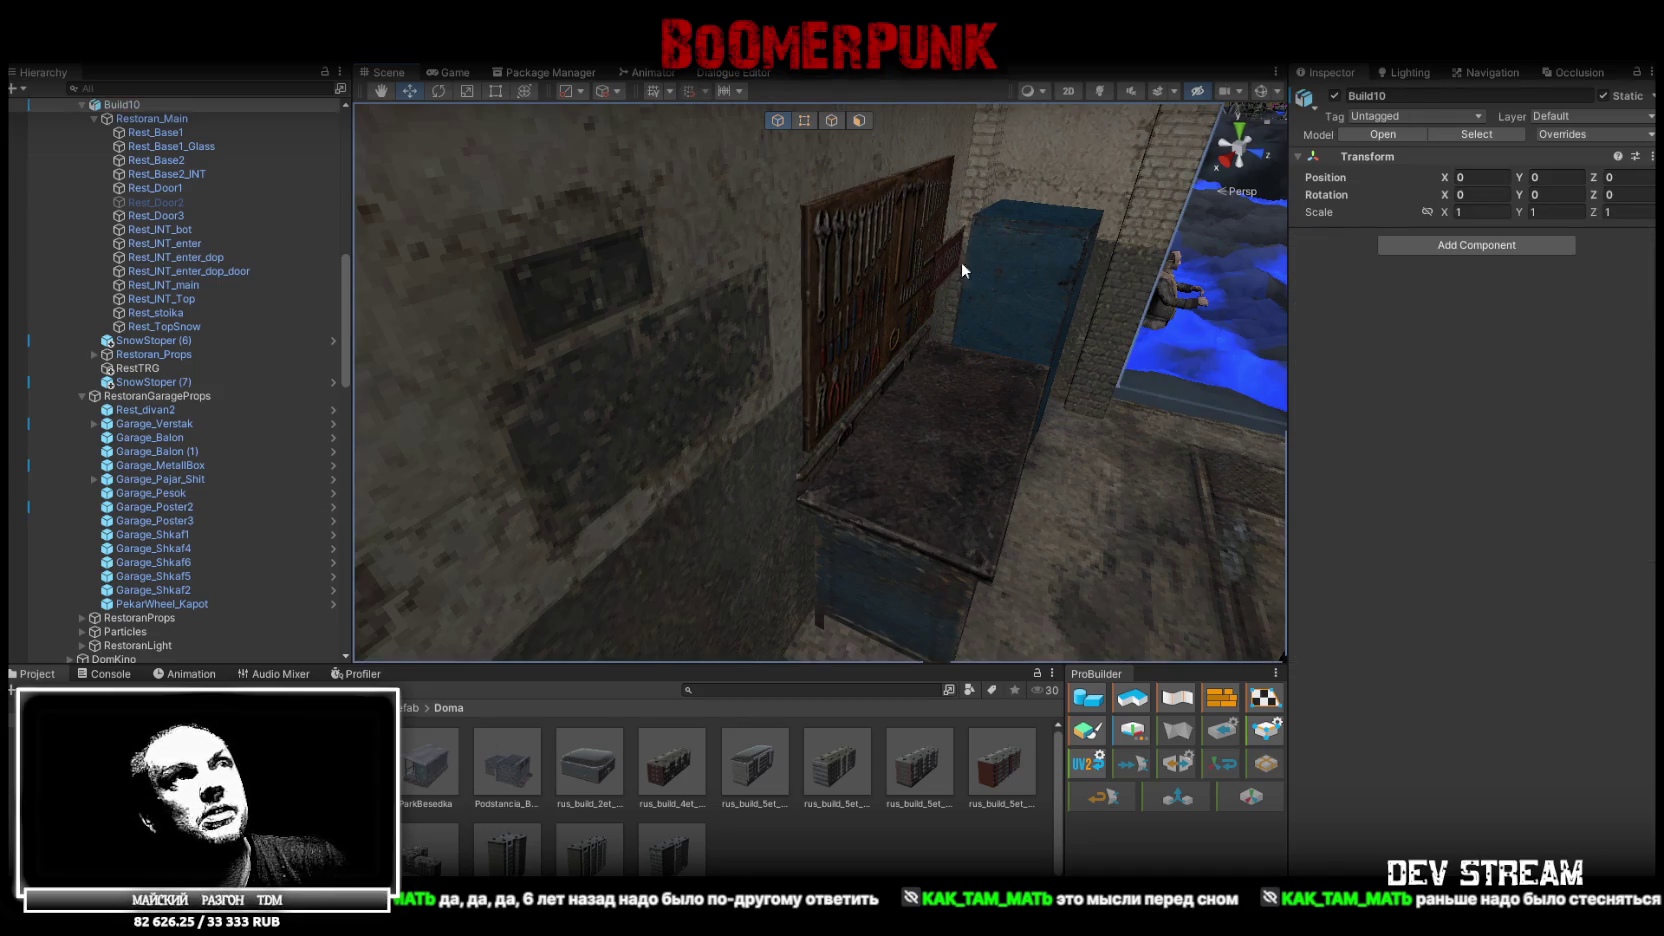
left_click(962, 272)
key("ctrl+z")
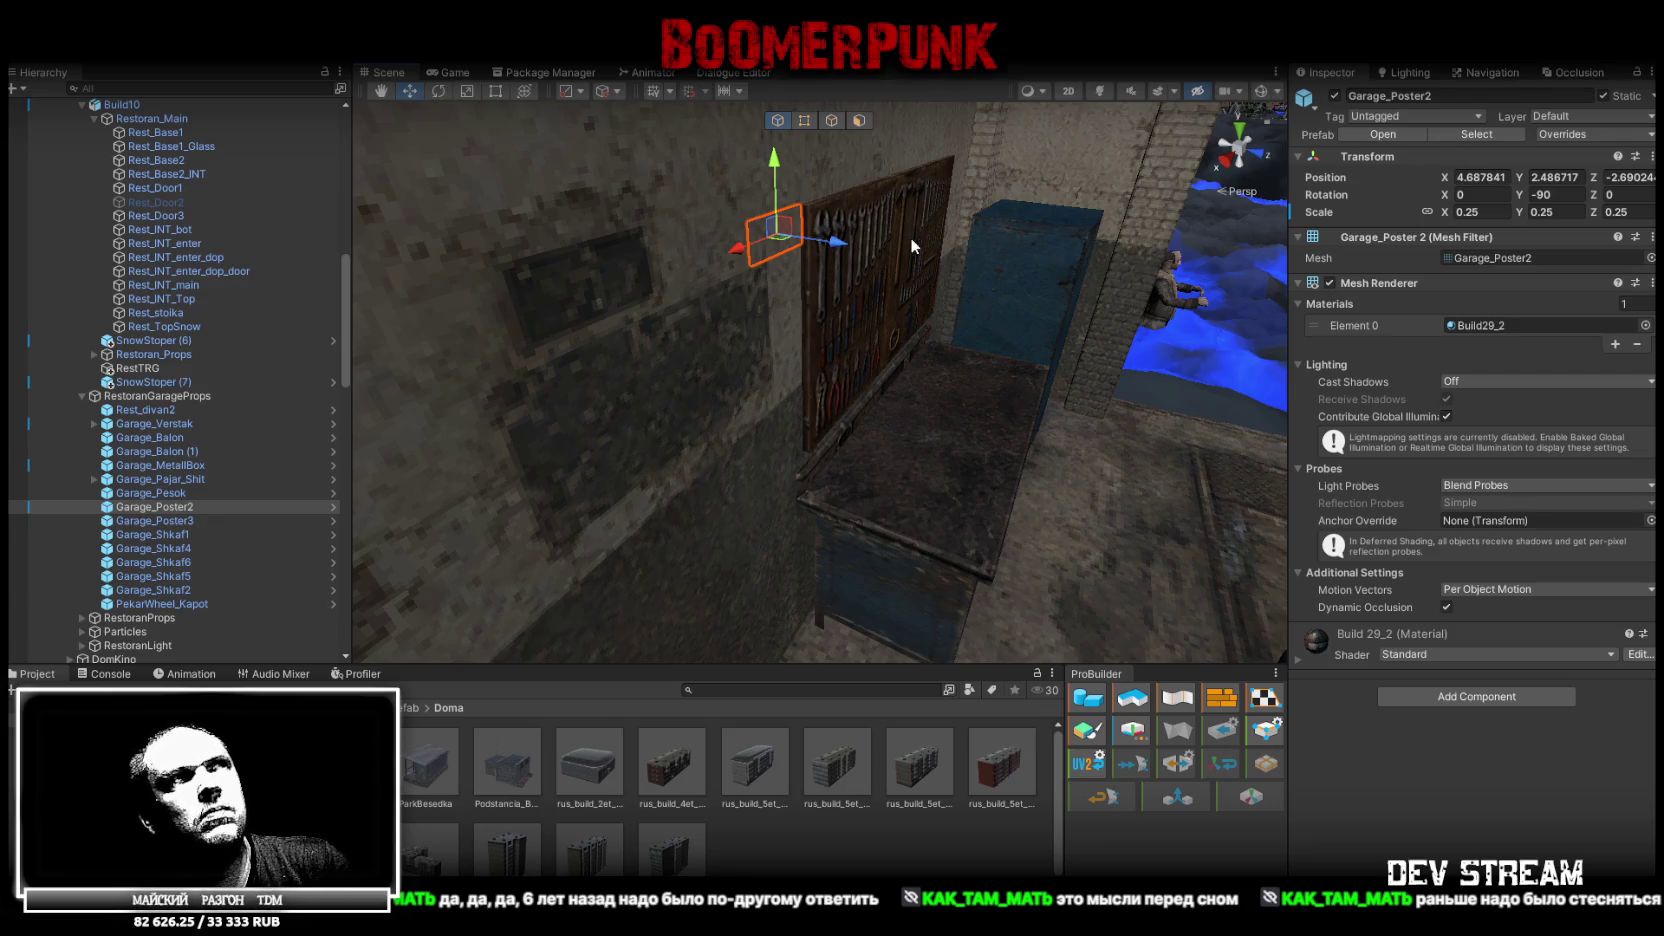
key("ctrl+z")
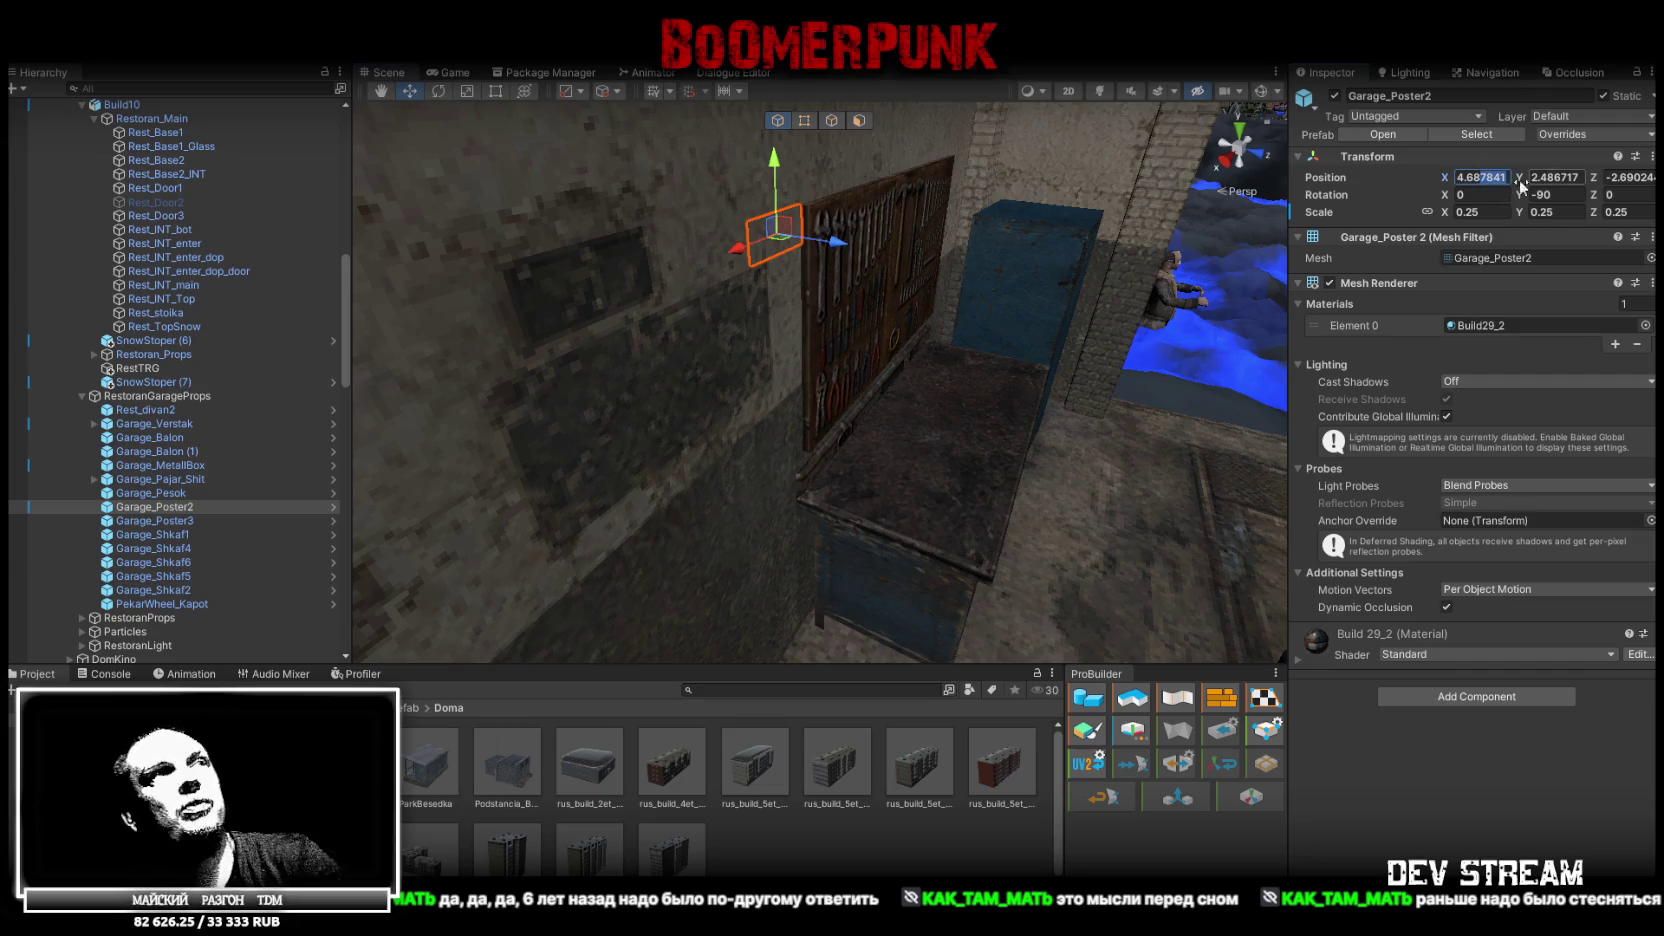
type("4.68")
Slide the sign beside the tool board to X 4.68, Y 2.543, Z -1.958
key("f")
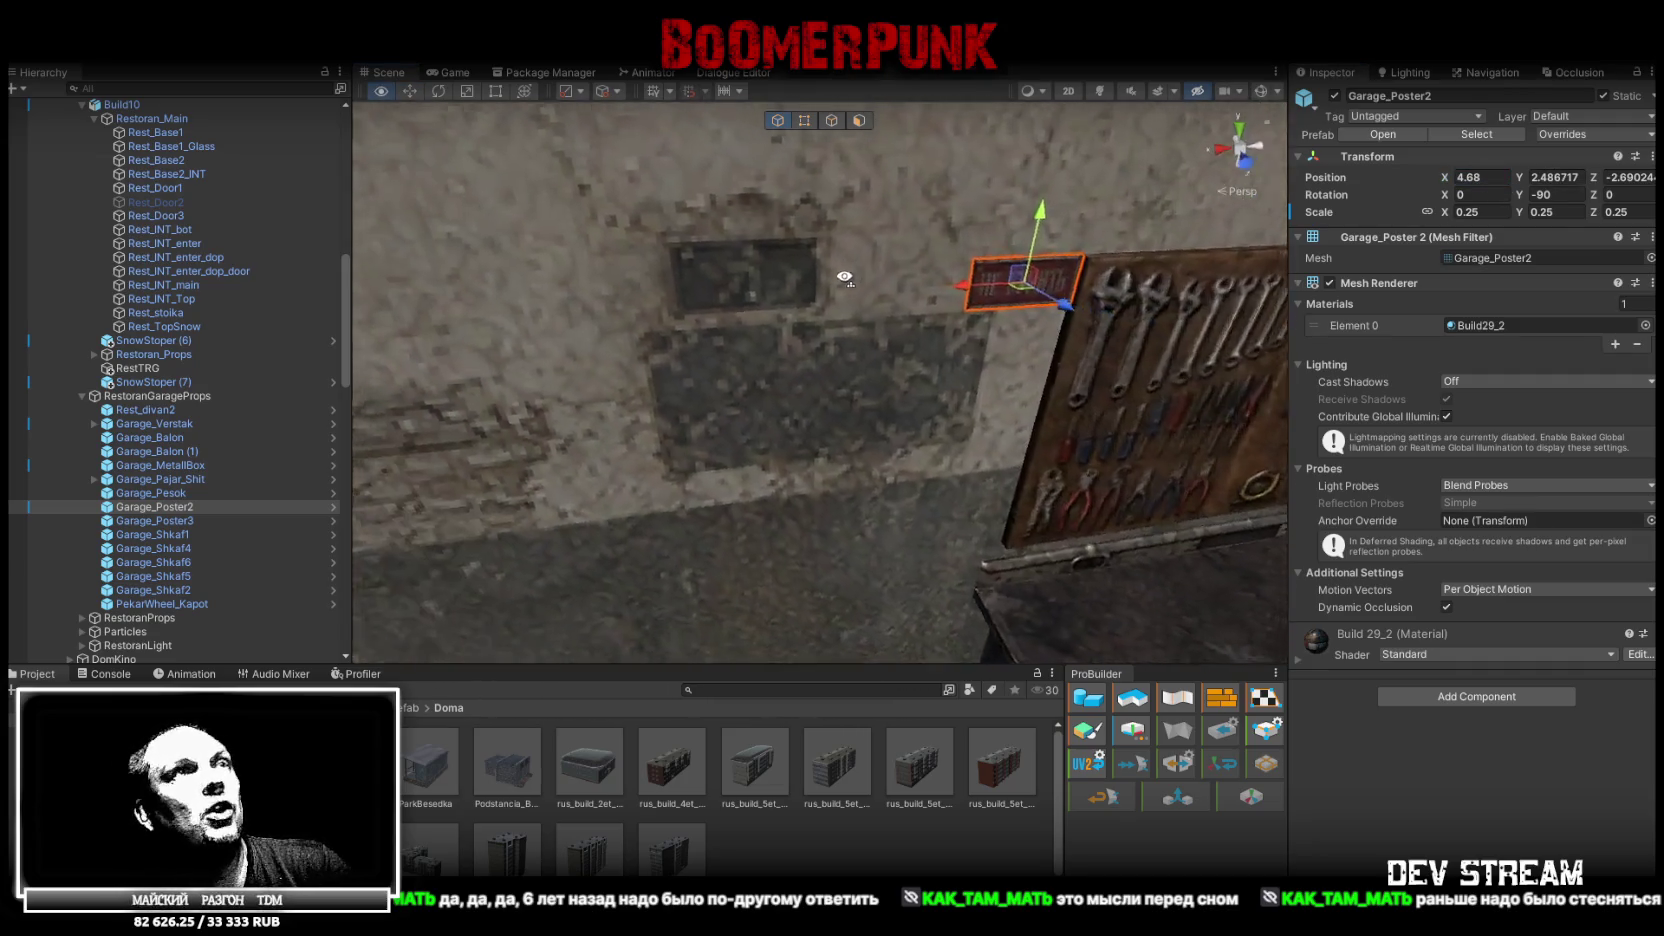
mouse_move(1025, 270)
left_mouse_down()
mouse_move(790, 250)
mouse_move(730, 263)
mouse_move(809, 176)
left_mouse_up()
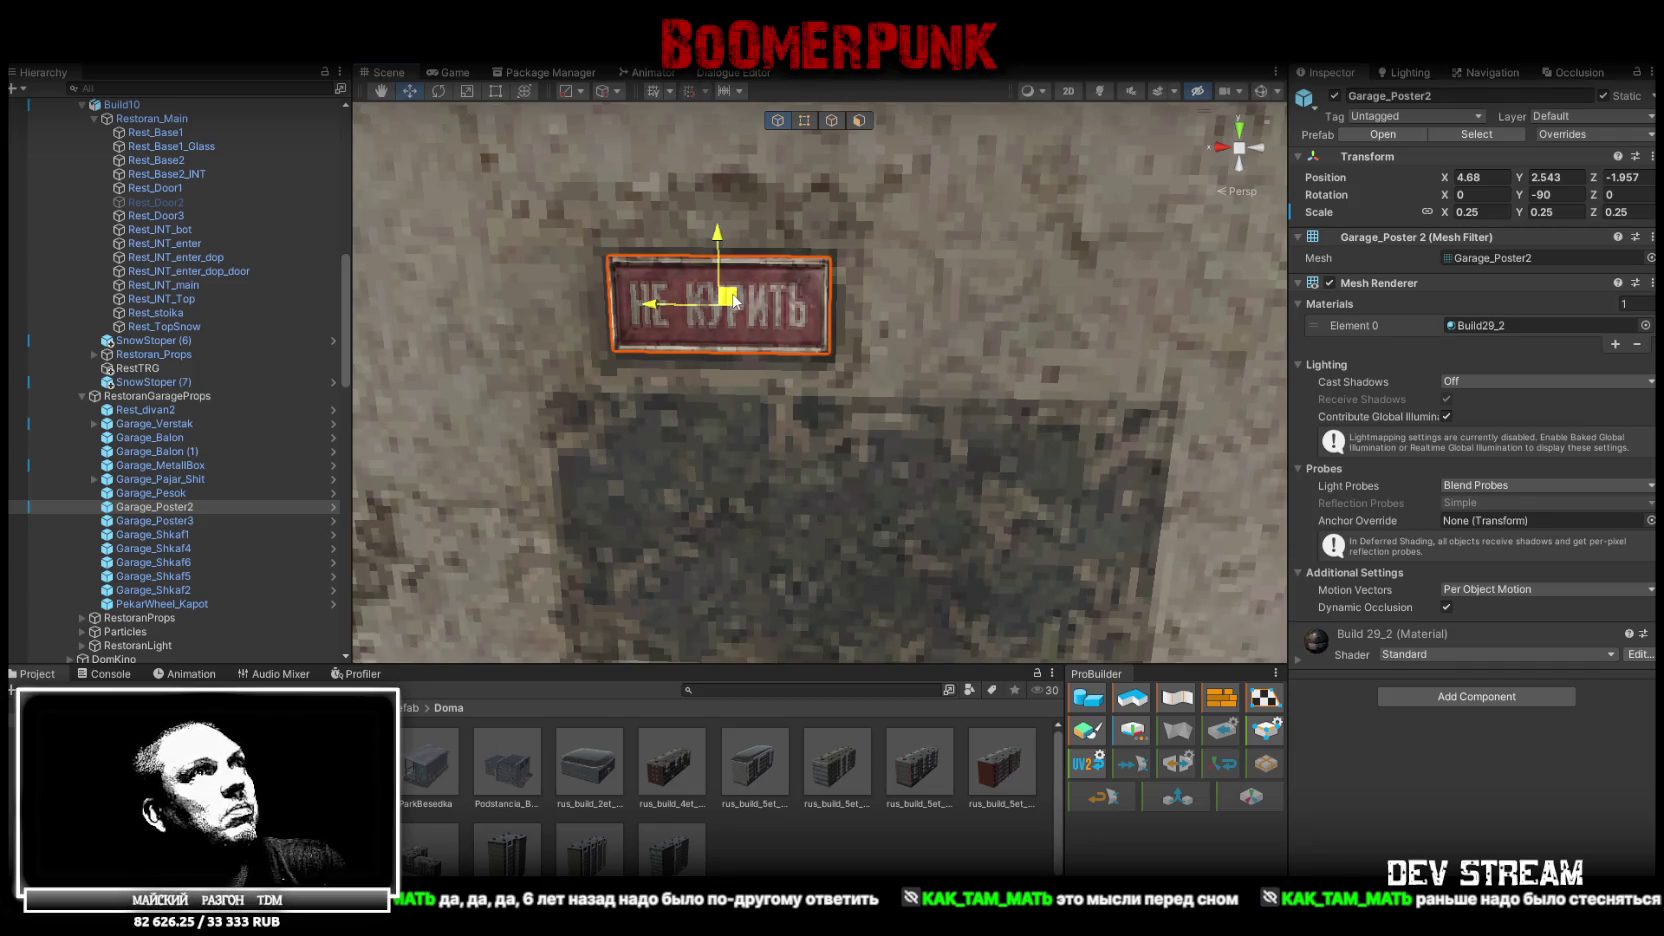
scroll(735, 300, "down", 10)
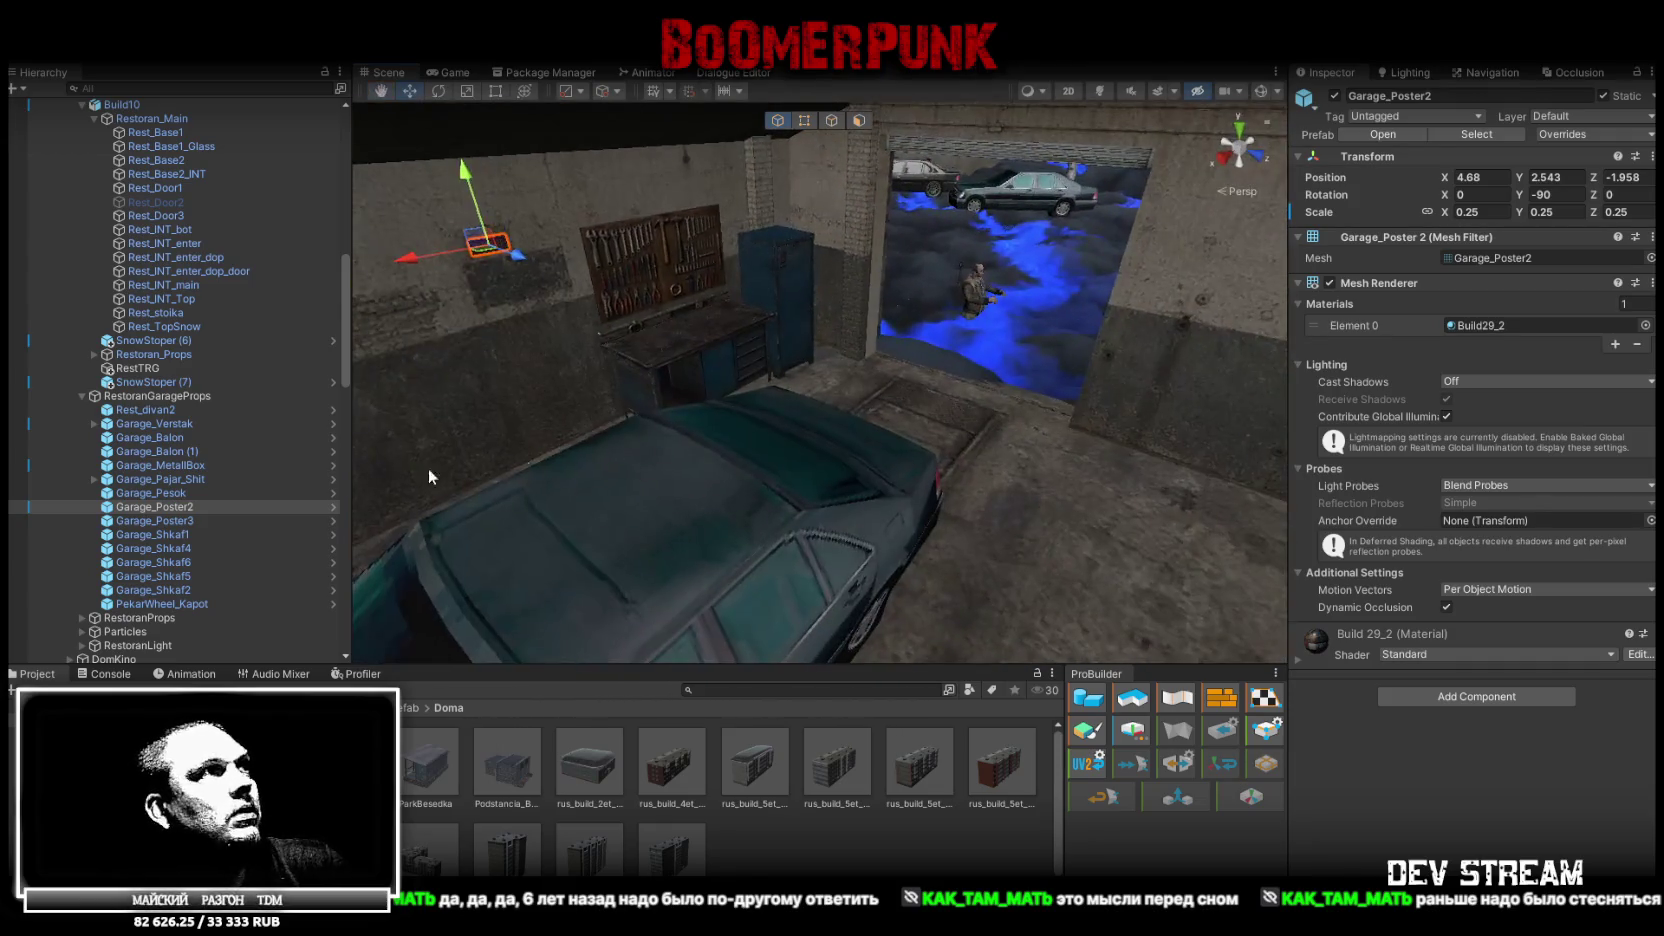
double_click(162, 519)
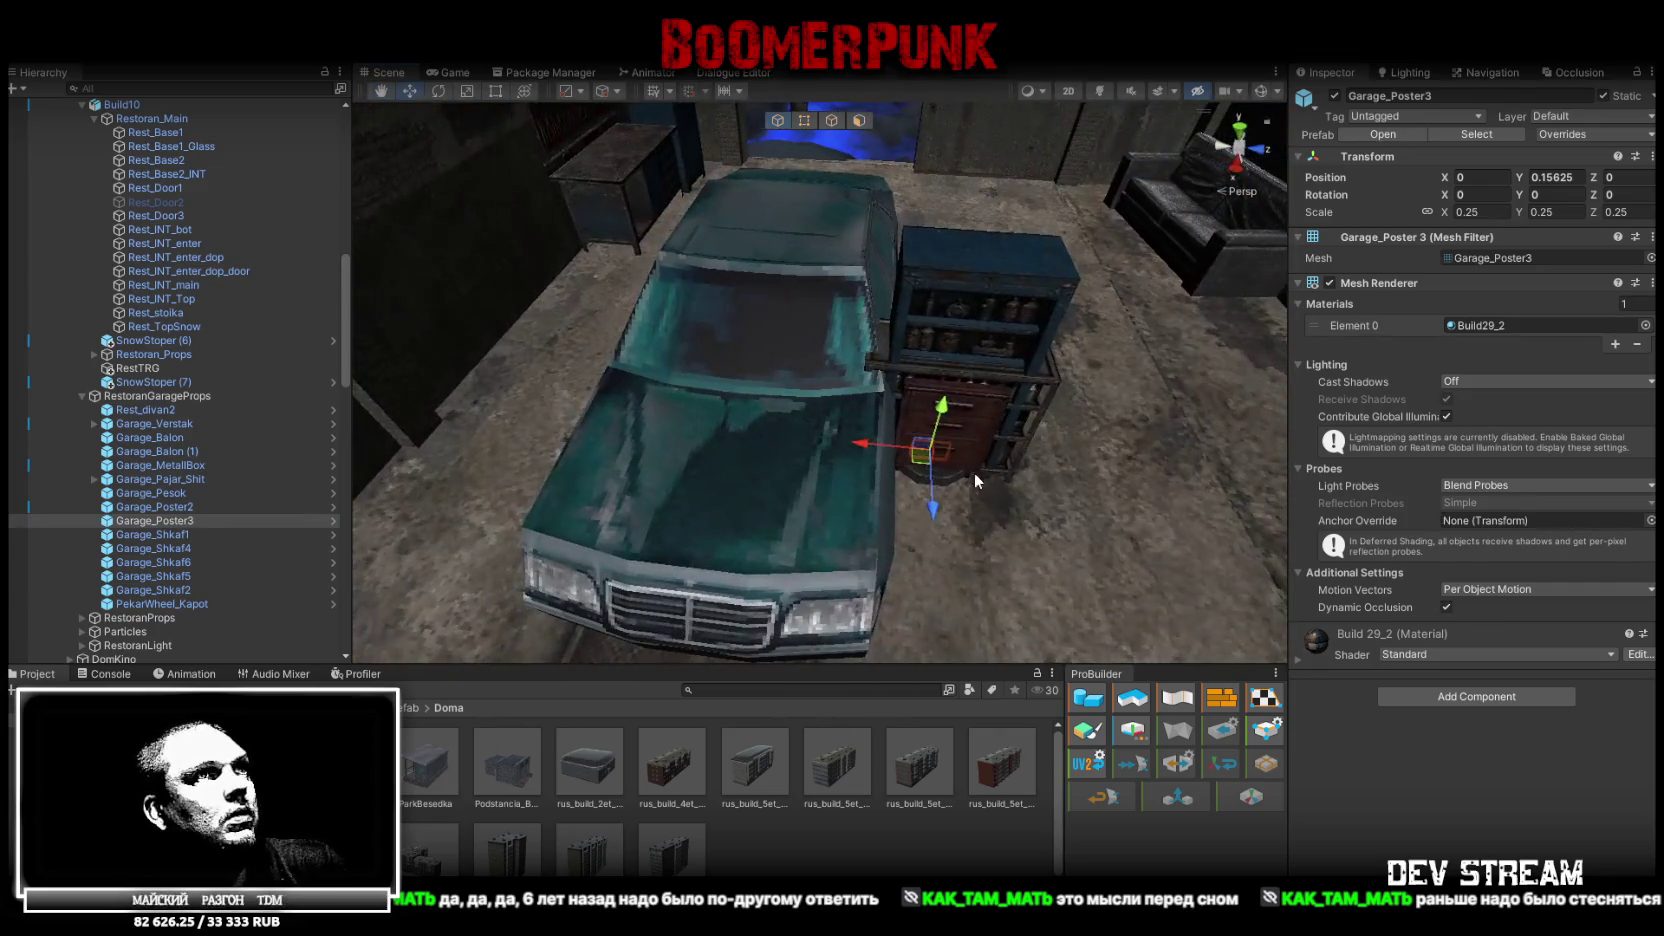
Lift Garage_Poster3, turn it to face the wall, and move it onto the side wall
mouse_move(926, 447)
left_mouse_down()
mouse_move(838, 175)
mouse_move(809, 244)
mouse_move(967, 470)
mouse_move(540, 220)
mouse_move(455, 190)
mouse_move(476, 143)
mouse_move(520, 160)
left_mouse_up()
key("e")
left_click_drag(790, 300, 946, 296)
key("w")
mouse_move(638, 282)
left_mouse_down()
mouse_move(632, 175)
mouse_move(750, 200)
mouse_move(832, 194)
mouse_move(818, 303)
mouse_move(892, 358)
mouse_move(831, 361)
mouse_move(893, 358)
mouse_move(758, 376)
left_mouse_up()
key("f")
Scale the warning sign to 0.48 and align it at X 4.68, Y 2.19, Z -2.014
key("r")
key("w")
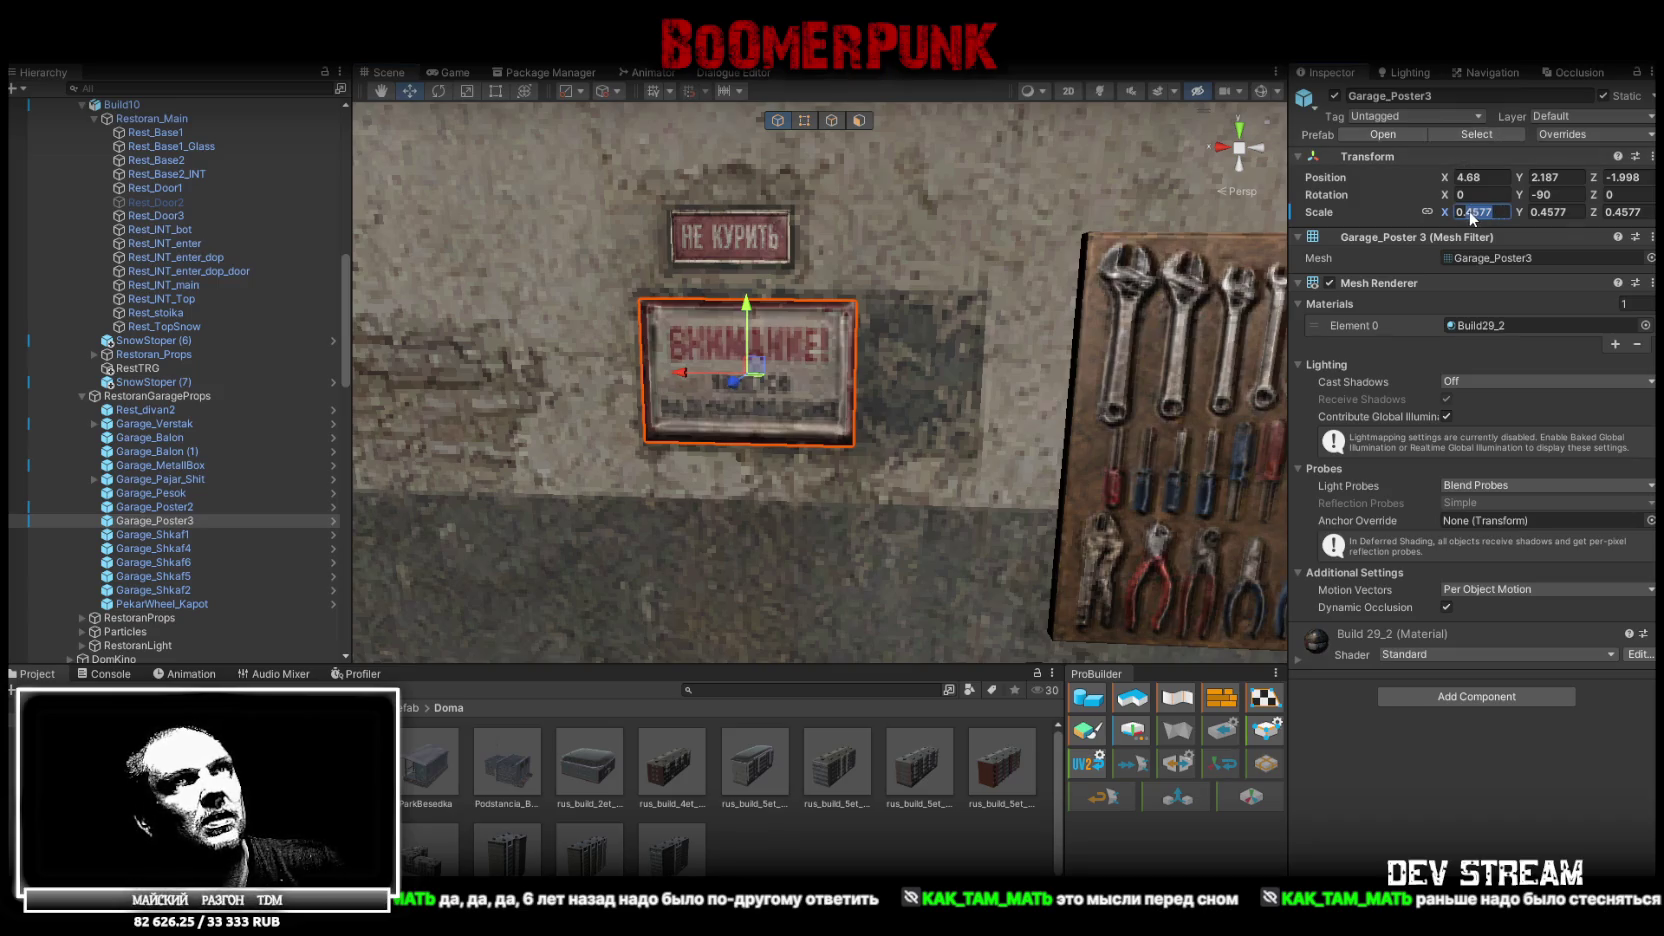
type("8")
key("Return")
left_click_drag(758, 362, 971, 458)
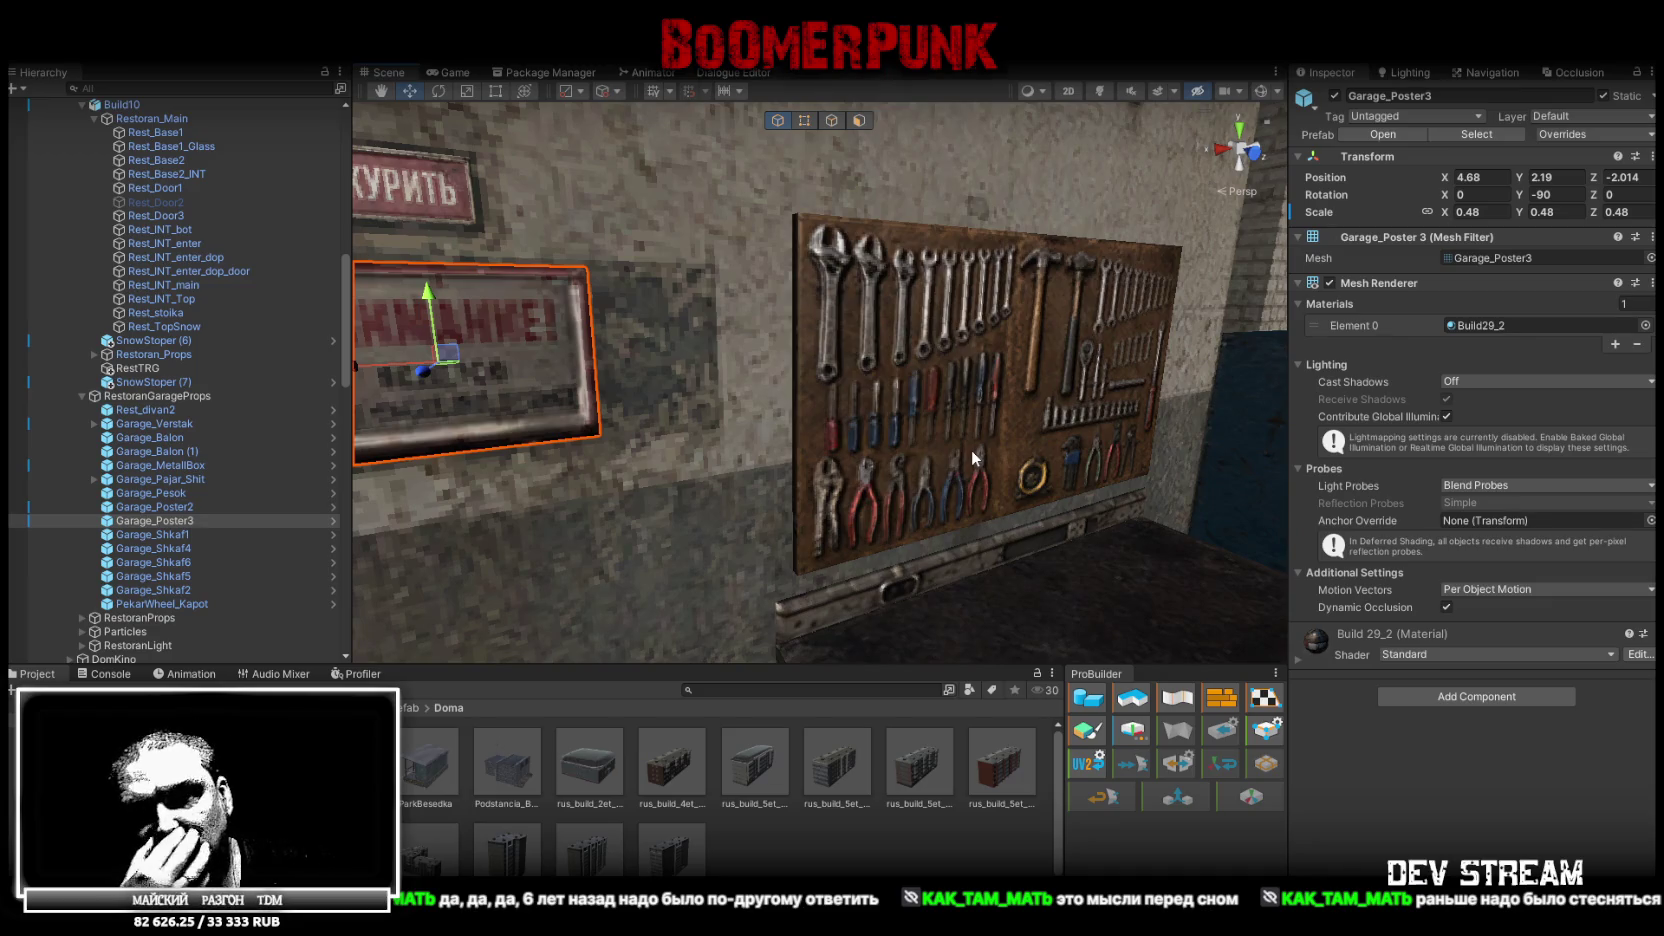
mouse_move(941, 377)
left_mouse_down()
mouse_move(675, 389)
mouse_move(1155, 373)
mouse_move(380, 536)
left_mouse_up()
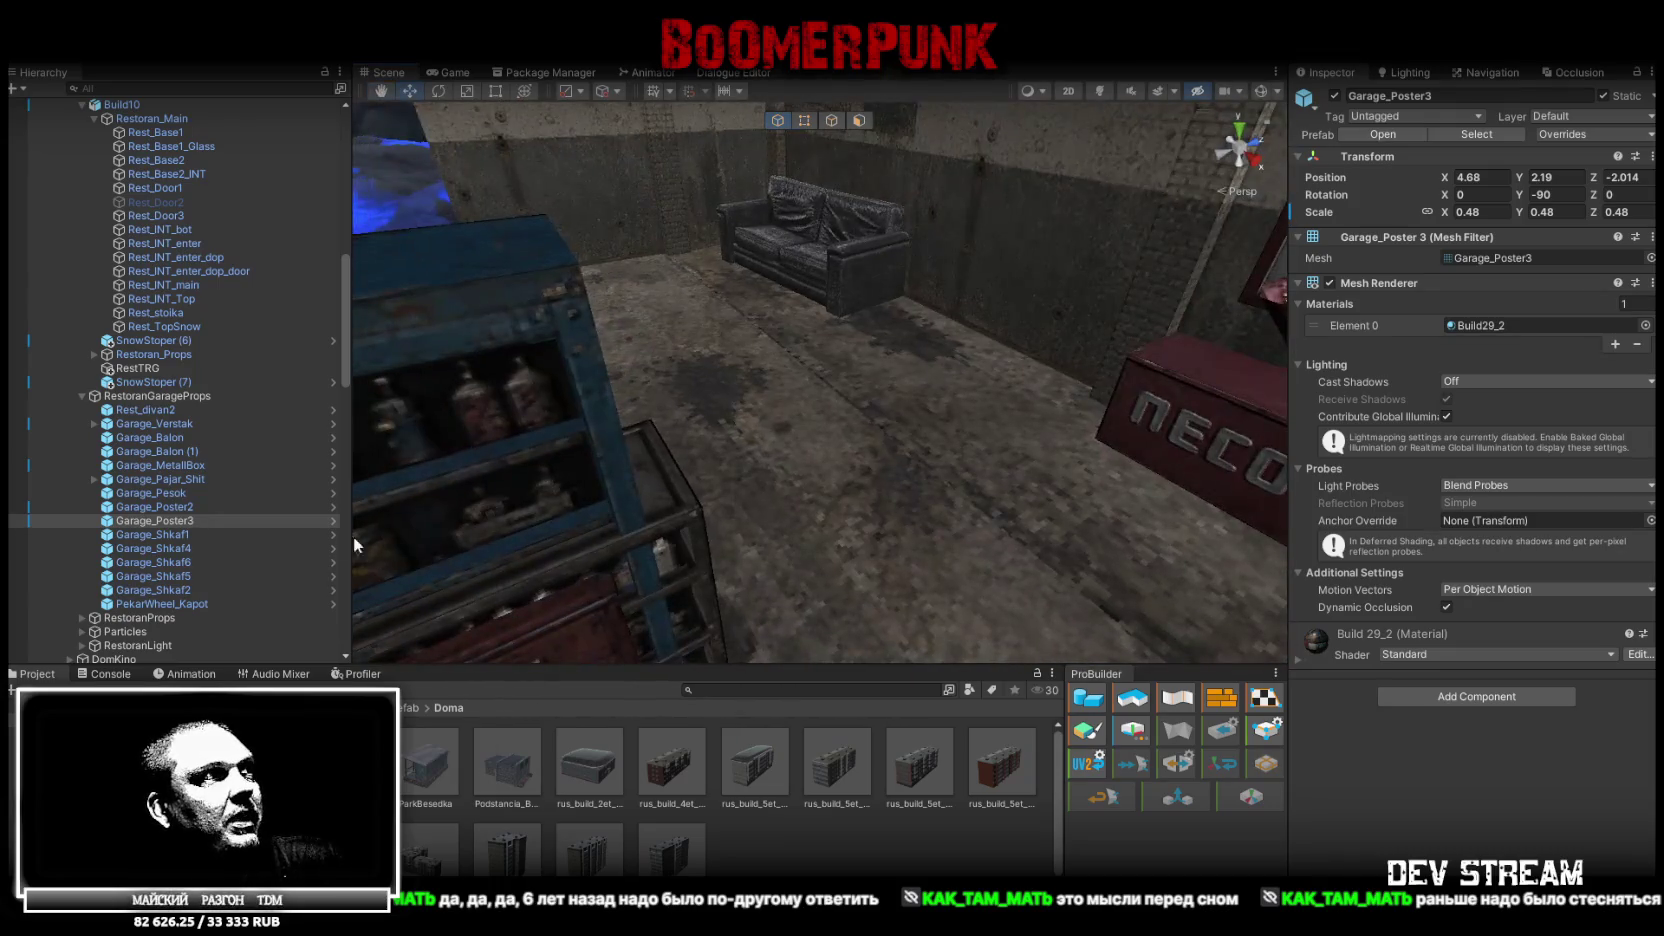
double_click(145, 535)
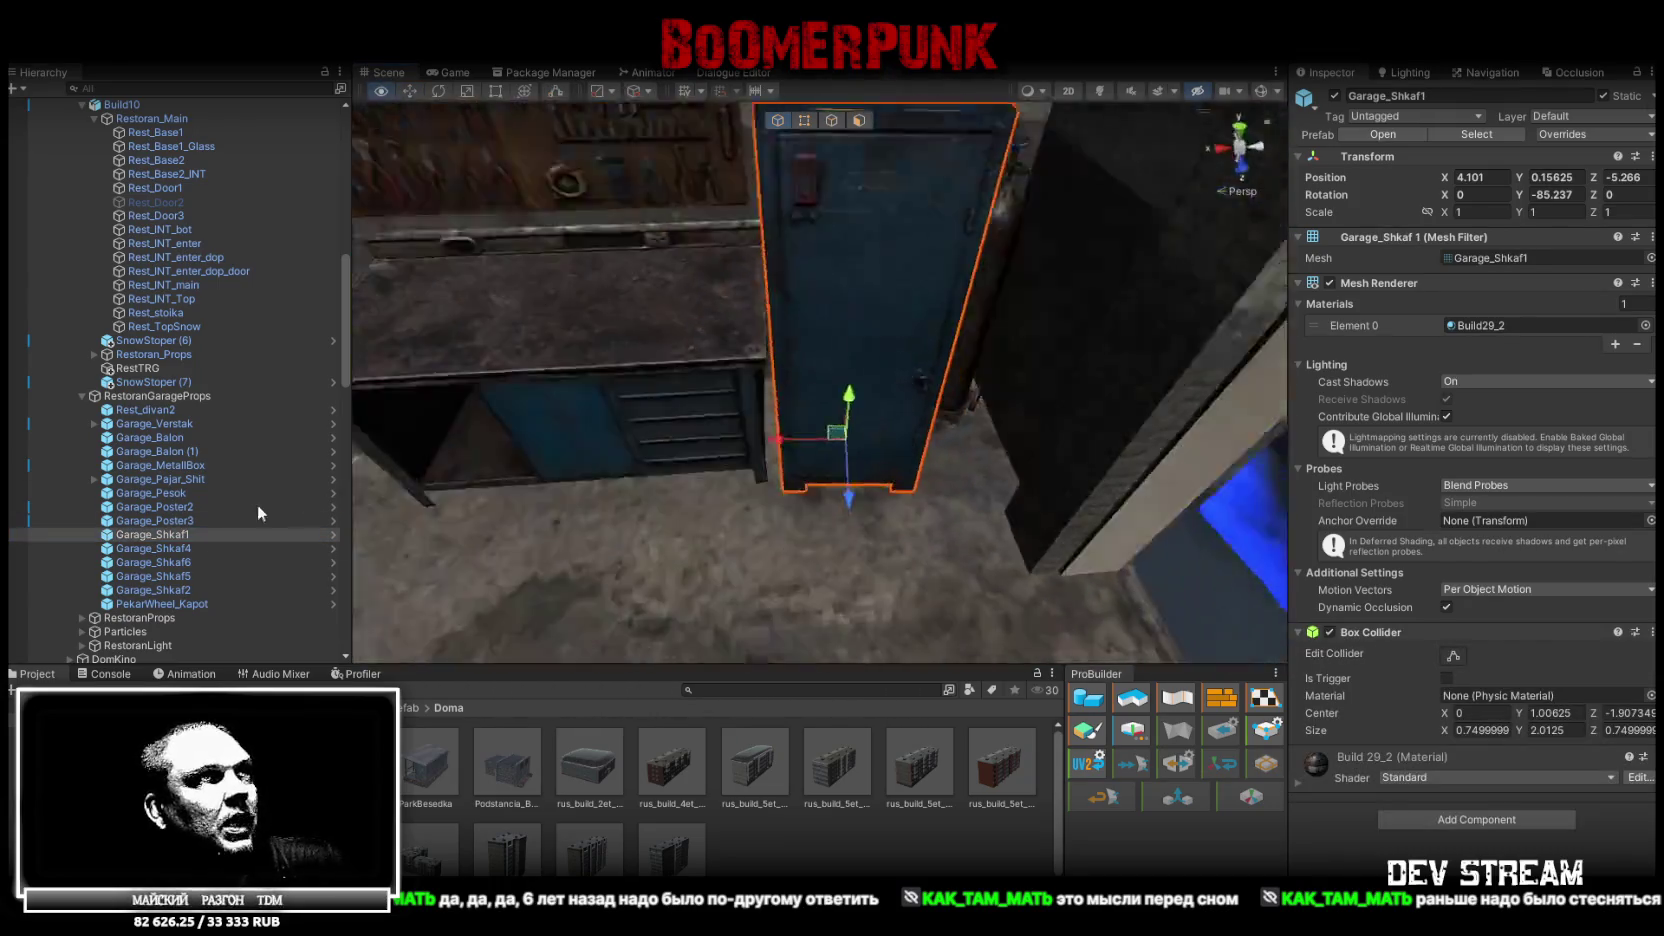
Place the Garage_Shkaf4 drawer cabinet beside the workbench, angled about 107°
double_click(205, 548)
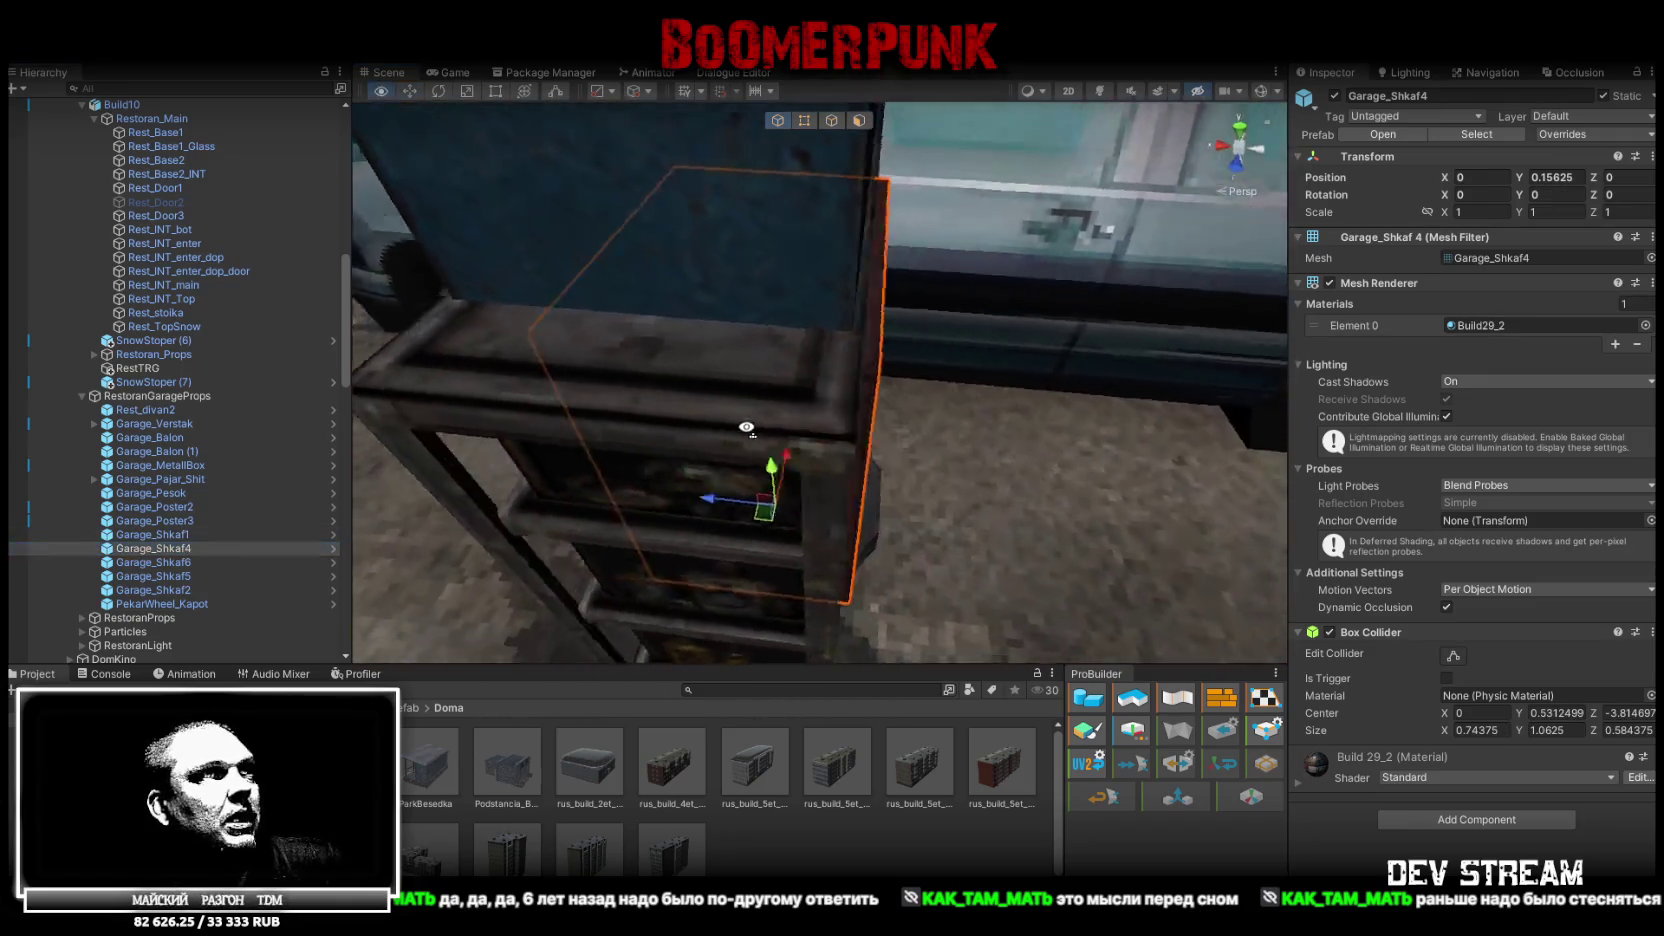
mouse_move(748, 405)
left_mouse_down()
mouse_move(850, 550)
mouse_move(913, 426)
mouse_move(761, 438)
mouse_move(817, 446)
mouse_move(789, 491)
mouse_move(872, 443)
mouse_move(822, 517)
left_mouse_up()
mouse_move(707, 548)
left_mouse_down()
mouse_move(745, 425)
mouse_move(600, 413)
mouse_move(638, 384)
mouse_move(705, 395)
mouse_move(707, 500)
left_mouse_up()
left_click_drag(822, 611, 1072, 581)
key("w")
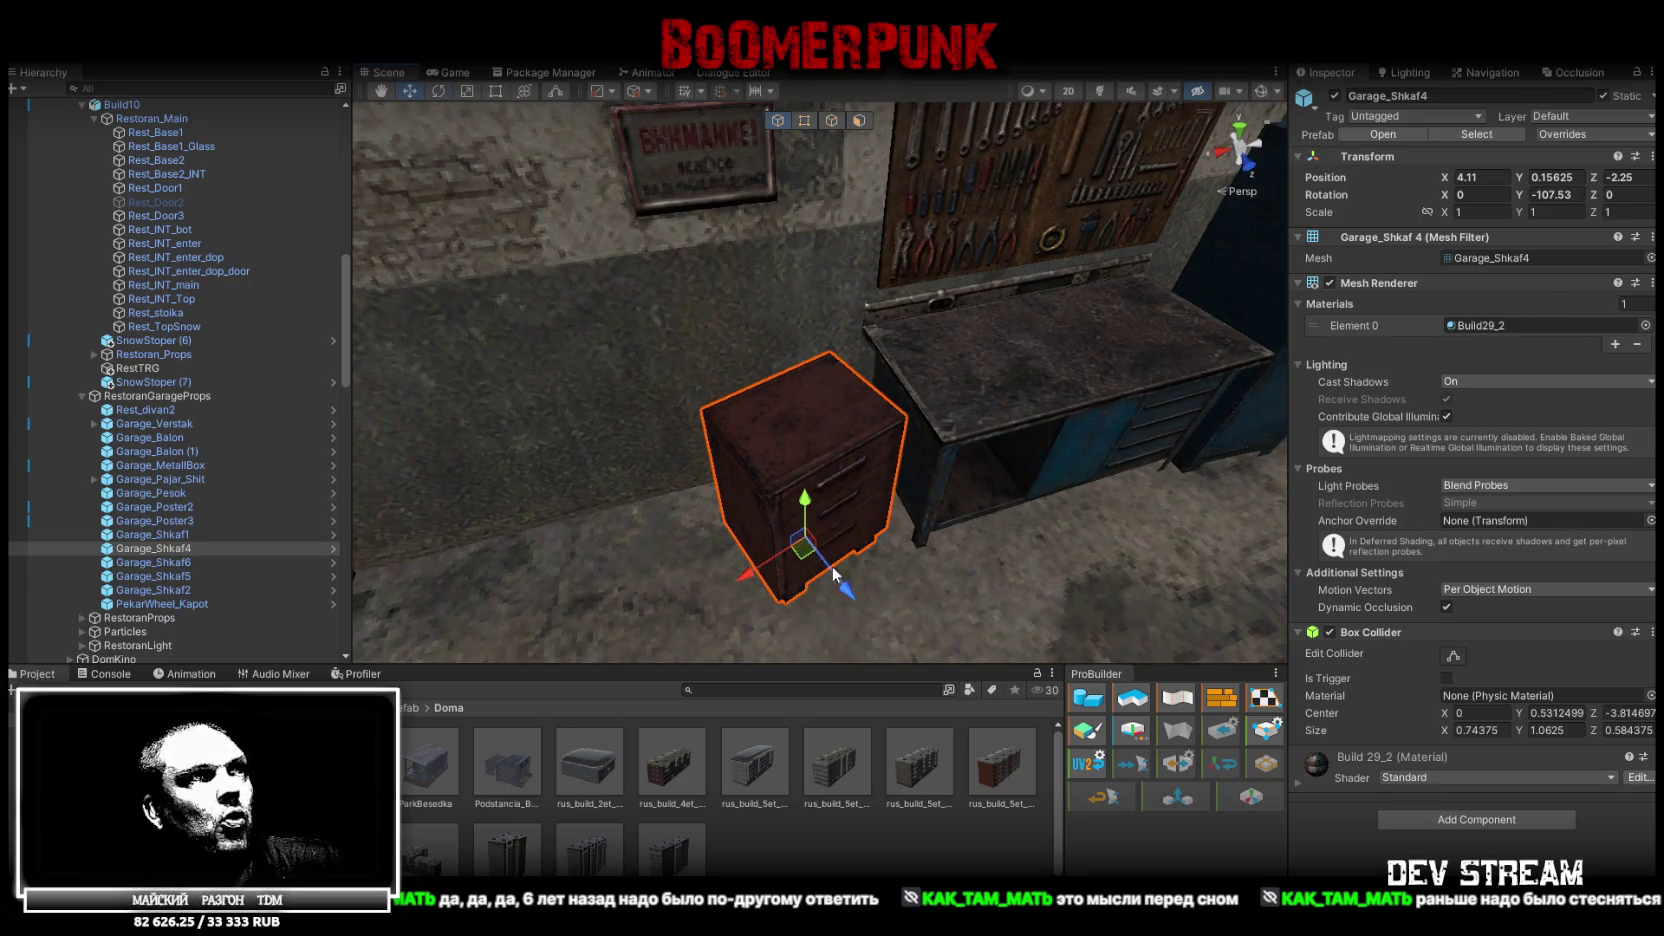
left_click_drag(800, 563, 291, 529)
Move the Garage_Shkaf6 metal shelf onto the floor against the far wall at X -1.94, Z 2.55
left_click(153, 563)
mouse_move(746, 541)
left_mouse_down()
mouse_move(830, 440)
mouse_move(968, 398)
left_mouse_up()
left_click_drag(783, 452, 910, 632)
mouse_move(720, 588)
left_mouse_down()
mouse_move(857, 546)
mouse_move(1061, 546)
left_mouse_up()
left_click_drag(777, 611, 850, 440)
scroll(893, 512, "up", 5)
Nudge the current shelf unit along the wall
scroll(894, 514, "down", 5)
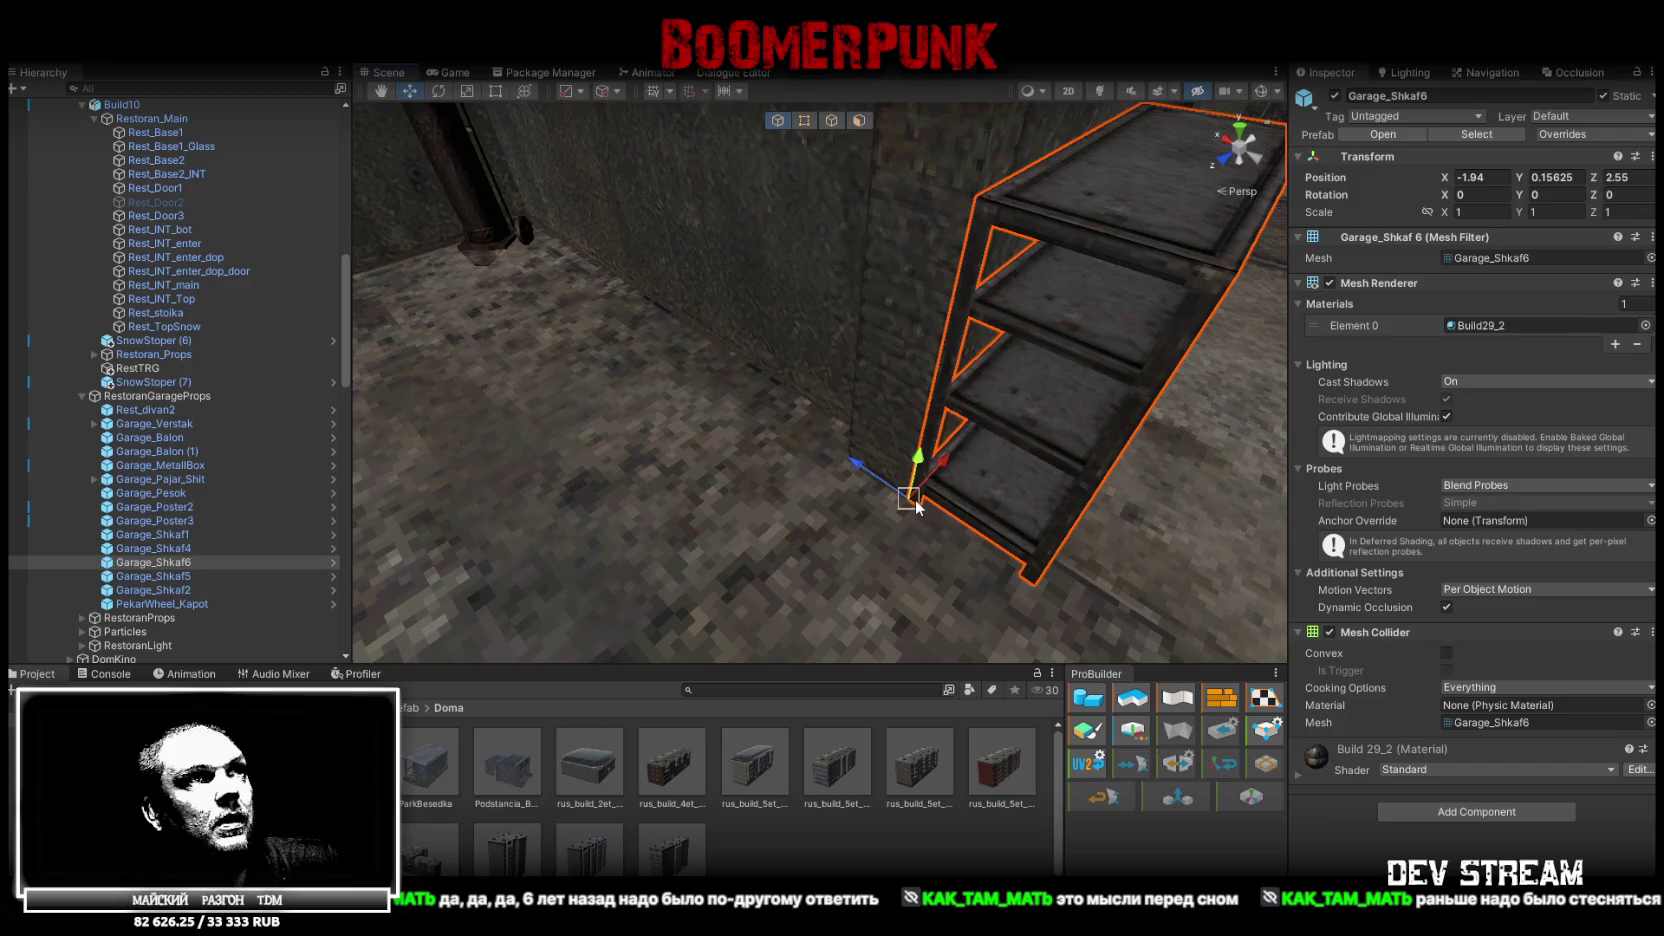
mouse_move(913, 505)
left_mouse_down()
mouse_move(988, 507)
mouse_move(640, 472)
mouse_move(613, 452)
mouse_move(825, 484)
mouse_move(866, 532)
mouse_move(660, 470)
mouse_move(678, 467)
left_mouse_up()
key("e")
key("w")
mouse_move(559, 432)
left_mouse_down()
mouse_move(660, 520)
mouse_move(900, 498)
mouse_move(576, 497)
mouse_move(470, 430)
mouse_move(797, 497)
left_mouse_up()
Stand Garage_Shkaf5 against the stone wall at X 4.273, Z 1.993, turned -95.908° on Y
left_click(176, 576)
mouse_move(577, 465)
left_mouse_down()
mouse_move(905, 400)
mouse_move(700, 450)
mouse_move(1080, 510)
mouse_move(823, 567)
mouse_move(916, 478)
mouse_move(987, 486)
left_mouse_up()
key("e")
key("w")
mouse_move(785, 517)
left_mouse_down()
mouse_move(738, 508)
mouse_move(760, 540)
mouse_move(758, 508)
mouse_move(650, 482)
mouse_move(670, 486)
left_mouse_up()
key("e")
key("w")
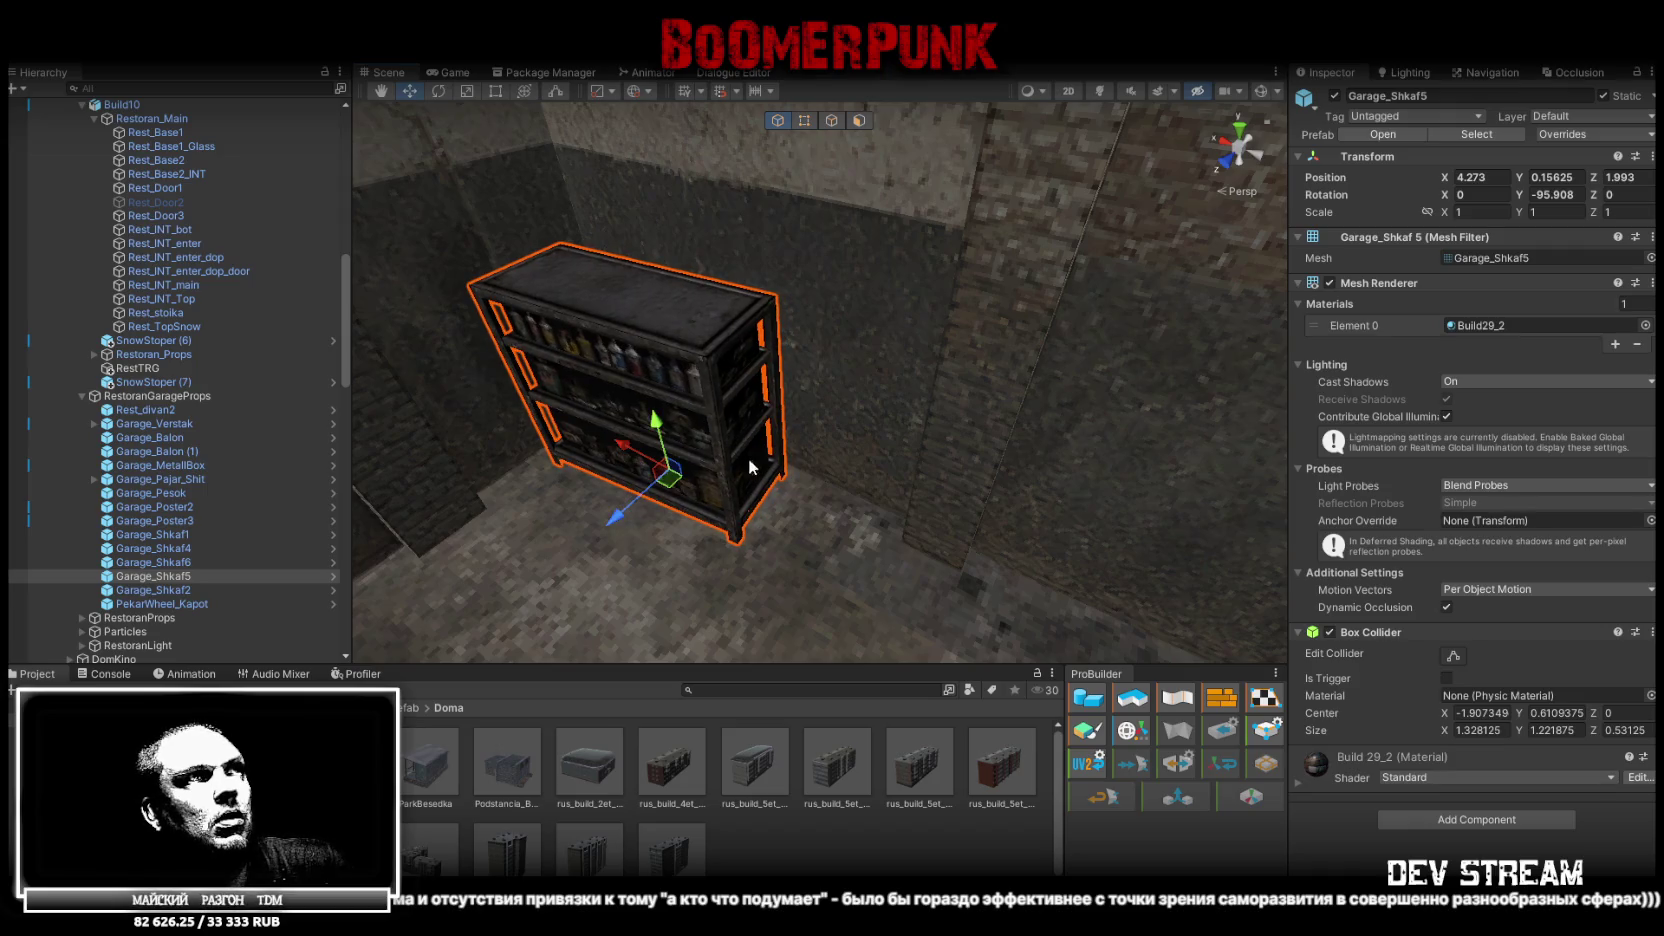
left_click(153, 590)
Duplicate the open shelf Garage_Shkaf6 and parent the copy under Garage_Shkaf5
mouse_move(520, 470)
left_mouse_down()
mouse_move(474, 482)
mouse_move(404, 381)
left_mouse_up()
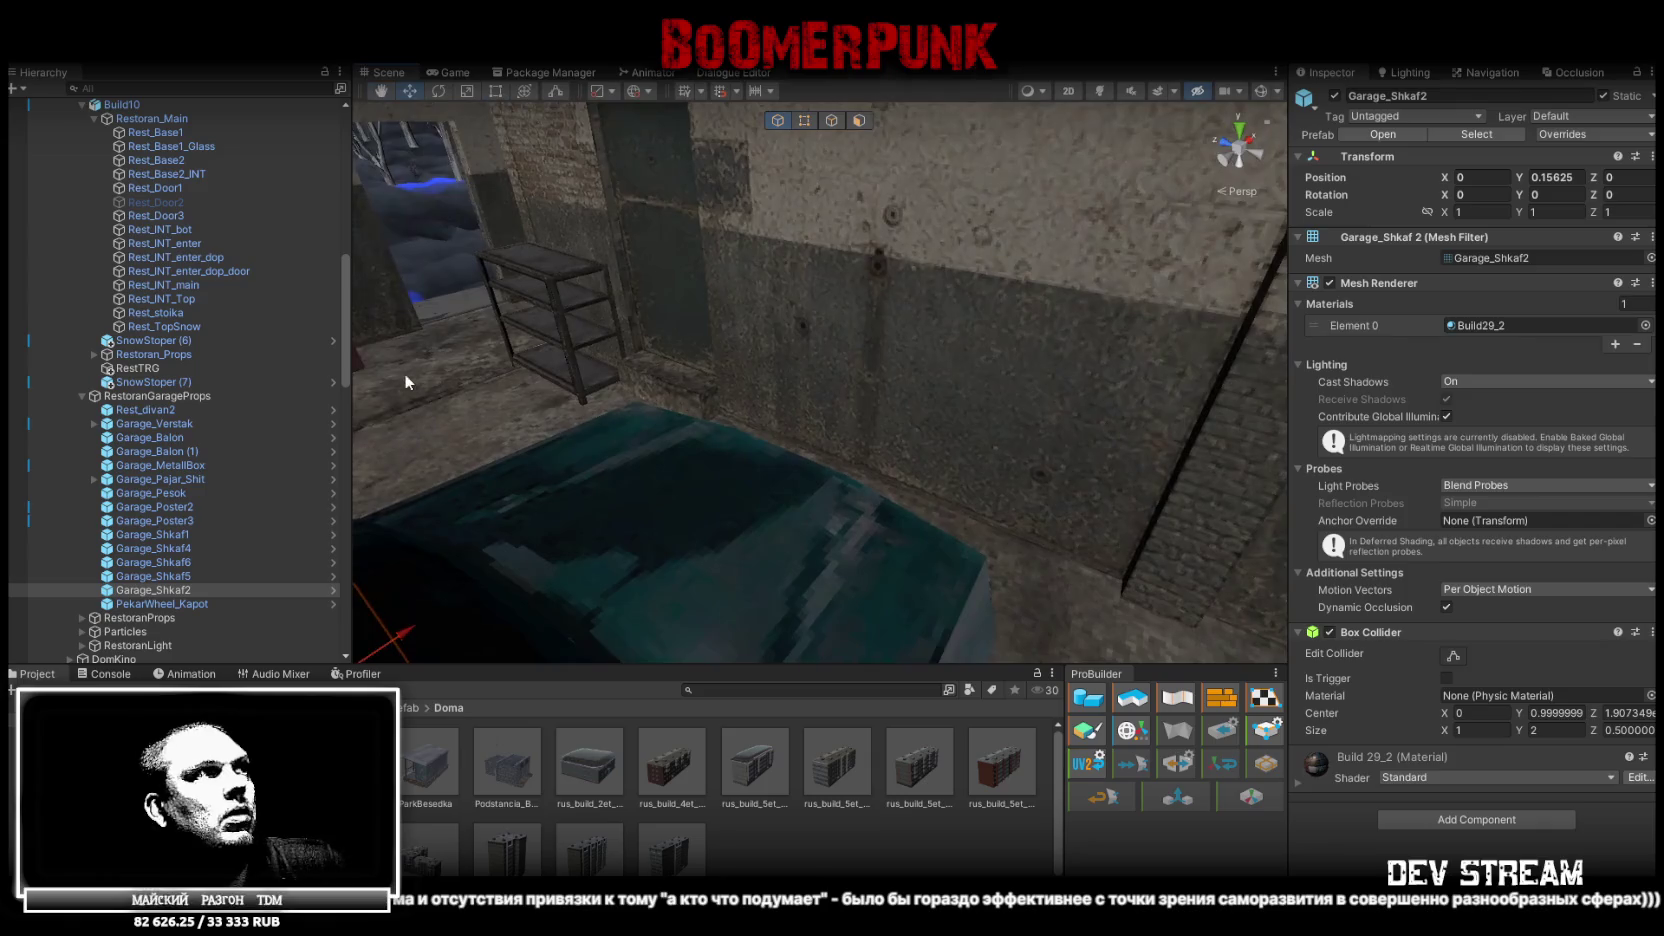
left_click(185, 563)
key("ctrl+d")
left_click_drag(576, 394, 905, 560)
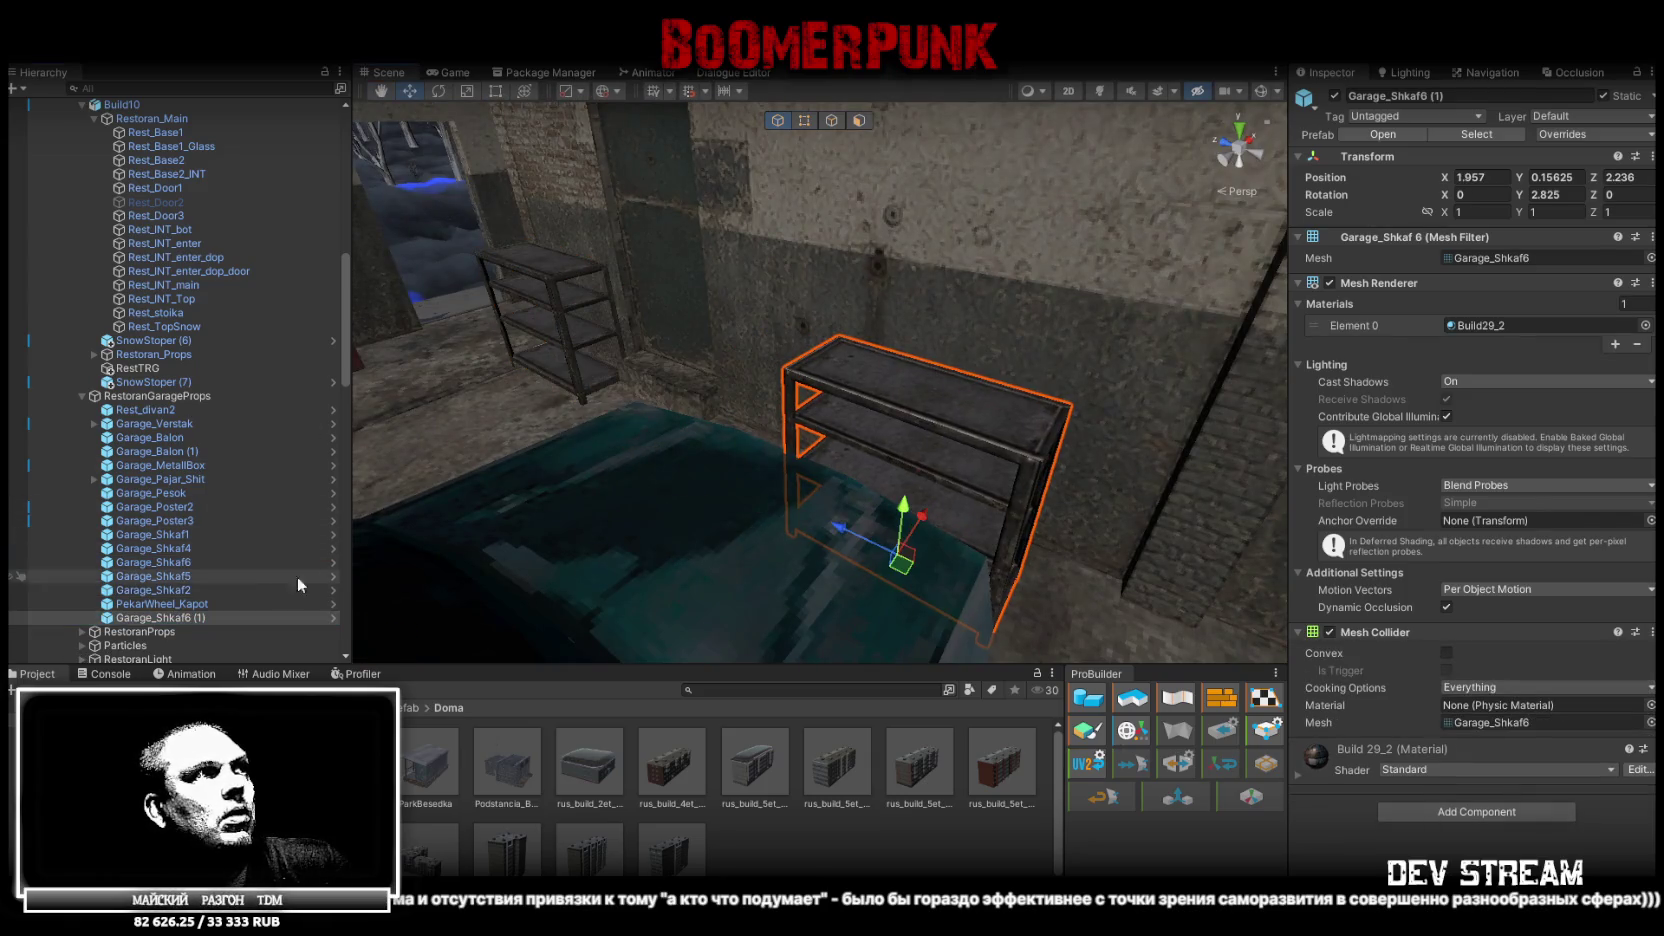
double_click(186, 563)
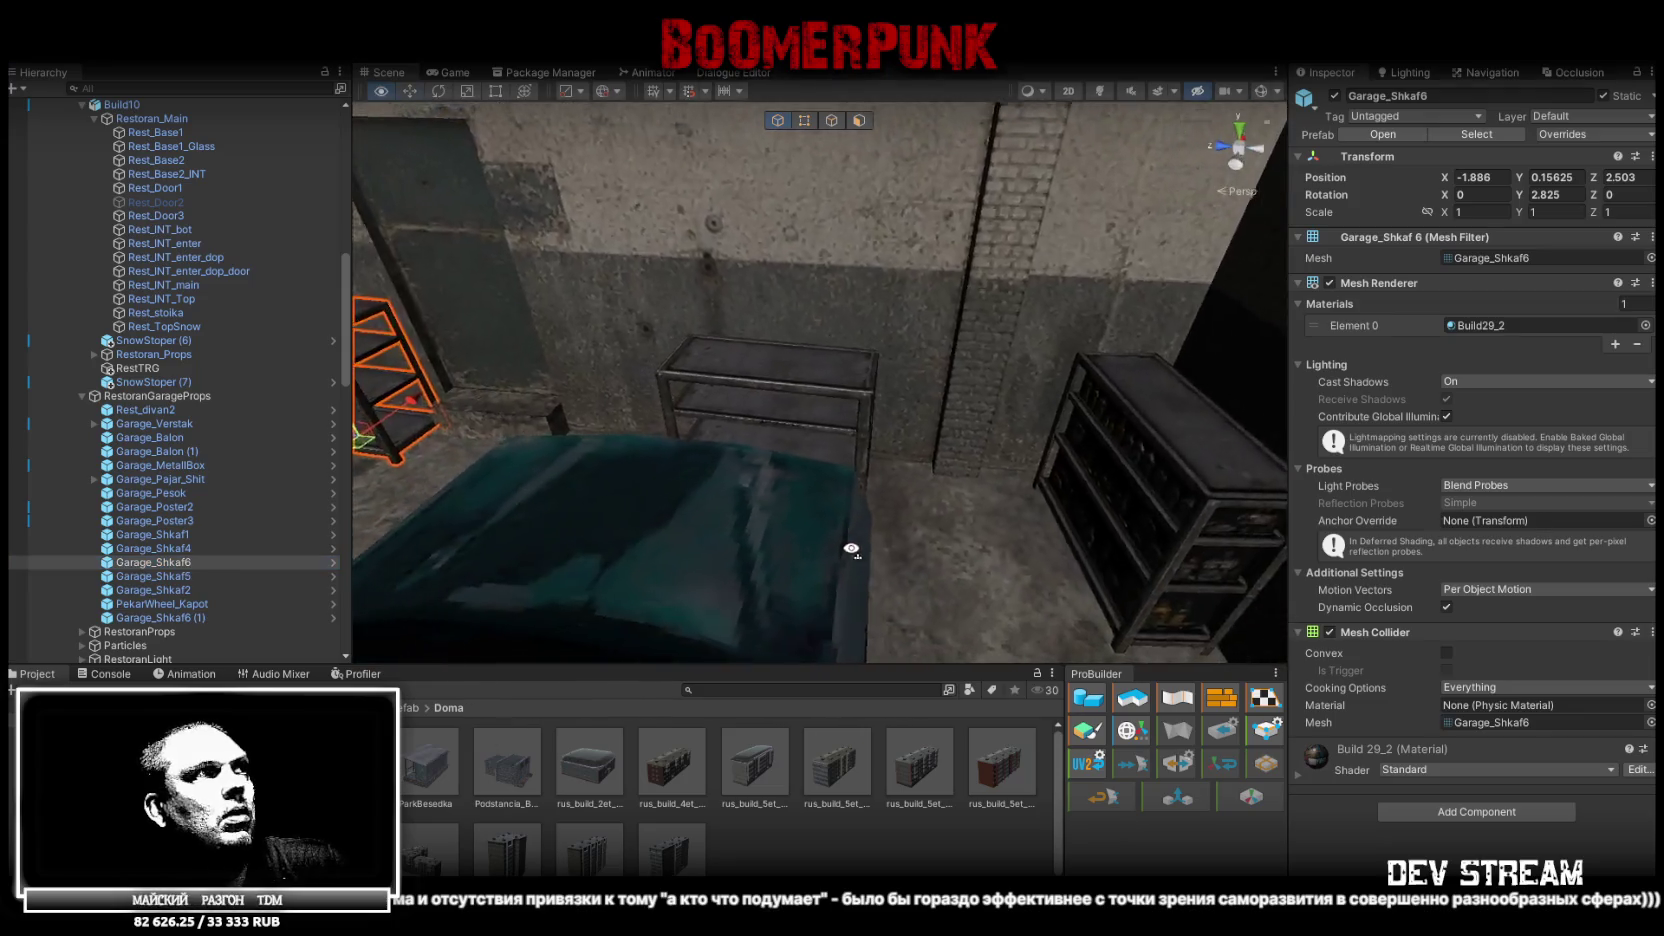
mouse_move(185, 572)
left_mouse_down()
mouse_move(185, 618)
mouse_move(188, 578)
left_mouse_up()
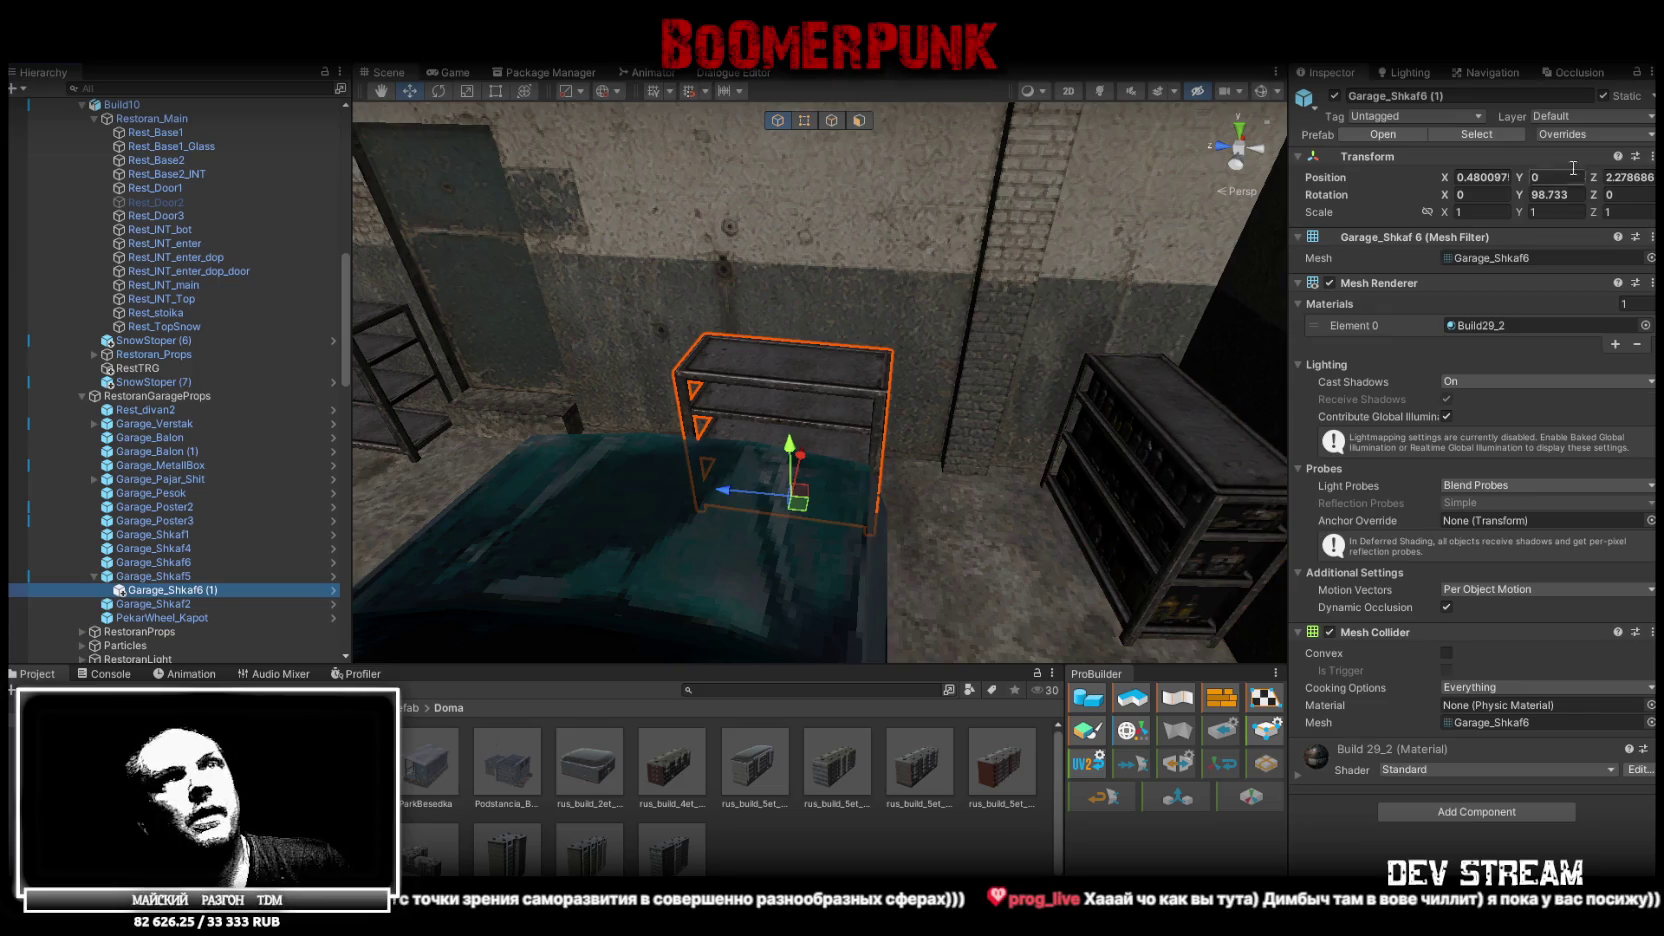
Reset the shelf copy's position and rotation Y values to 0
type("0")
left_click(1559, 194)
type("0")
key("Return")
left_click(1628, 177)
type("0")
key("Return")
key("f")
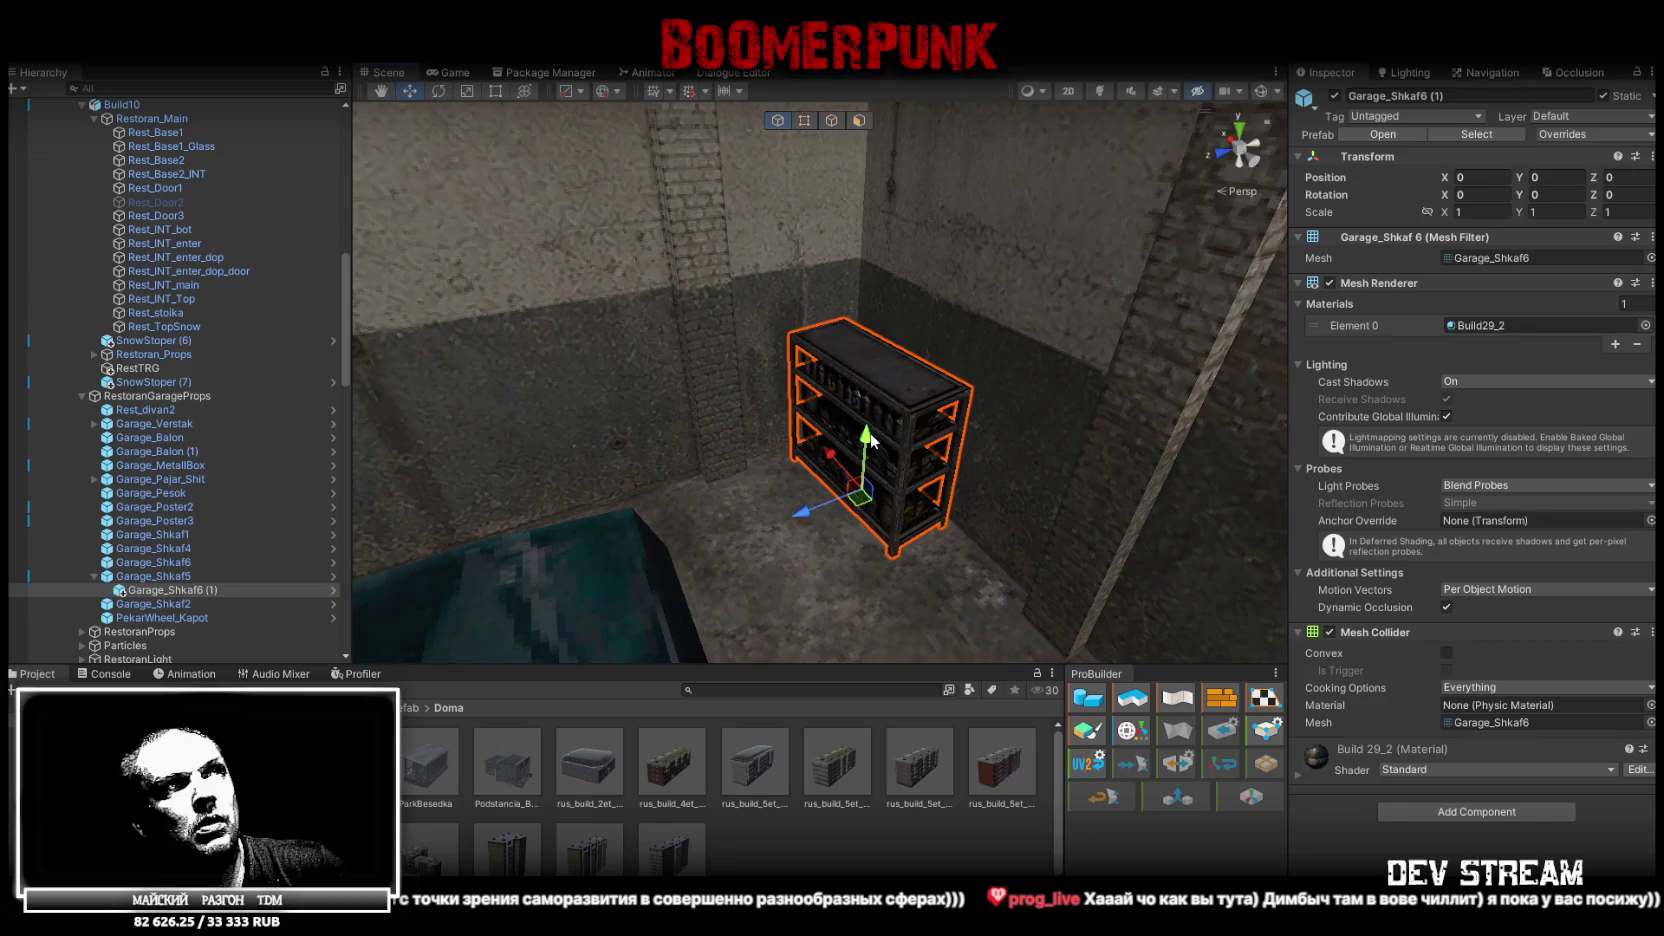
Vertex-snap the copy's corner onto the top of the bottle shelf
left_click_drag(870, 437, 885, 299)
scroll(800, 350, "up", 5)
key("v")
mouse_move(660, 407)
left_mouse_down()
mouse_move(651, 384)
mouse_move(668, 414)
mouse_move(1140, 490)
mouse_move(1100, 464)
mouse_move(1094, 365)
mouse_move(1086, 614)
left_mouse_up()
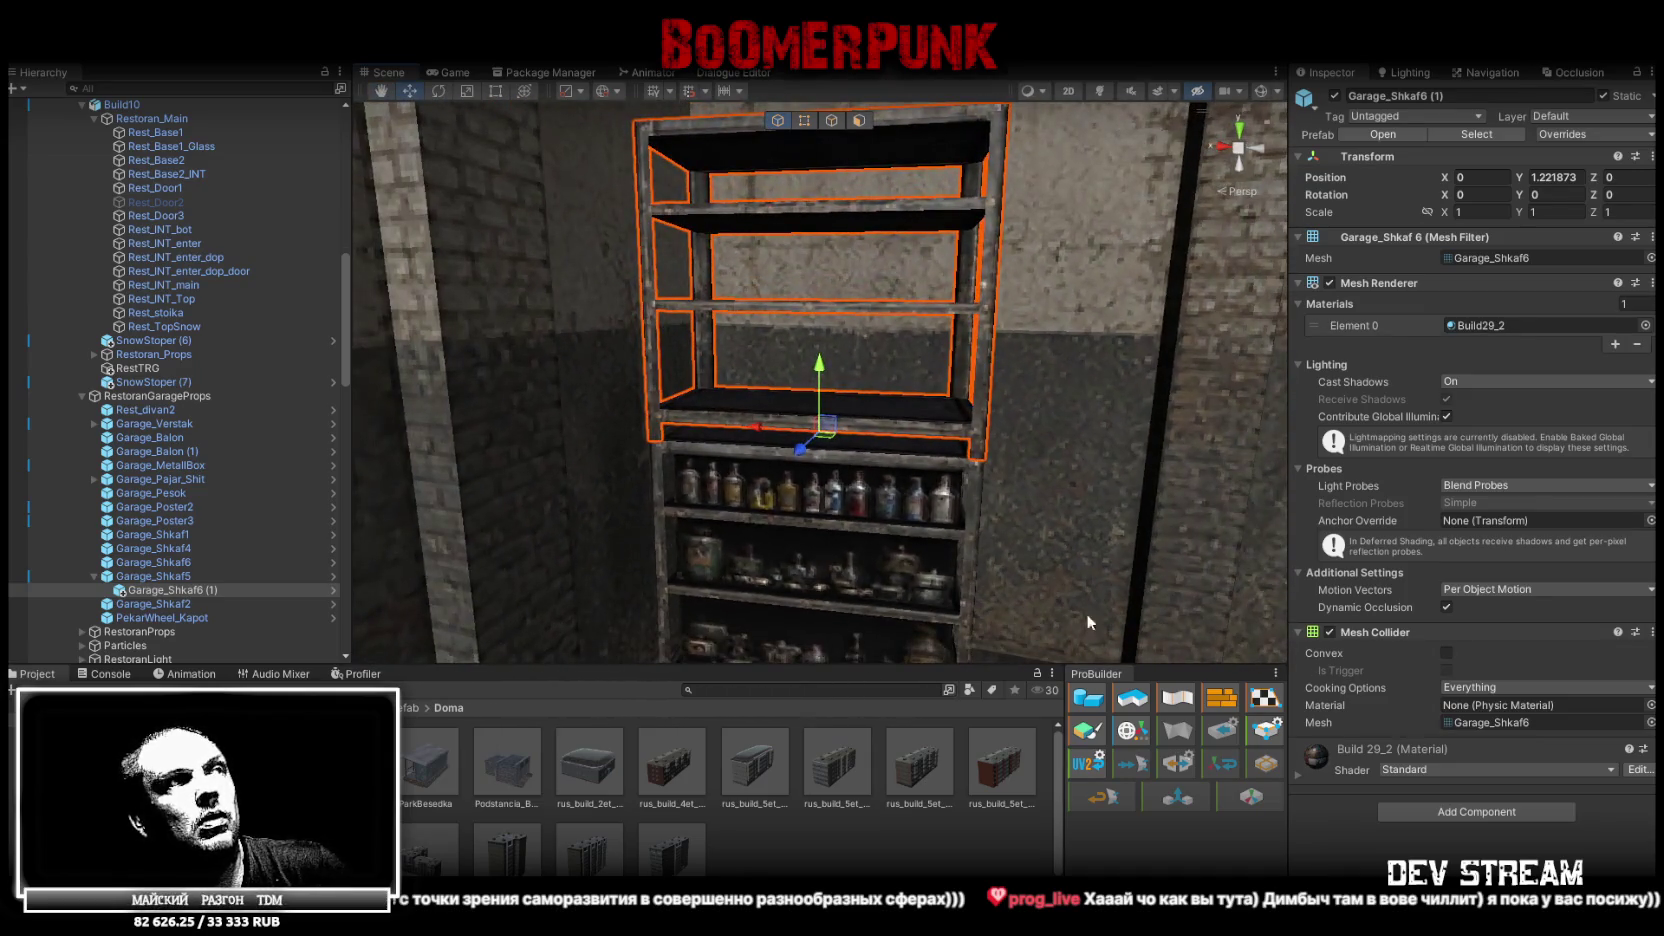
Select the stacked top shelf and scale it uniformly to 0.99
left_click(139, 573)
left_click(153, 604)
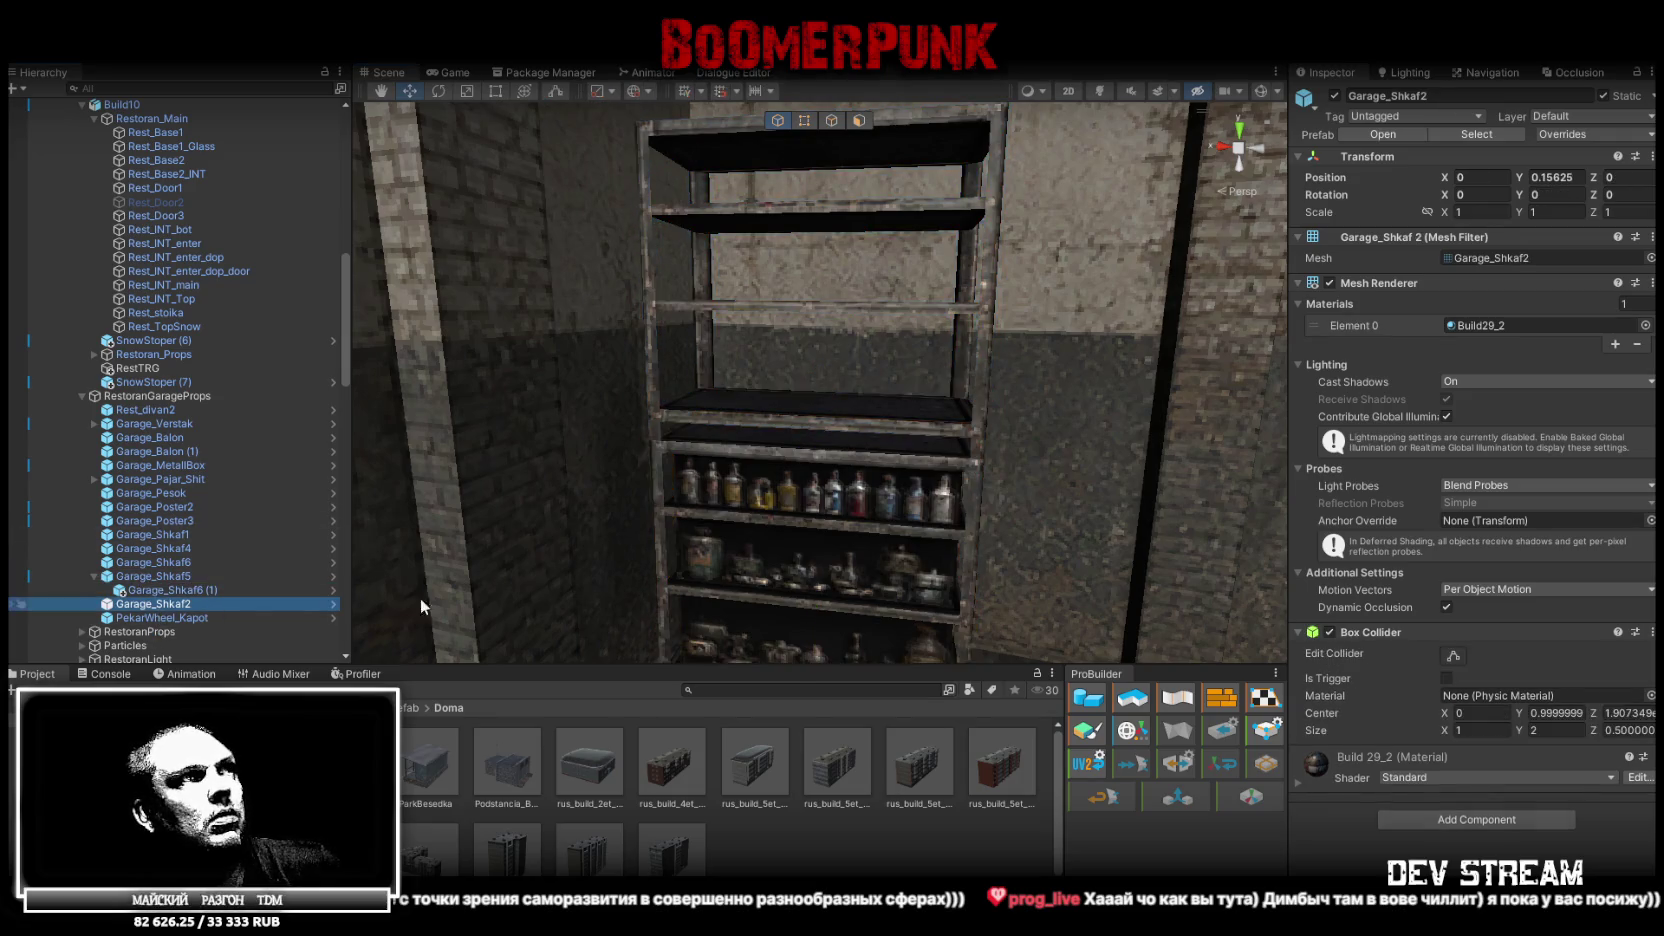
mouse_move(897, 502)
left_mouse_down()
mouse_move(725, 547)
mouse_move(812, 493)
left_mouse_up()
left_click(1079, 458)
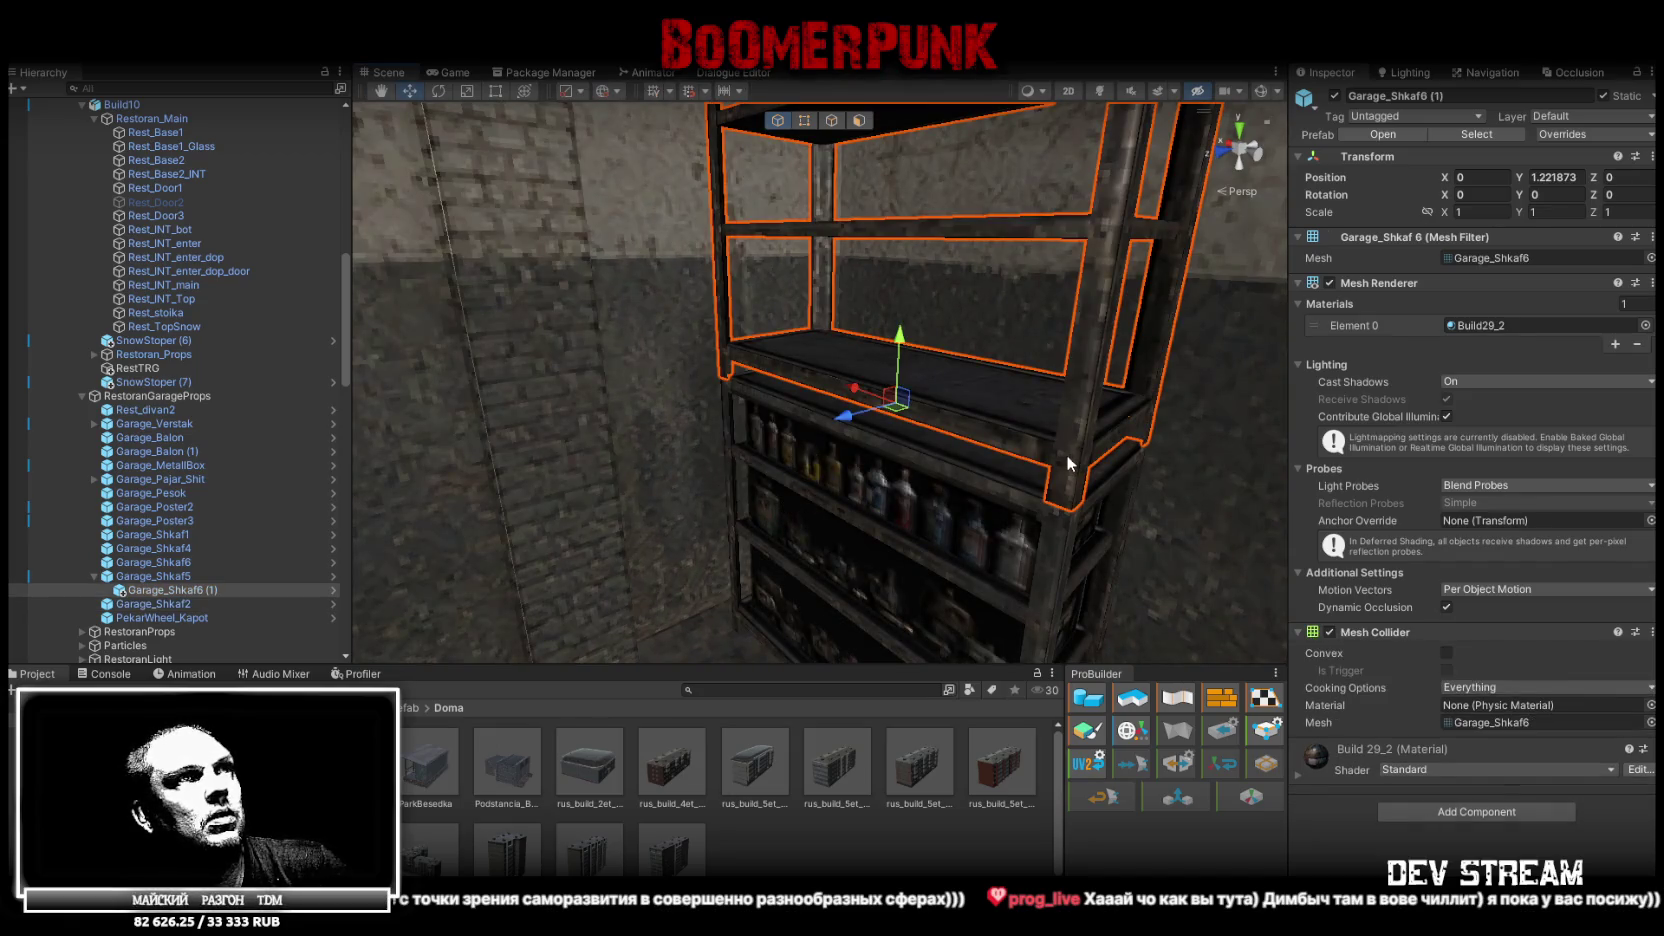
left_click(1428, 211)
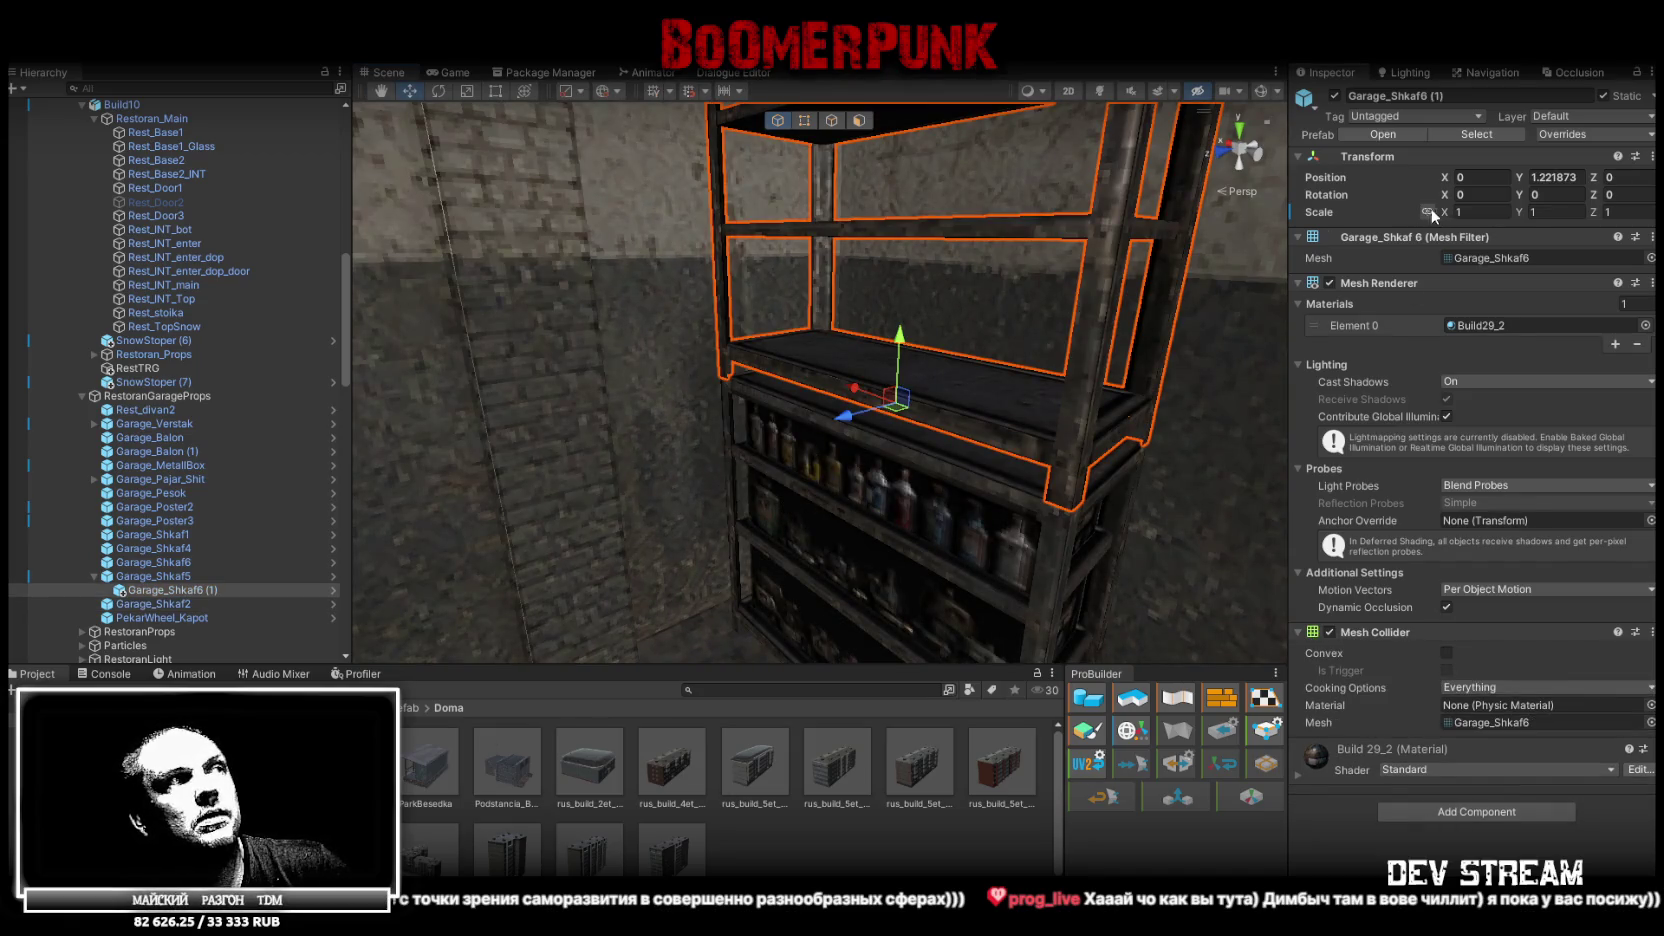
left_click(1490, 211)
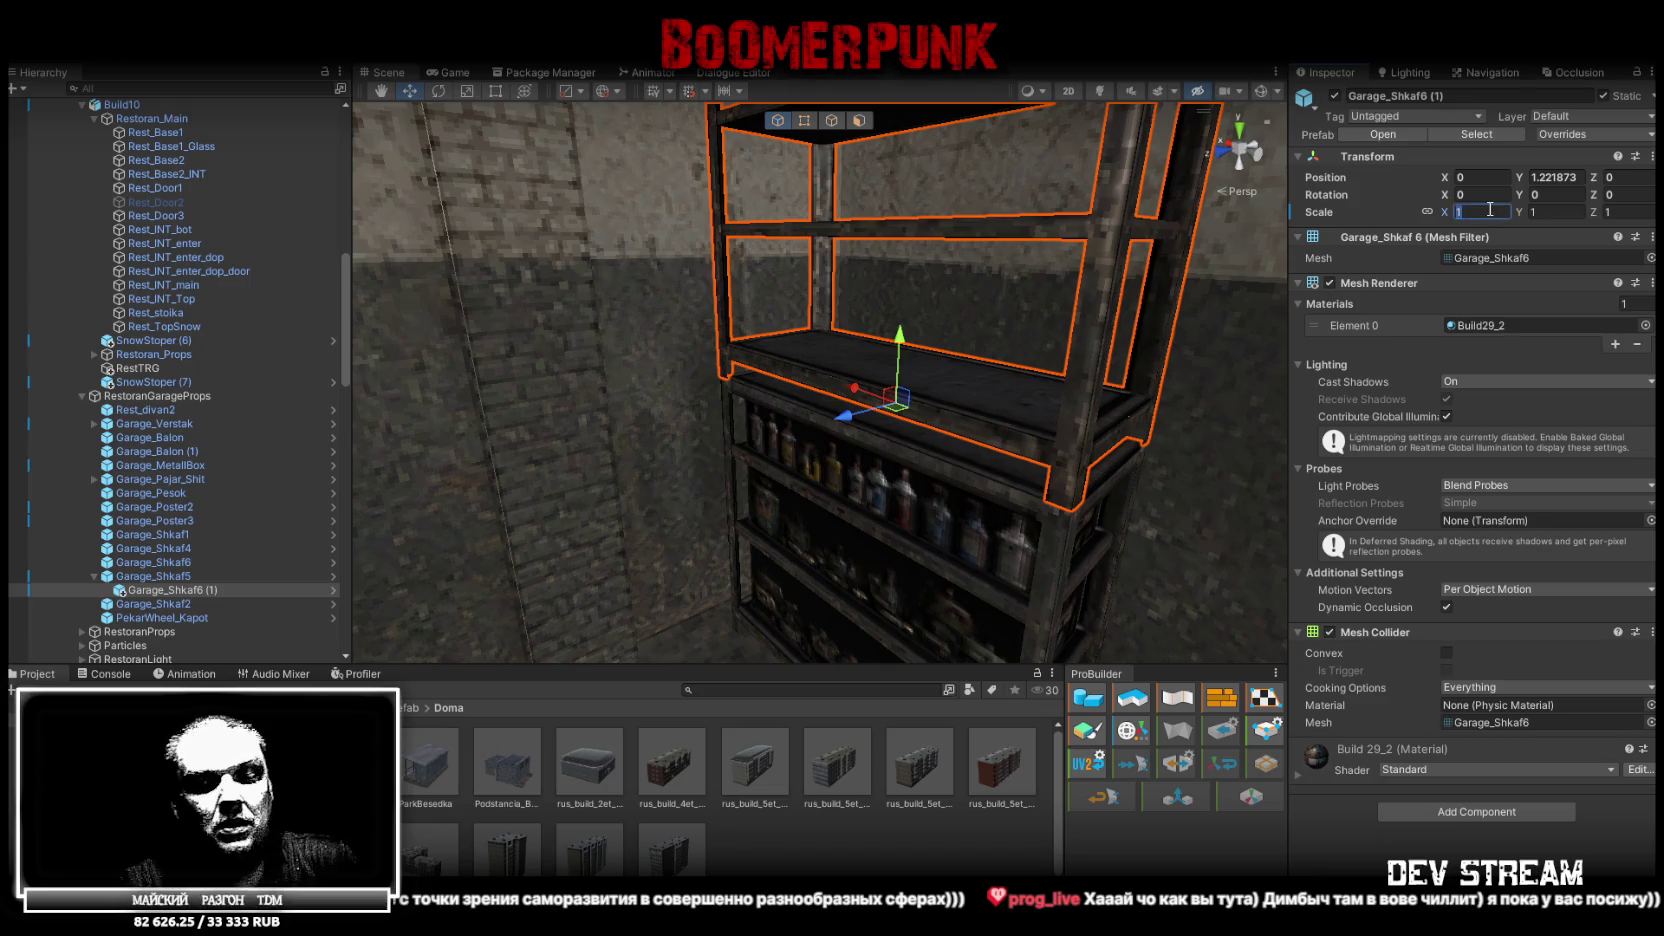
type(".99")
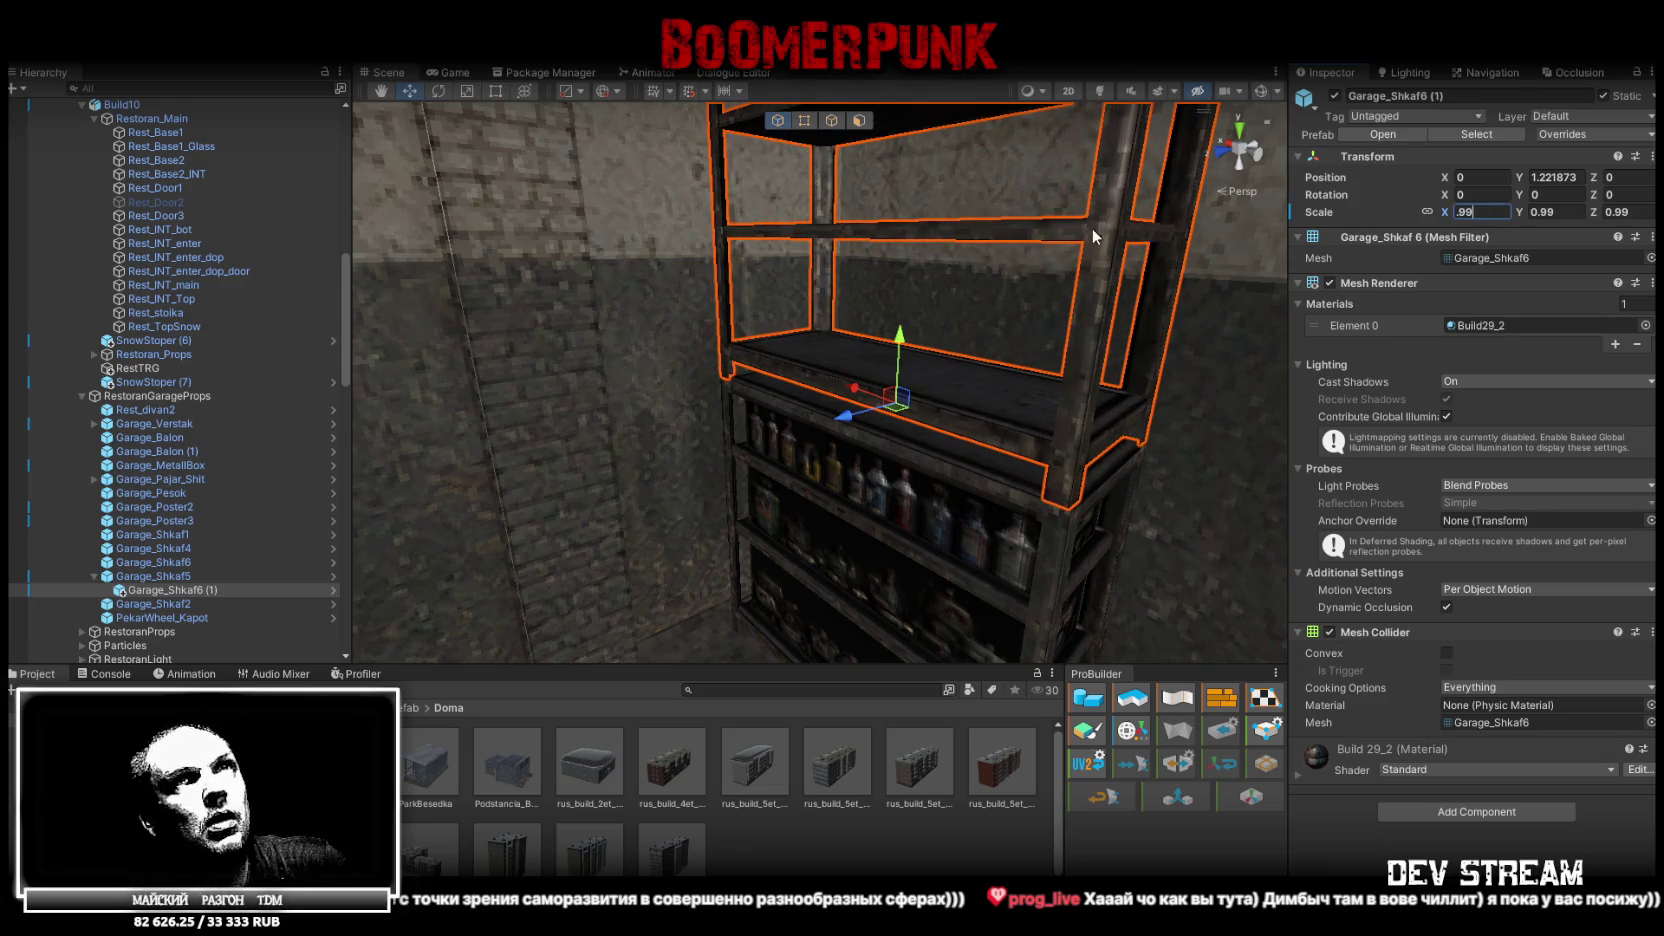
type("w")
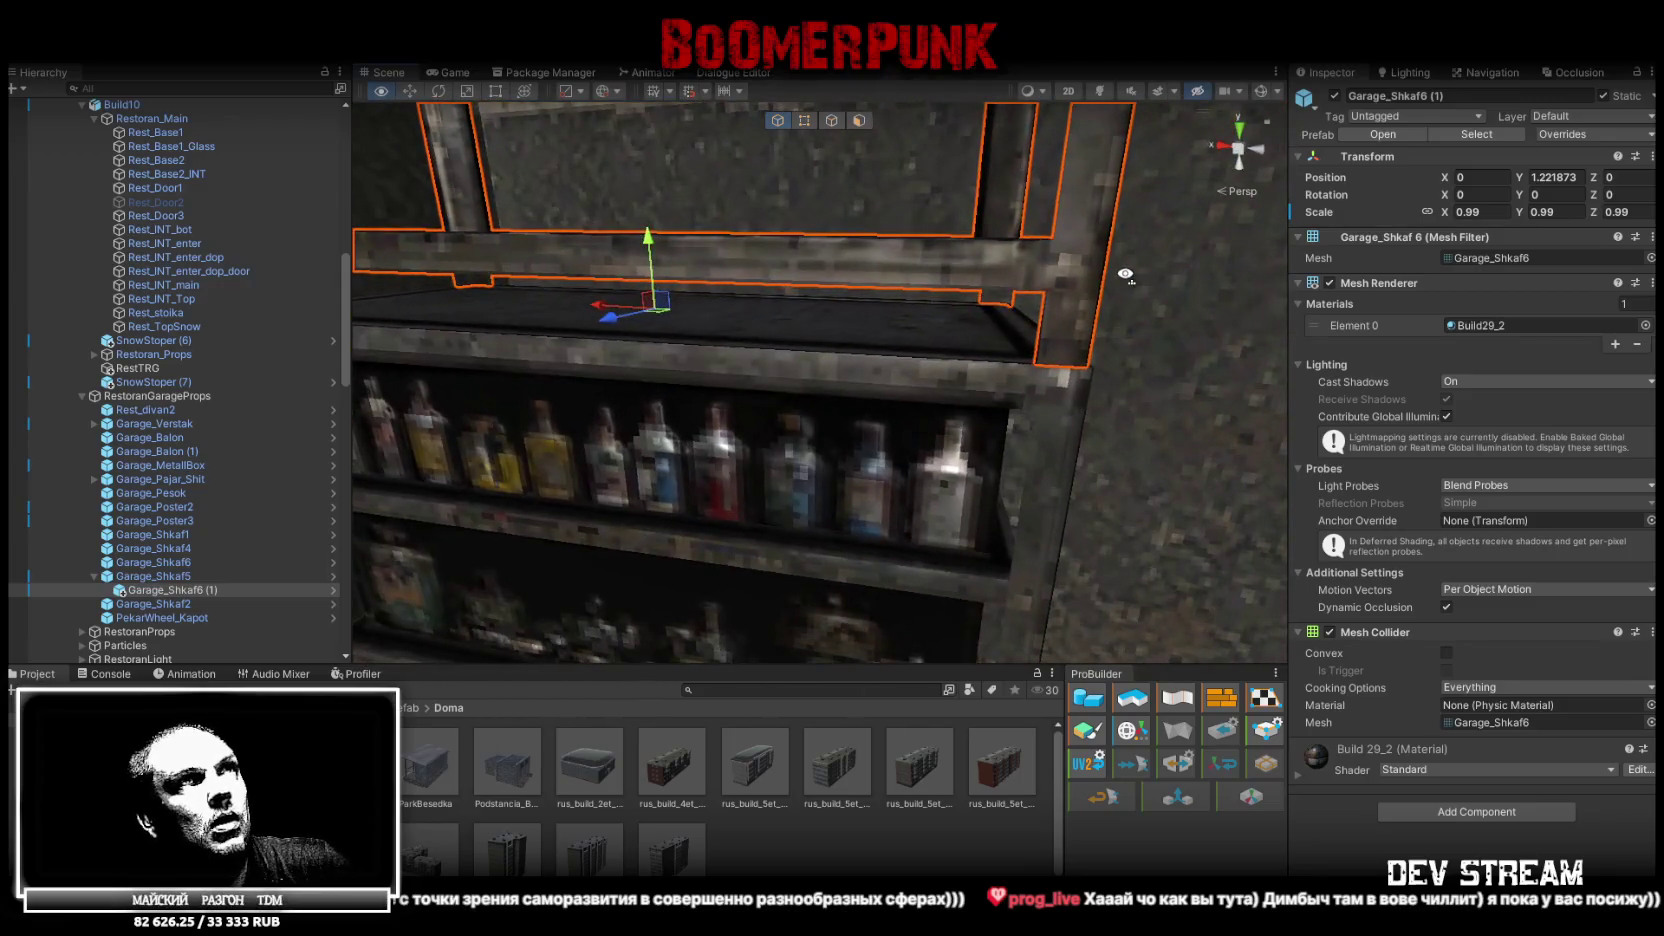
type("w")
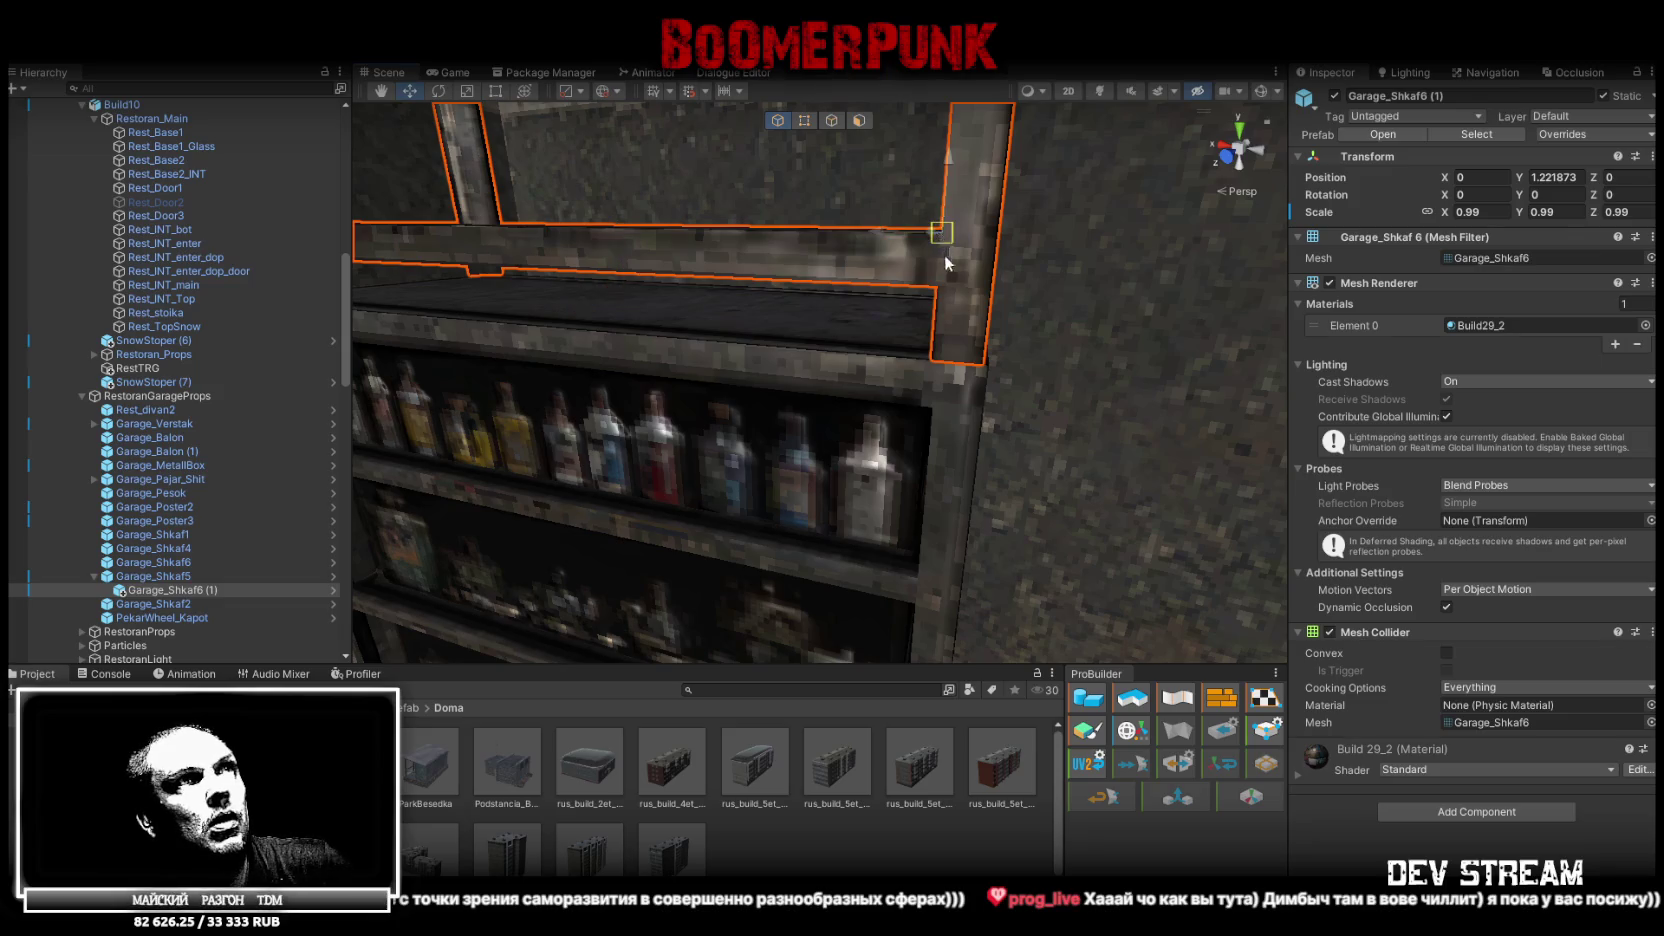
Centre the top shelf on the bottle shelf at position X 0, Y 1.08, Z 0
left_click_drag(944, 256, 989, 356)
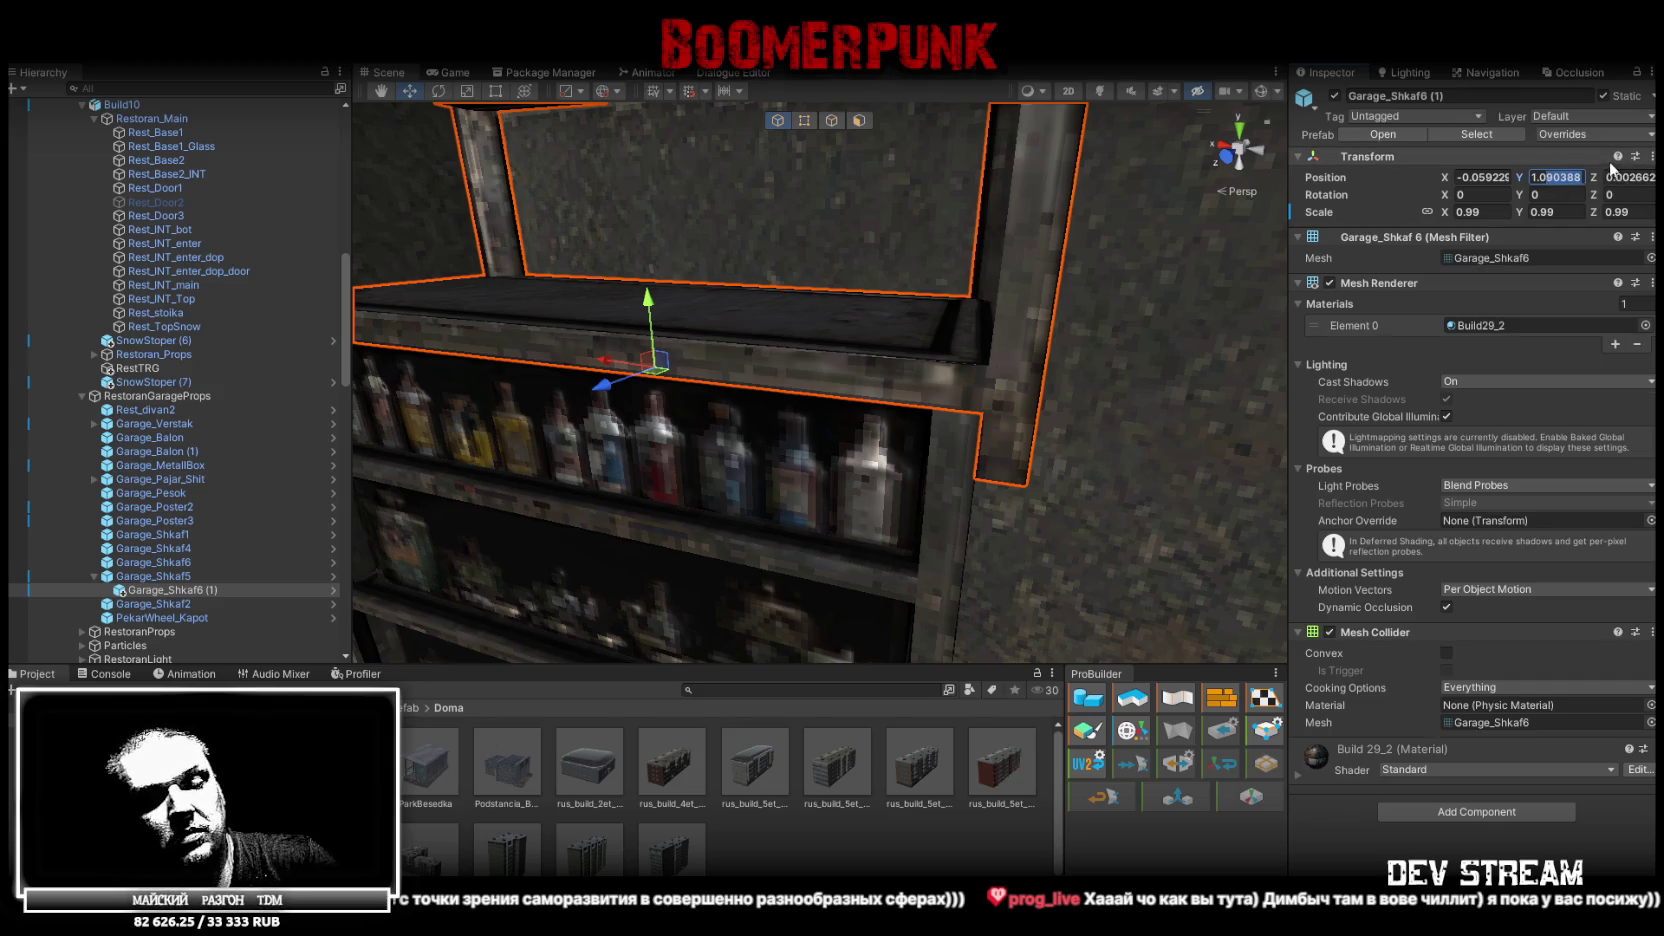
type("8")
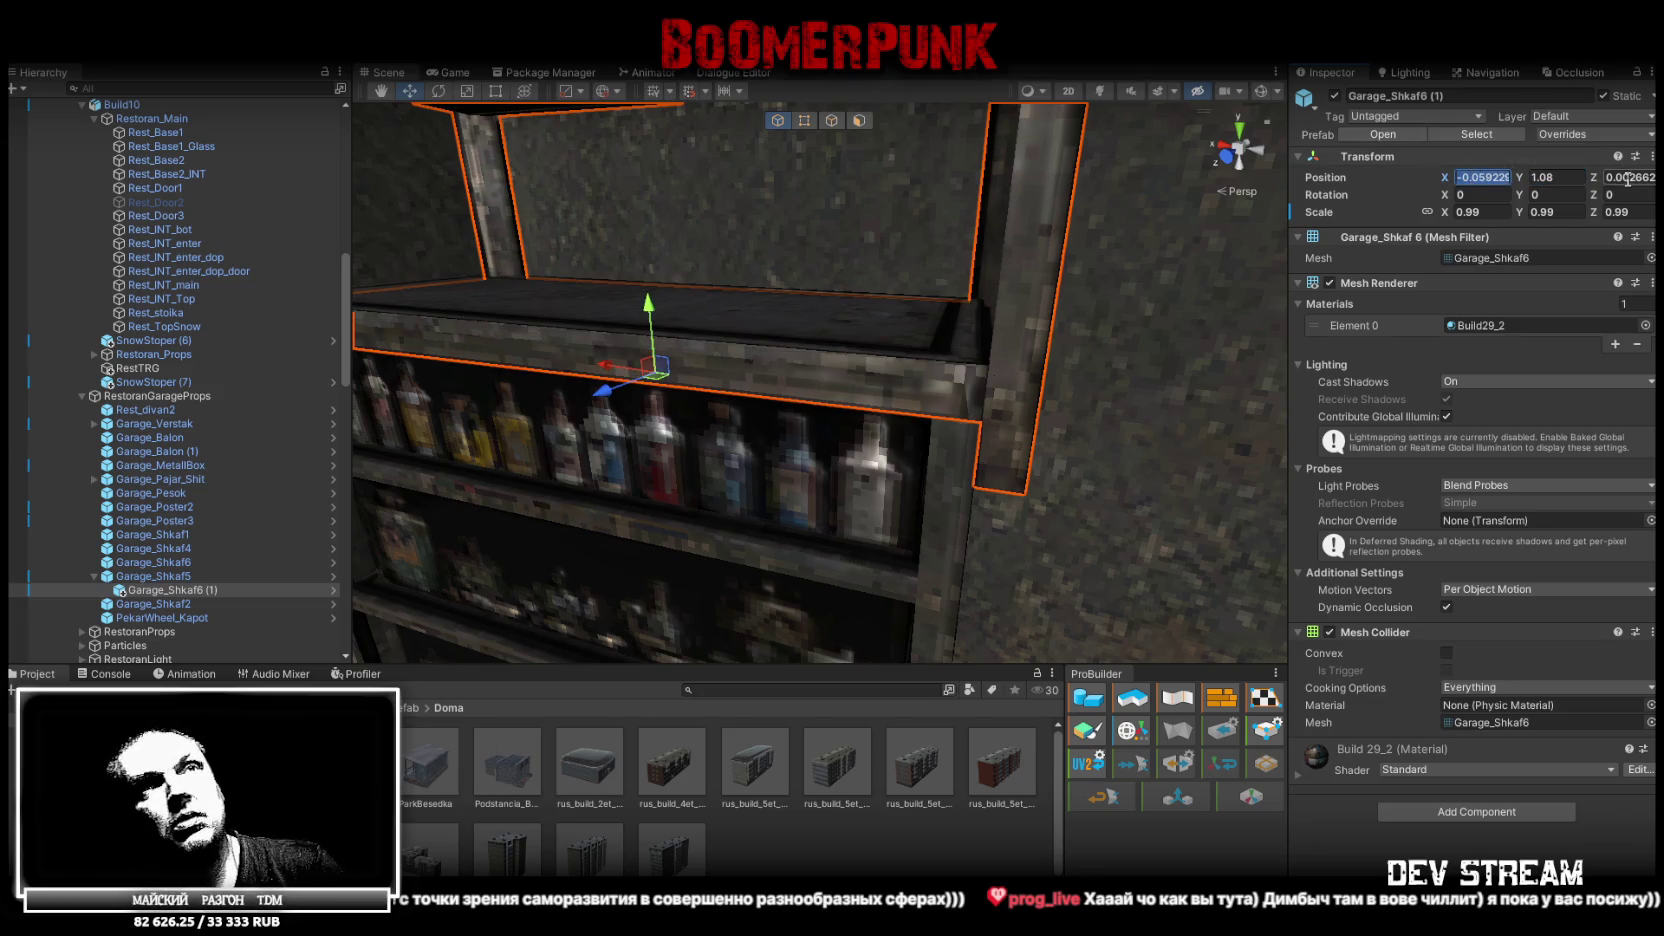
type("0")
left_click(1628, 178)
type("0")
left_click_drag(860, 340, 970, 350)
left_click_drag(993, 439, 866, 409)
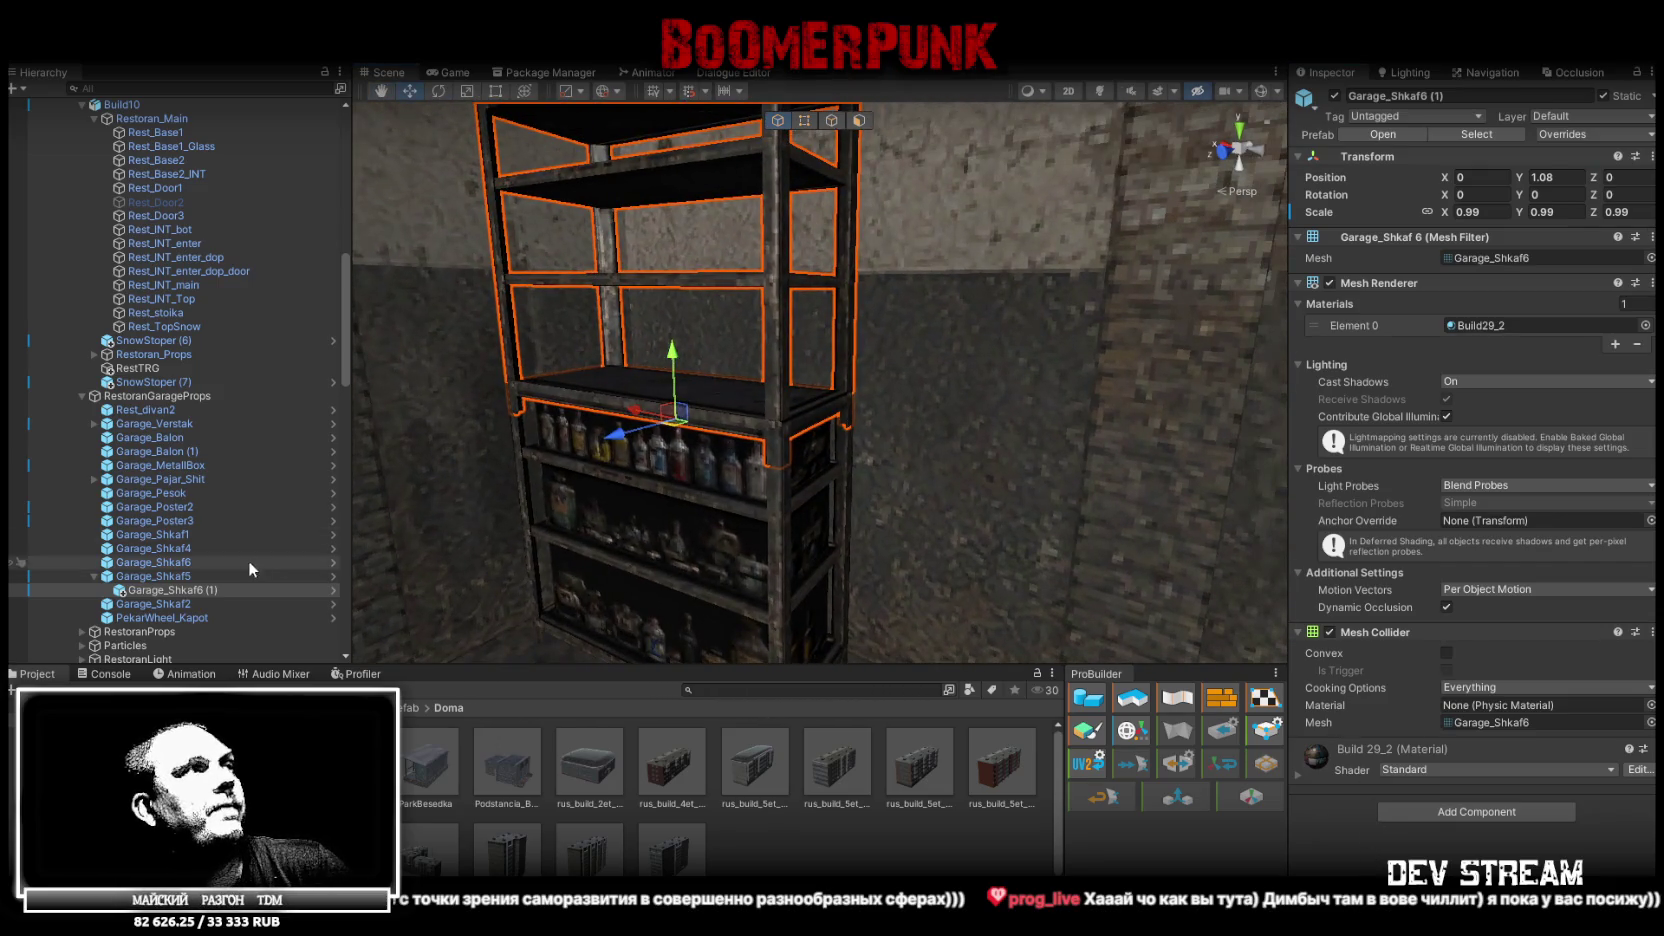
double_click(150, 521)
mouse_move(877, 328)
left_mouse_down()
mouse_move(661, 379)
mouse_move(868, 414)
left_mouse_up()
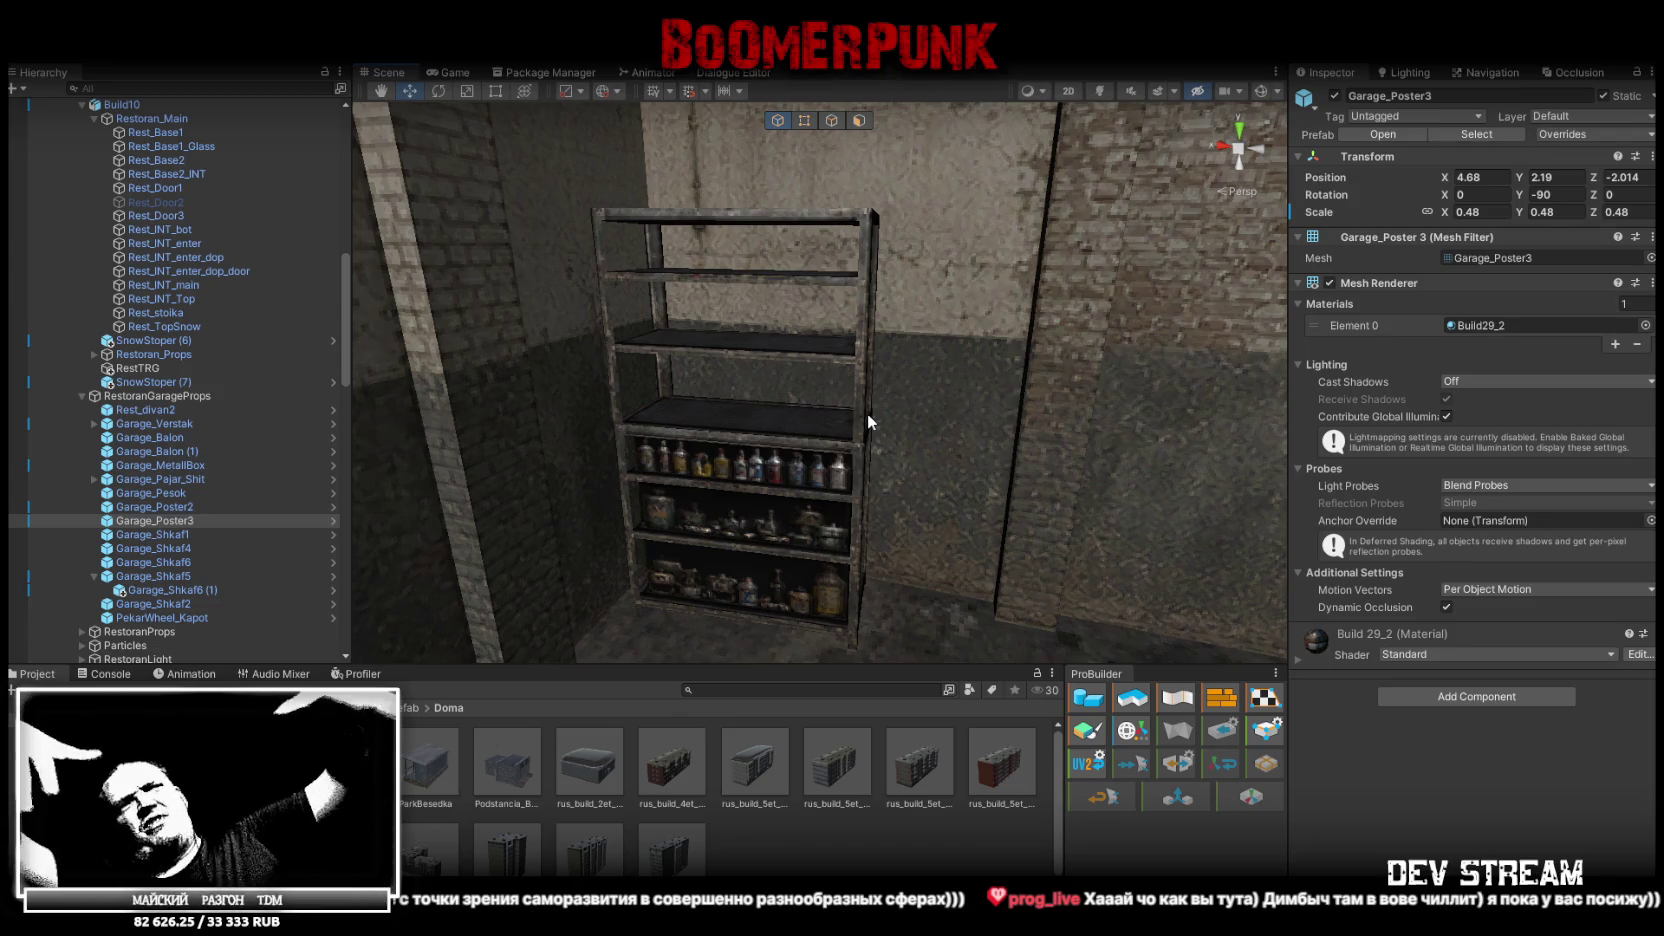
left_click(781, 346)
left_click(1550, 177)
type("1.08")
key("Return")
mouse_move(1001, 321)
left_mouse_down()
mouse_move(953, 366)
mouse_move(1000, 400)
left_mouse_up()
double_click(211, 534)
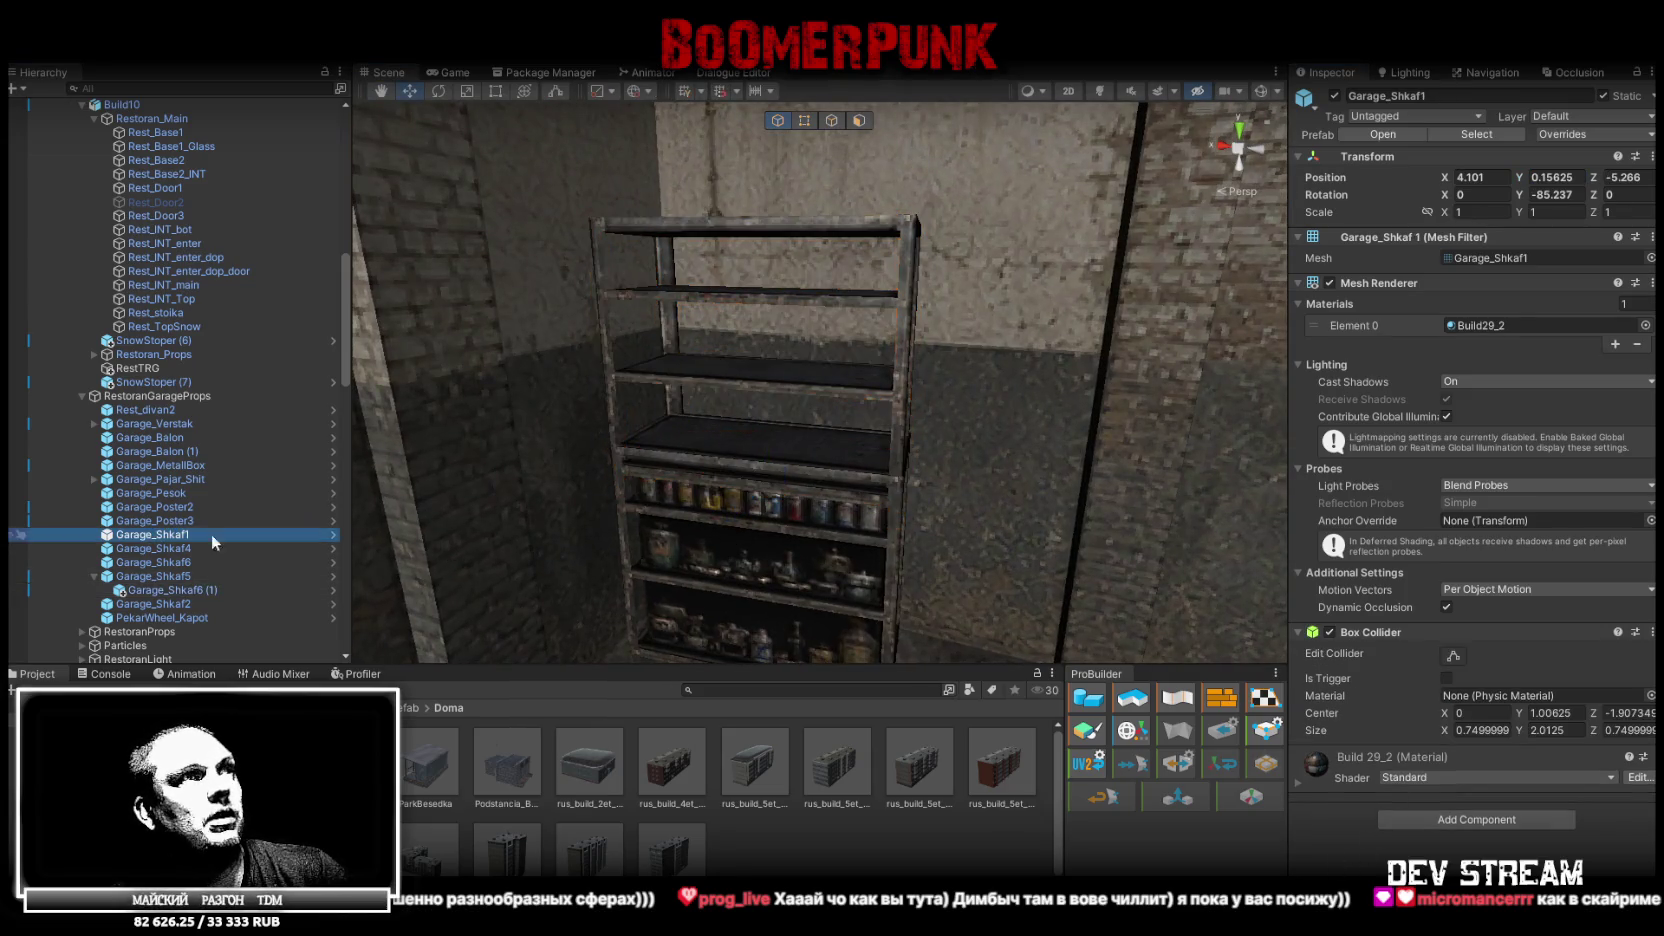
left_click(948, 396)
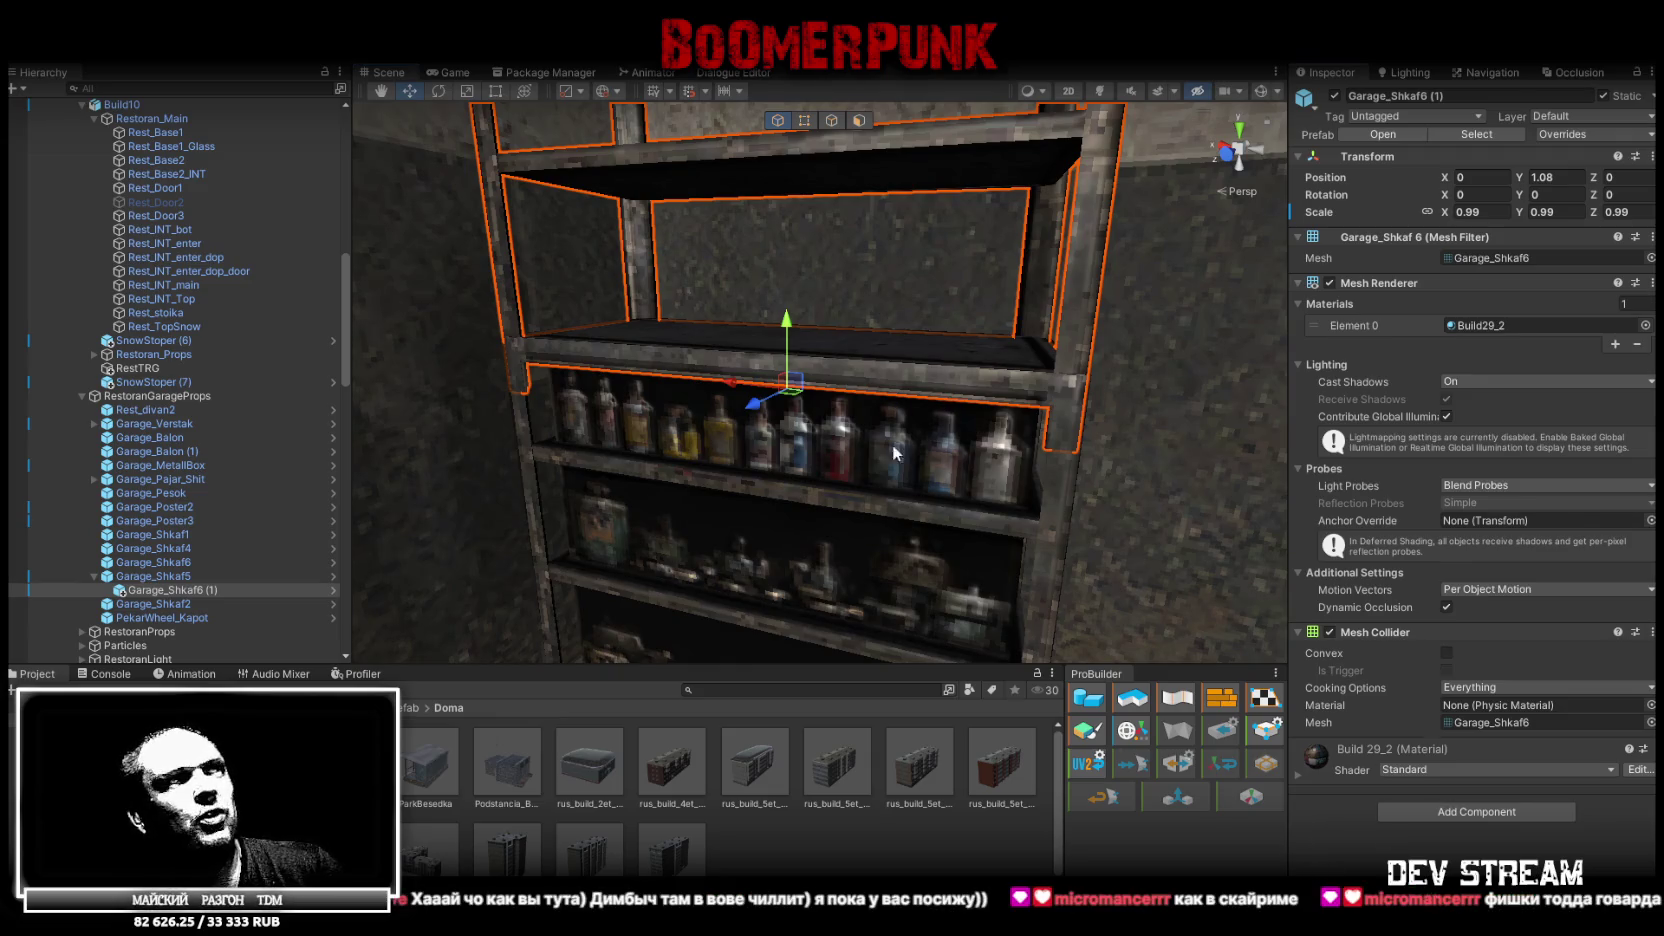
left_click(155, 562)
left_click(153, 514)
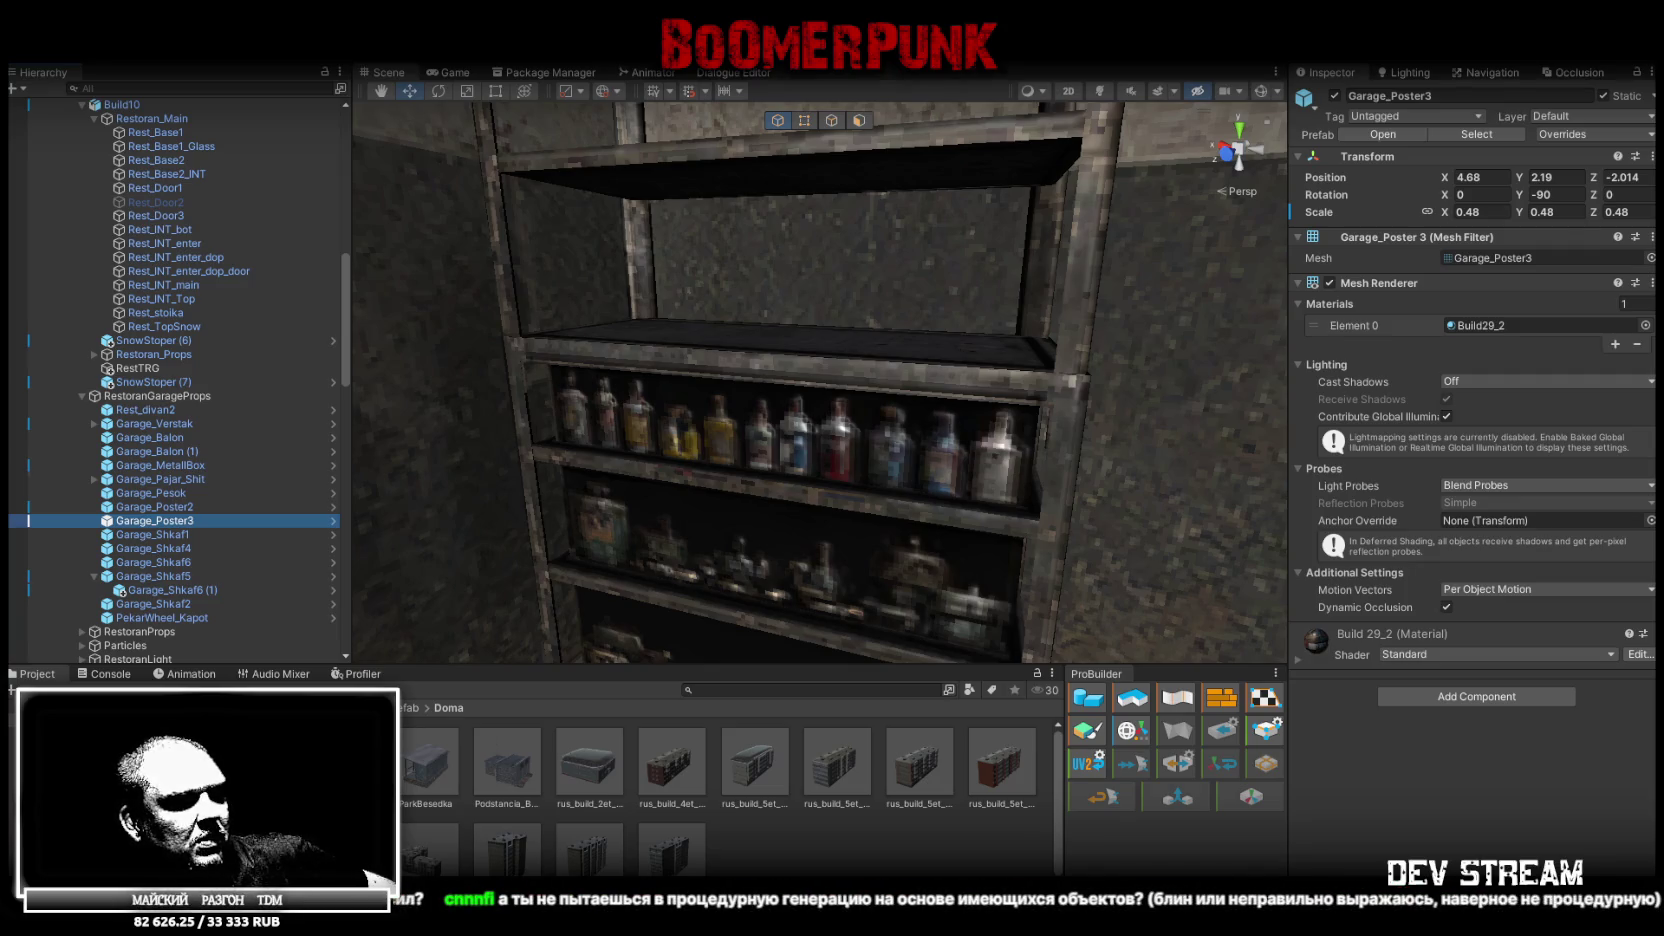
mouse_move(762, 432)
left_mouse_down()
mouse_move(942, 416)
mouse_move(849, 345)
mouse_move(906, 487)
mouse_move(642, 554)
mouse_move(732, 379)
mouse_move(750, 375)
mouse_move(739, 401)
mouse_move(817, 468)
mouse_move(869, 476)
mouse_move(769, 390)
mouse_move(706, 364)
mouse_move(888, 420)
mouse_move(966, 345)
mouse_move(849, 355)
mouse_move(468, 453)
mouse_move(435, 357)
mouse_move(839, 367)
mouse_move(870, 313)
left_mouse_up()
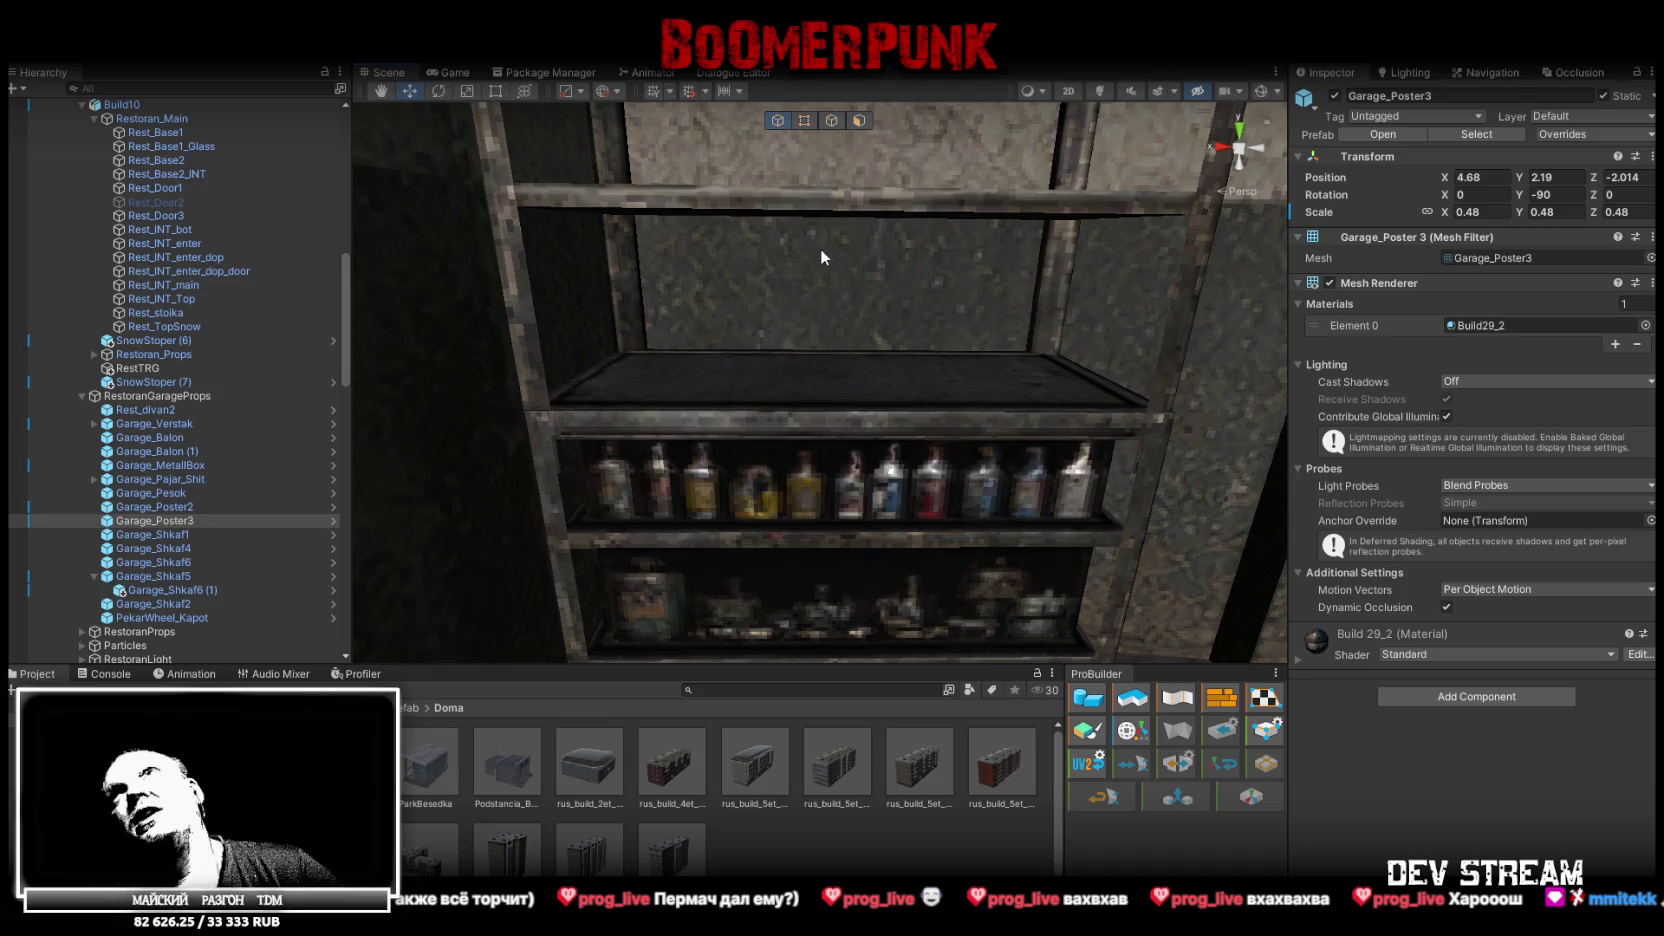
mouse_move(709, 364)
left_mouse_down()
mouse_move(1202, 271)
mouse_move(828, 361)
mouse_move(753, 520)
left_mouse_up()
Slide Garage_Shkaf4 to X 4.231, Z -2.296 beside the blue cabinet, turned Y -97.495
left_click(753, 520)
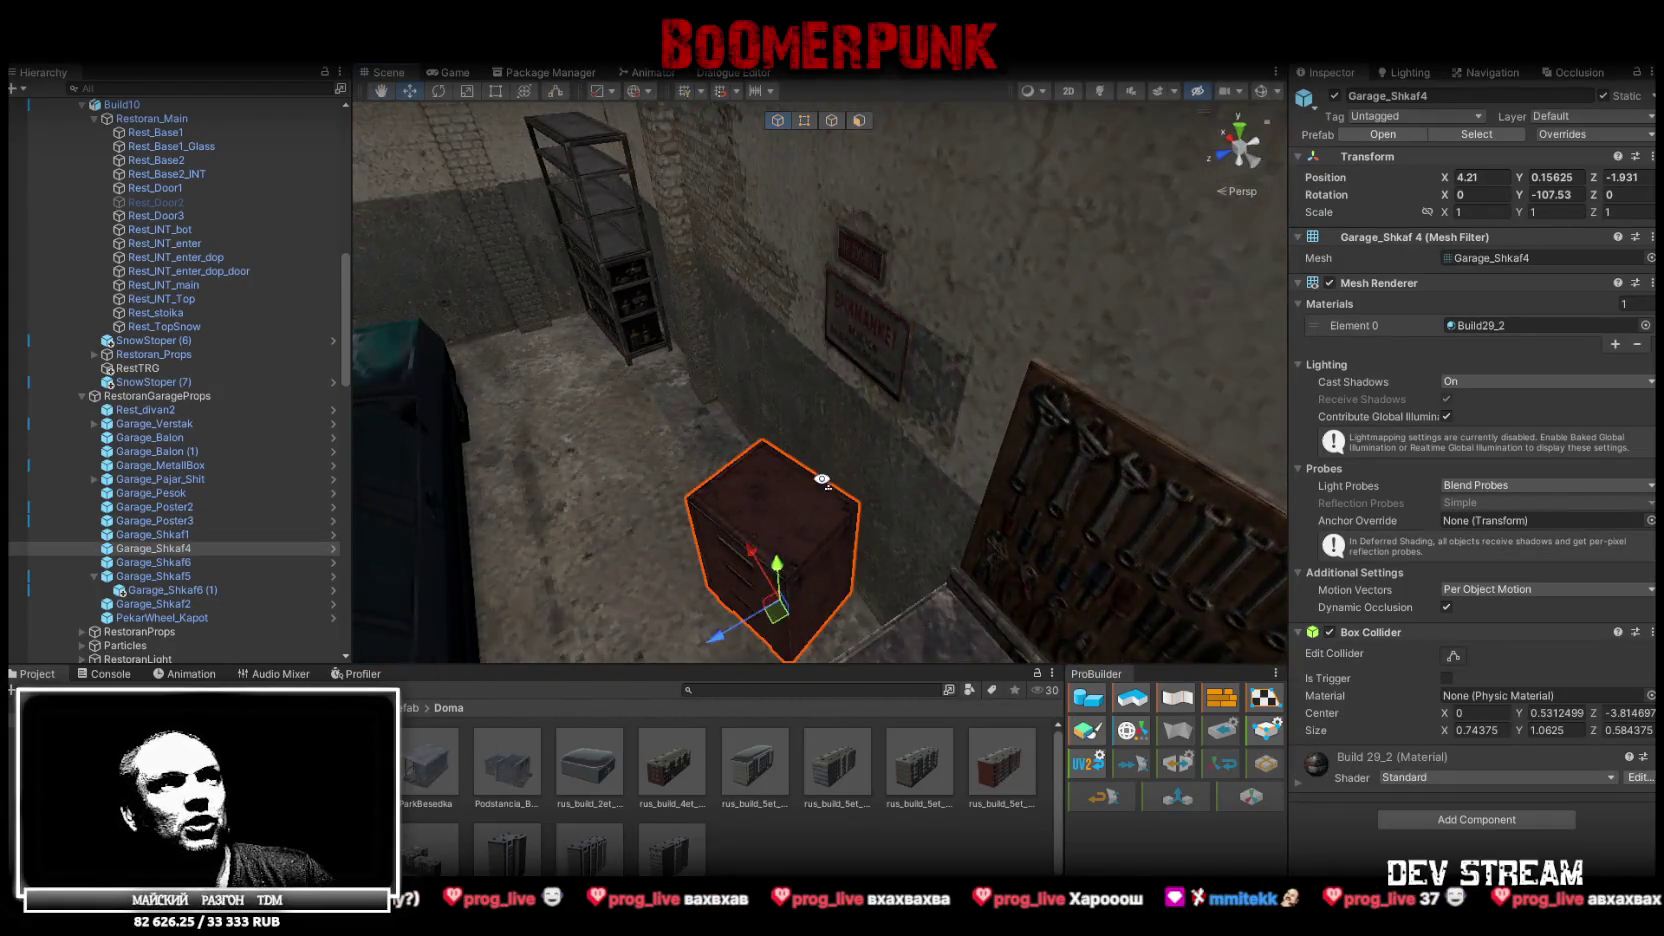
key("f")
mouse_move(781, 448)
left_mouse_down()
mouse_move(745, 480)
mouse_move(1018, 494)
mouse_move(871, 486)
mouse_move(968, 346)
mouse_move(1008, 335)
left_mouse_up()
key("e")
key("w")
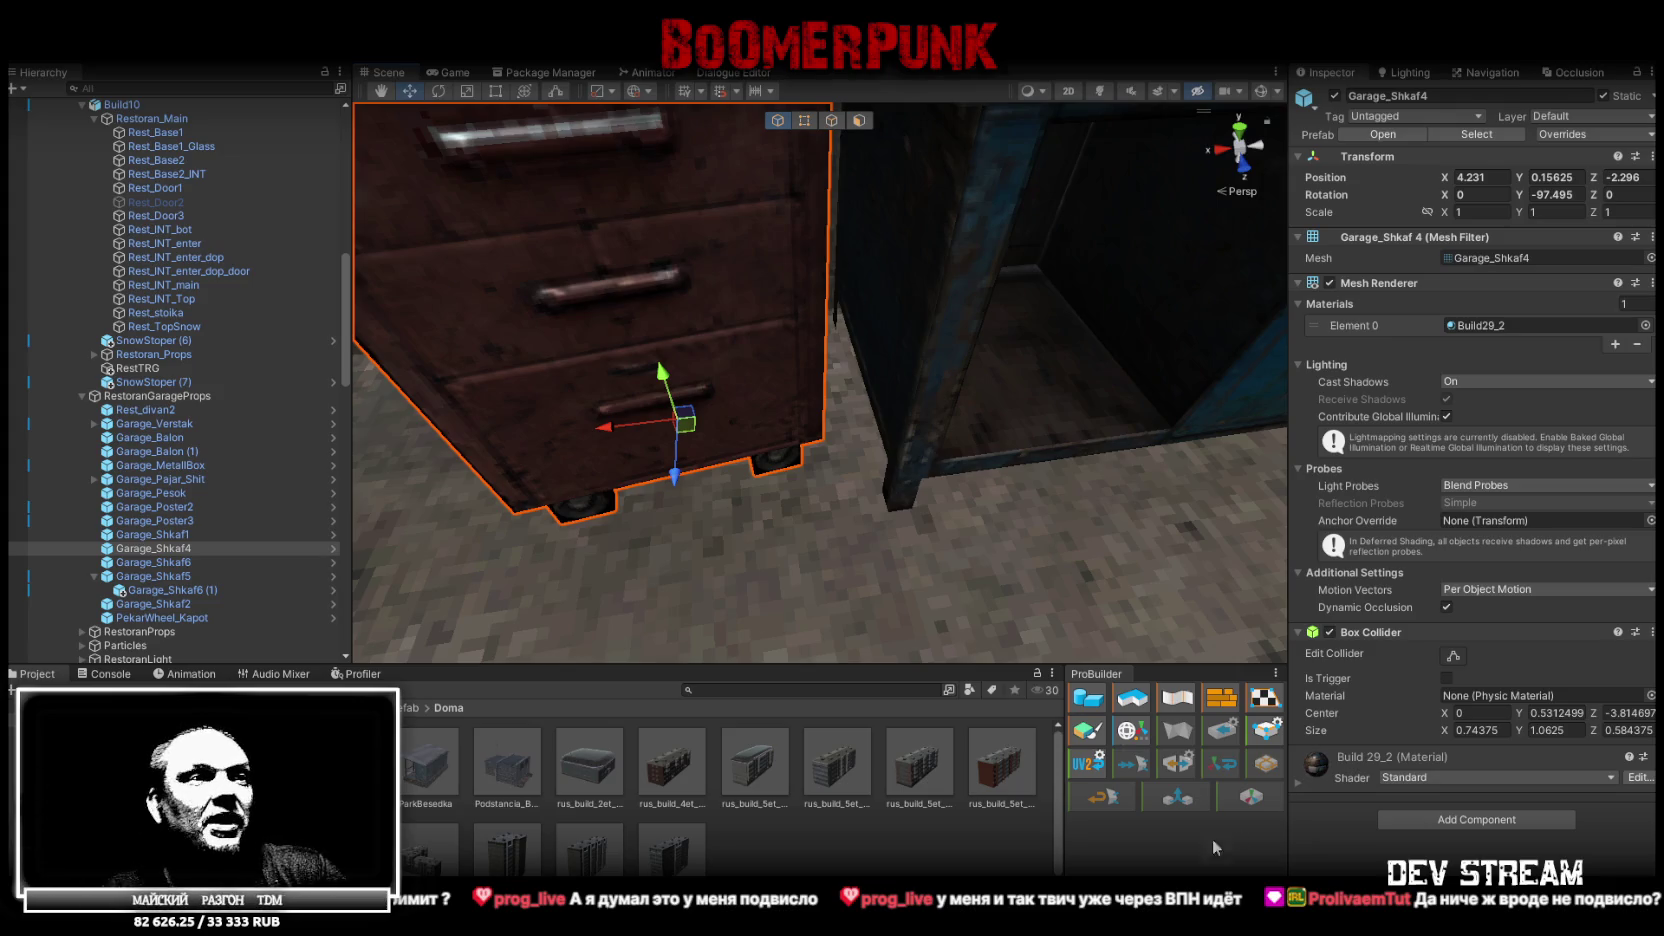
key("alt+Tab")
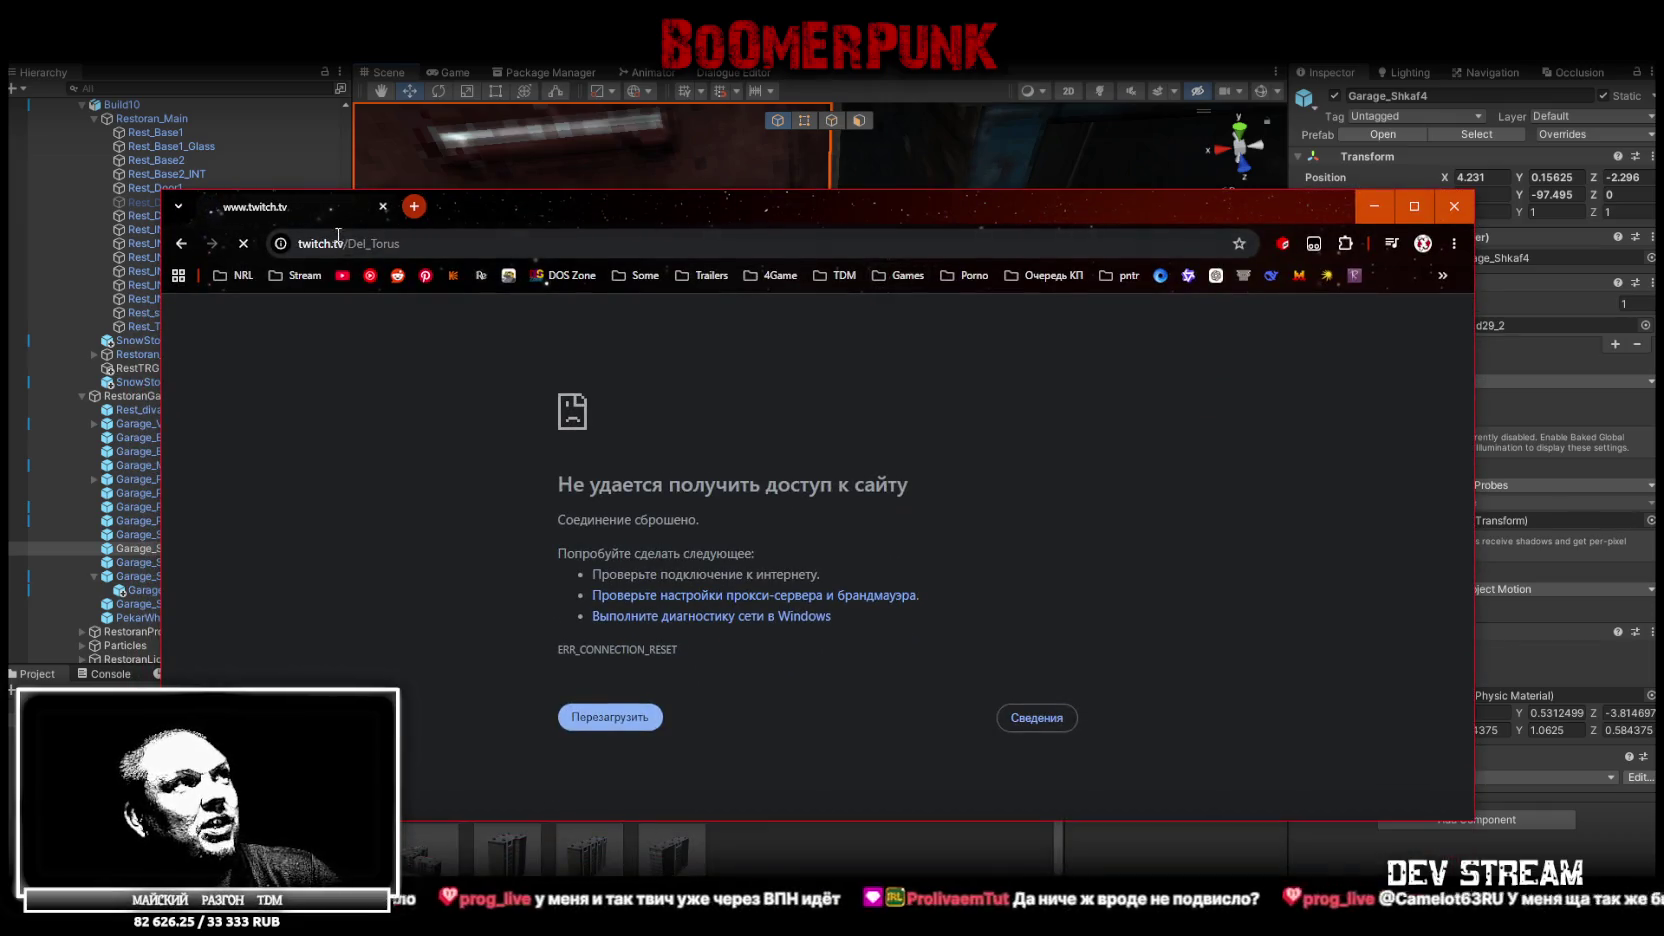
left_click(457, 244)
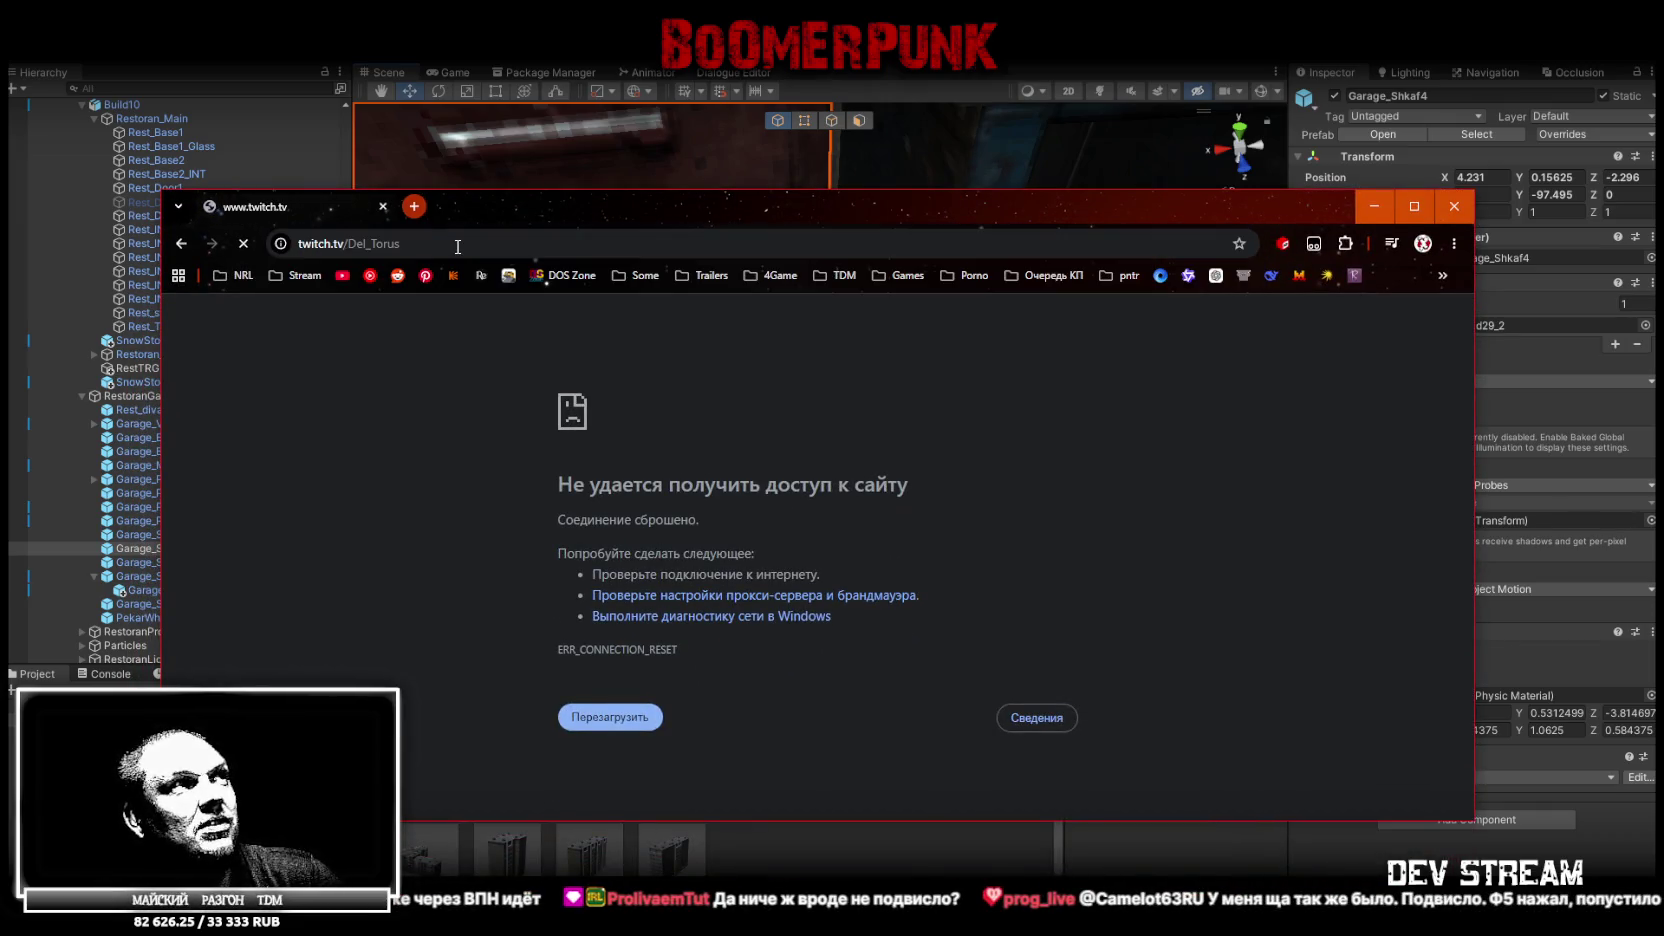
key("F5")
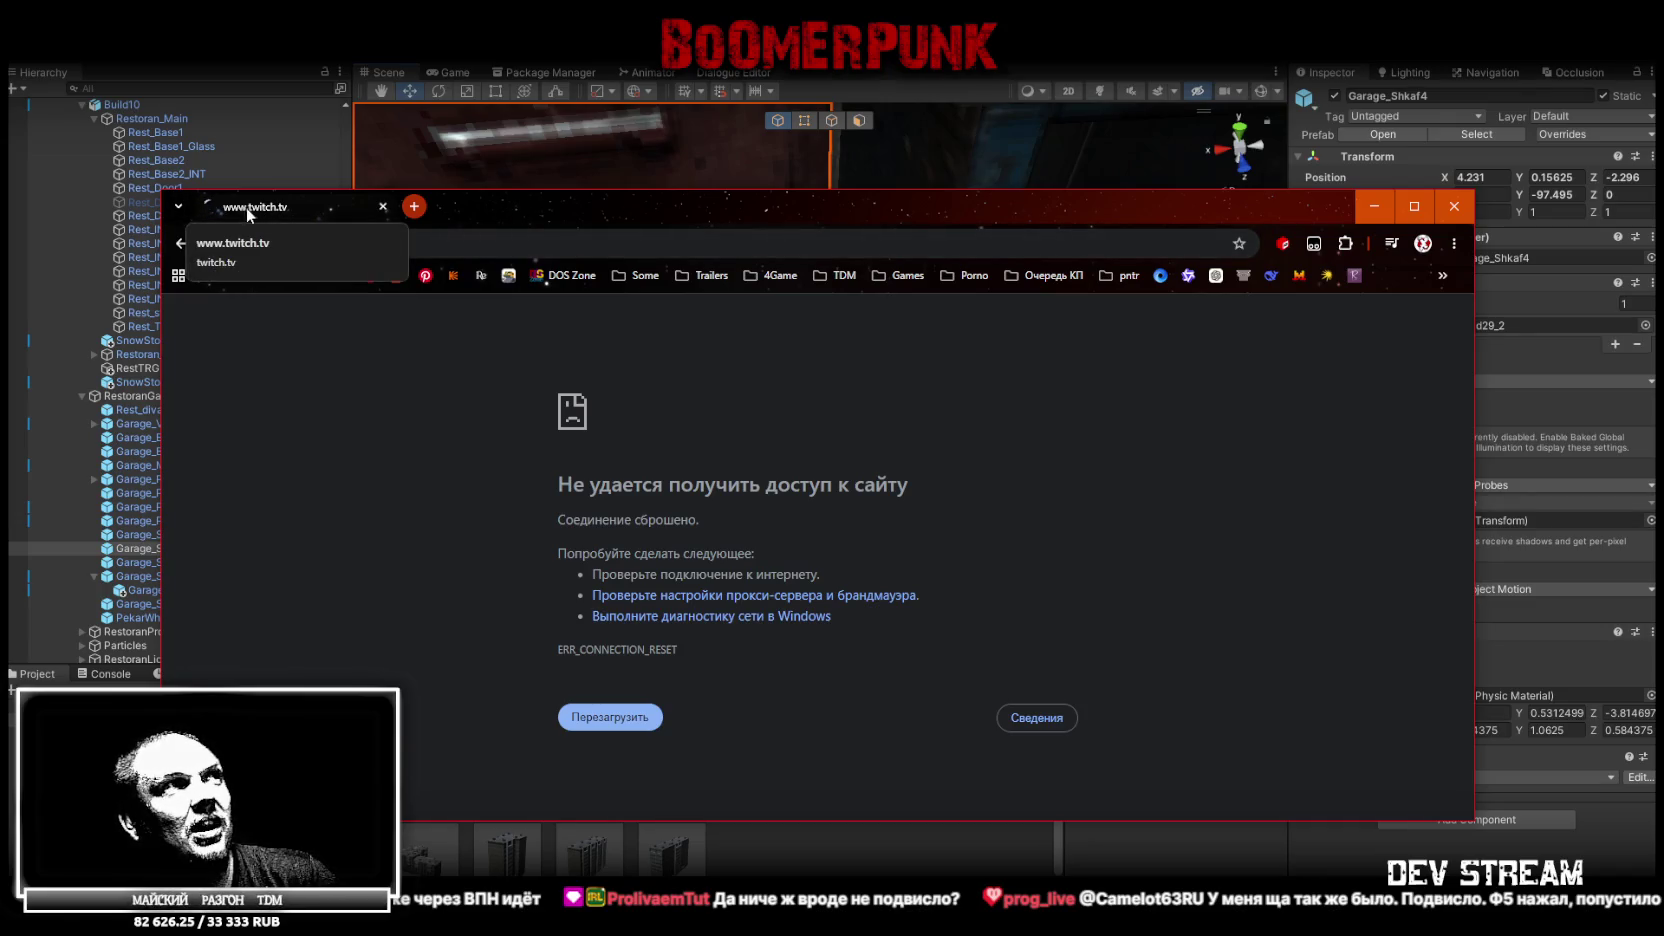
left_click_drag(682, 203, 690, 166)
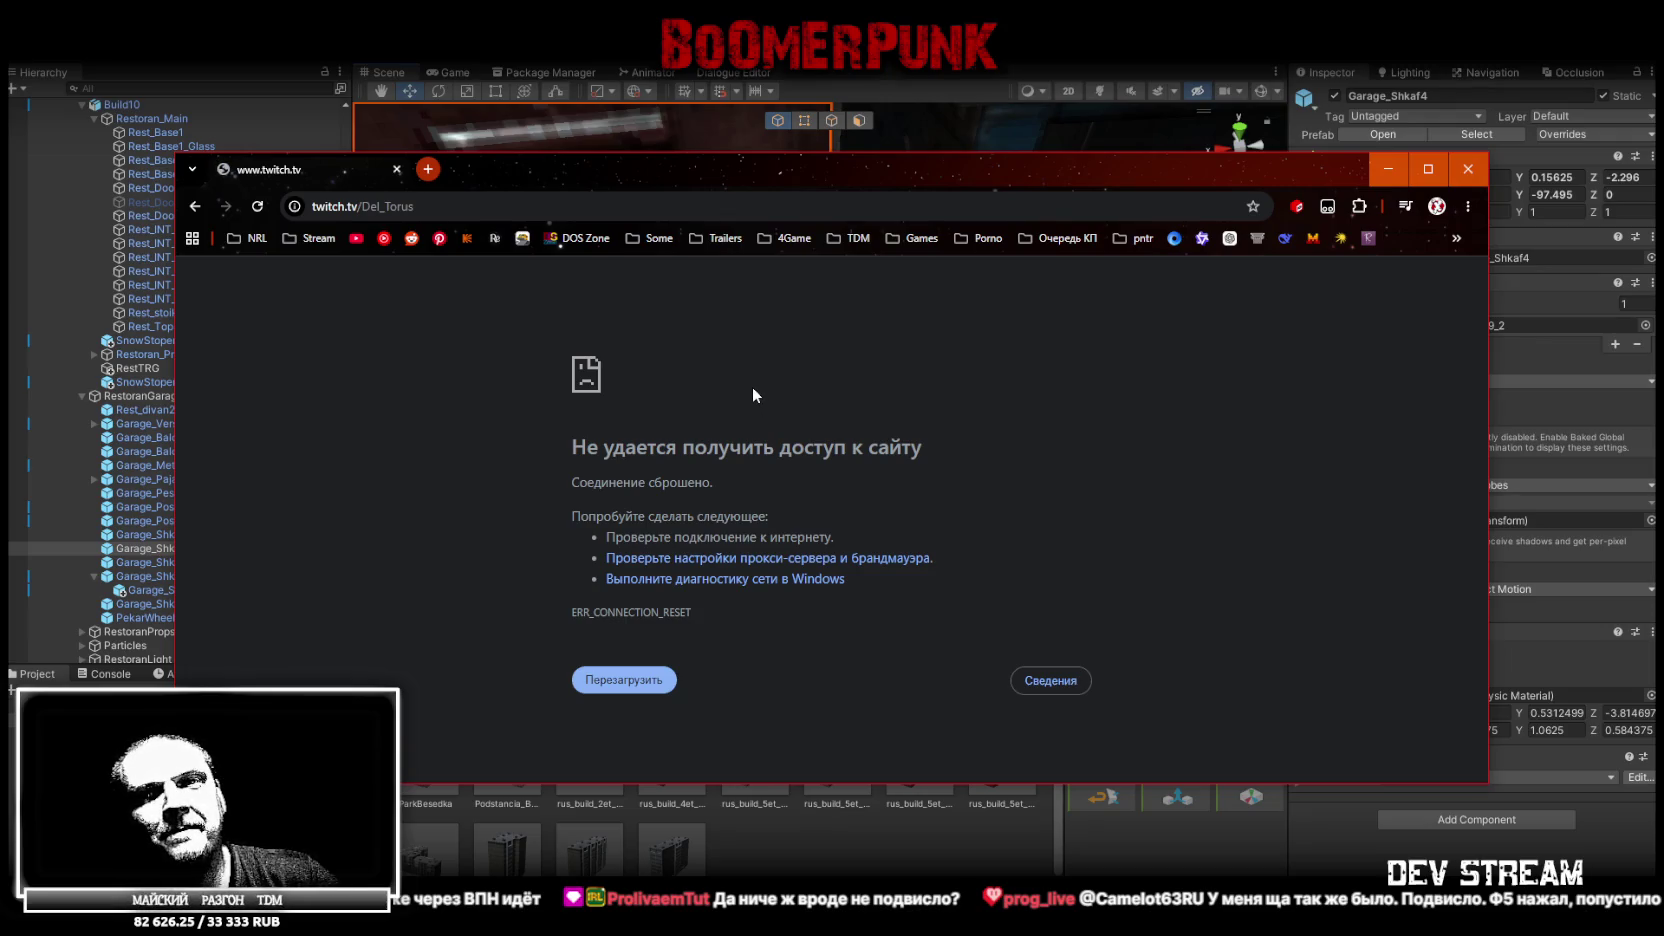
left_click_drag(696, 183, 700, 935)
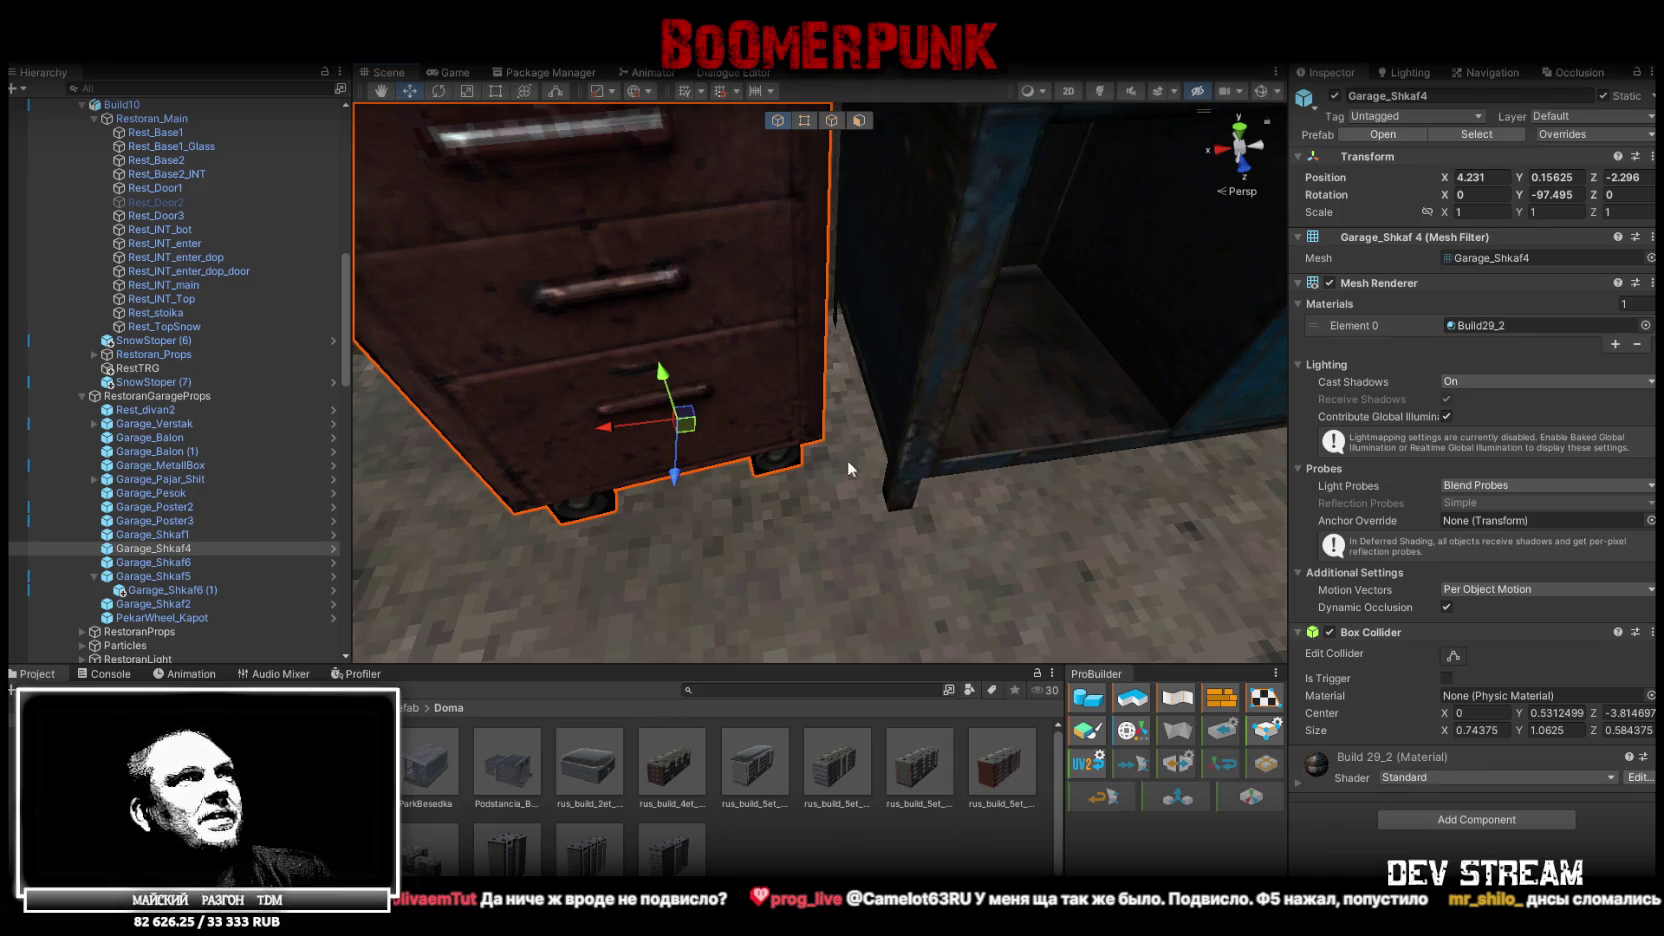
Frame and inspect the Garage_Shkaf6 and Garage_Shkaf5 shelves, collapsing Garage_Shkaf5's children
scroll(849, 471, "down", 6)
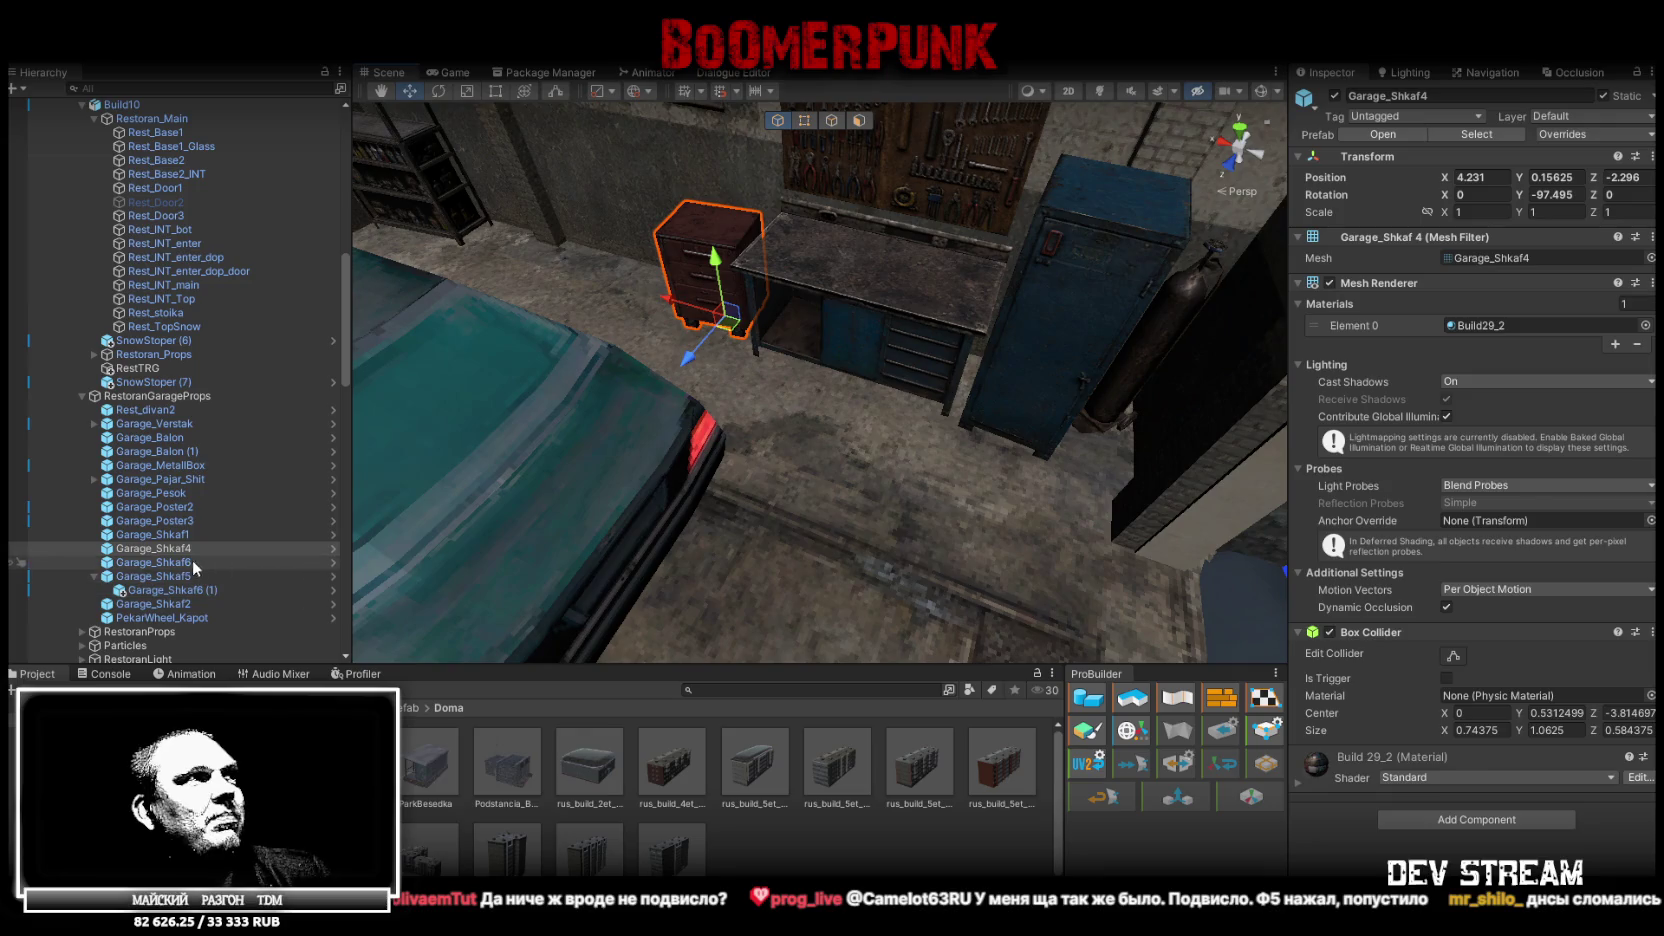
left_click(193, 562)
key("f")
mouse_move(942, 404)
left_mouse_down()
mouse_move(758, 438)
mouse_move(800, 458)
mouse_move(550, 481)
left_mouse_up()
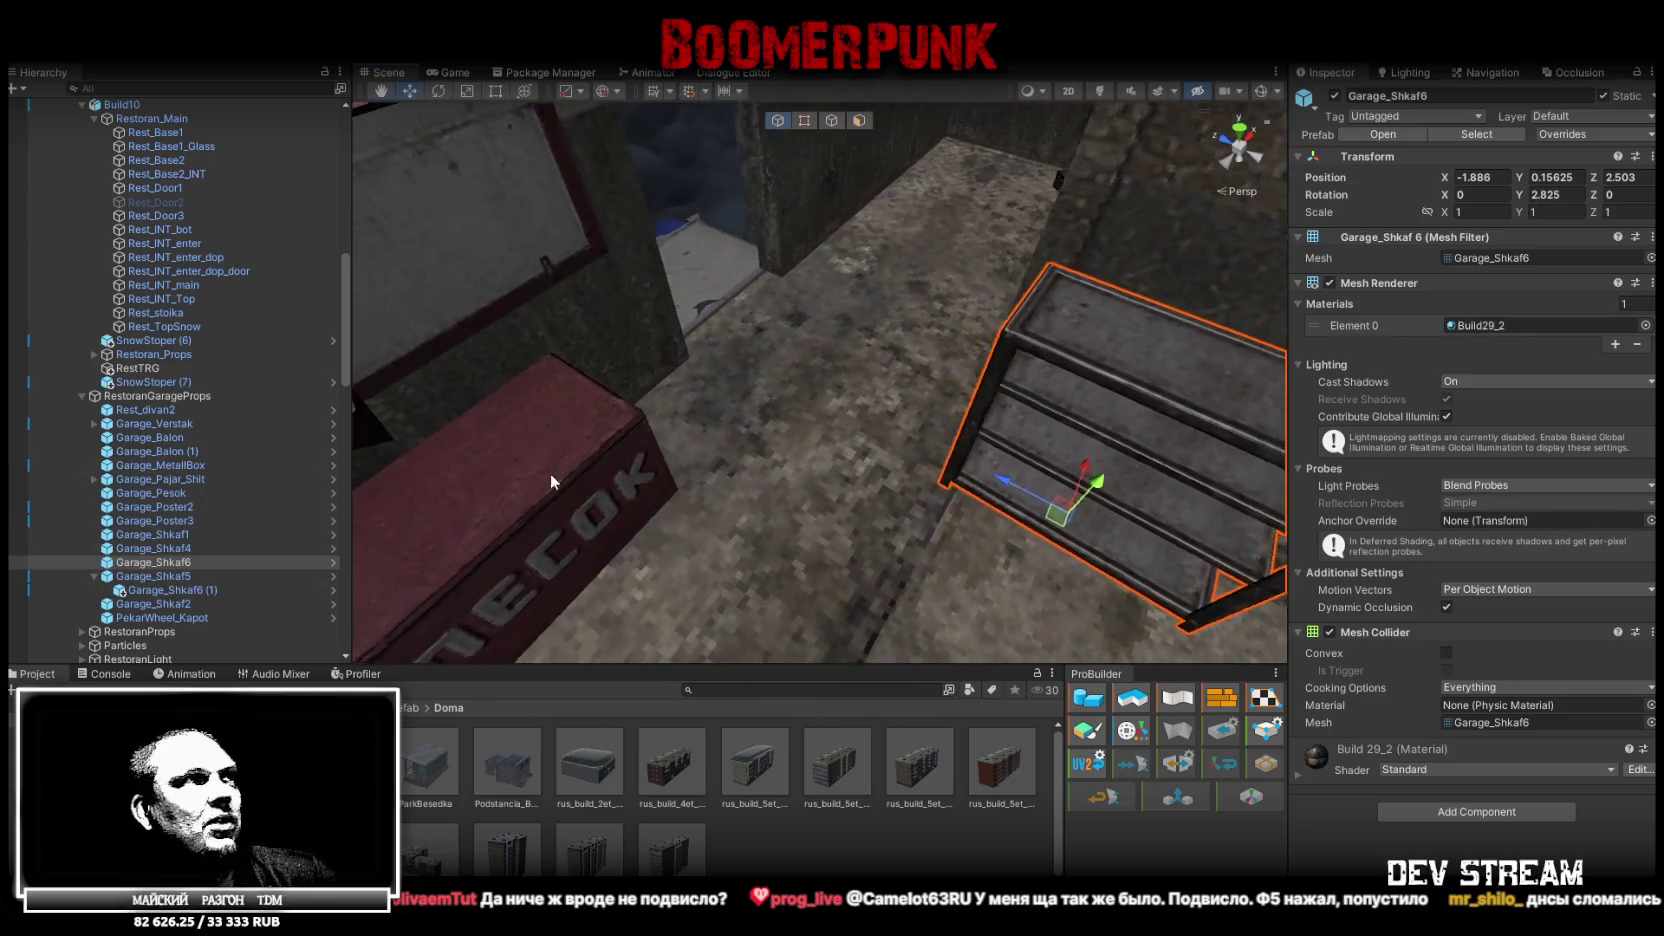
left_click(153, 576)
key("f")
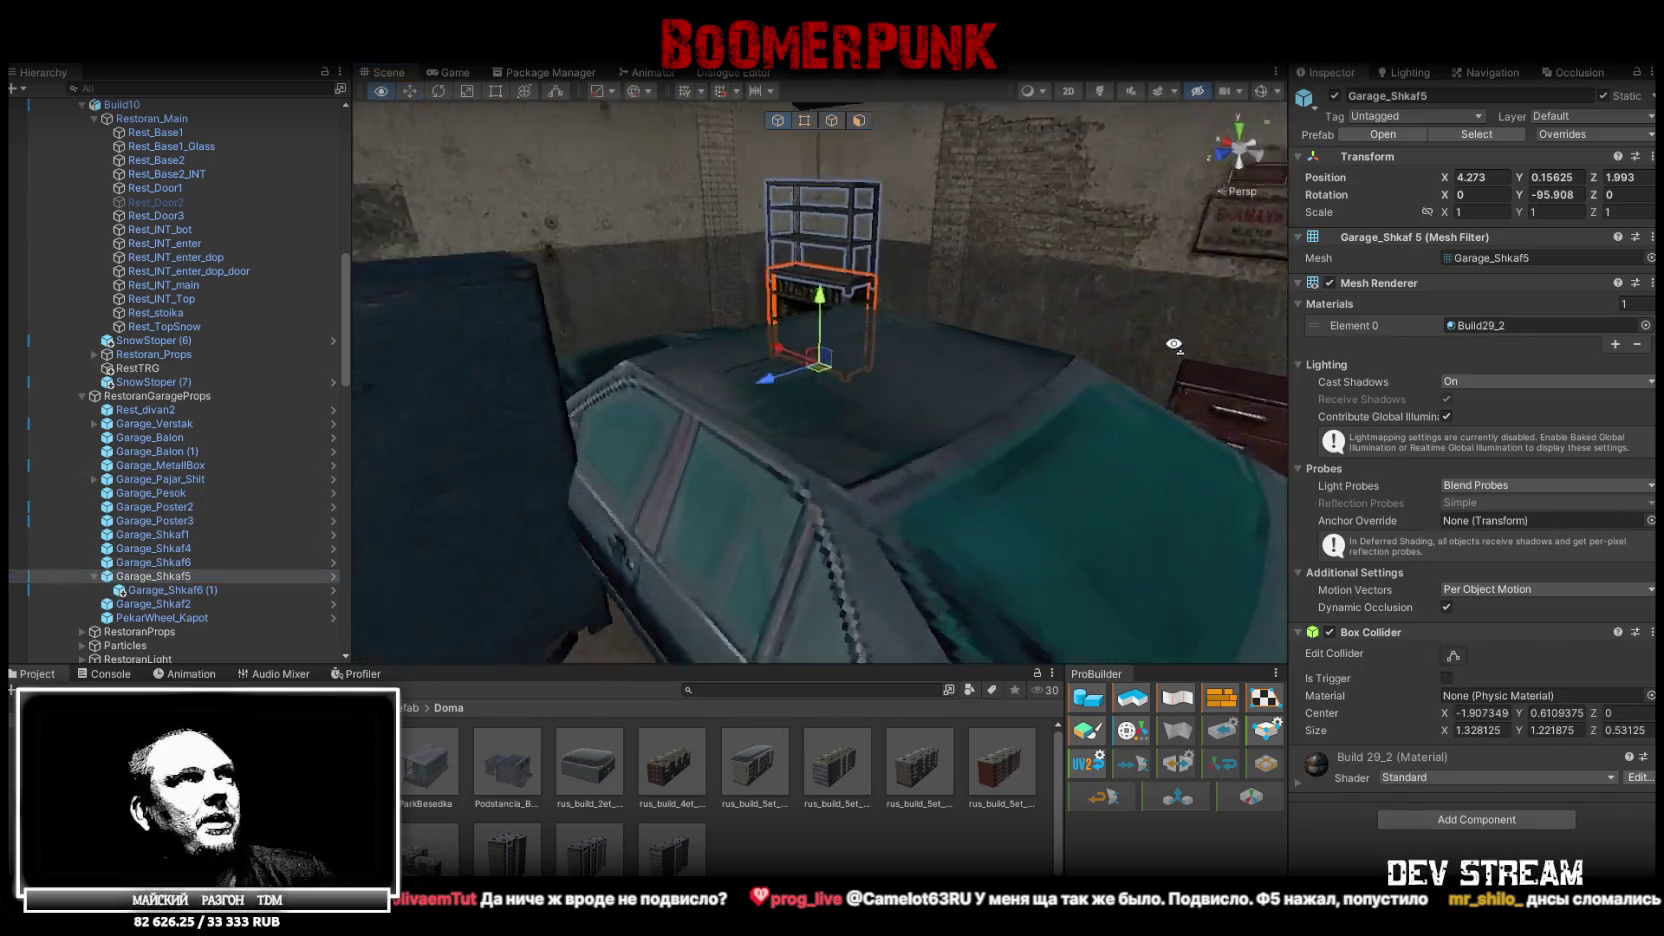
left_click(100, 577)
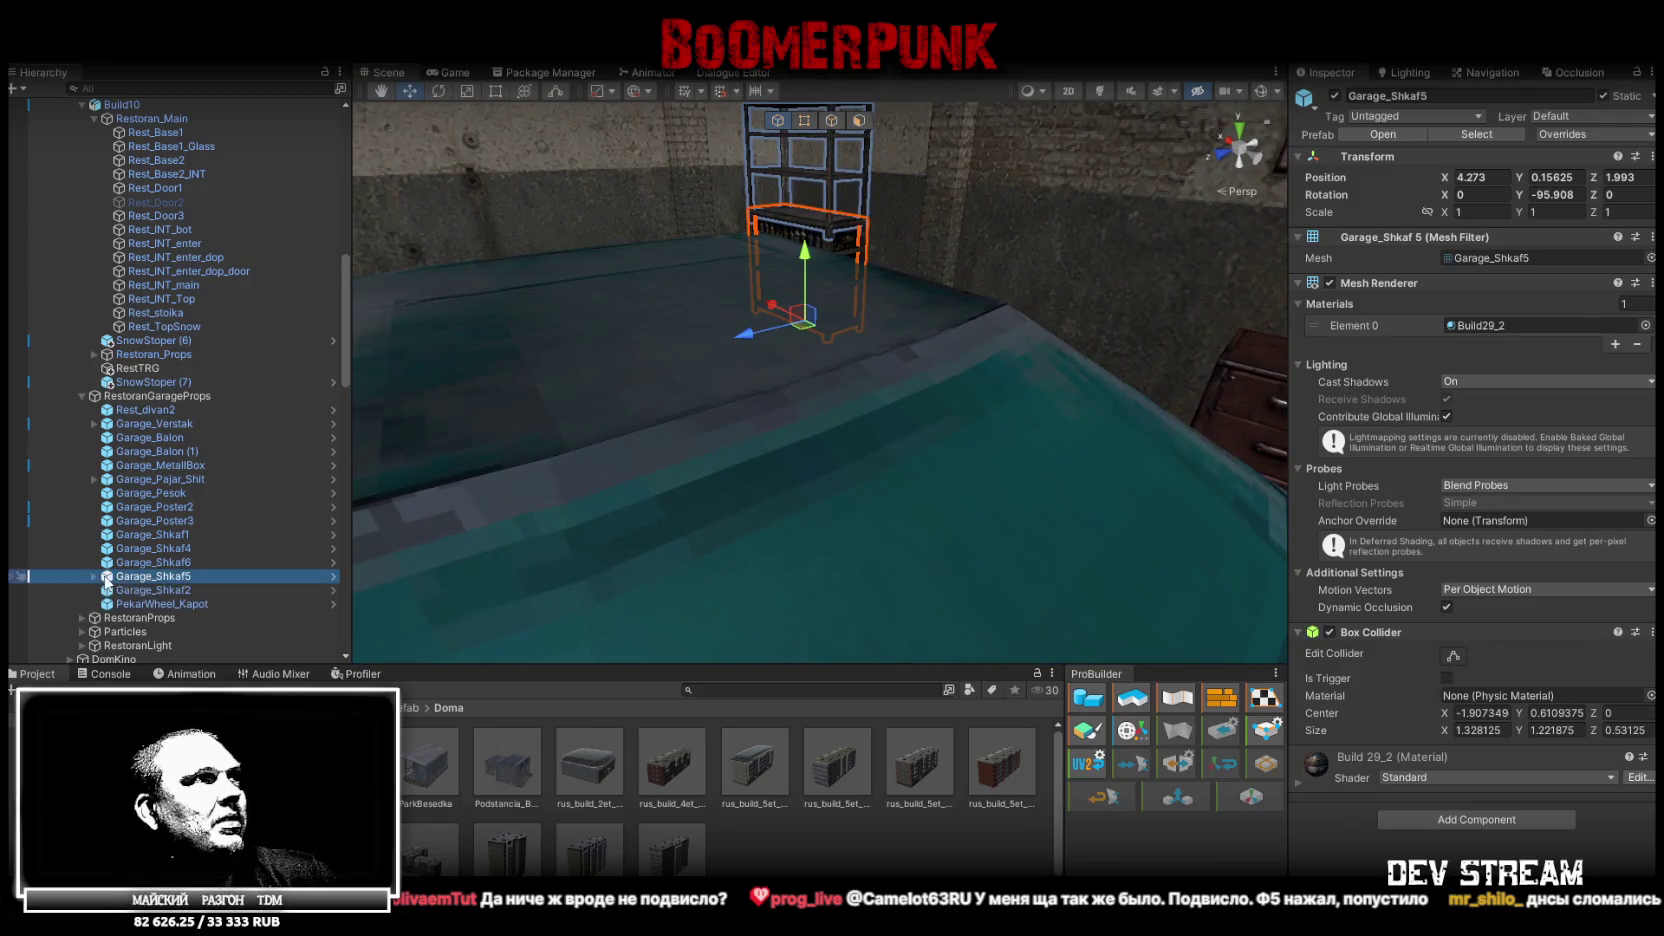
Move Garage_Shkaf2 against the back wall beside the car and rotate it to face the room
left_click(150, 590)
key("f")
mouse_move(549, 542)
left_mouse_down("alt")
mouse_move(1054, 560)
mouse_move(795, 512)
mouse_move(850, 472)
mouse_move(843, 362)
mouse_move(730, 398)
mouse_move(780, 410)
left_mouse_up("alt")
mouse_move(1163, 605)
left_mouse_down()
mouse_move(690, 440)
mouse_move(645, 470)
mouse_move(1200, 473)
mouse_move(300, 440)
left_mouse_up()
mouse_move(671, 514)
left_mouse_down("alt")
mouse_move(873, 265)
mouse_move(526, 563)
mouse_move(461, 563)
mouse_move(569, 592)
left_mouse_up("alt")
mouse_move(1051, 560)
left_mouse_down()
mouse_move(839, 509)
mouse_move(512, 360)
mouse_move(741, 426)
mouse_move(1184, 338)
mouse_move(465, 377)
left_mouse_up()
key("e")
key("w")
mouse_move(798, 362)
left_mouse_down()
mouse_move(822, 348)
mouse_move(630, 387)
mouse_move(870, 360)
mouse_move(903, 441)
mouse_move(654, 415)
mouse_move(1081, 374)
mouse_move(792, 341)
left_mouse_up()
key("e")
Lift the PekarWheel_Kapot tyre to X -2.841, Y 1.994, Z 0.286 beside the sand crate
left_click(792, 341)
scroll(792, 341, "up", 4)
key("w")
scroll(850, 370, "up", 3)
scroll(810, 360, "down", 3)
left_click(916, 380)
mouse_move(882, 385)
left_mouse_down()
mouse_move(742, 283)
mouse_move(745, 300)
mouse_move(780, 300)
mouse_move(847, 274)
mouse_move(857, 358)
mouse_move(663, 348)
mouse_move(884, 407)
left_mouse_up()
scroll(847, 274, "down", 5)
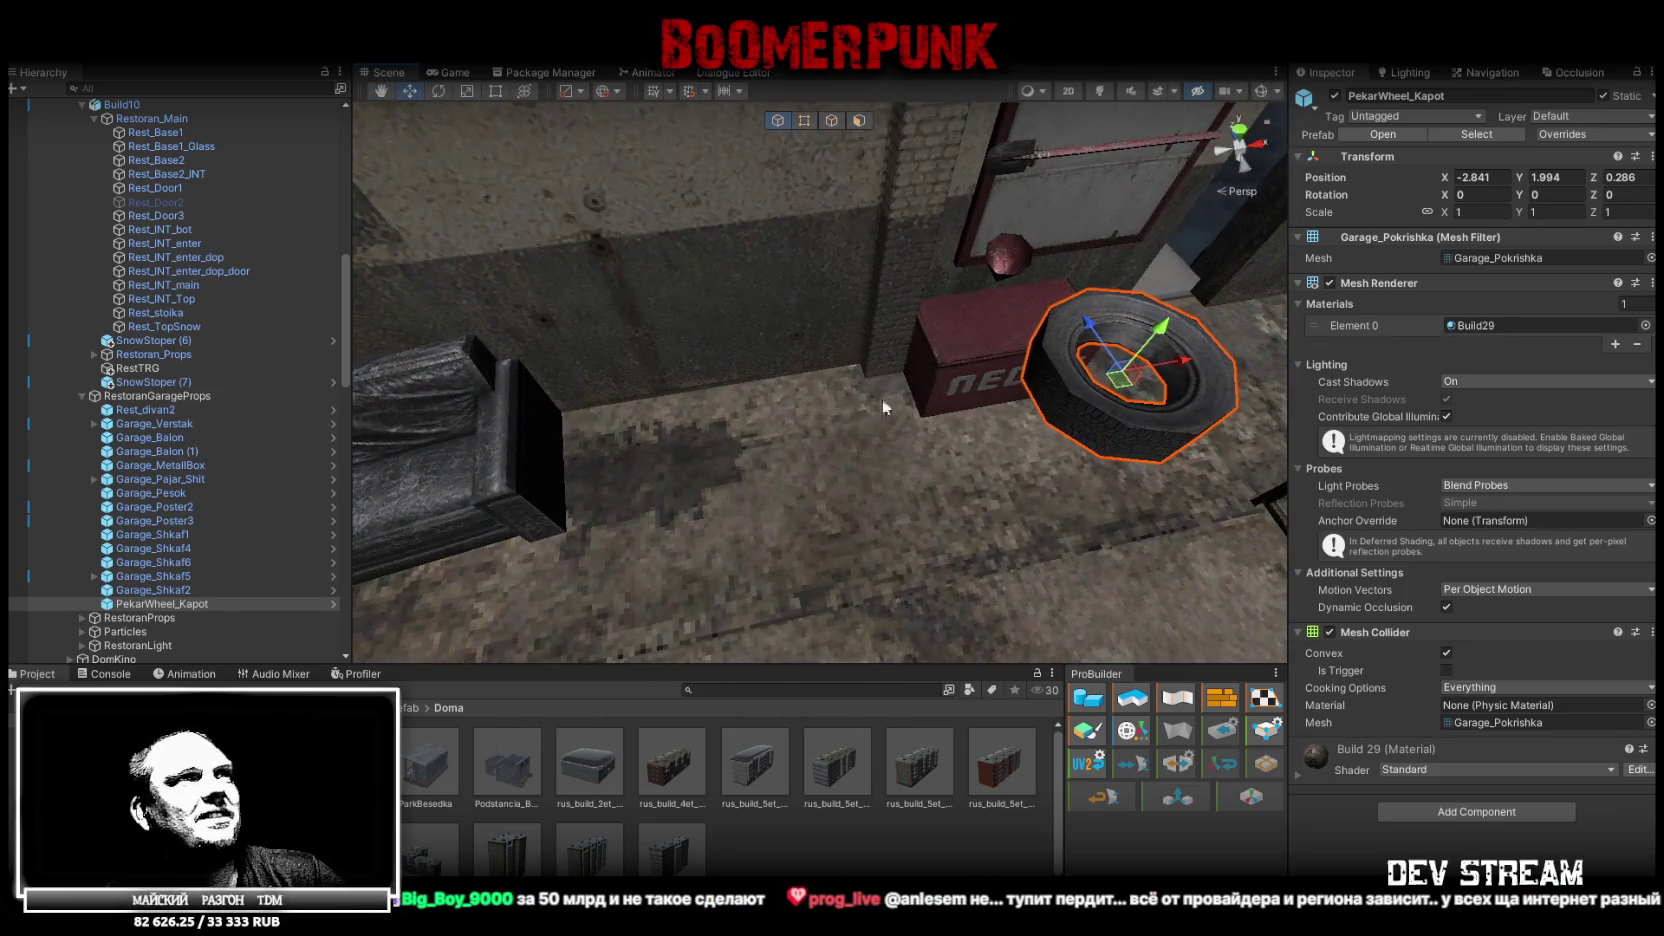
Move the PekarWheel_Kapot tyre into the corner beside the metal shelf
mouse_move(1118, 380)
left_mouse_down()
mouse_move(1235, 300)
mouse_move(890, 400)
mouse_move(893, 365)
mouse_move(828, 312)
left_mouse_up()
scroll(893, 365, "up", 5)
scroll(893, 365, "down", 3)
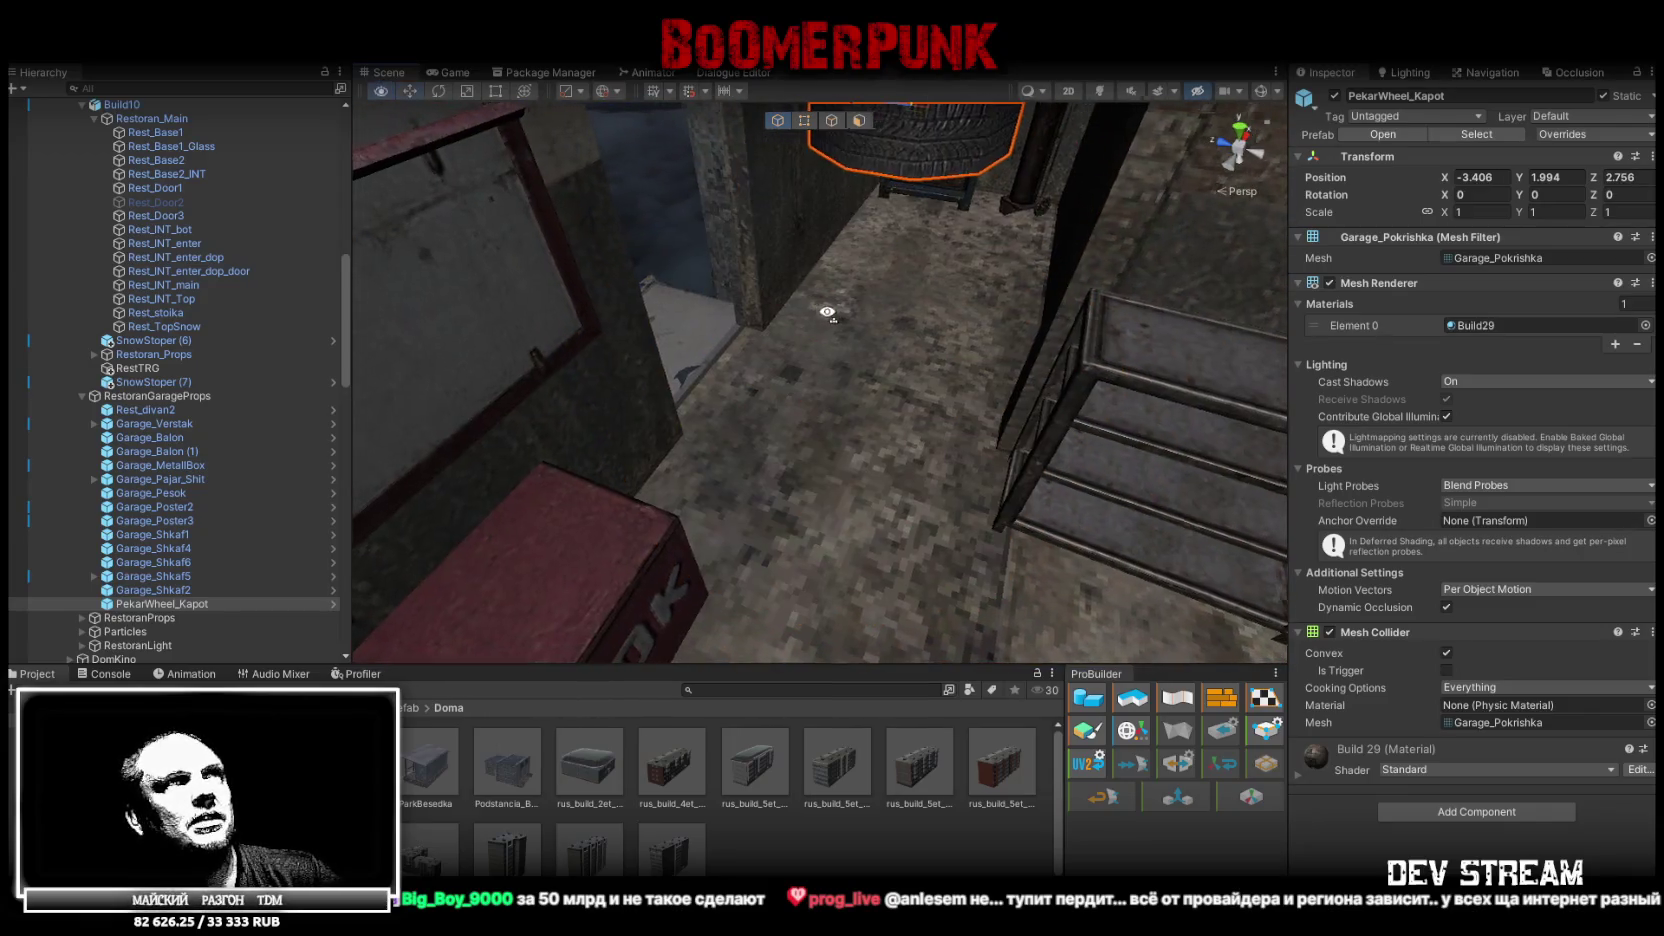
key("f")
scroll(828, 312, "down", 5)
mouse_move(955, 340)
left_mouse_down()
mouse_move(731, 470)
mouse_move(789, 340)
mouse_move(935, 478)
left_mouse_up()
mouse_move(935, 478)
left_mouse_down("alt")
mouse_move(822, 460)
mouse_move(1050, 470)
left_mouse_up("alt")
mouse_move(882, 470)
left_mouse_down()
mouse_move(975, 489)
mouse_move(795, 446)
mouse_move(895, 472)
mouse_move(803, 410)
left_mouse_up()
Duplicate the tyre, stack the copies upward and rotate the upper tyres for variety
key("ctrl+d")
mouse_move(872, 511)
left_mouse_down()
mouse_move(905, 268)
mouse_move(865, 360)
mouse_move(876, 373)
left_mouse_up()
key("ctrl+d")
key("ctrl+d")
left_click(792, 460, "shift")
left_click(881, 307, "shift")
left_click(874, 262, "shift")
left_click_drag(760, 178, 853, 287)
key("f")
key("e")
left_click_drag(809, 342, 771, 343)
Line up PekarWheel_Kapot (2) with the stack and flip it to a different angle
left_click(835, 422)
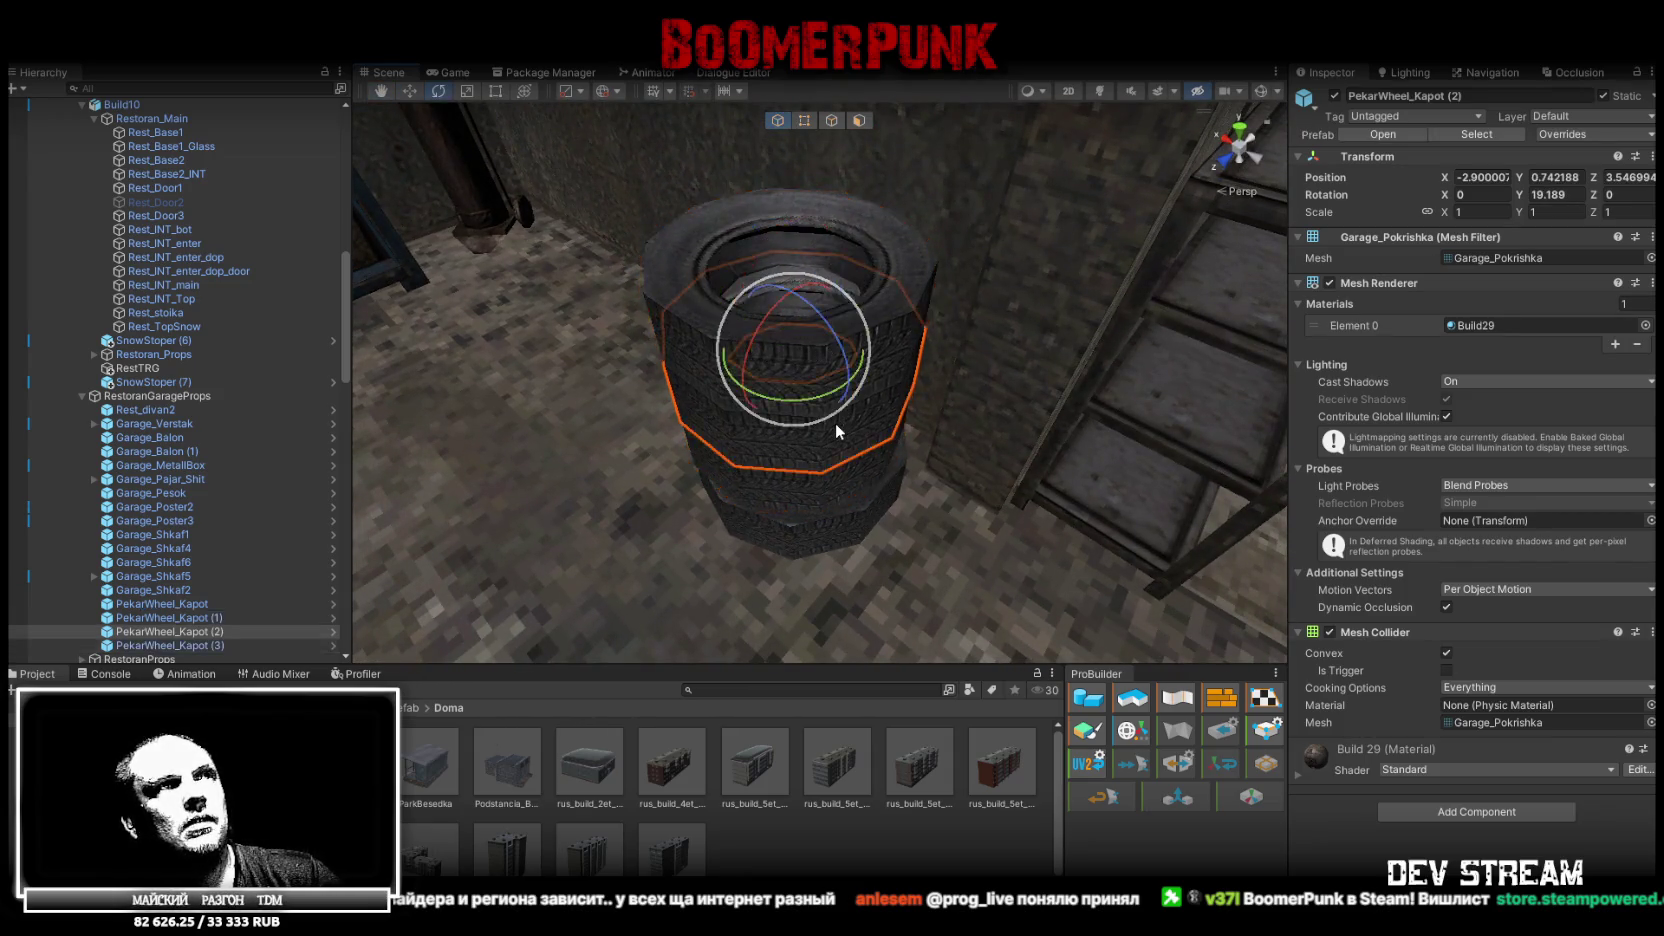
key("f")
key("w")
left_click_drag(809, 355, 956, 377)
key("e")
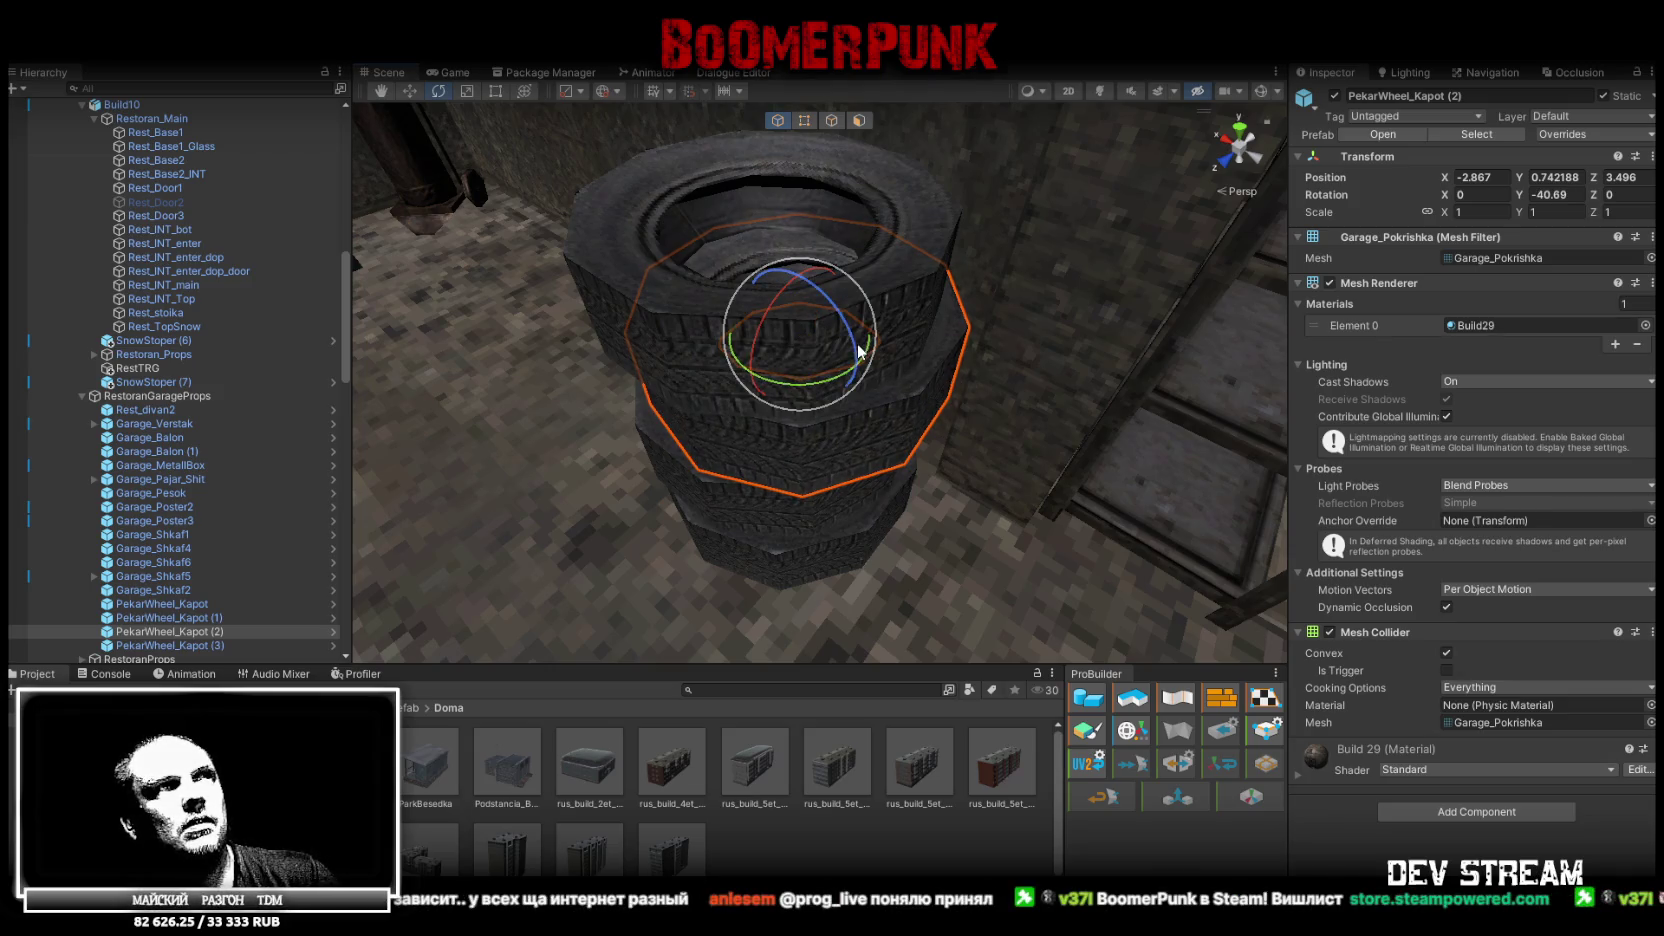
mouse_move(814, 285)
left_mouse_down()
mouse_move(923, 465)
mouse_move(983, 672)
left_mouse_up()
Centre the top tyre PekarWheel_Kapot (3) on the stack and select the whole pile
left_click(926, 296)
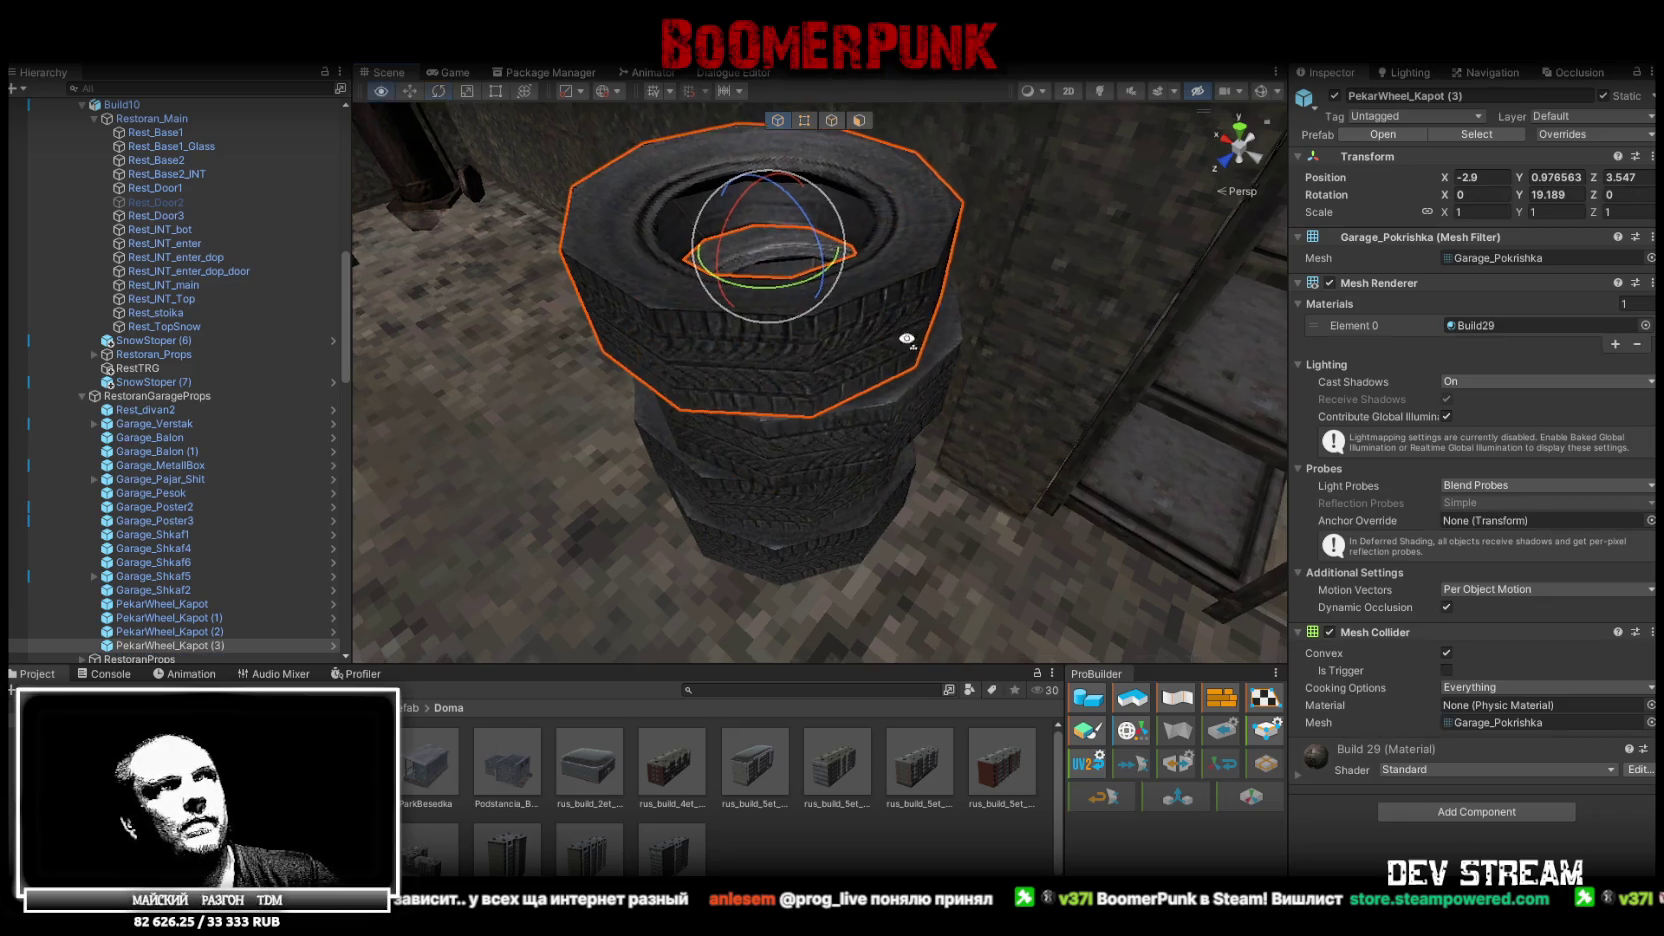
key("w")
left_click_drag(778, 266, 800, 260)
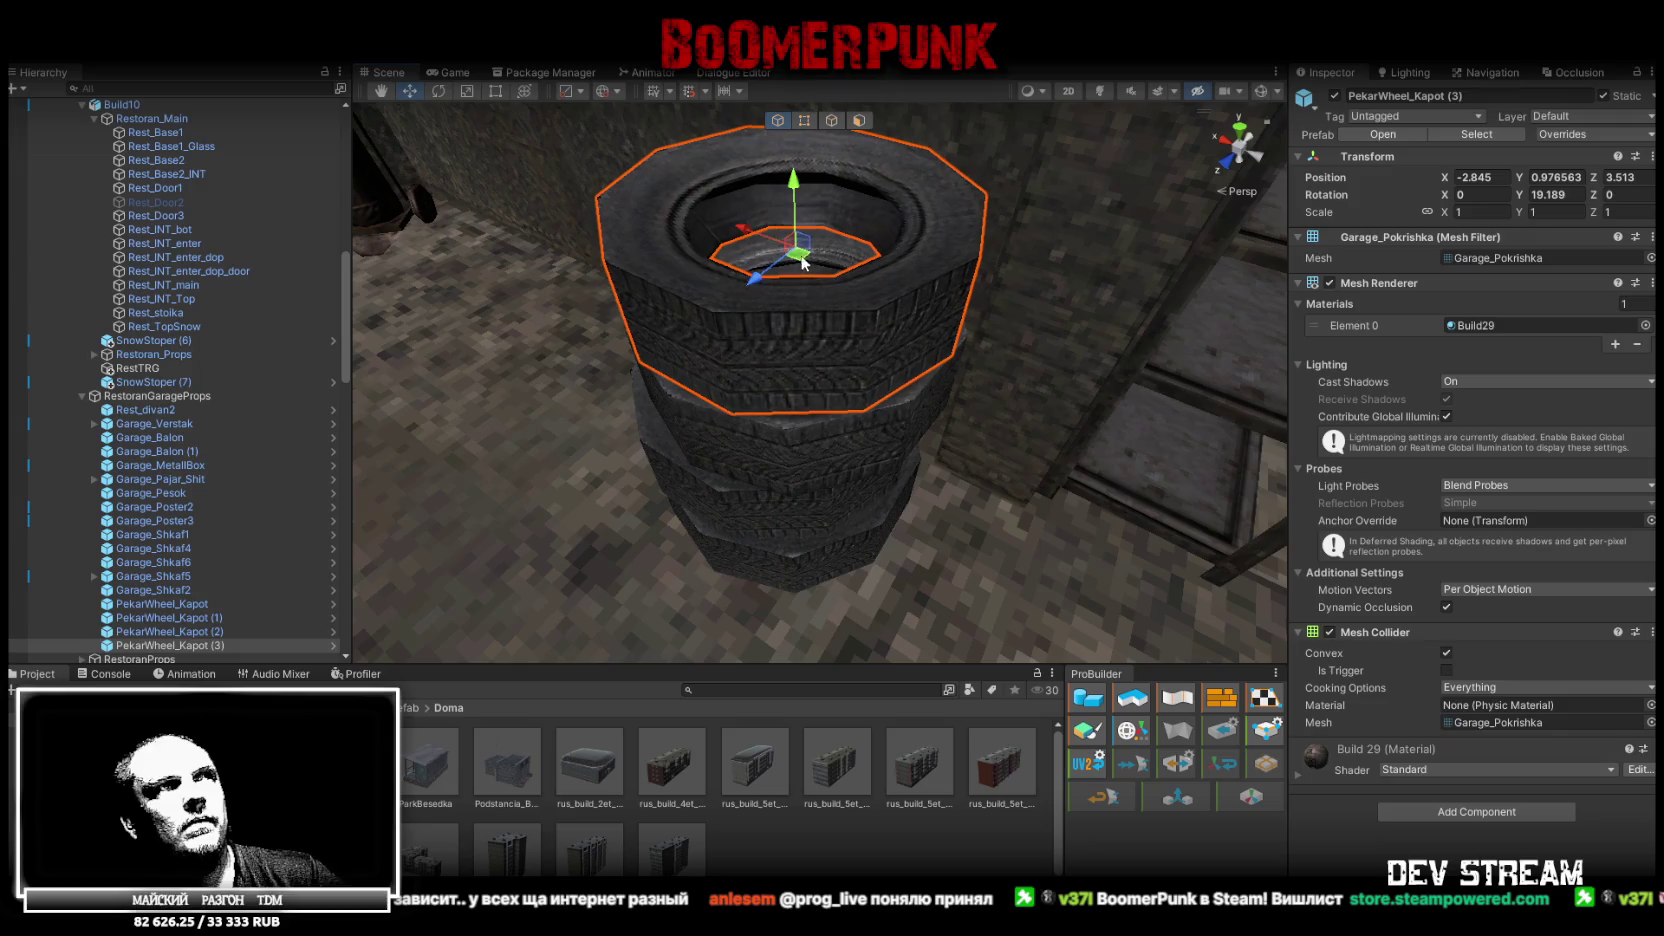
left_click(770, 460, "shift")
left_click(731, 495, "shift")
left_click(775, 564, "shift")
mouse_move(775, 564)
left_mouse_down()
mouse_move(840, 465)
mouse_move(587, 451)
left_mouse_up()
key("f")
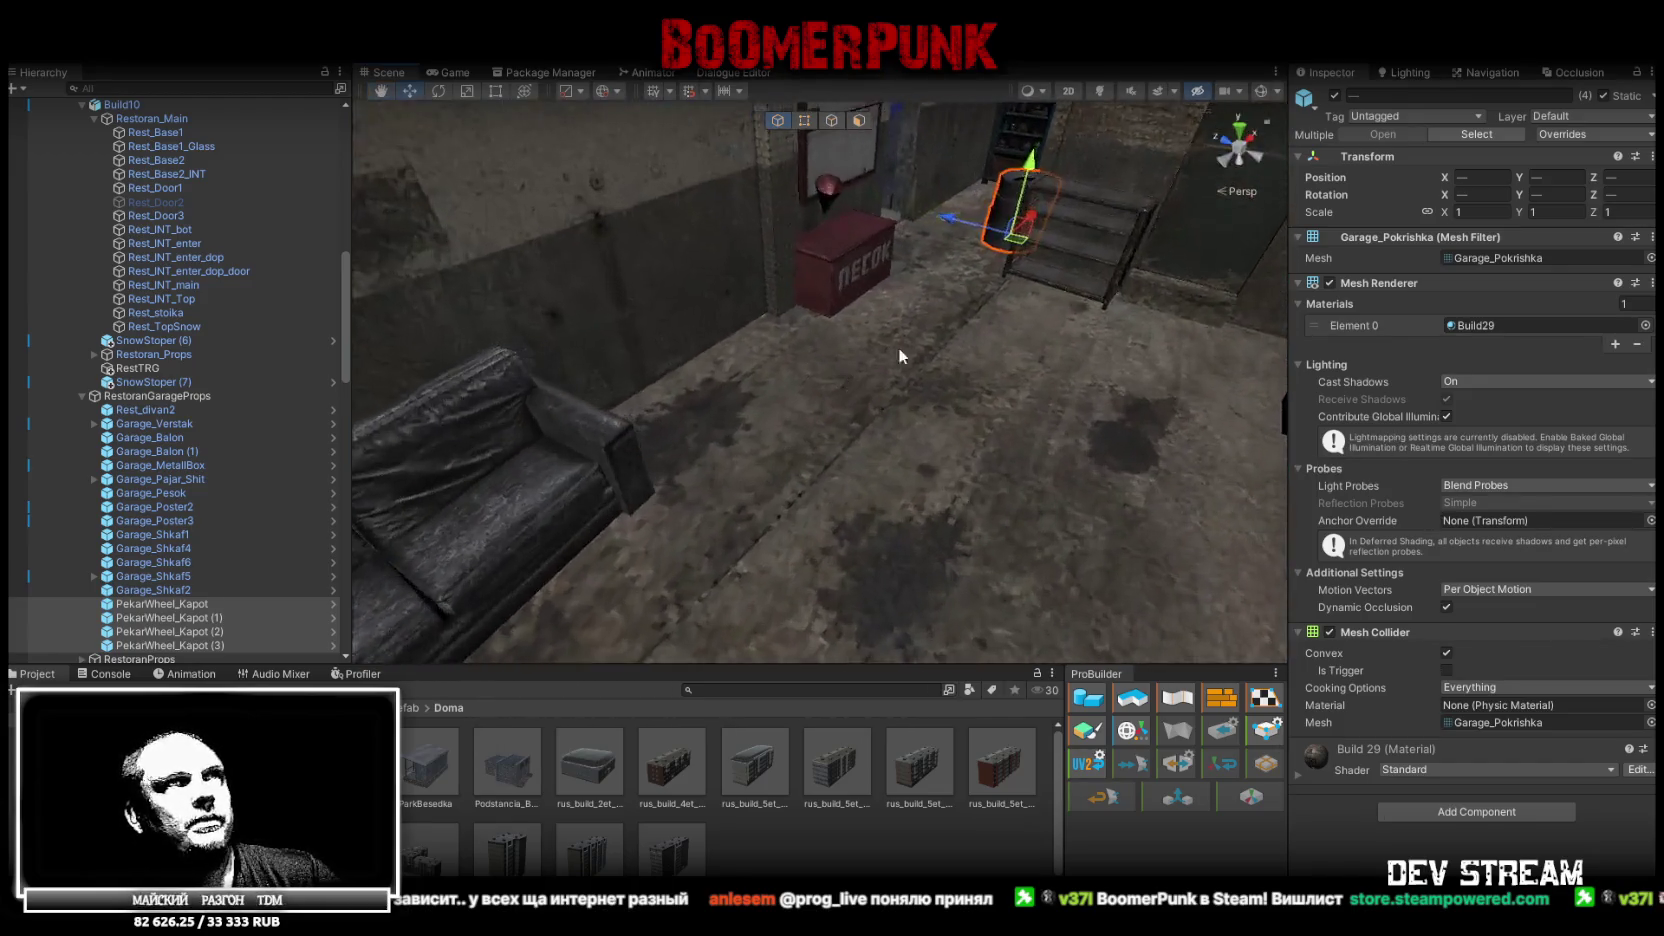
Undo the last change and pick a tyre in the new stack by the ПЕСОК box
scroll(632, 432, "up", 5)
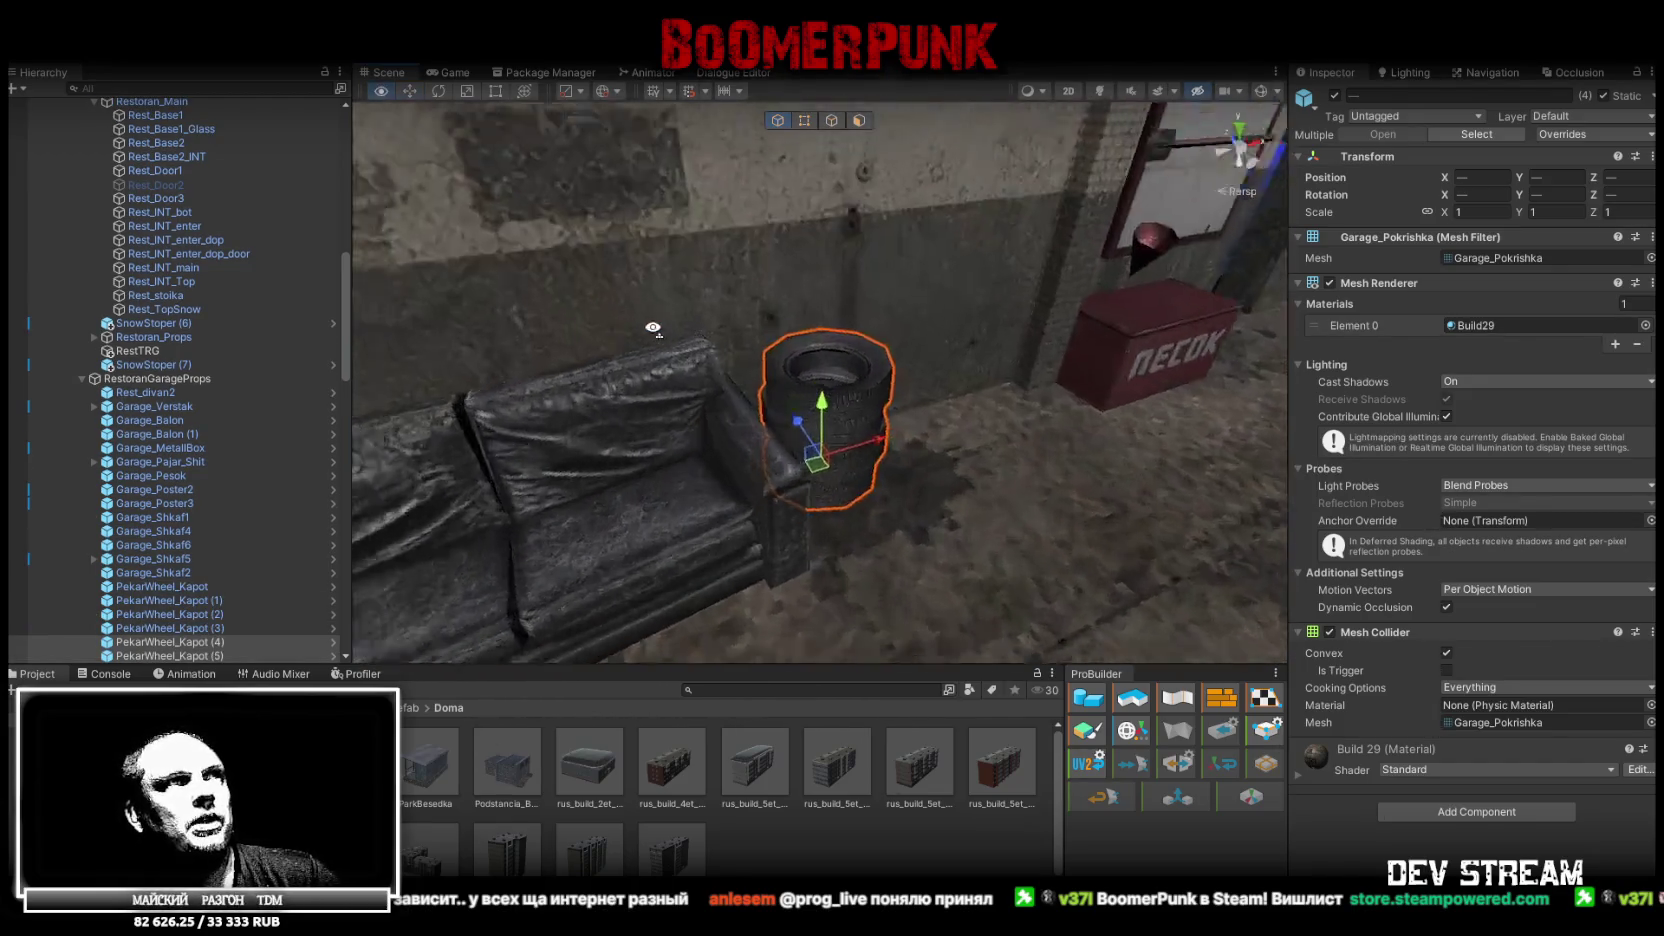
mouse_move(652, 445)
left_mouse_down()
mouse_move(880, 380)
mouse_move(1022, 292)
mouse_move(785, 425)
left_mouse_up()
key("ctrl+z")
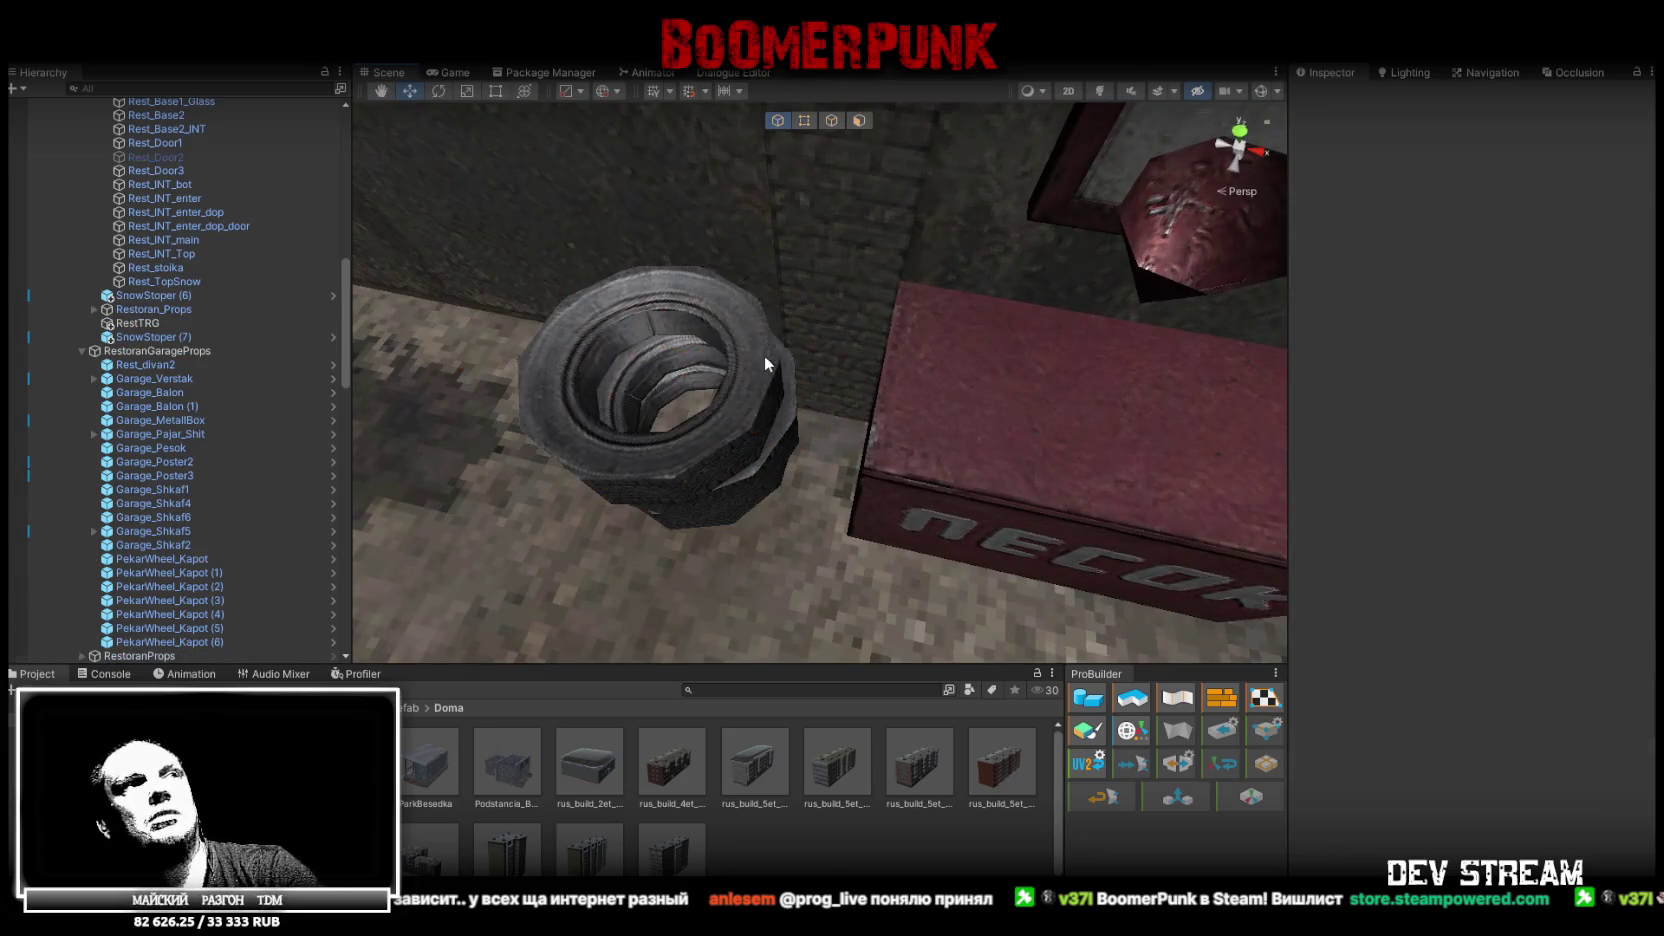
mouse_move(771, 404)
left_mouse_down()
mouse_move(1093, 311)
mouse_move(1123, 320)
left_mouse_up()
left_click(965, 445)
mouse_move(965, 445)
left_mouse_down()
mouse_move(886, 406)
mouse_move(844, 429)
left_mouse_up()
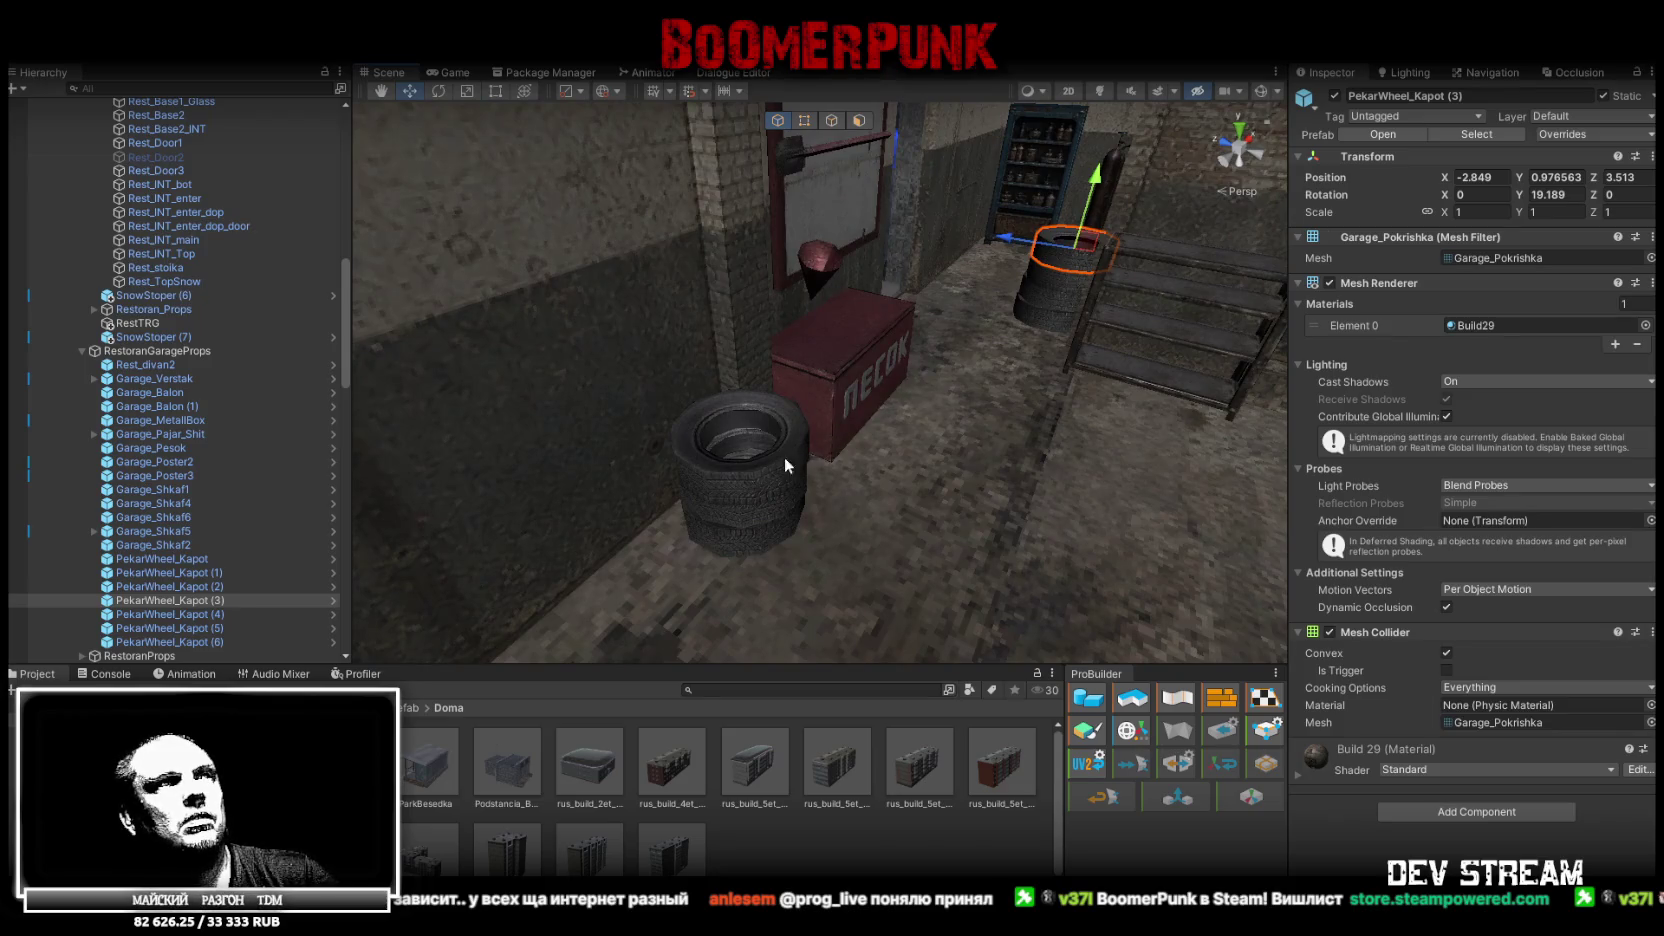
Duplicate the tyre as PekarWheel_Kapot (7) and tip it to lean on the pile, rotated Y -149.926
key("ctrl+d")
key("f")
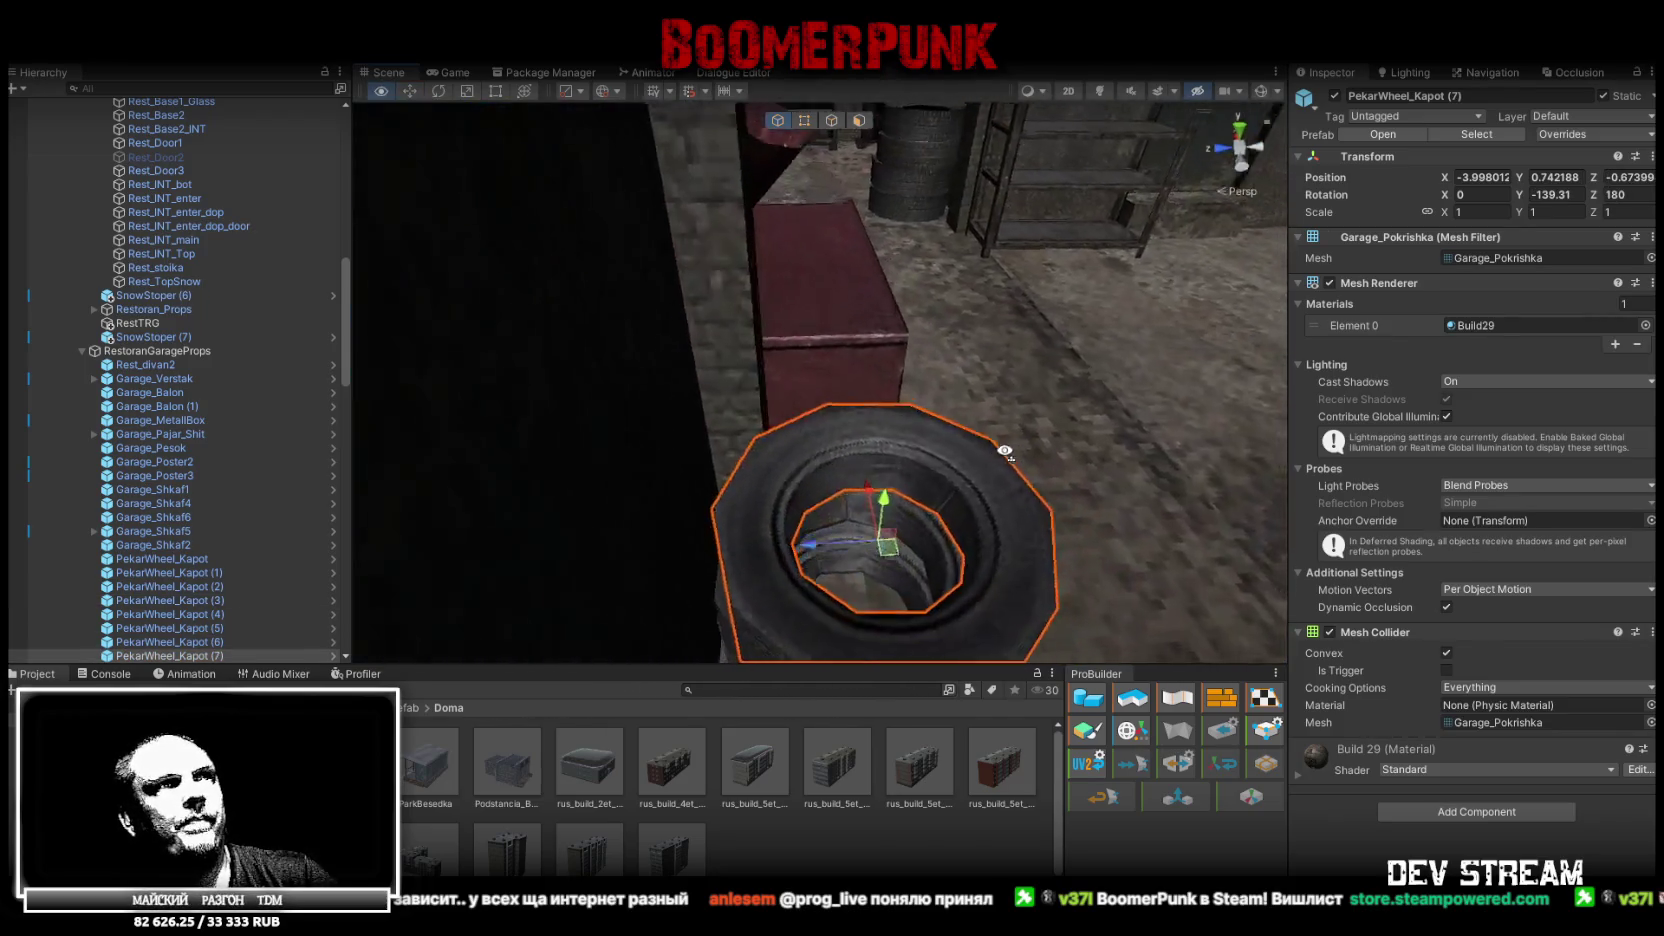
key("e")
mouse_move(918, 458)
left_mouse_down()
mouse_move(1011, 504)
mouse_move(898, 287)
mouse_move(870, 300)
mouse_move(826, 244)
mouse_move(836, 188)
mouse_move(916, 288)
mouse_move(978, 314)
mouse_move(1014, 413)
mouse_move(720, 426)
mouse_move(741, 430)
mouse_move(903, 386)
mouse_move(299, 384)
mouse_move(483, 360)
mouse_move(858, 360)
mouse_move(1102, 429)
mouse_move(806, 392)
left_mouse_up()
key("w")
key("e")
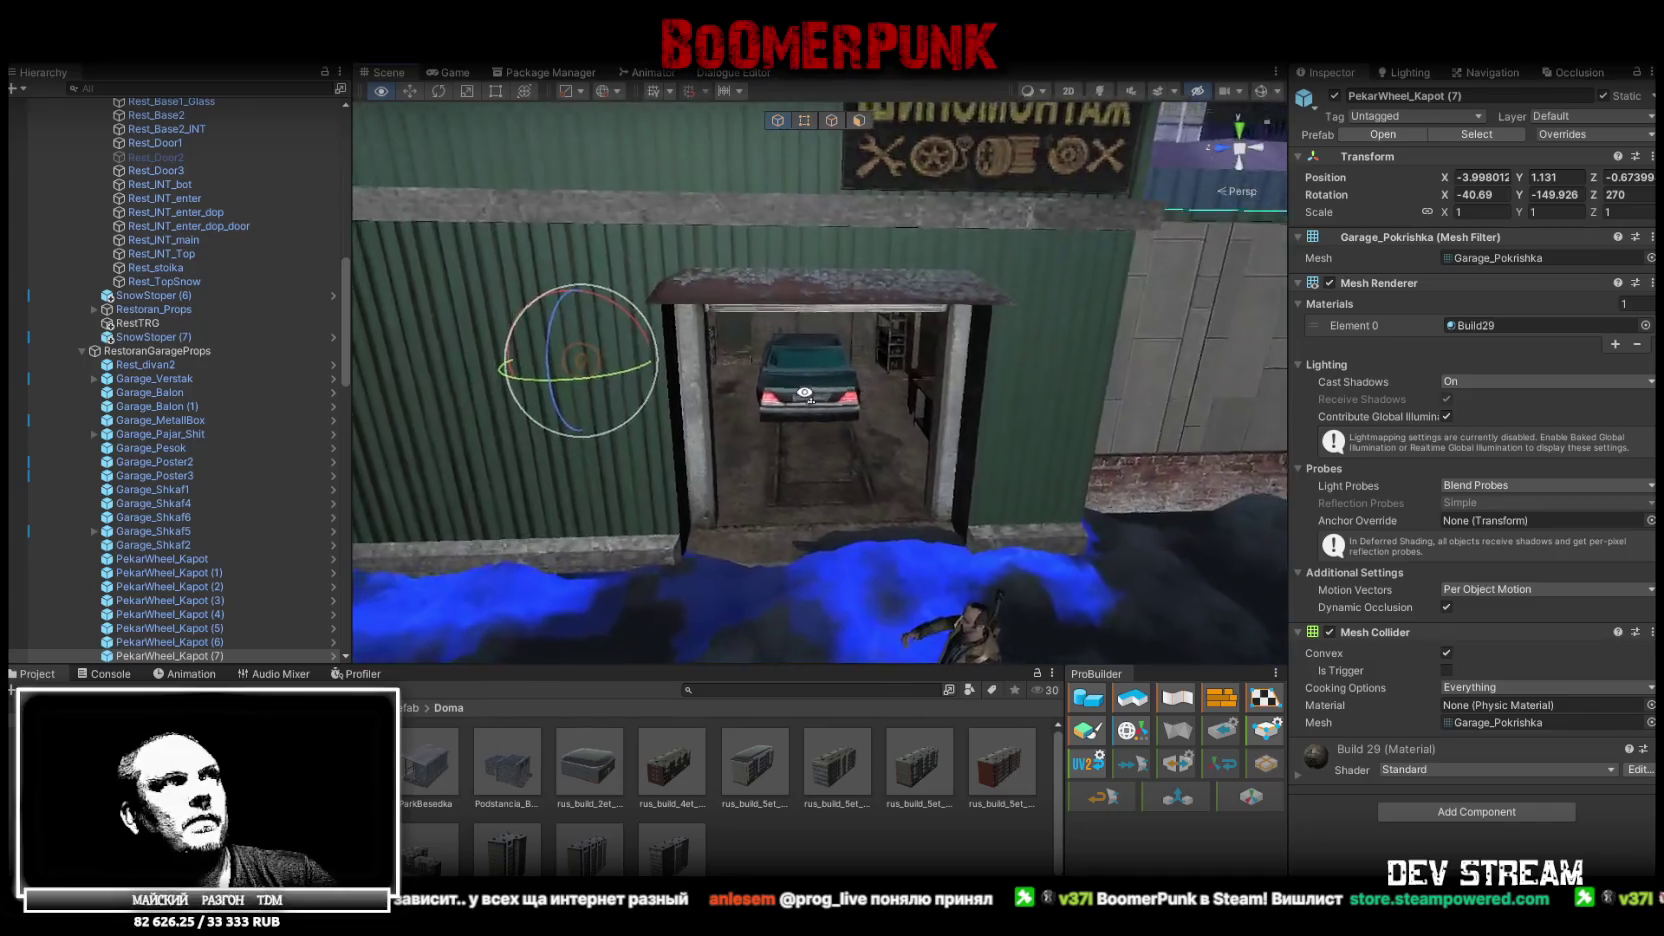
scroll(806, 392, "up", 5)
scroll(211, 416, "up", 10)
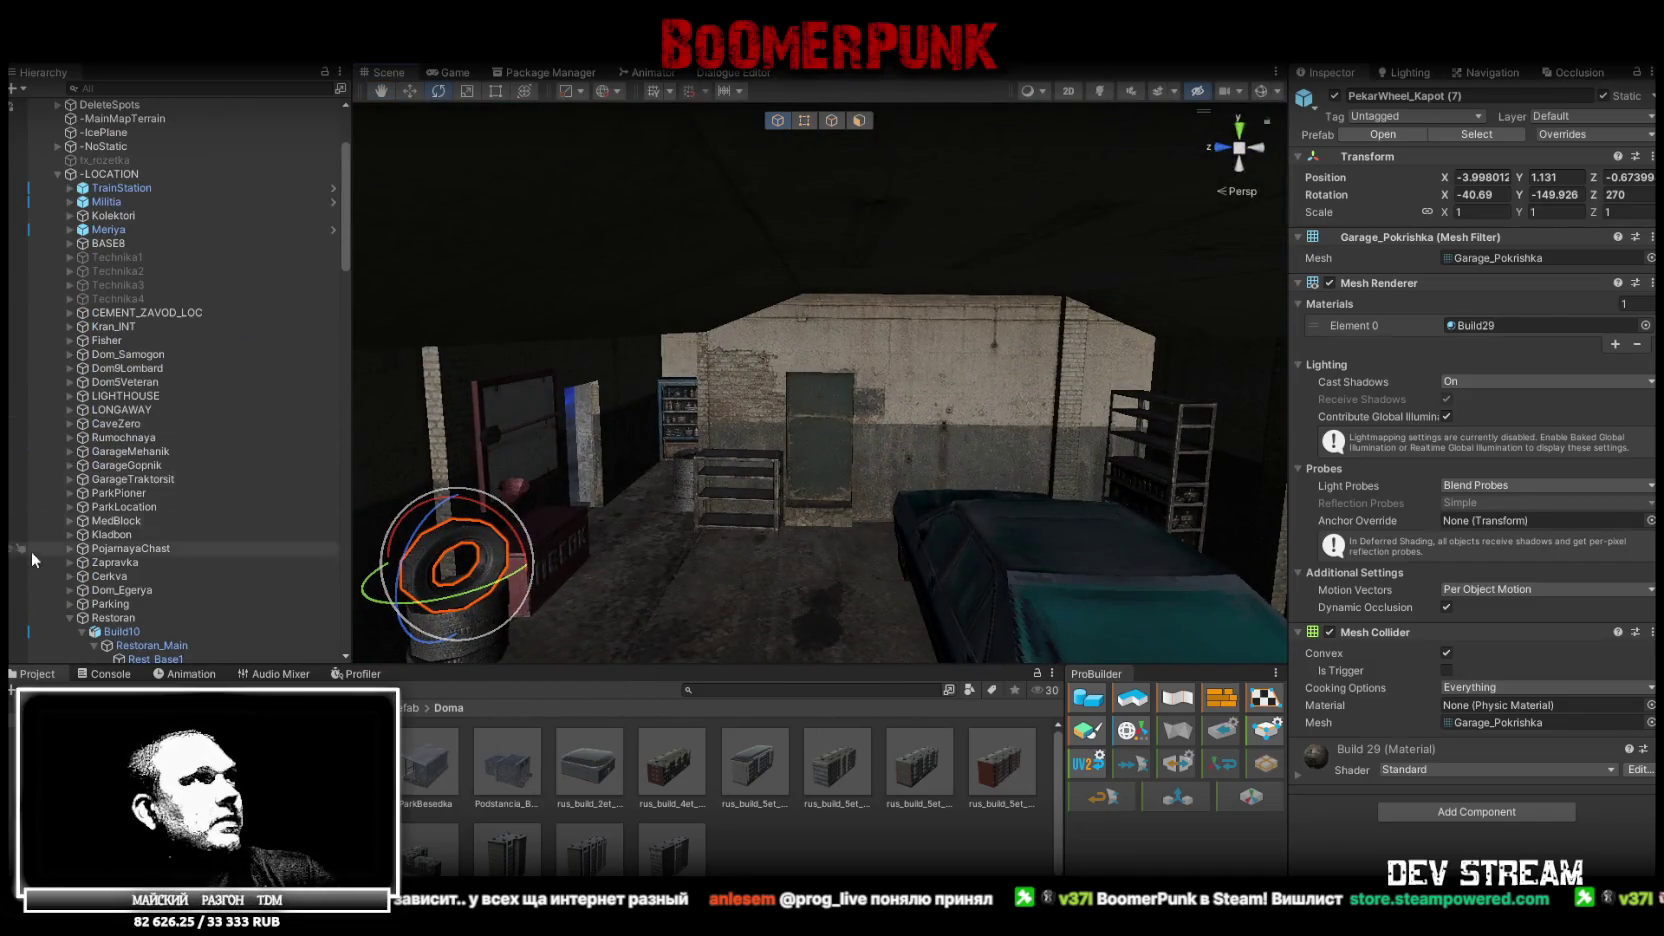
scroll(31, 551, "down", 4)
left_click(82, 475)
mouse_move(780, 360)
left_mouse_down()
mouse_move(865, 312)
mouse_move(826, 263)
left_mouse_up()
left_click(835, 247)
left_click(835, 247)
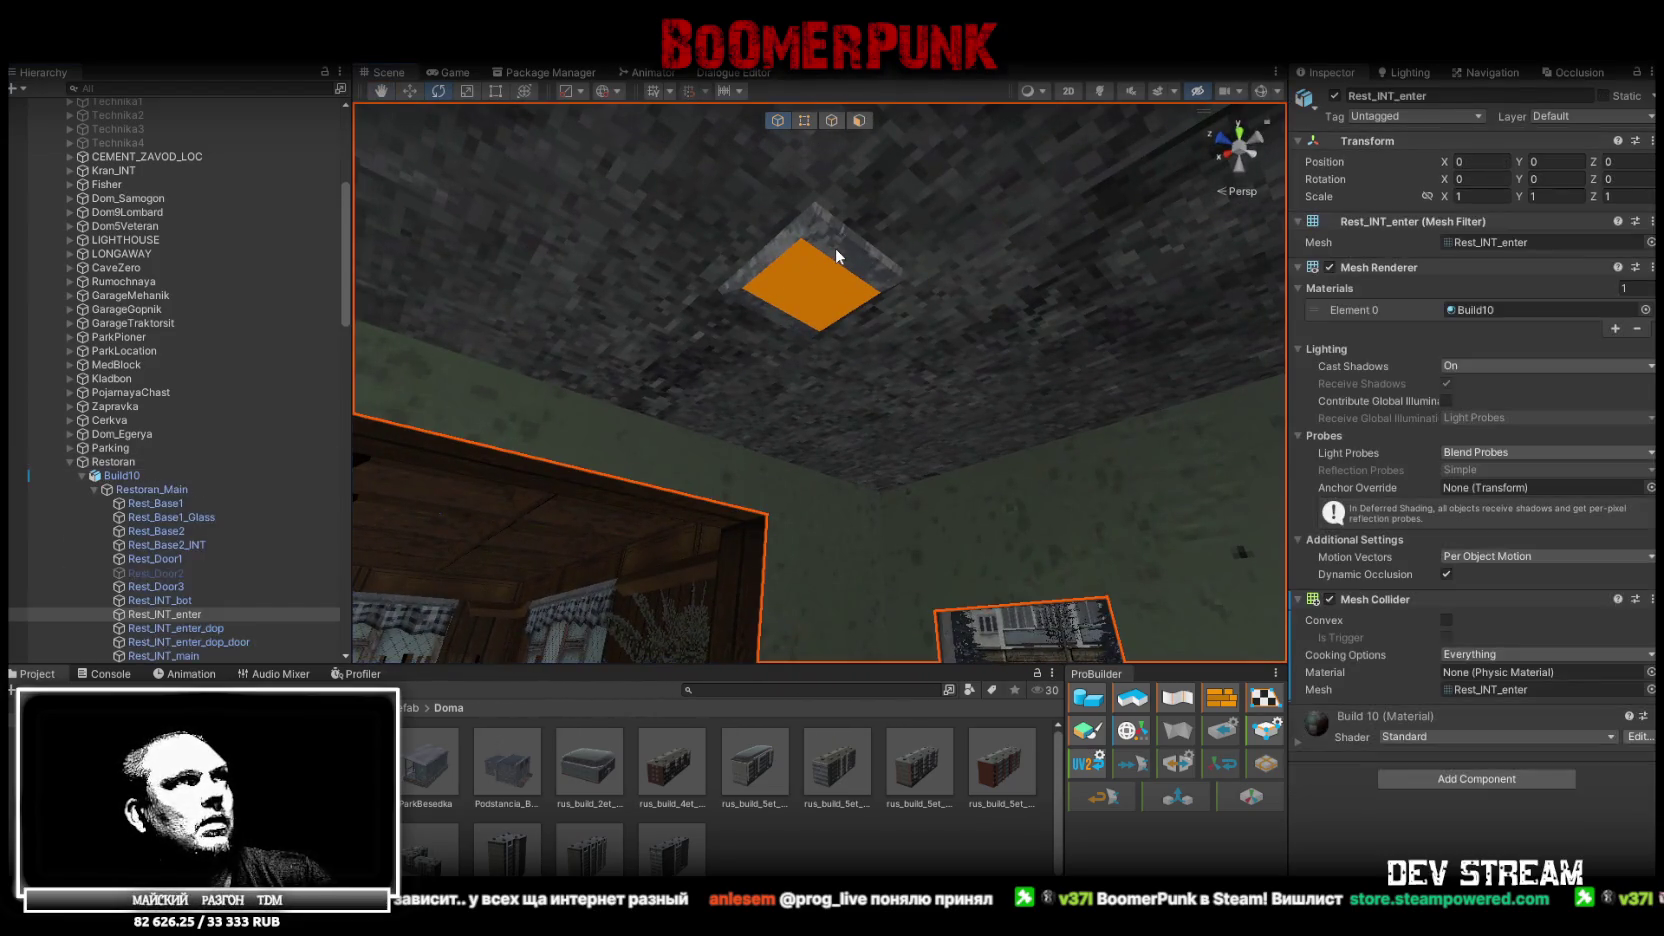
left_click(816, 261)
mouse_move(809, 276)
left_mouse_down()
mouse_move(696, 372)
mouse_move(556, 396)
left_mouse_up()
scroll(228, 450, "down", 3)
left_click(168, 486)
left_click(165, 498)
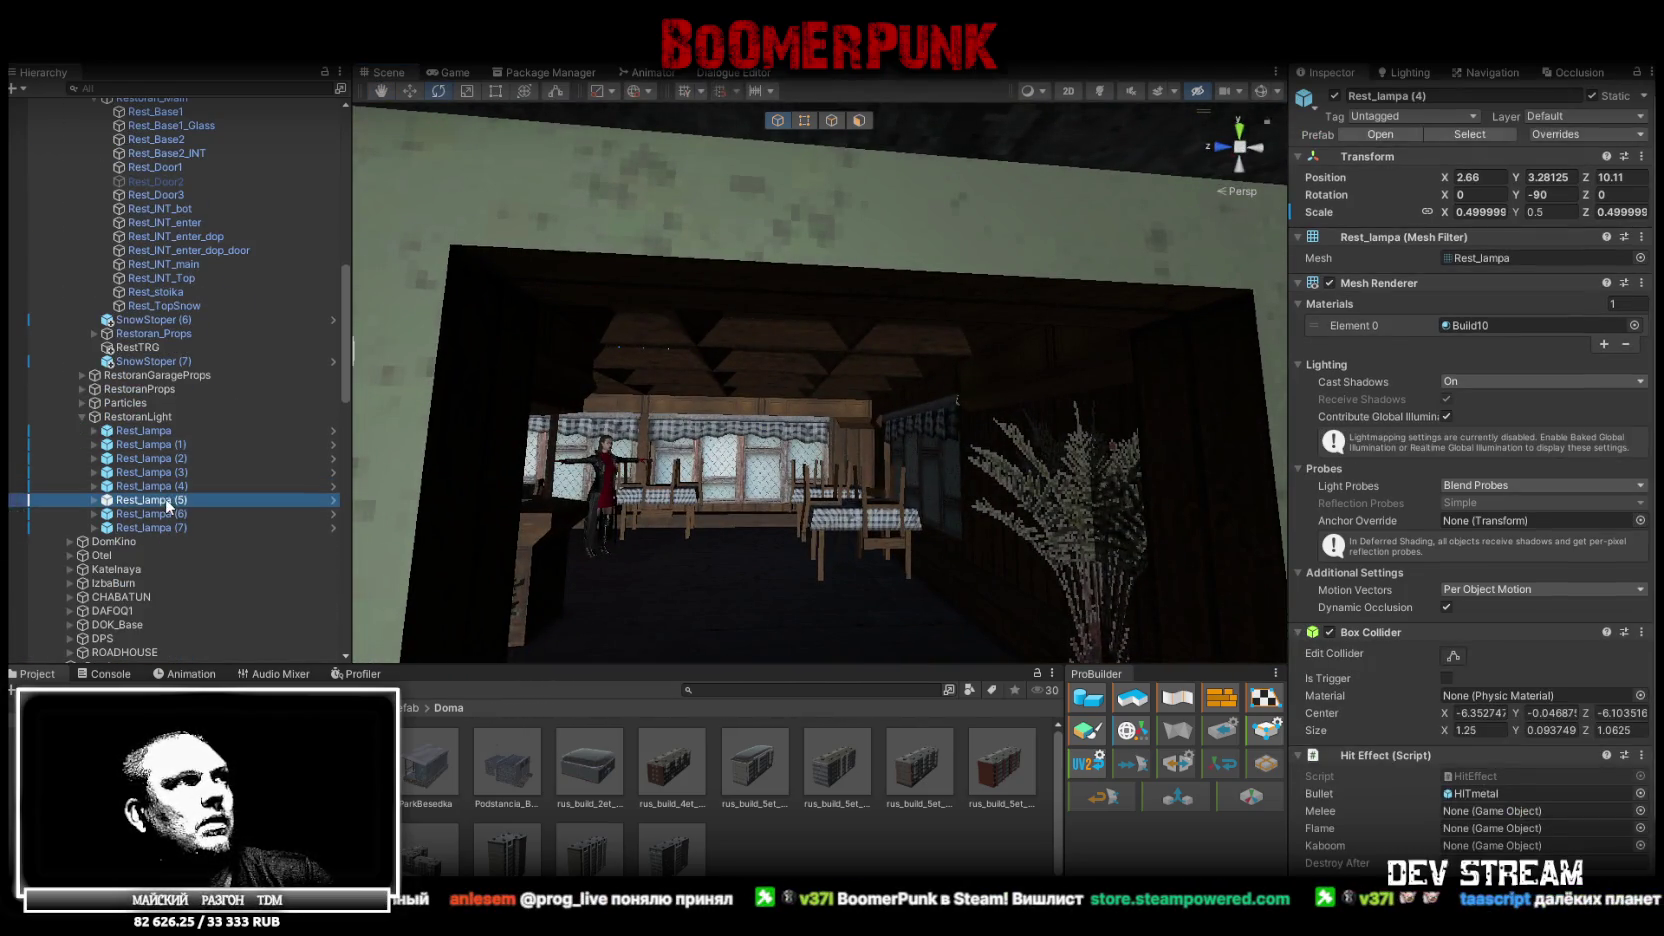
double_click(165, 498)
mouse_move(757, 433)
left_mouse_down()
mouse_move(1032, 412)
mouse_move(1106, 334)
mouse_move(1179, 294)
mouse_move(1132, 341)
left_mouse_up()
key("ctrl+d")
key("w")
mouse_move(905, 545)
left_mouse_down()
mouse_move(757, 405)
mouse_move(657, 366)
left_mouse_up()
key("Delete")
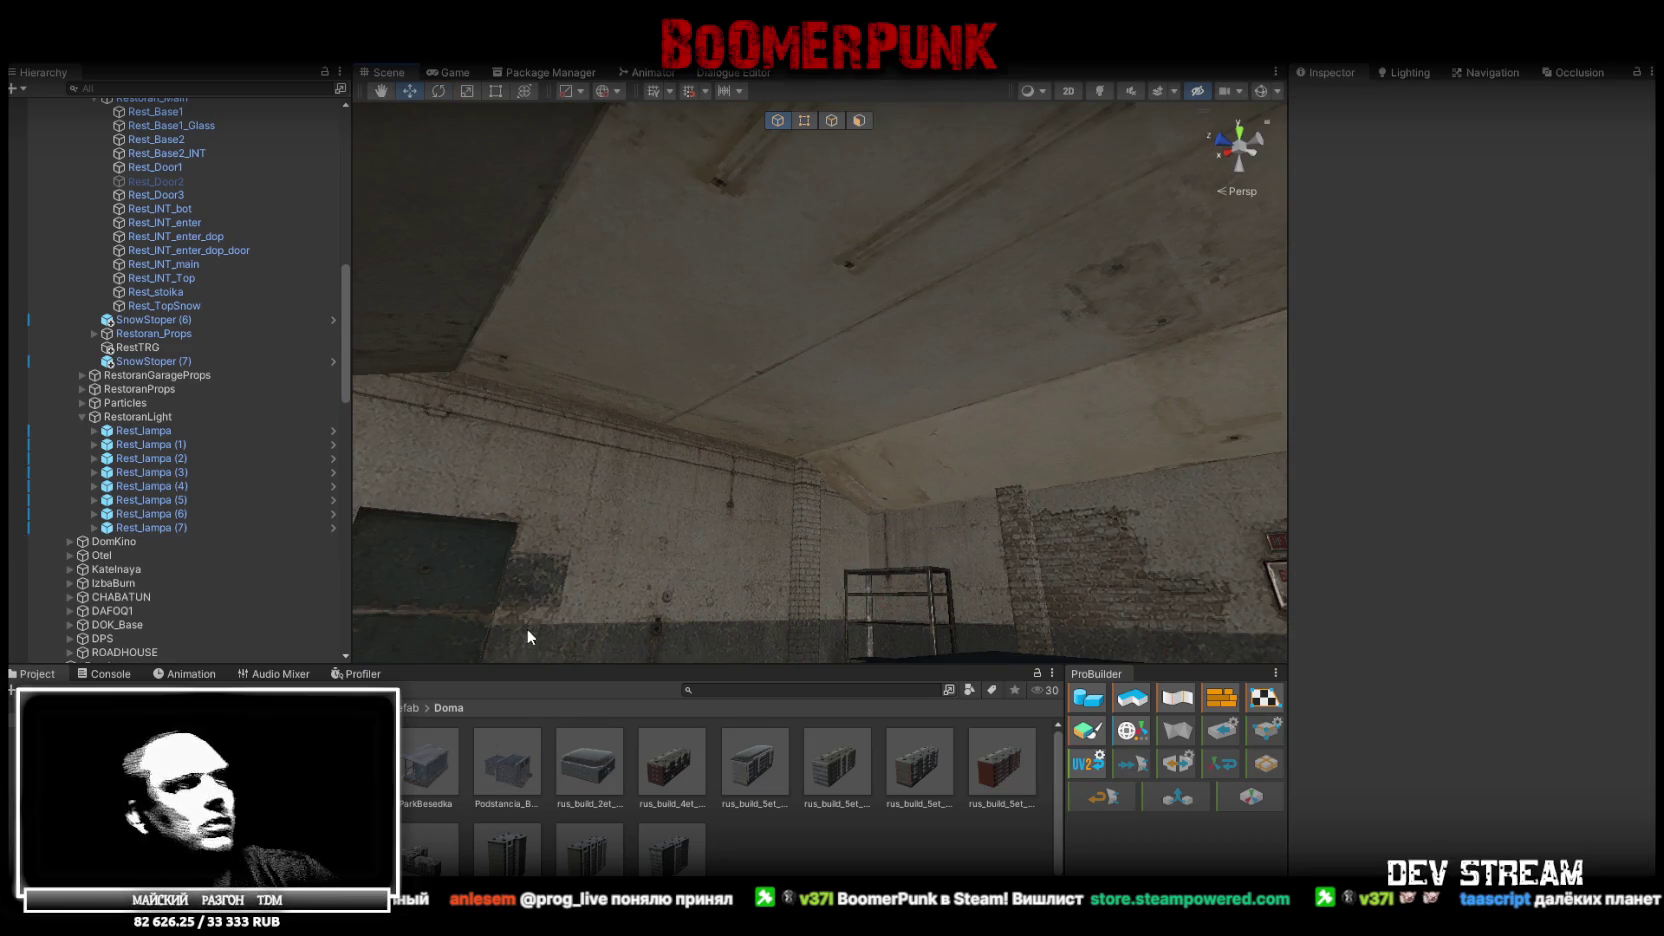
scroll(484, 785, "down", 1)
mouse_move(940, 420)
left_mouse_down()
mouse_move(936, 286)
mouse_move(869, 260)
mouse_move(823, 215)
mouse_move(806, 227)
mouse_move(932, 290)
mouse_move(720, 305)
mouse_move(717, 353)
mouse_move(795, 444)
mouse_move(770, 450)
left_mouse_up()
left_click(185, 528)
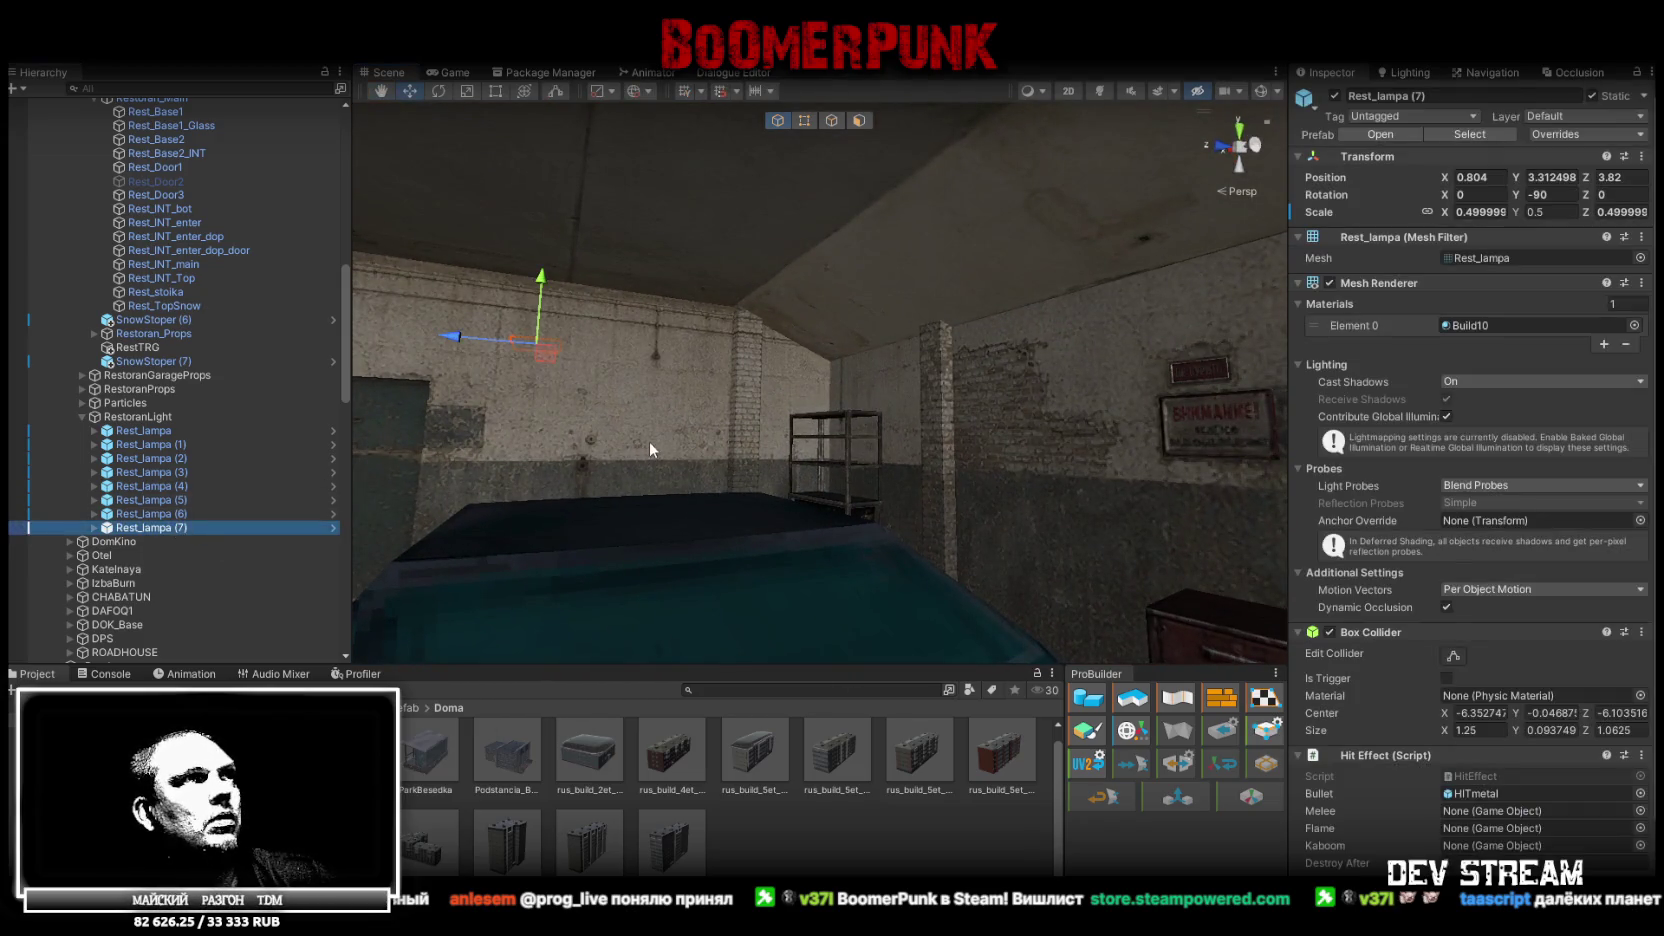
key("ctrl+d")
mouse_move(547, 335)
left_mouse_down()
mouse_move(620, 420)
mouse_move(612, 372)
mouse_move(1077, 360)
mouse_move(994, 297)
mouse_move(824, 350)
mouse_move(884, 508)
left_mouse_up()
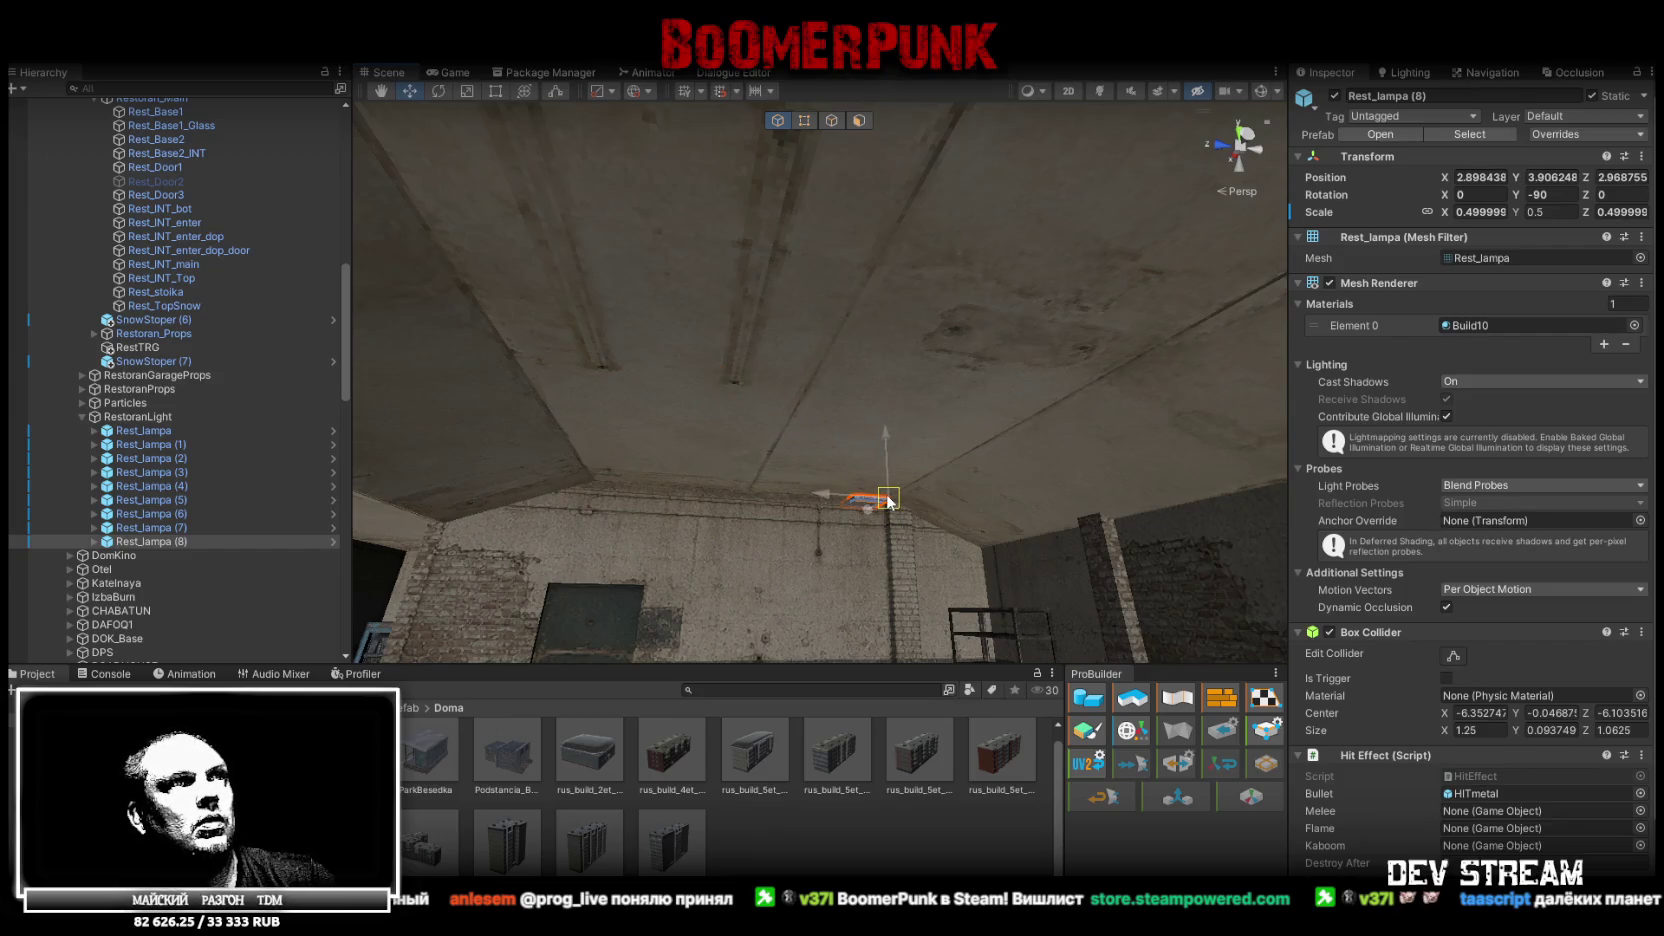
mouse_move(853, 505)
left_mouse_down()
mouse_move(1003, 353)
mouse_move(1050, 345)
mouse_move(990, 234)
mouse_move(950, 281)
mouse_move(1074, 350)
mouse_move(1130, 450)
mouse_move(1100, 520)
mouse_move(1164, 491)
mouse_move(980, 427)
mouse_move(891, 316)
mouse_move(852, 312)
left_mouse_up()
key("e")
key("f")
key("w")
mouse_move(812, 400)
left_mouse_down()
mouse_move(833, 403)
mouse_move(780, 494)
mouse_move(824, 587)
mouse_move(980, 617)
mouse_move(1002, 506)
mouse_move(984, 416)
mouse_move(916, 507)
mouse_move(945, 289)
mouse_move(559, 276)
mouse_move(932, 309)
mouse_move(948, 367)
mouse_move(1122, 247)
mouse_move(1090, 330)
left_mouse_up()
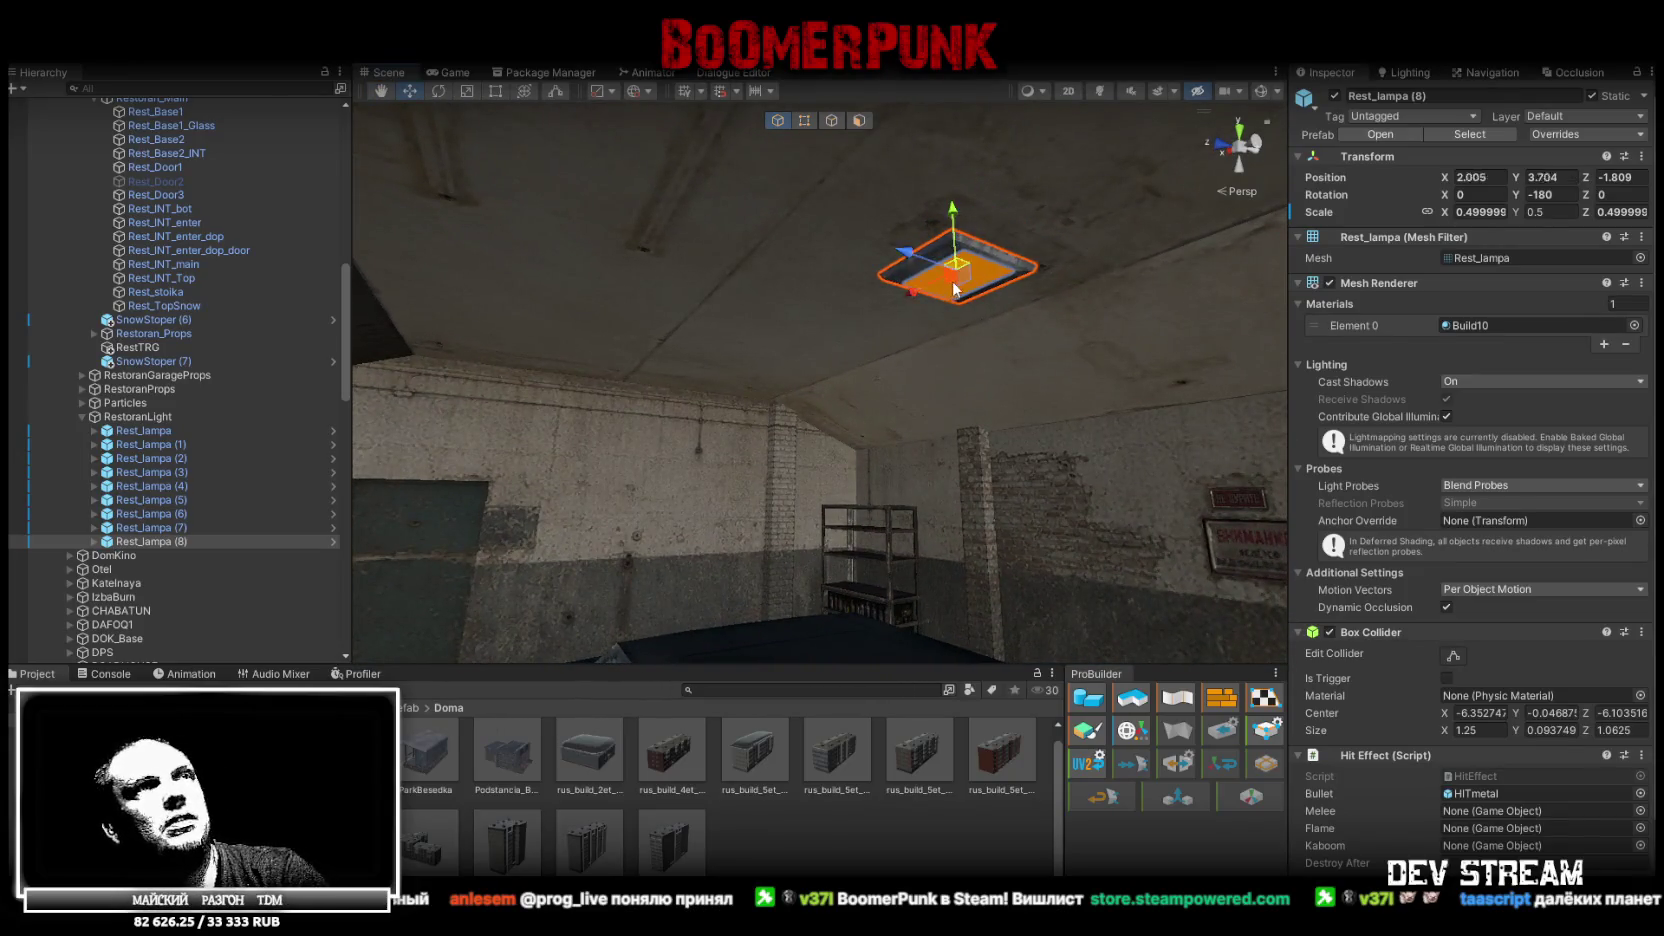
key("Delete")
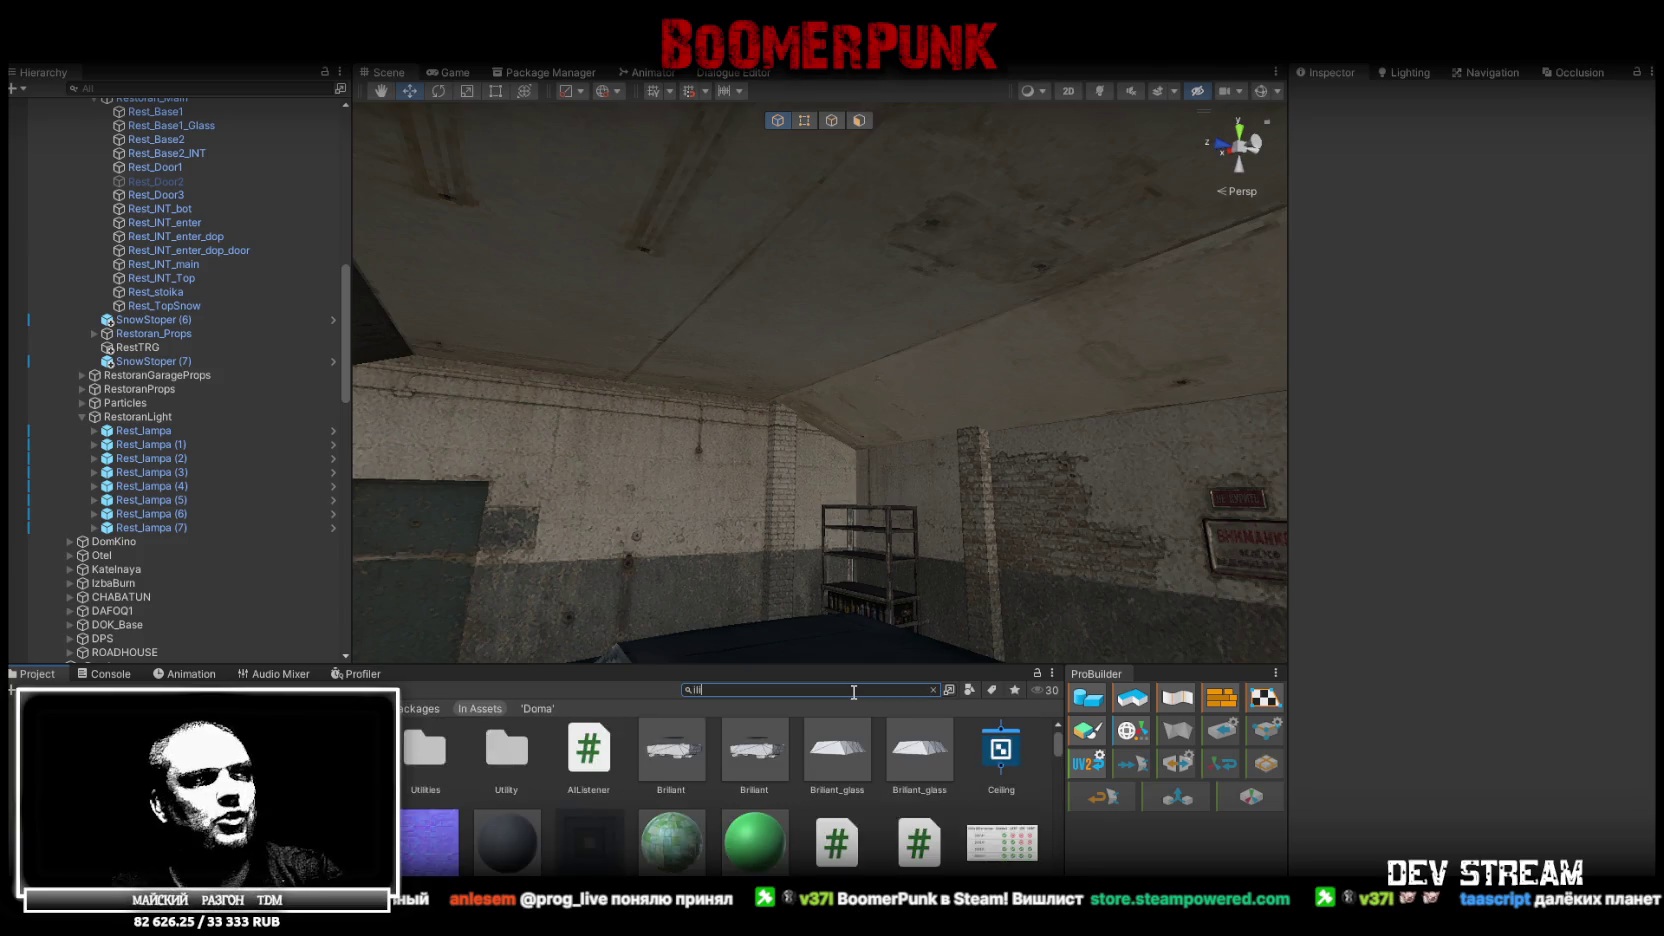
Find Lampalli4 in the Project search, select it and reveal it in its PropsPack folder
type("4")
left_click(441, 750)
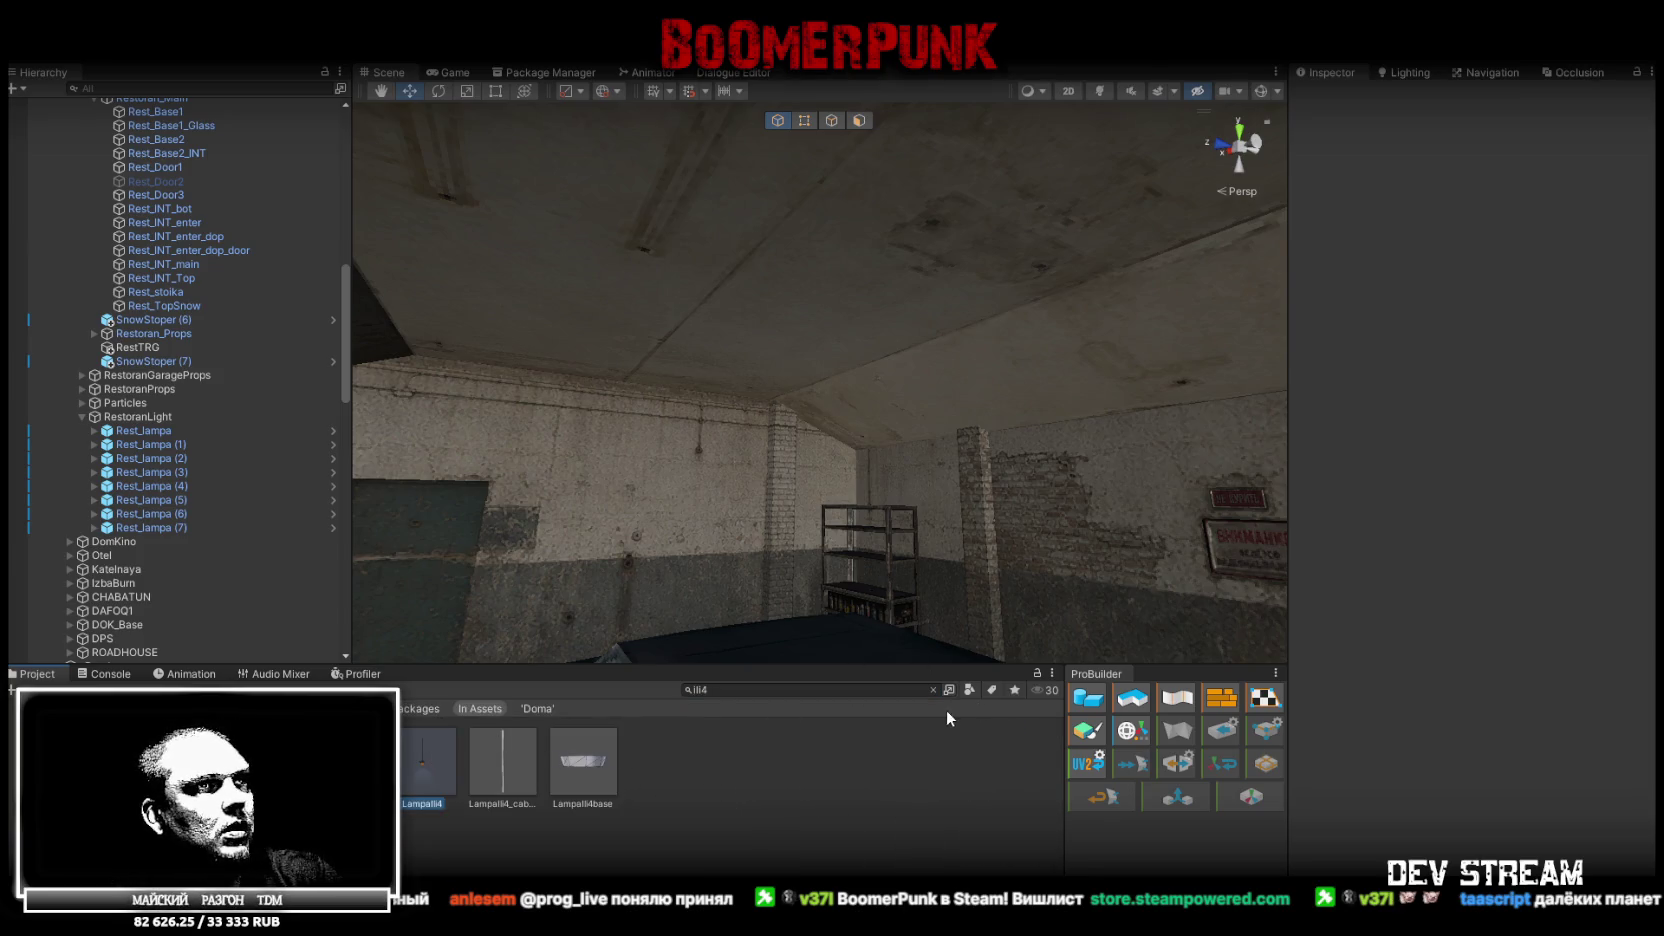
left_click(933, 690)
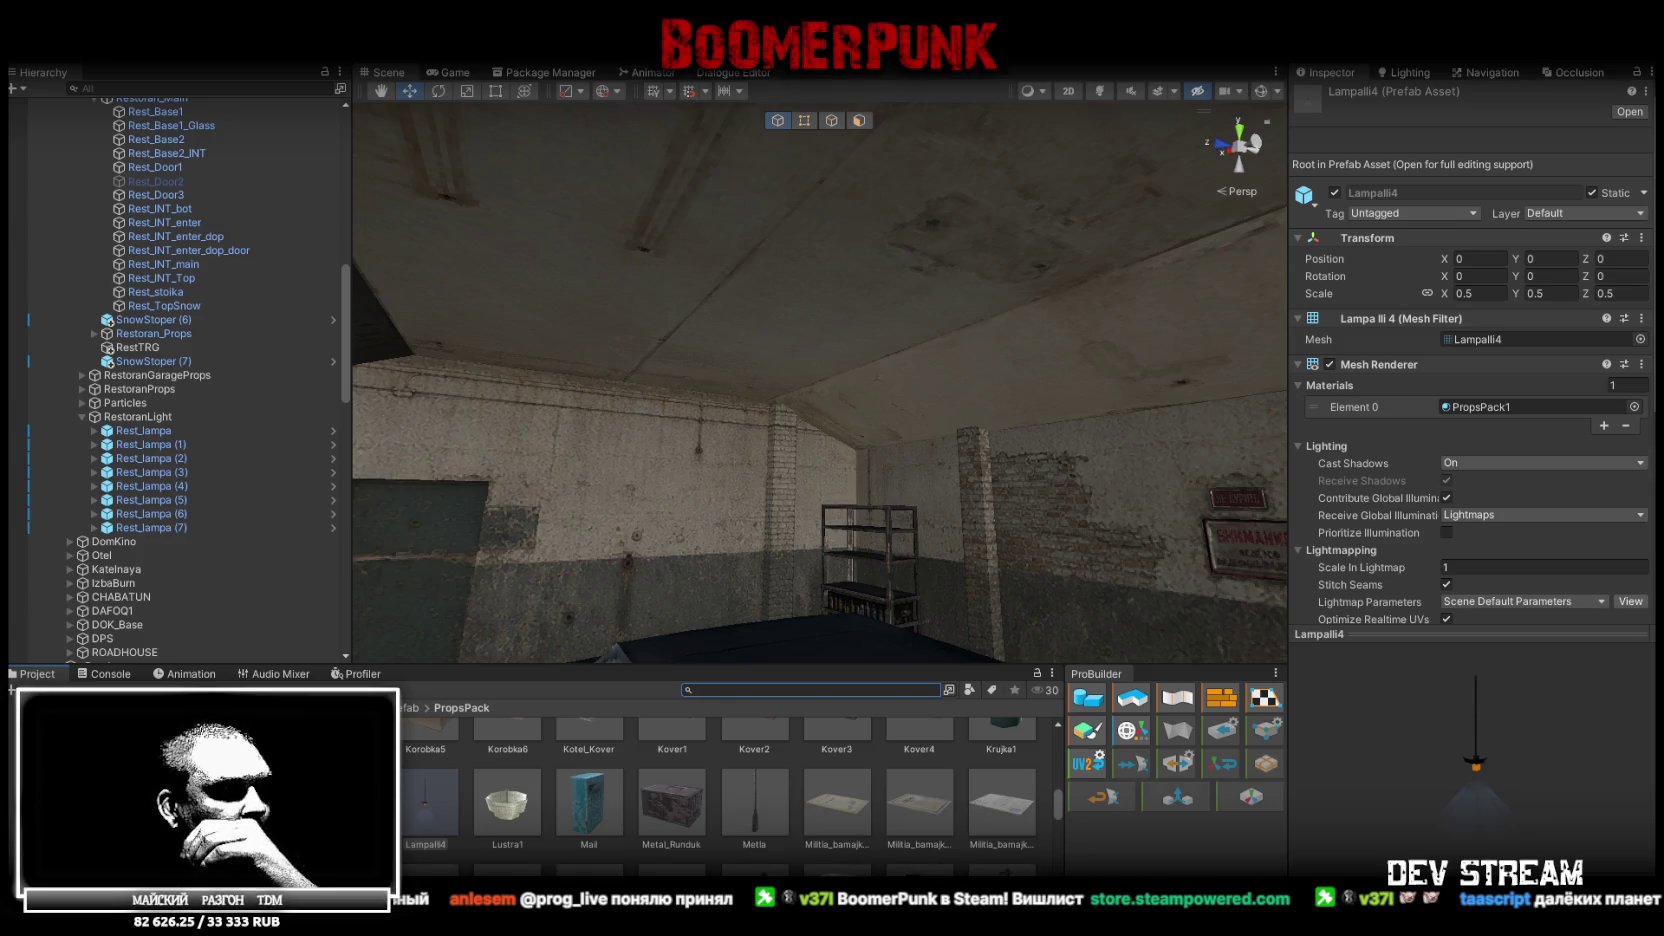
key("super+d")
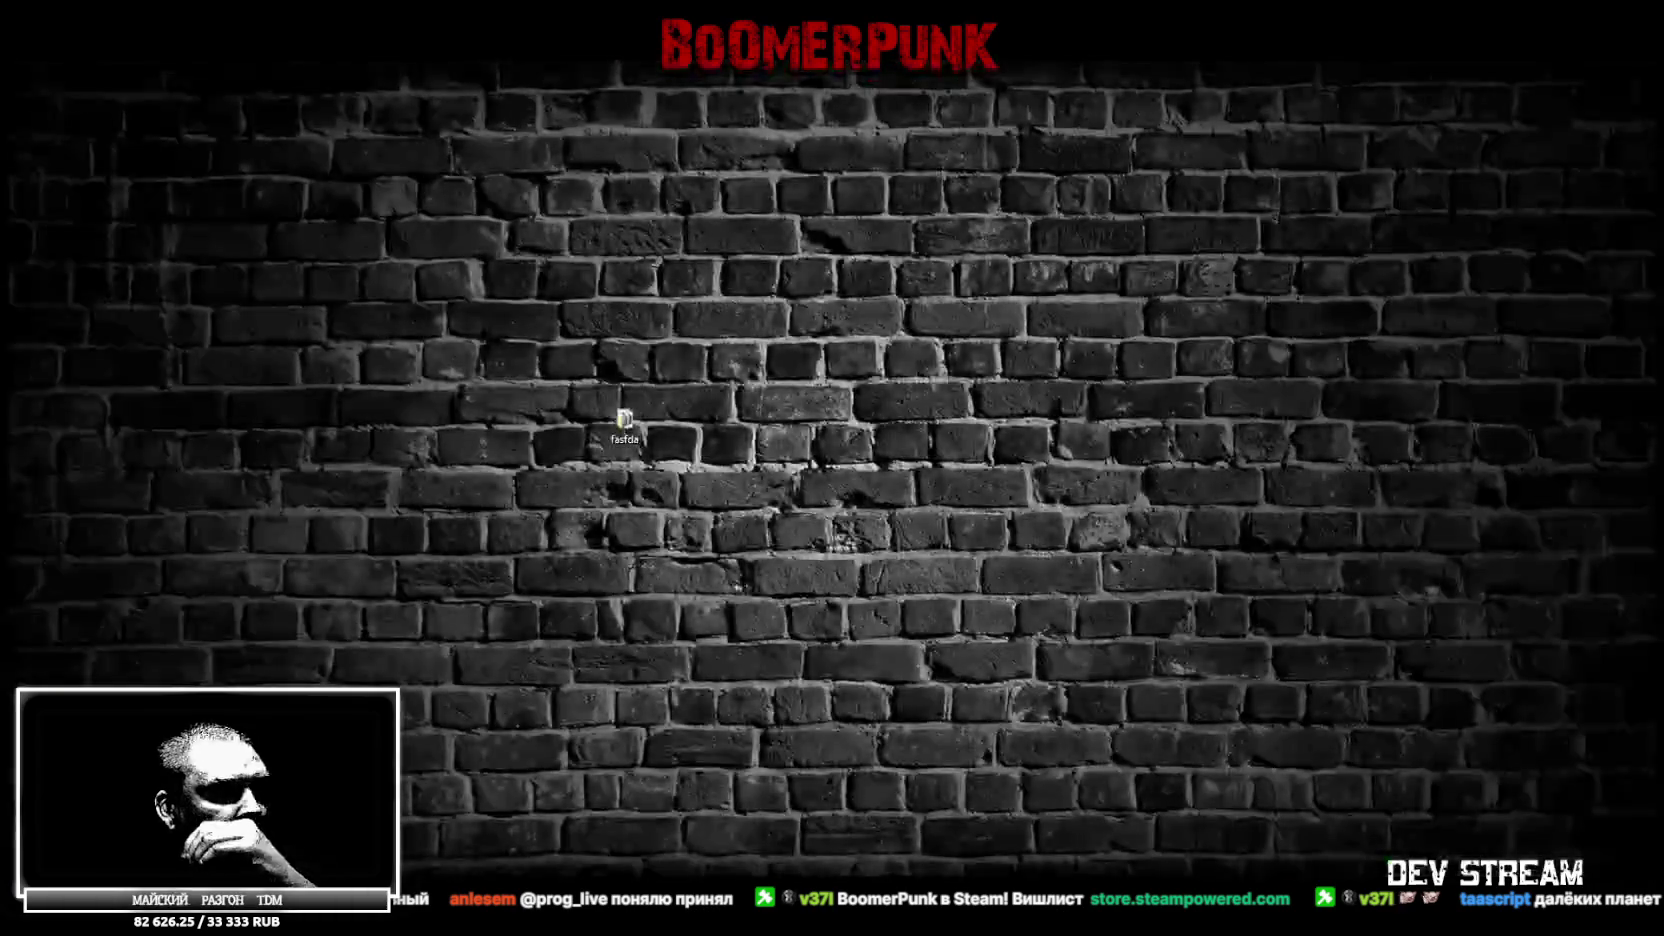
key("super+d")
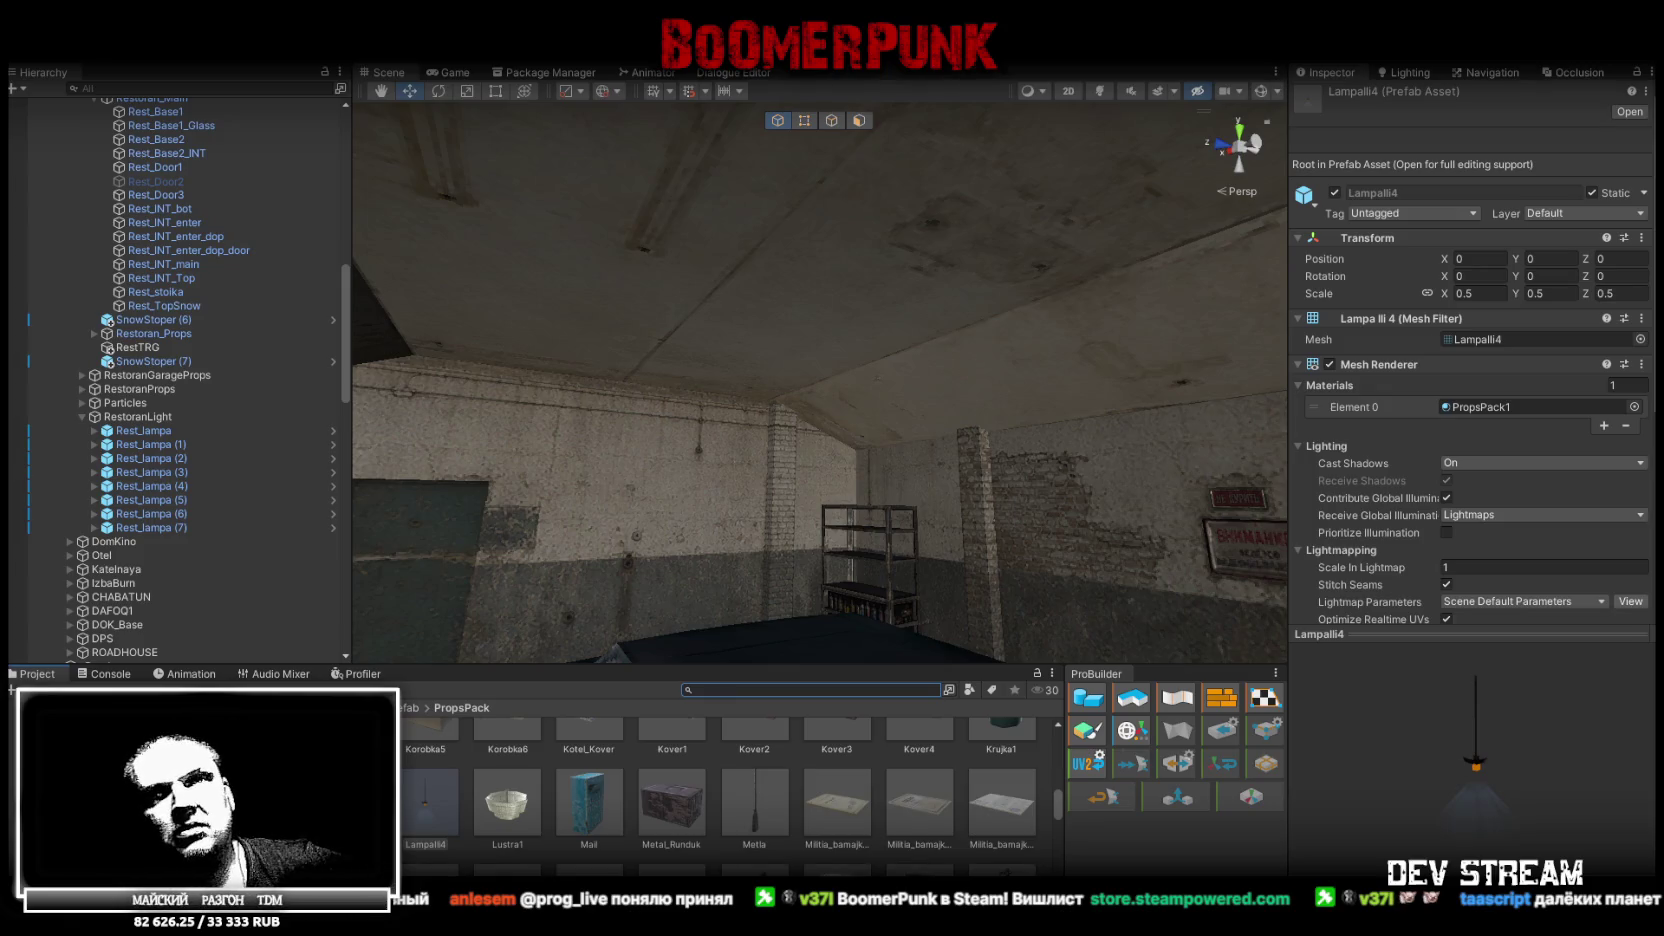
Move the Twitch chat window off the Scene view and close it
left_click_drag(1043, 243, 924, 100)
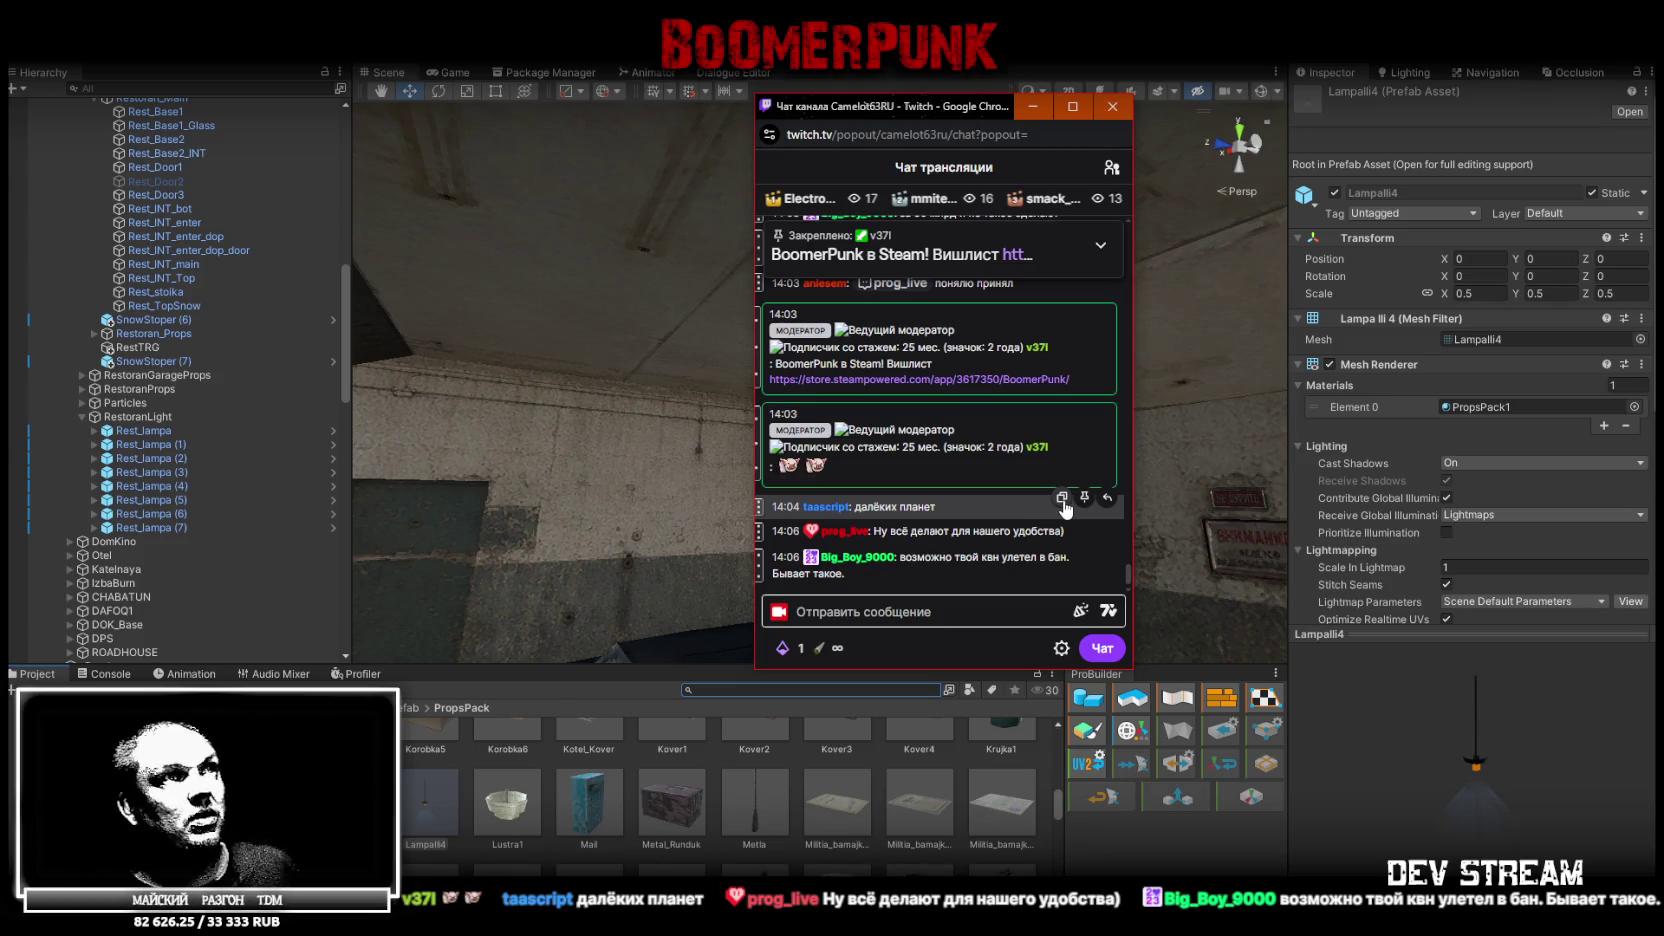
left_click(1033, 106)
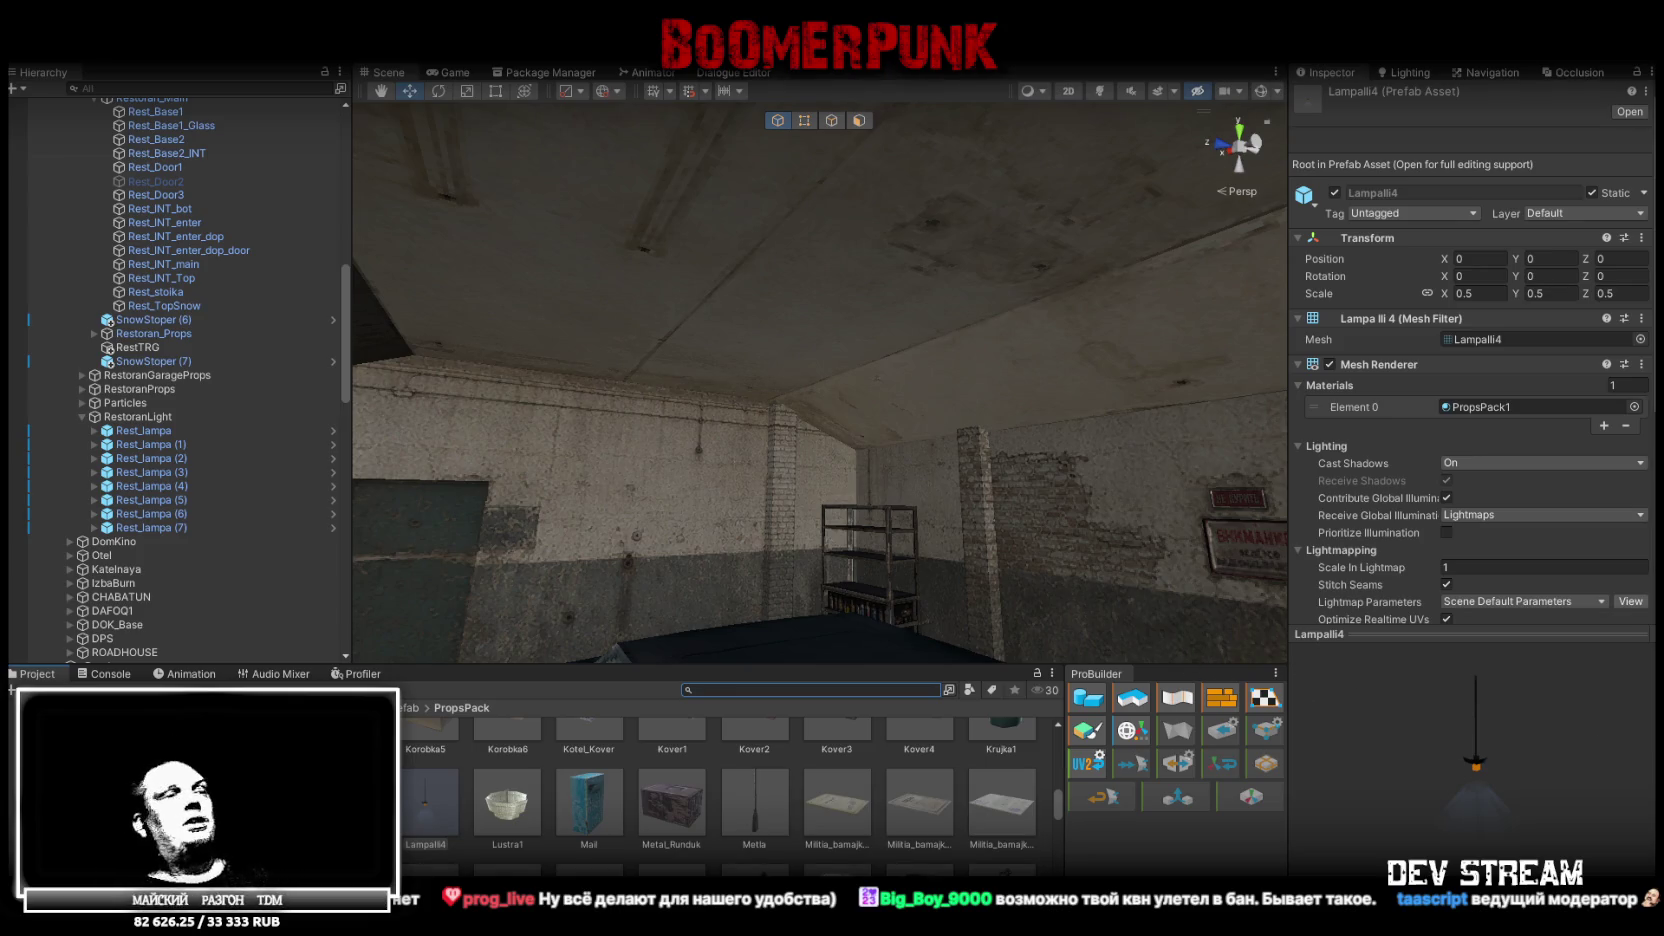
Add the TopLamp1 lamp prefab into the RestoranLight group
scroll(670, 855, "down", 1)
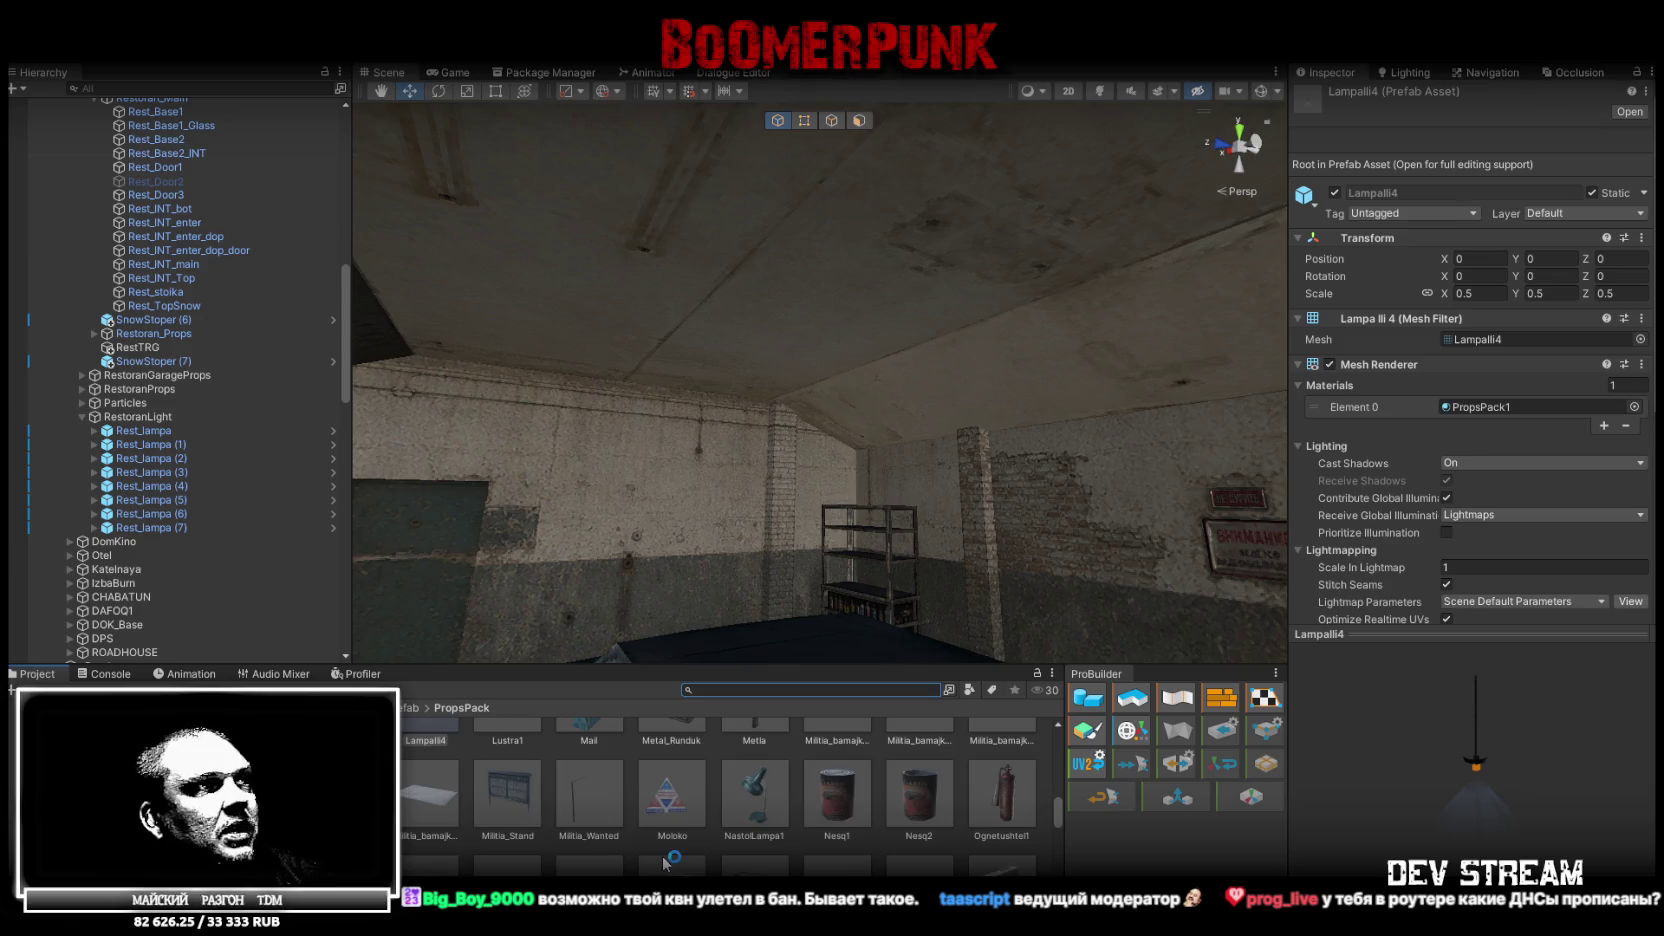
scroll(668, 855, "down", 5)
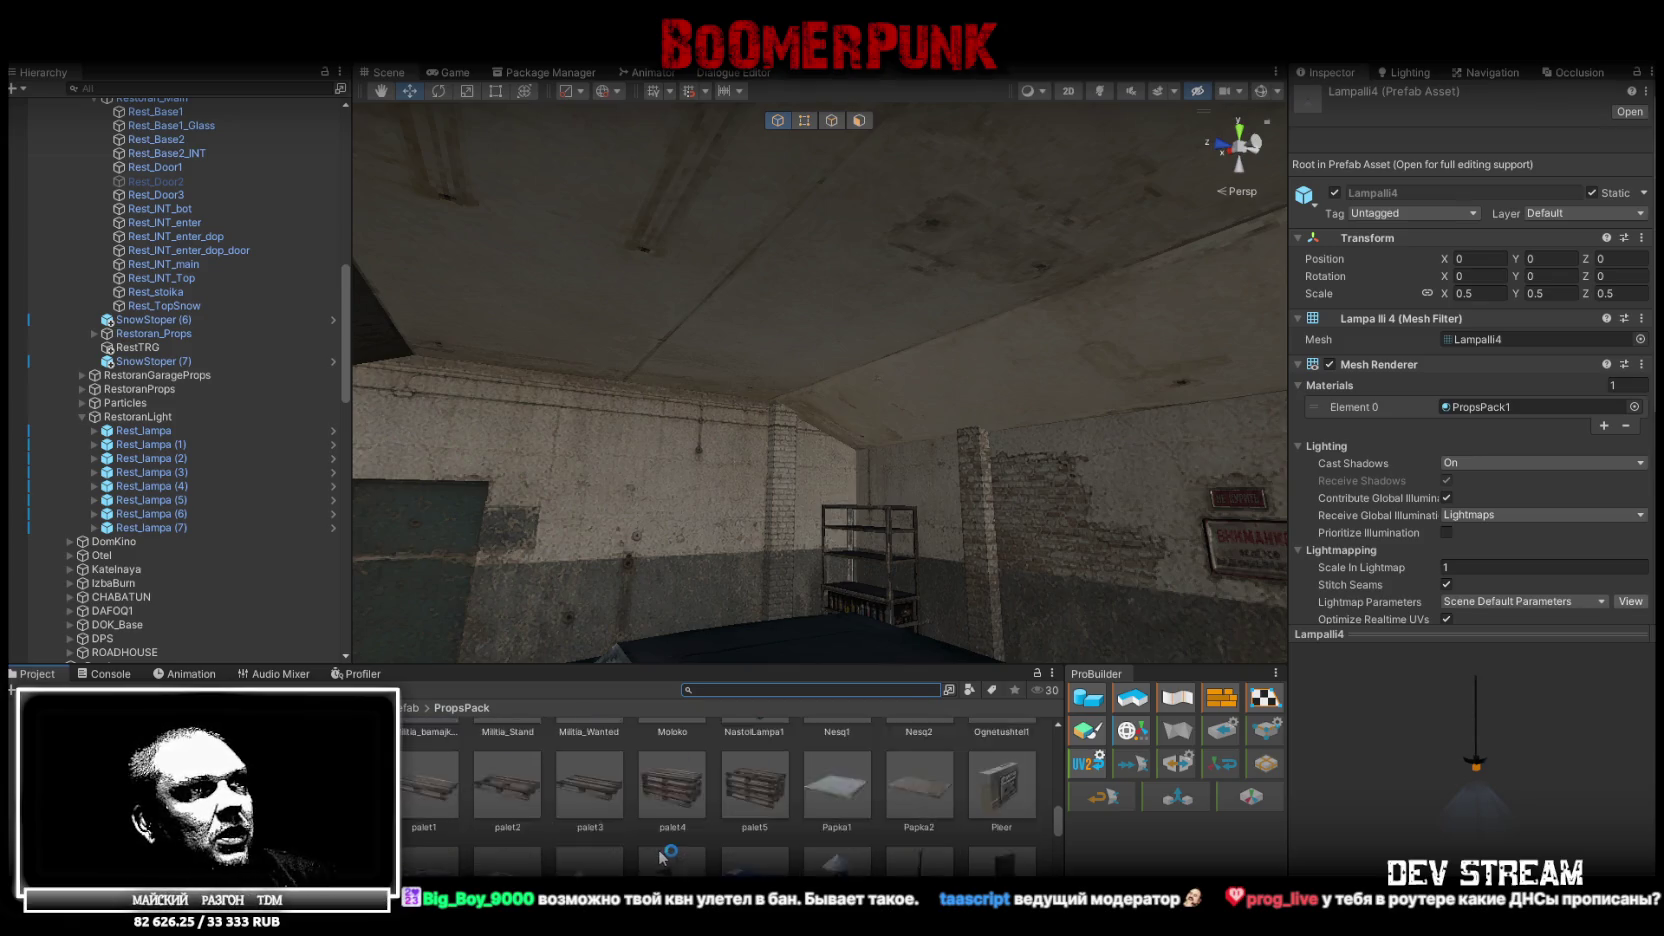
scroll(660, 857, "down", 4)
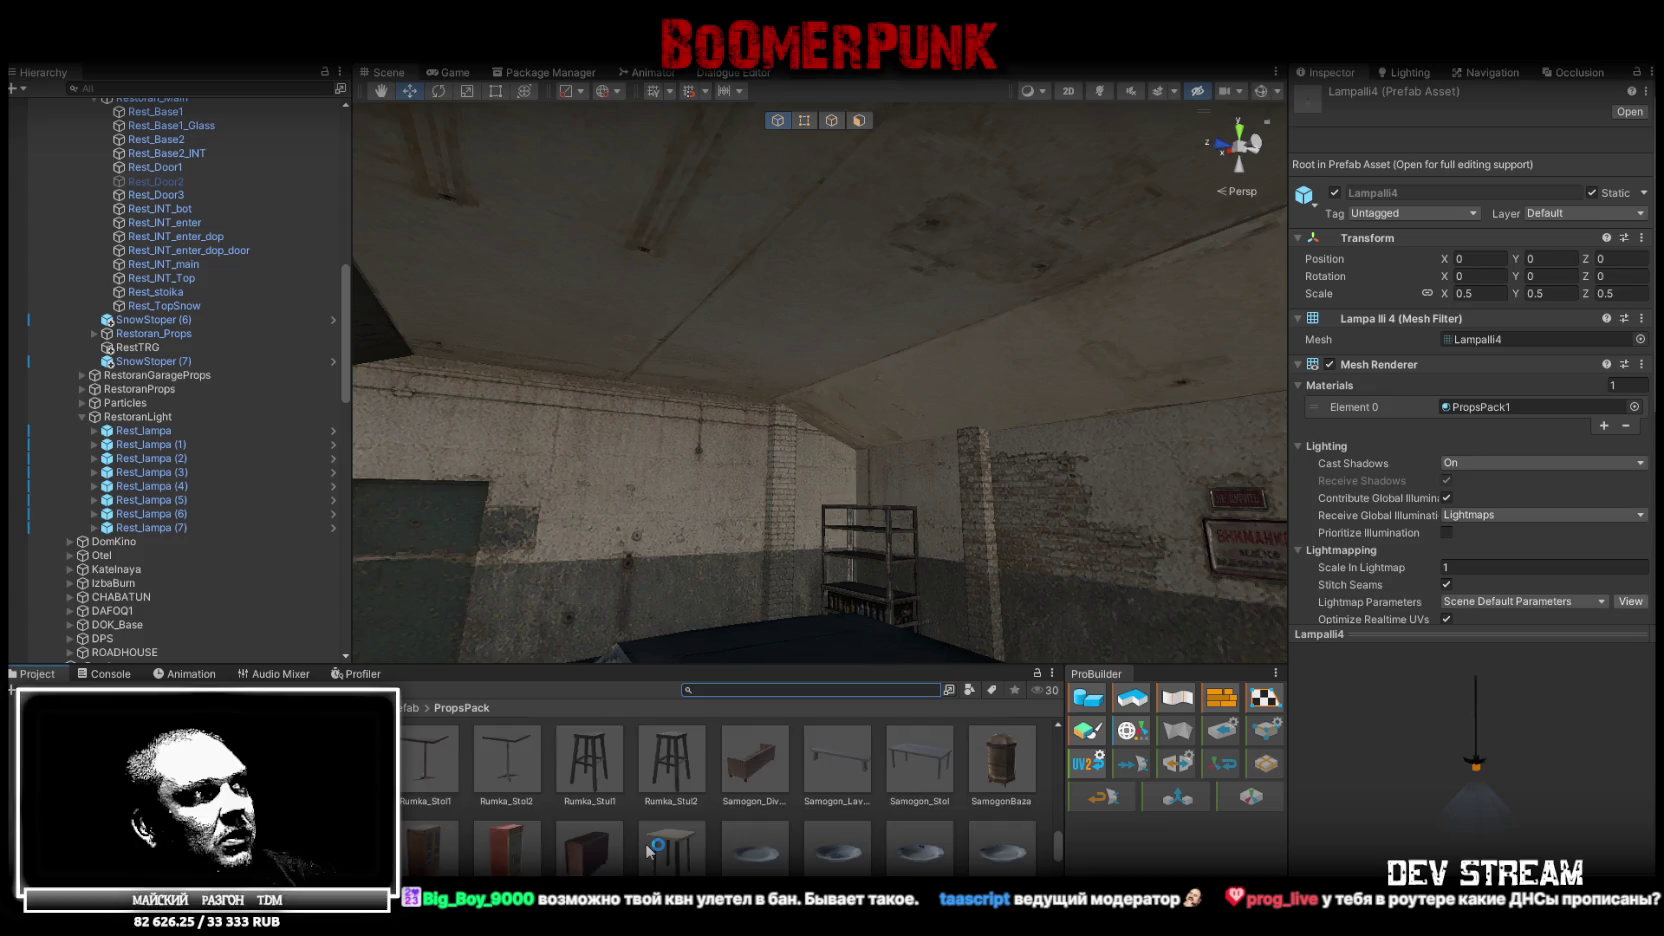
scroll(646, 851, "down", 1)
scroll(648, 845, "down", 1)
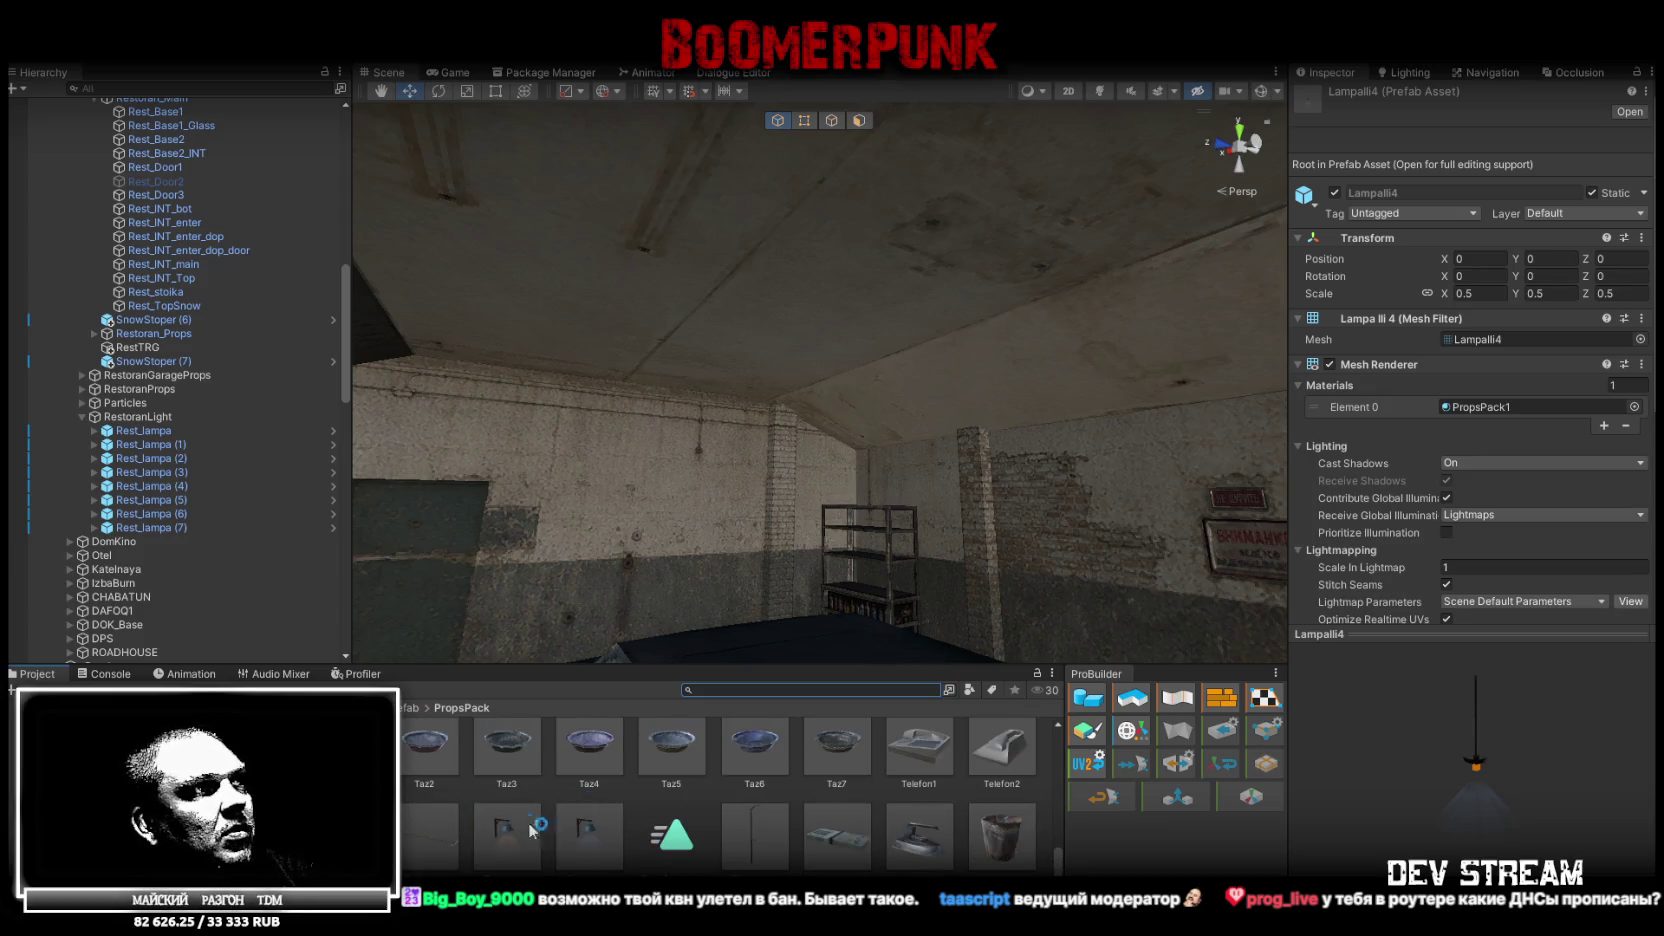
left_click(428, 838)
left_click_drag(452, 833, 134, 419)
left_click_drag(610, 452, 1019, 490)
Position TopLamp1 flush against the garage ceiling
key("f")
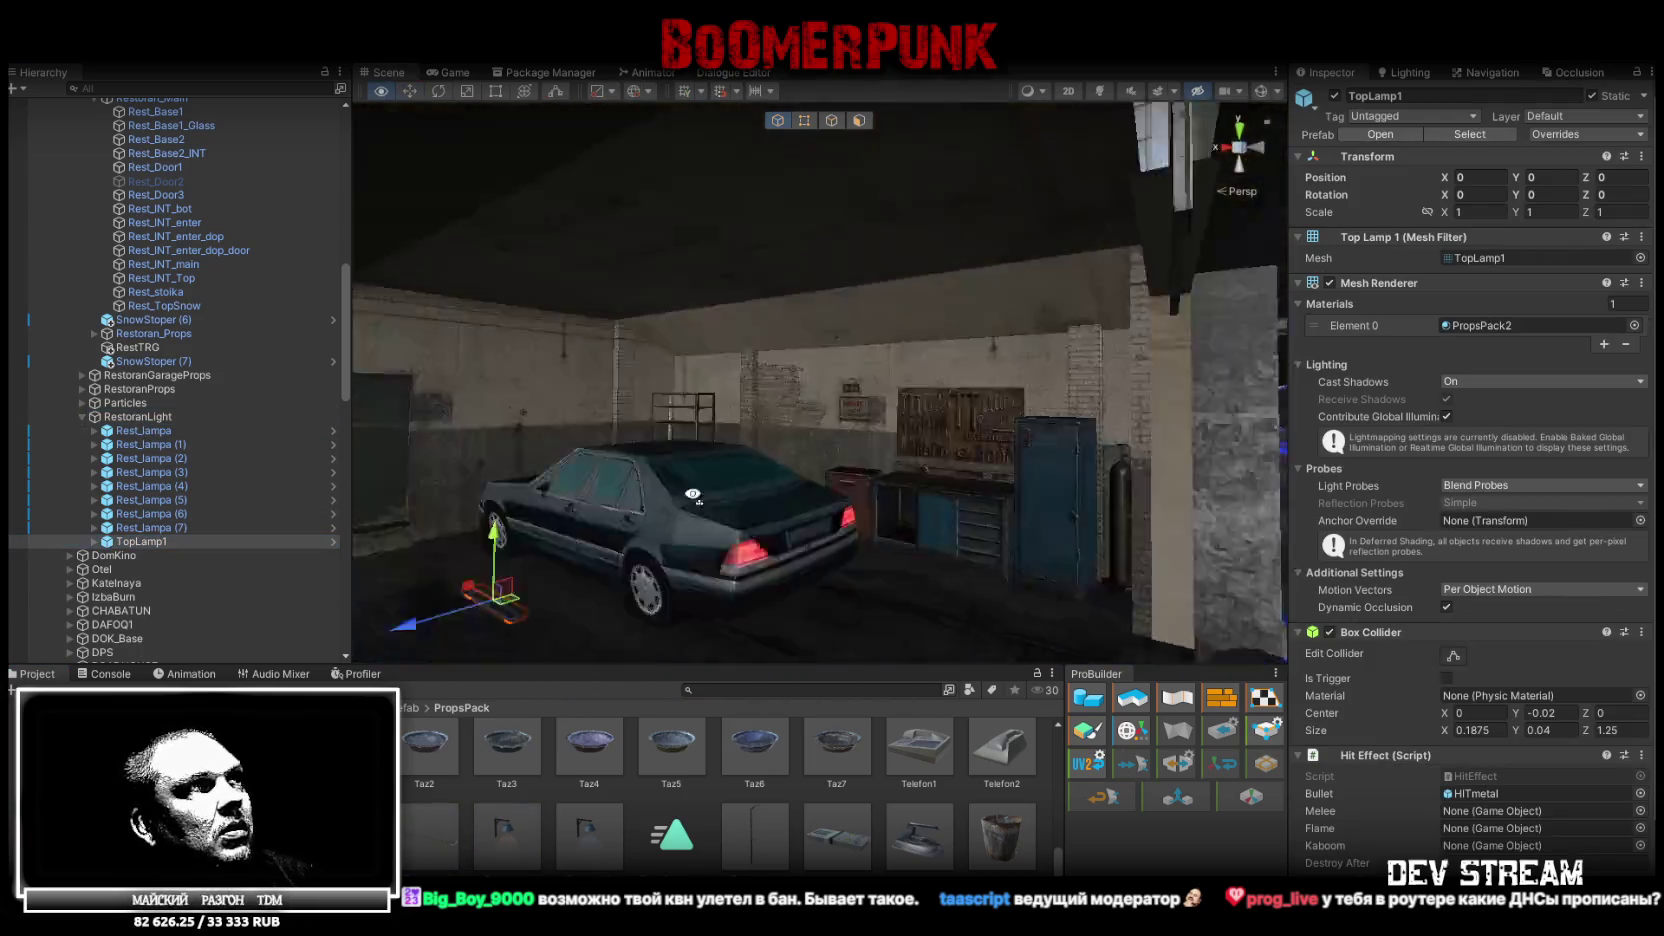
mouse_move(757, 598)
left_mouse_down()
mouse_move(790, 218)
mouse_move(762, 283)
left_mouse_up()
left_click_drag(767, 290, 824, 458)
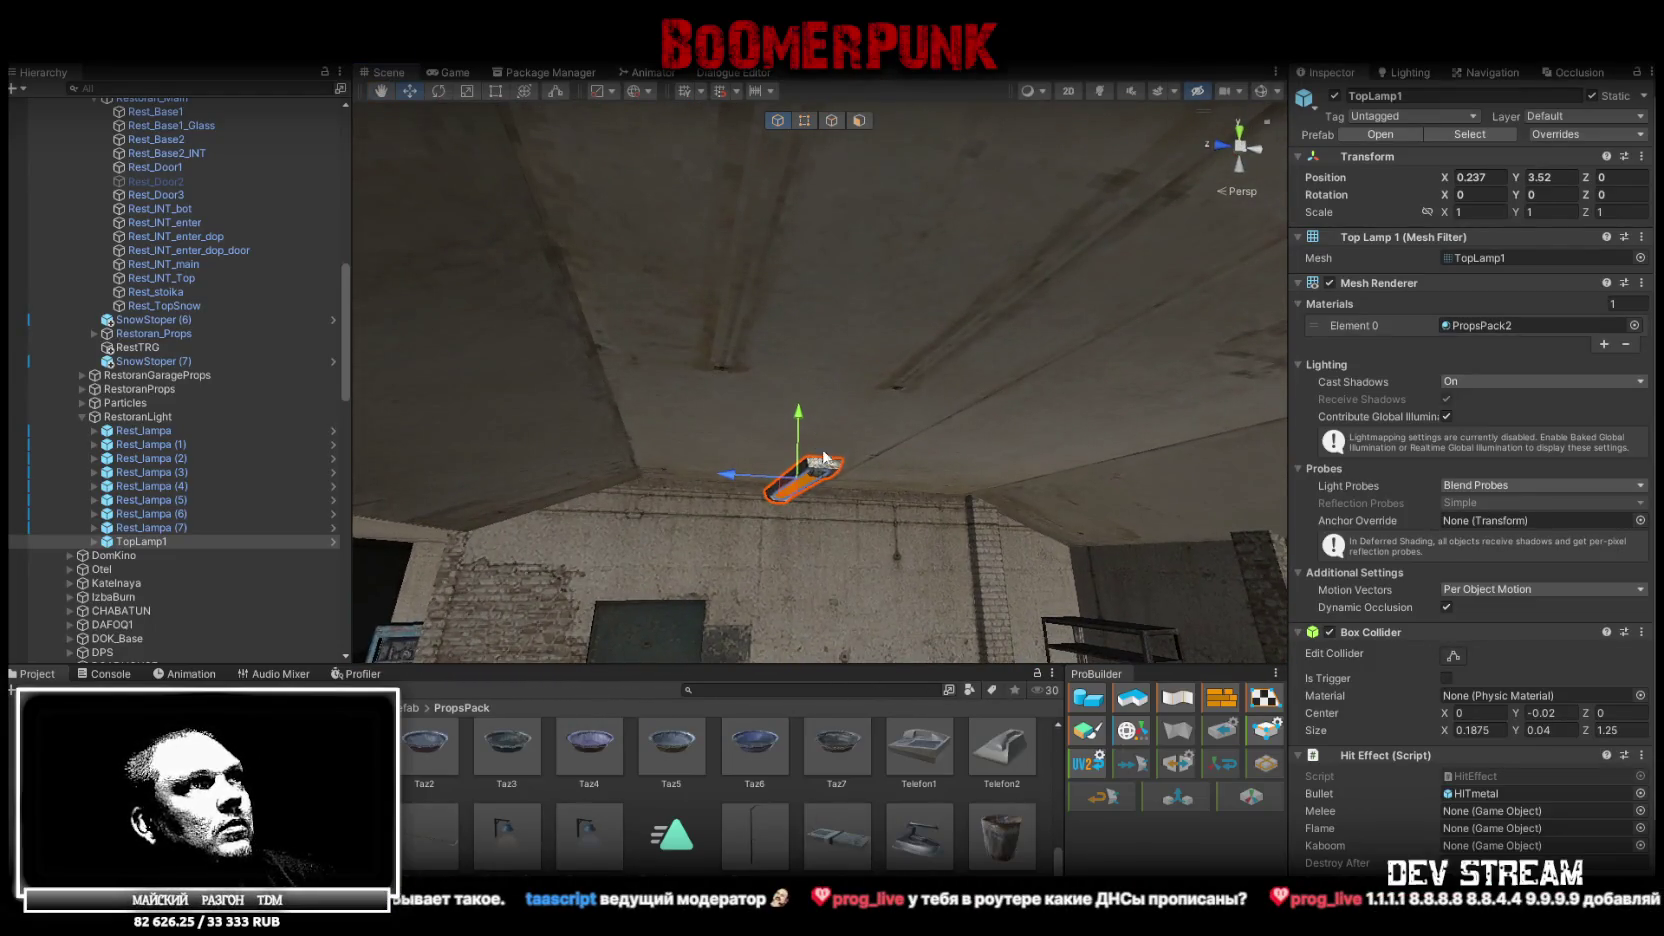
mouse_move(721, 492)
left_mouse_down()
mouse_move(643, 487)
mouse_move(668, 490)
mouse_move(735, 345)
mouse_move(735, 297)
left_mouse_up()
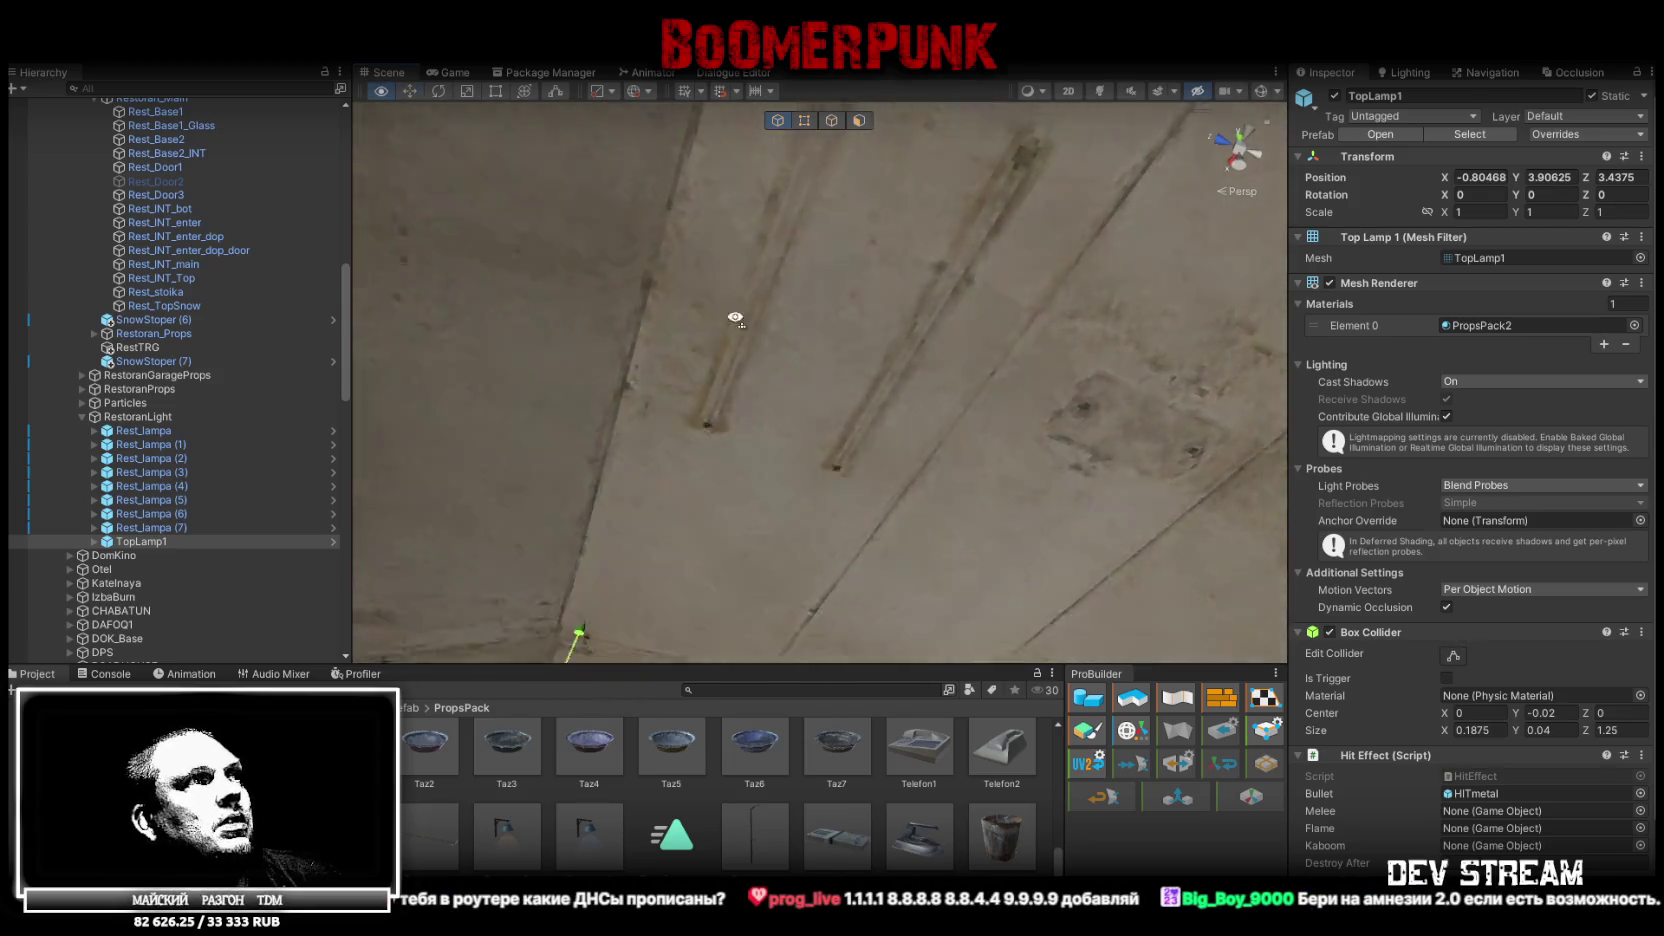
left_click_drag(676, 568, 621, 619)
mouse_move(627, 542)
left_mouse_down()
mouse_move(788, 228)
mouse_move(870, 328)
mouse_move(986, 335)
mouse_move(798, 318)
mouse_move(803, 305)
left_mouse_up()
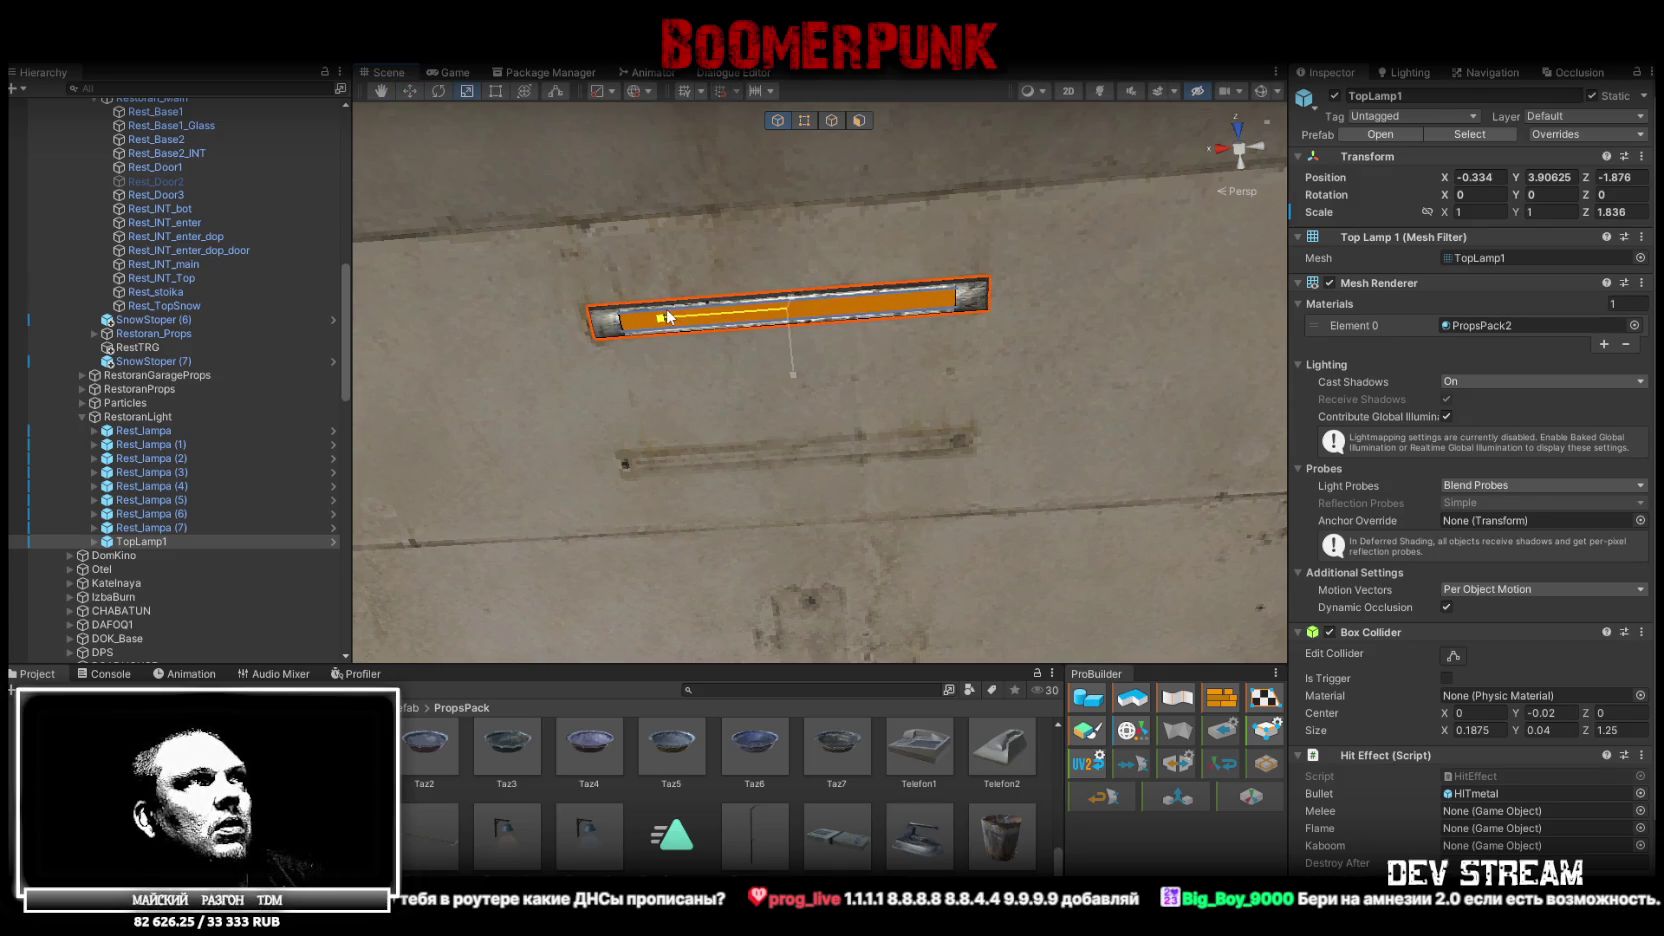
left_click_drag(668, 317, 828, 533)
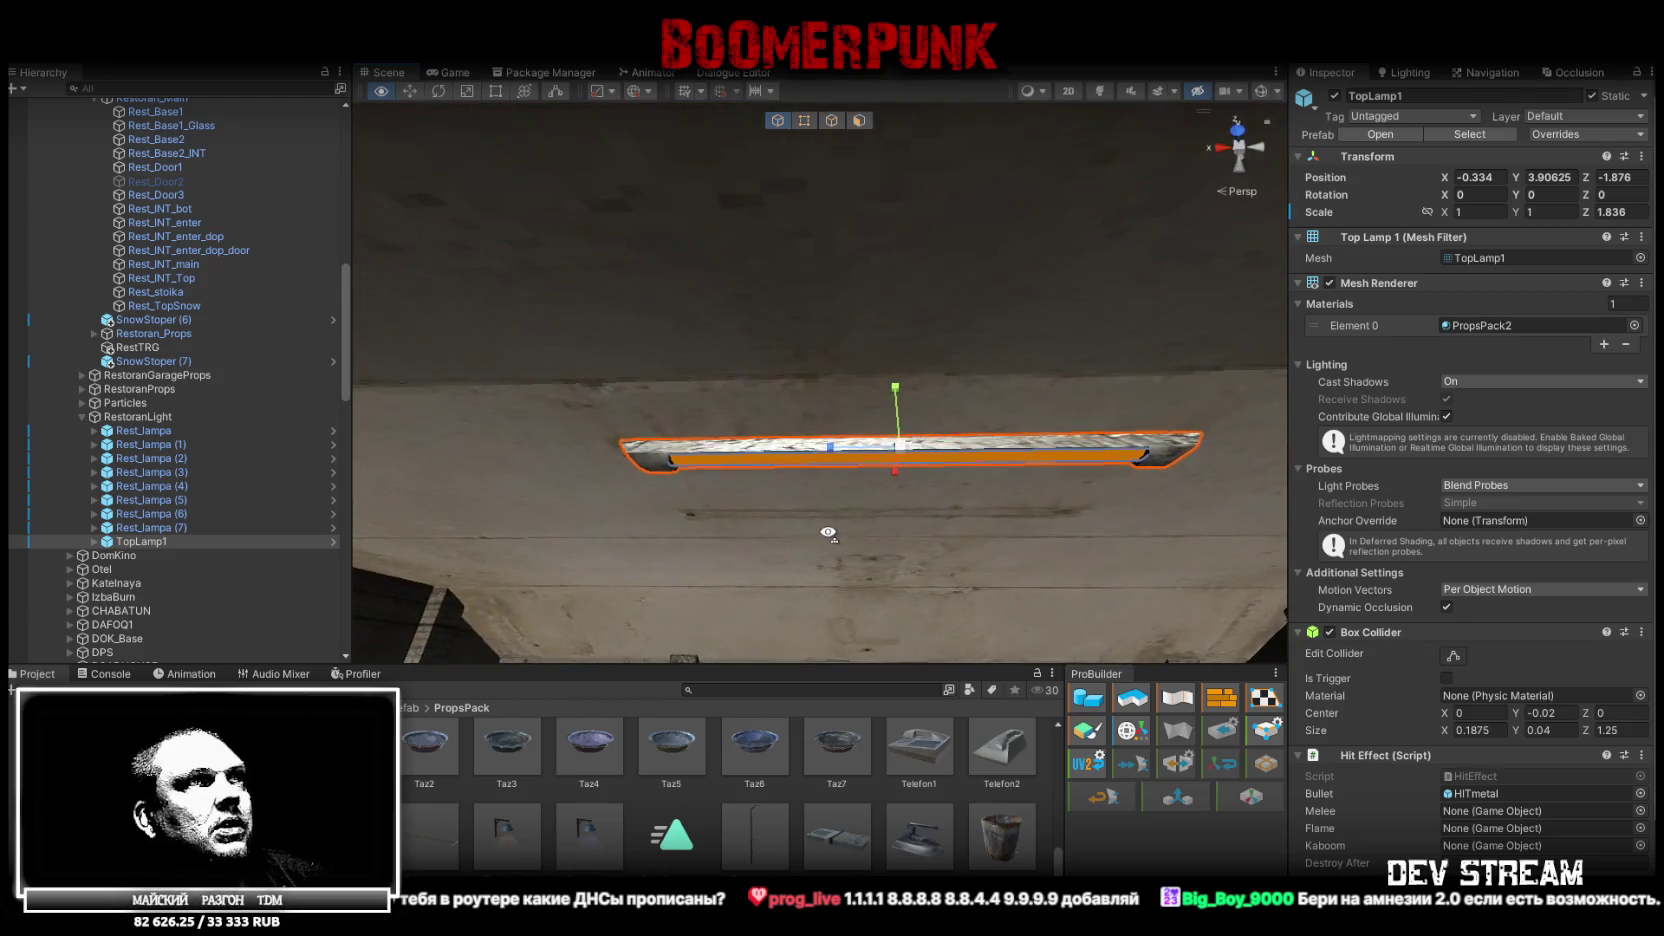
mouse_move(830, 453)
left_mouse_down()
mouse_move(851, 468)
mouse_move(565, 386)
mouse_move(460, 390)
mouse_move(445, 541)
mouse_move(450, 500)
left_mouse_up()
mouse_move(597, 412)
left_mouse_down()
mouse_move(784, 422)
mouse_move(766, 393)
mouse_move(740, 480)
left_mouse_up()
Select Light_TopLamp1, turn on scene lighting, and raise its intensity to 1.5
left_click(112, 556)
left_click(105, 556)
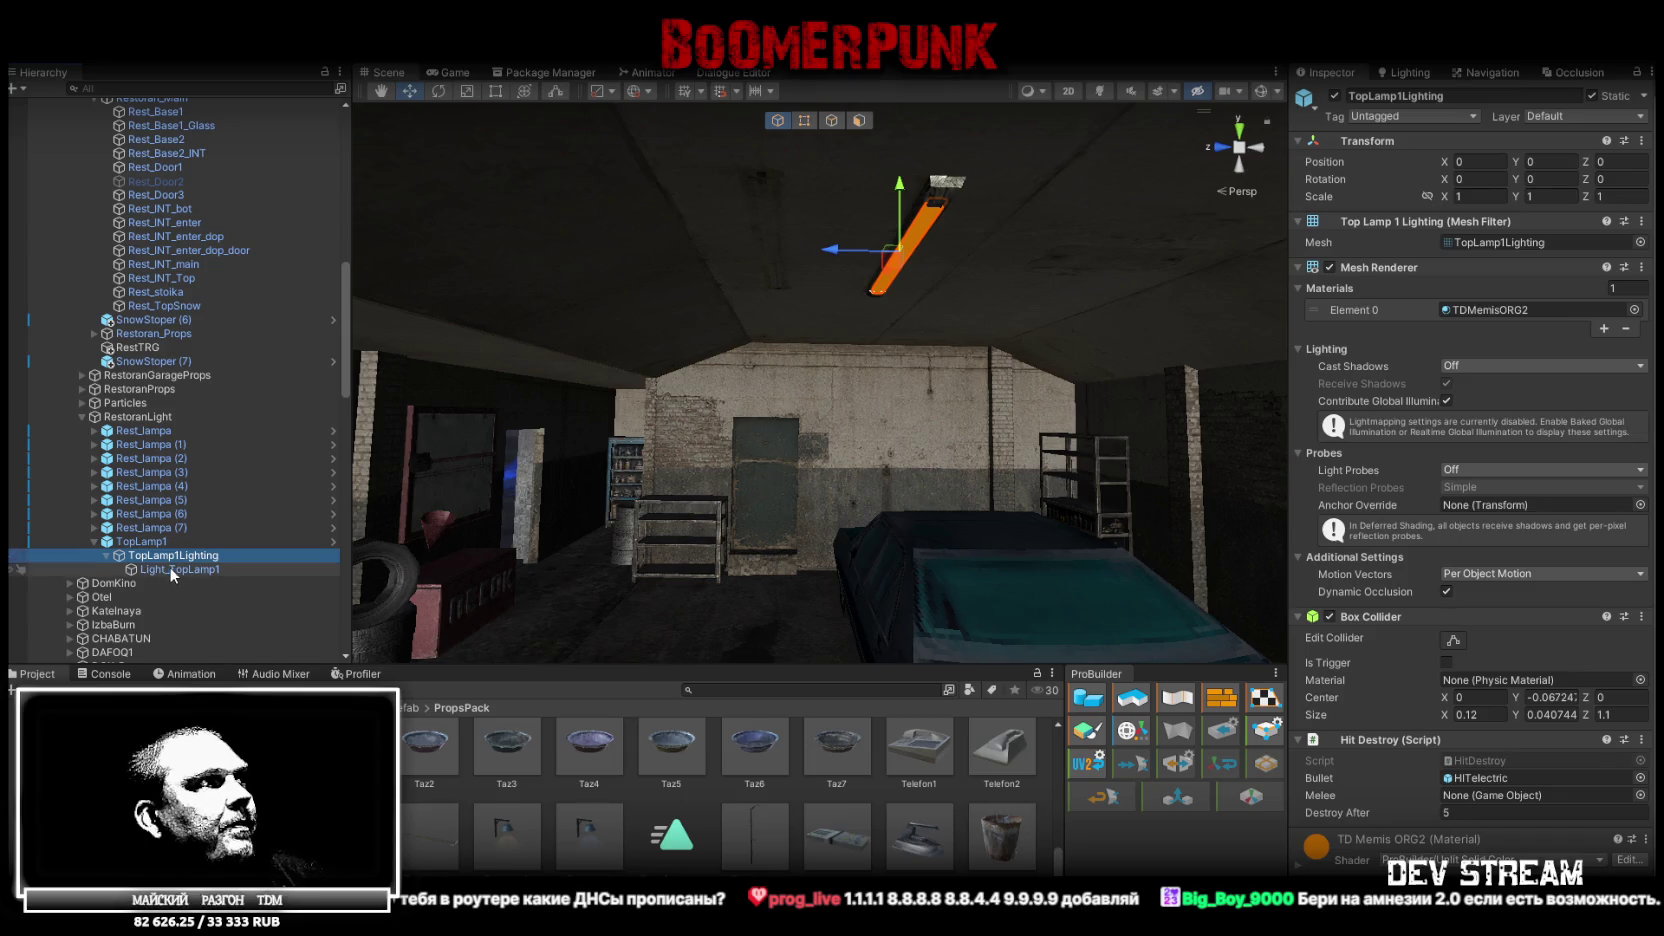
left_click(170, 569)
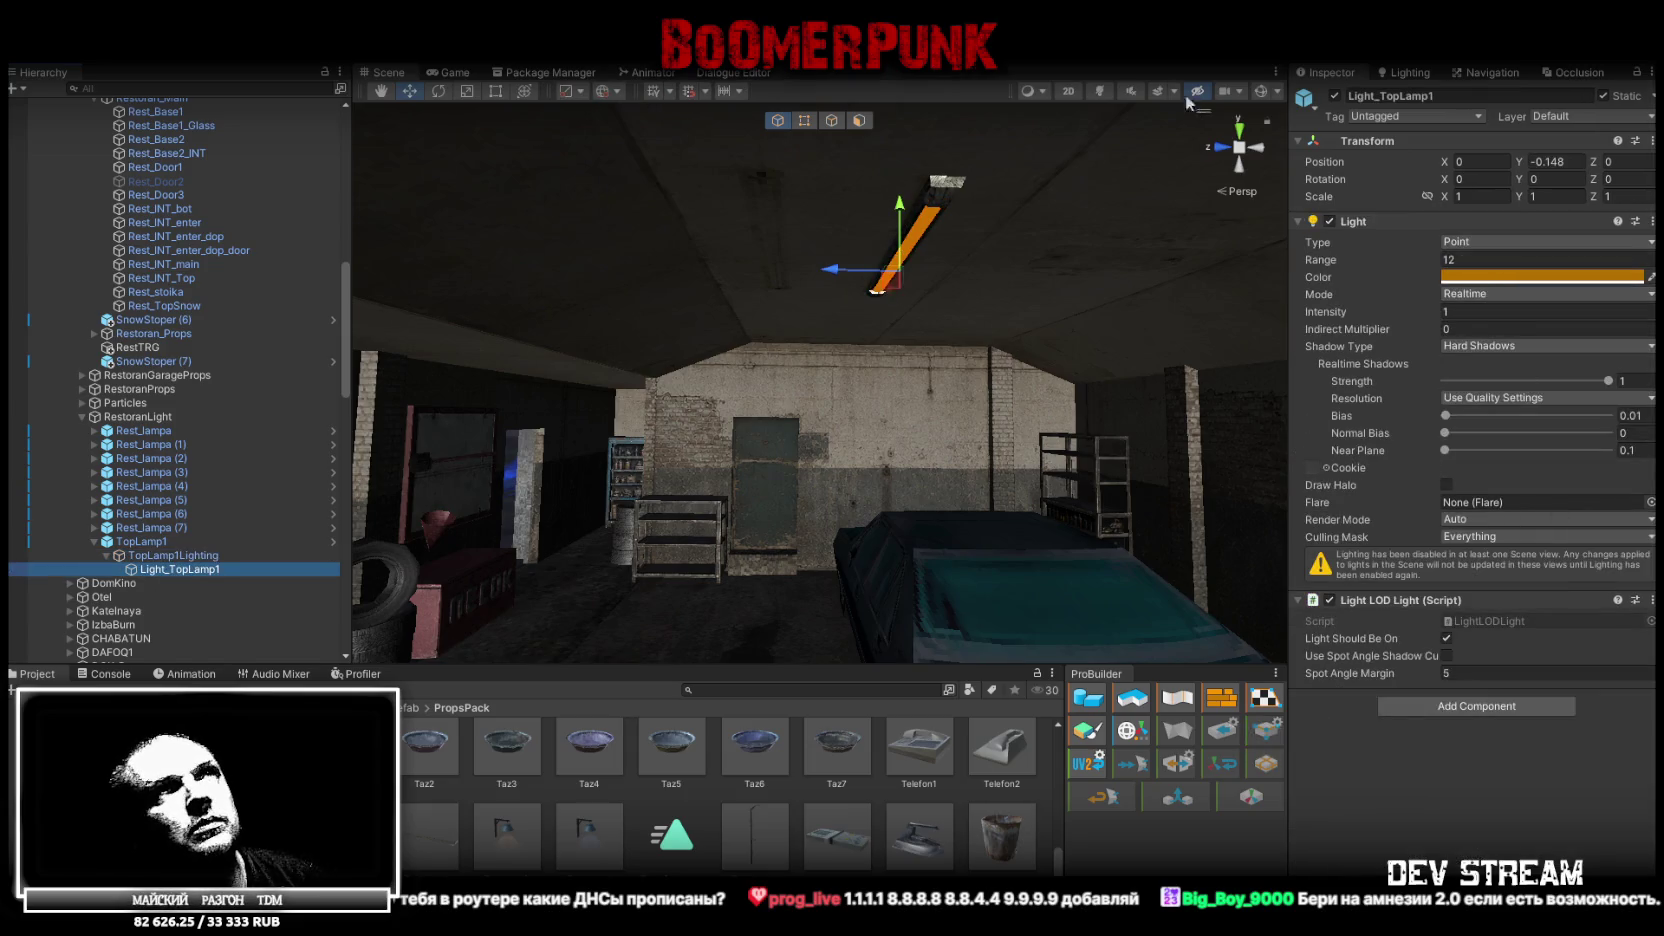
left_click(1101, 91)
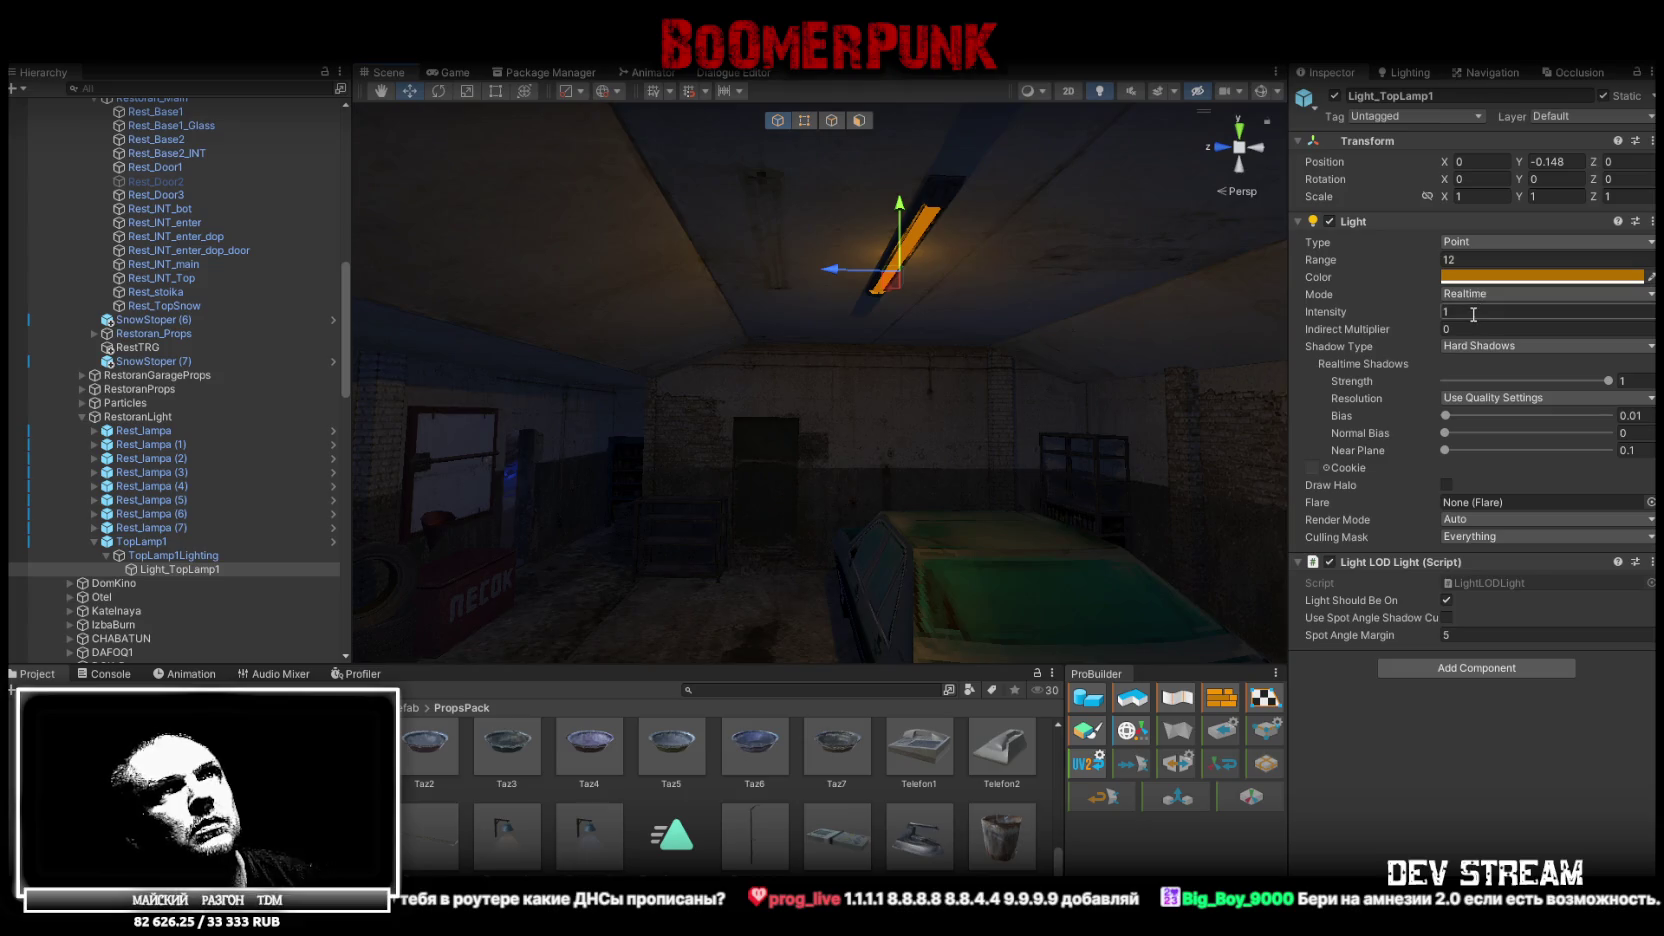
type("2")
mouse_move(880, 375)
left_mouse_down()
mouse_move(881, 292)
mouse_move(915, 300)
left_mouse_up()
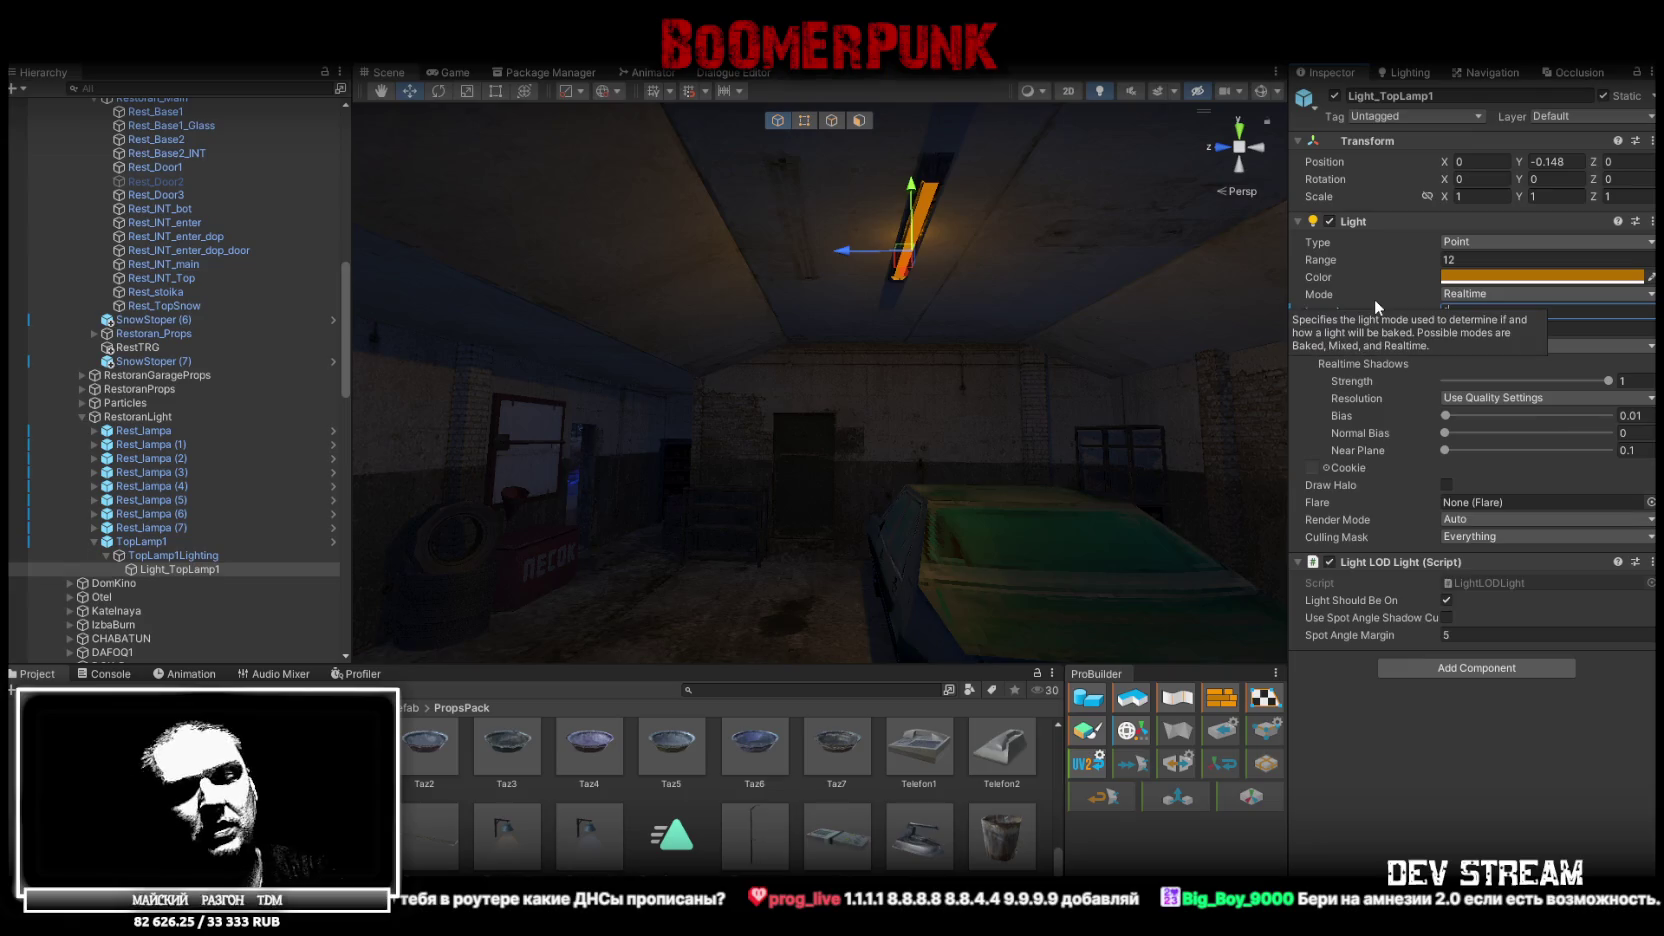
View the garage from outside, select RestoranLight, and toggle the lighting preview
mouse_move(794, 354)
left_mouse_down()
mouse_move(639, 453)
mouse_move(524, 442)
mouse_move(756, 383)
left_mouse_up()
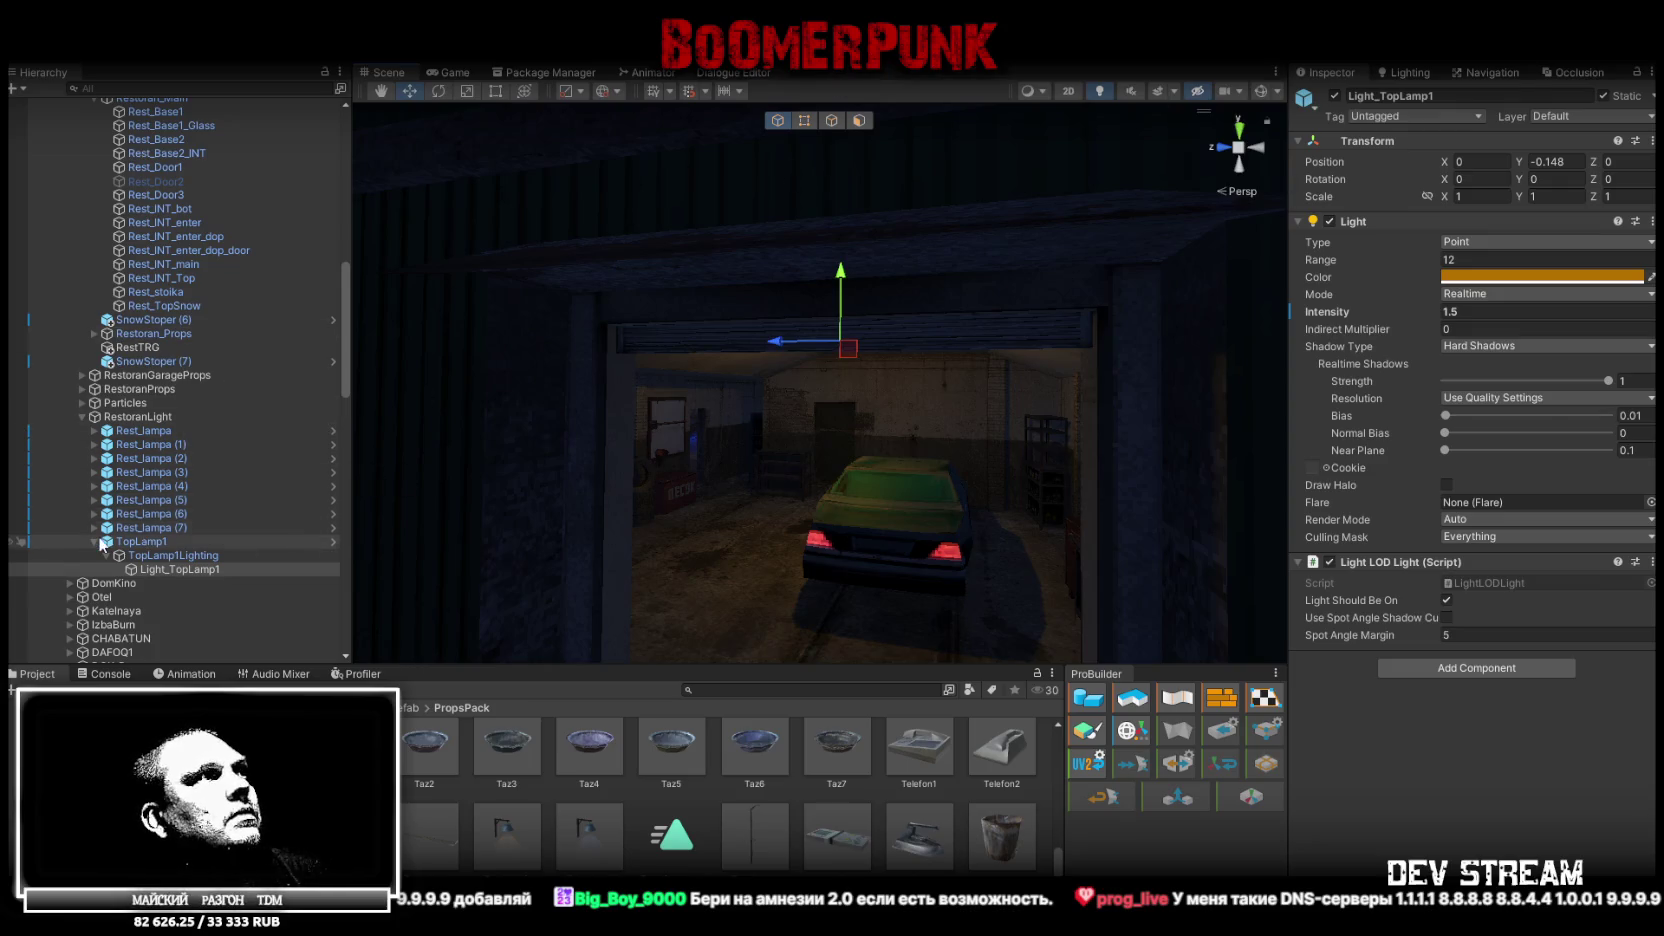
left_click(95, 542)
left_click(170, 414)
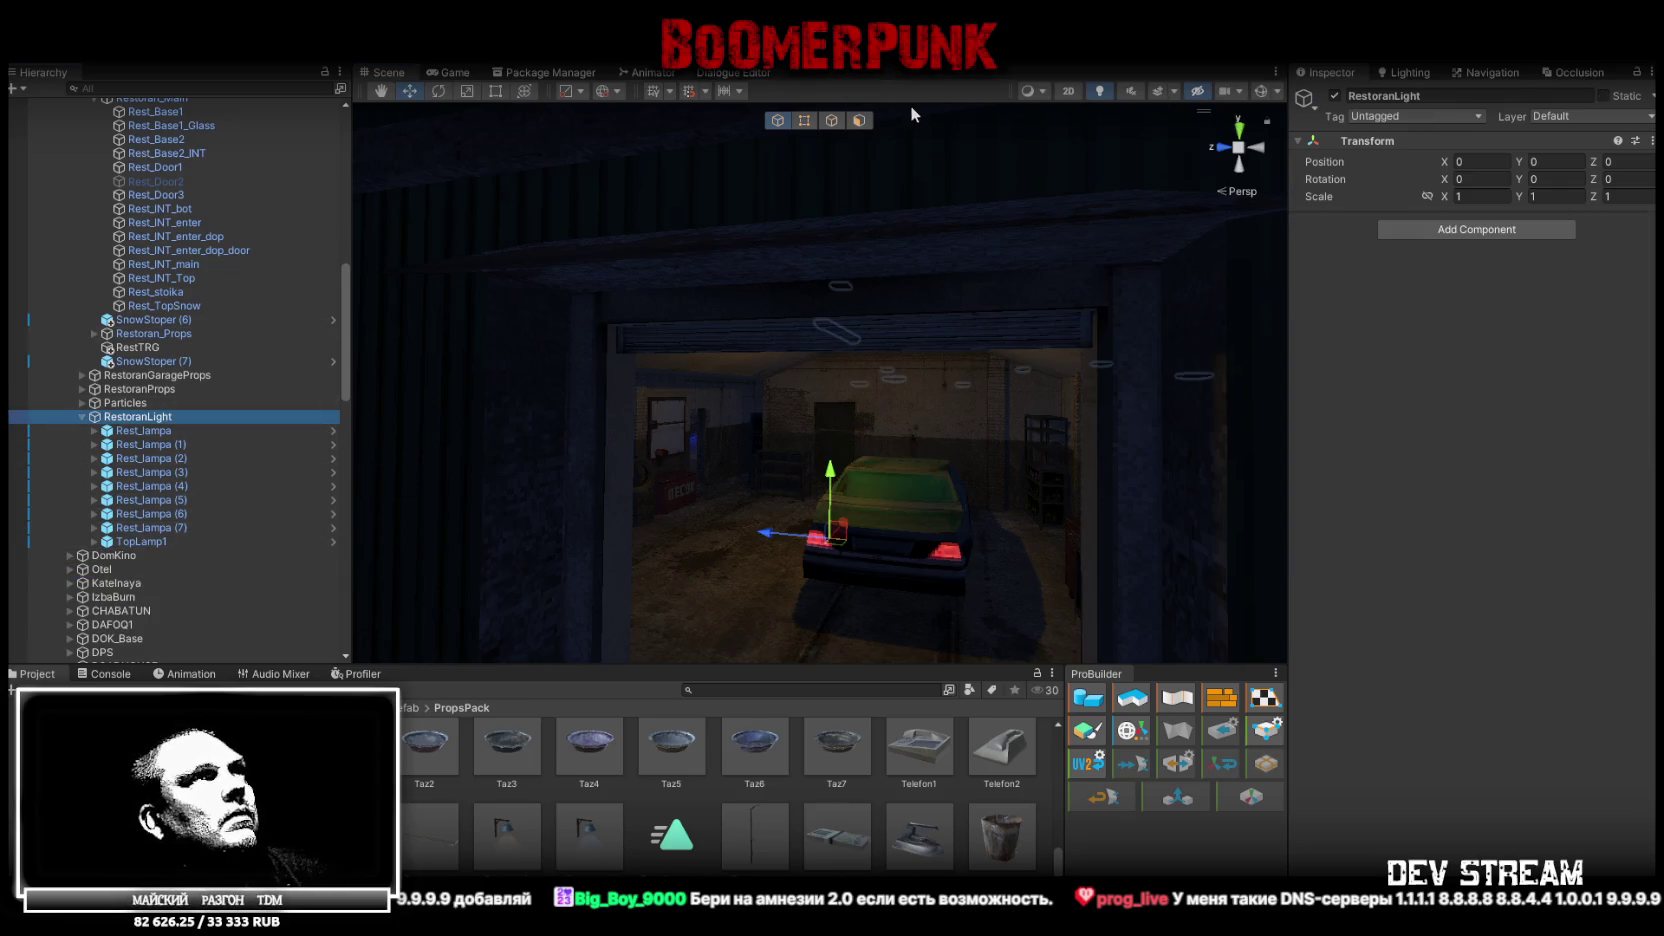
left_click(1100, 91)
Move the Burjuyka_Base stove into the RestoranGarageProps group
left_click_drag(900, 400, 684, 550)
scroll(784, 834, "up", 5)
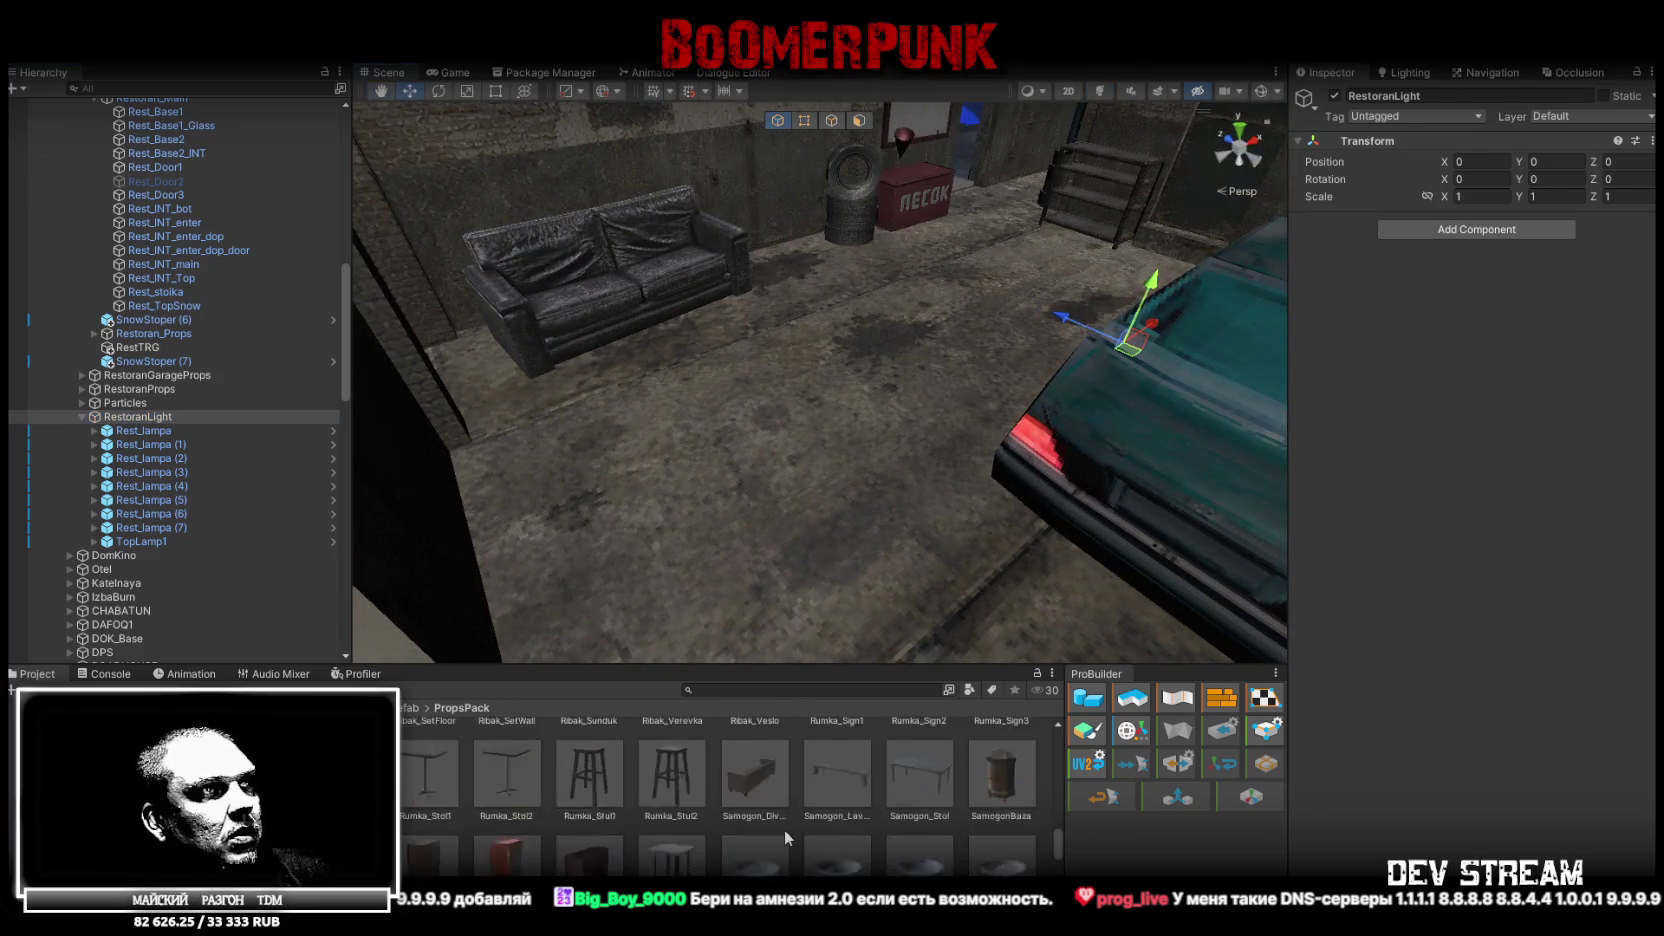
scroll(777, 826, "up", 4)
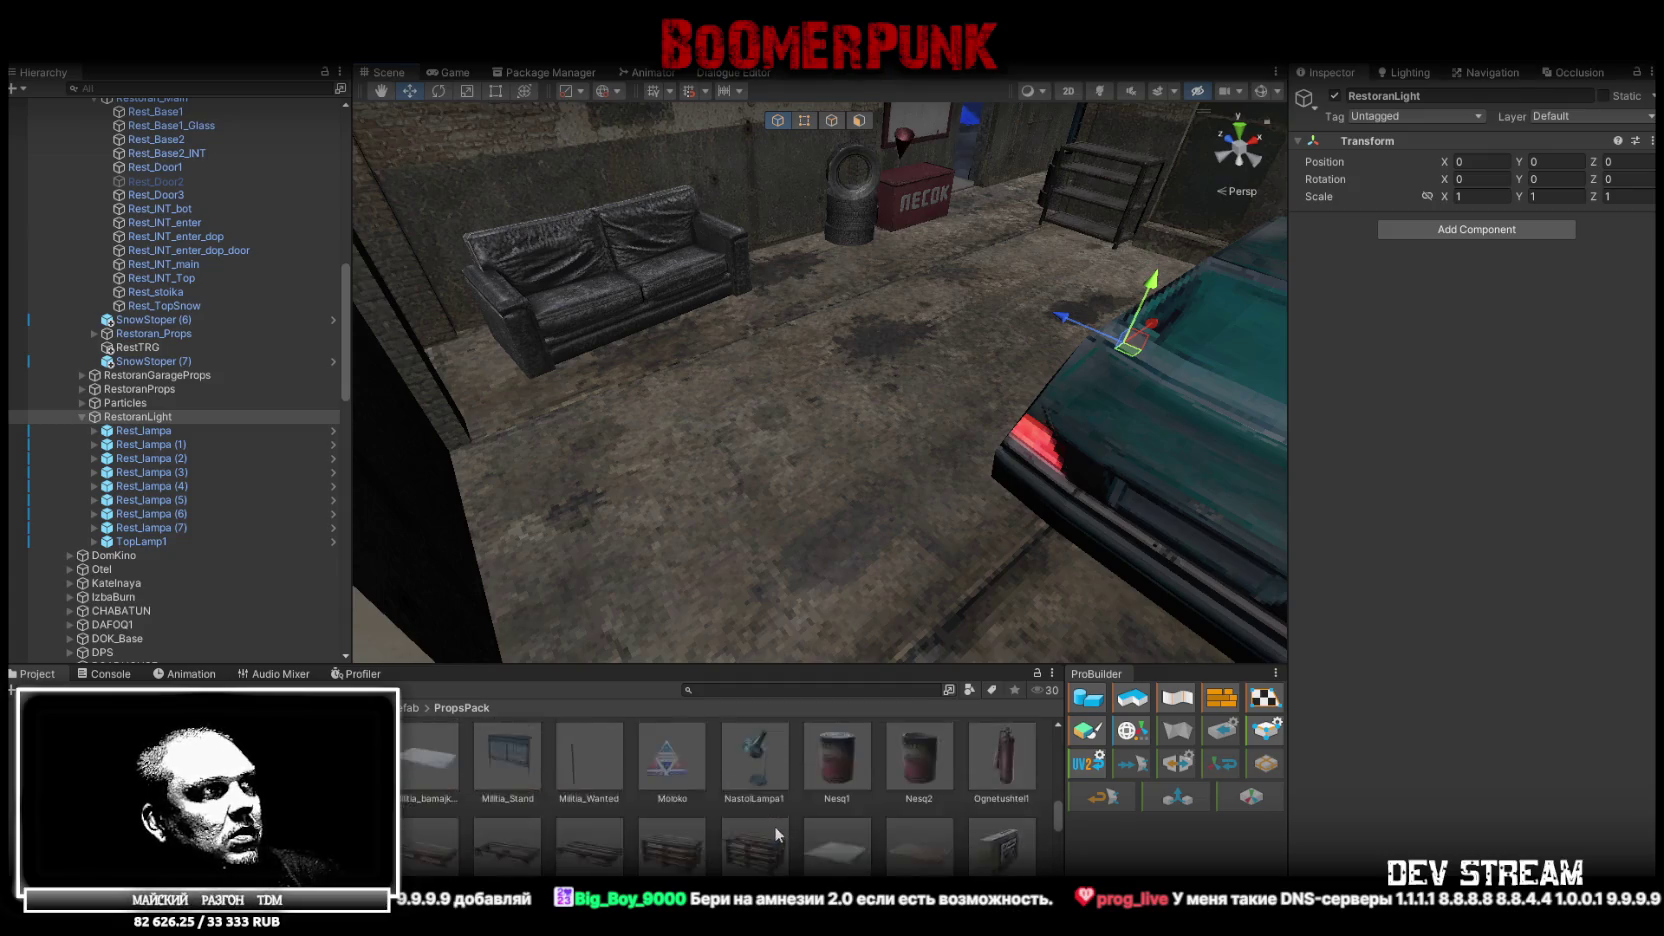
scroll(770, 821, "up", 5)
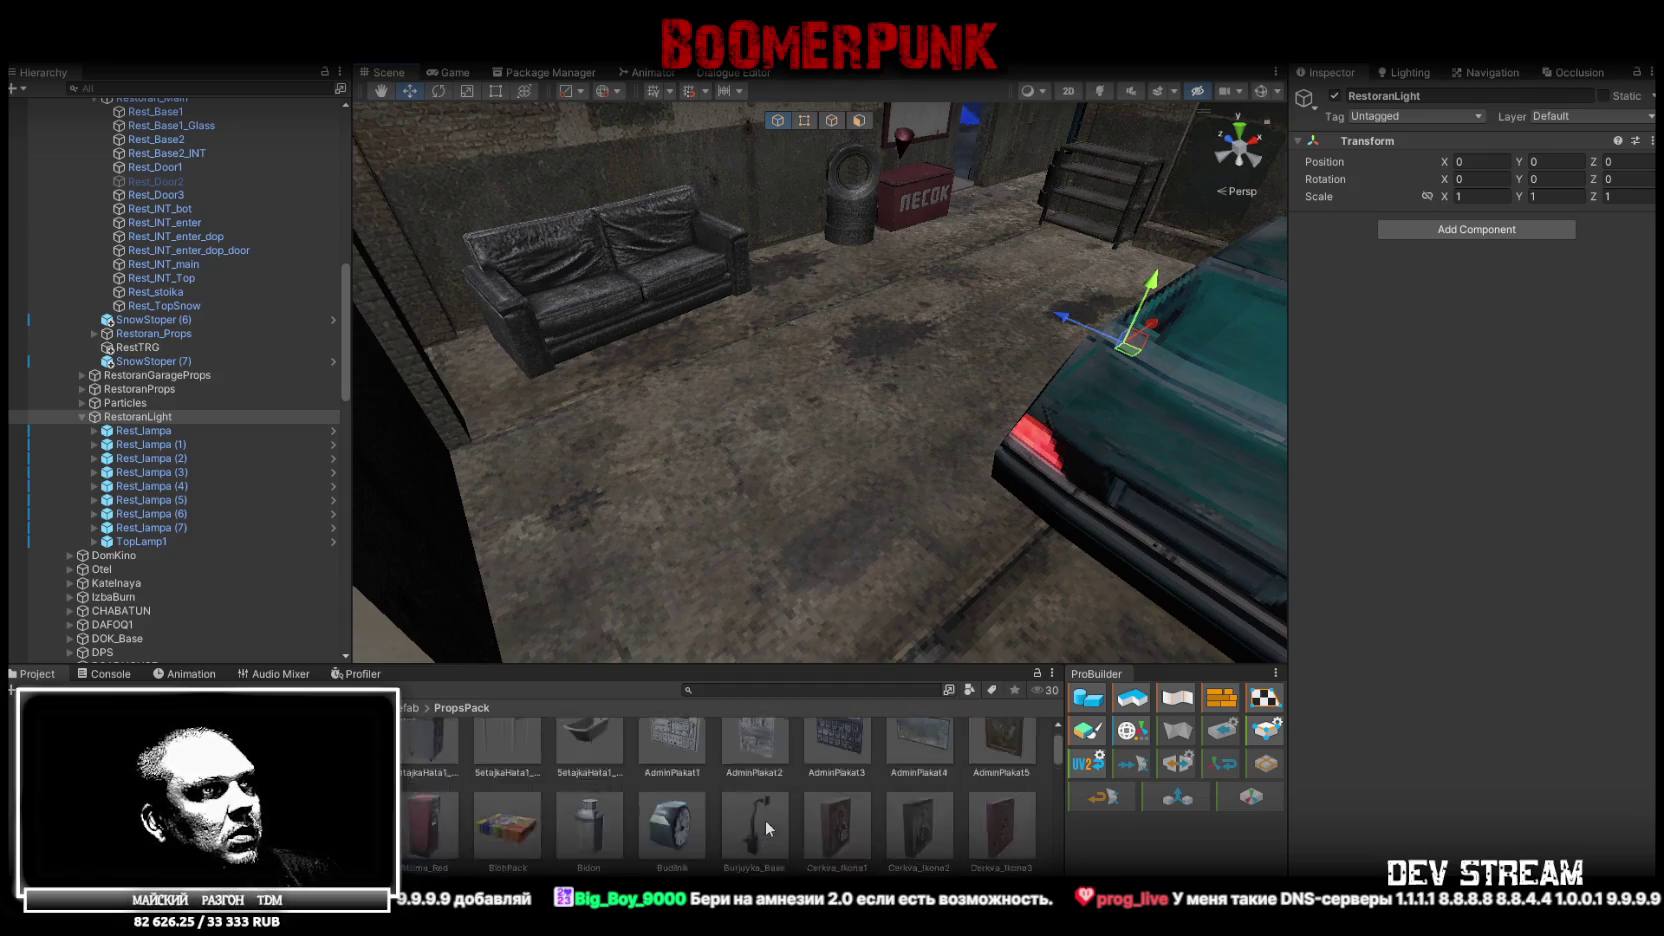
scroll(750, 845, "down", 1)
left_click(190, 416)
mouse_move(153, 355)
left_mouse_down()
mouse_move(191, 113)
mouse_move(230, 650)
mouse_move(229, 531)
left_mouse_up()
left_click_drag(199, 467, 192, 474)
Slide the stove to a new floor spot and rotate it to Y -180
mouse_move(1127, 355)
left_mouse_down()
mouse_move(639, 473)
mouse_move(494, 483)
left_mouse_up()
mouse_move(342, 494)
left_mouse_down()
mouse_move(848, 396)
mouse_move(707, 498)
mouse_move(637, 456)
mouse_move(812, 468)
left_mouse_up()
key("e")
mouse_move(965, 474)
left_mouse_down()
mouse_move(1228, 459)
mouse_move(1013, 430)
mouse_move(828, 568)
mouse_move(842, 418)
left_mouse_up()
key("w")
Select the Burjuyka_TubeOUT pipe, view the outer wall, and add the TopLamp2 lamp
left_click(712, 380)
mouse_move(712, 380)
left_mouse_down()
mouse_move(803, 426)
mouse_move(1053, 346)
mouse_move(810, 448)
left_mouse_up()
scroll(699, 820, "down", 3)
scroll(699, 820, "down", 5)
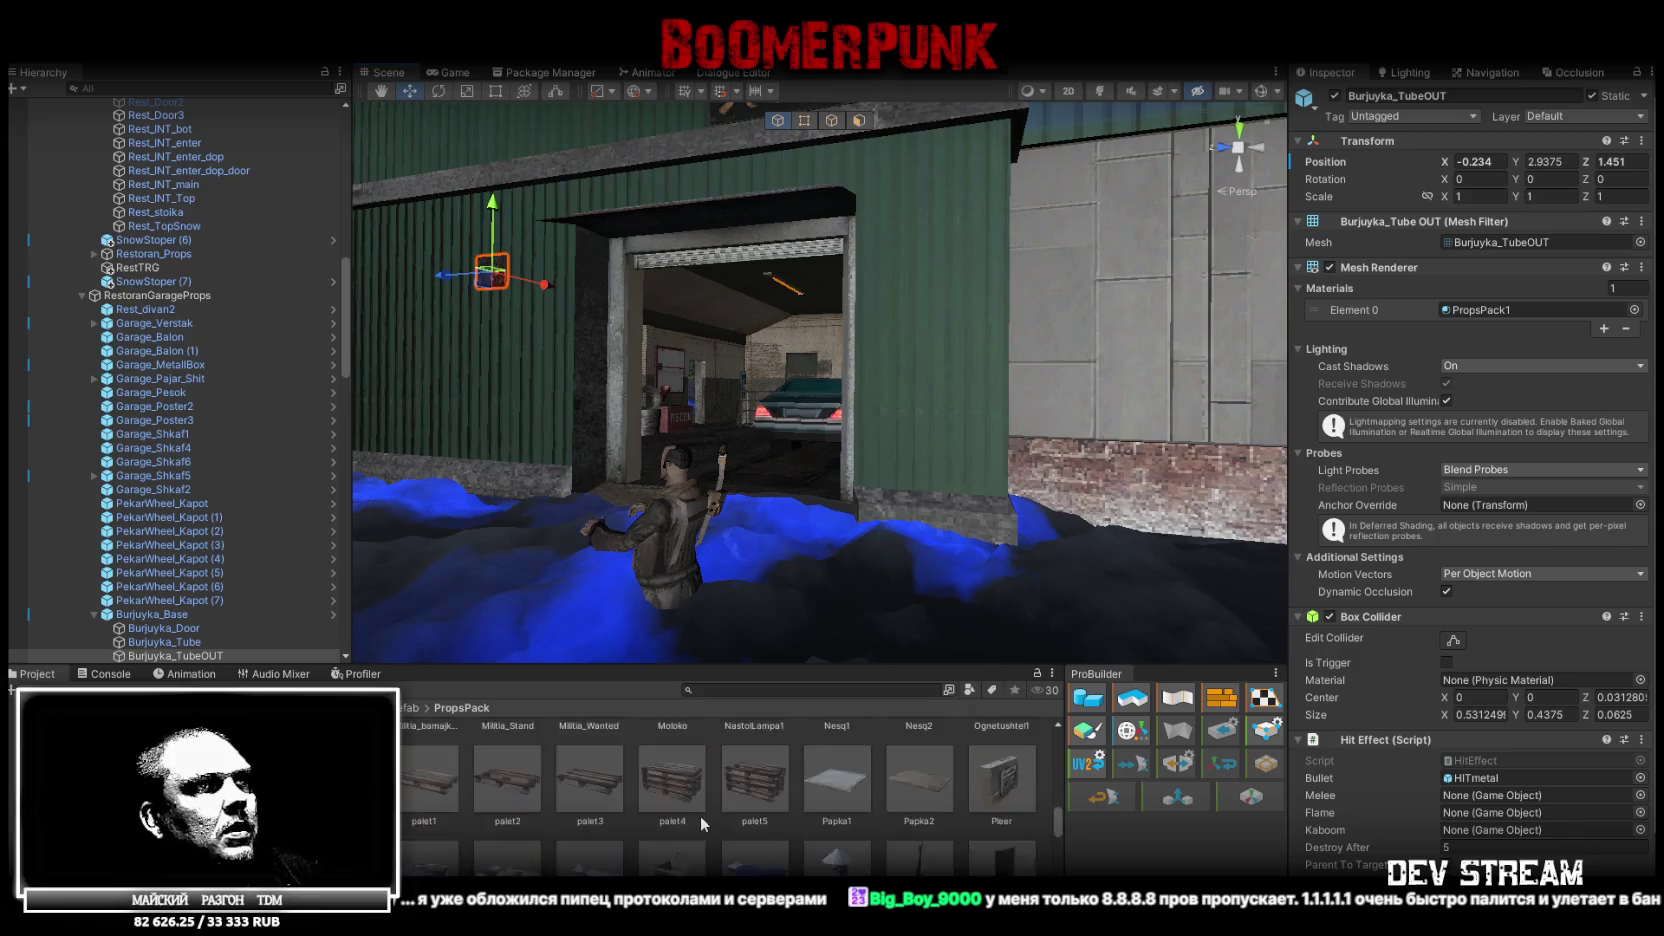
scroll(697, 812, "up", 3)
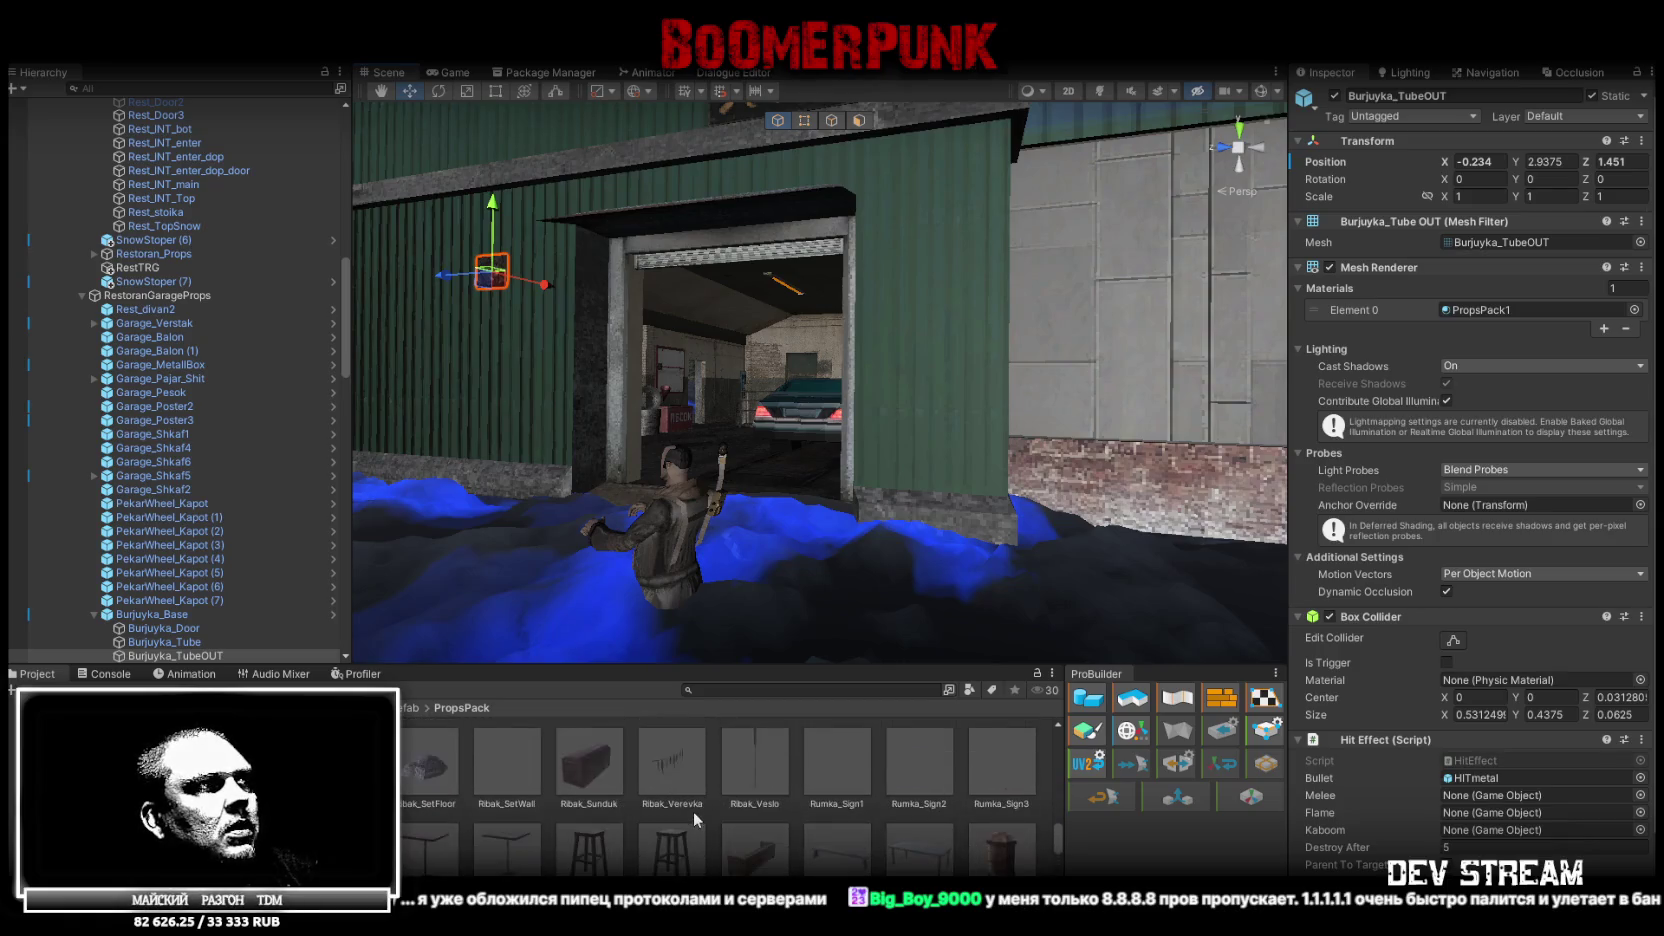
scroll(692, 809, "up", 3)
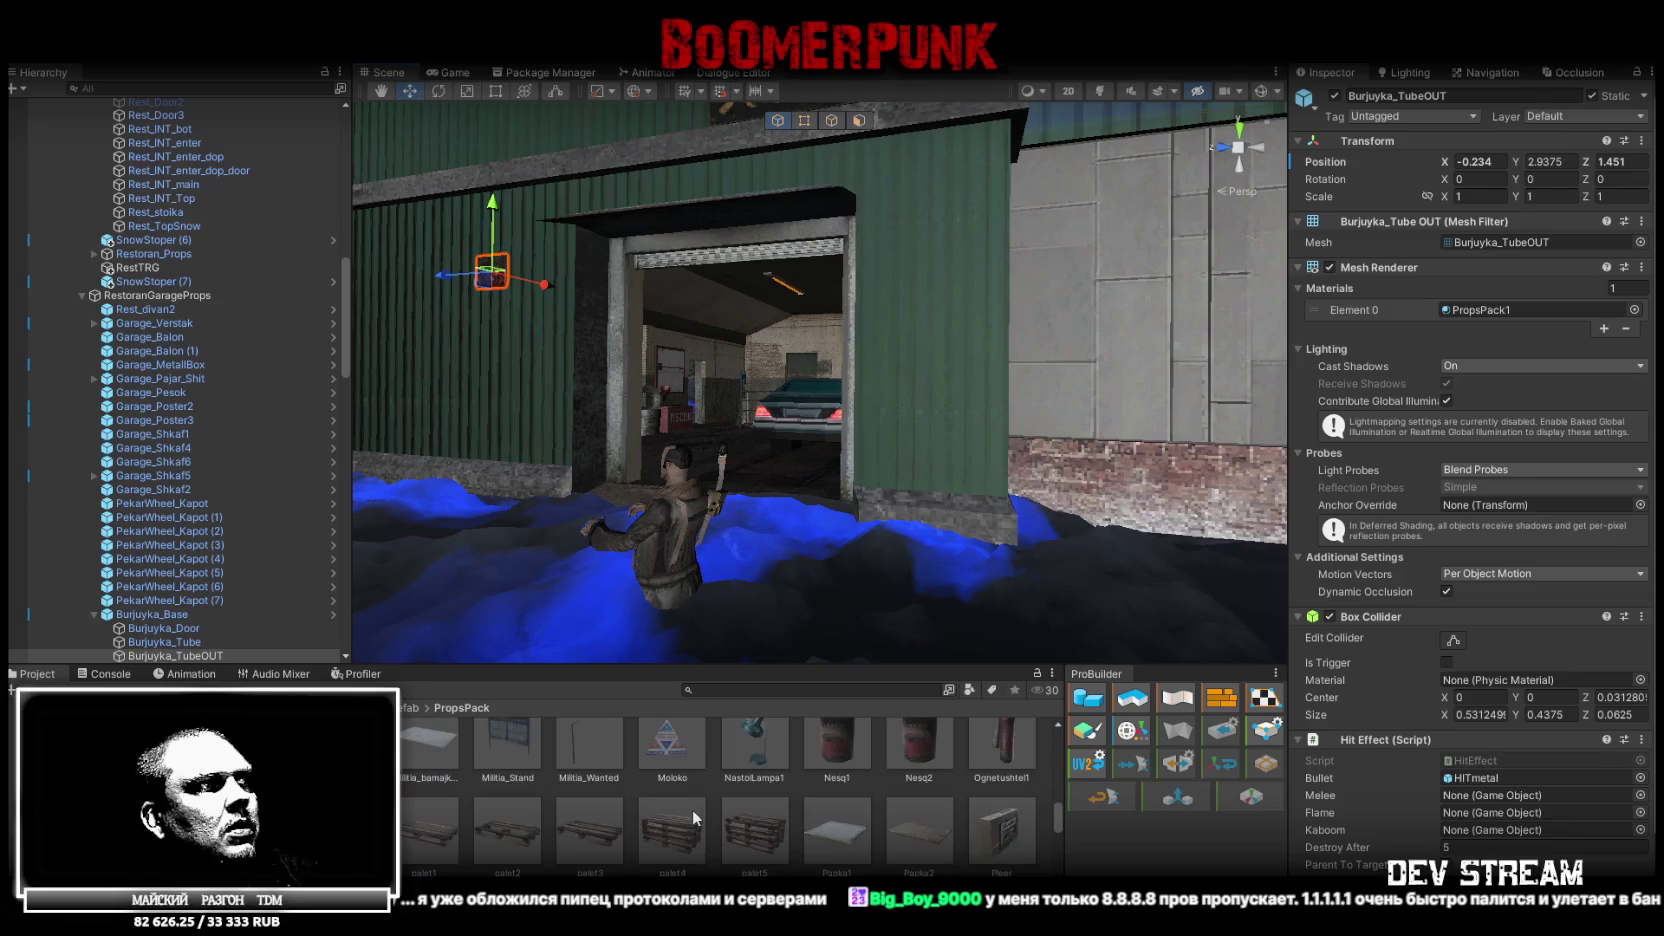
scroll(692, 812, "up", 5)
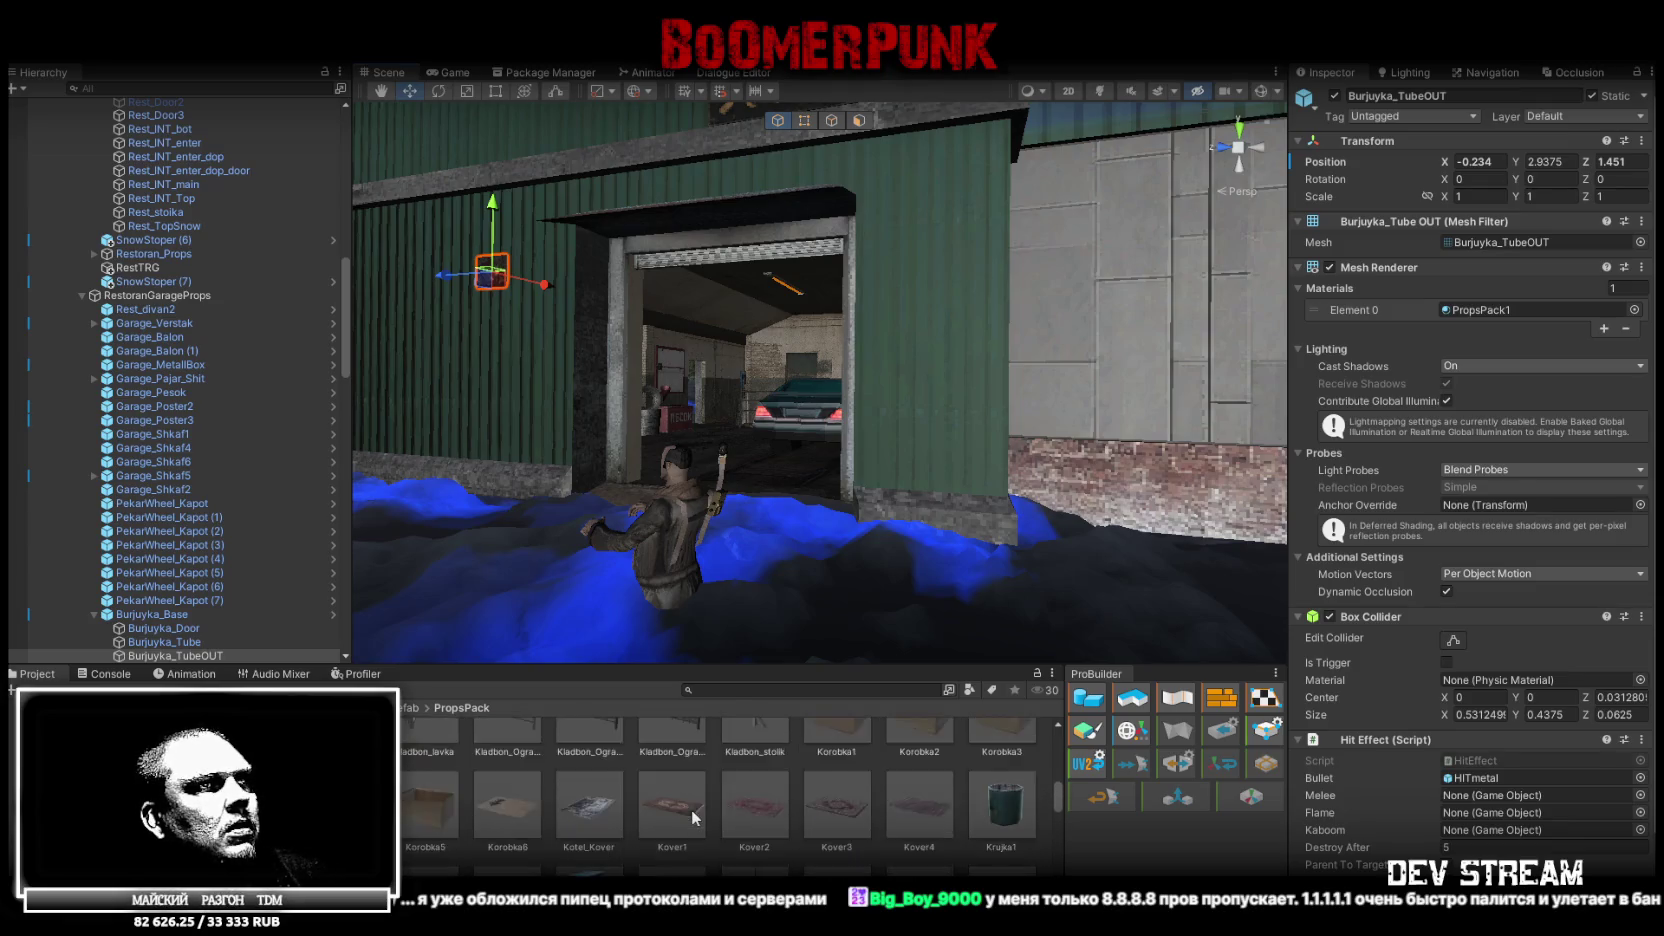
scroll(692, 815, "down", 10)
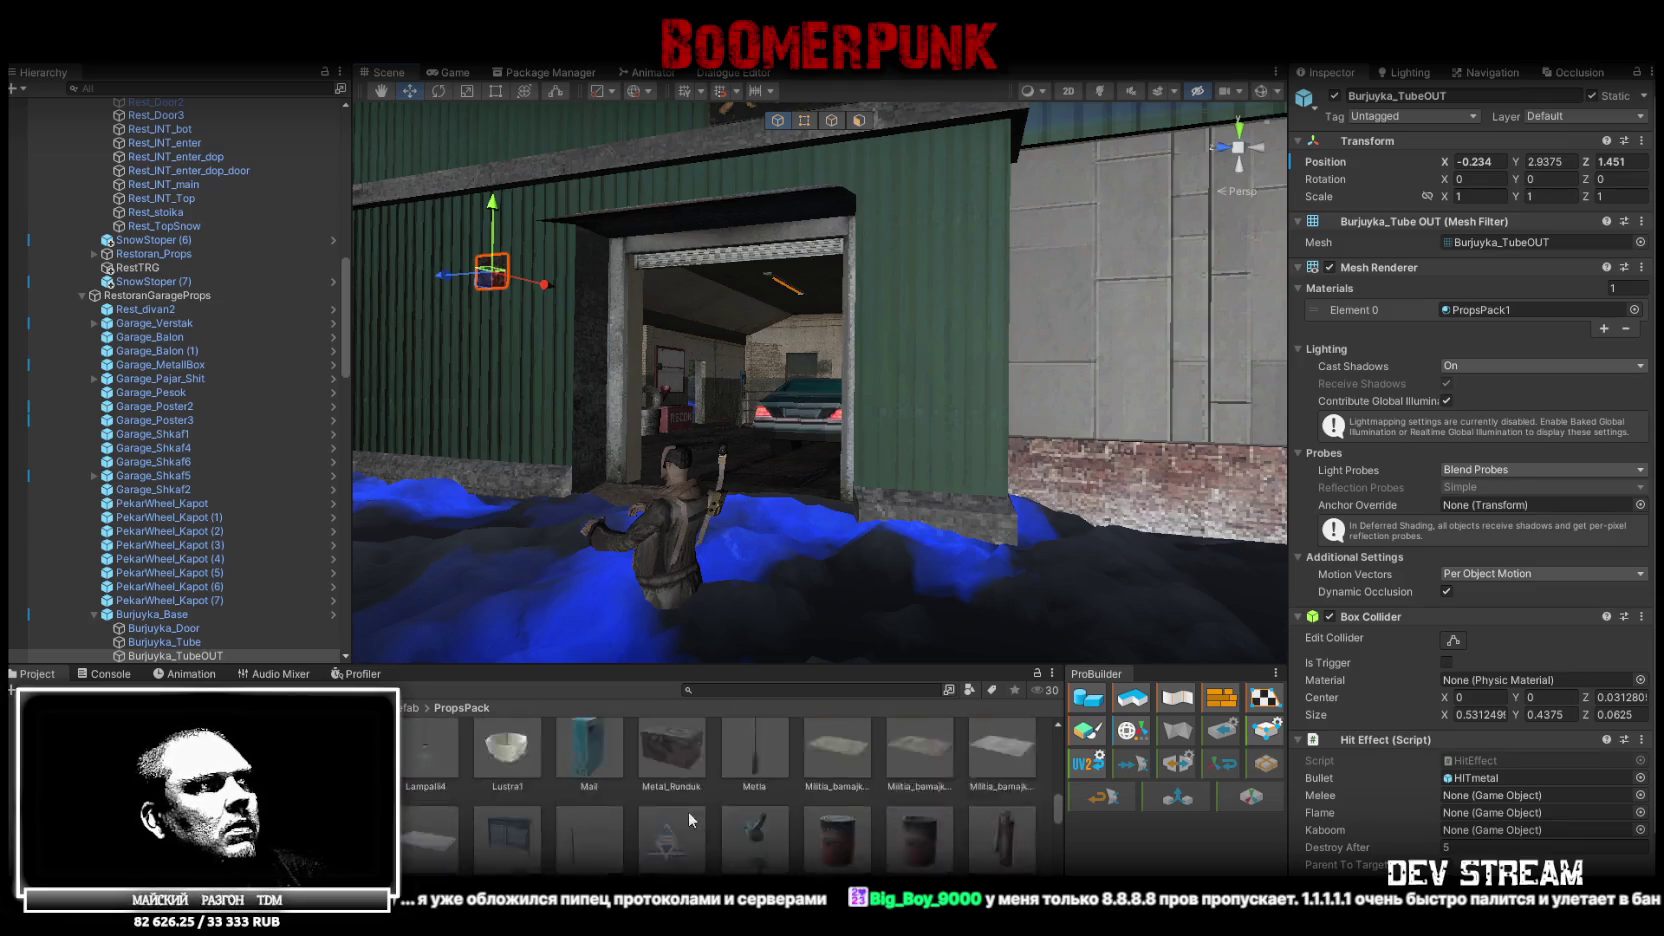
scroll(686, 811, "down", 5)
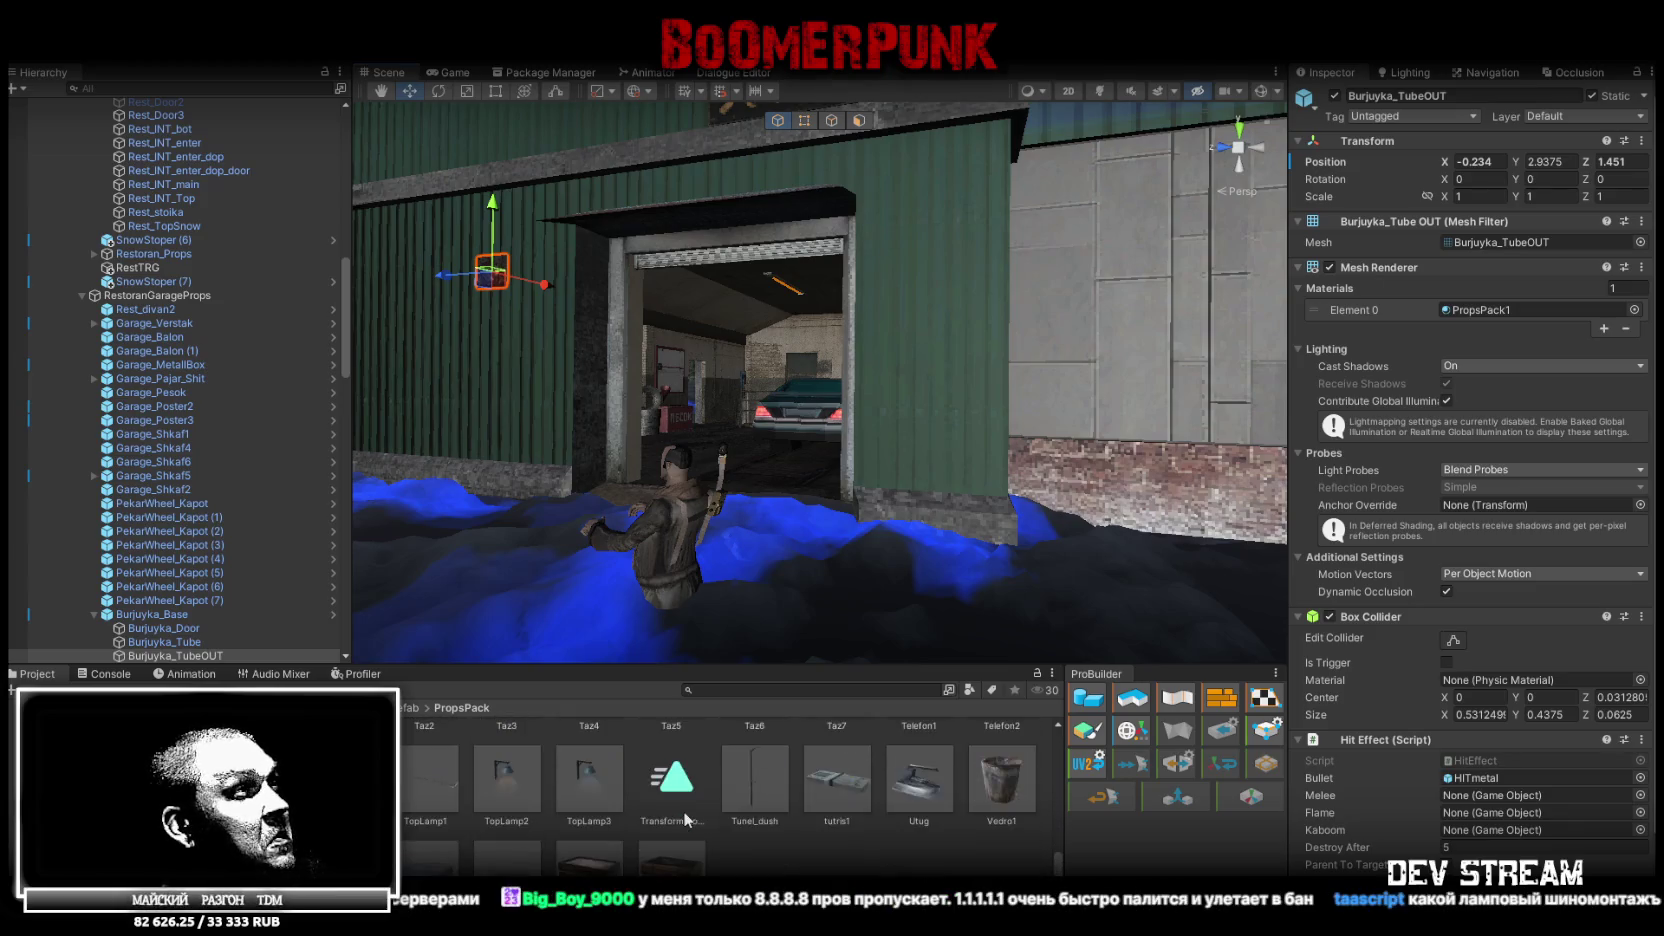
mouse_move(446, 705)
left_mouse_down()
mouse_move(190, 460)
mouse_move(160, 296)
mouse_move(137, 351)
left_mouse_up()
Frame TopLamp2 and rotate it to Y -180
left_click(82, 309)
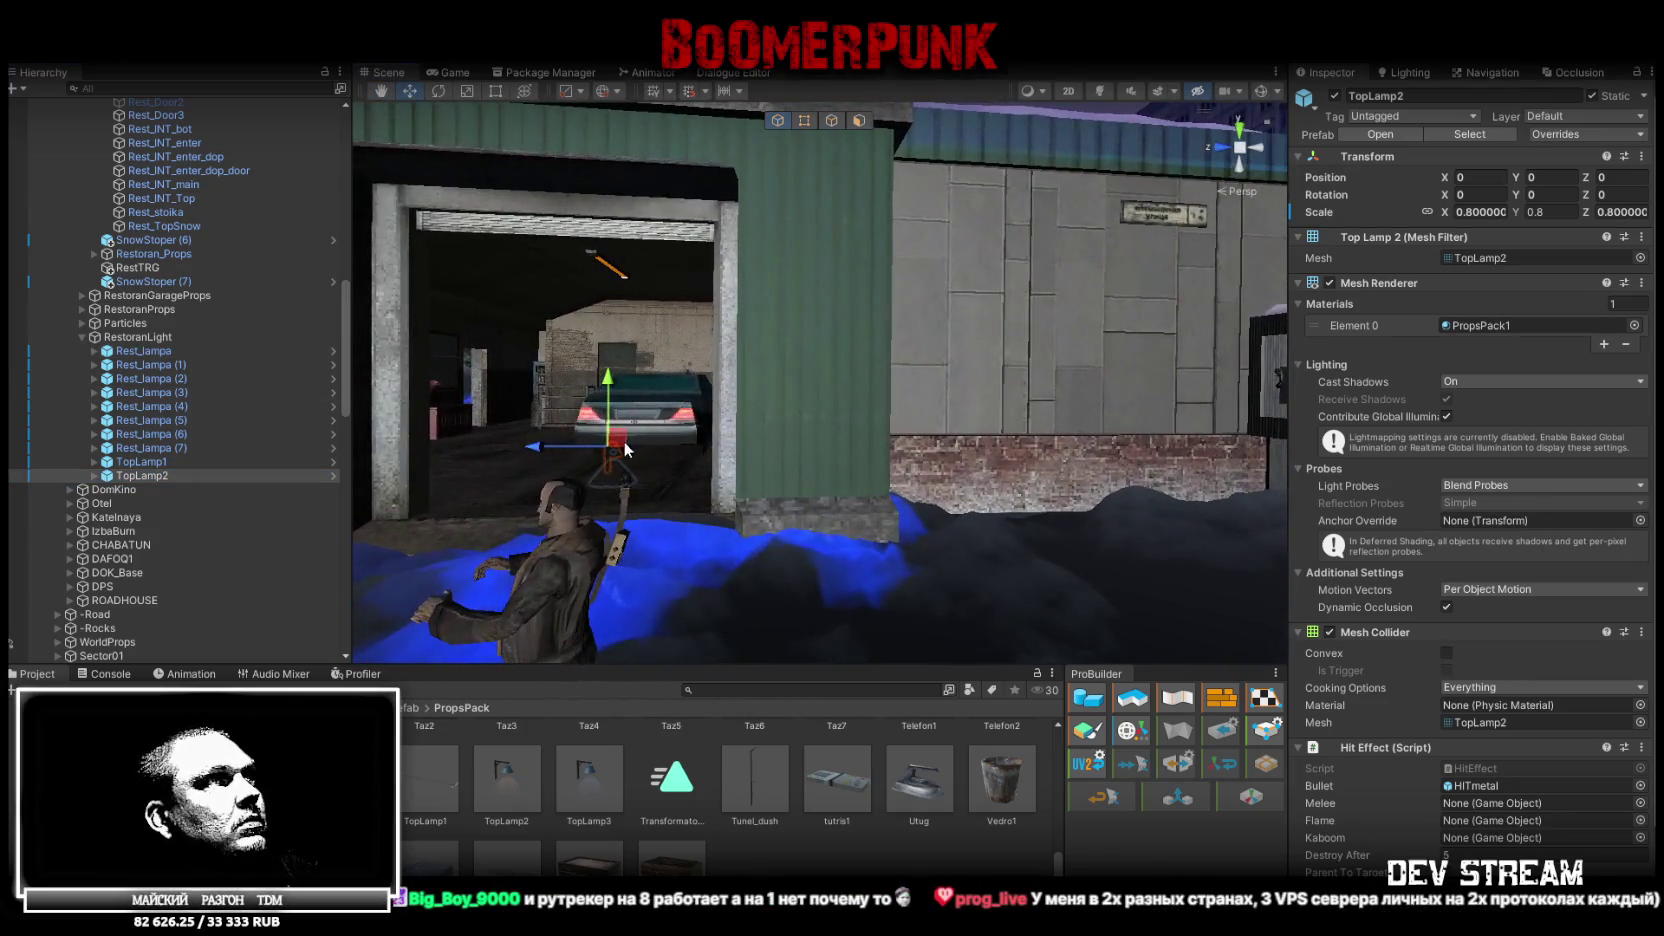
left_click_drag(646, 374, 652, 366)
key("f")
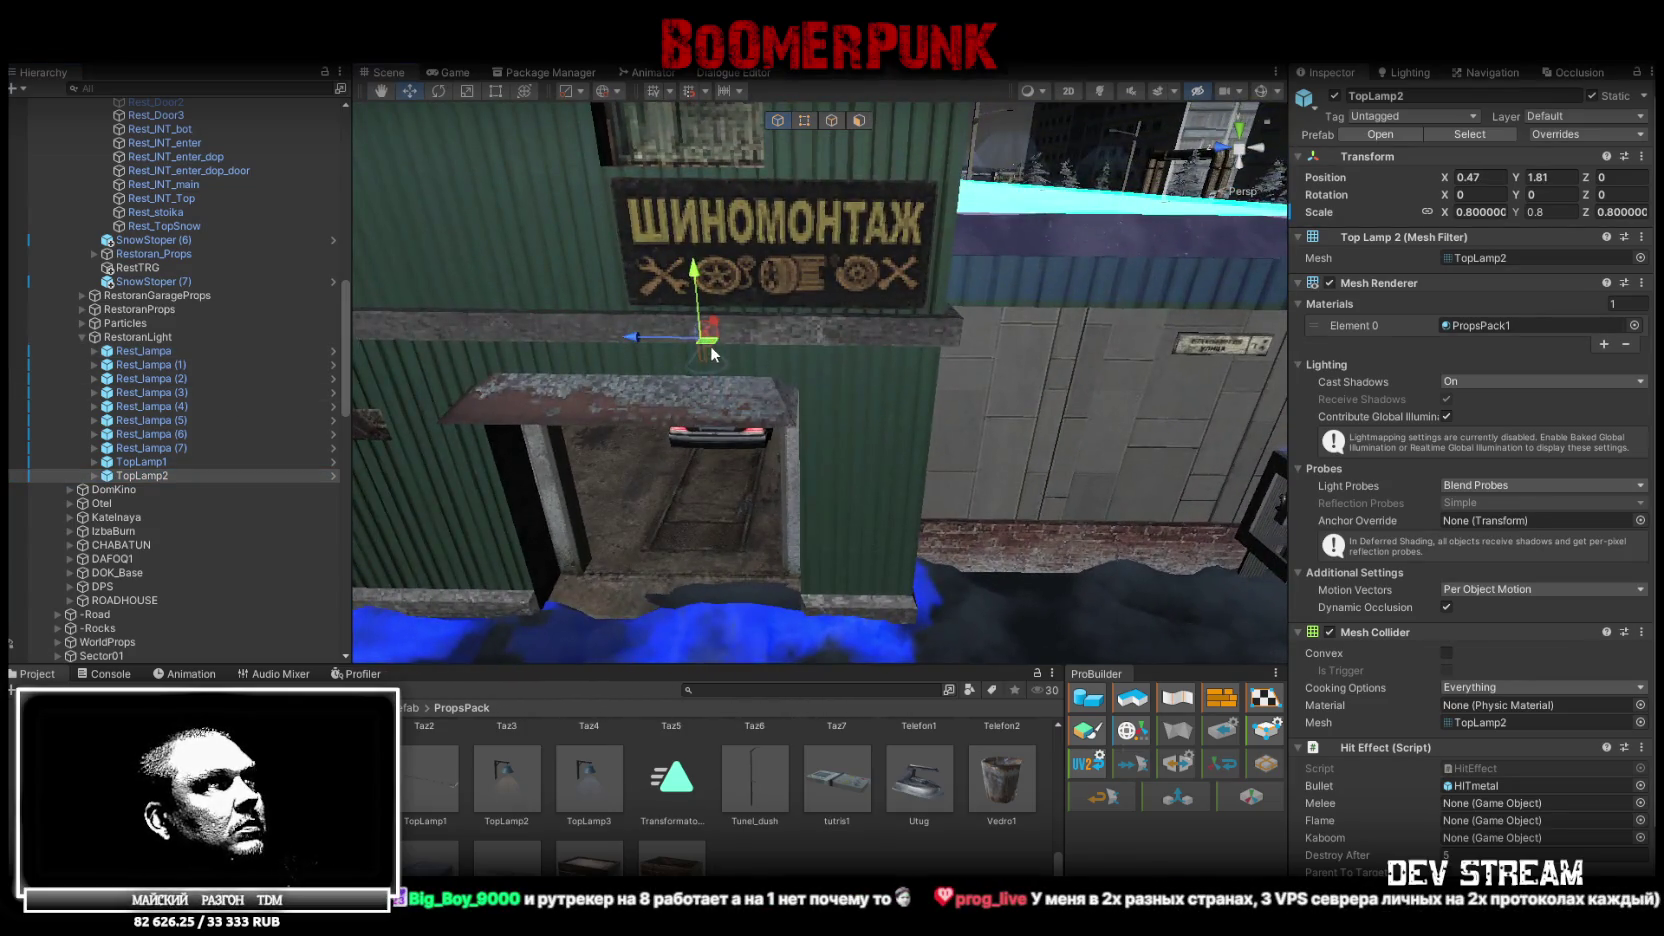
scroll(838, 651, "up", 3)
key("e")
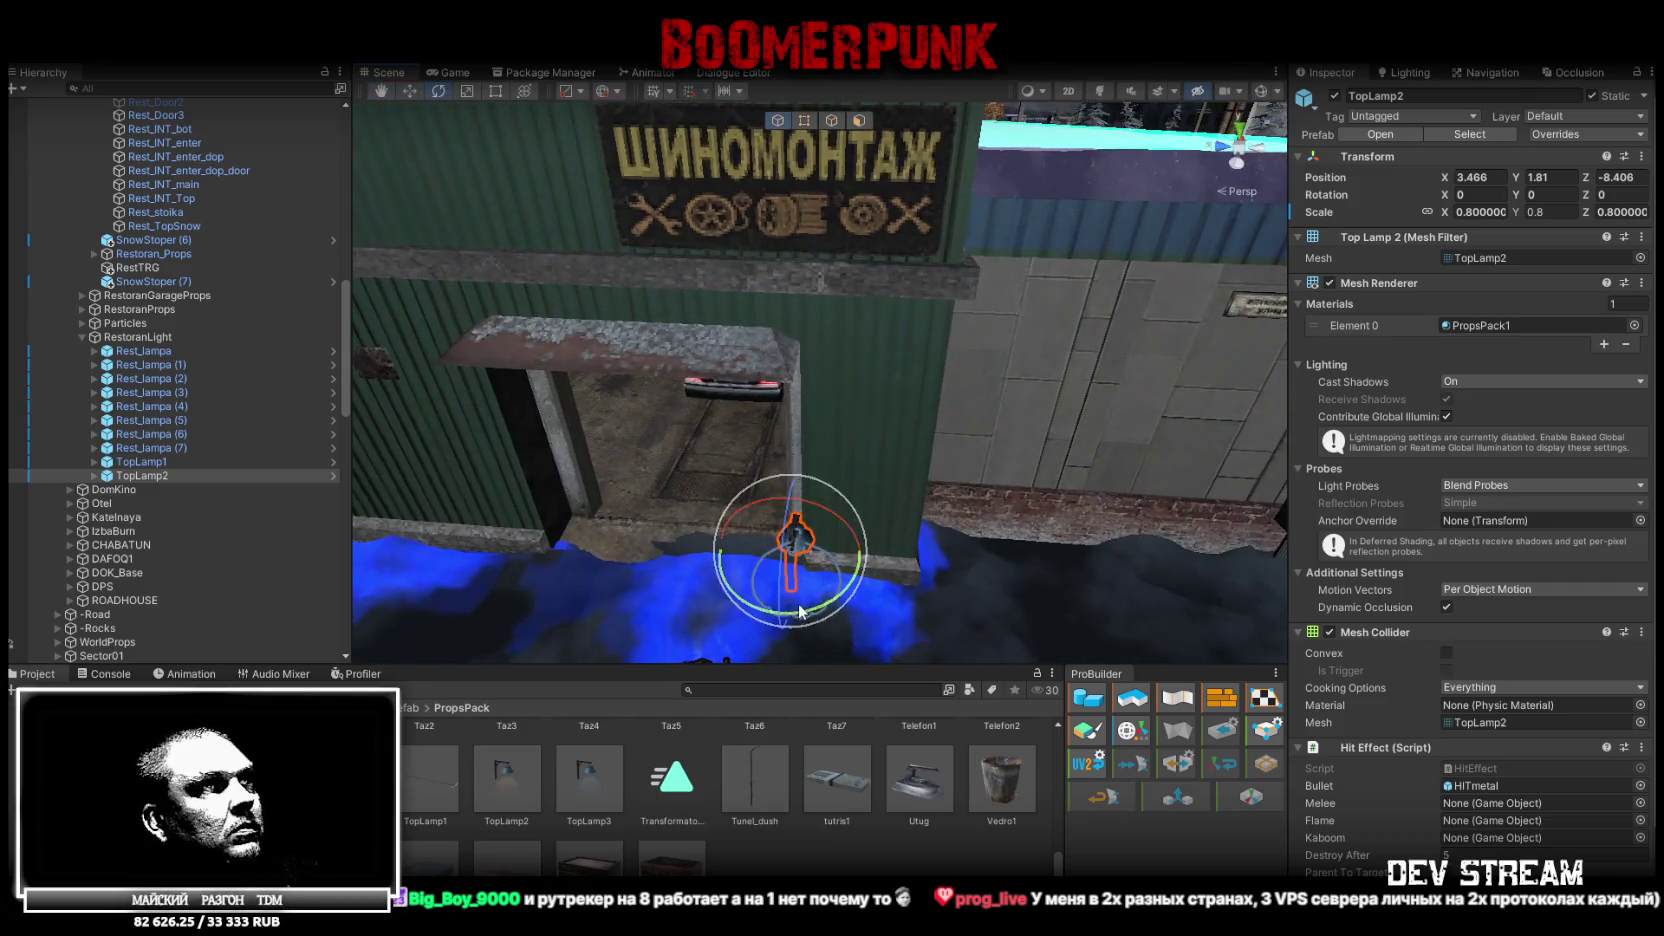
mouse_move(850, 580)
left_mouse_down()
mouse_move(1228, 573)
mouse_move(1404, 512)
mouse_move(1407, 468)
mouse_move(1254, 482)
mouse_move(1038, 567)
left_mouse_up()
Place TopLamp2 above the garage doorway under the sign at X 4.12, Y 4.22, Z -7.19
key("w")
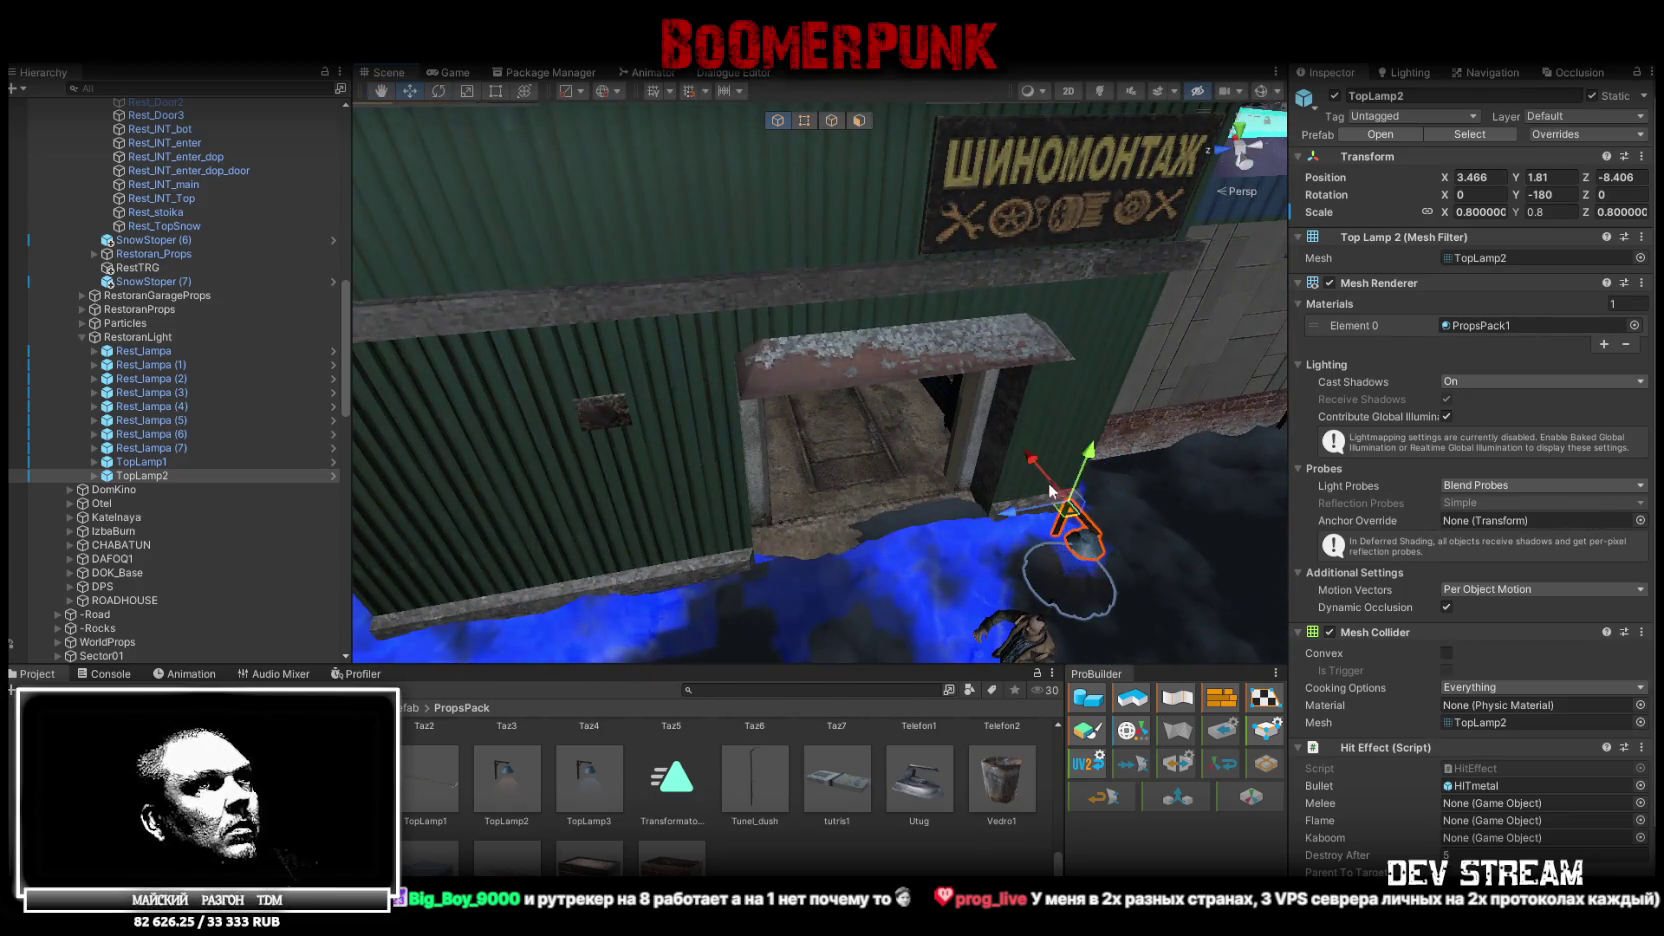
left_click_drag(1071, 500, 886, 459)
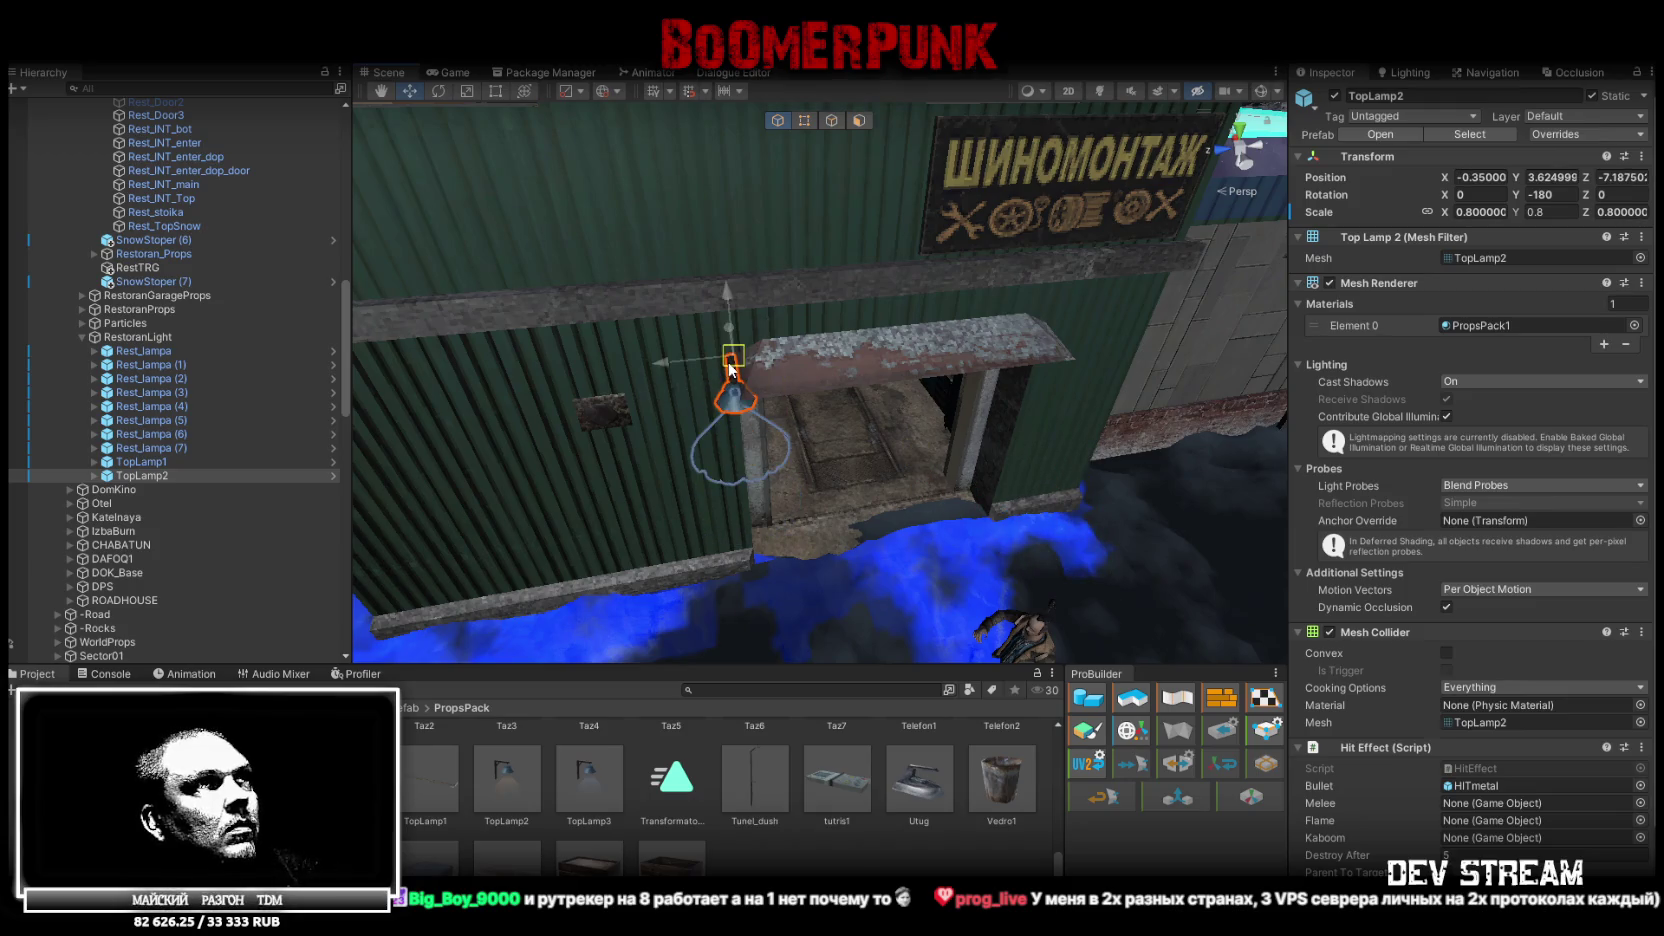
mouse_move(731, 427)
left_mouse_down()
mouse_move(734, 329)
mouse_move(680, 300)
mouse_move(664, 298)
mouse_move(682, 322)
mouse_move(664, 328)
mouse_move(682, 304)
mouse_move(647, 295)
mouse_move(682, 390)
mouse_move(578, 378)
left_mouse_up()
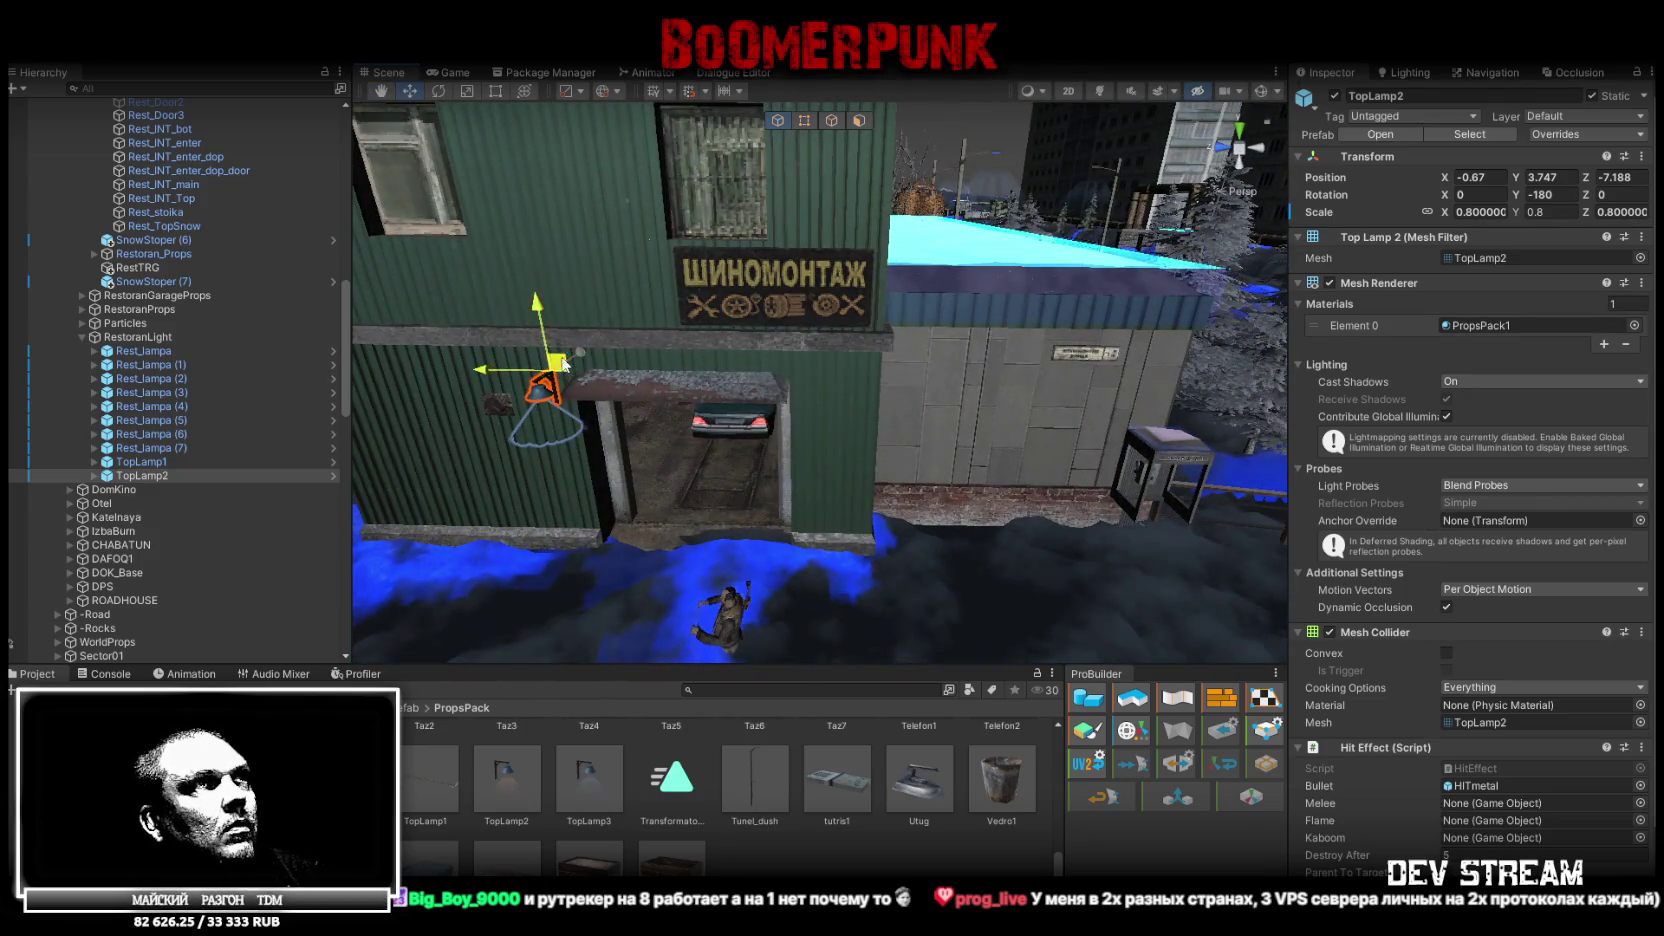
scroll(894, 454, "up", 5)
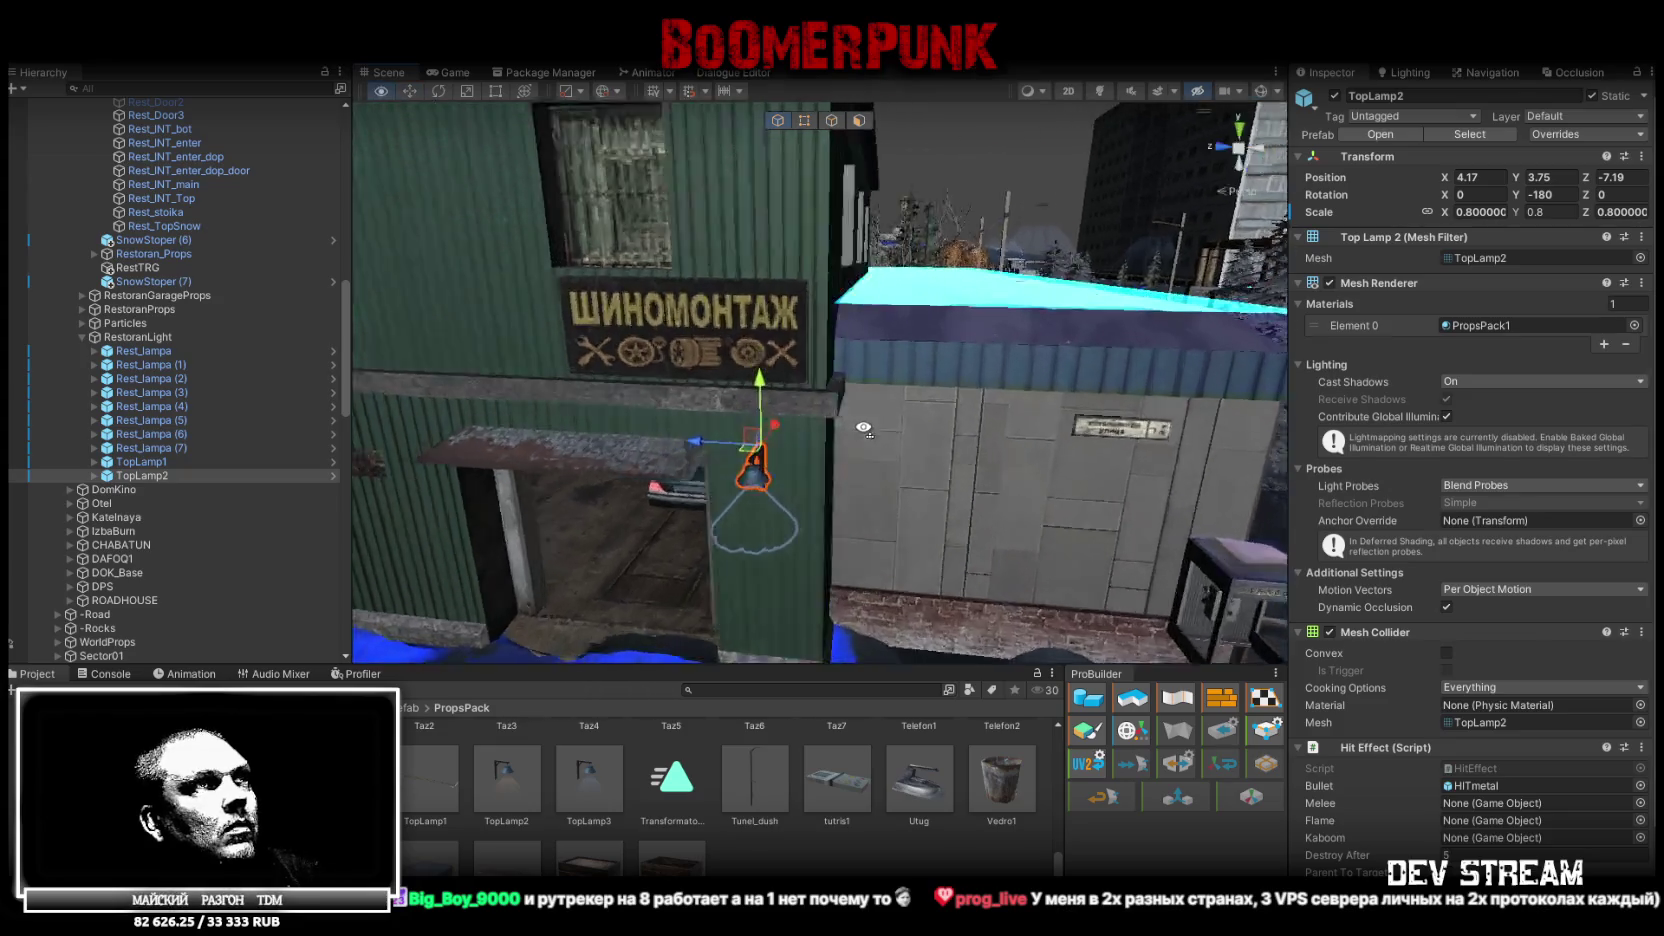
mouse_move(740, 512)
left_mouse_down()
mouse_move(752, 438)
mouse_move(733, 355)
mouse_move(715, 370)
mouse_move(760, 410)
mouse_move(859, 384)
mouse_move(566, 413)
mouse_move(595, 403)
left_mouse_up()
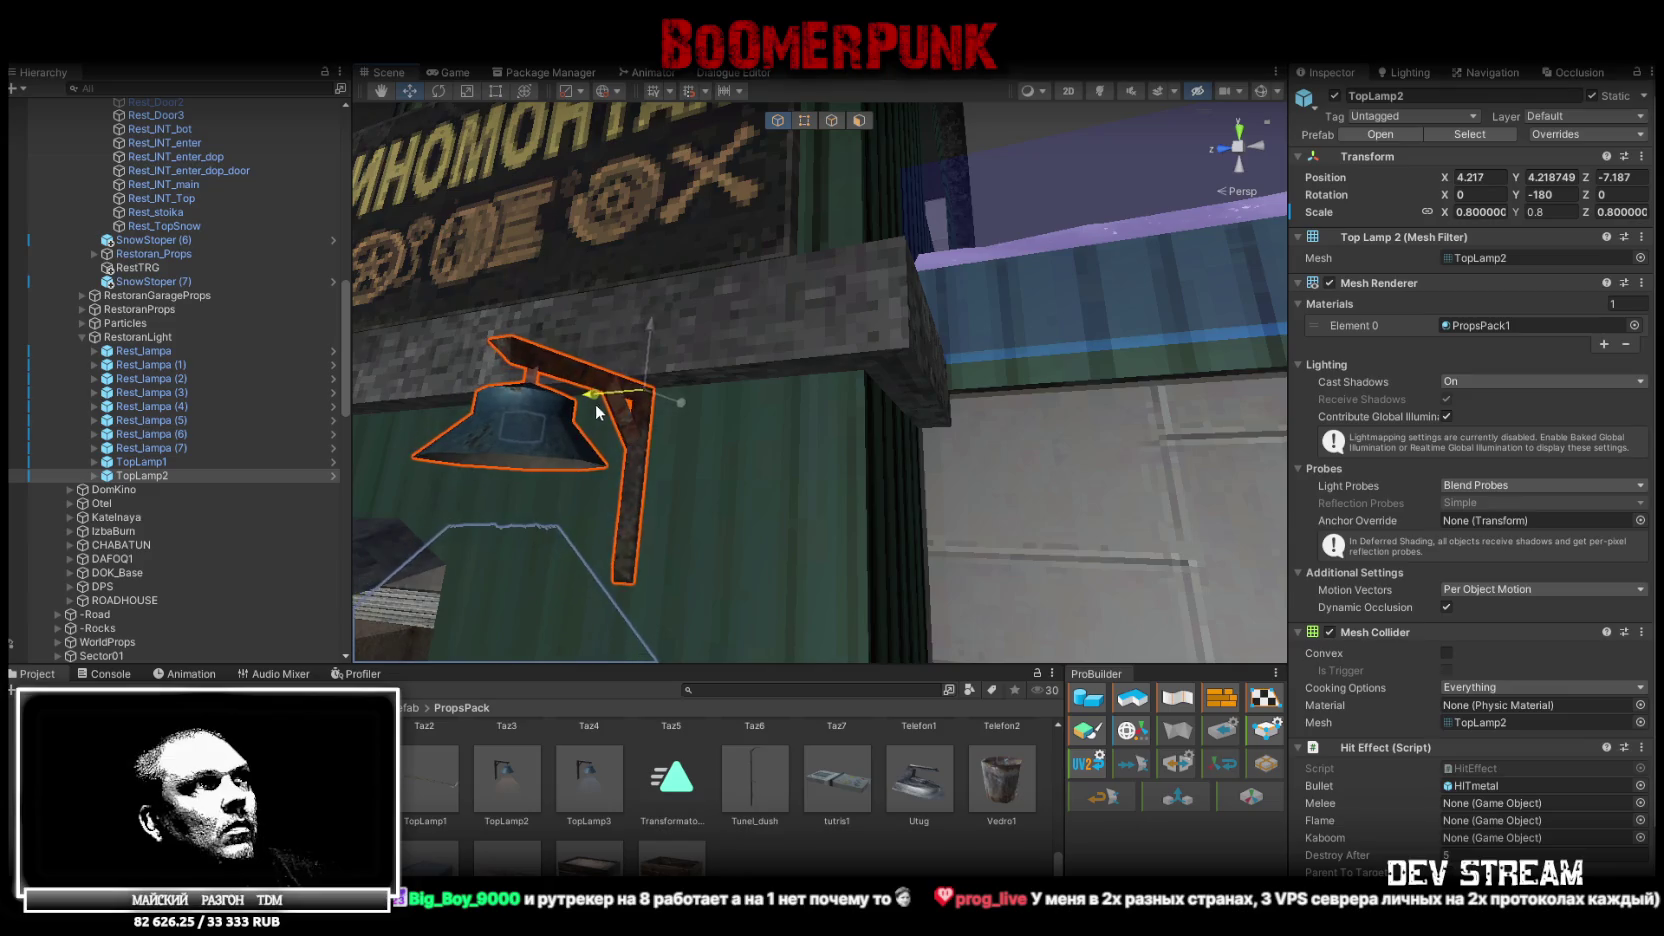
scroll(650, 380, "down", 10)
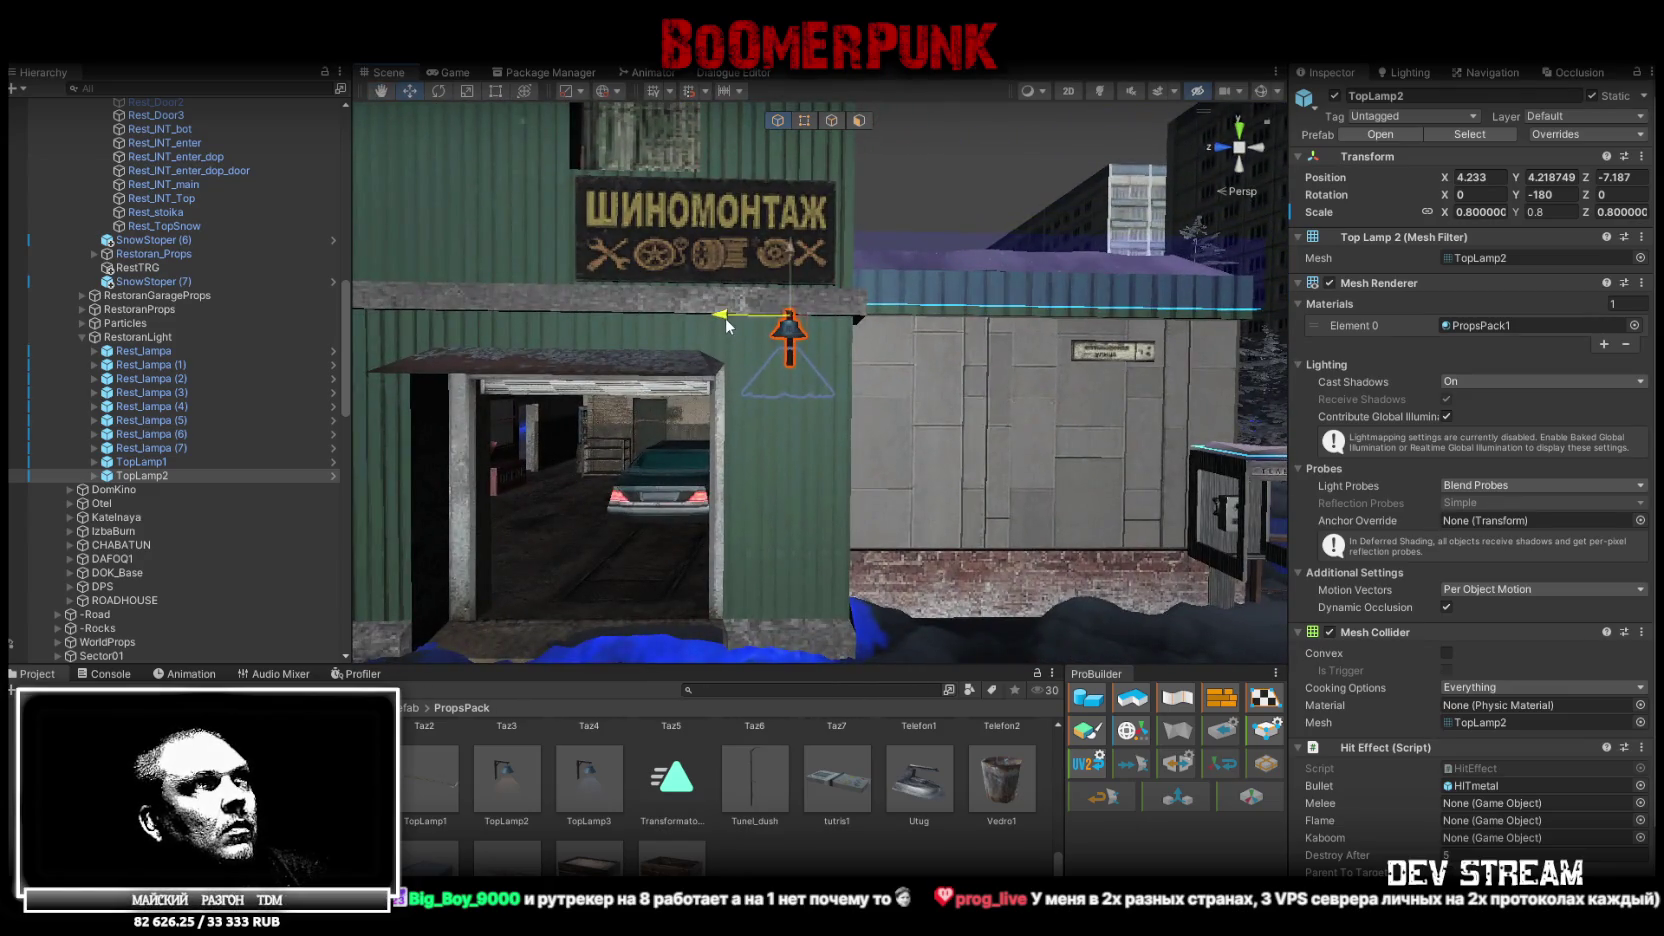
mouse_move(828, 390)
left_mouse_down()
mouse_move(480, 480)
mouse_move(304, 463)
mouse_move(395, 515)
mouse_move(874, 491)
left_mouse_up()
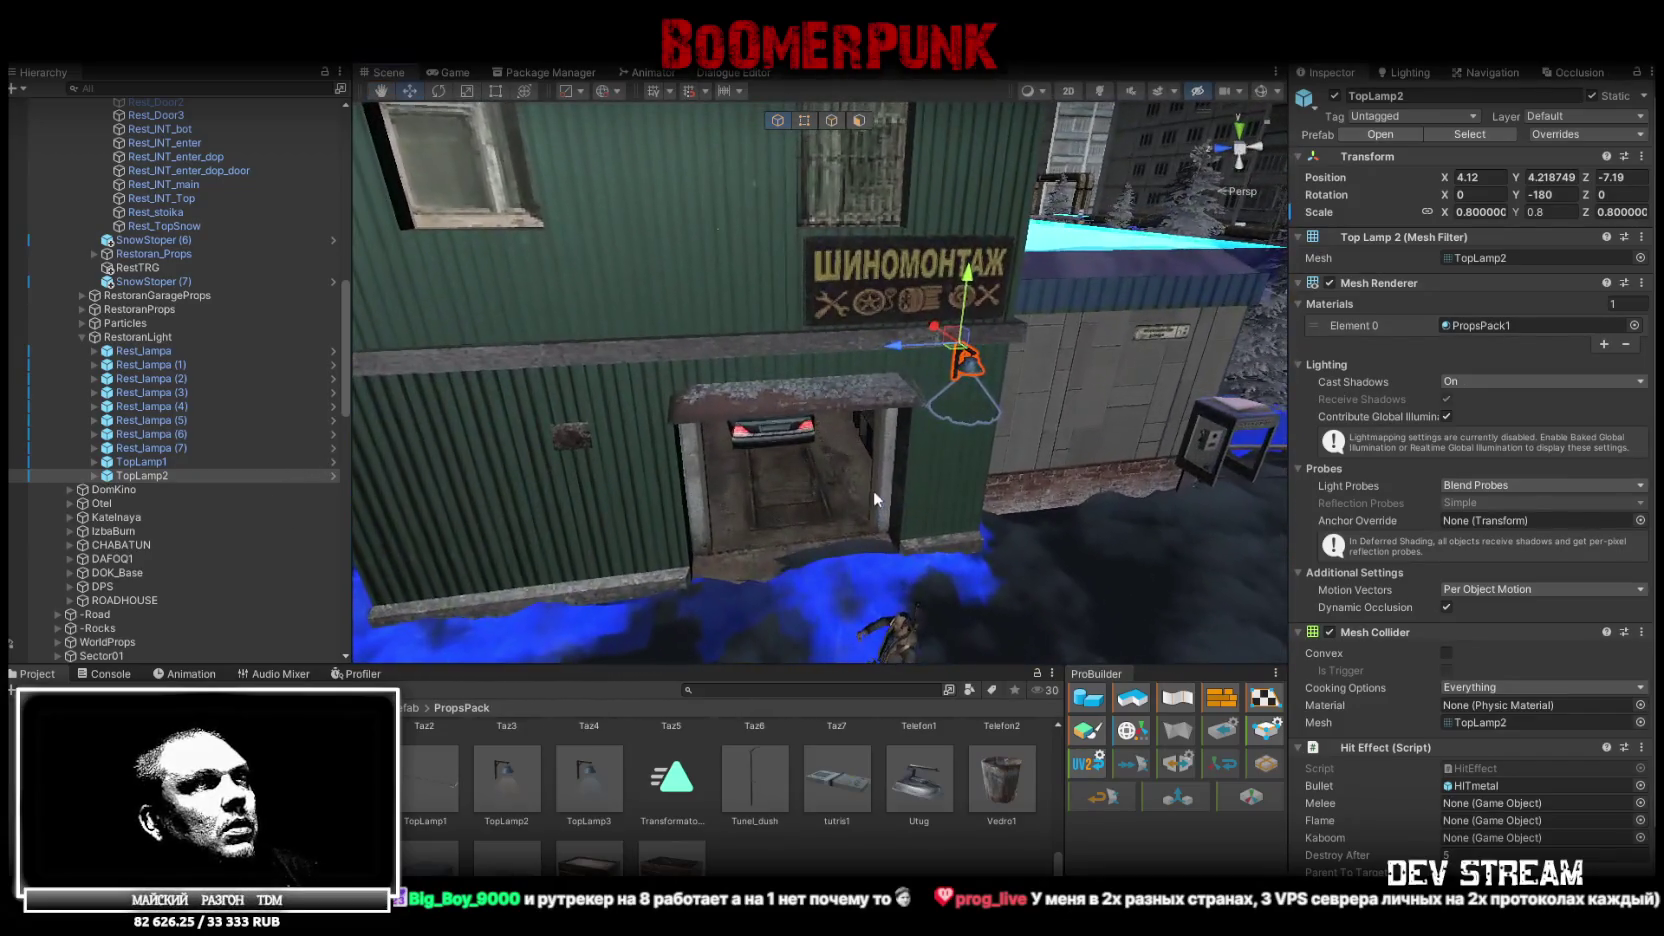
left_click(773, 435)
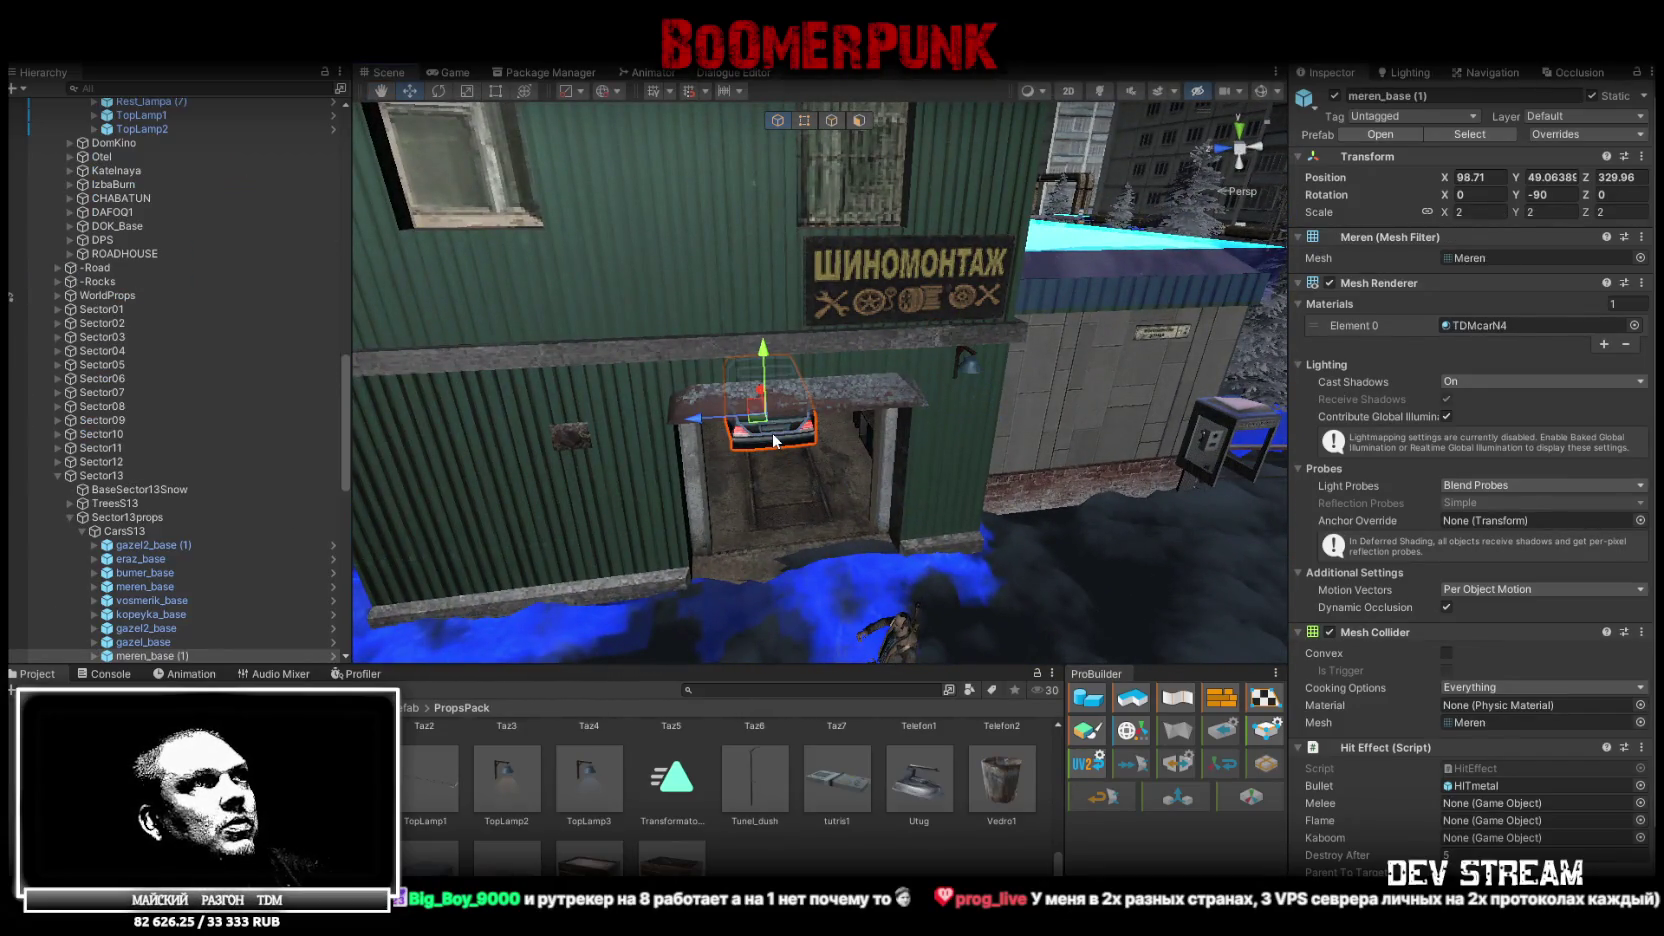
Set the TDMcarN4 material's emission colour to RGB 125, 125, 125
left_click(1490, 325)
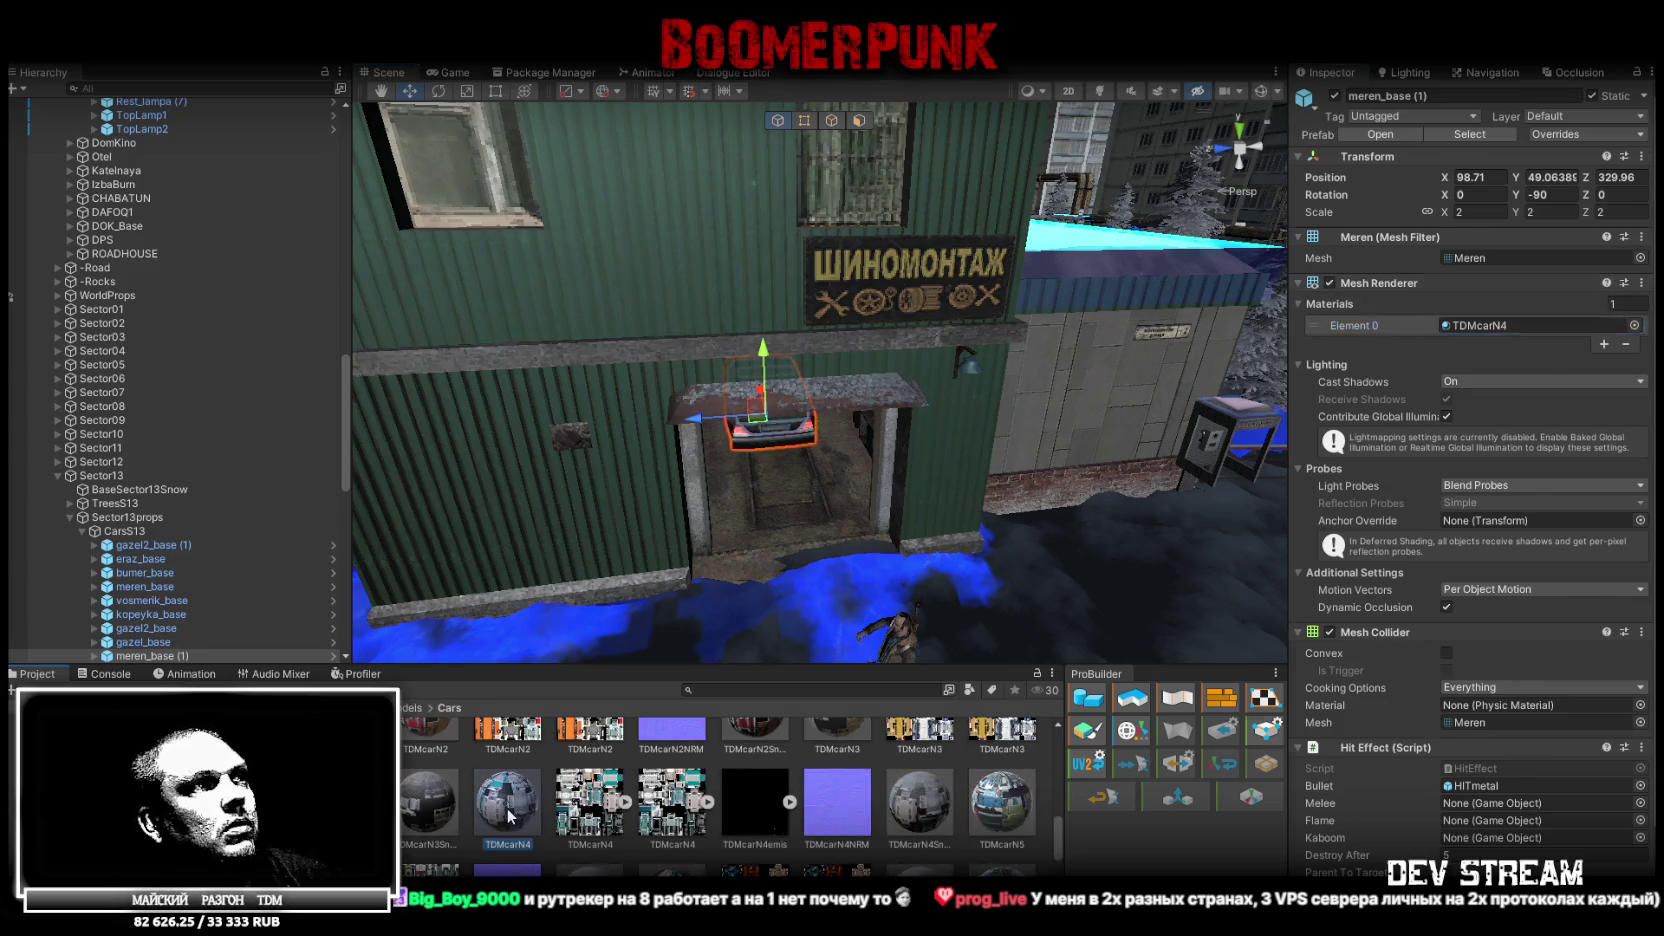
left_click(508, 815)
left_click(1585, 345)
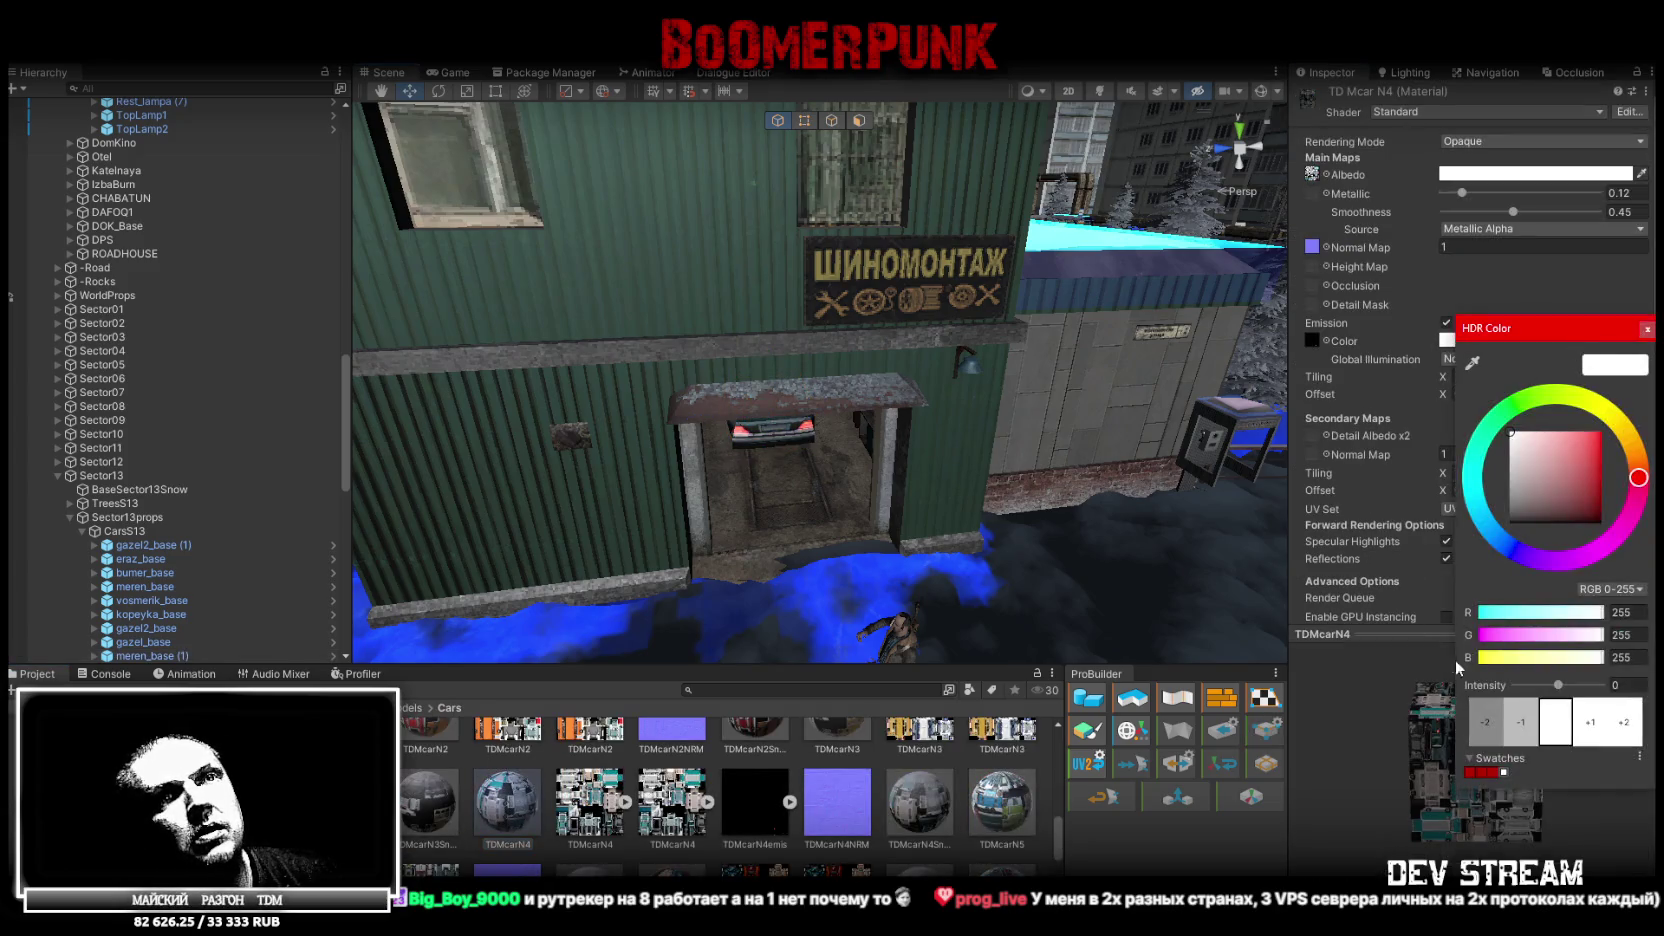
left_click_drag(1519, 471, 1486, 454)
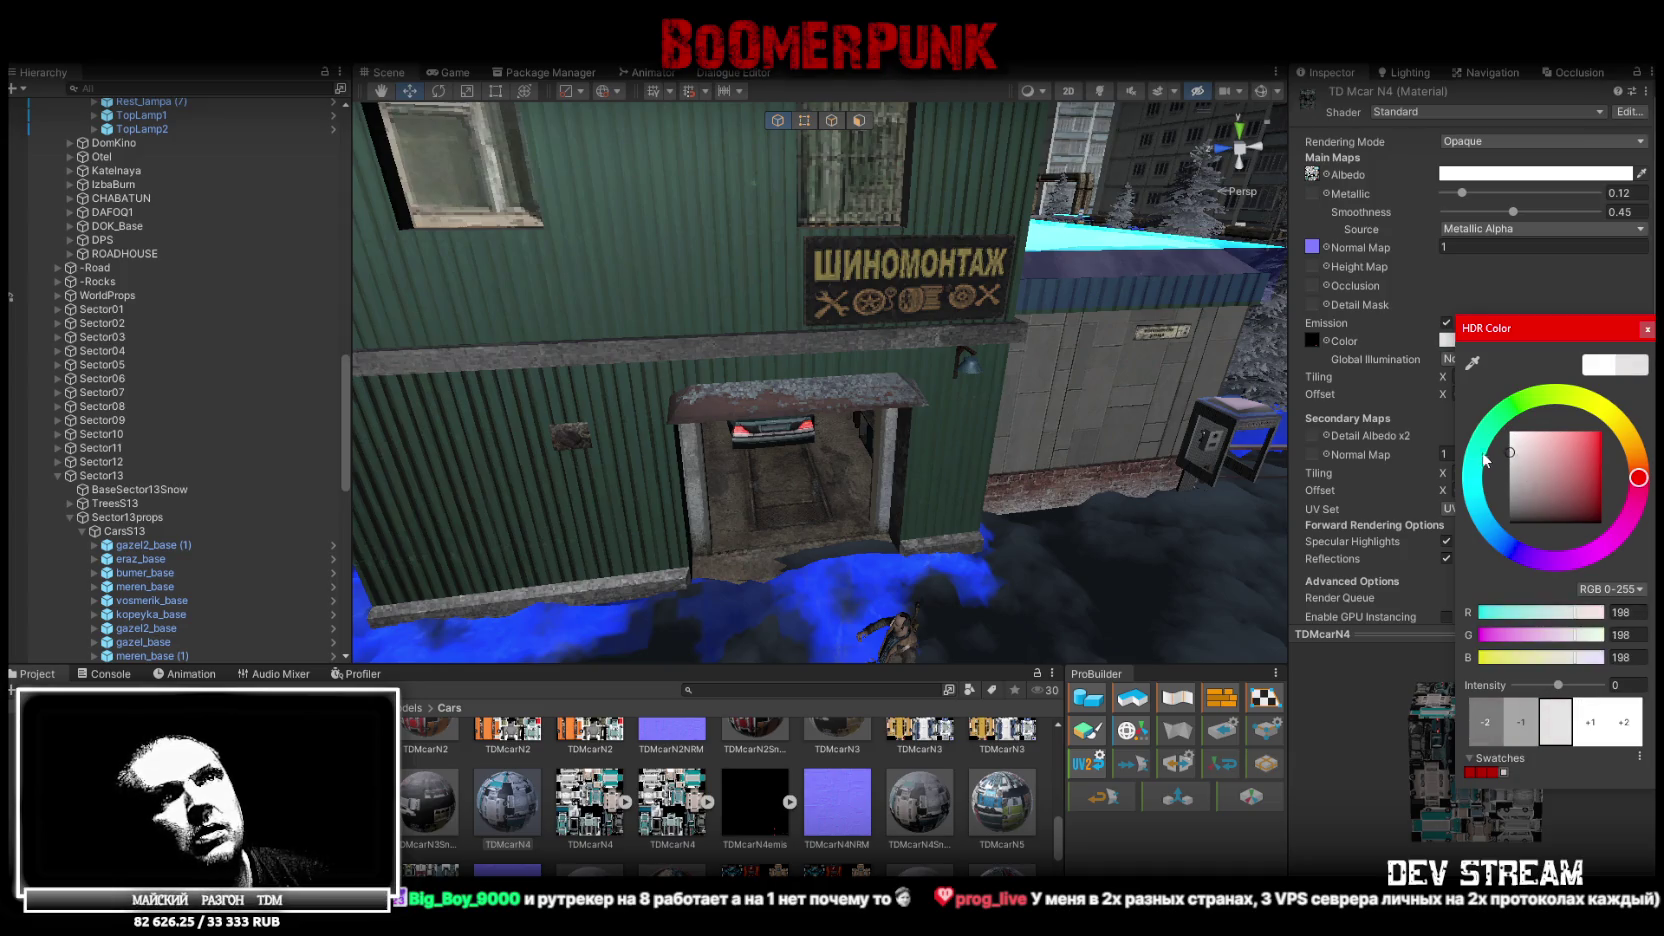
type("125")
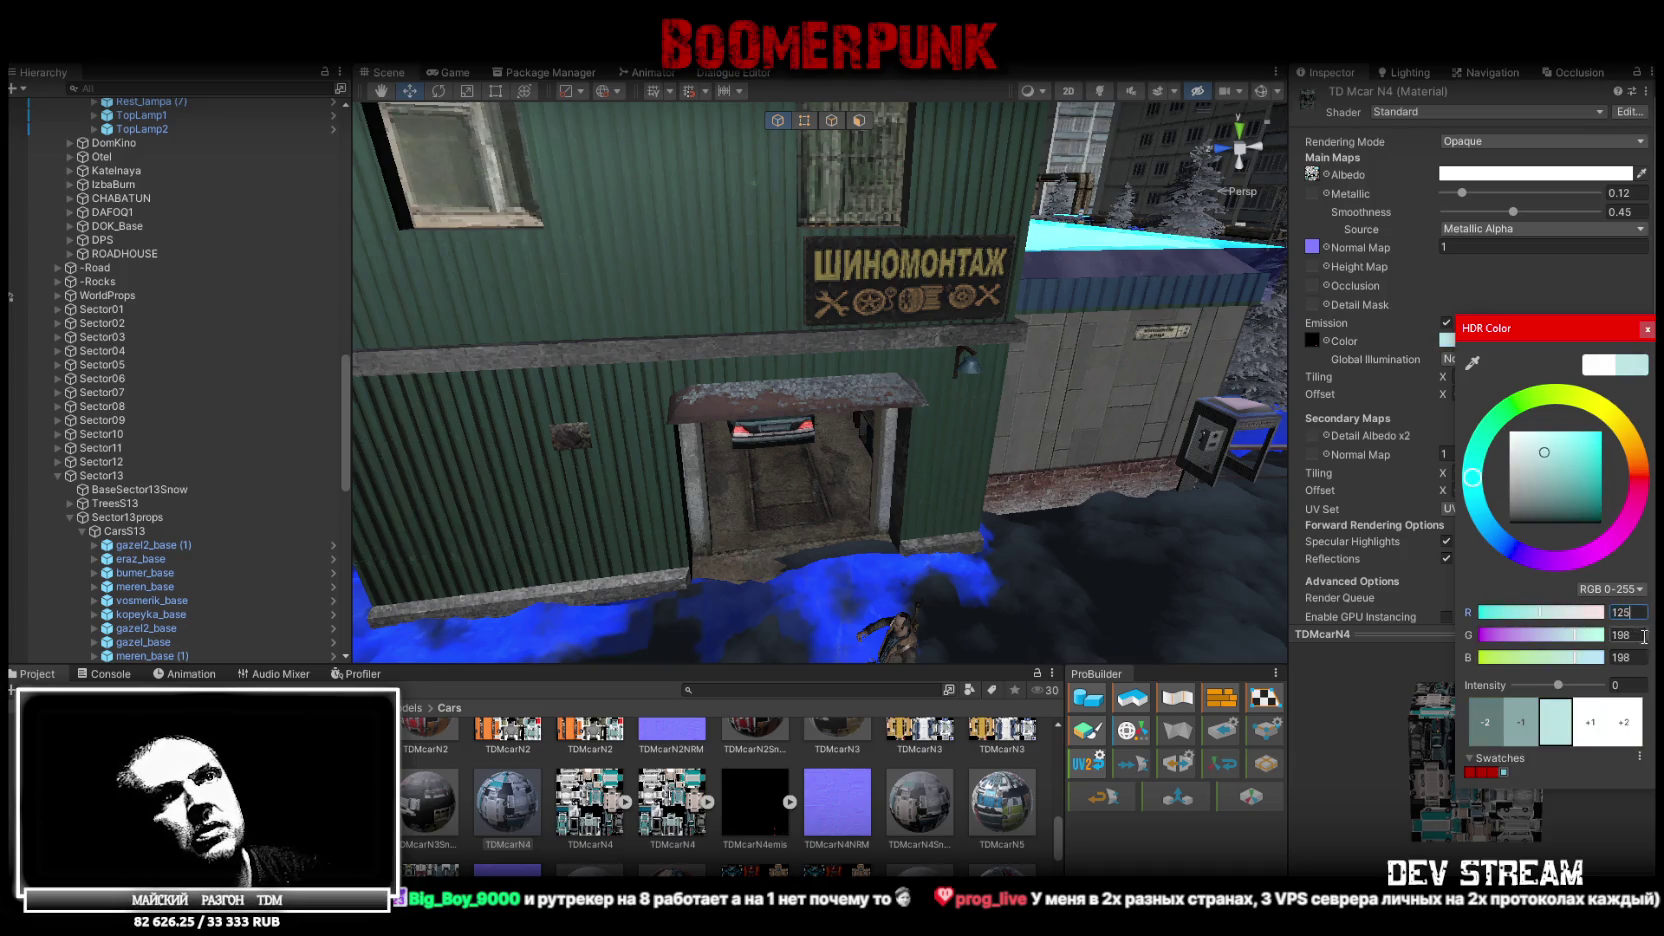
type("125125")
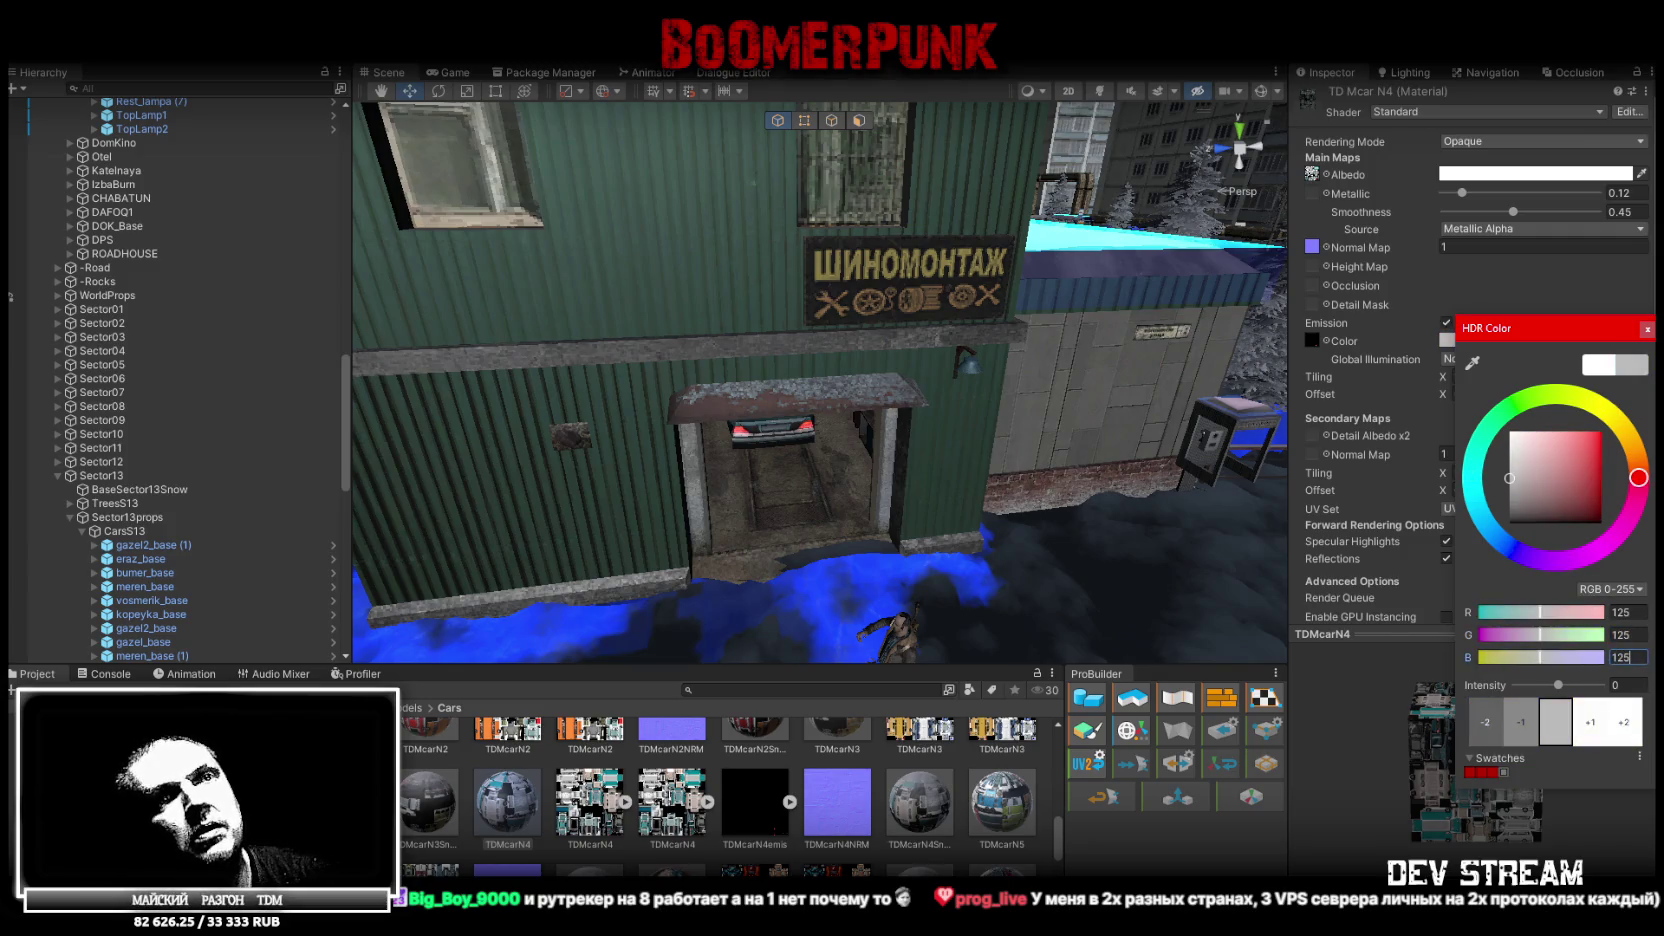
left_click(1648, 330)
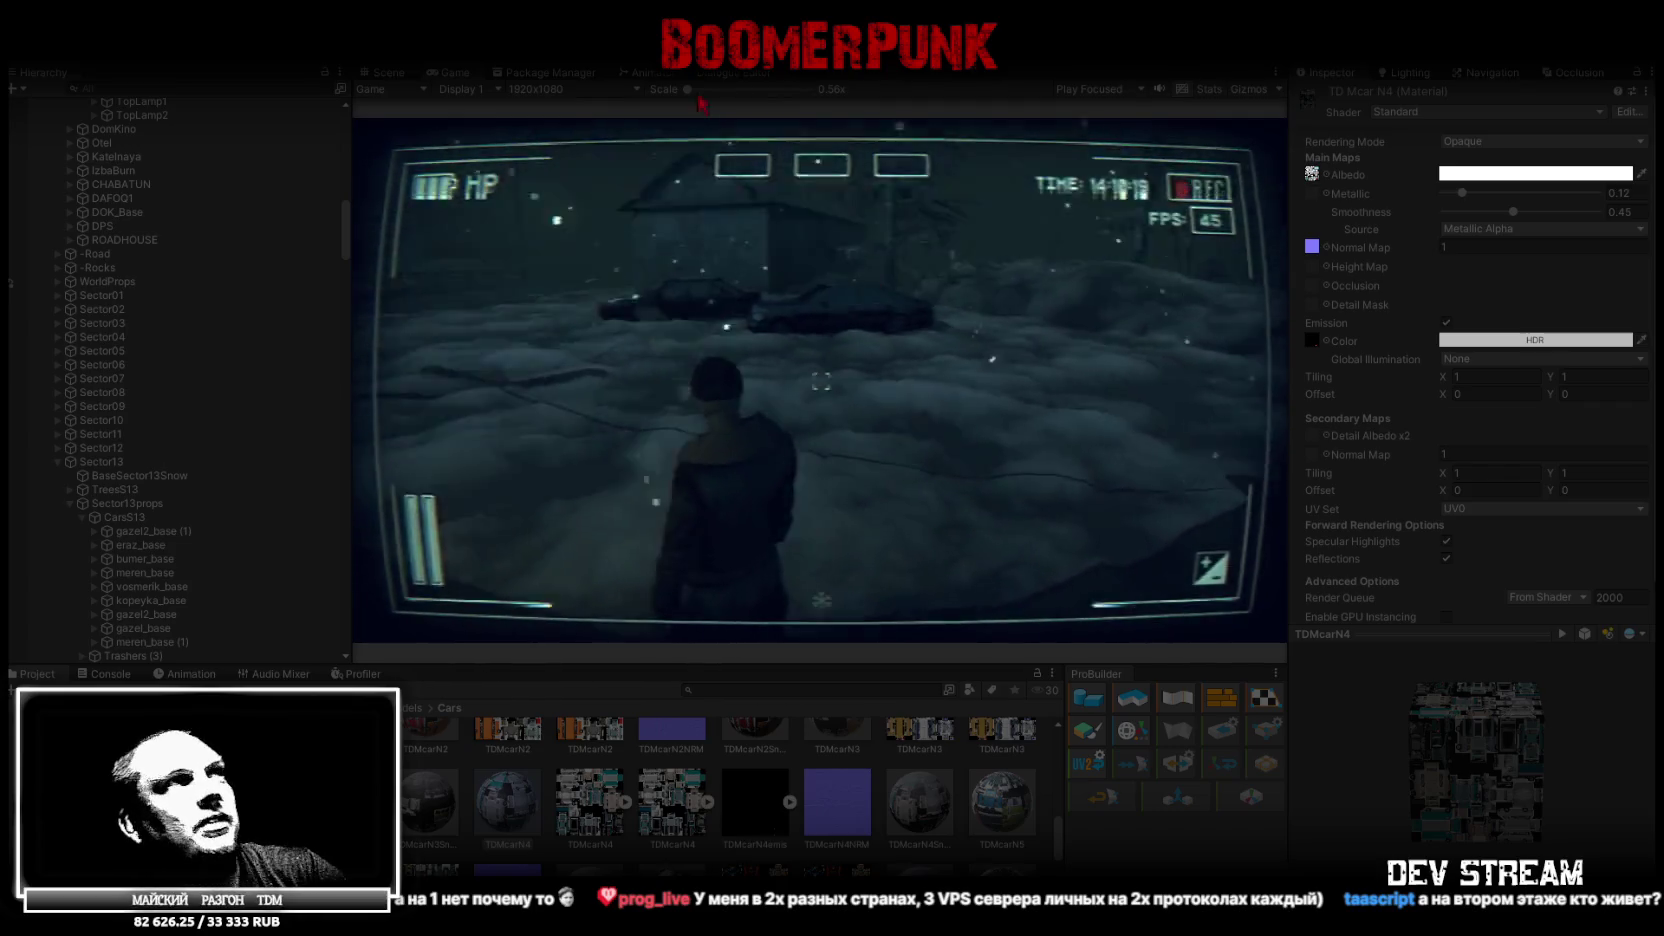
Maximize the Game view to playtest the lit garage, then restore the editor layout
double_click(432, 69)
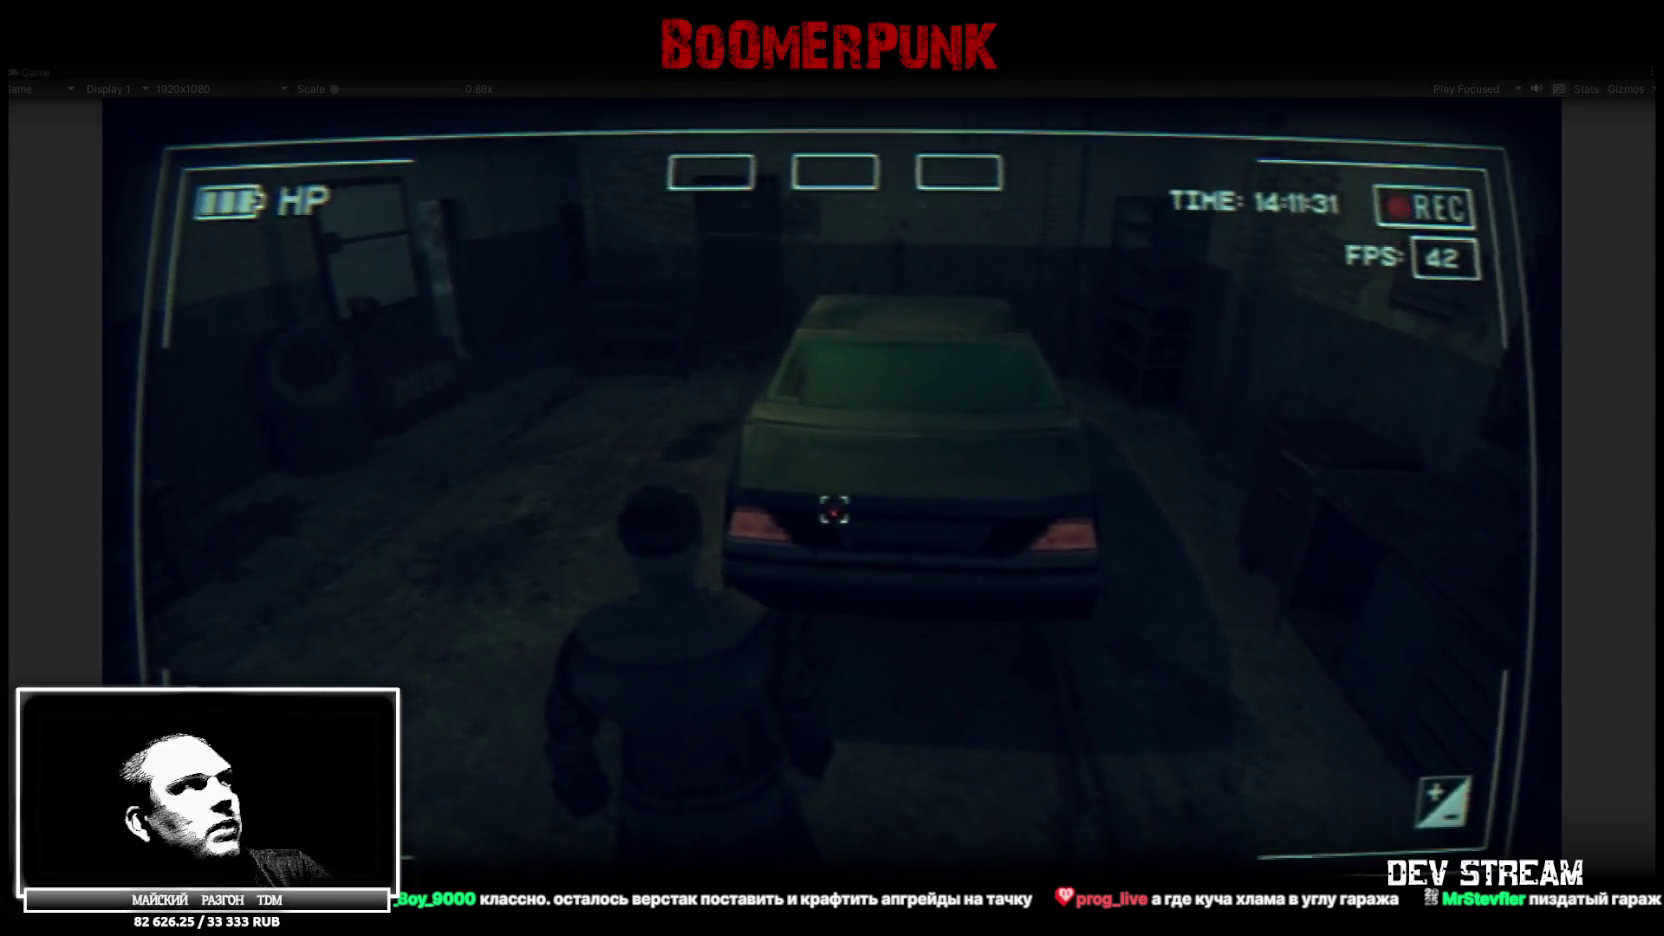
double_click(38, 72)
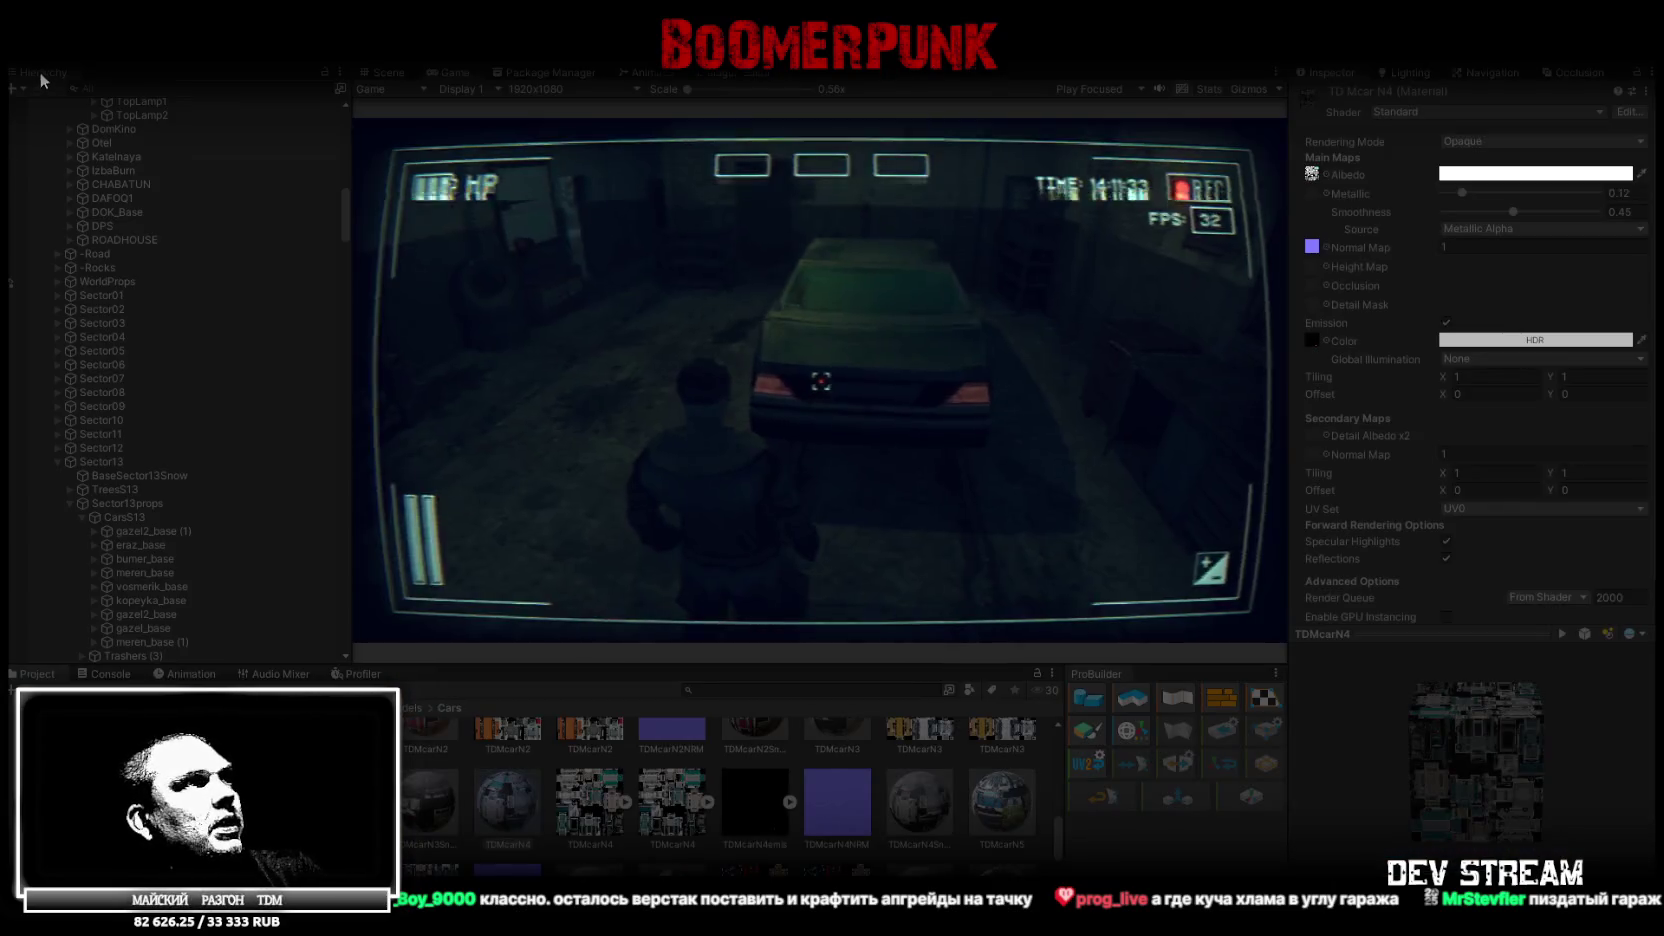
Change TDMcarN4's emission colour to light grey RGB 200, 200, 200 during play
left_click(1512, 341)
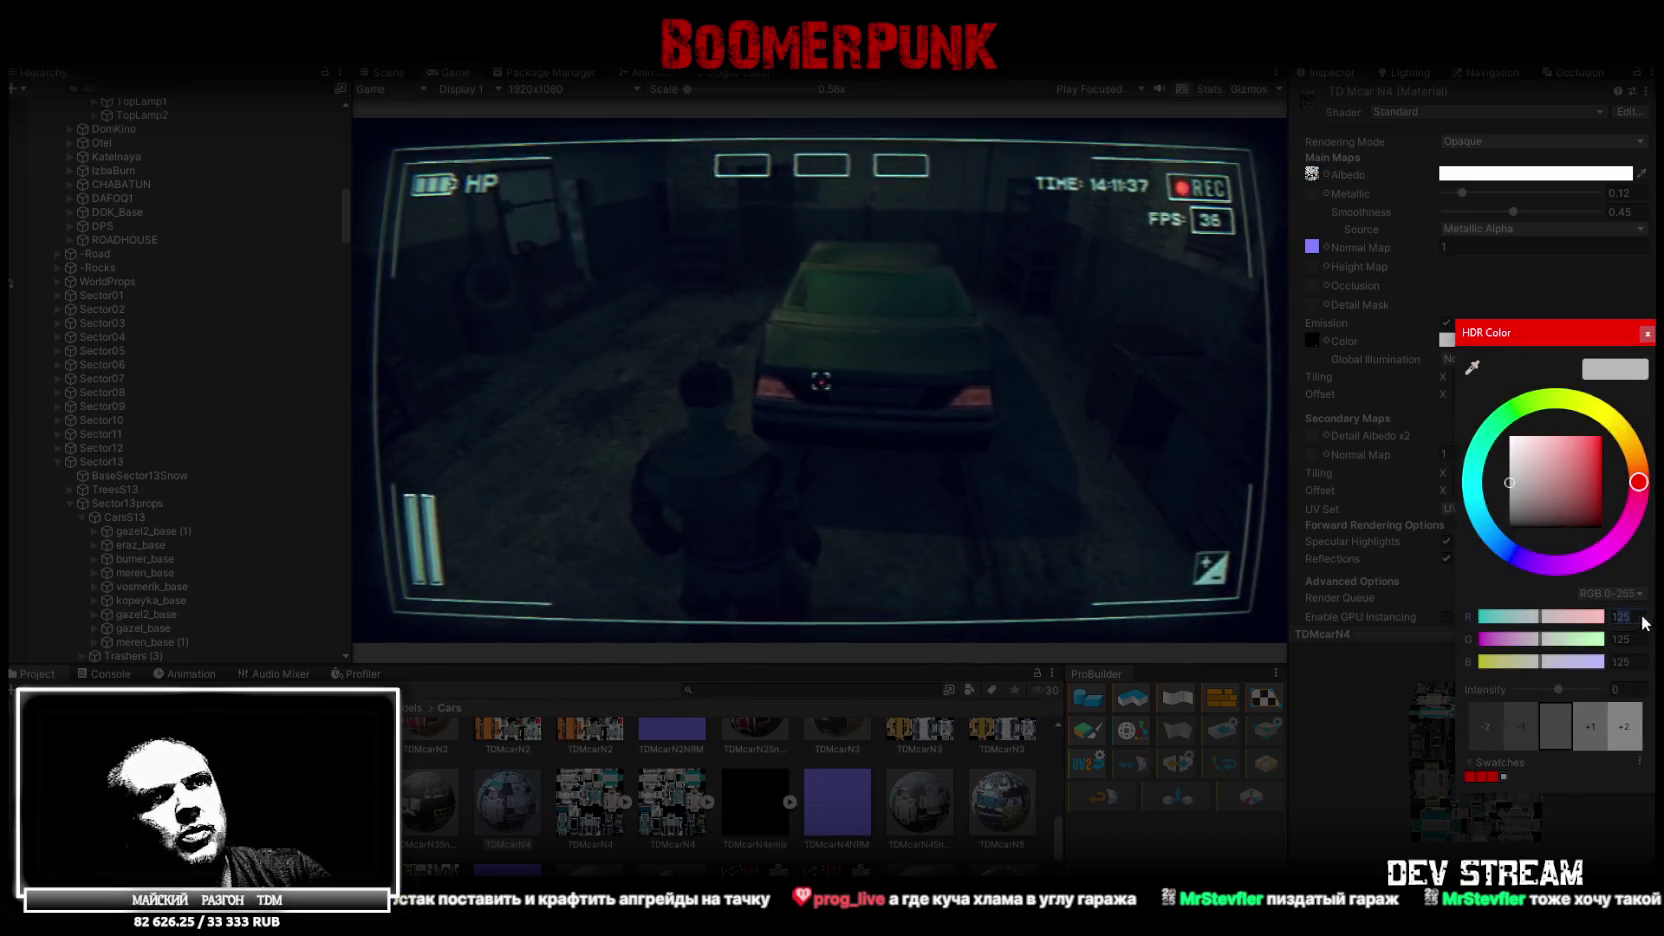
type("155155")
key("Tab")
type("155")
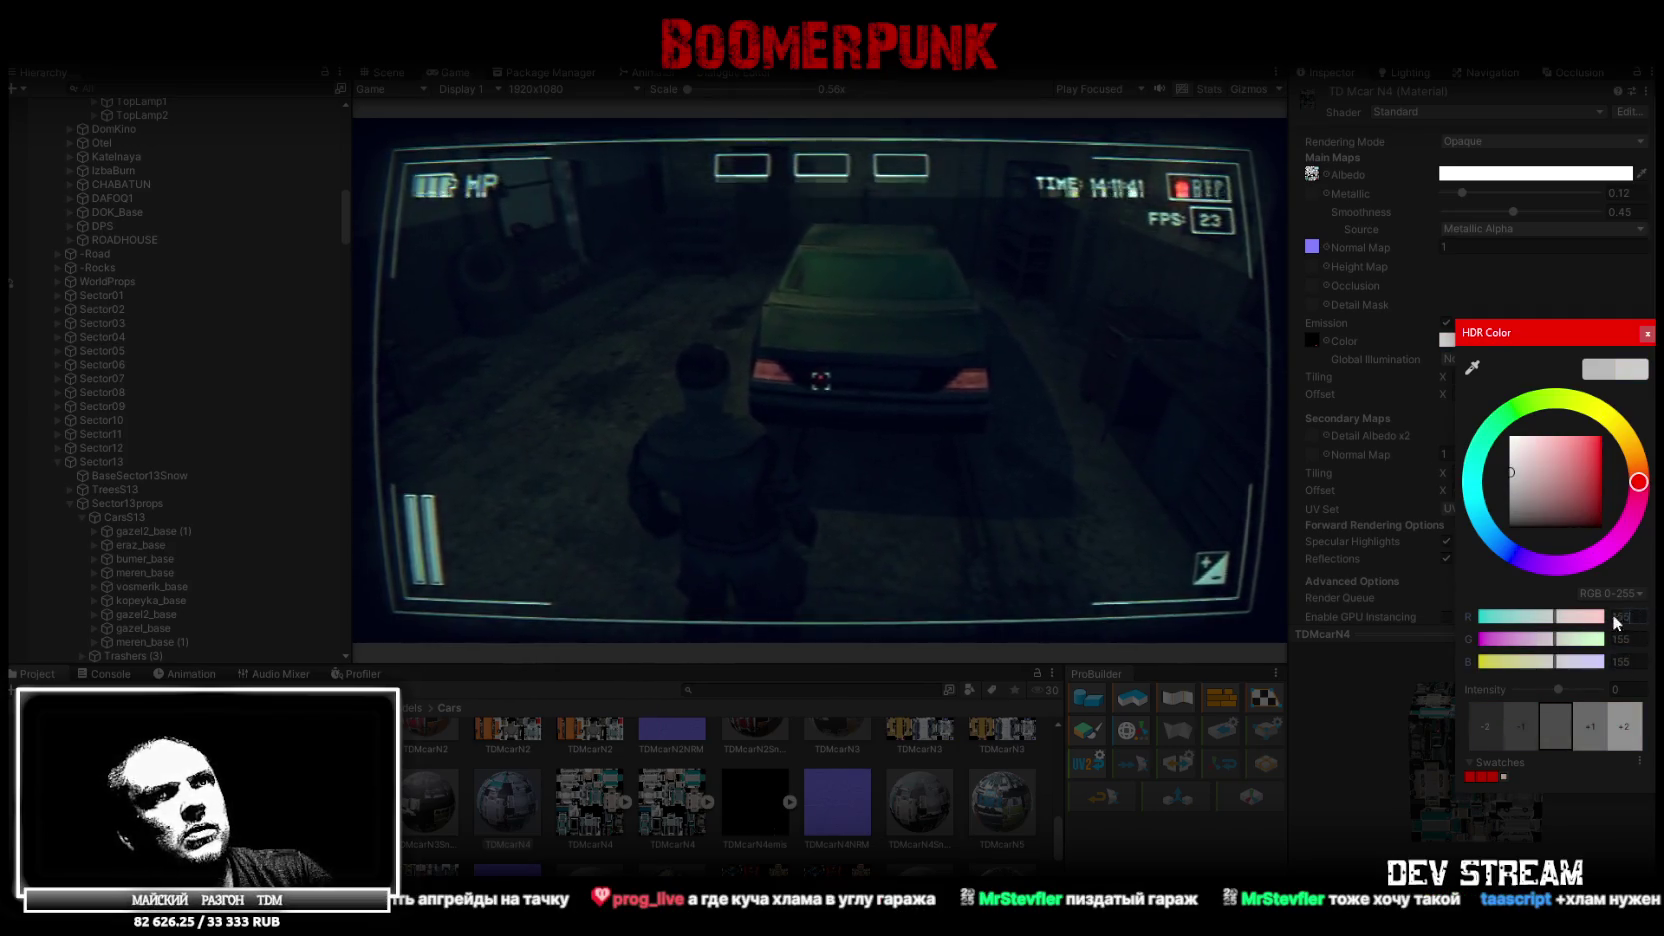
left_click(1576, 616)
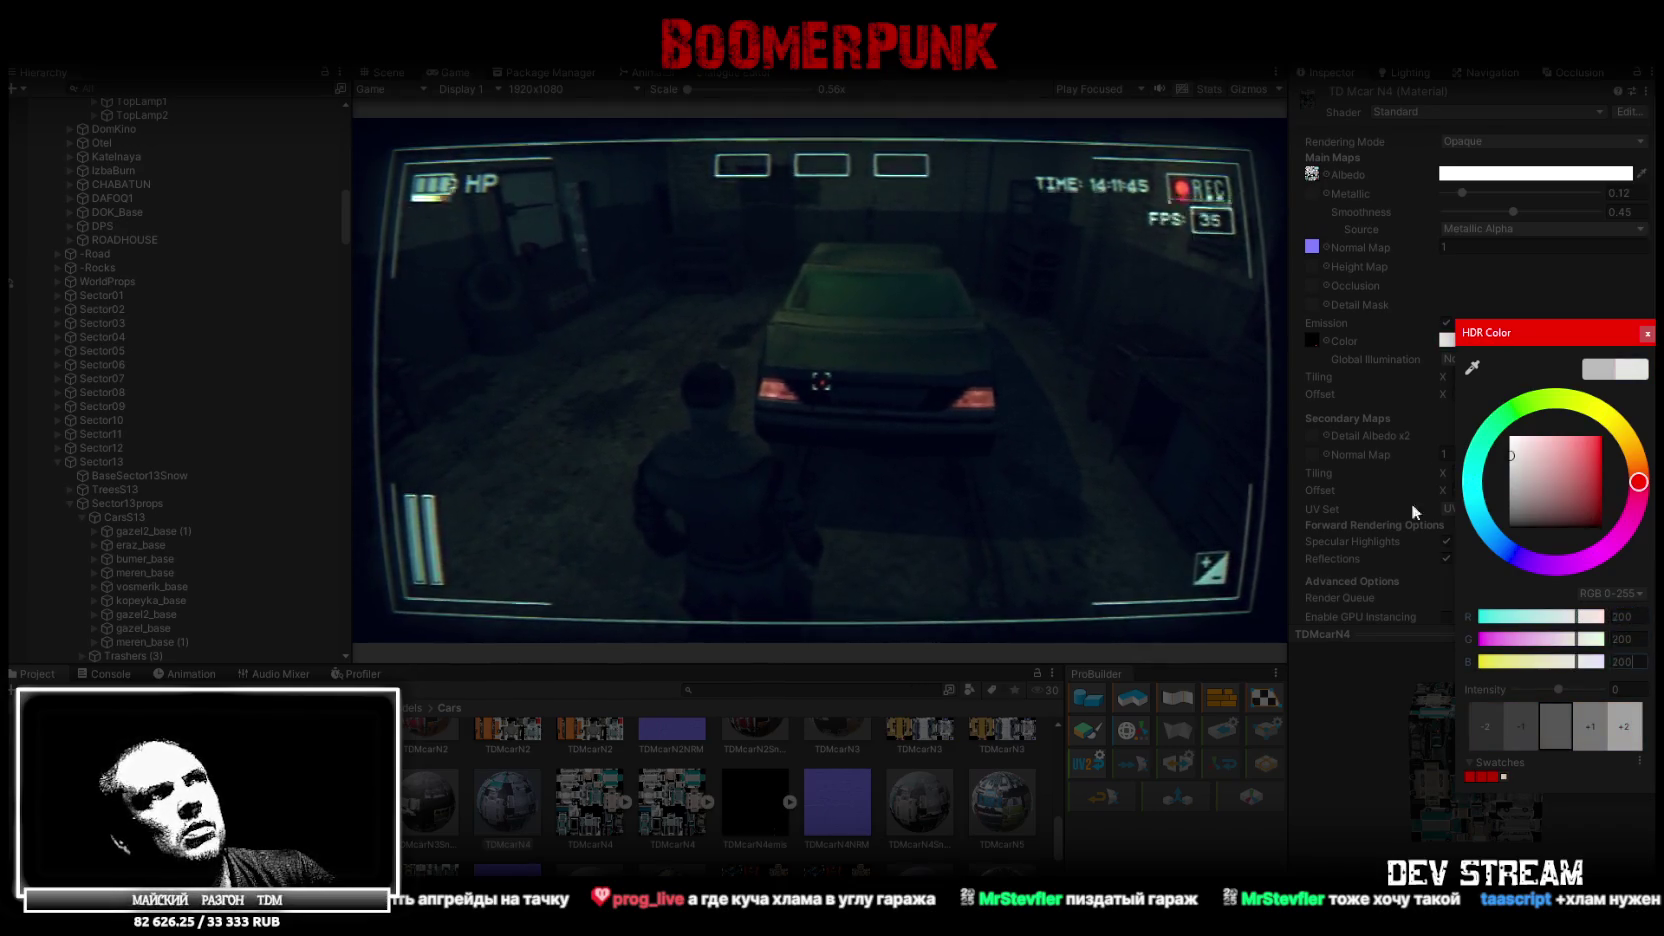
left_click(1100, 480)
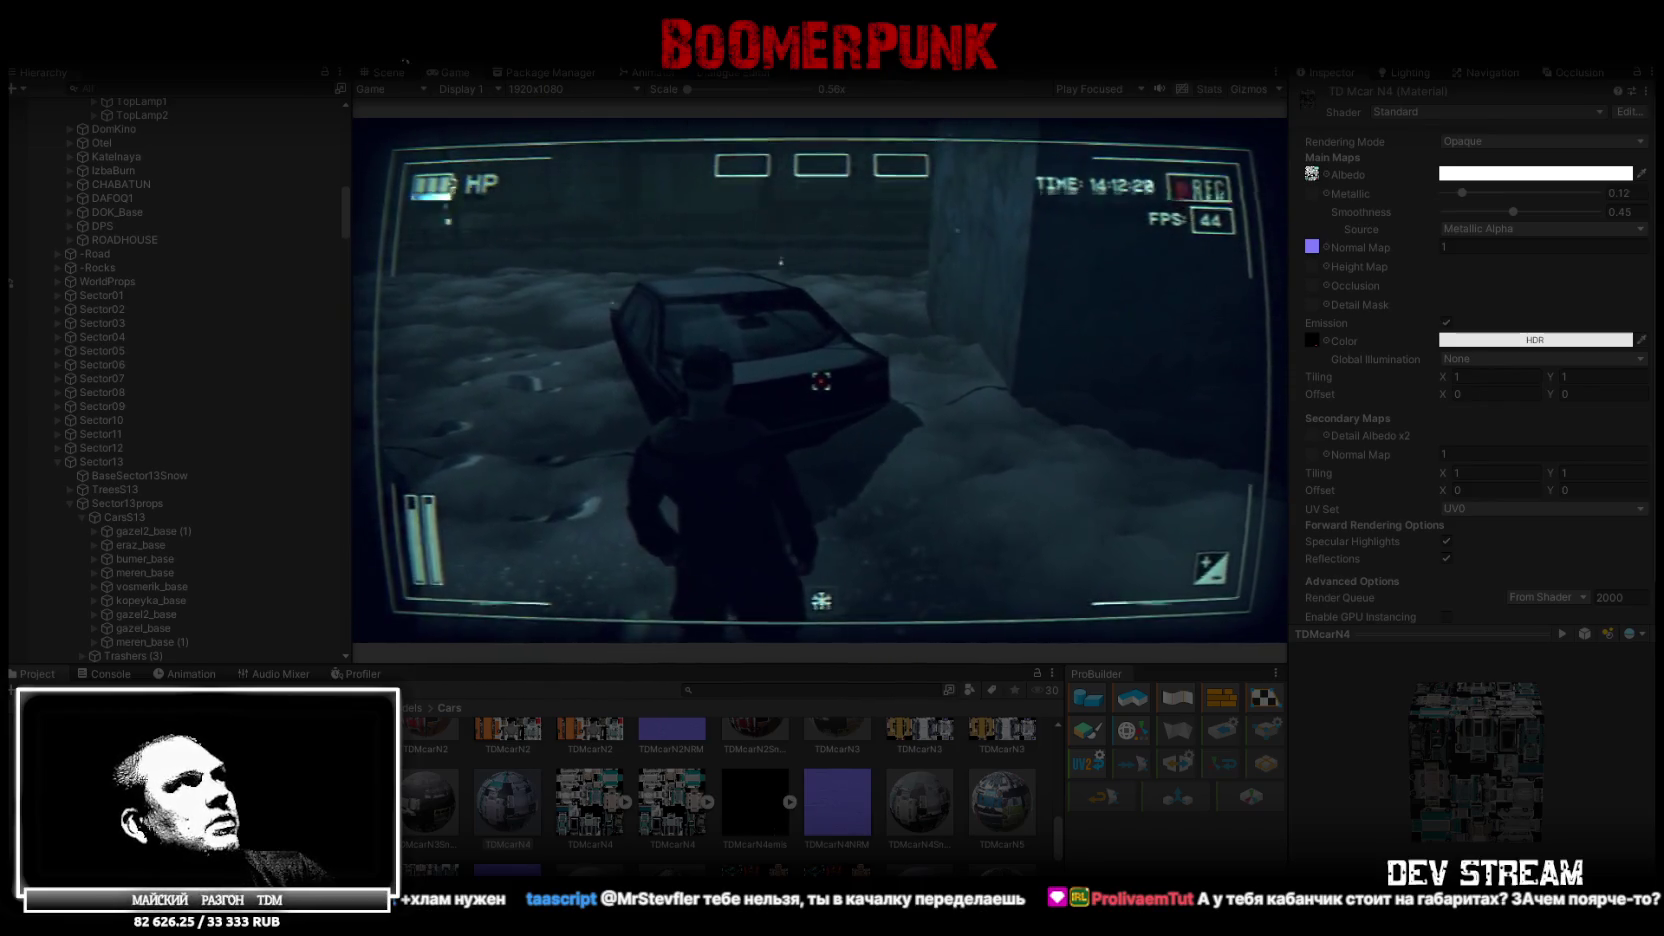
key("ctrl+1")
left_click_drag(830, 335, 673, 439)
left_click(697, 467)
left_click(696, 459)
mouse_move(833, 390)
left_mouse_down()
mouse_move(322, 437)
mouse_move(601, 503)
mouse_move(777, 490)
left_mouse_up()
left_click(777, 490)
key("f")
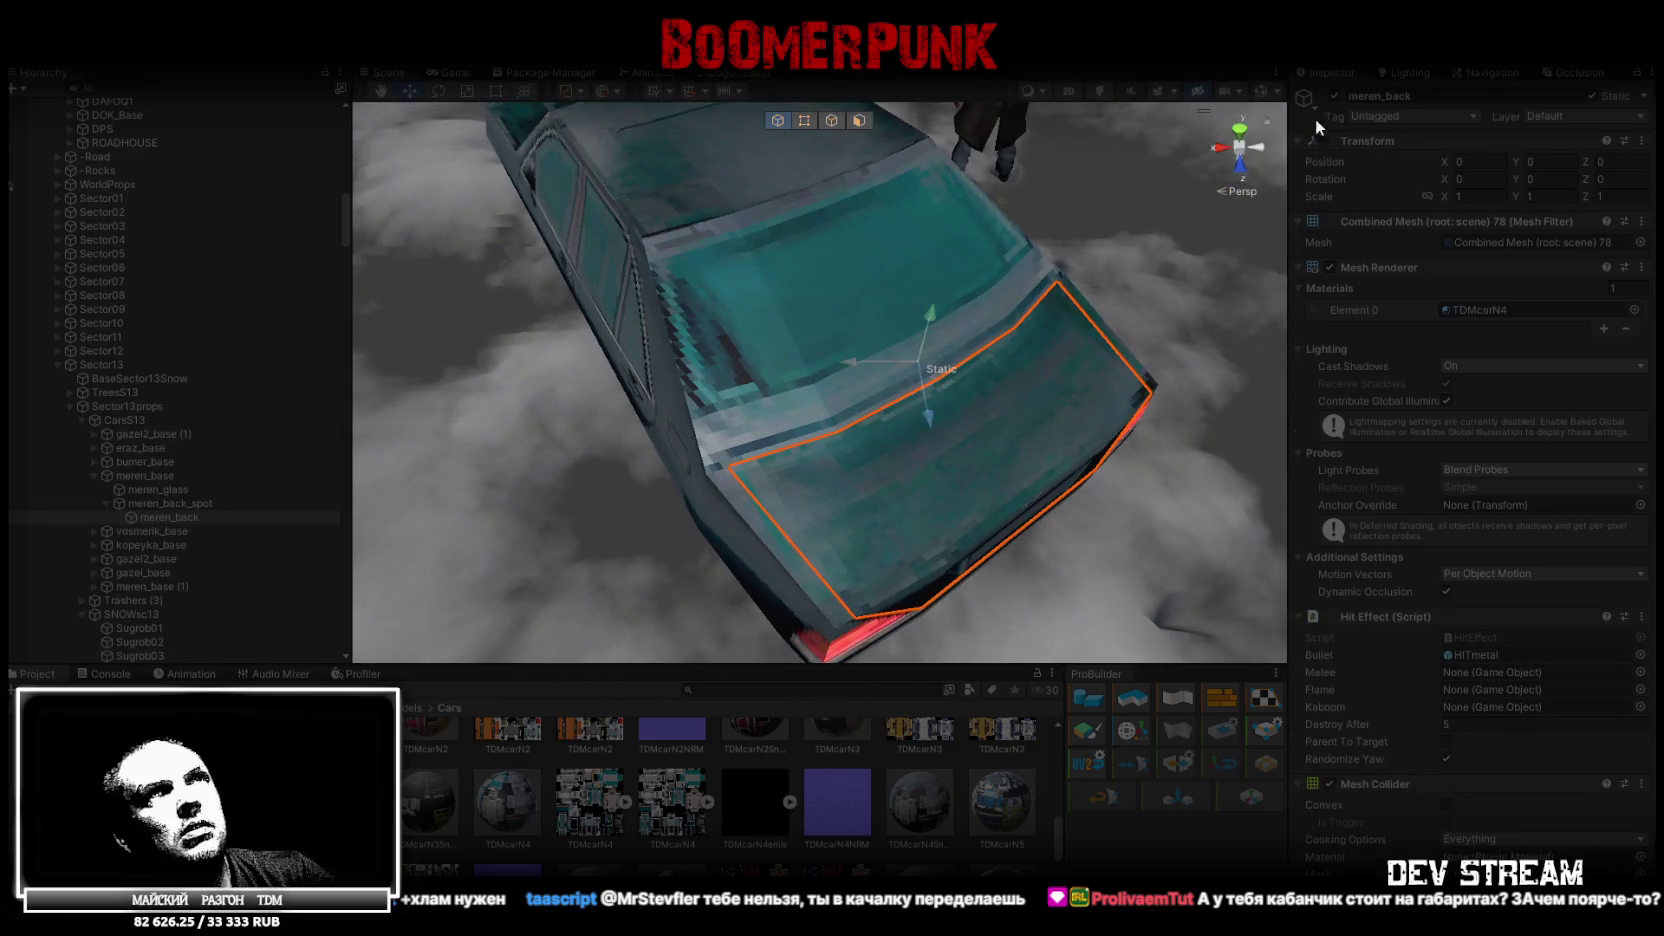
left_click(1332, 96)
mouse_move(1062, 265)
left_mouse_down()
mouse_move(1052, 232)
mouse_move(1130, 248)
mouse_move(380, 271)
left_mouse_up()
left_click(1335, 96)
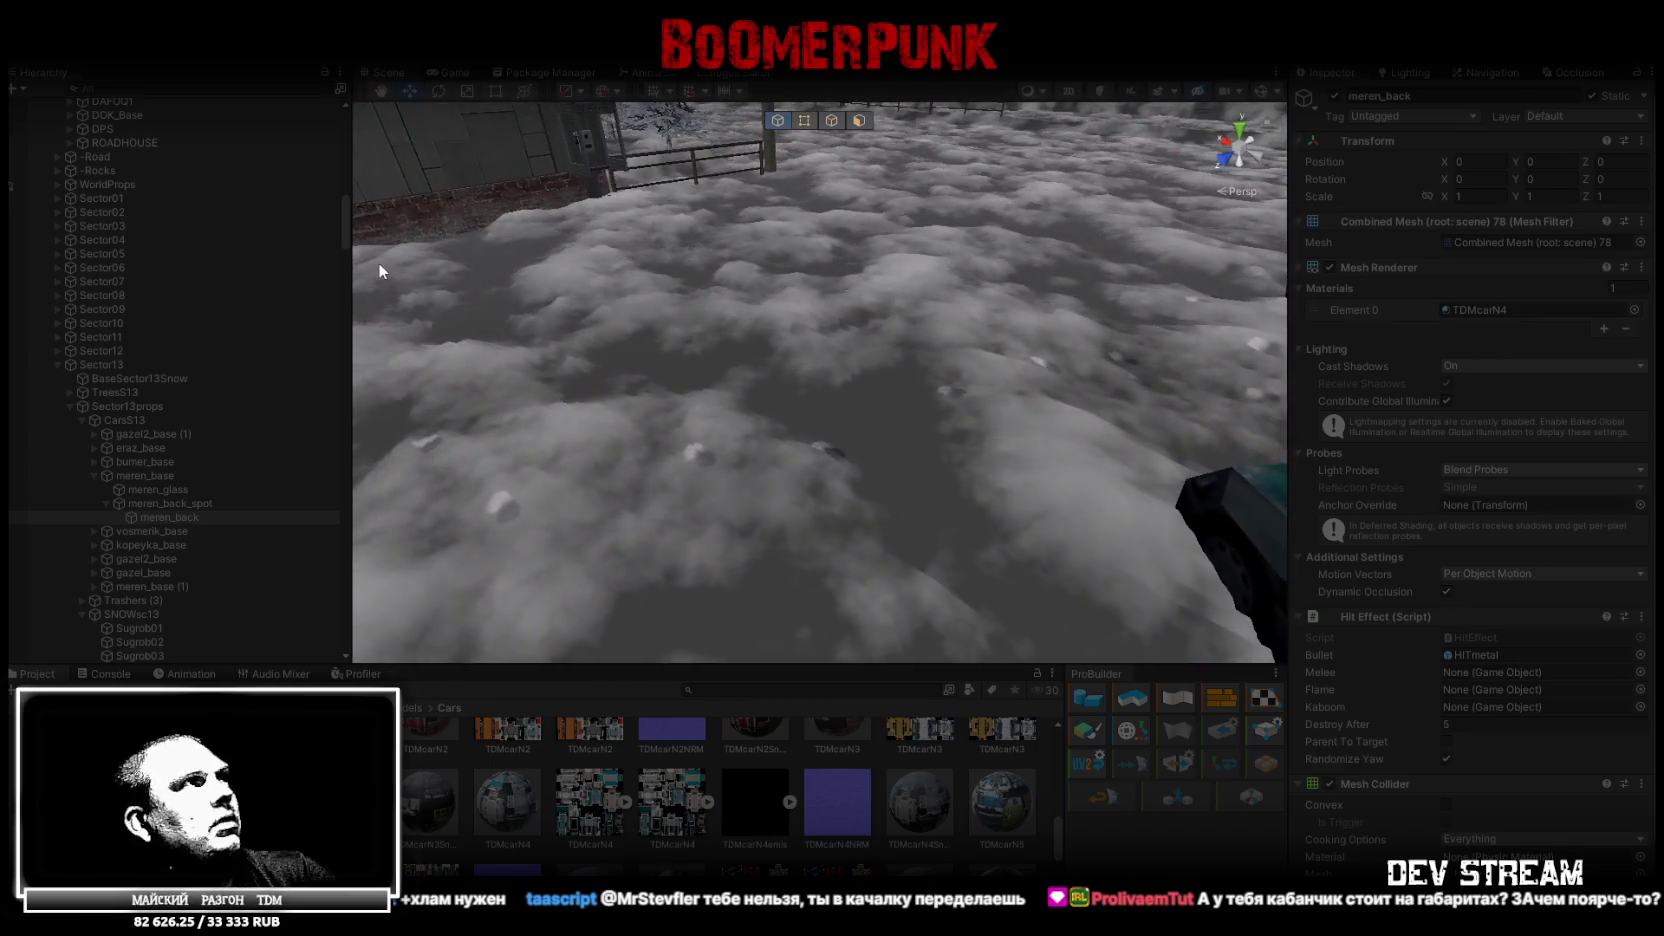
left_click(450, 75)
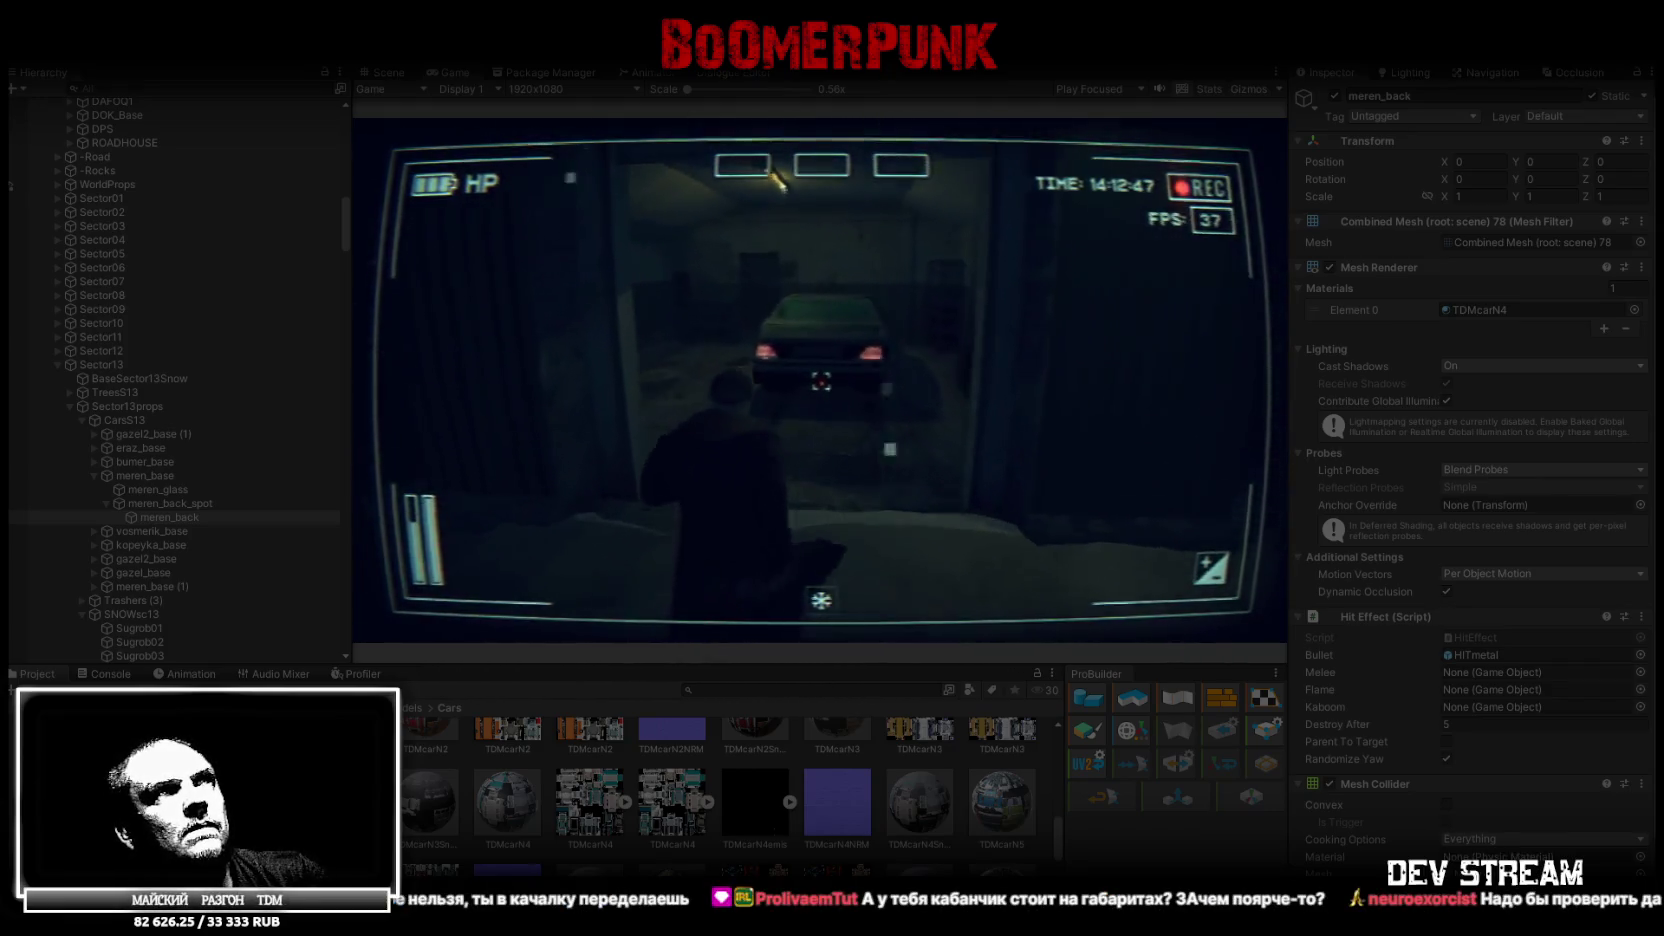
Maximize the Game view to inspect the car parked in the garage
double_click(451, 75)
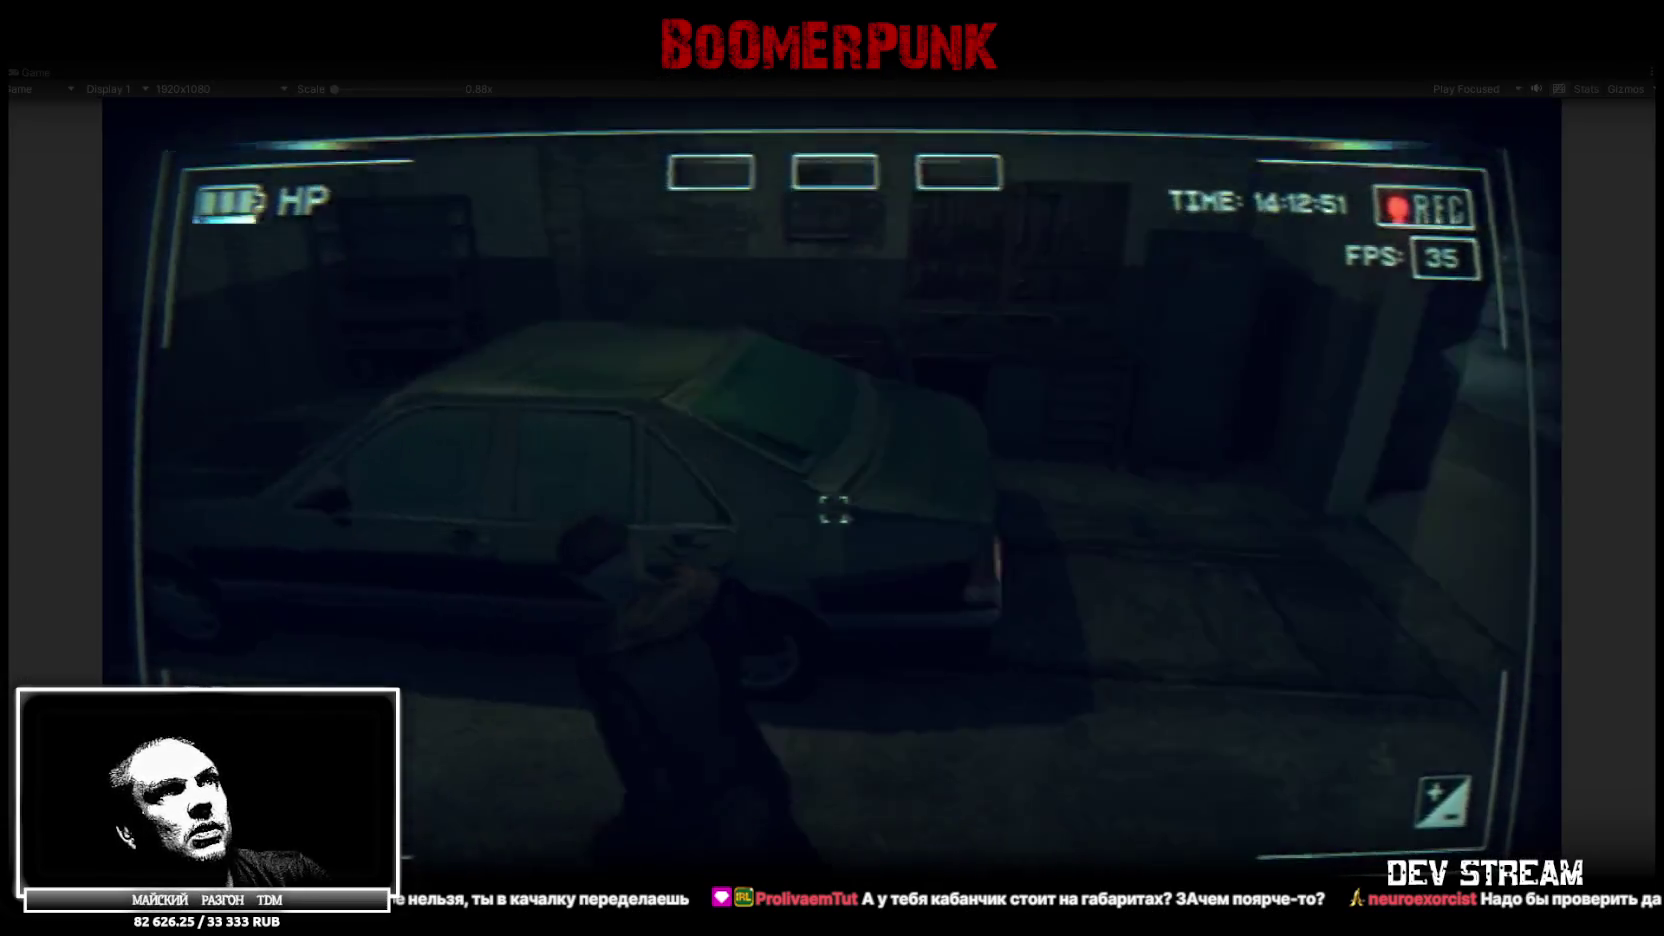
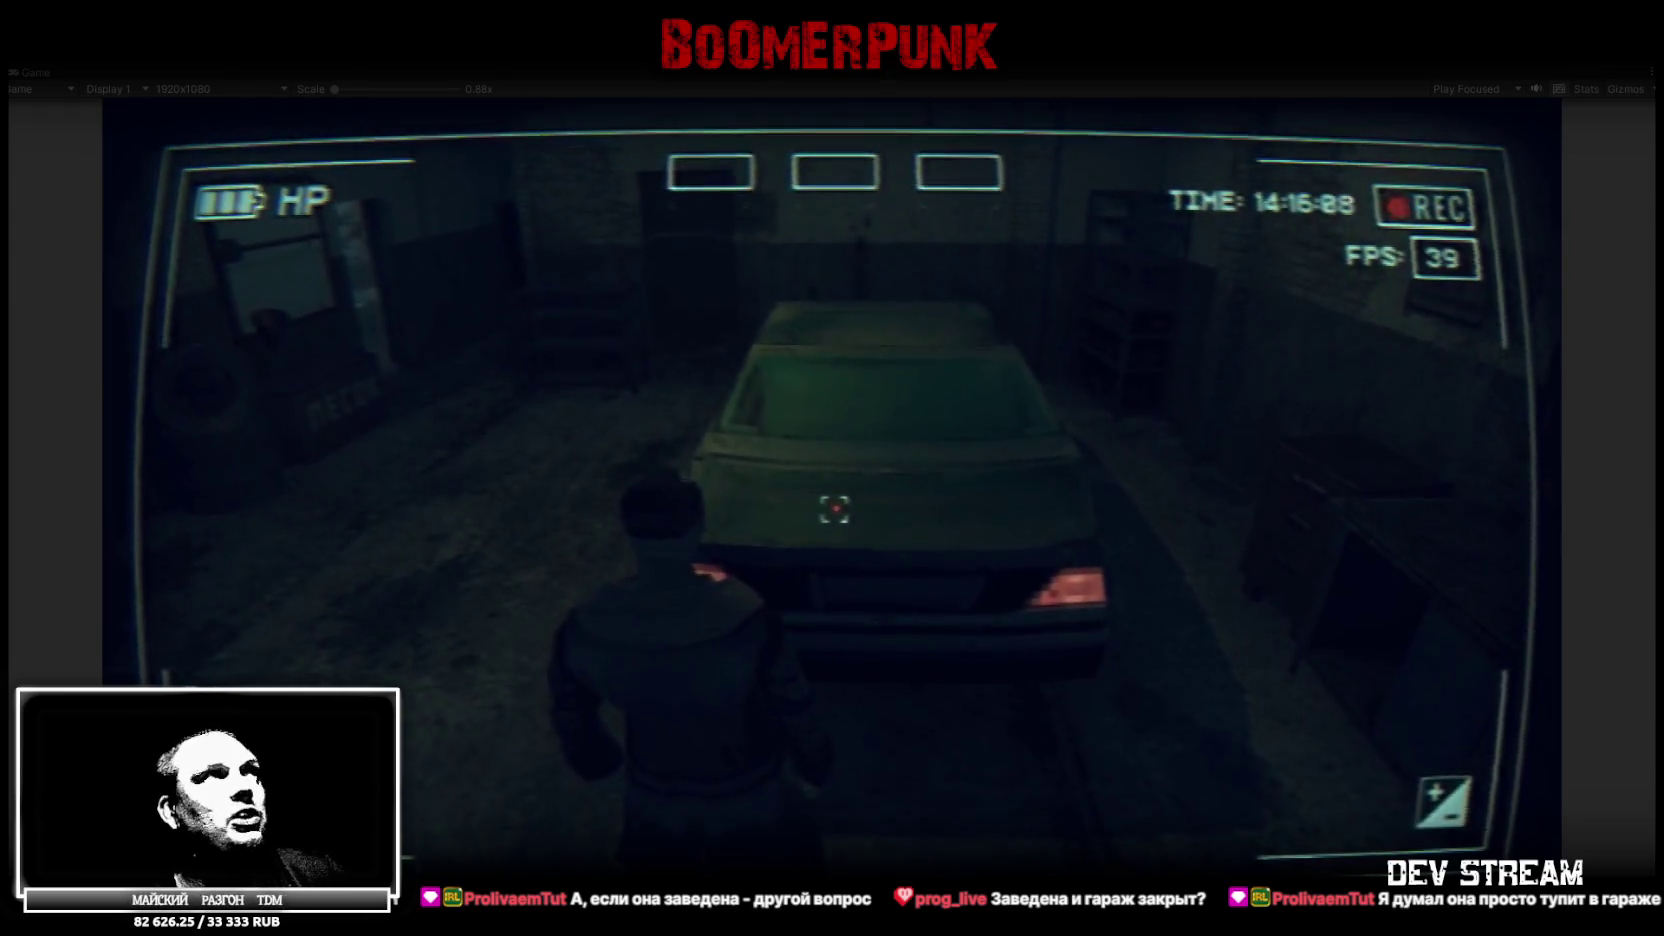
Walk the character from the snowy yard into the garage and past its back door, then exit the playtest
key("w")
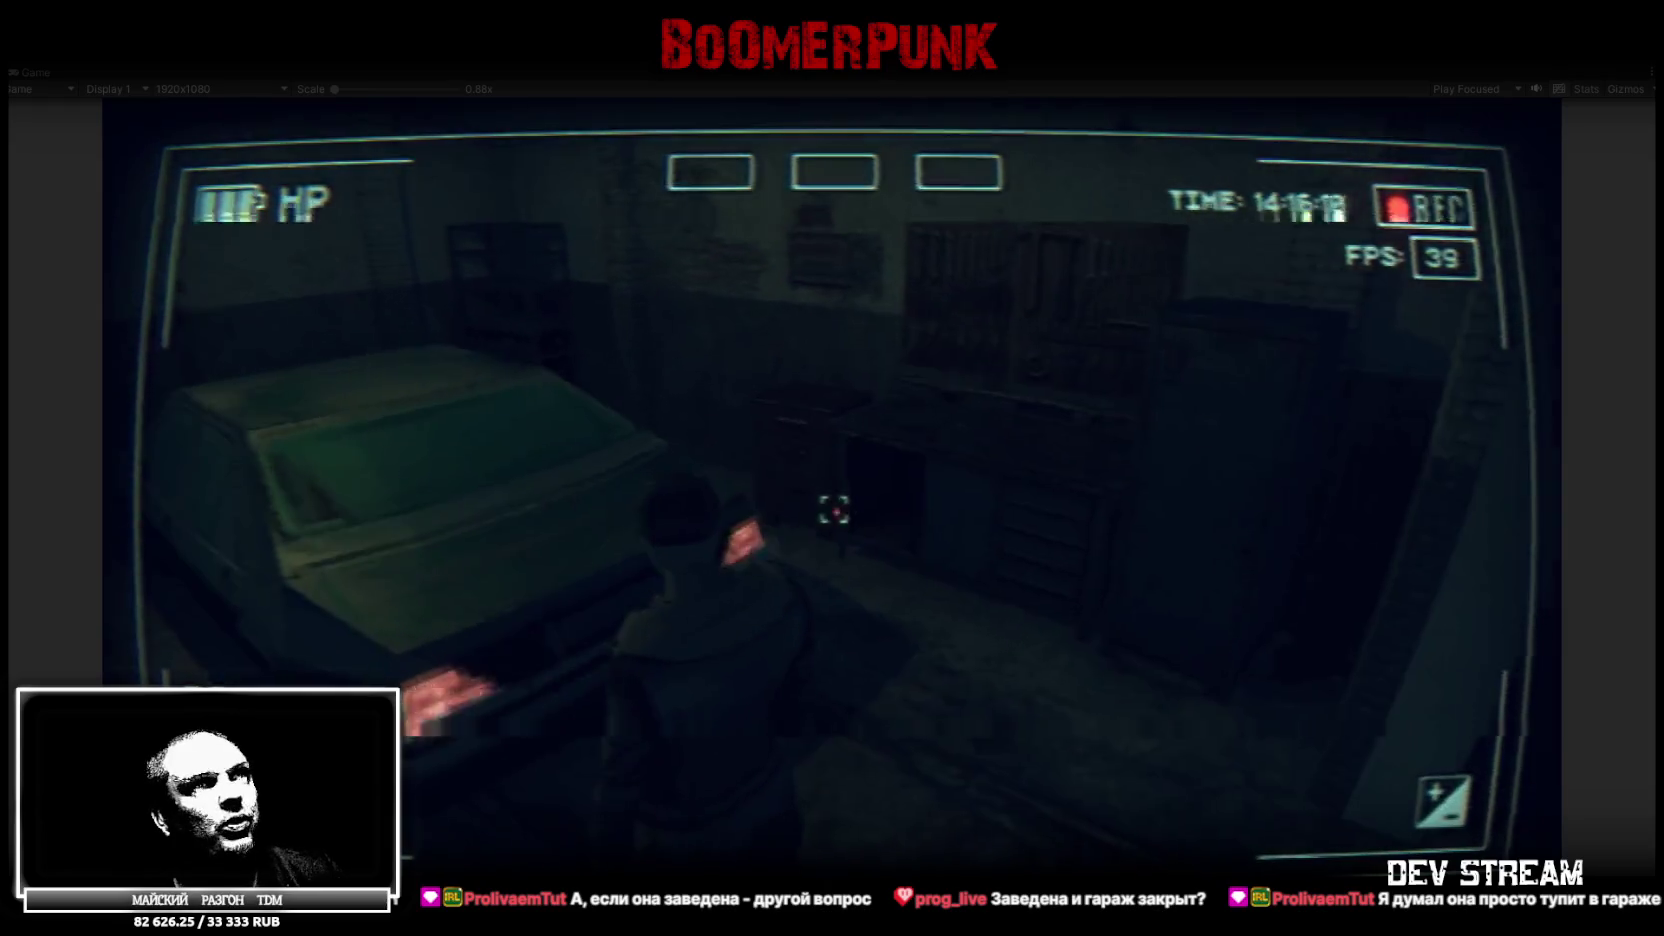
key("w")
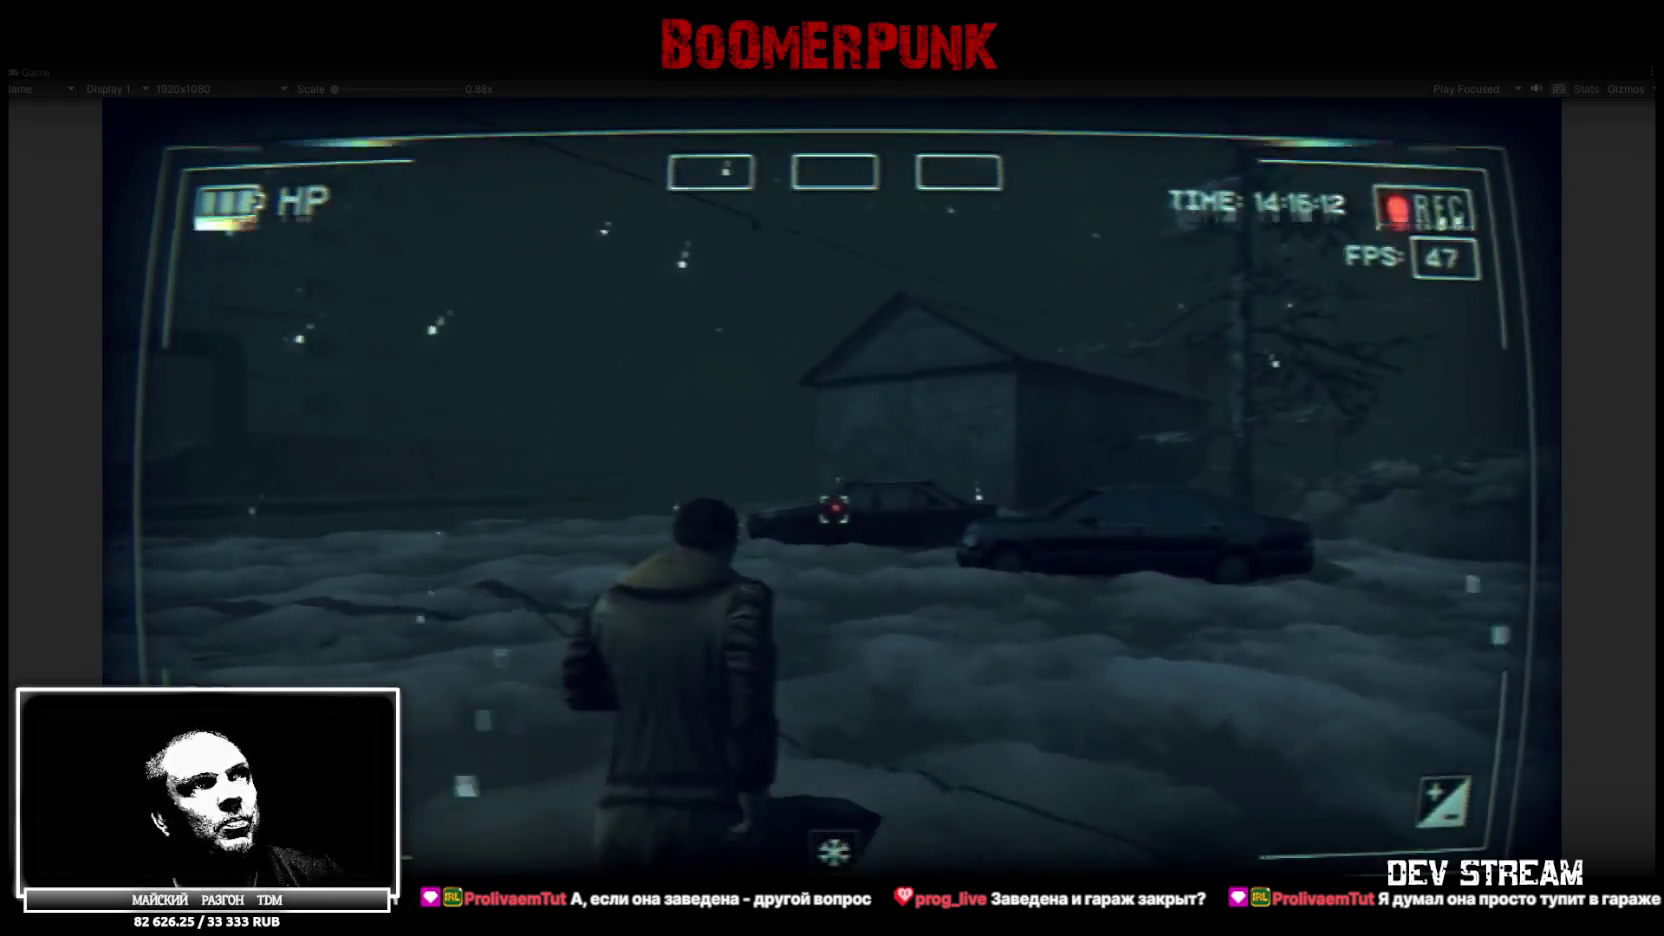
key("w")
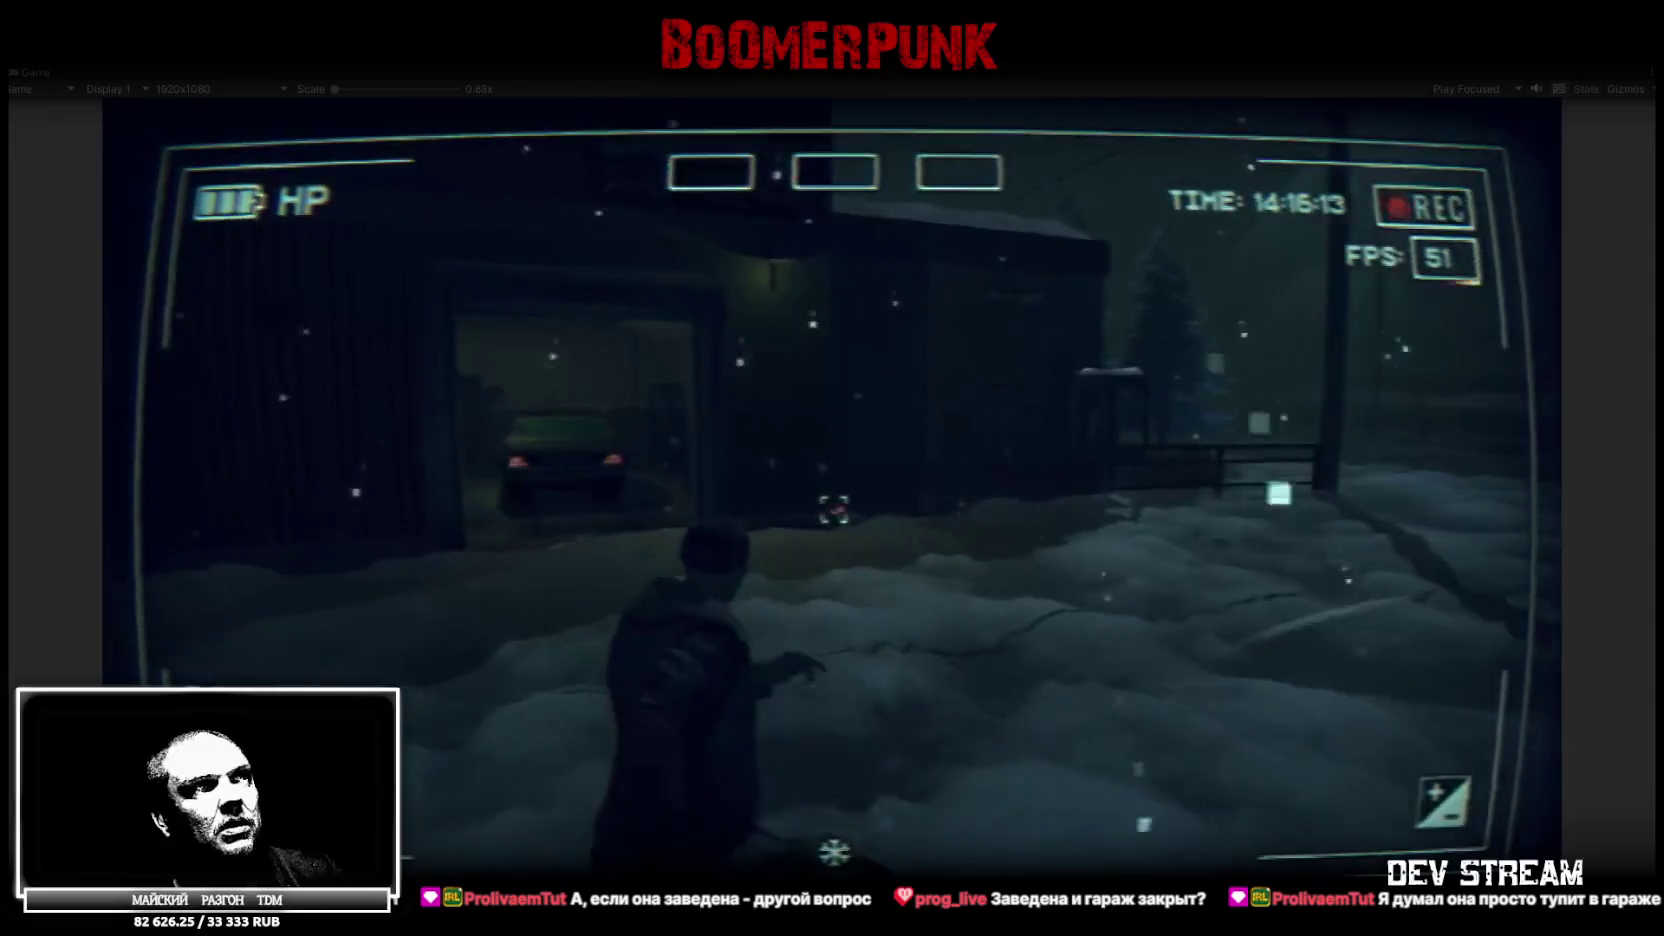
key("w")
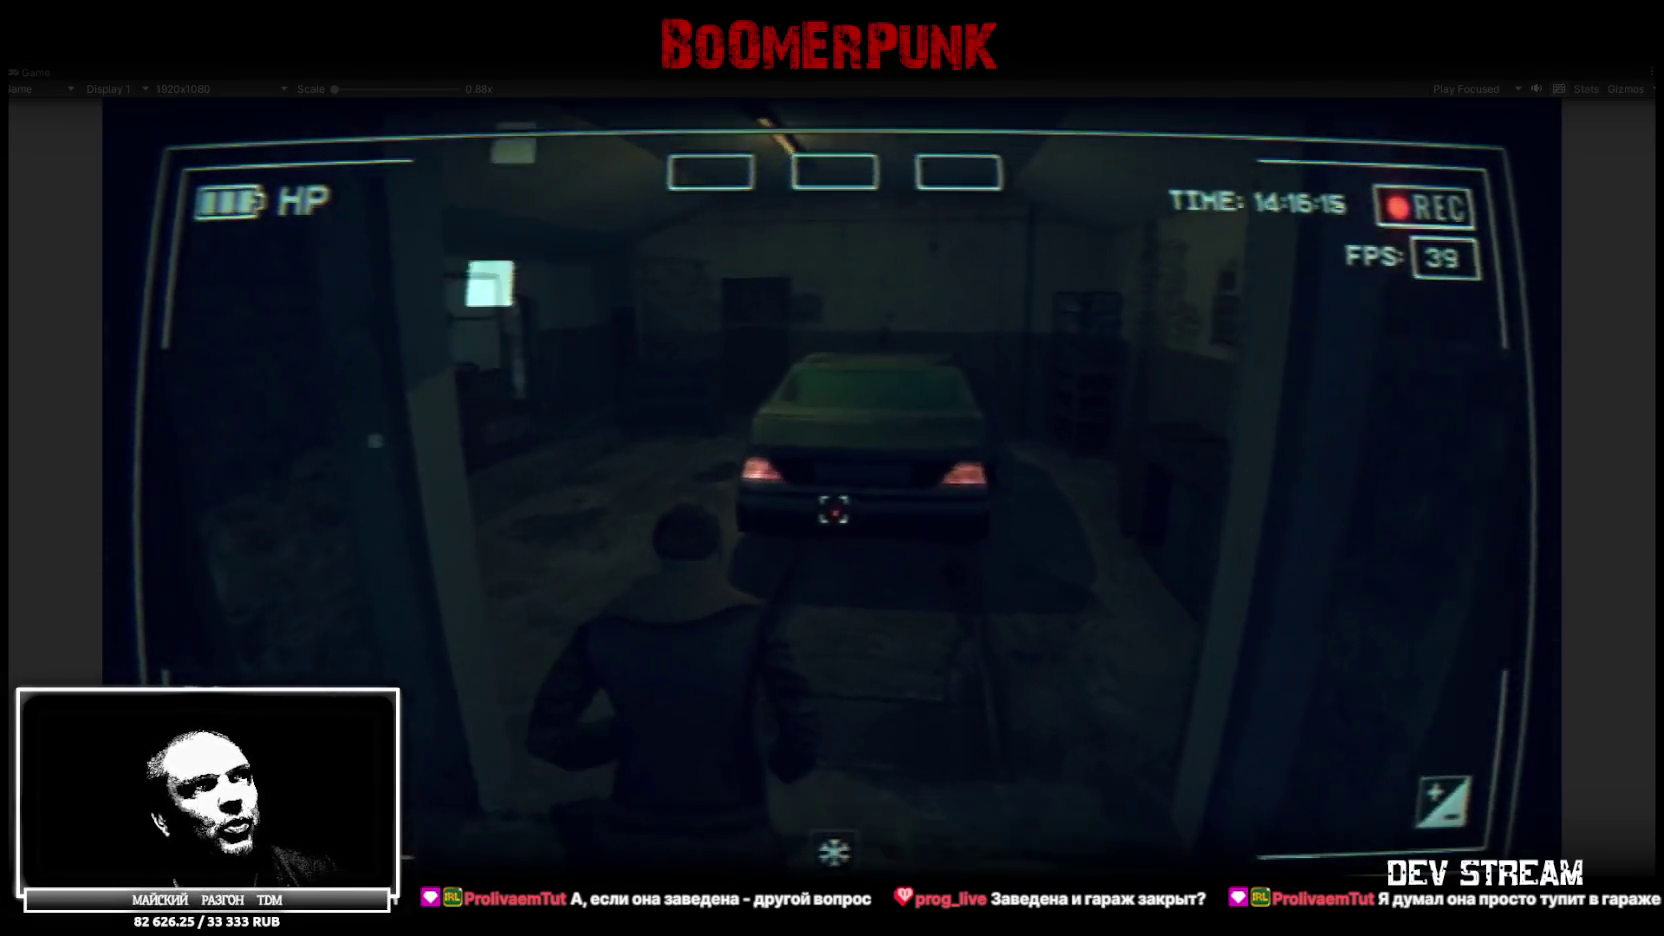
key("w")
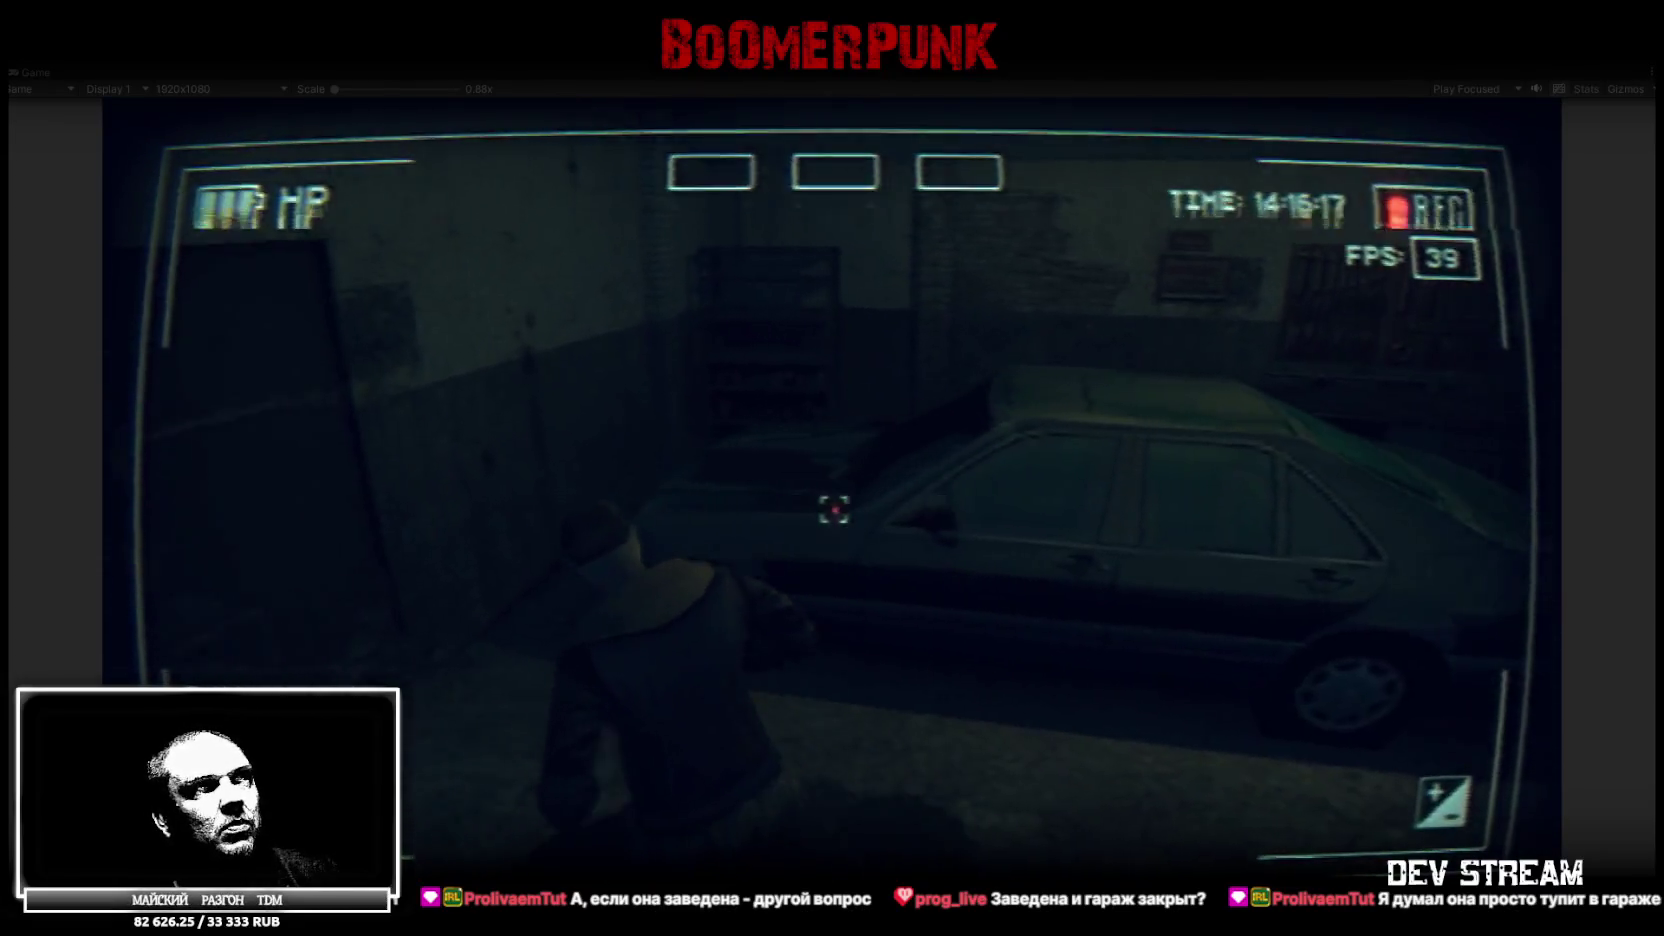
key("w")
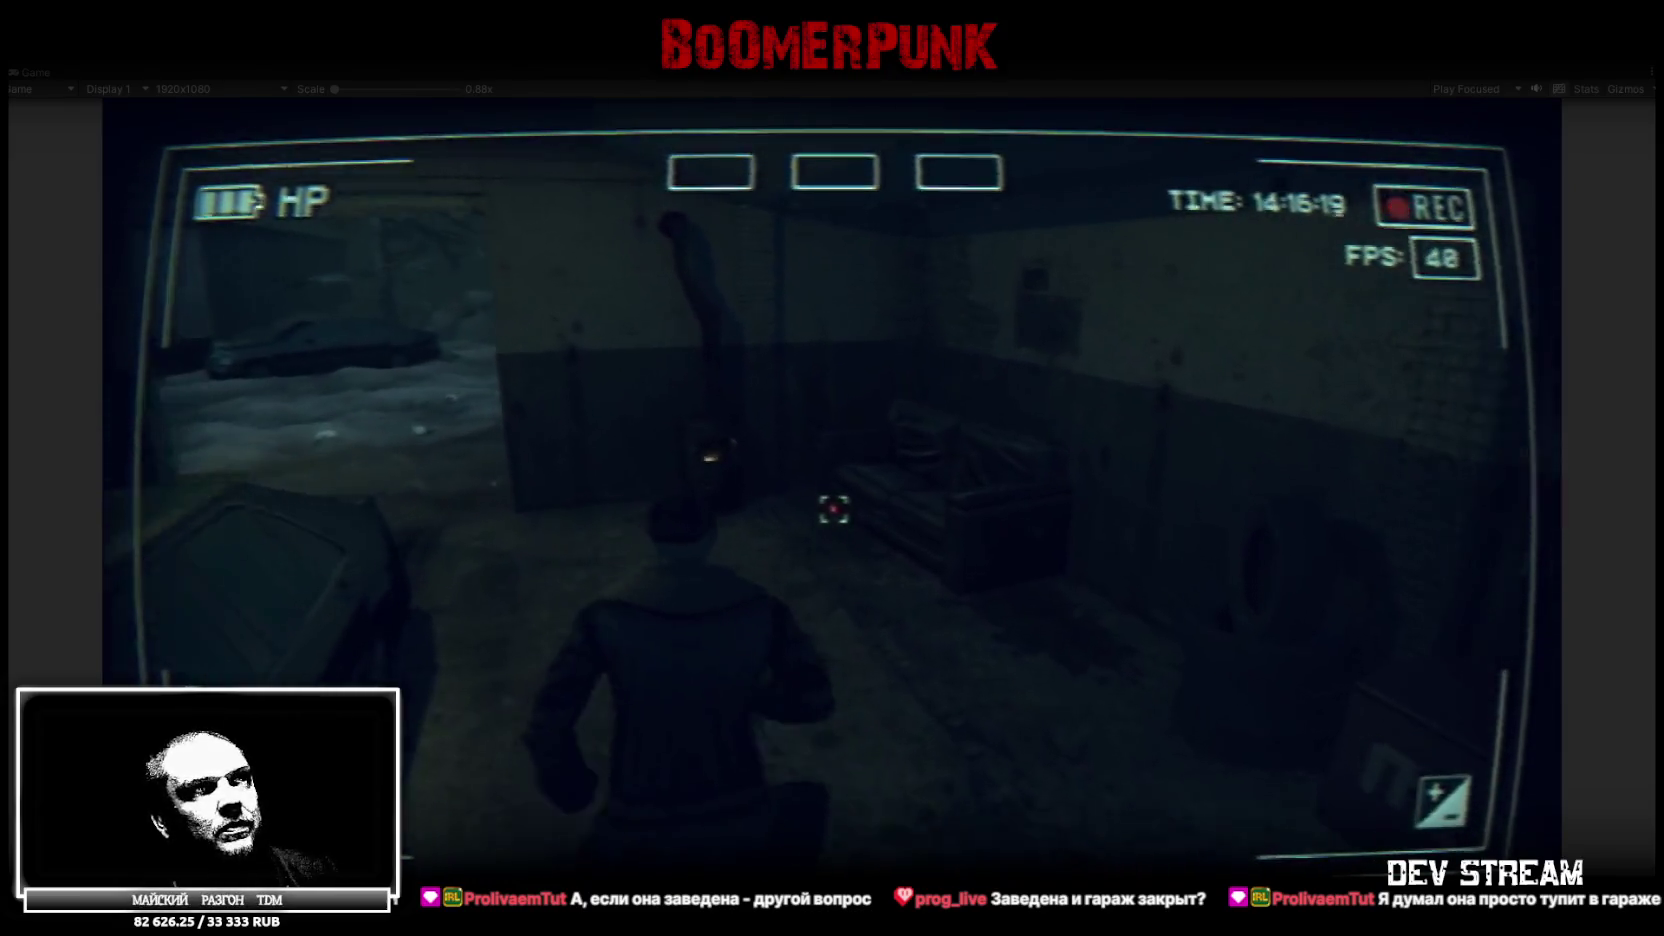
key("w")
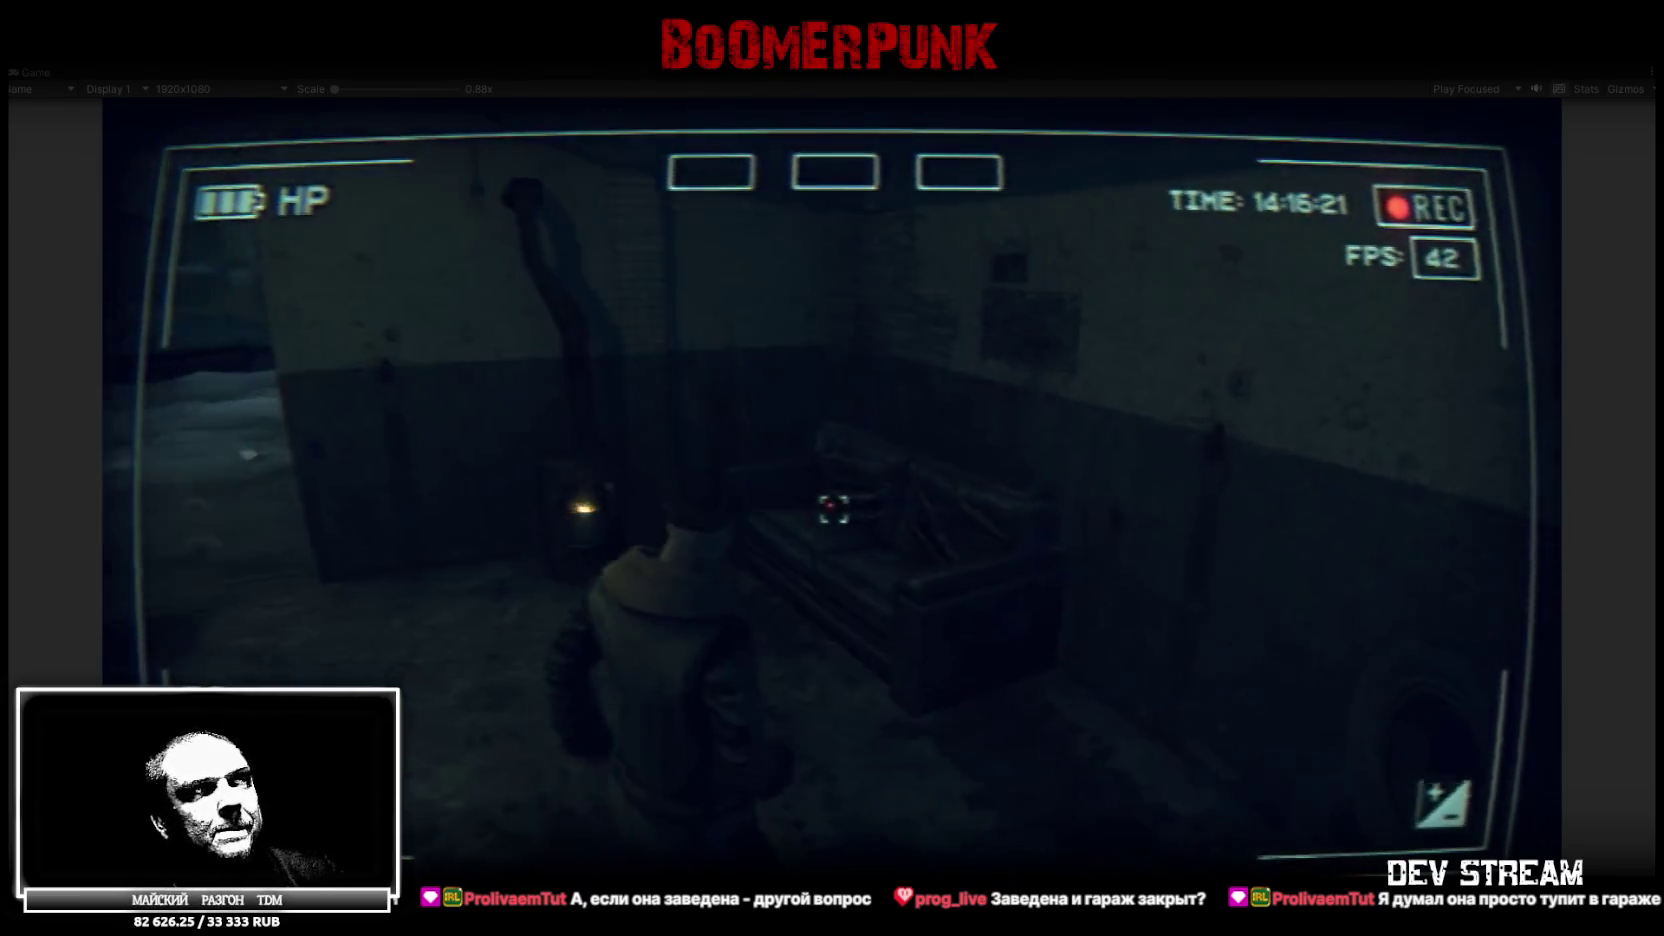
key("w")
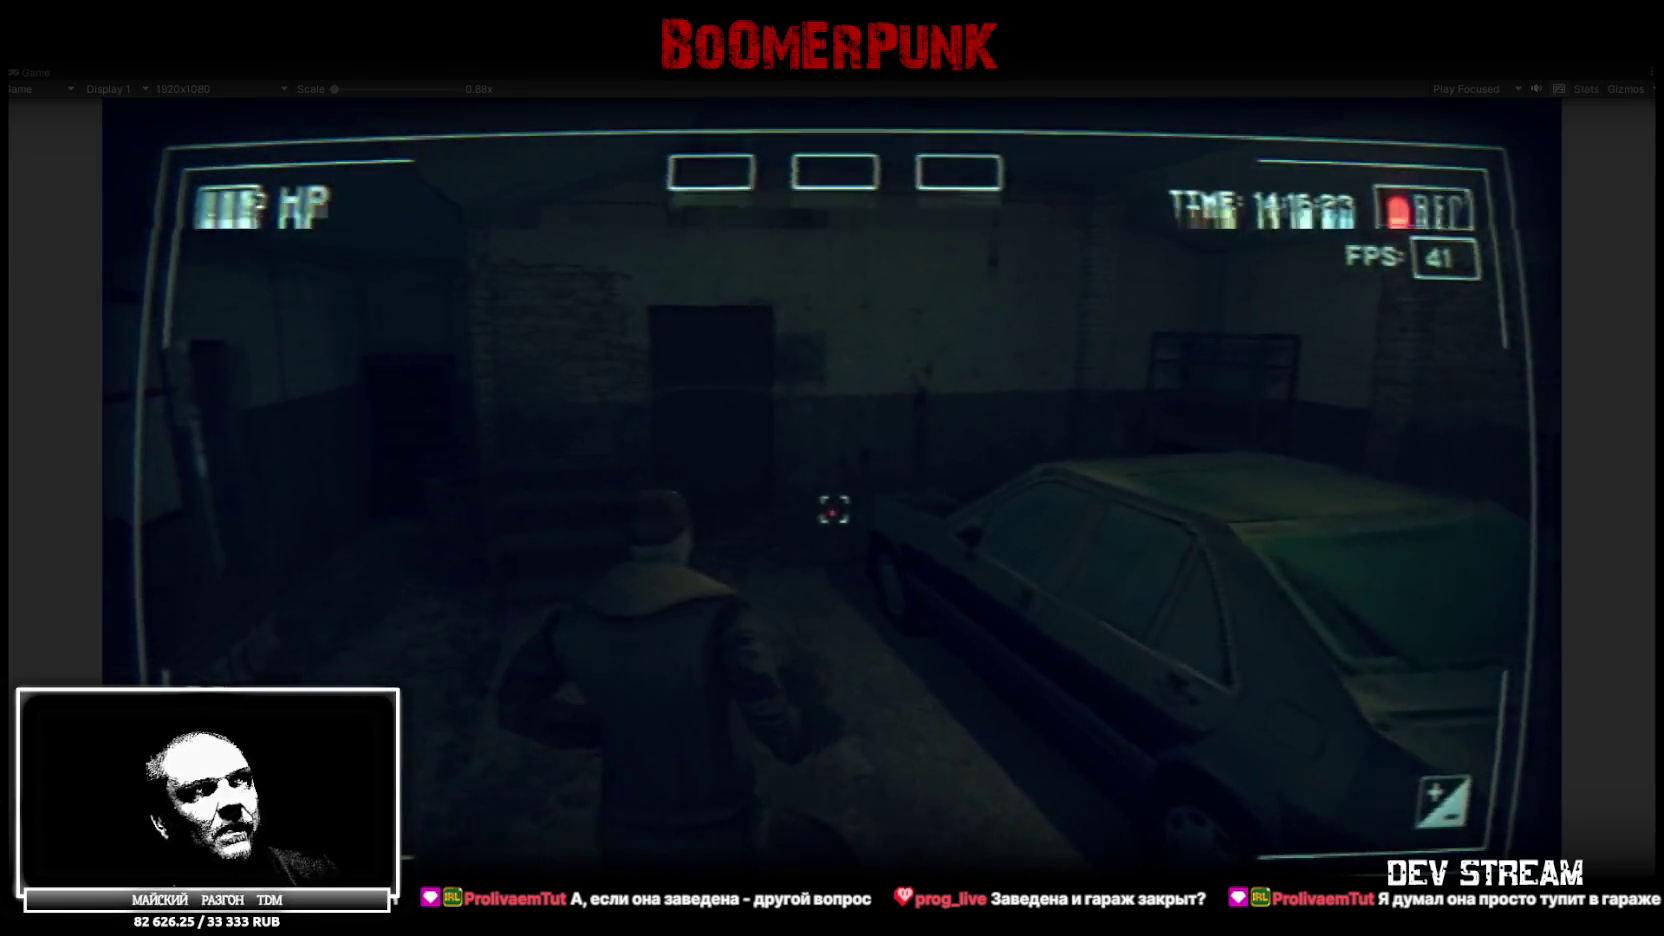
key("w")
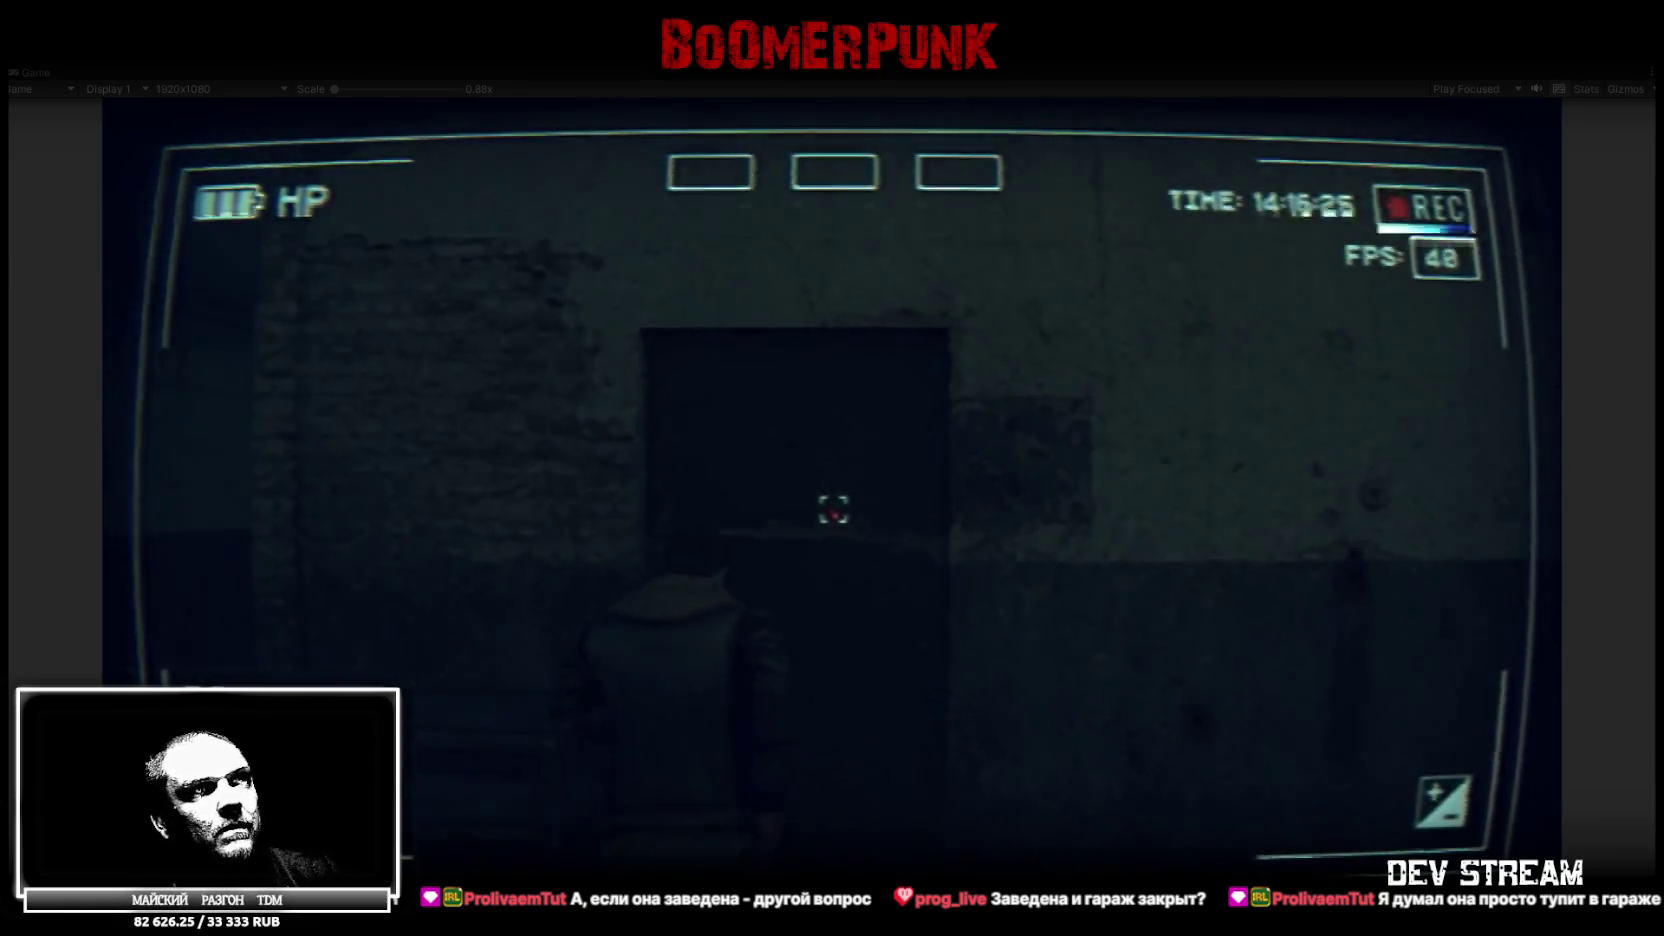
key("w")
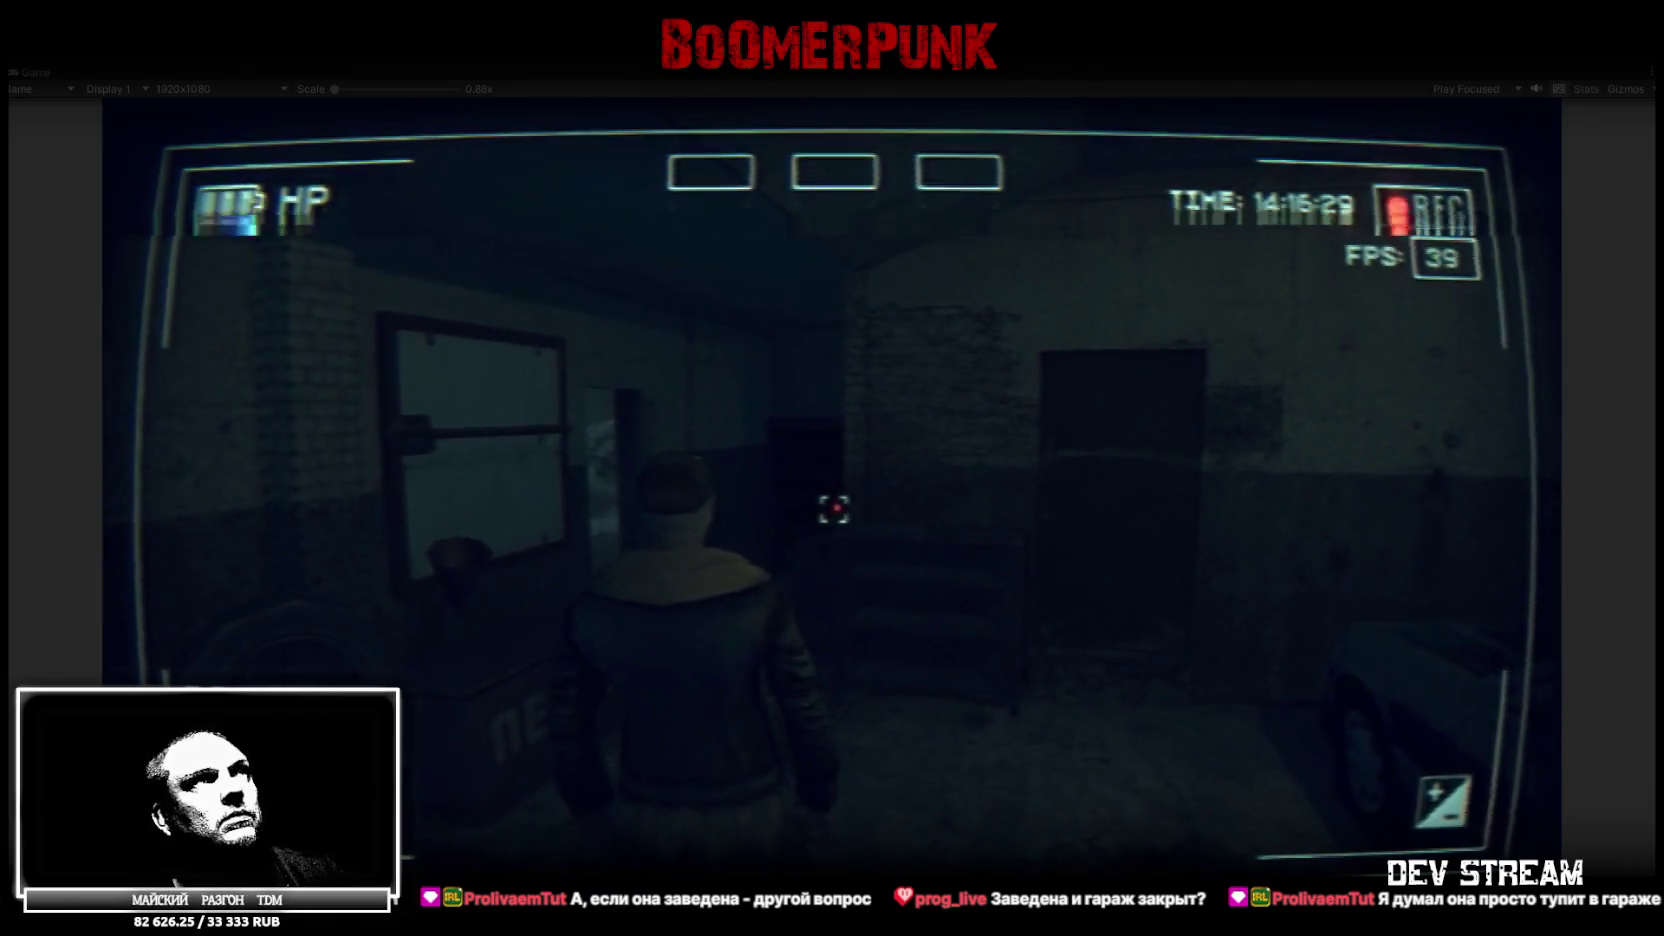
key("Escape")
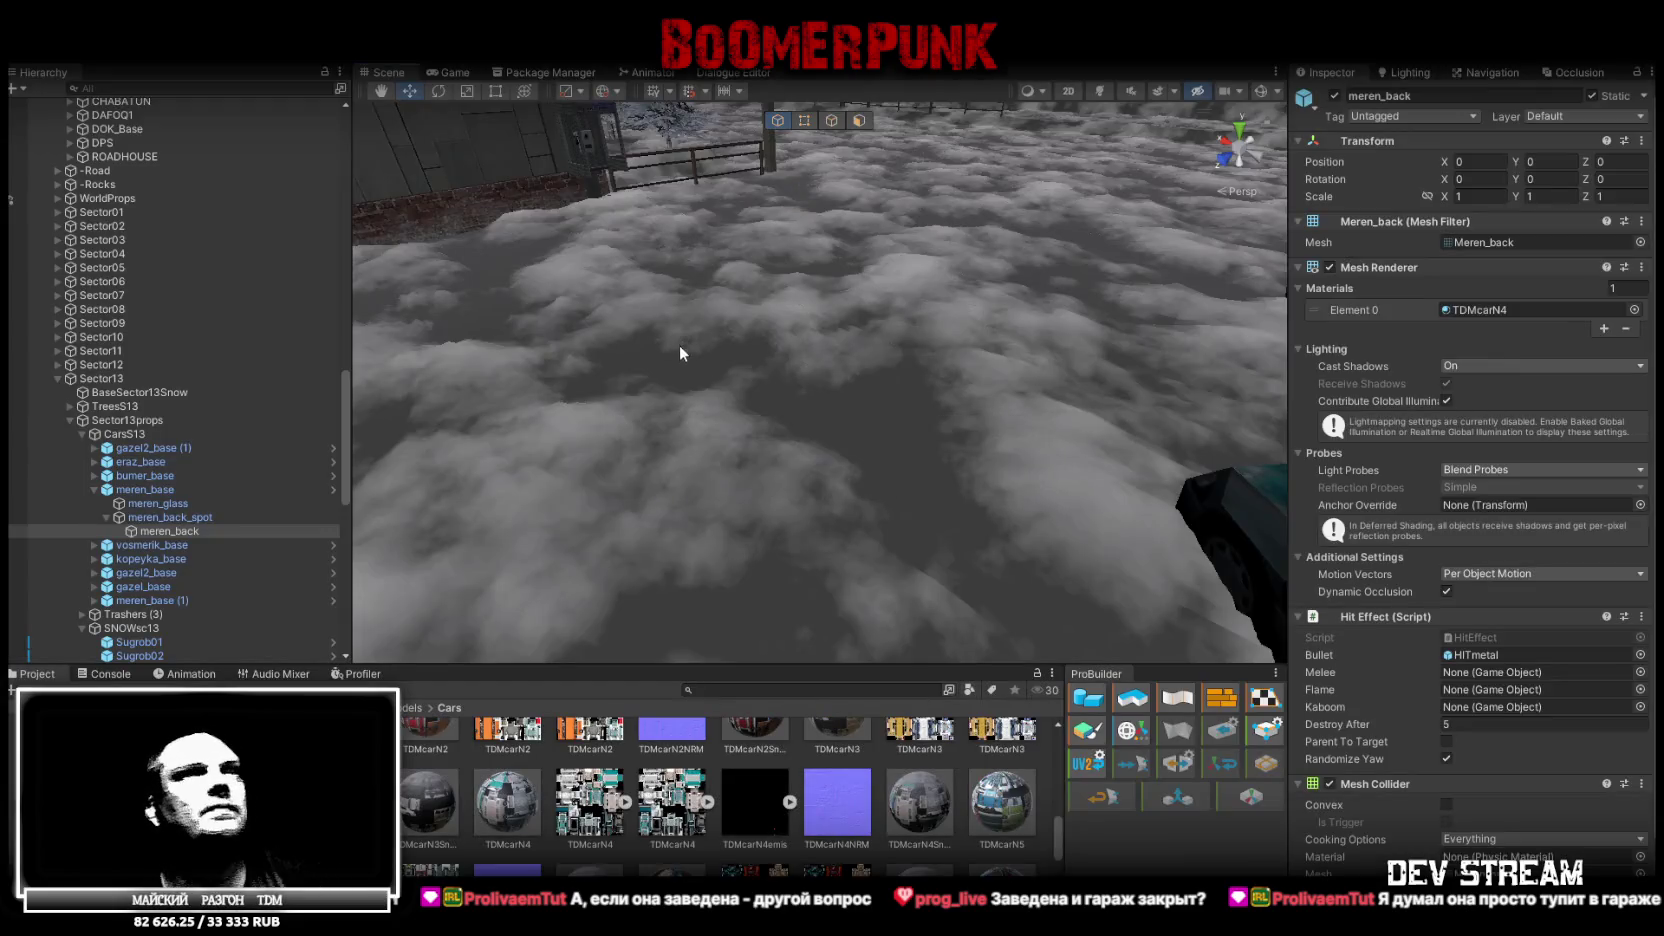
Frame the meren car and delete it from the yard
key("f")
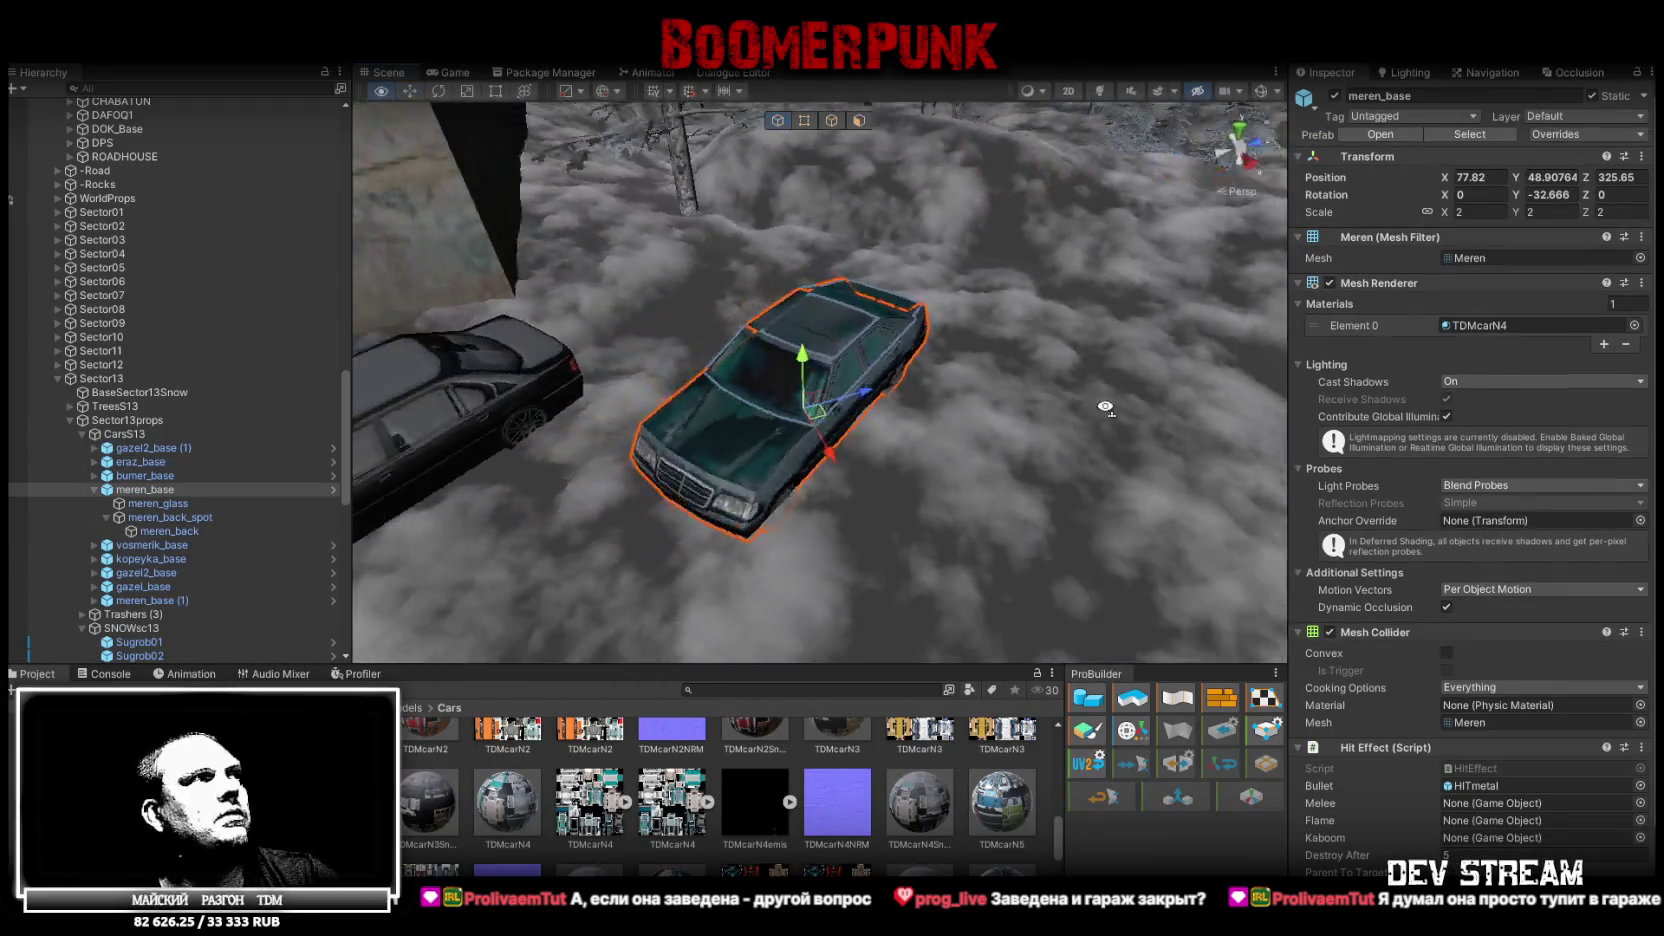
left_click(148, 472)
key("ctrl+z")
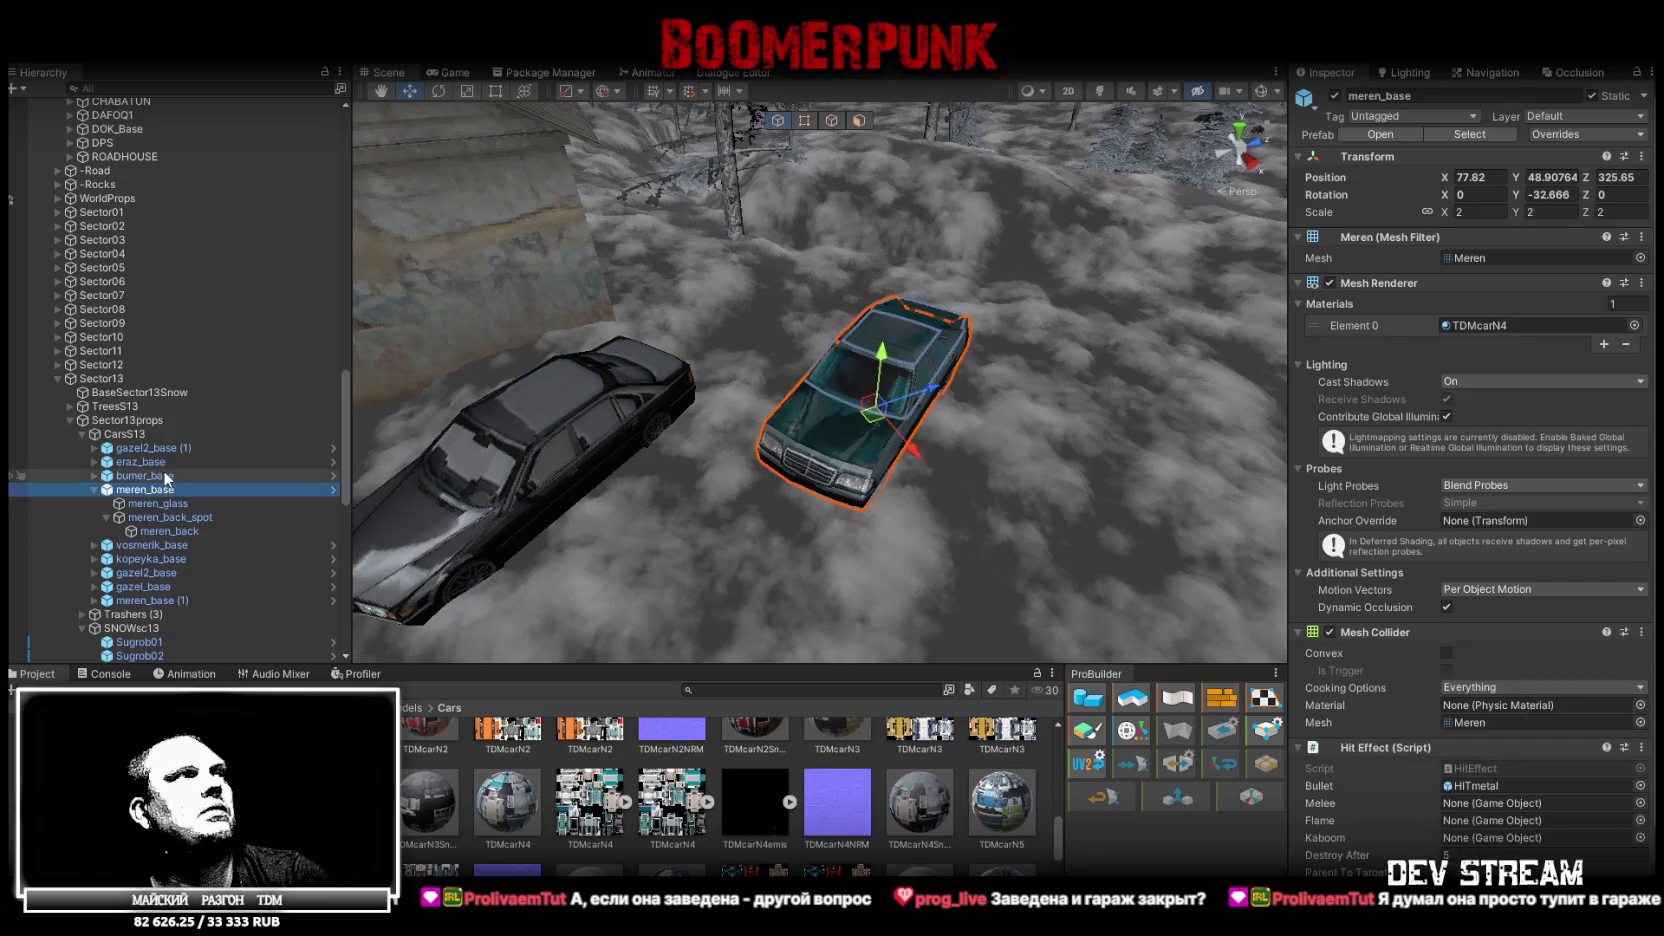
key("ctrl+z")
Move the bumer car across the yard toward the garage, rotate it, and fine-tune its position
mouse_move(530, 460)
left_mouse_down()
mouse_move(687, 475)
mouse_move(910, 424)
mouse_move(1092, 504)
left_mouse_up()
mouse_move(1002, 546)
left_mouse_down()
mouse_move(835, 478)
mouse_move(800, 490)
mouse_move(885, 407)
mouse_move(942, 449)
mouse_move(1090, 465)
left_mouse_up()
key("e")
key("w")
mouse_move(915, 440)
left_mouse_down()
mouse_move(895, 420)
mouse_move(947, 388)
mouse_move(1091, 424)
left_mouse_up()
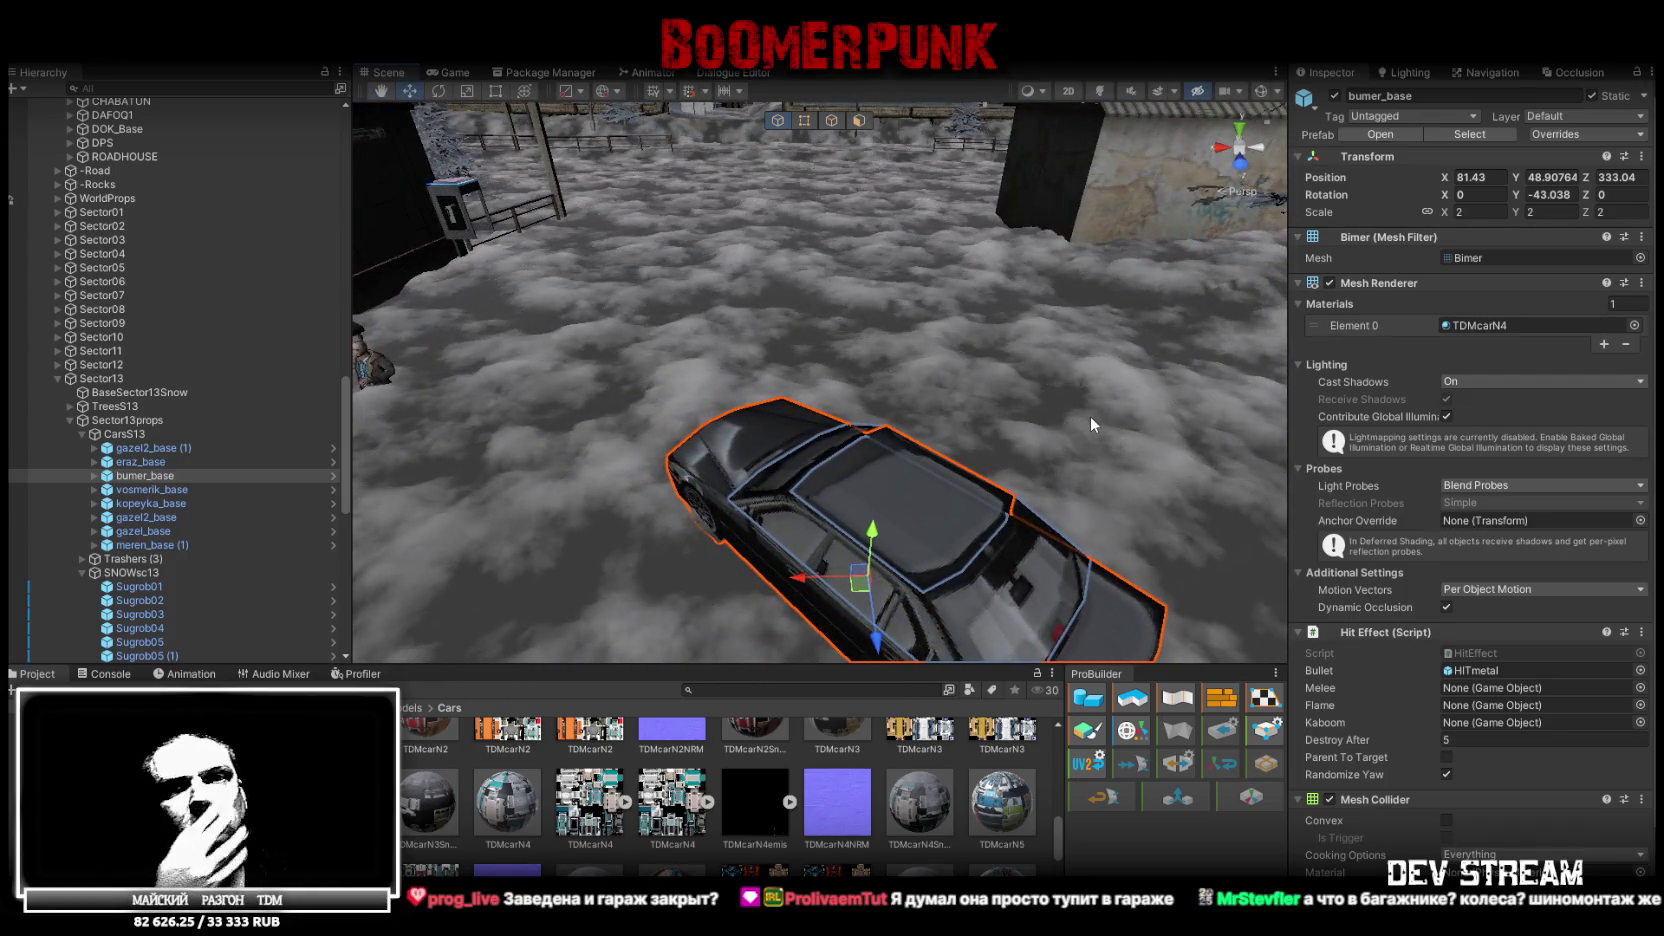
Select the trunk lid (meren_back) of the car parked in the garage
mouse_move(1160, 387)
left_mouse_down()
mouse_move(948, 330)
mouse_move(735, 338)
left_mouse_up()
scroll(735, 338, "up", 5)
left_click(701, 298)
scroll(815, 370, "up", 5)
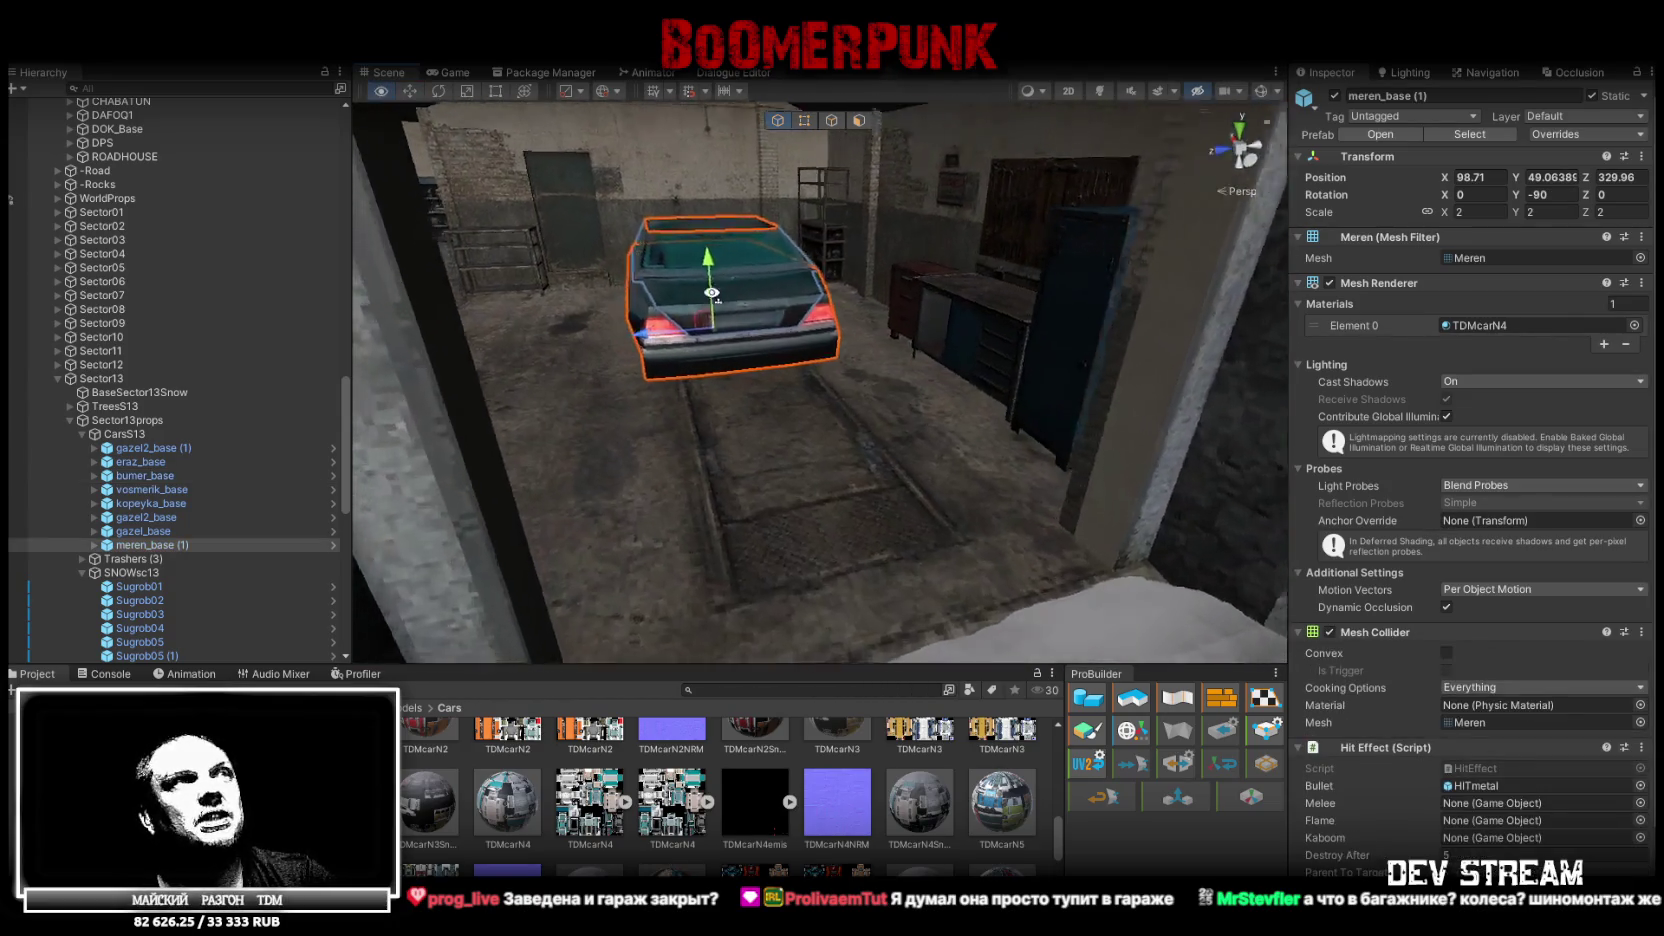
left_click(786, 364)
scroll(786, 364, "up", 3)
Rotate meren_back open as a test, undo it, and switch over to Blockbench
key("e")
left_click_drag(620, 262, 474, 178)
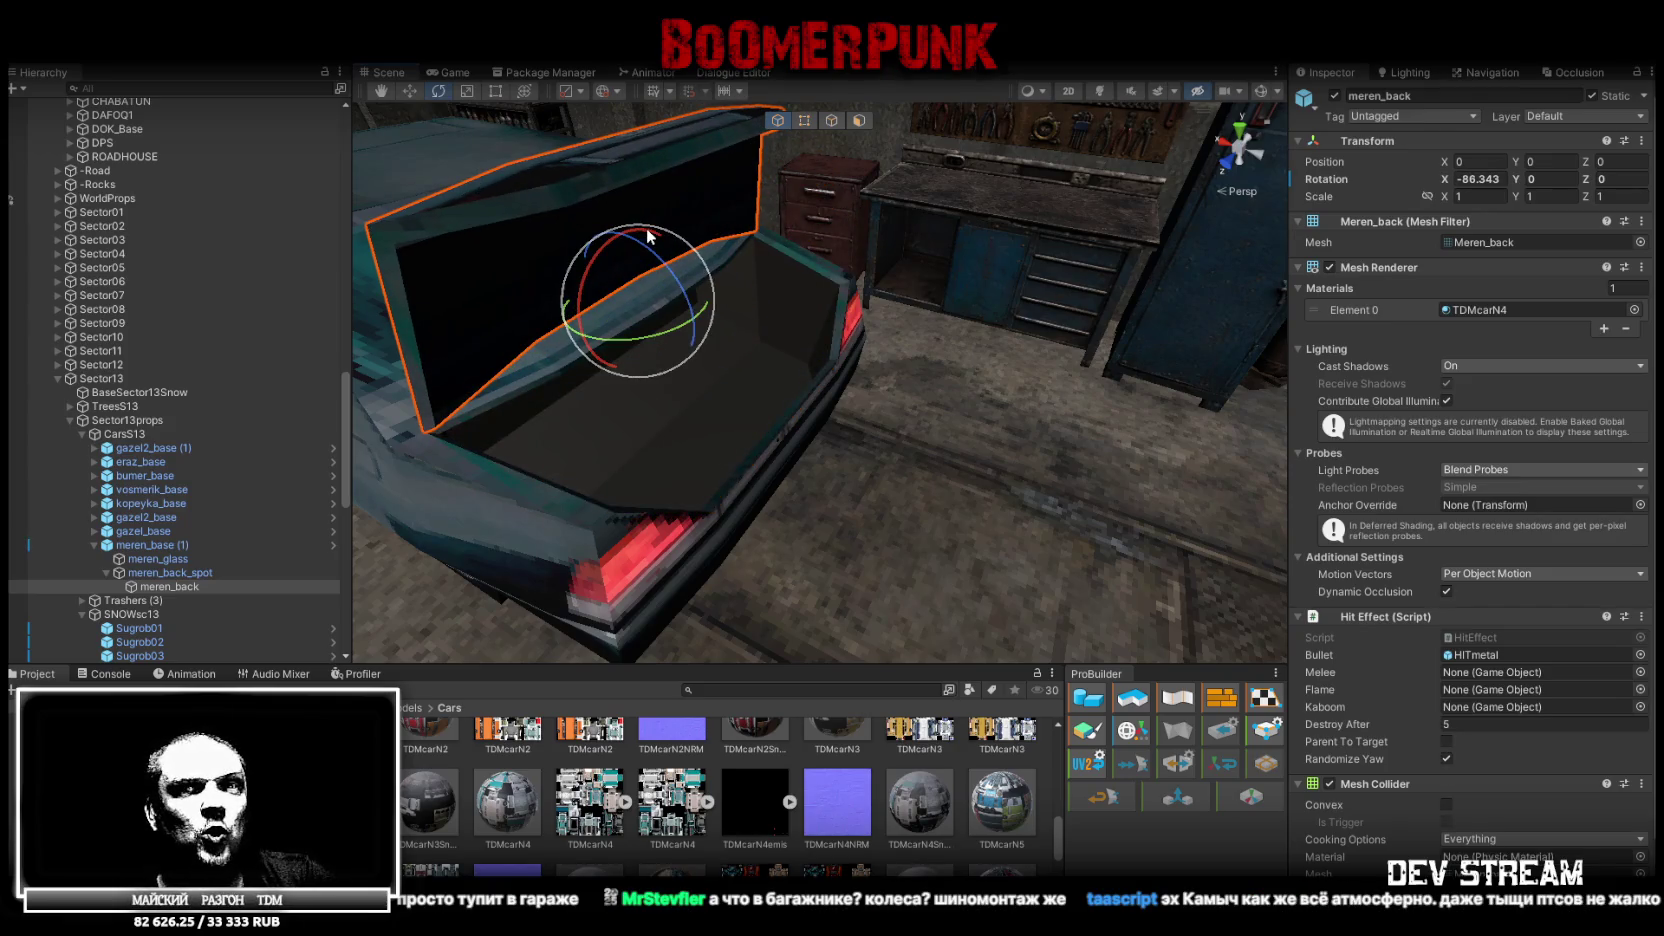
key("ctrl+z")
key("ctrl+z")
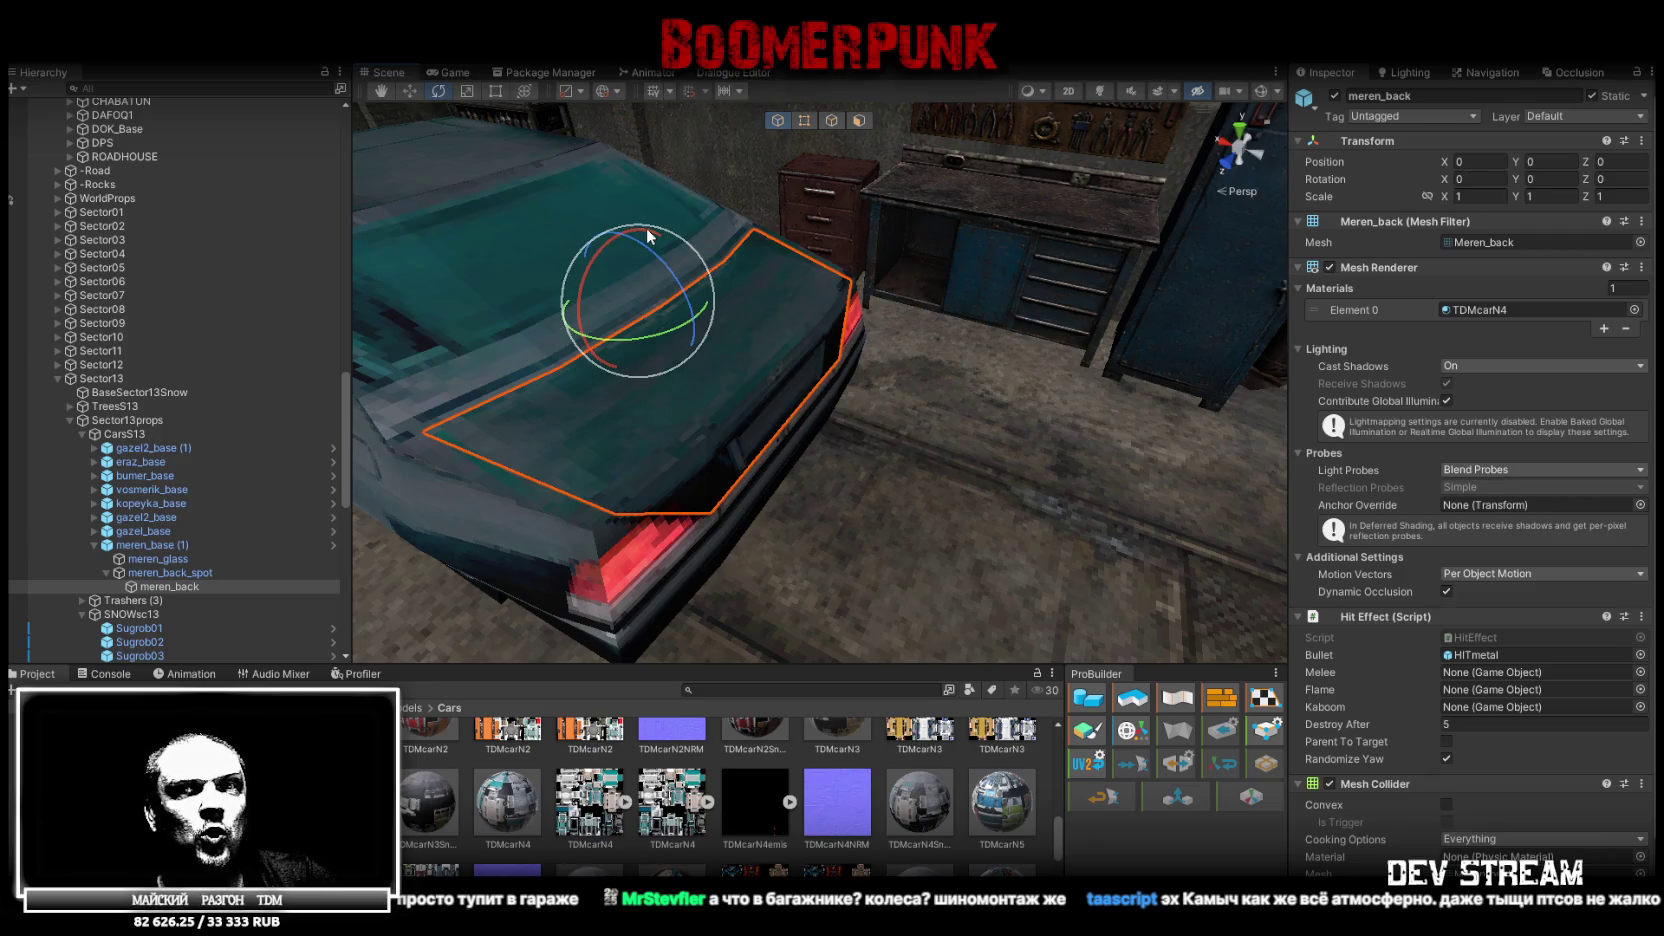
mouse_move(789, 317)
left_mouse_down()
mouse_move(510, 249)
mouse_move(478, 225)
mouse_move(1069, 243)
mouse_move(760, 255)
left_mouse_up()
key("alt+Tab")
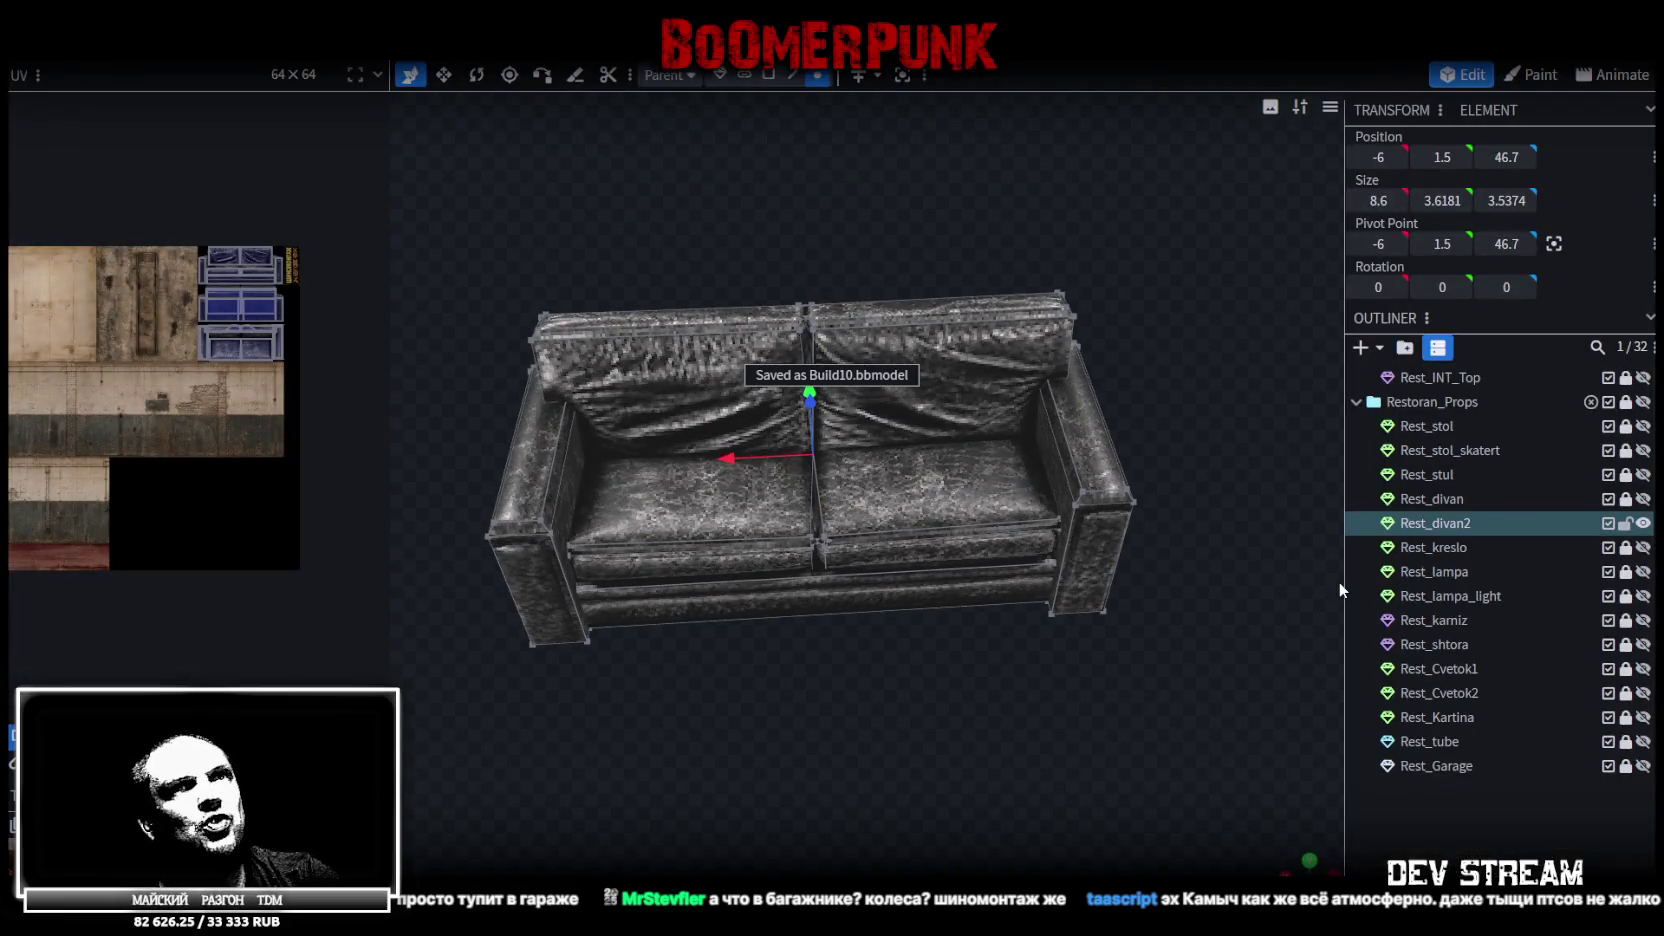
Hide the Rest_divan2 sofa and collapse the Restoran_Props group
left_click(1634, 524)
left_click(1637, 524)
scroll(1500, 464, "up", 2)
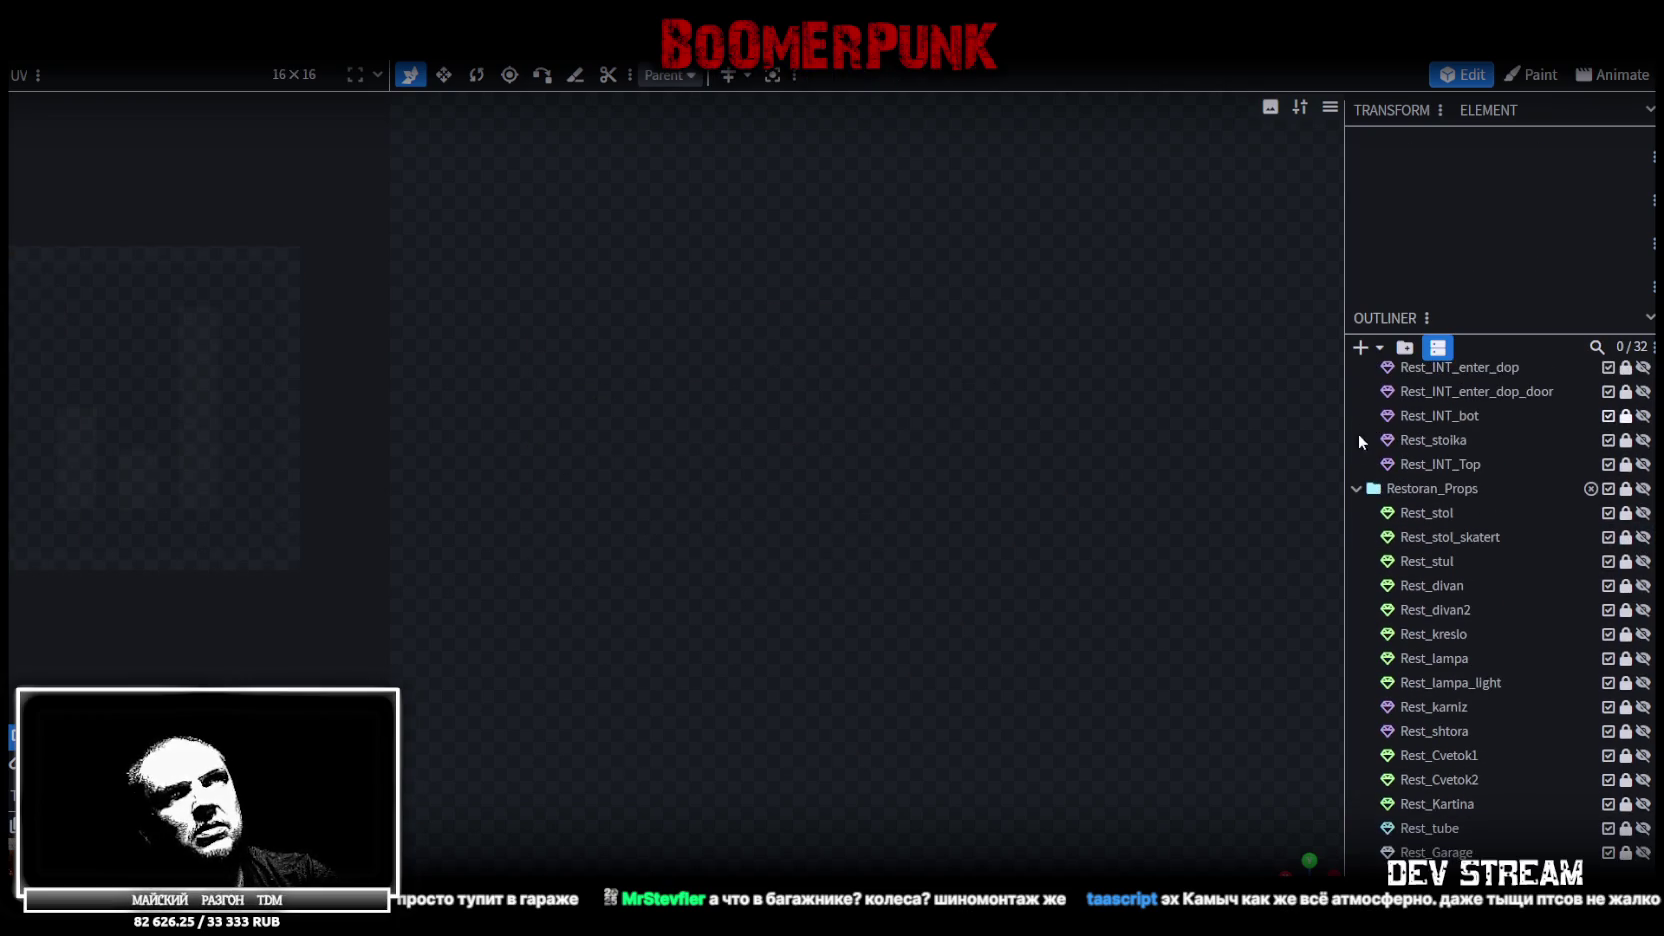
left_click(1357, 487)
scroll(1521, 485, "up", 1)
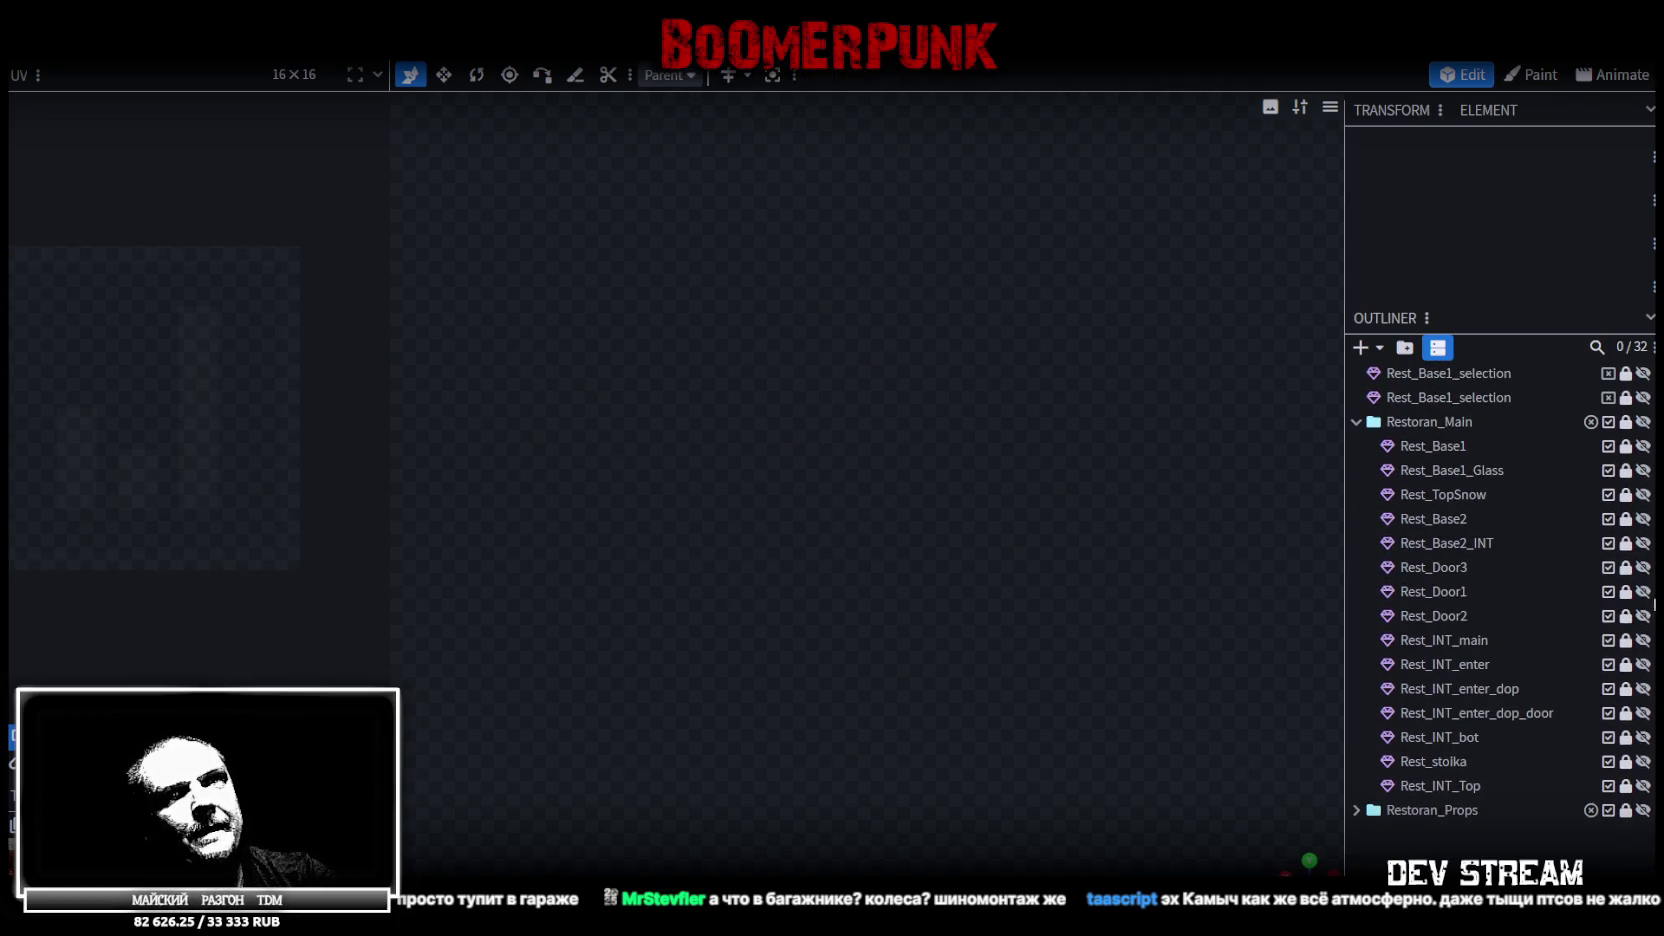
Hide Rest_Door1, then show, unlock and select Rest_Door2
mouse_move(1083, 581)
left_mouse_down()
mouse_move(1140, 590)
mouse_move(1034, 537)
left_mouse_up()
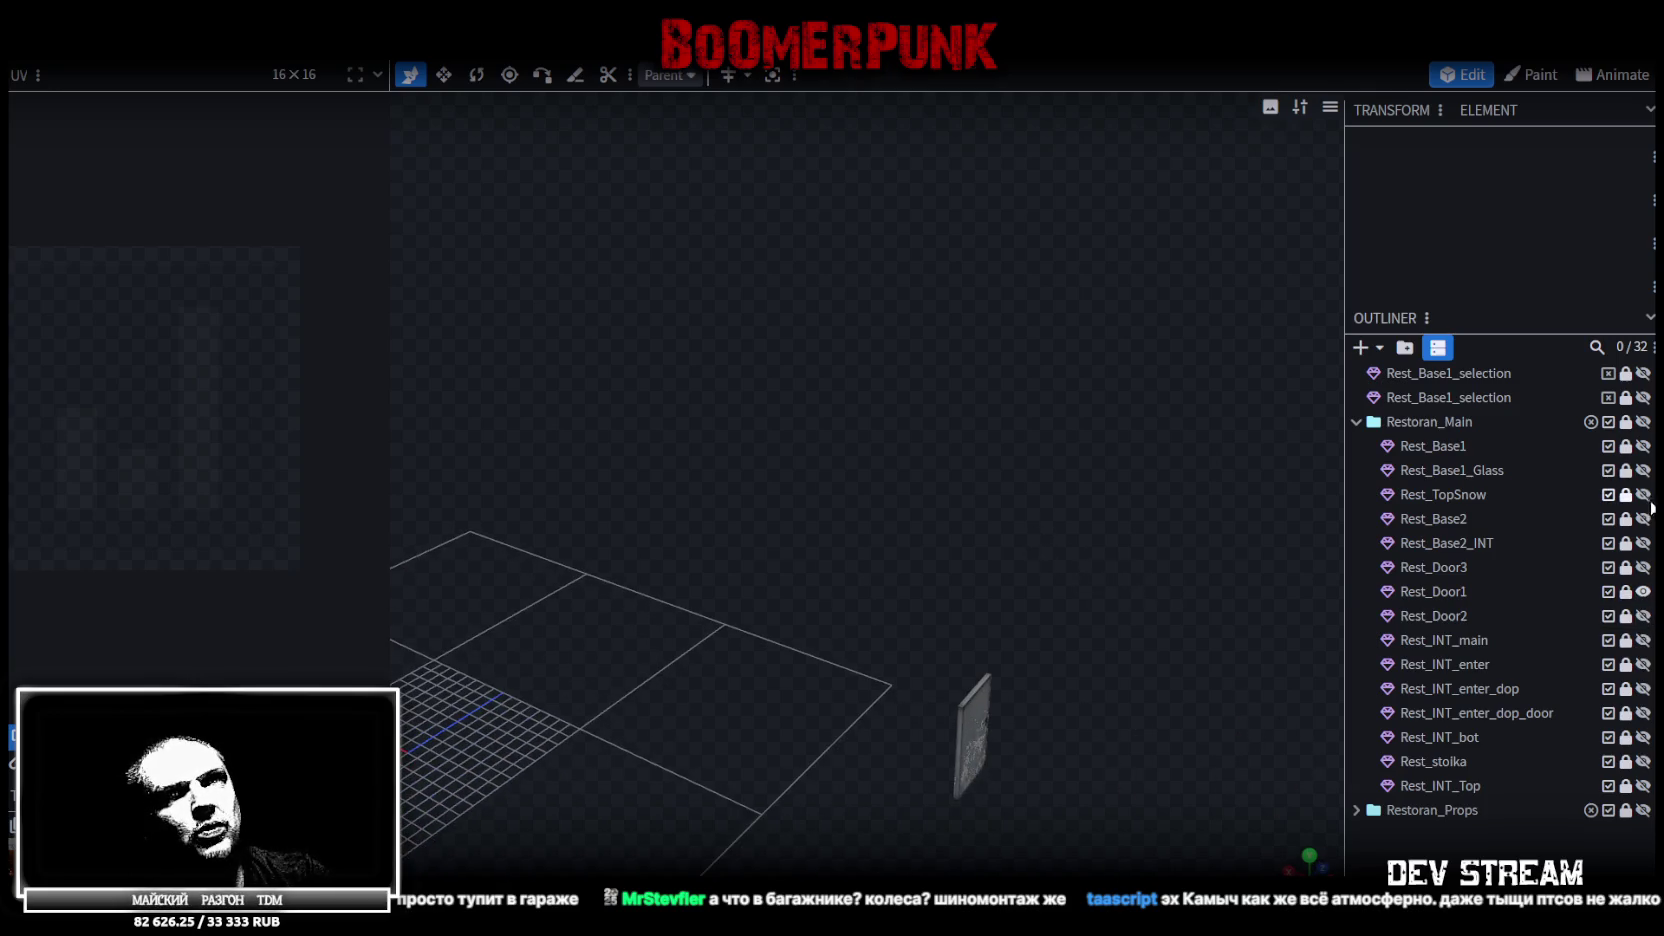
left_click(1643, 591)
left_click(1643, 616)
left_click(1625, 616)
left_click(1431, 616)
mouse_move(748, 597)
left_mouse_down()
mouse_move(1045, 599)
mouse_move(864, 543)
mouse_move(1153, 653)
mouse_move(853, 655)
left_mouse_up()
scroll(852, 655, "up", 3)
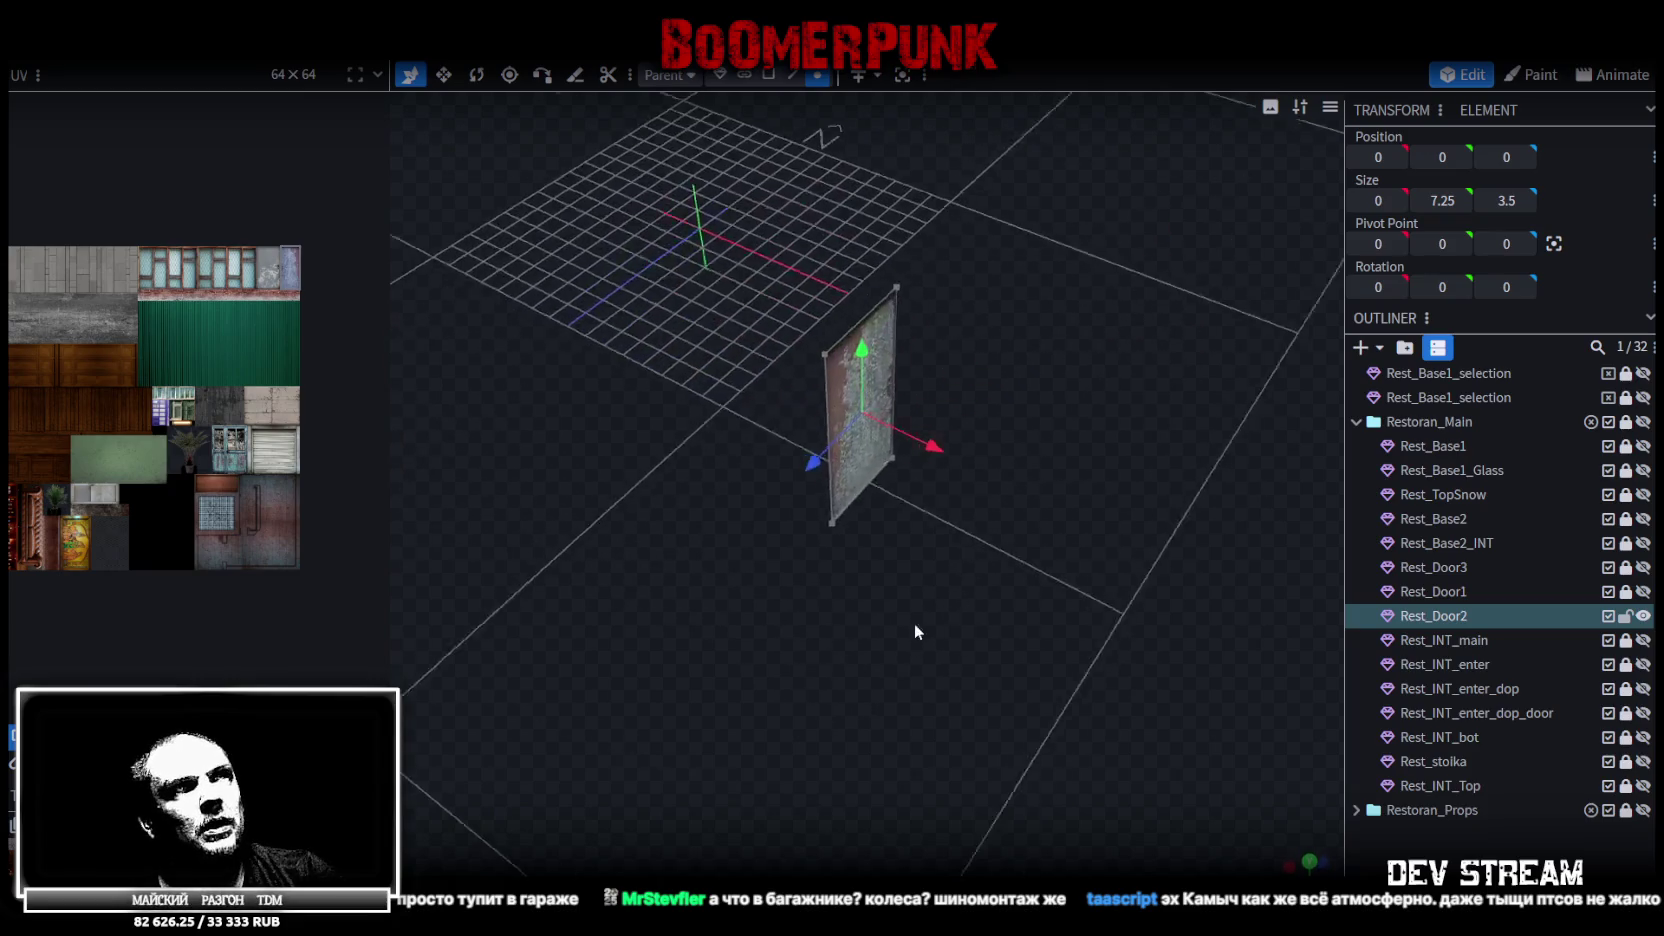
Show Rest_Base2 walls and the Rest_Base2_INT interior and switch to face selection
left_click(1643, 518)
mouse_move(1120, 460)
left_mouse_down()
mouse_move(1006, 441)
mouse_move(860, 460)
mouse_move(1141, 473)
left_mouse_up()
left_click(1643, 543)
mouse_move(1105, 410)
left_mouse_down()
mouse_move(1092, 445)
mouse_move(1148, 298)
left_mouse_up()
left_click(768, 75)
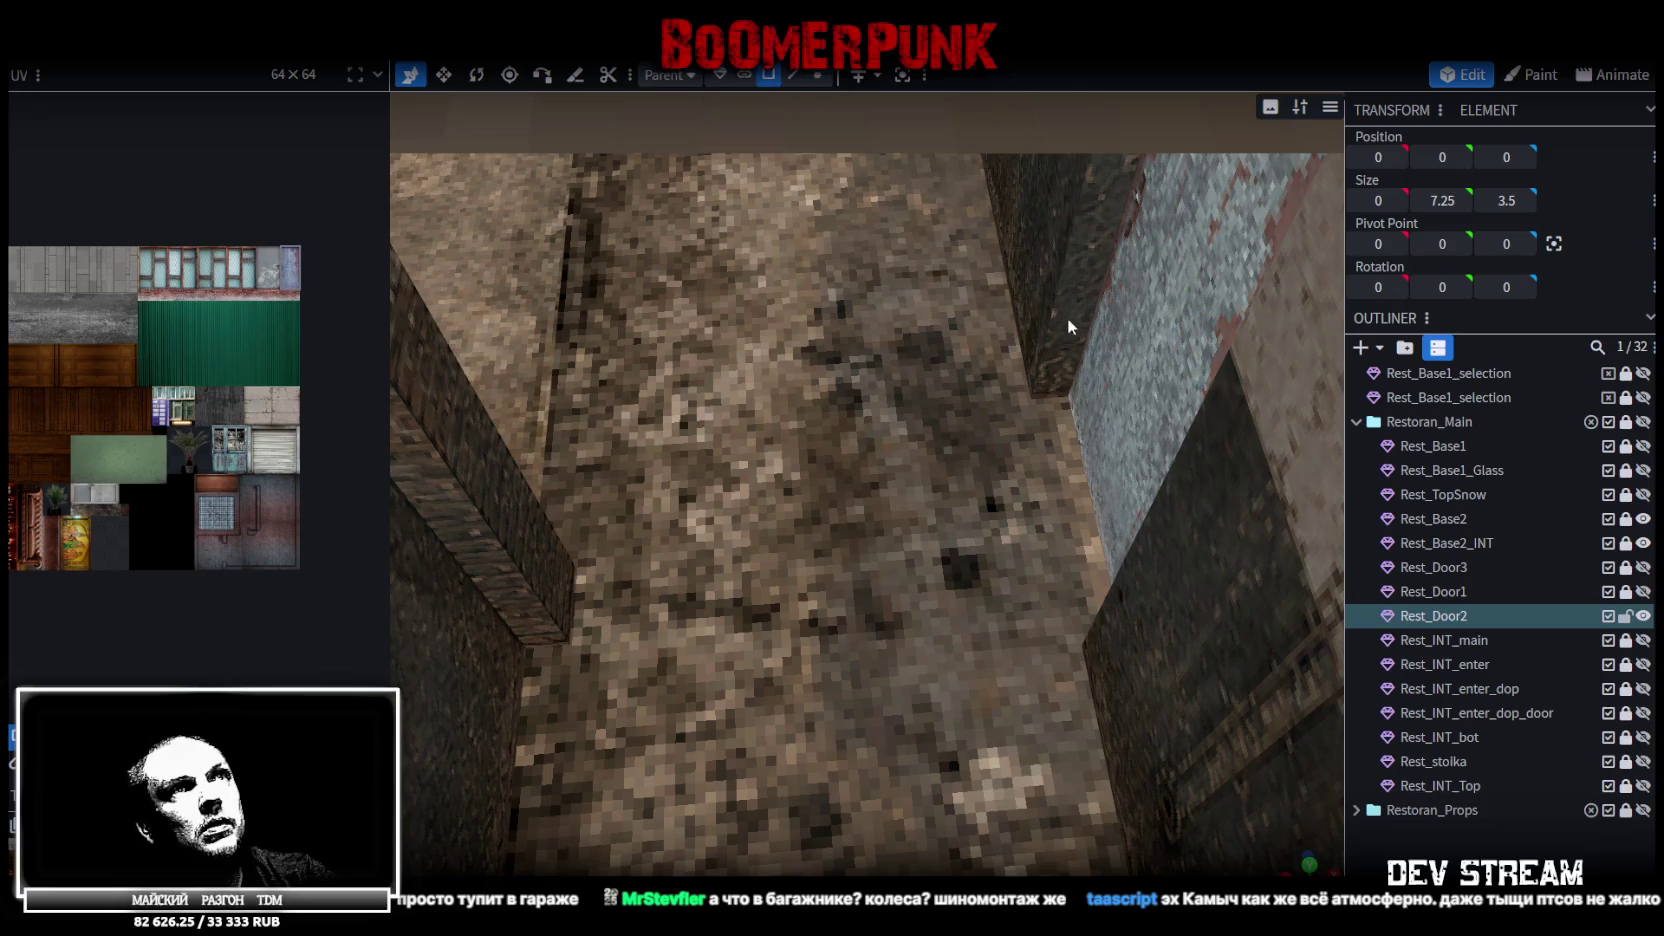
Copy the door face and paste it as a mesh selection
left_click(1124, 358)
key("ctrl+c")
key("ctrl+v")
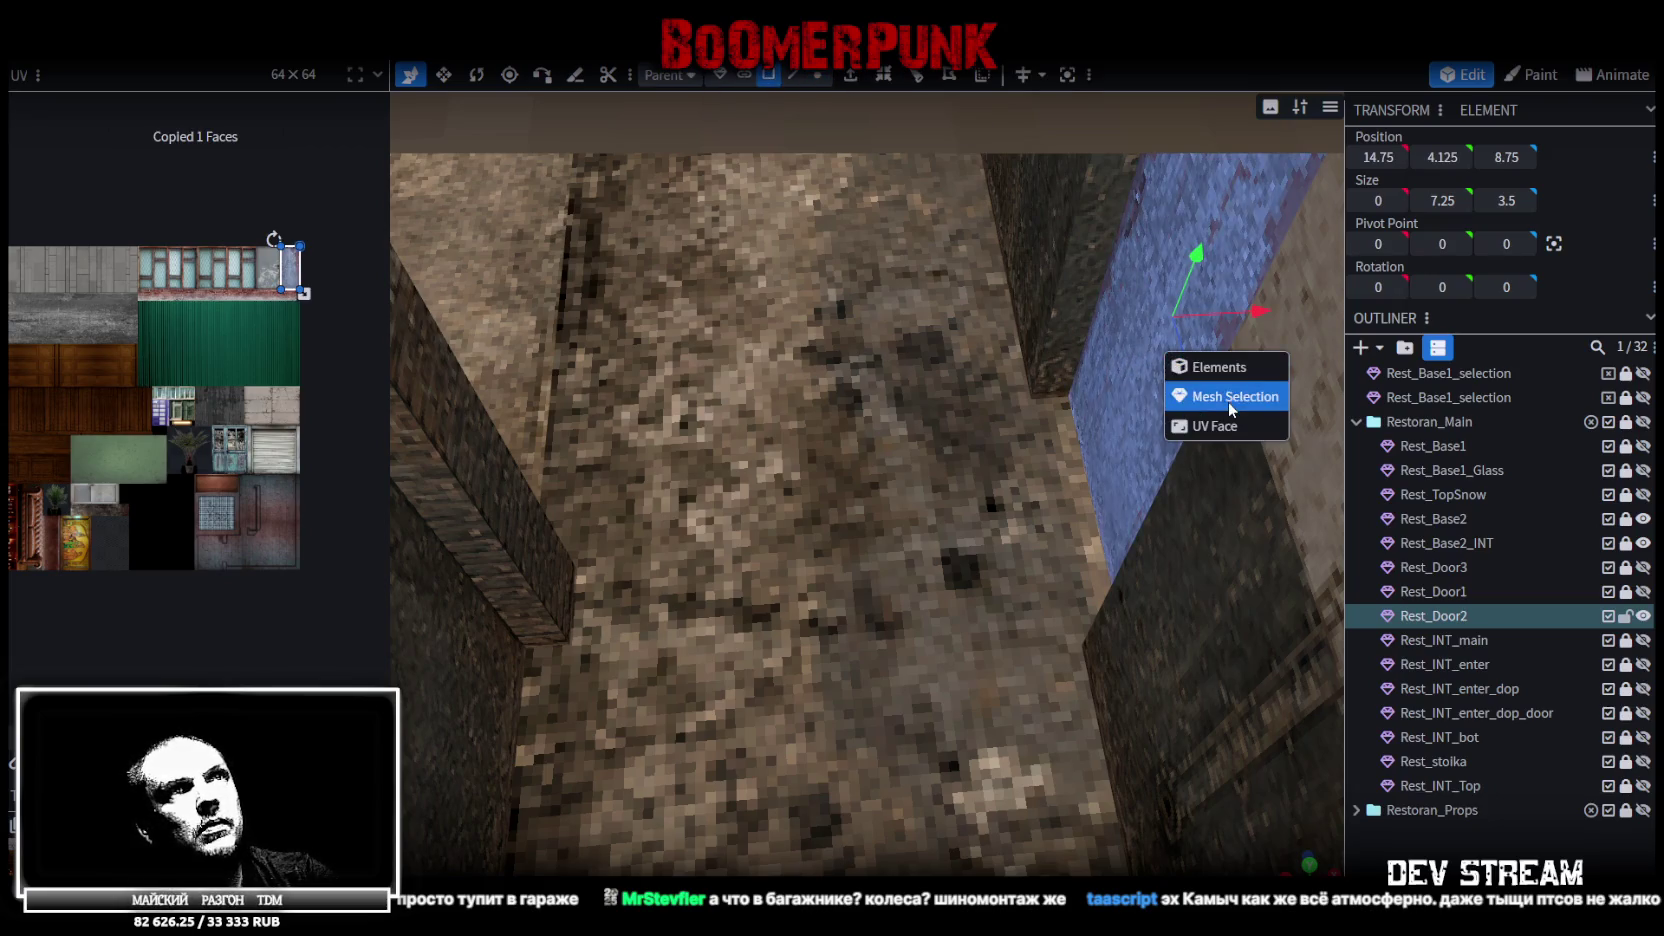
left_click(1228, 397)
Extrude the pasted face with an Extend of -0.2 Outwards
left_click(850, 75)
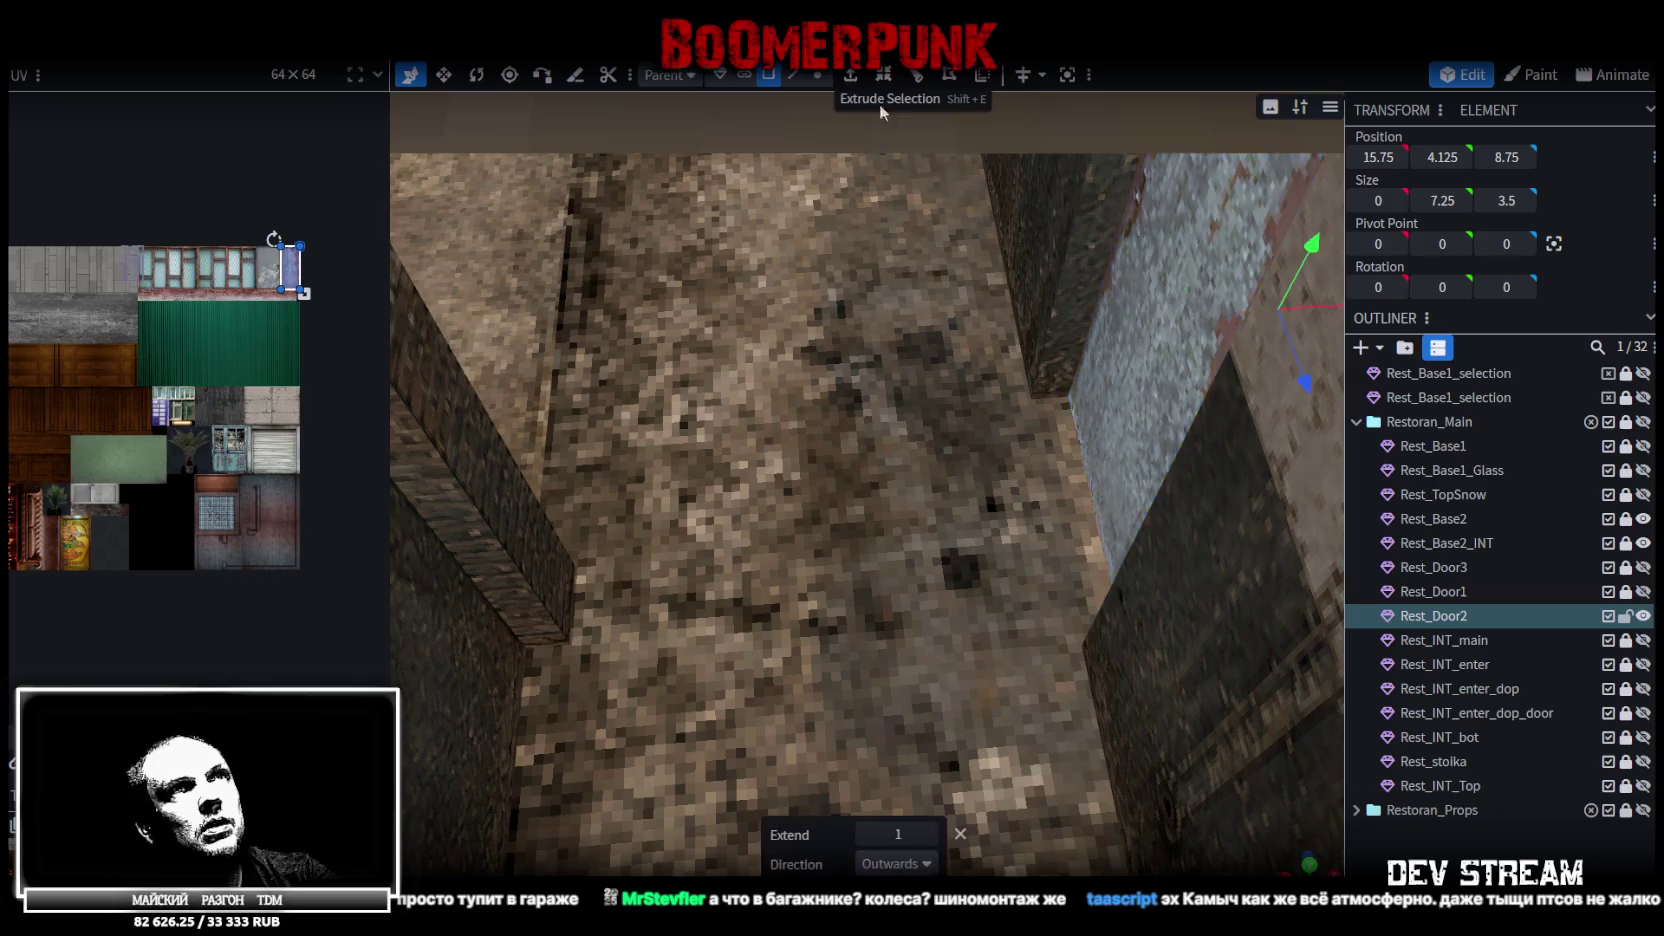
left_click(931, 831)
left_click(864, 834)
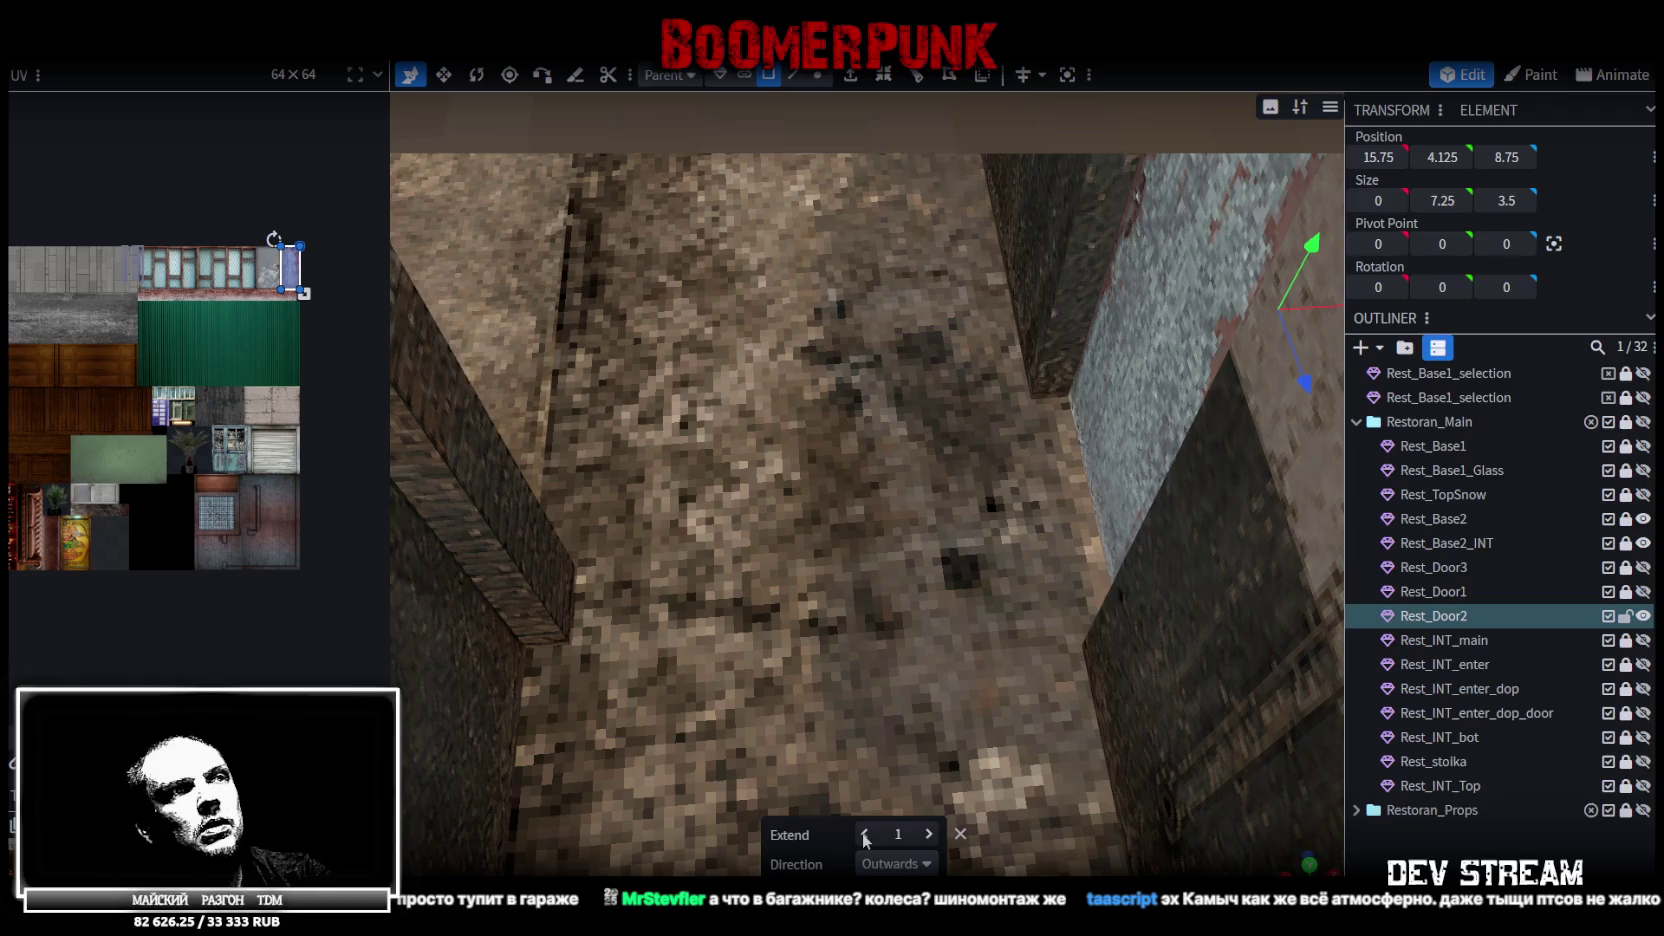
left_click(864, 834)
left_click(864, 834)
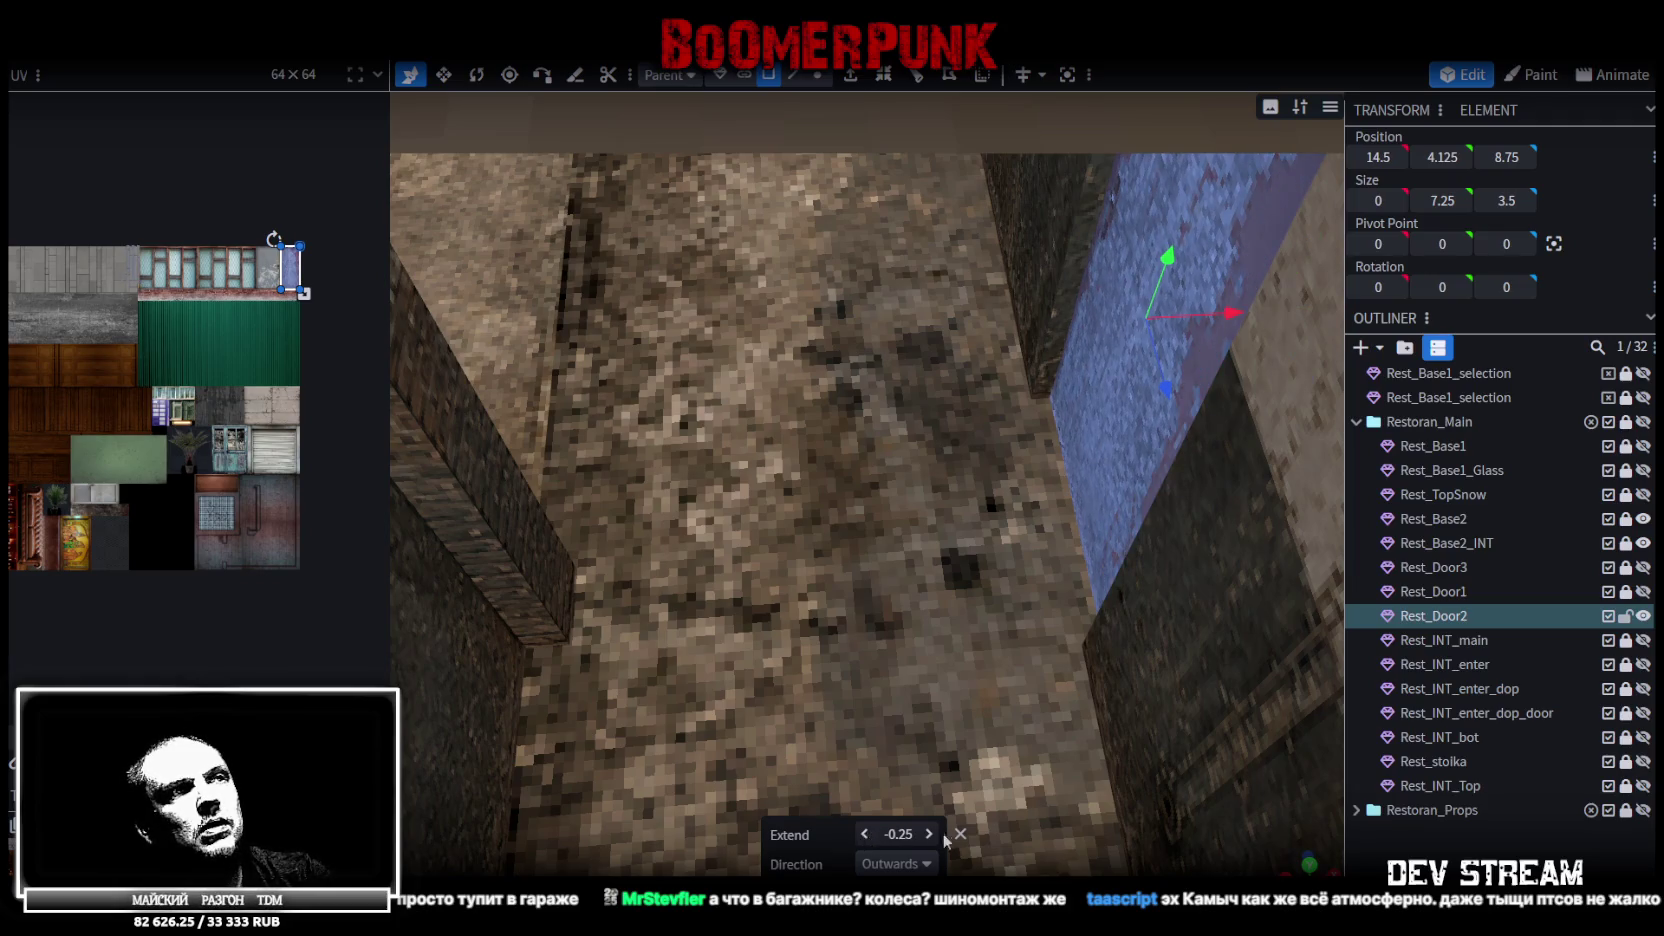
left_click(930, 834)
left_click(865, 834)
scroll(1102, 715, "up", 2)
scroll(1105, 716, "down", 5)
mouse_move(1199, 676)
left_mouse_down()
mouse_move(948, 595)
mouse_move(906, 655)
mouse_move(1304, 692)
mouse_move(1261, 645)
mouse_move(1086, 780)
mouse_move(935, 775)
mouse_move(967, 774)
left_mouse_up()
scroll(880, 662, "up", 4)
scroll(1082, 770, "up", 3)
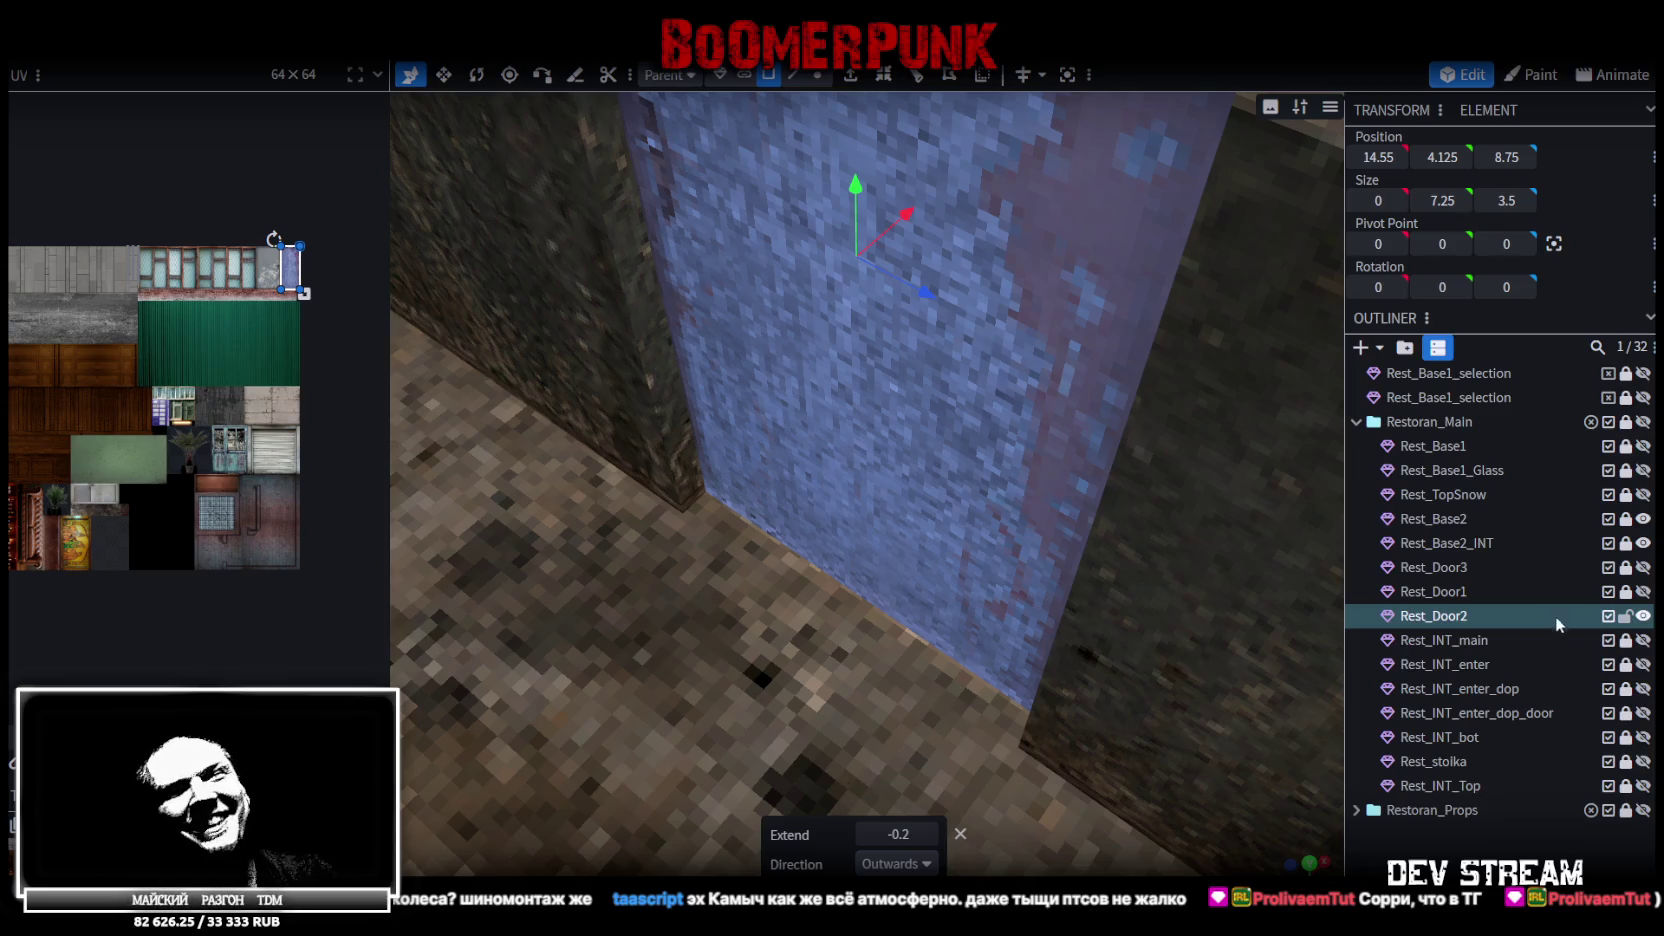
Hide Rest_Base2 and Rest_Base2_INT and select the door's narrow side face
left_click(1643, 519)
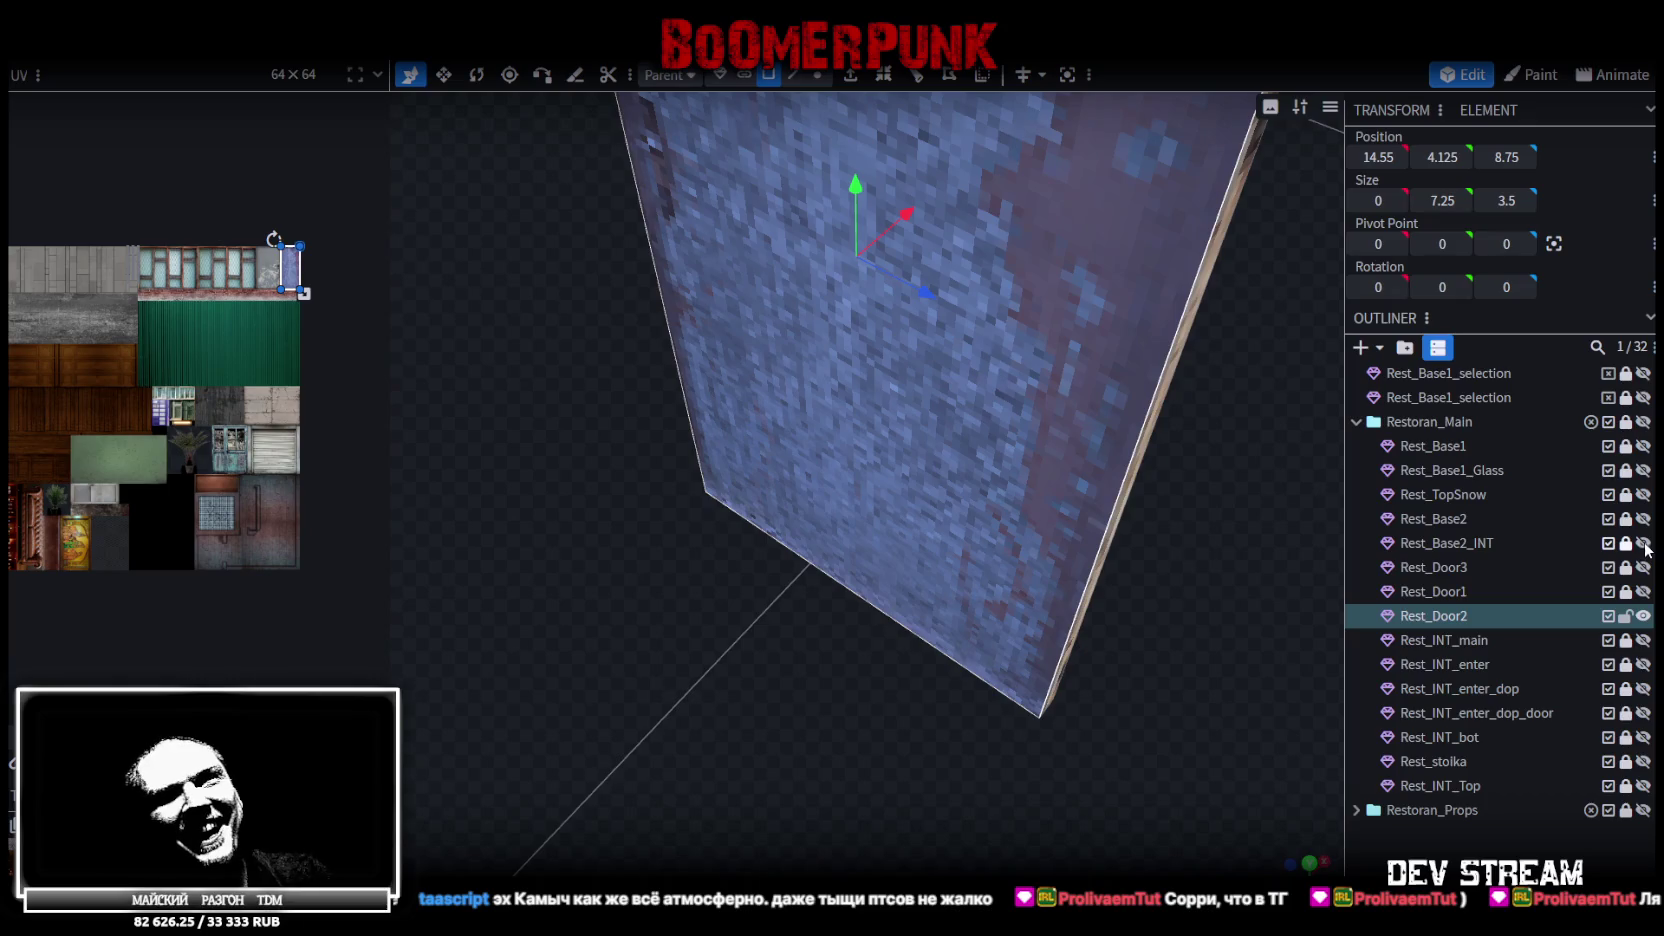
left_click(1643, 543)
mouse_move(872, 612)
left_mouse_down()
mouse_move(1082, 537)
mouse_move(1046, 521)
mouse_move(970, 556)
mouse_move(944, 525)
mouse_move(1009, 618)
mouse_move(1000, 600)
left_mouse_up()
left_click(760, 300)
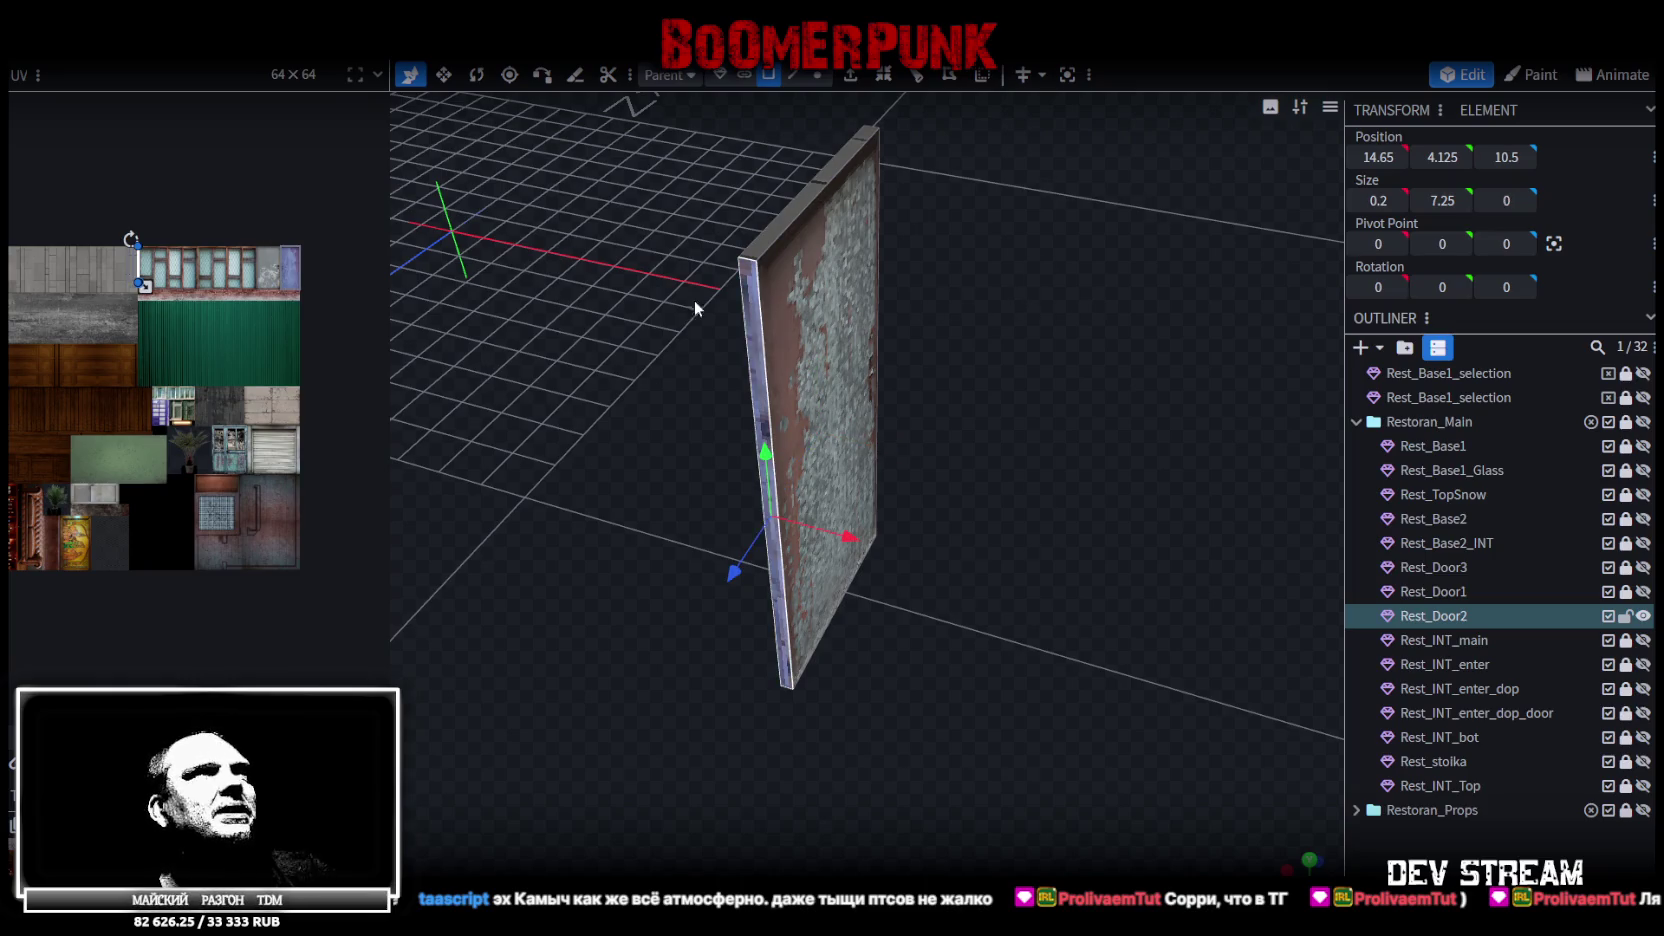
mouse_move(1034, 311)
left_mouse_down()
mouse_move(702, 368)
mouse_move(750, 229)
left_mouse_up()
left_click(593, 191)
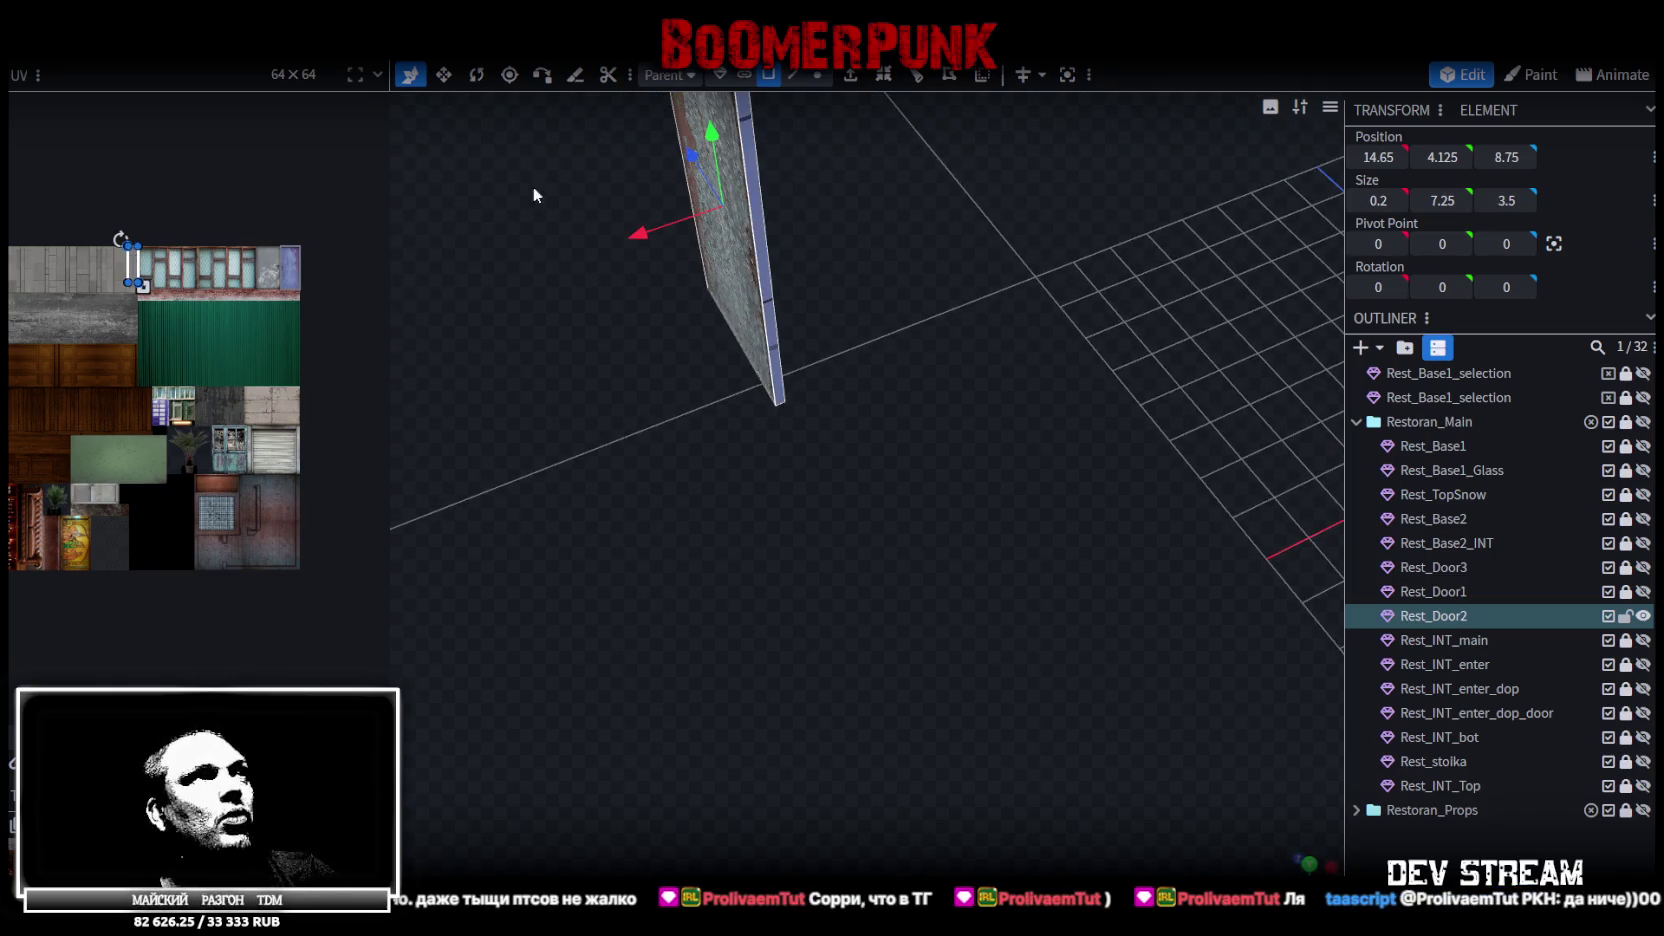
scroll(160, 178, "up", 5)
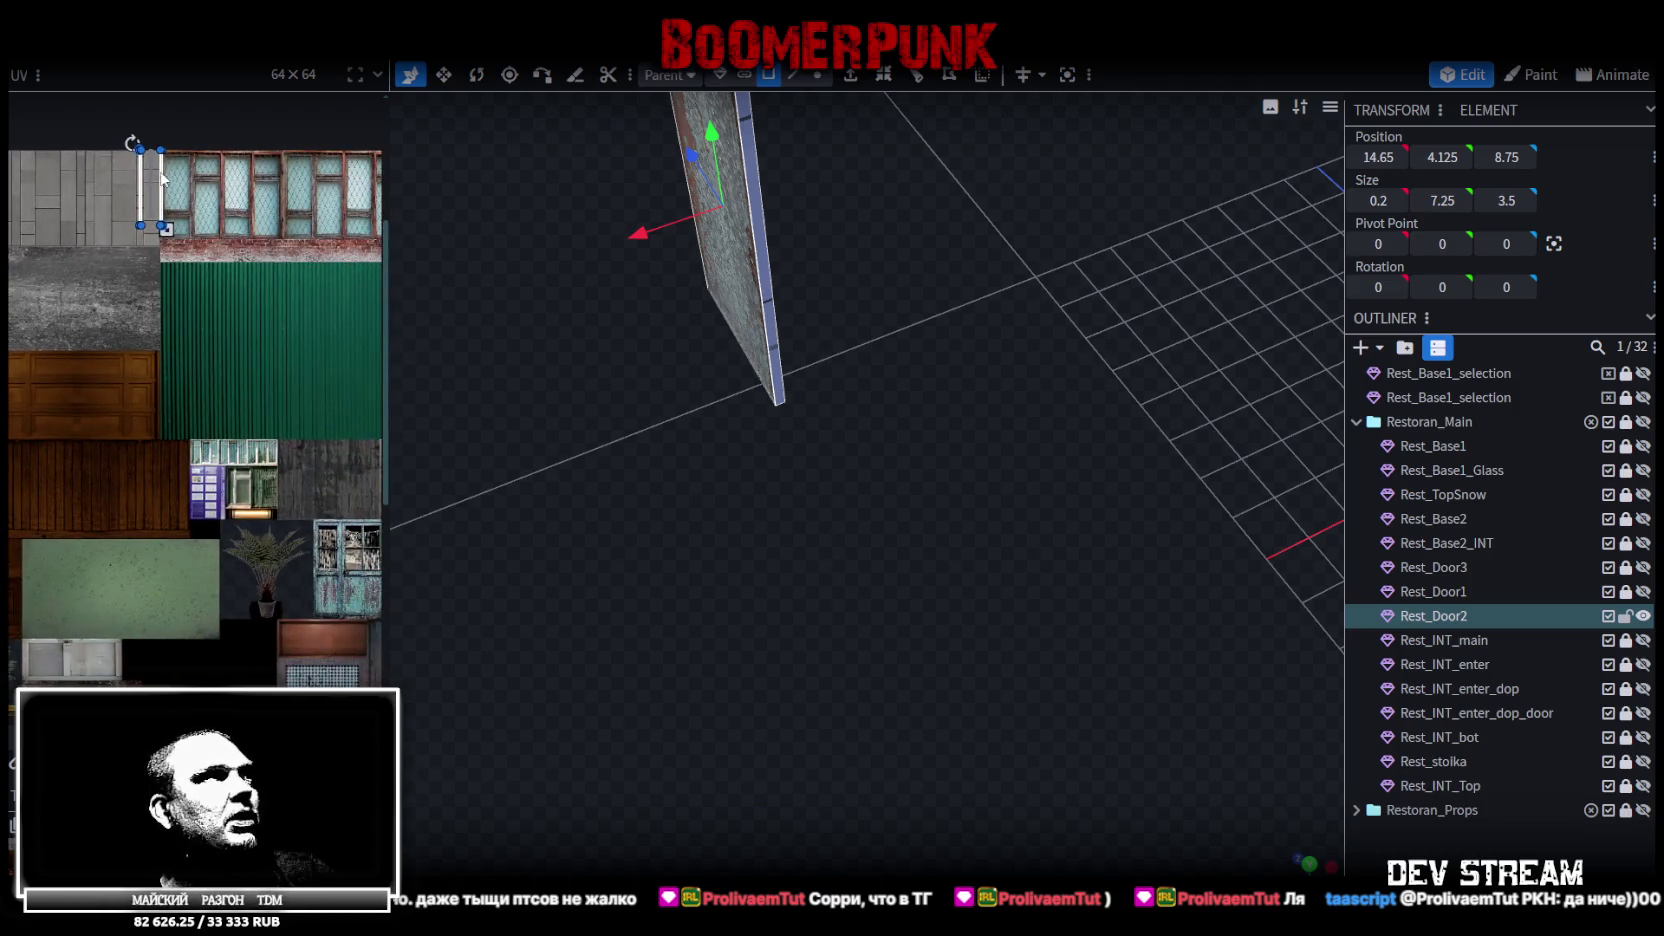
Drag the side face's UV box onto the window texture in the UV editor
mouse_move(160, 178)
left_mouse_down()
mouse_move(270, 400)
mouse_move(281, 472)
left_mouse_up()
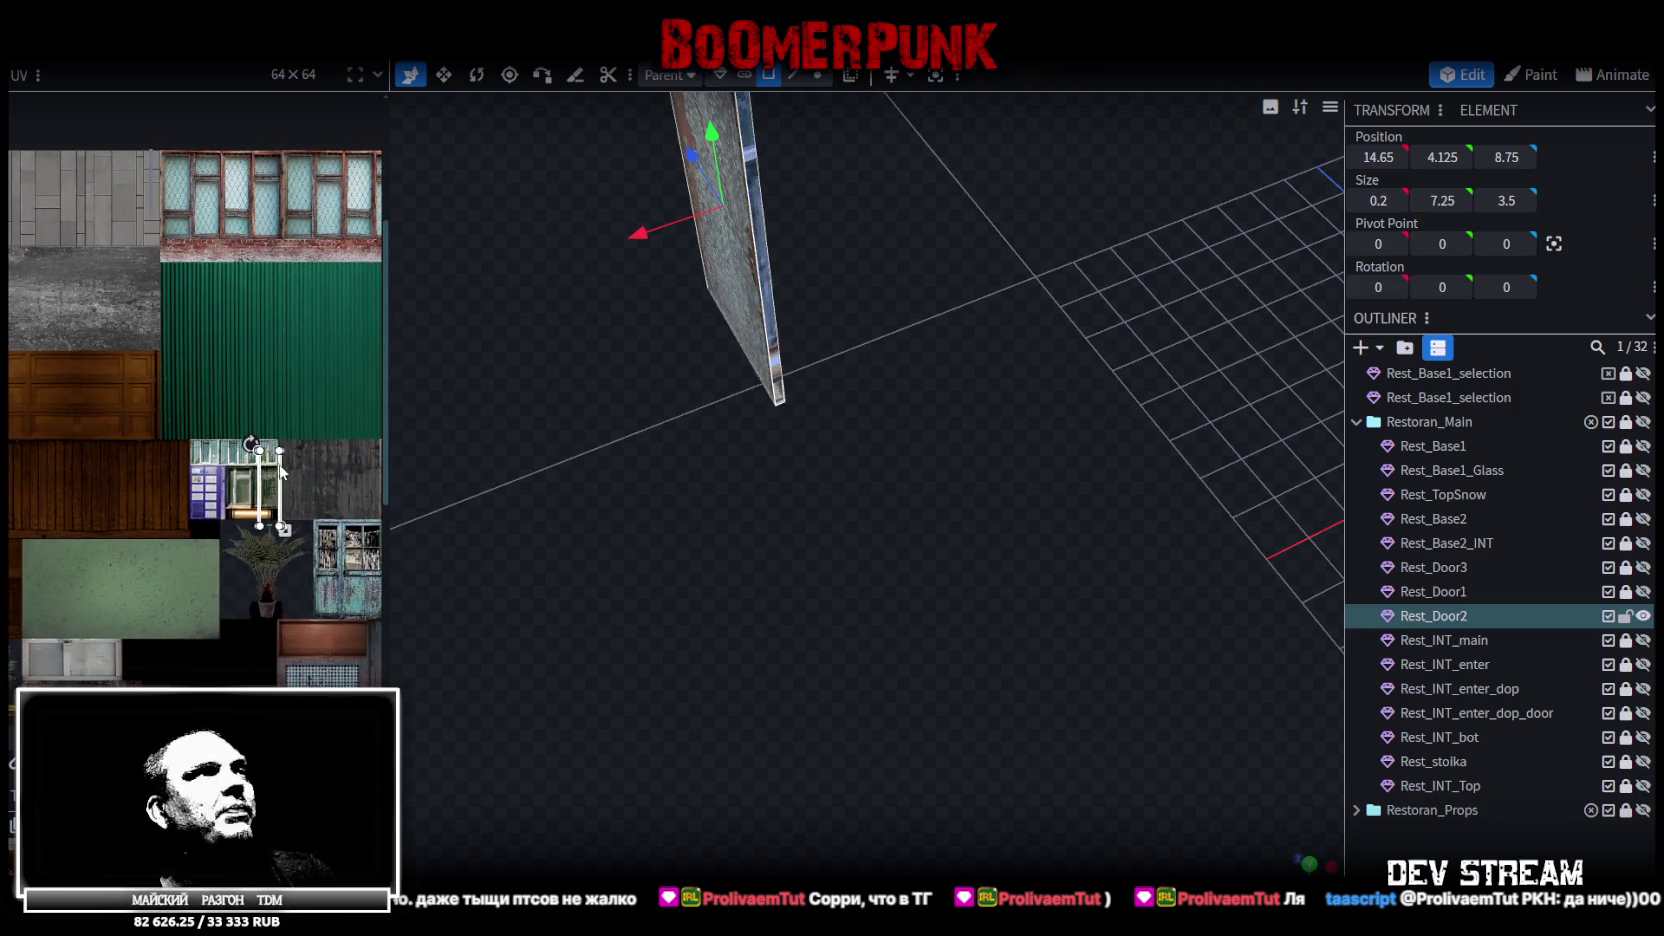
scroll(281, 472, "up", 3)
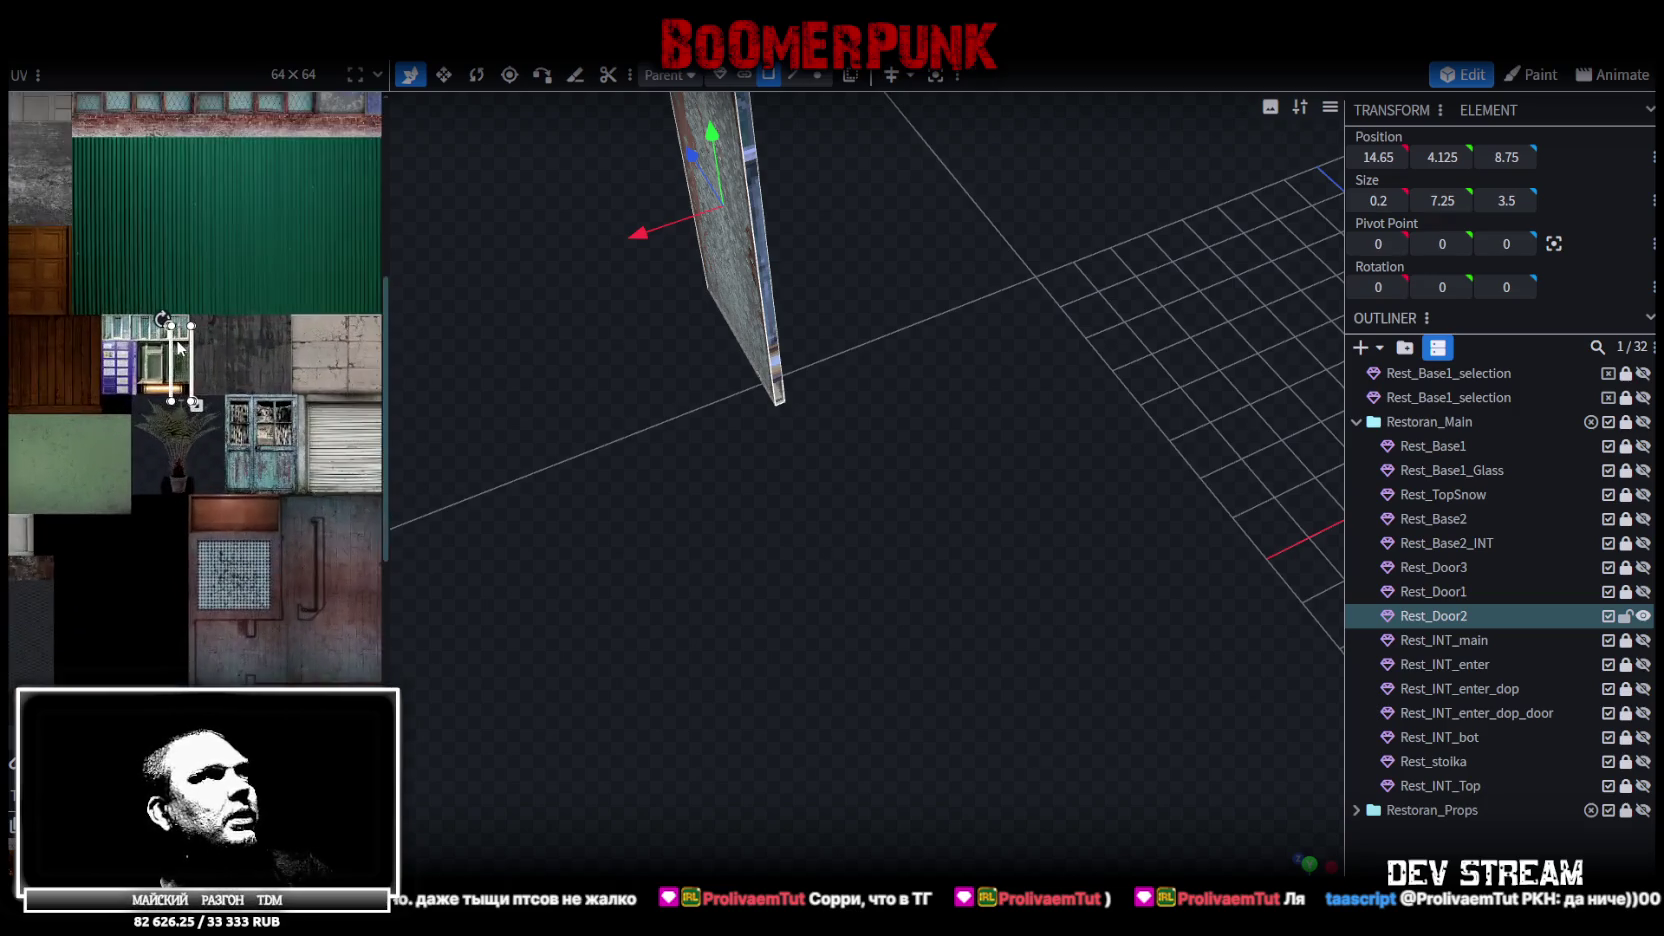
scroll(178, 347, "up", 2)
scroll(225, 340, "up", 2)
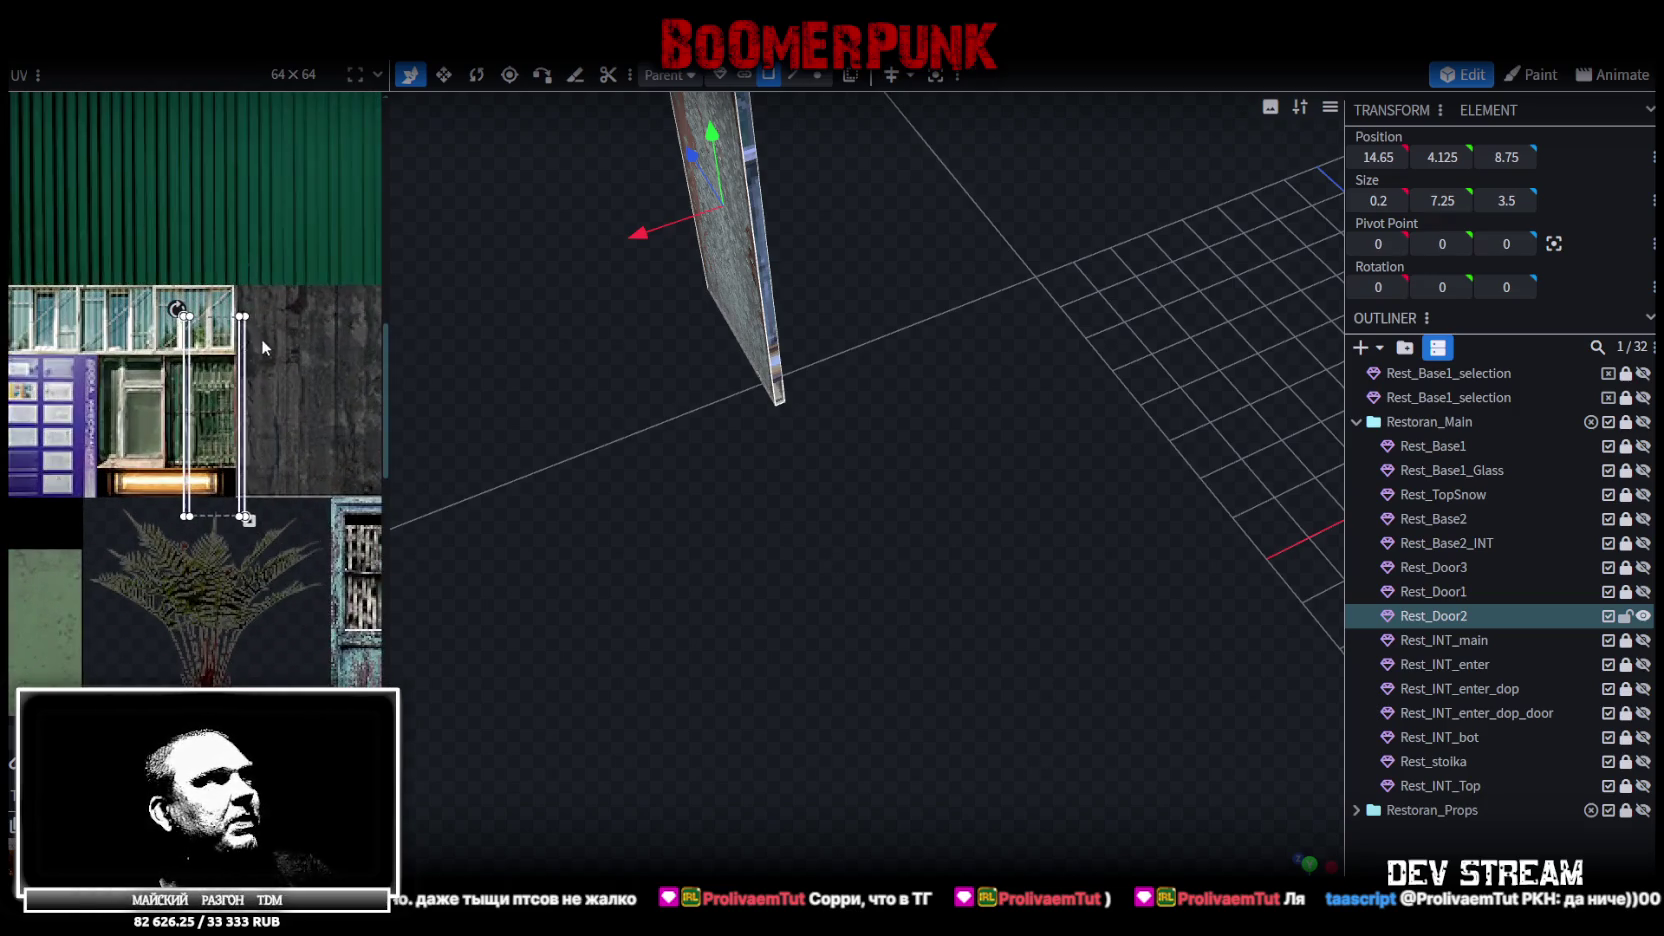
scroll(261, 338, "down", 5)
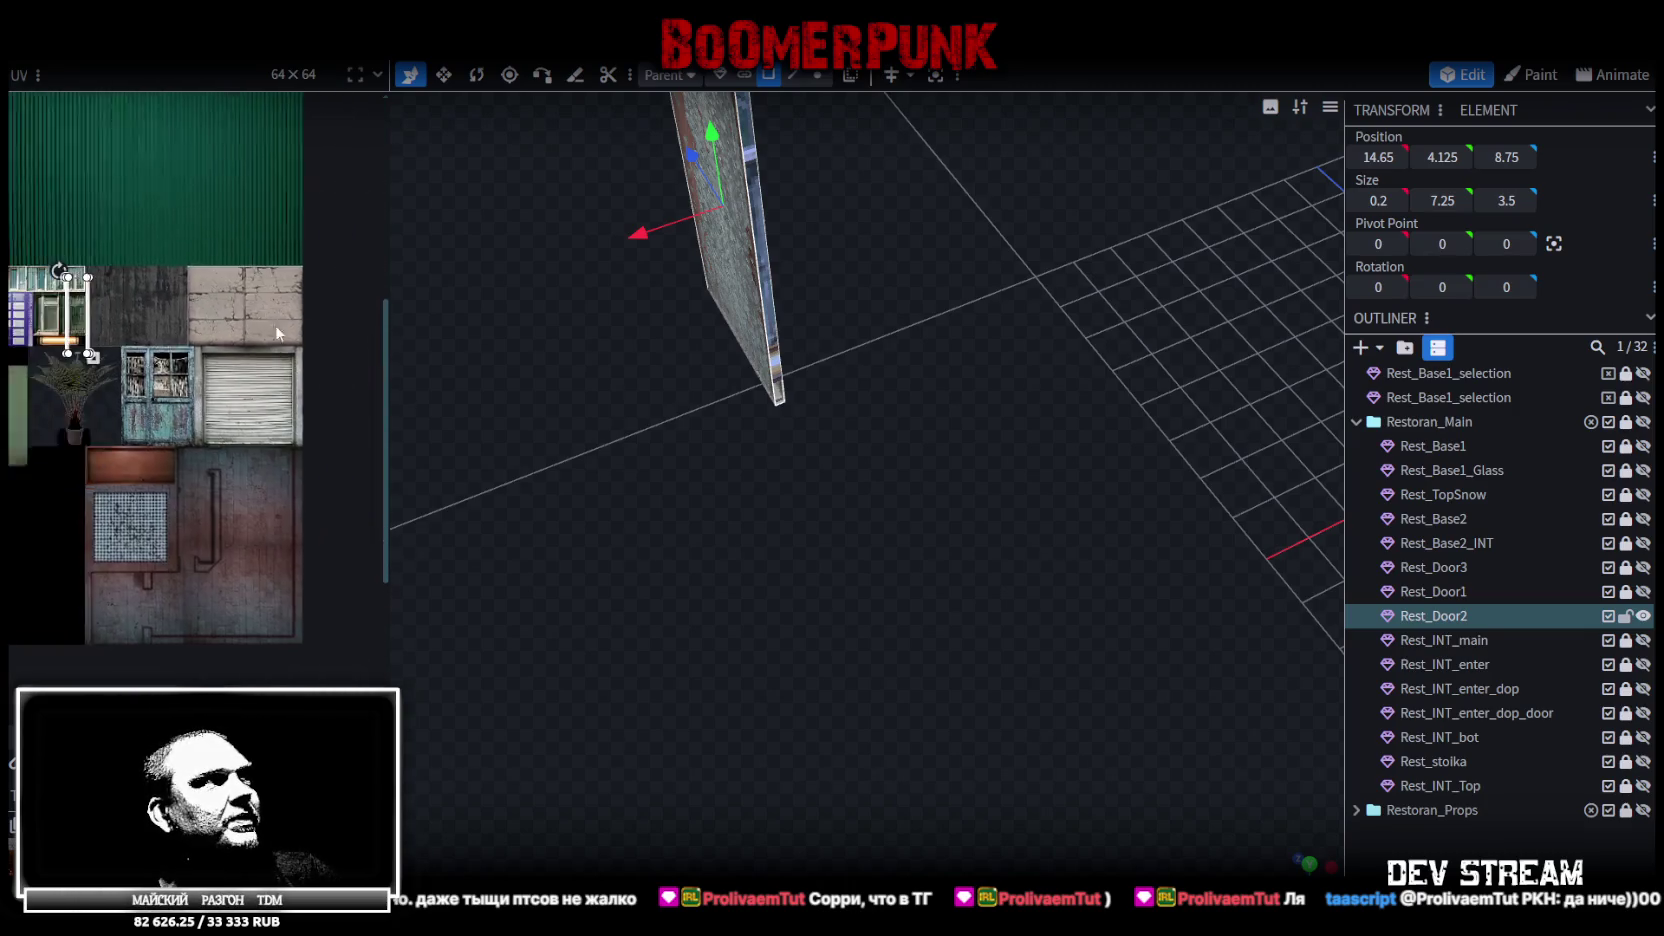
scroll(318, 306, "down", 2)
scroll(185, 318, "up", 2)
scroll(334, 391, "down", 2)
scroll(219, 478, "up", 2)
scroll(150, 491, "up", 2)
Move the side face's UV to the blue door texture's edge and narrow it to a thin strip
mouse_move(184, 401)
left_mouse_down()
mouse_move(318, 170)
mouse_move(161, 426)
mouse_move(245, 260)
left_mouse_up()
scroll(245, 260, "up", 5)
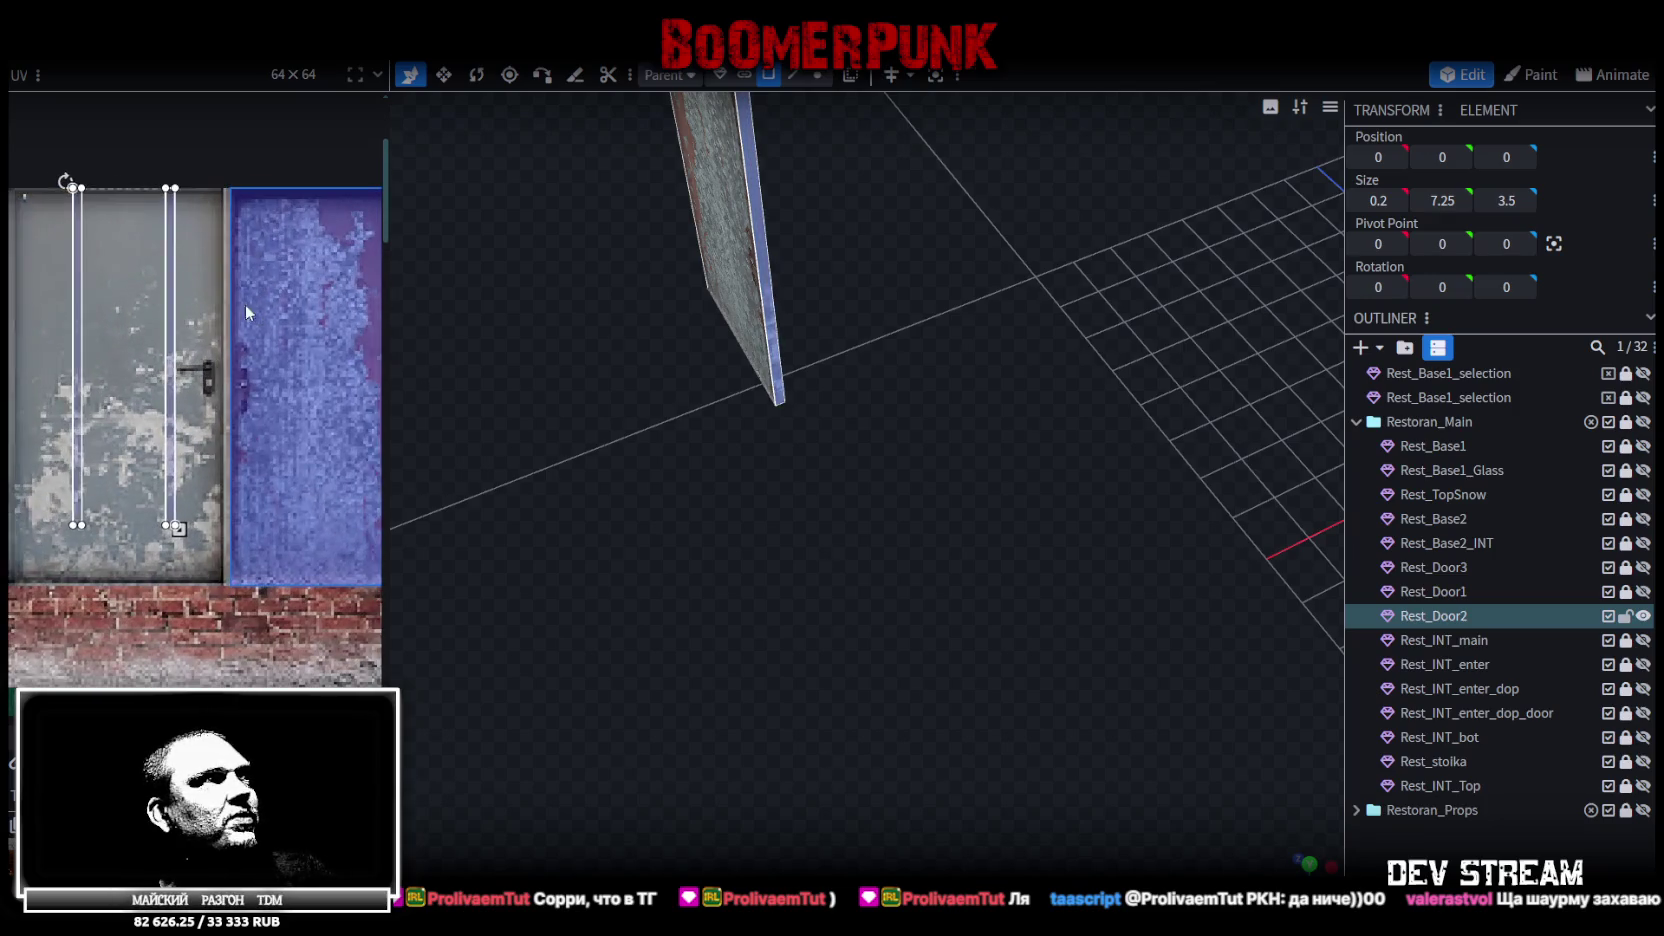
mouse_move(70, 261)
left_mouse_down()
mouse_move(316, 244)
mouse_move(276, 263)
mouse_move(335, 361)
mouse_move(365, 367)
mouse_move(205, 318)
mouse_move(338, 315)
mouse_move(282, 290)
left_mouse_up()
scroll(331, 311, "up", 4)
scroll(300, 320, "down", 5)
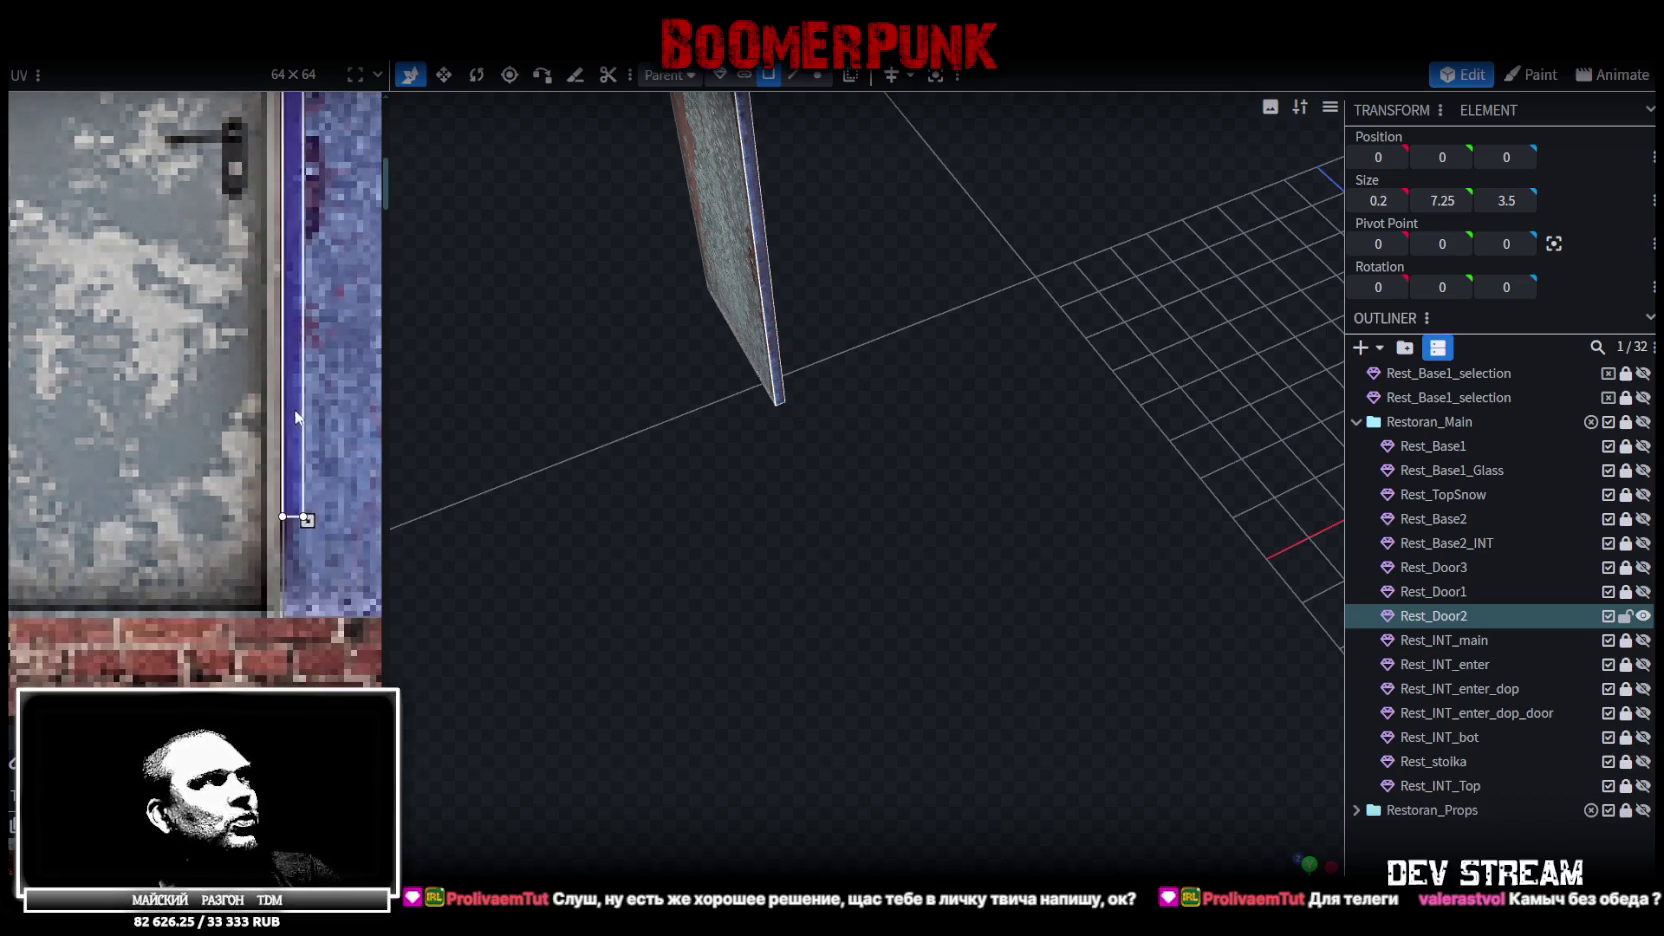
left_click_drag(305, 522, 297, 523)
Select the door's top face
mouse_move(650, 550)
left_mouse_down()
mouse_move(809, 549)
mouse_move(790, 400)
left_mouse_up()
left_click(760, 250)
mouse_move(762, 252)
left_mouse_down()
mouse_move(805, 355)
mouse_move(760, 200)
left_mouse_up()
scroll(138, 378, "down", 5)
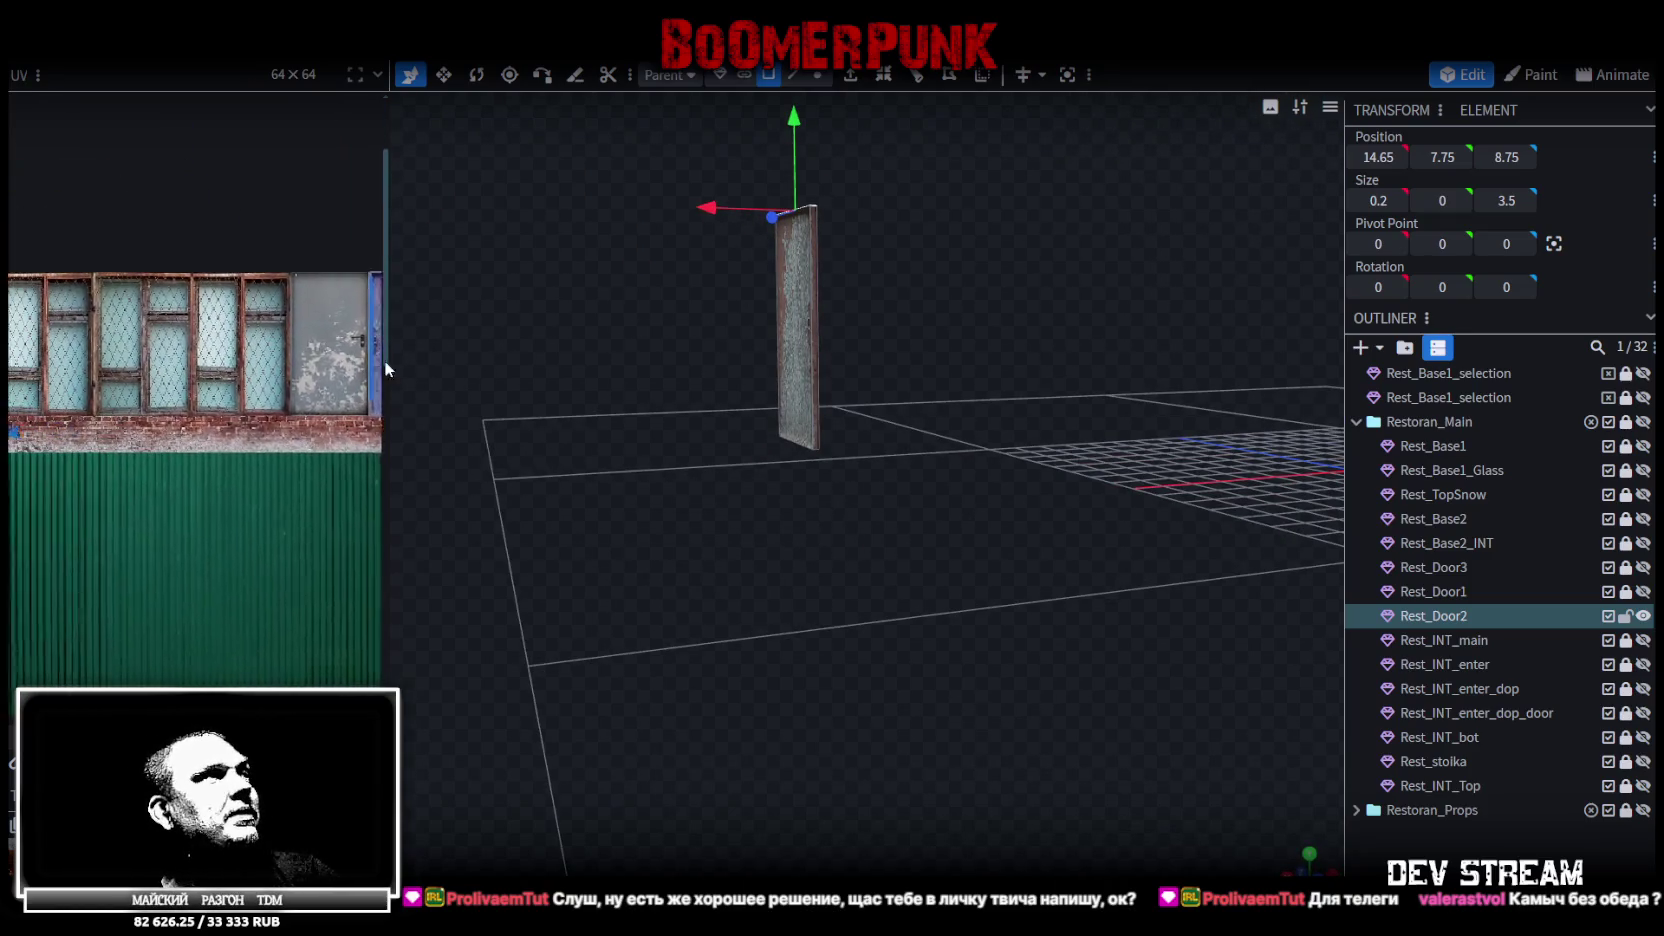
Move the top face's UV onto the door texture and rotate it horizontal
left_click_drag(138, 378, 294, 367)
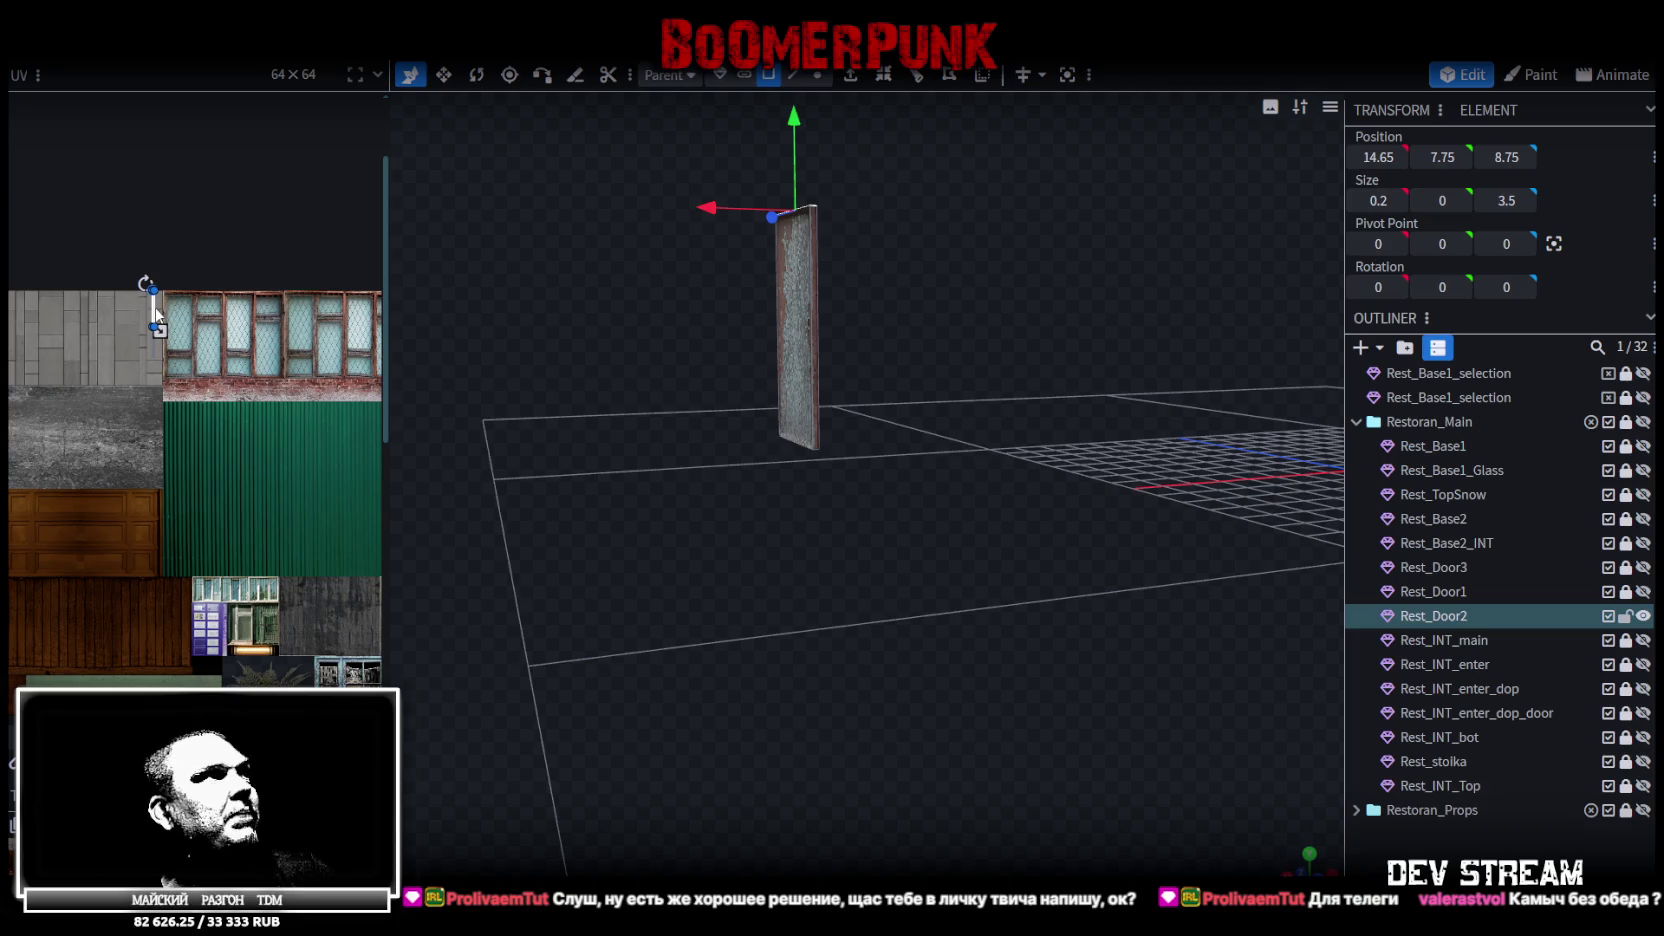
mouse_move(318, 309)
left_mouse_down()
mouse_move(297, 297)
mouse_move(74, 352)
mouse_move(232, 350)
mouse_move(212, 352)
left_mouse_up()
scroll(186, 348, "up", 2)
scroll(188, 347, "up", 3)
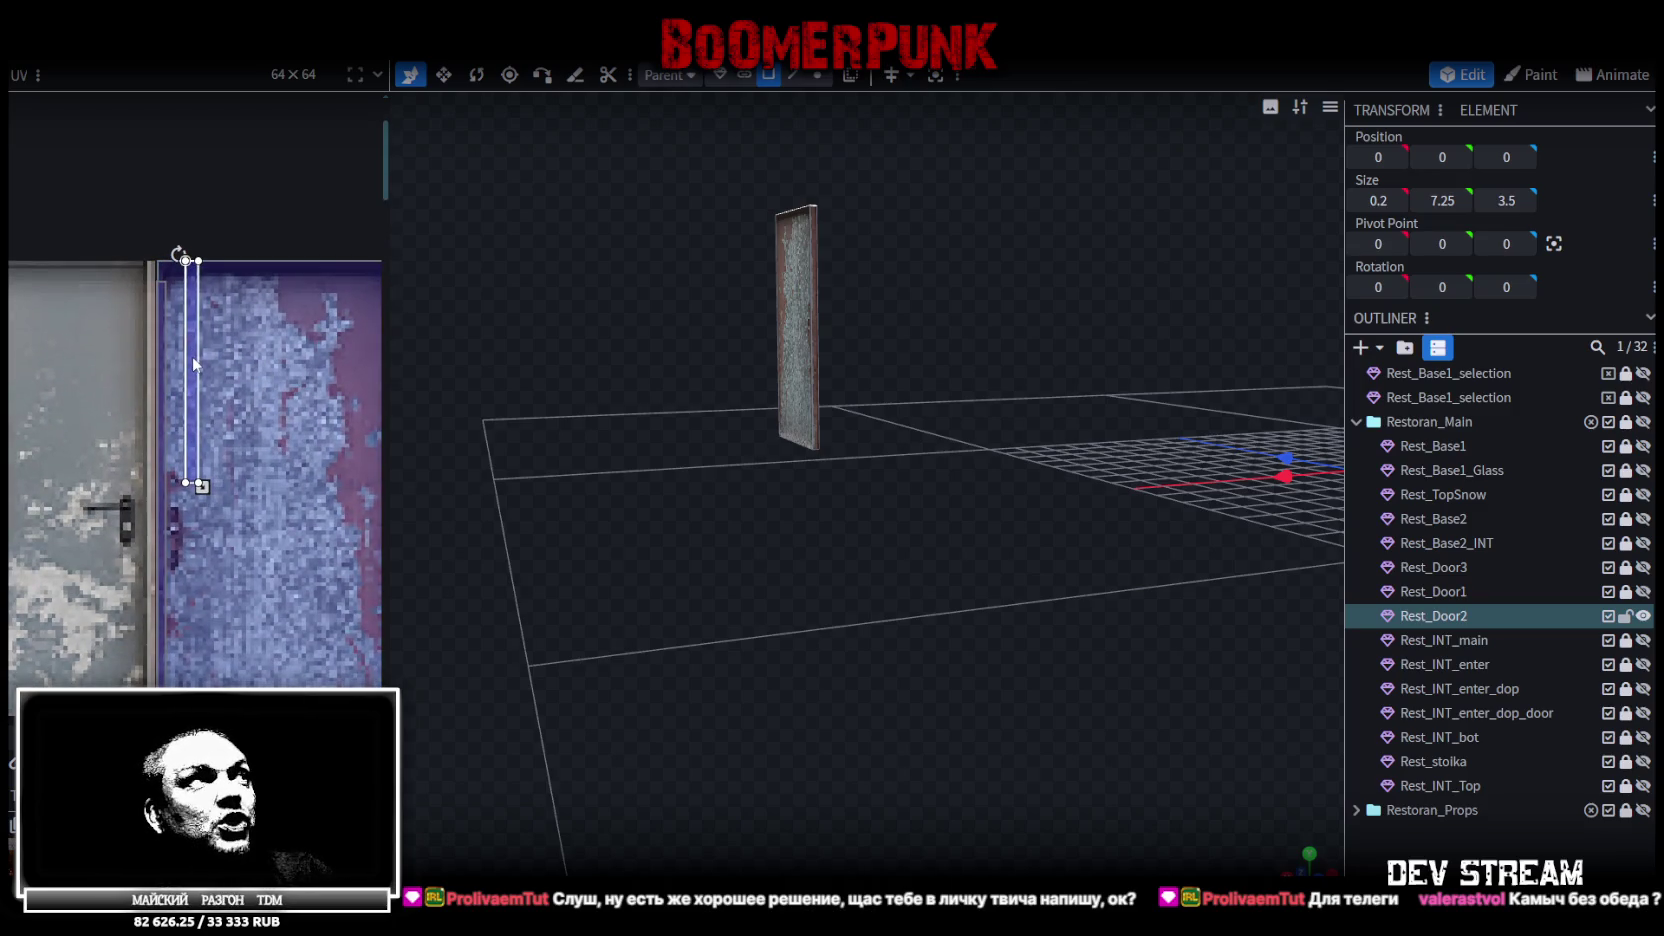
left_click_drag(192, 352, 228, 380)
right_click(229, 380)
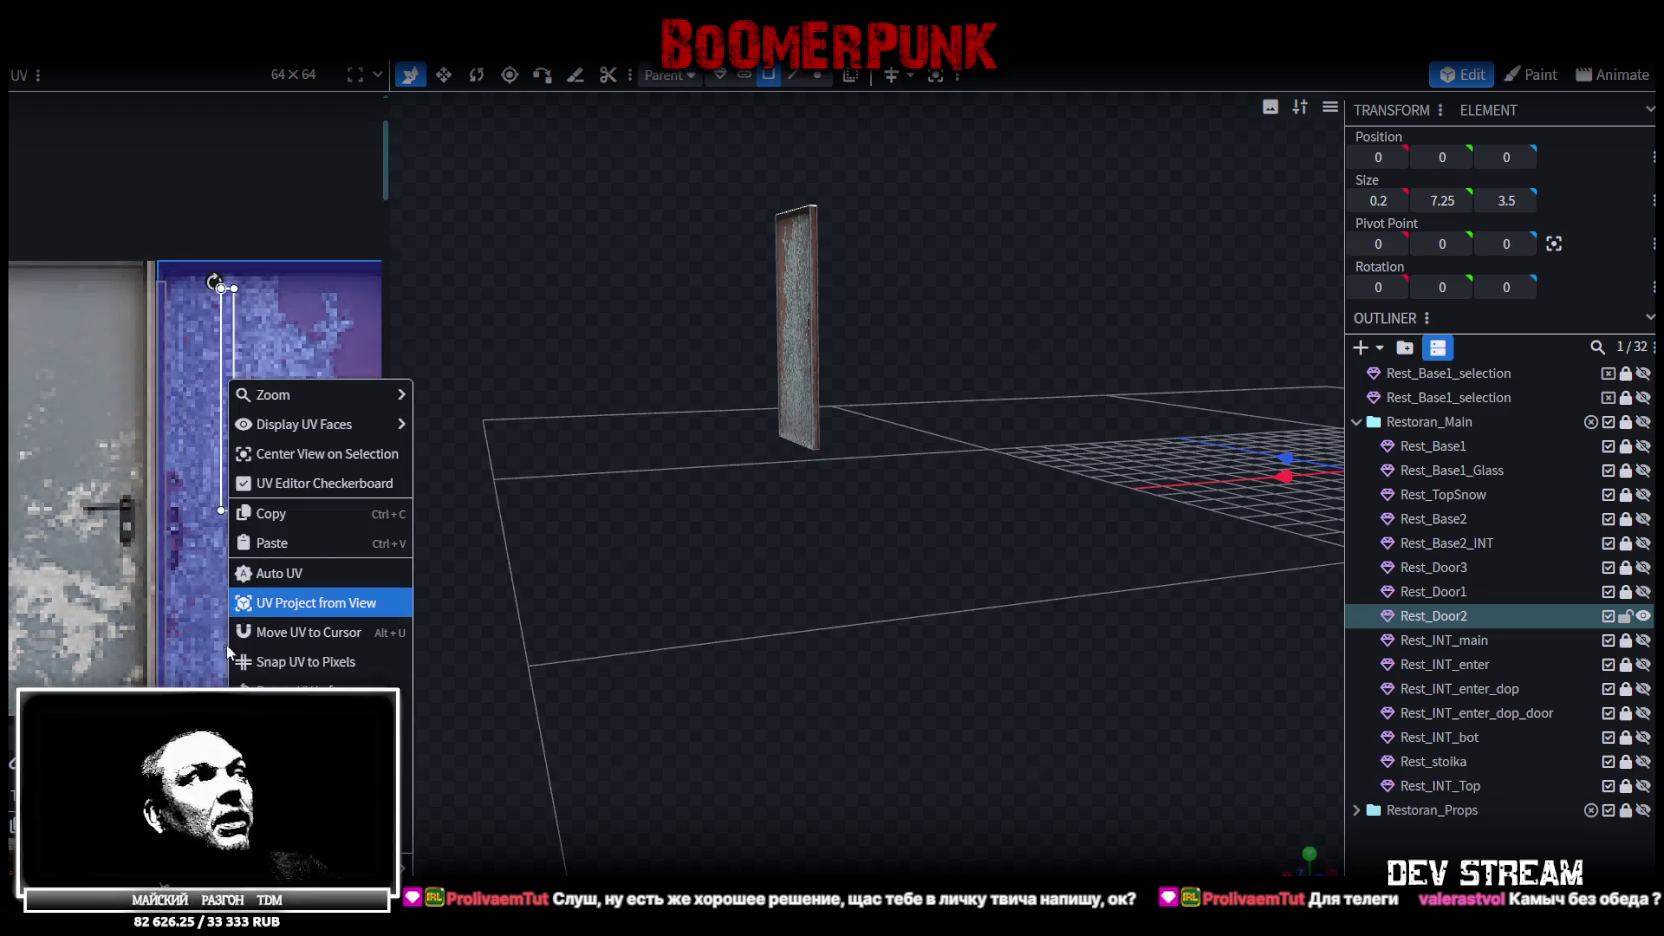
left_click(300, 691)
Place the top face's UV along the texture's top edge and make it thinner
left_click_drag(204, 400, 250, 266)
scroll(185, 339, "up", 5)
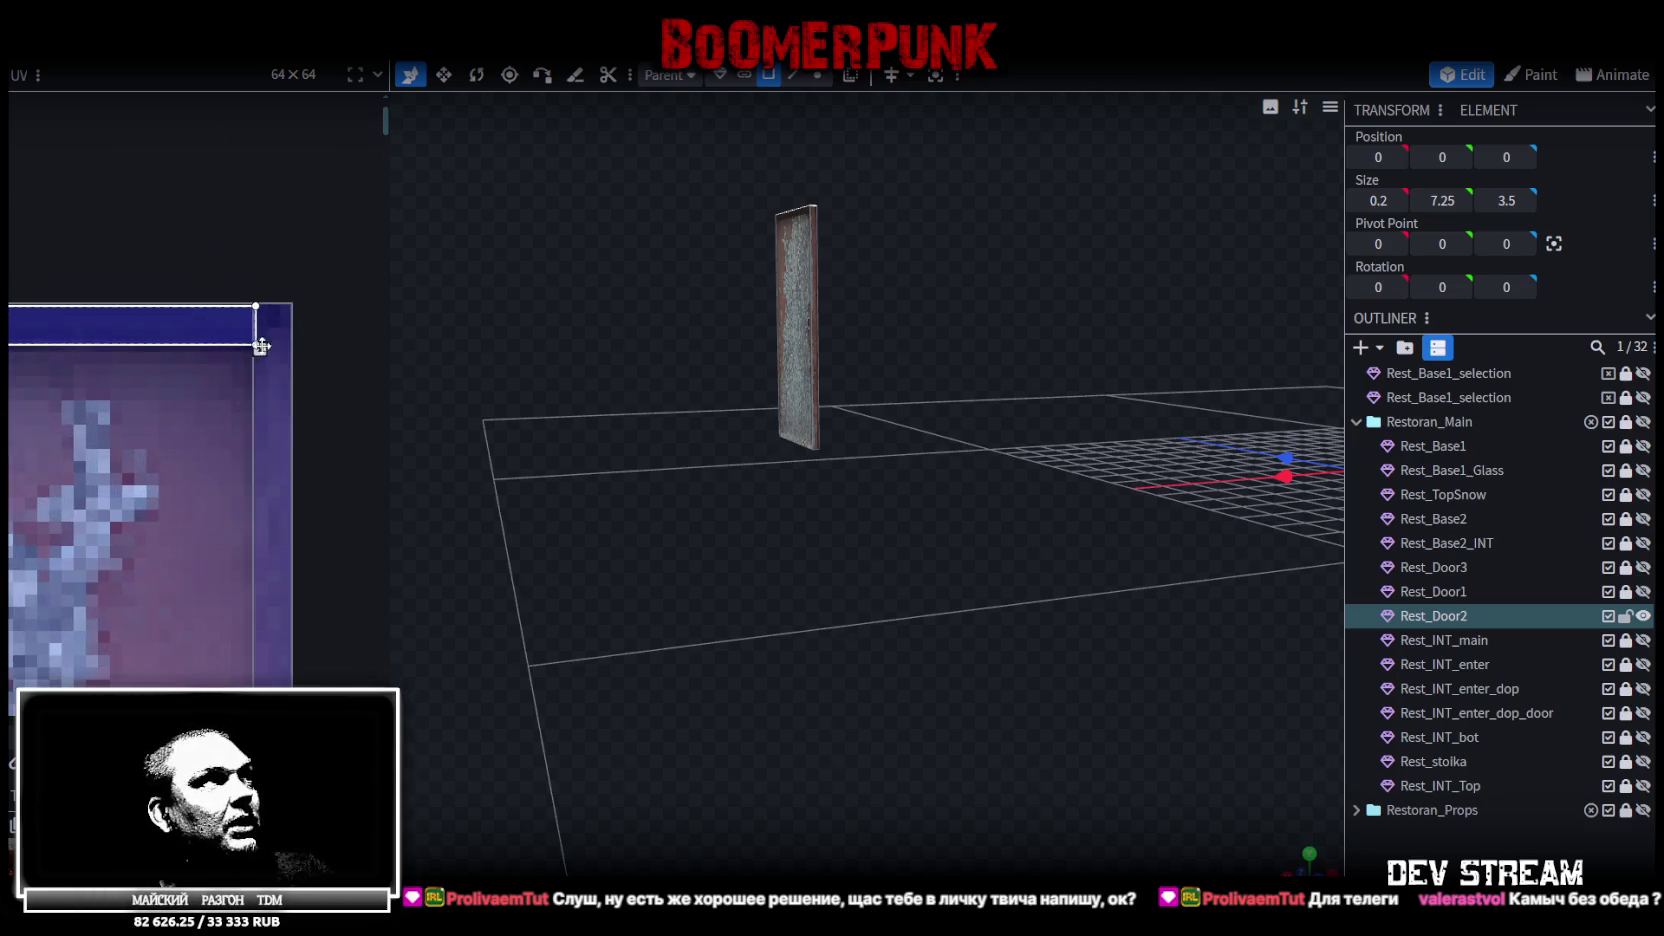
left_click_drag(260, 348, 284, 332)
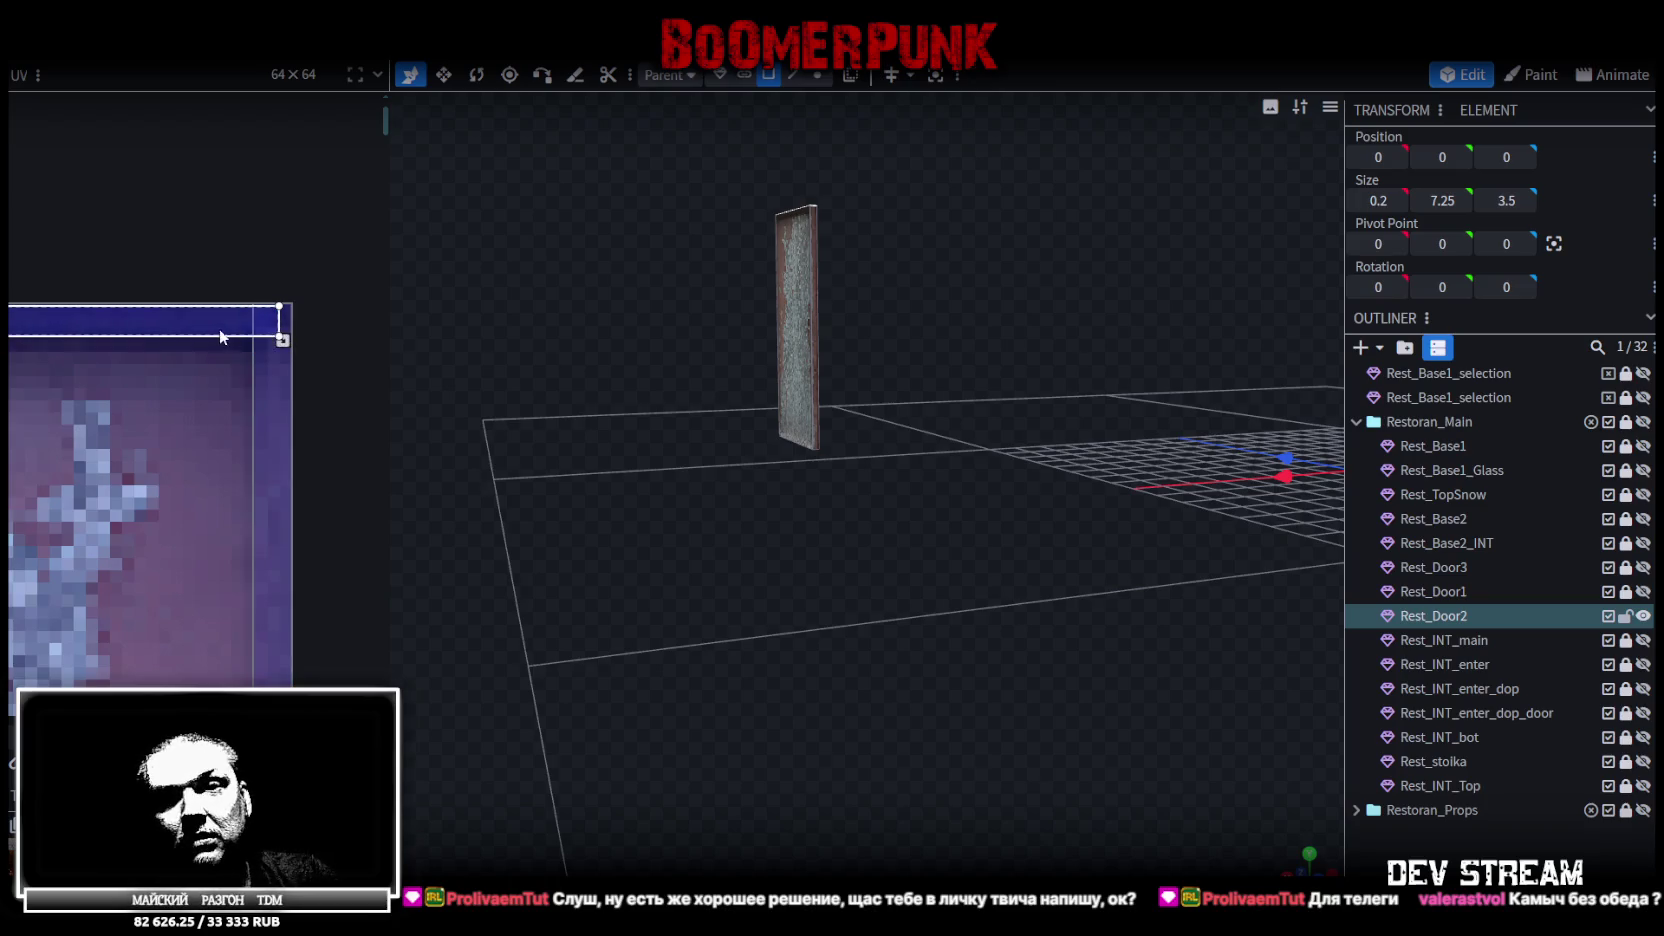
scroll(208, 335, "down", 3)
scroll(205, 328, "down", 3)
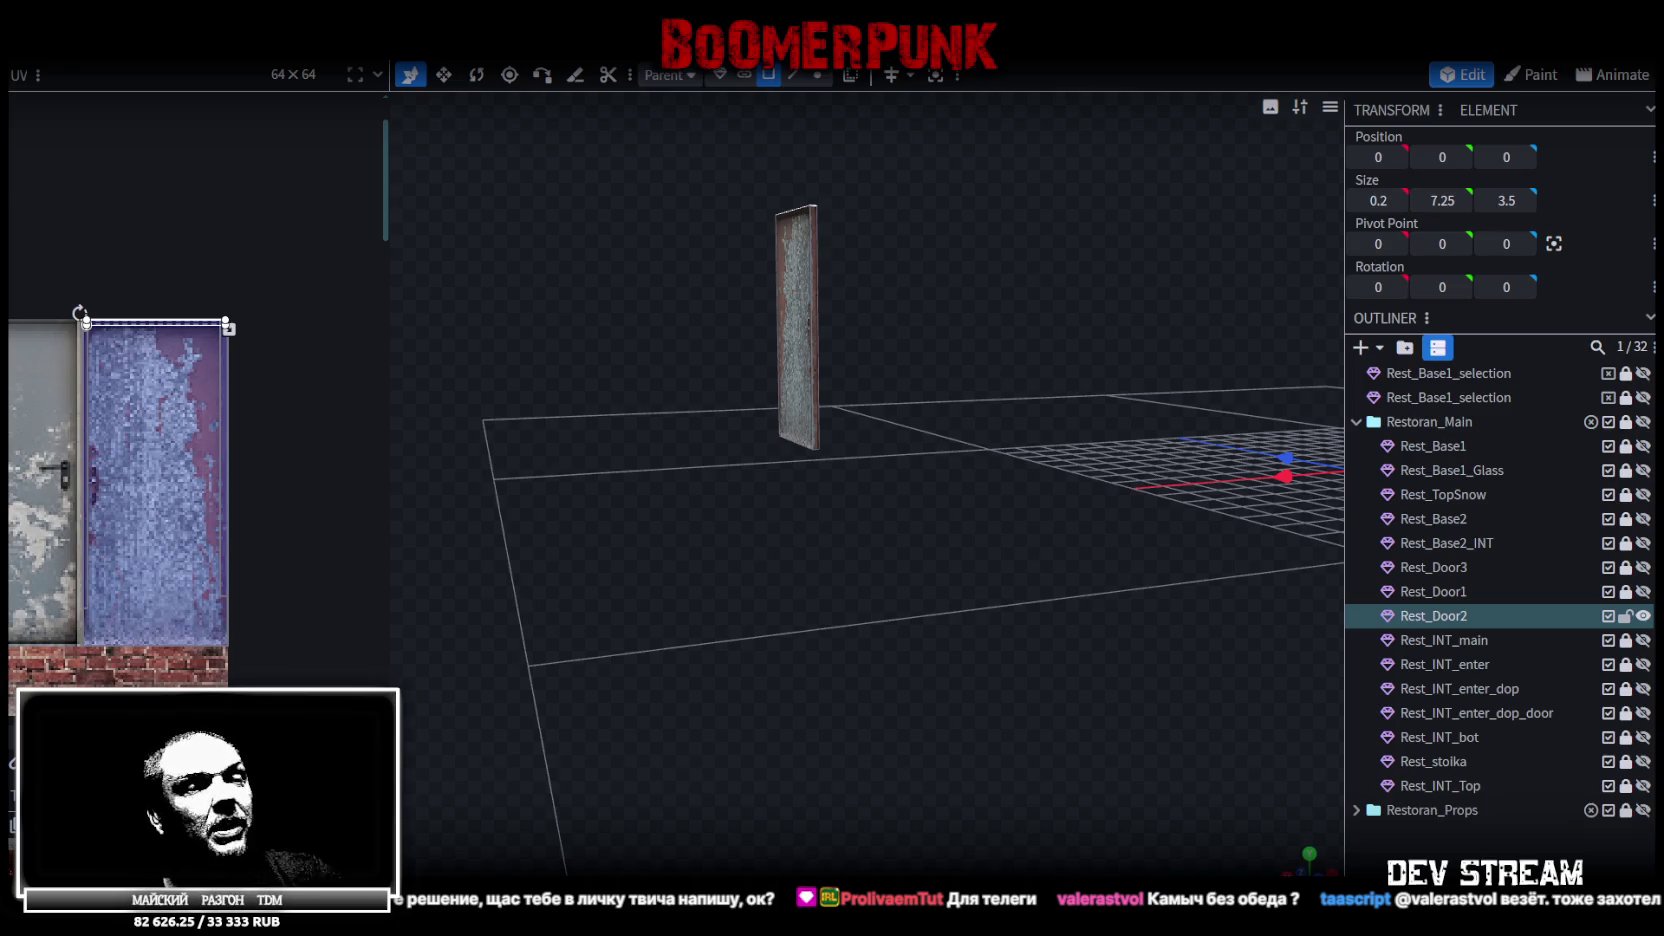
Orbit below the door and select its bottom face
mouse_move(673, 484)
left_mouse_down()
mouse_move(810, 445)
mouse_move(777, 532)
left_mouse_up()
left_click(777, 532)
scroll(95, 530, "down", 3)
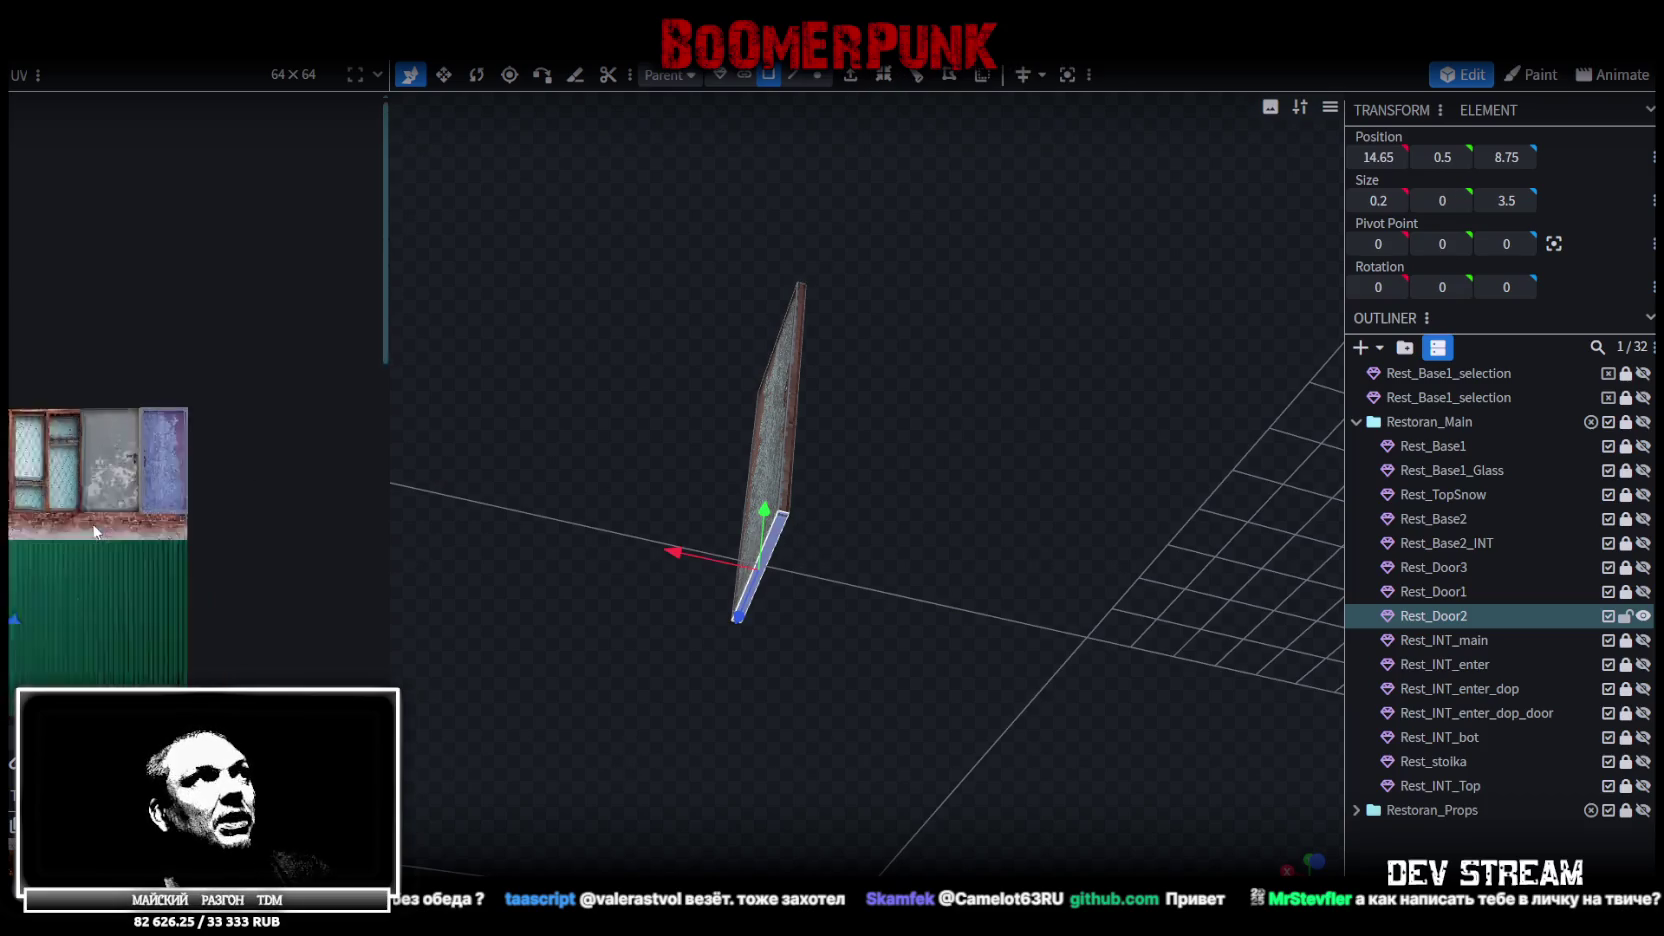
Move the bottom face's UV onto the blue door texture, rotate it horizontal, and align it to the lower edge
scroll(95, 530, "down", 3)
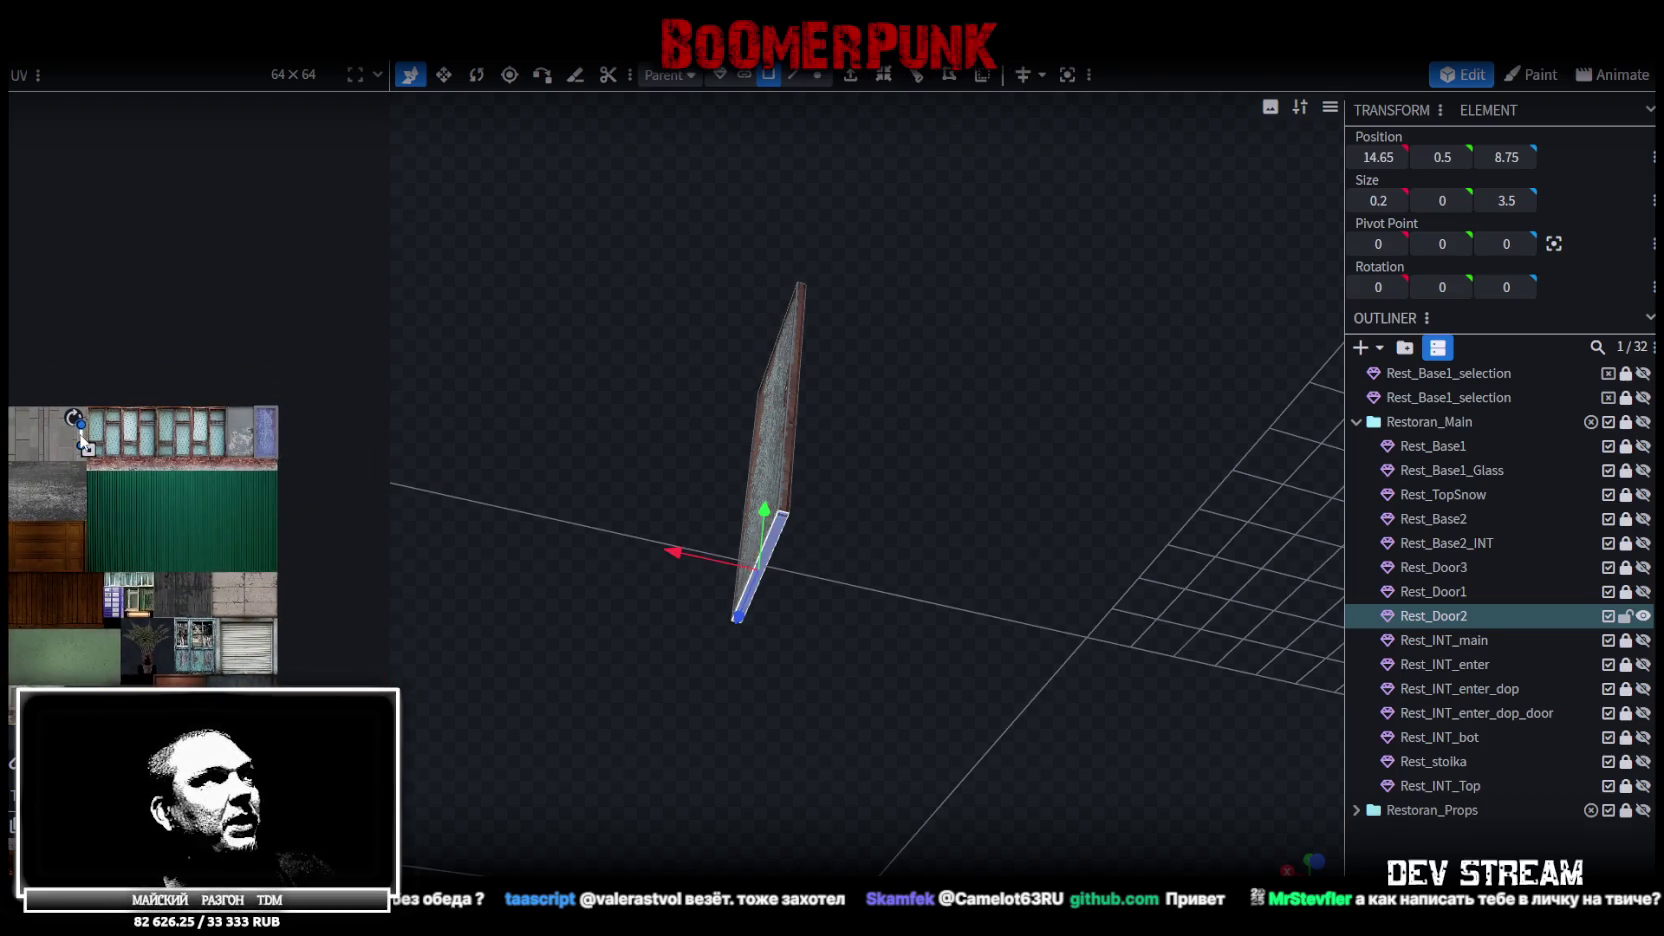
left_click_drag(84, 440, 265, 450)
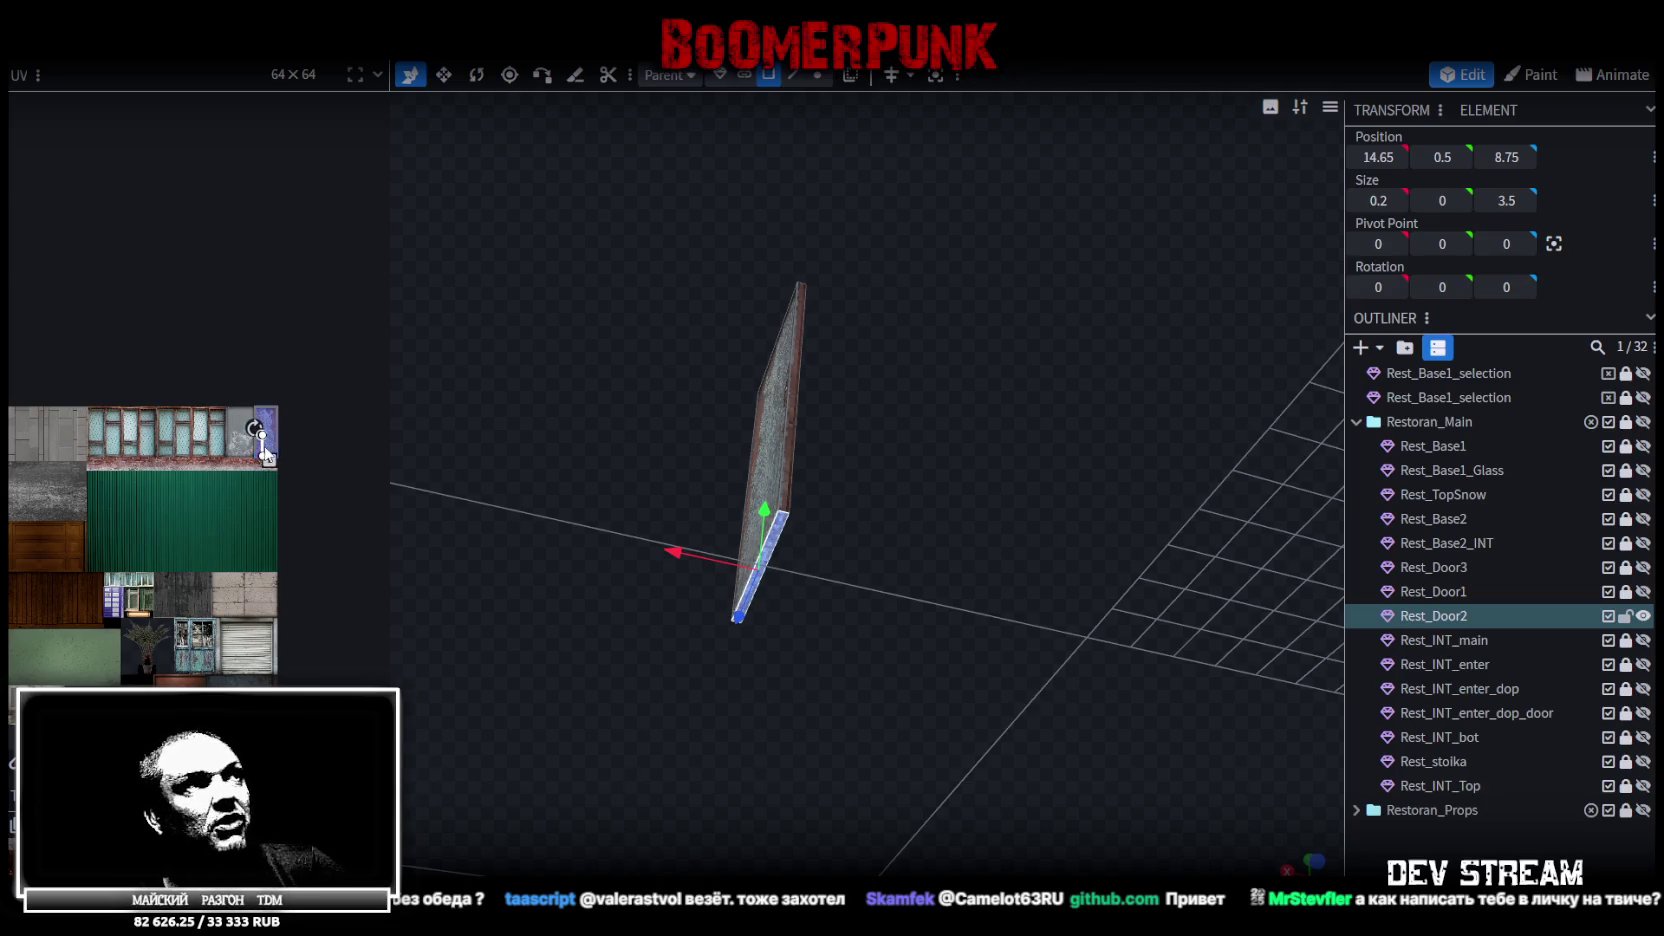
scroll(263, 440, "up", 4)
scroll(263, 440, "up", 2)
left_click_drag(190, 300, 150, 300)
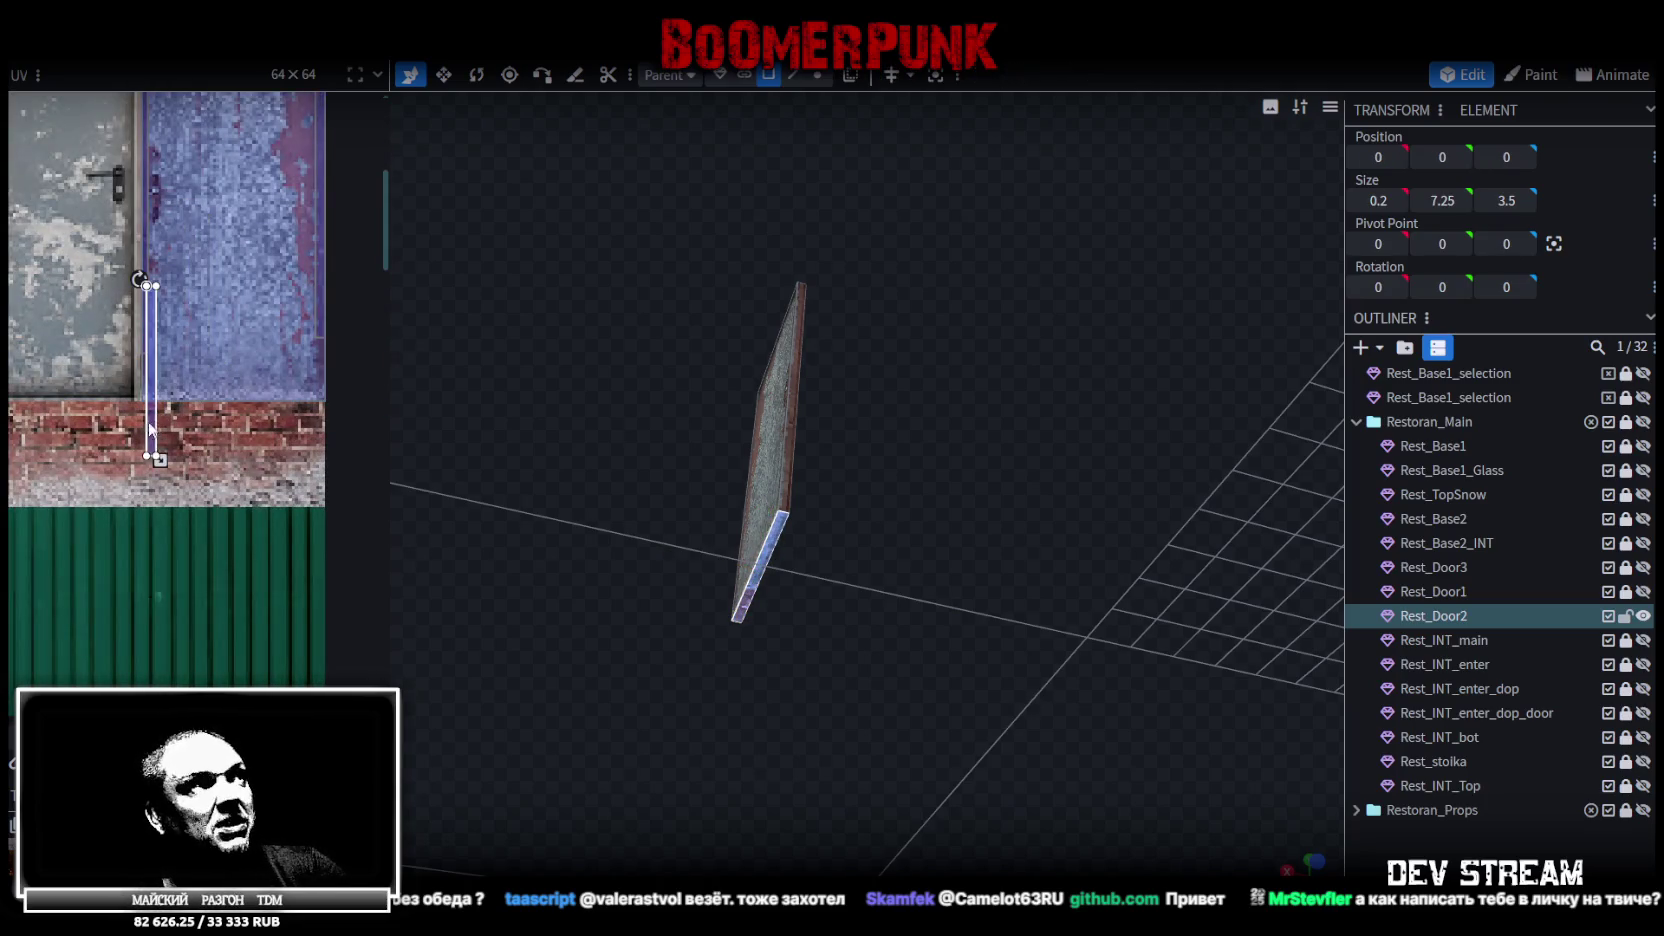
right_click(148, 424)
left_click(200, 722)
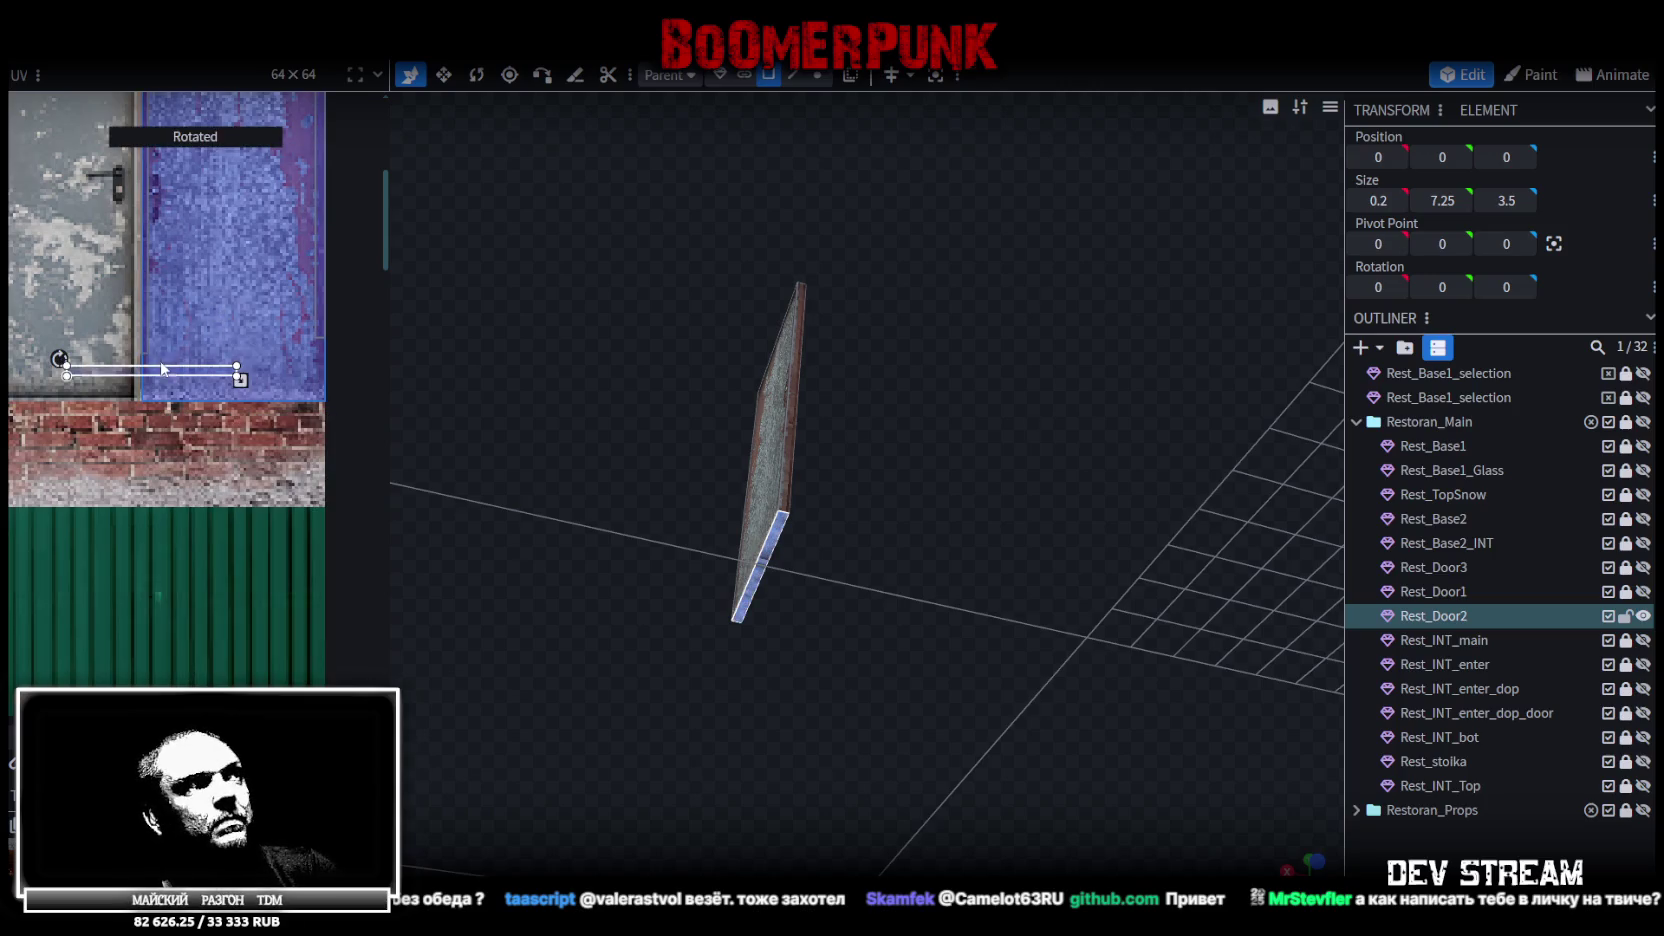
left_click_drag(176, 369, 241, 390)
scroll(166, 375, "up", 3)
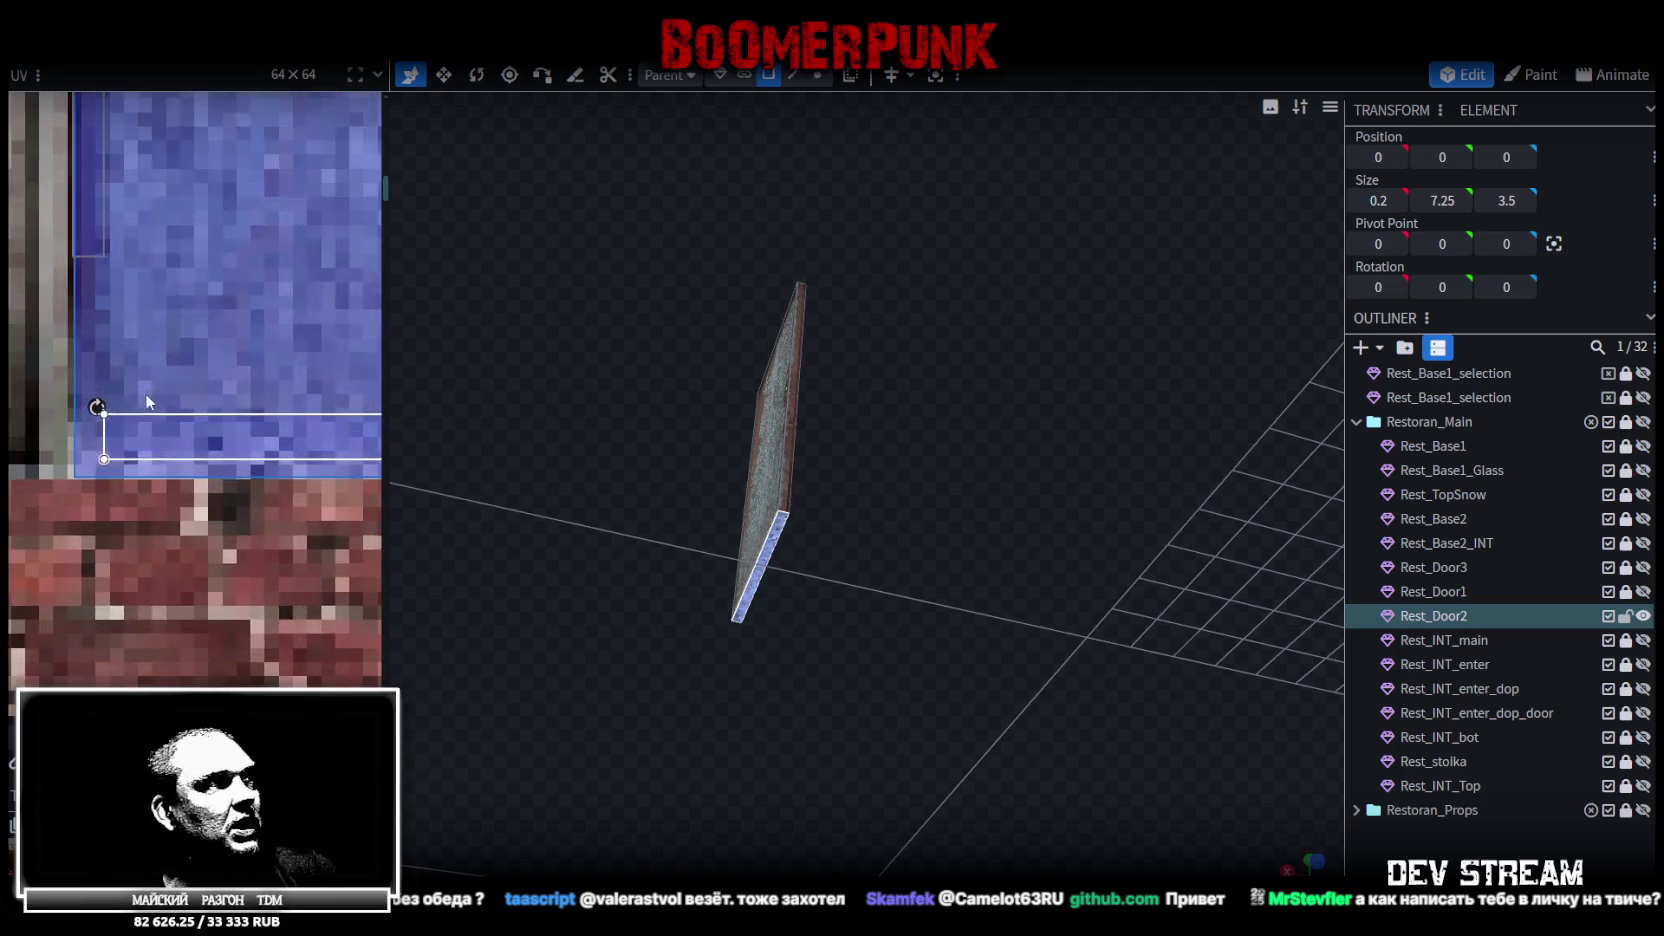
scroll(113, 446, "right", 5)
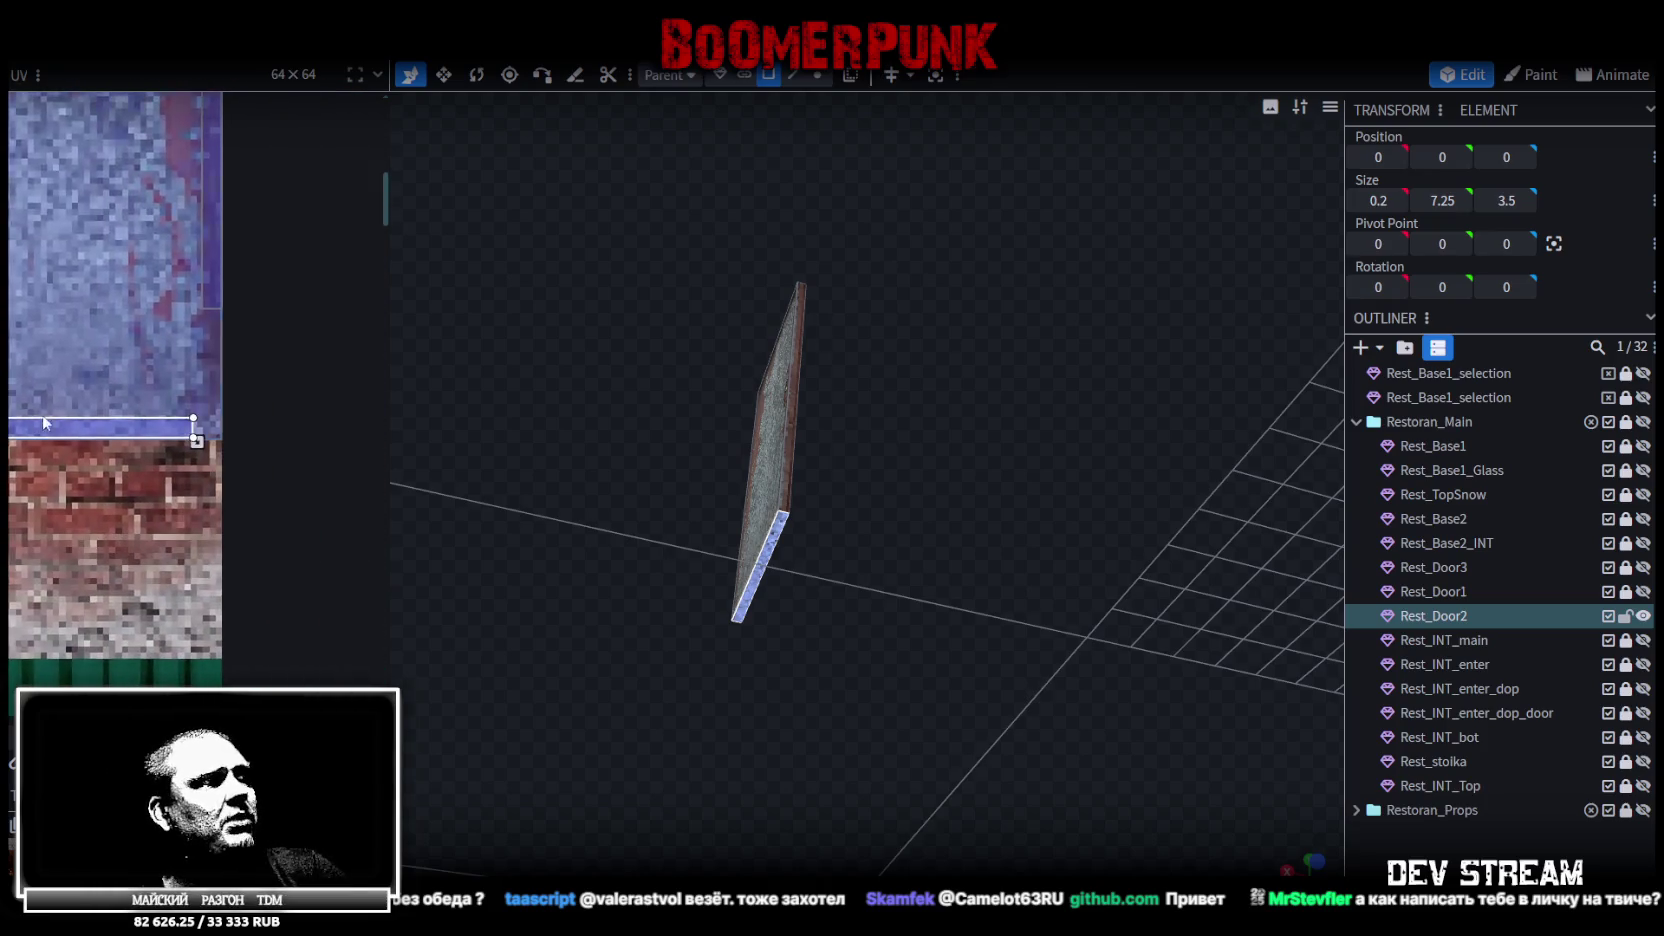
scroll(204, 436, "up", 1)
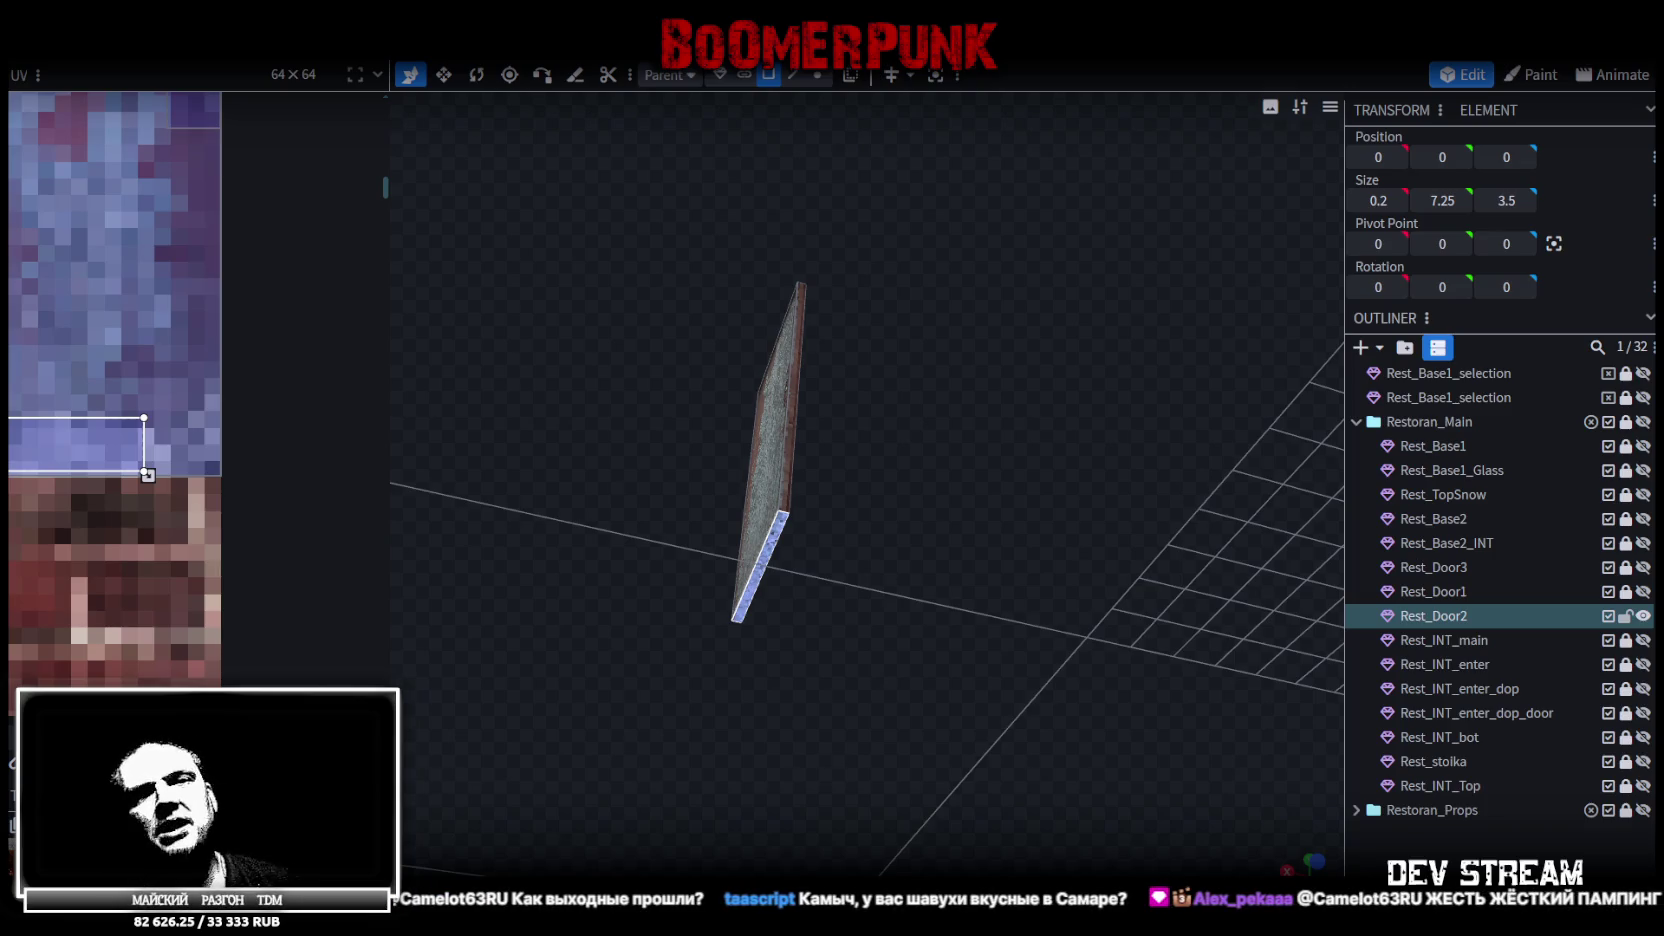
Orbit around the textured door, then bring up the Twitch stream in Chrome
mouse_move(909, 607)
left_mouse_down()
mouse_move(815, 499)
mouse_move(1013, 514)
mouse_move(1005, 660)
mouse_move(872, 387)
mouse_move(987, 496)
mouse_move(646, 545)
mouse_move(1047, 487)
mouse_move(1025, 482)
left_mouse_up()
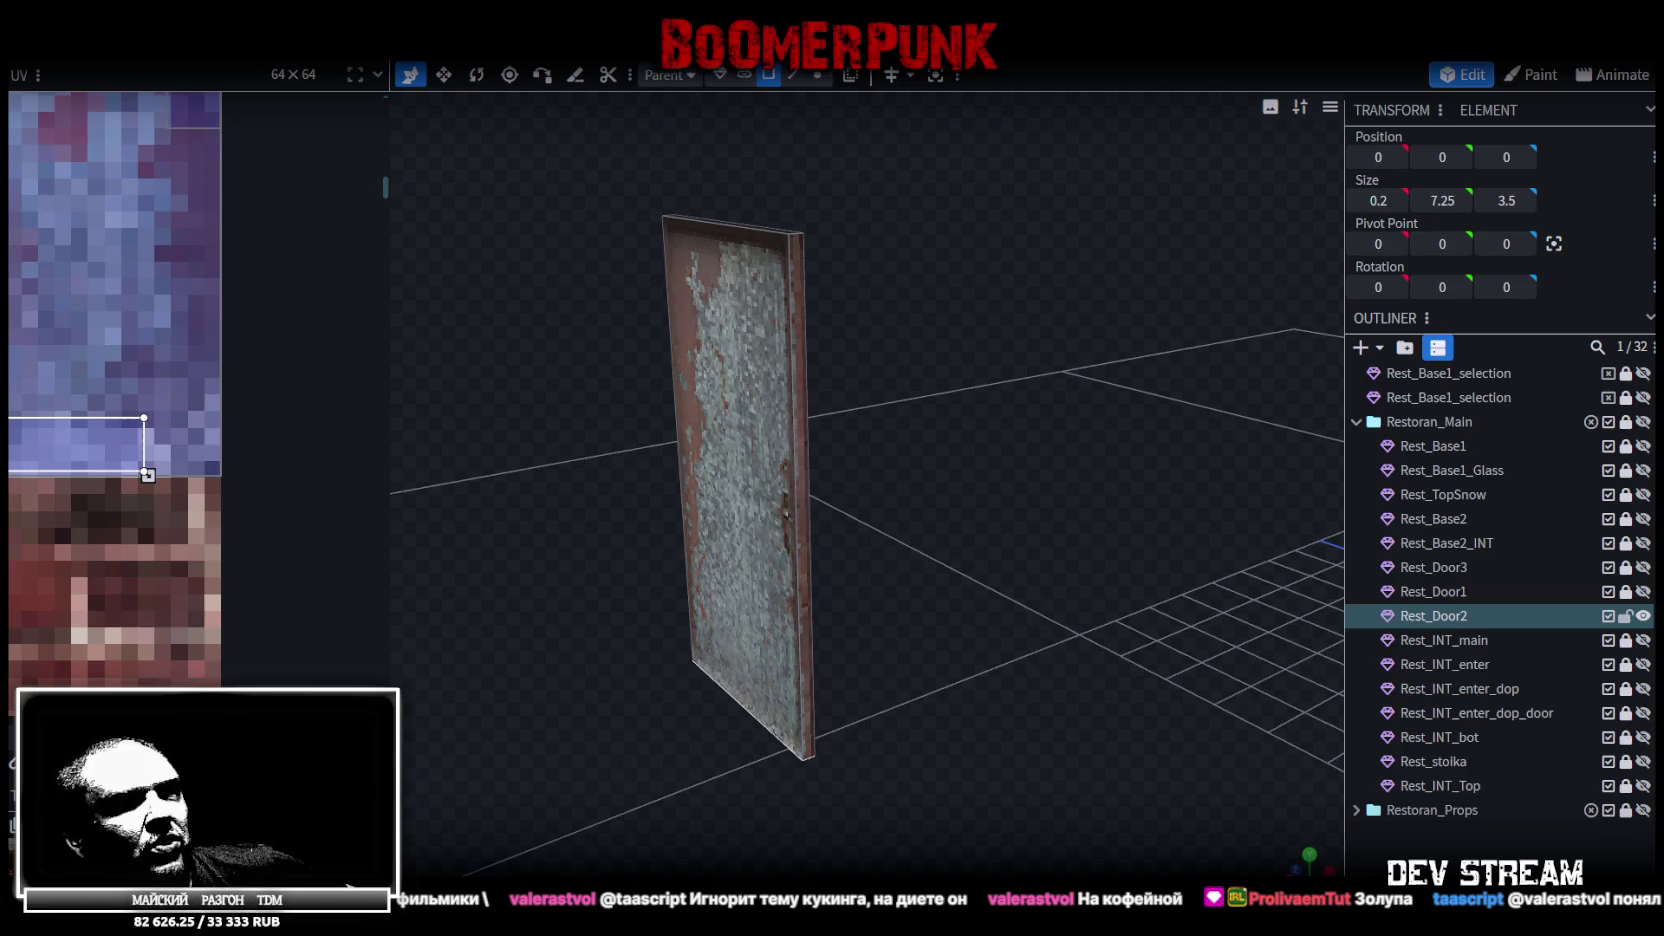
key("alt+Tab")
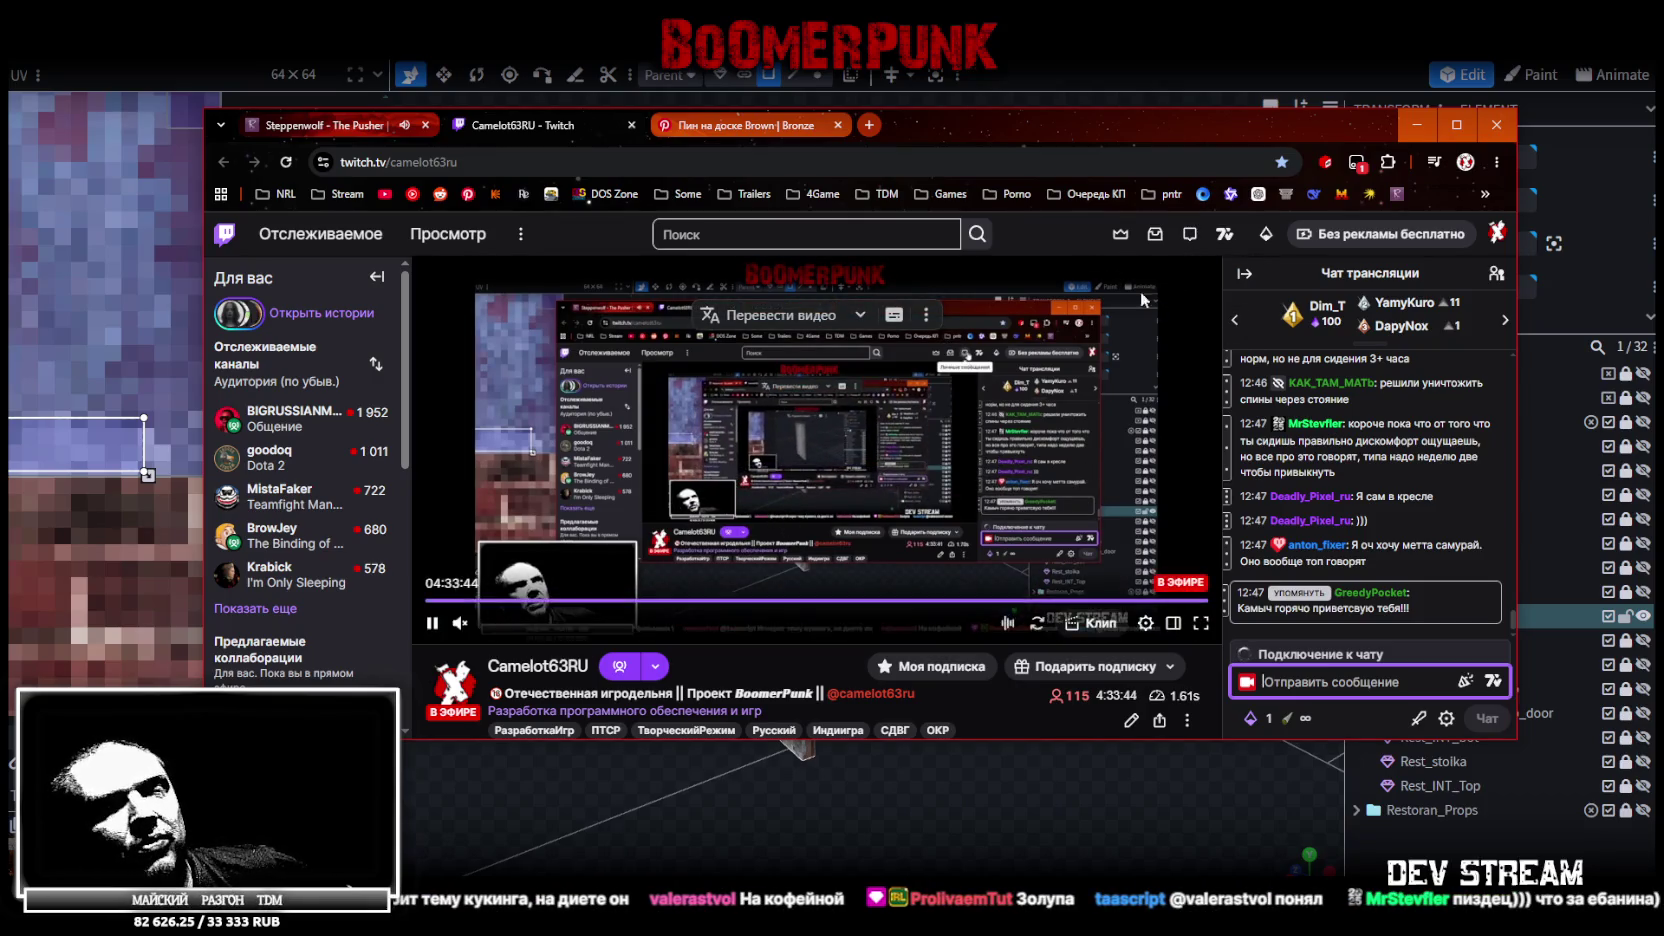
Minimize the Chrome window to return to Blockbench
left_click(1416, 125)
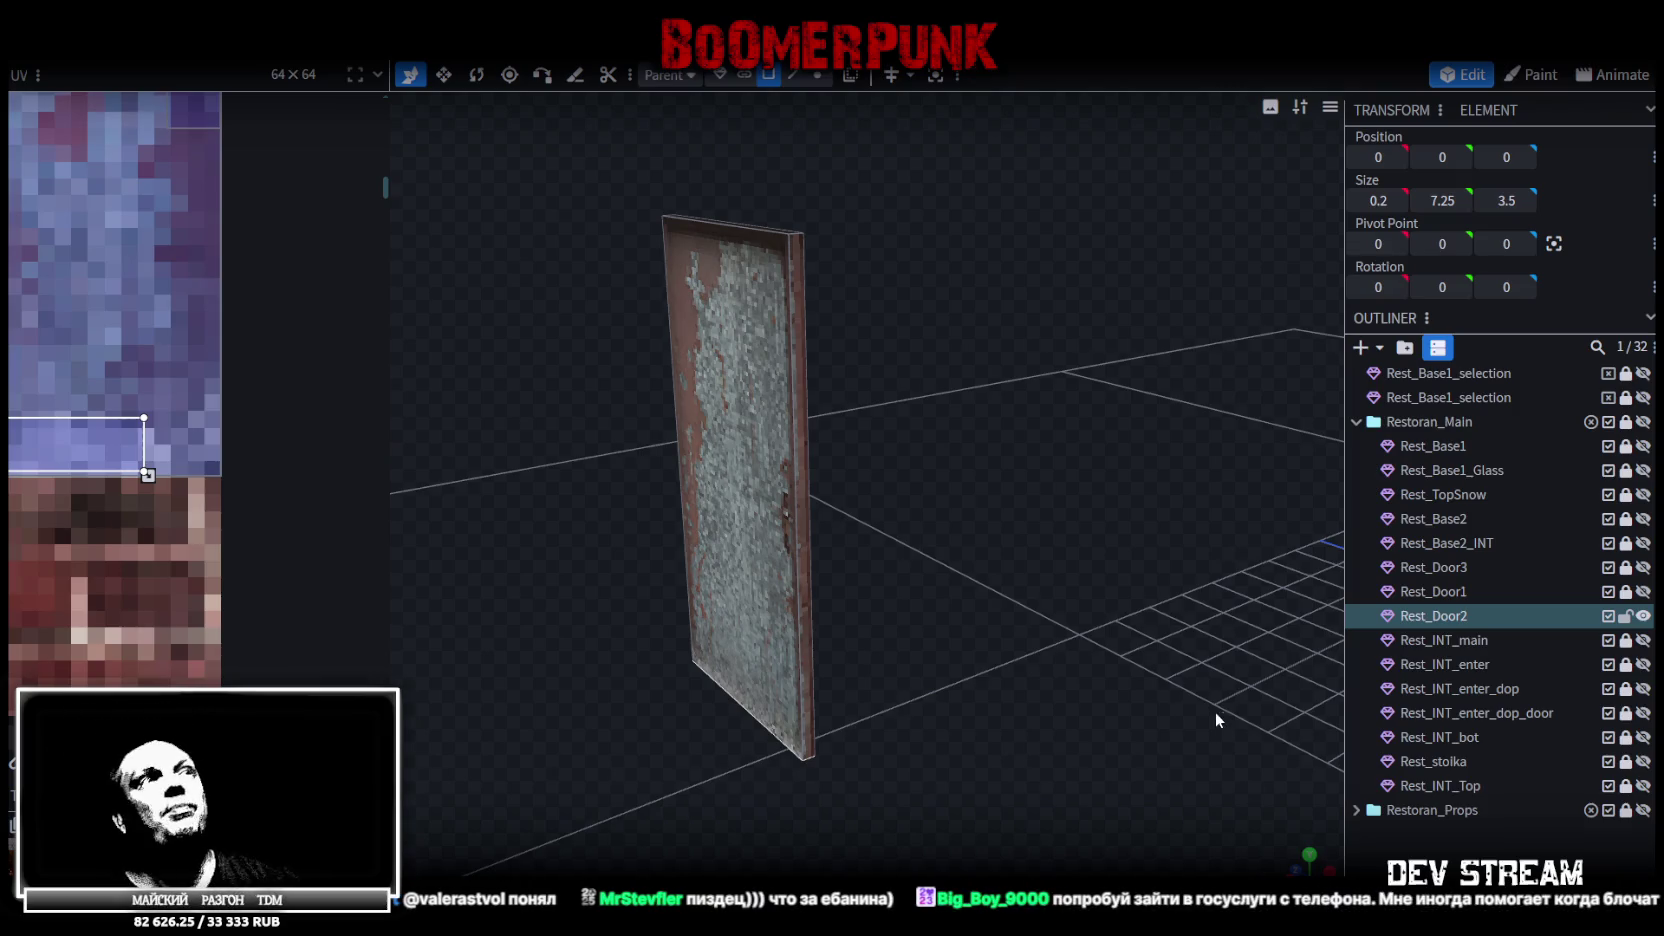
Select the door's side face and shift its UV rectangle up a few pixels on the texture
mouse_move(1182, 682)
left_mouse_down()
mouse_move(1019, 701)
mouse_move(1112, 715)
mouse_move(1063, 649)
left_mouse_up()
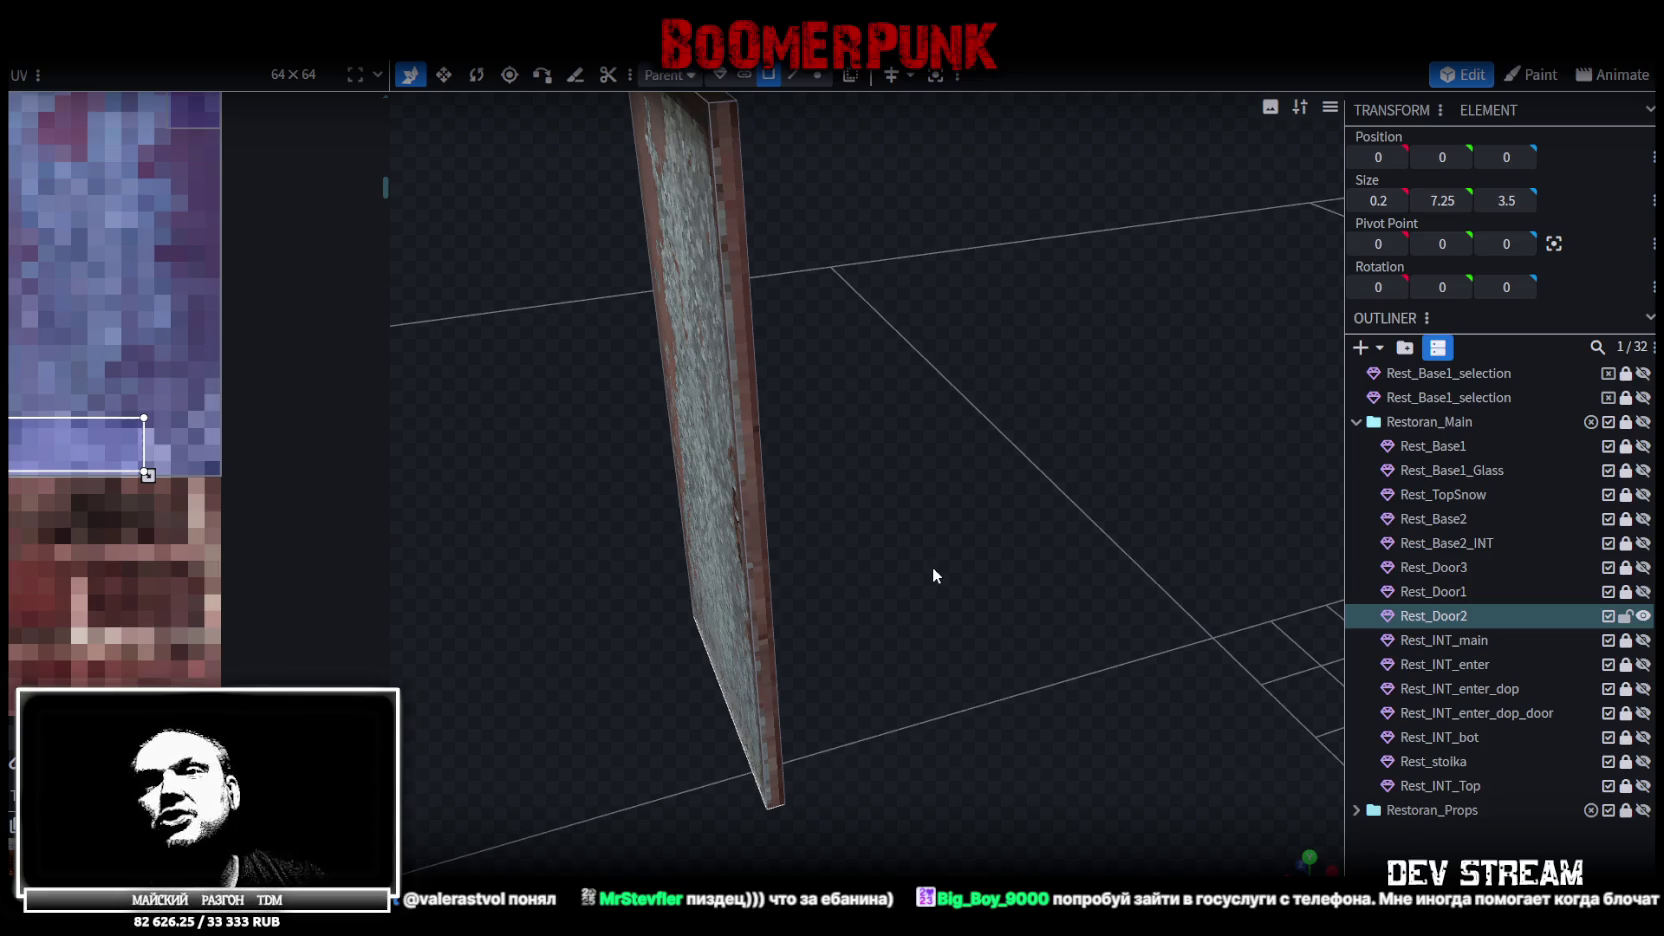
left_click_drag(929, 572, 947, 661)
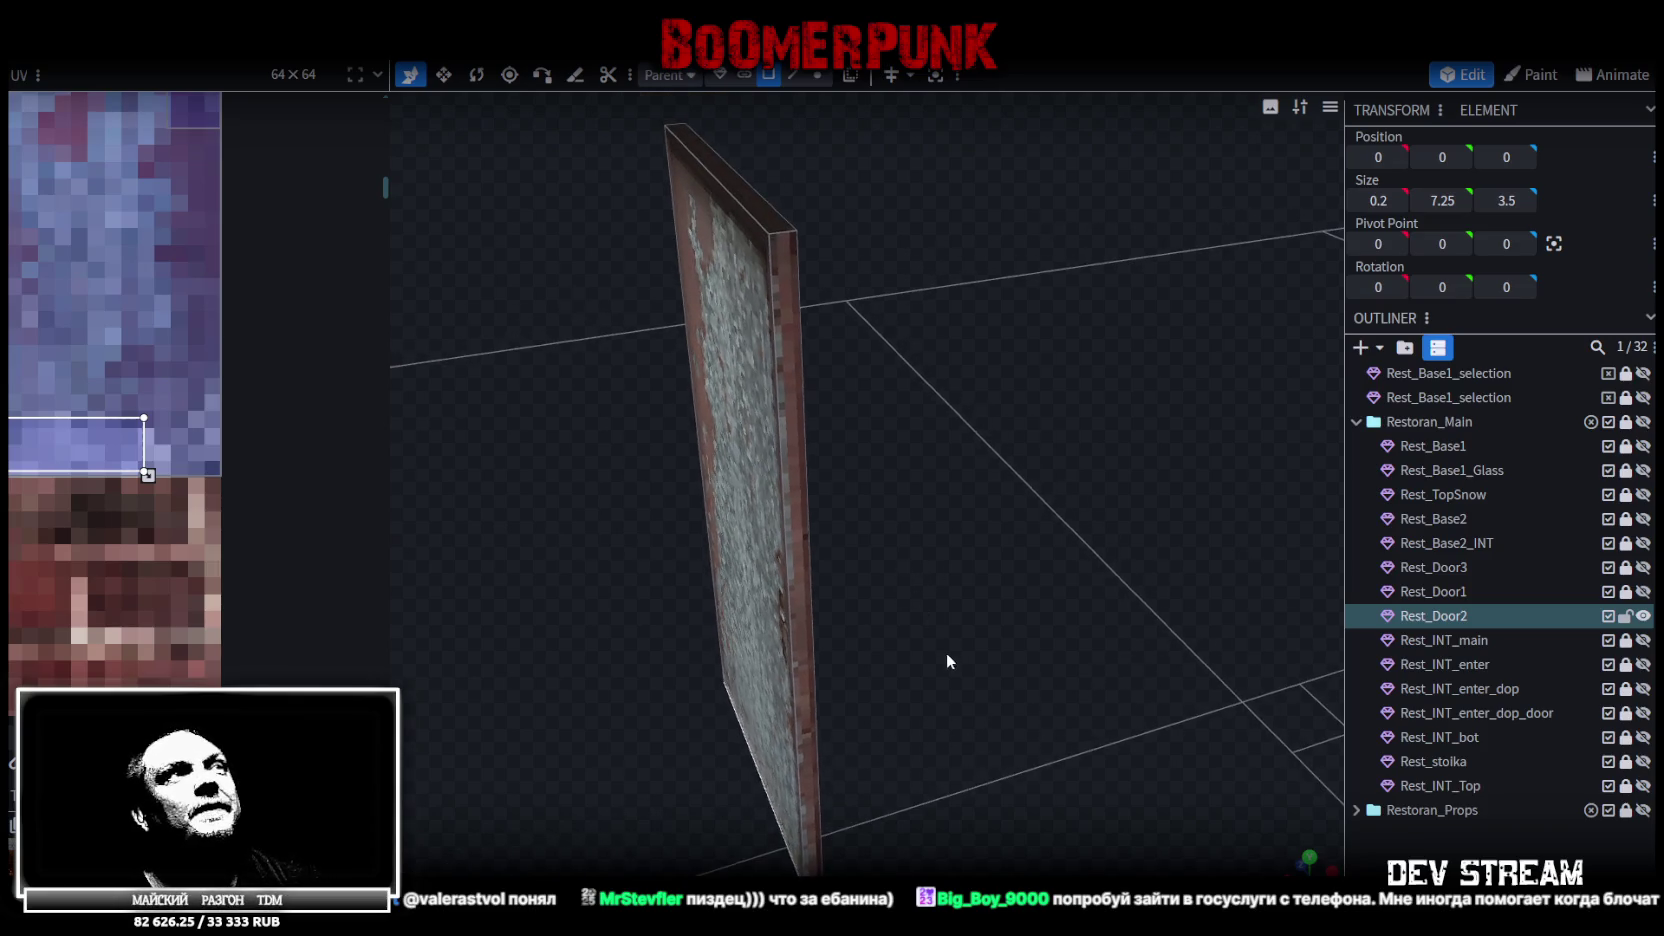
left_click(788, 400)
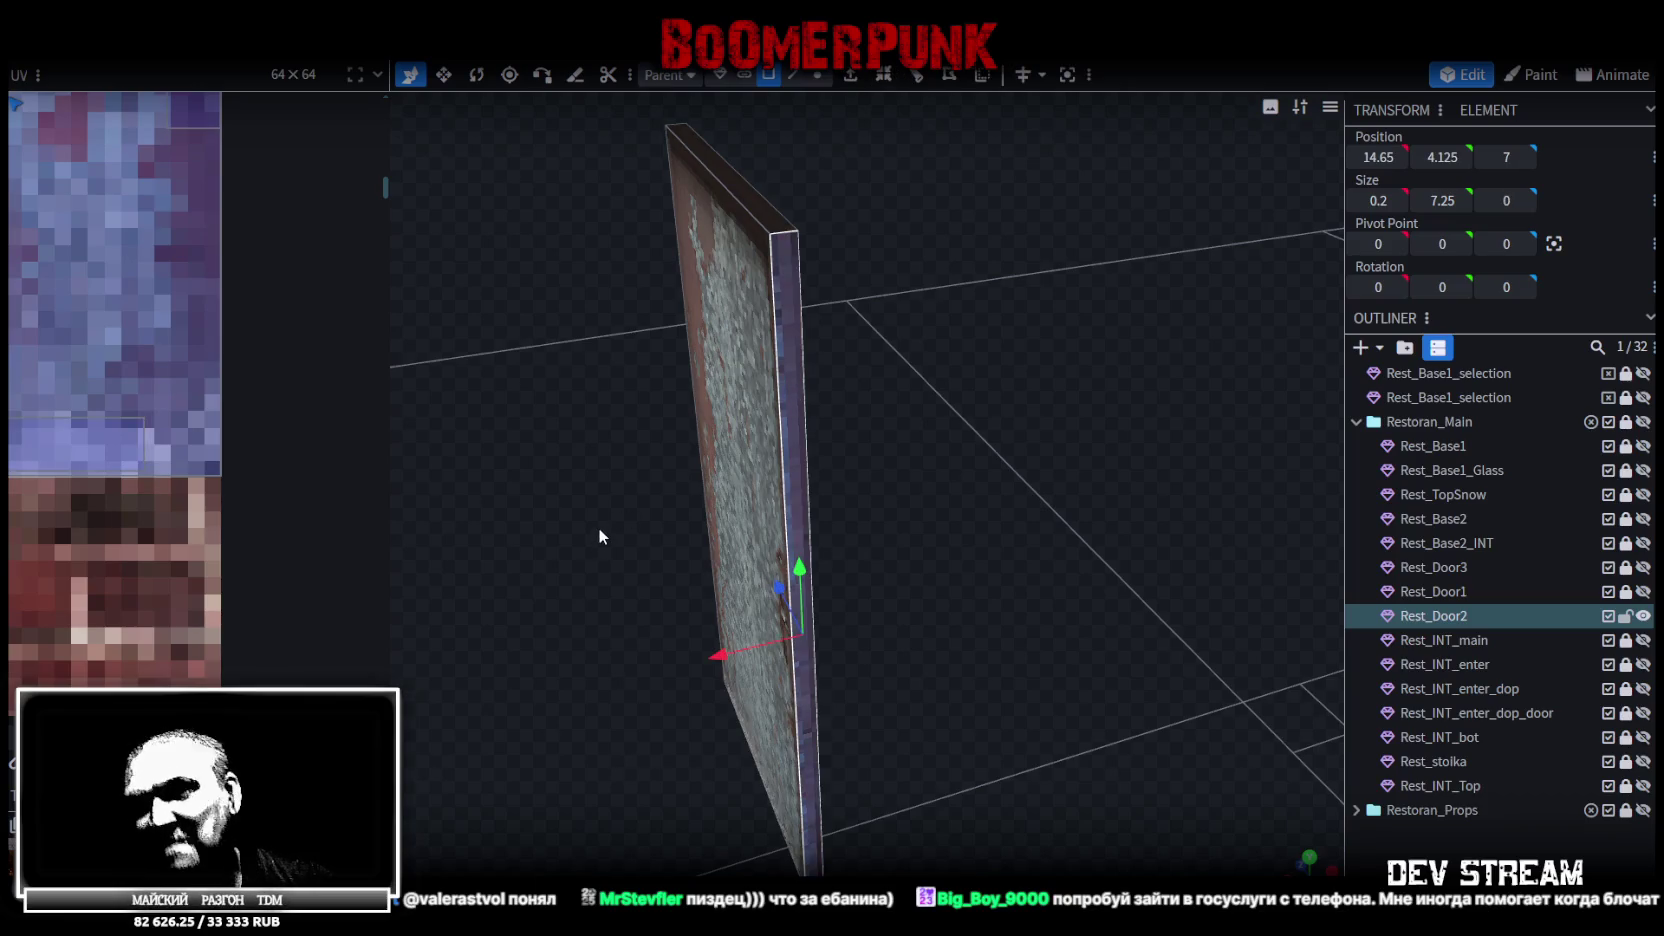
left_click_drag(549, 474, 960, 452)
mouse_move(930, 530)
left_mouse_down()
mouse_move(1089, 549)
mouse_move(790, 540)
mouse_move(1138, 500)
mouse_move(736, 439)
mouse_move(707, 474)
mouse_move(861, 313)
left_mouse_up()
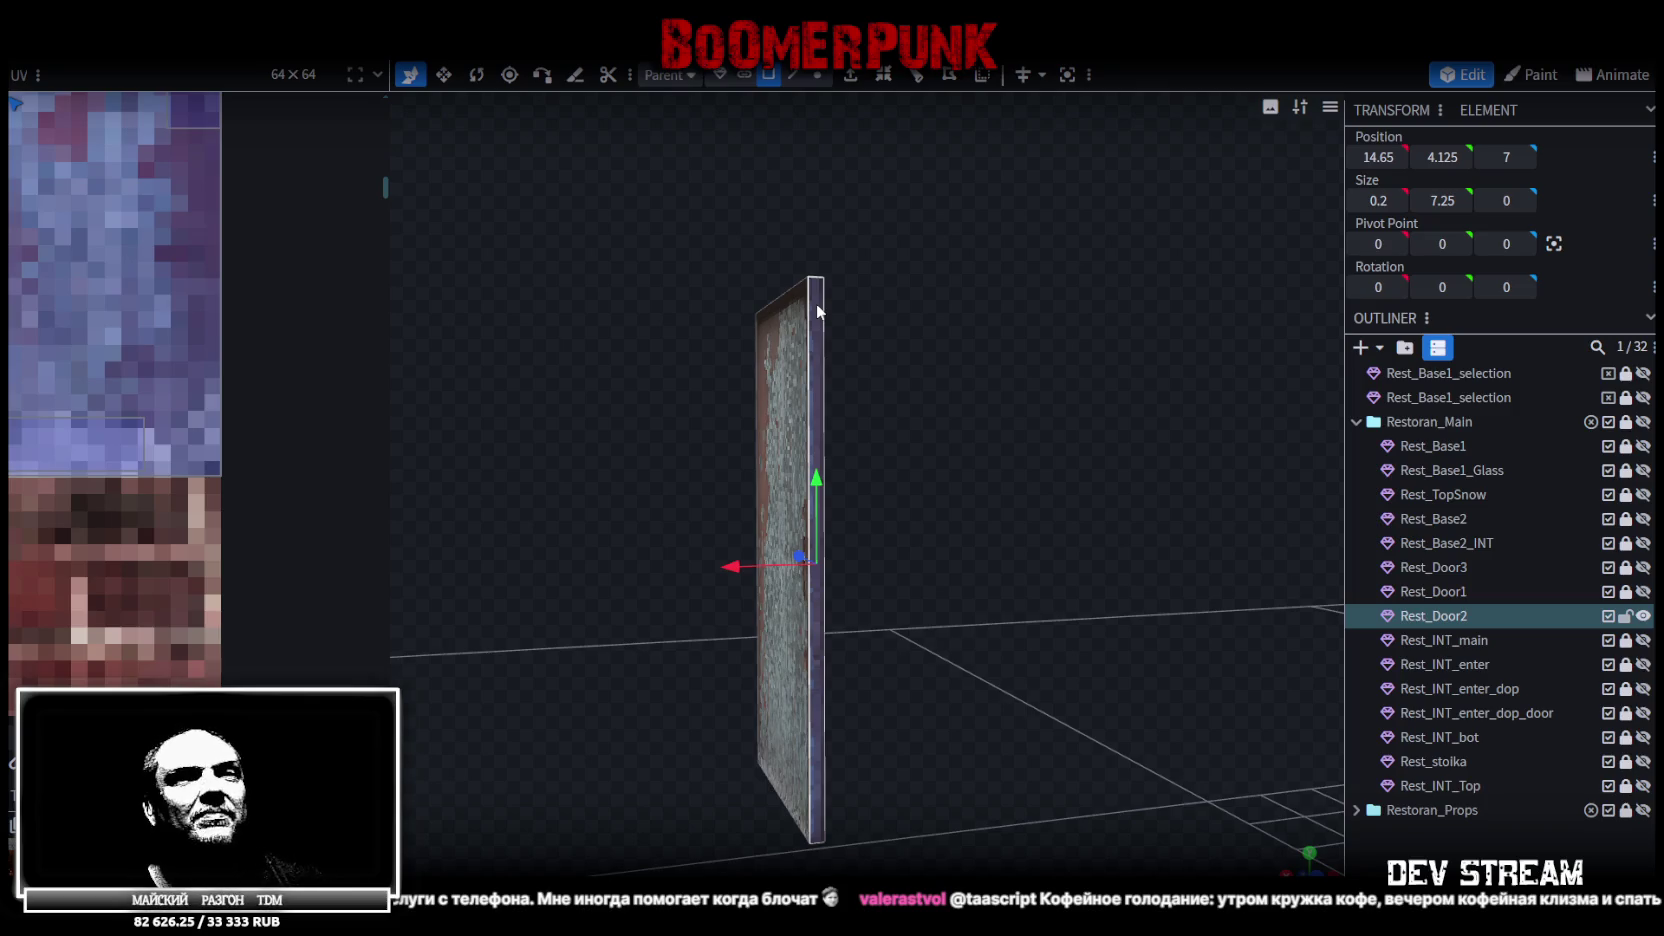
scroll(250, 373, "down", 6)
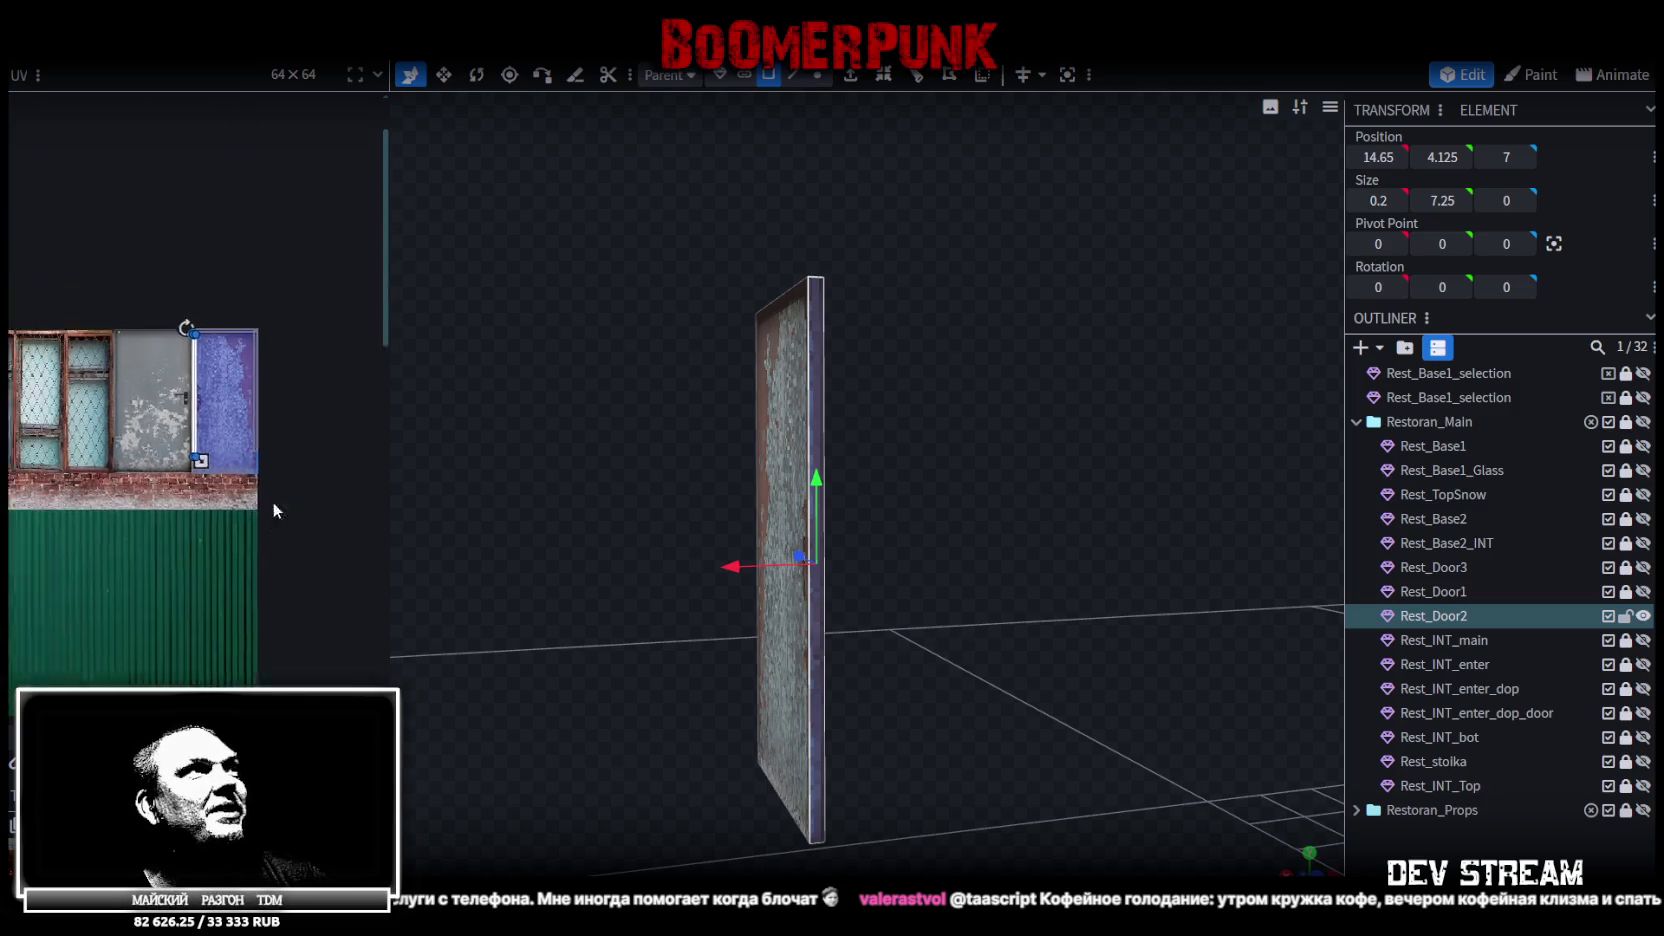
scroll(256, 384, "up", 5)
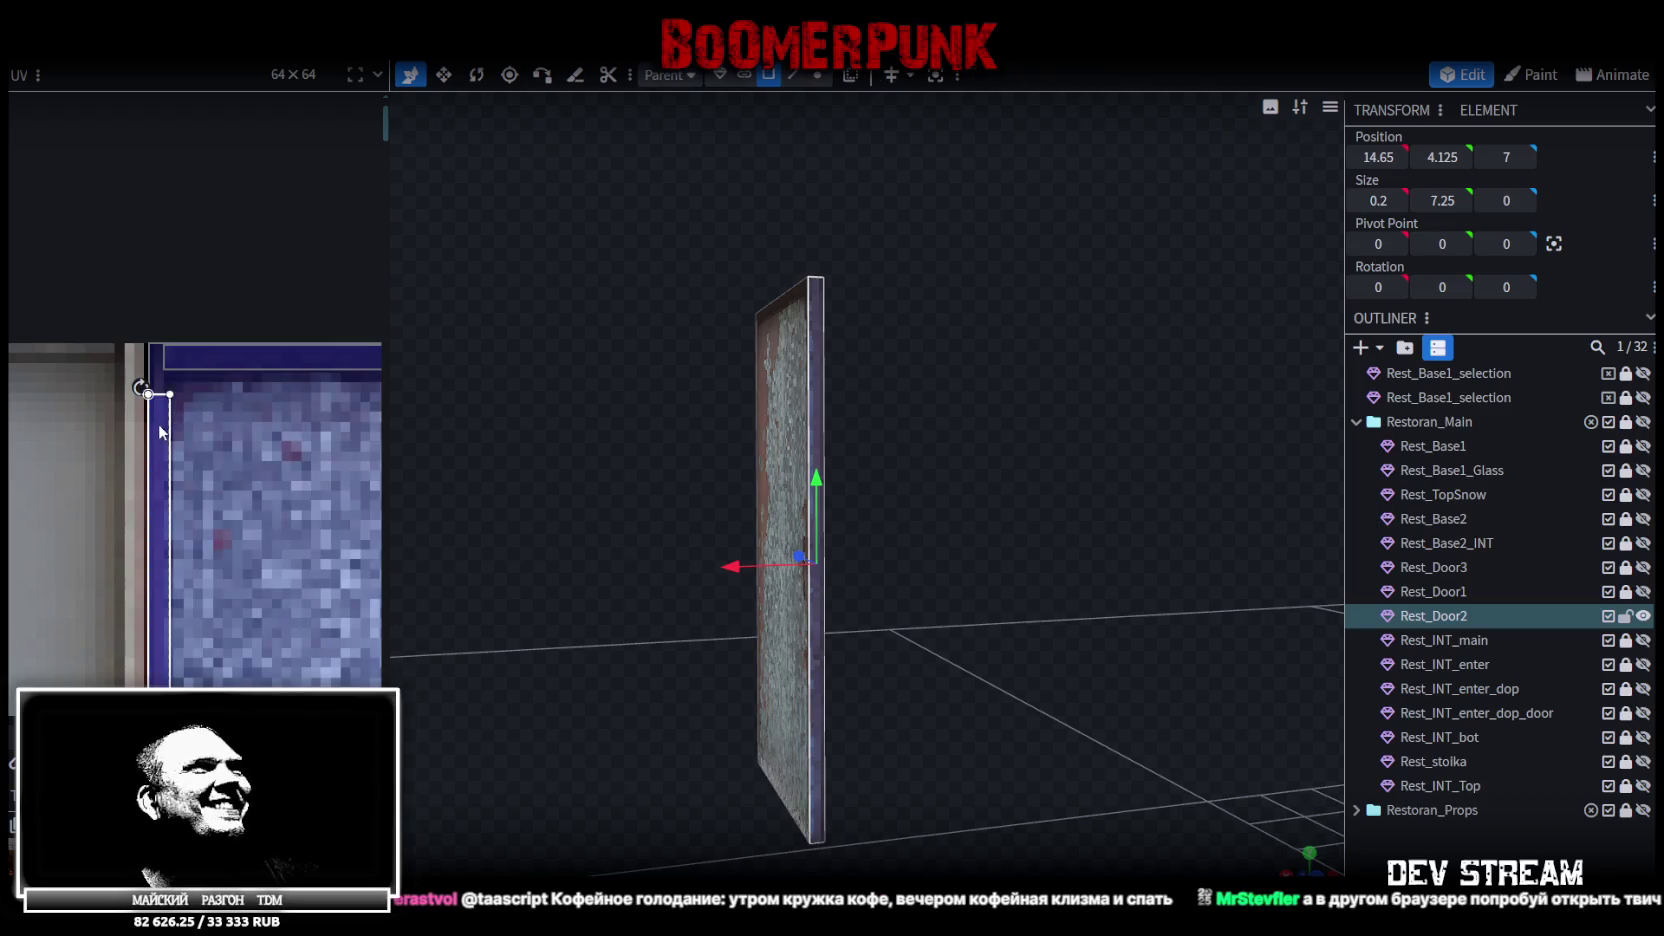
left_click_drag(163, 402, 163, 393)
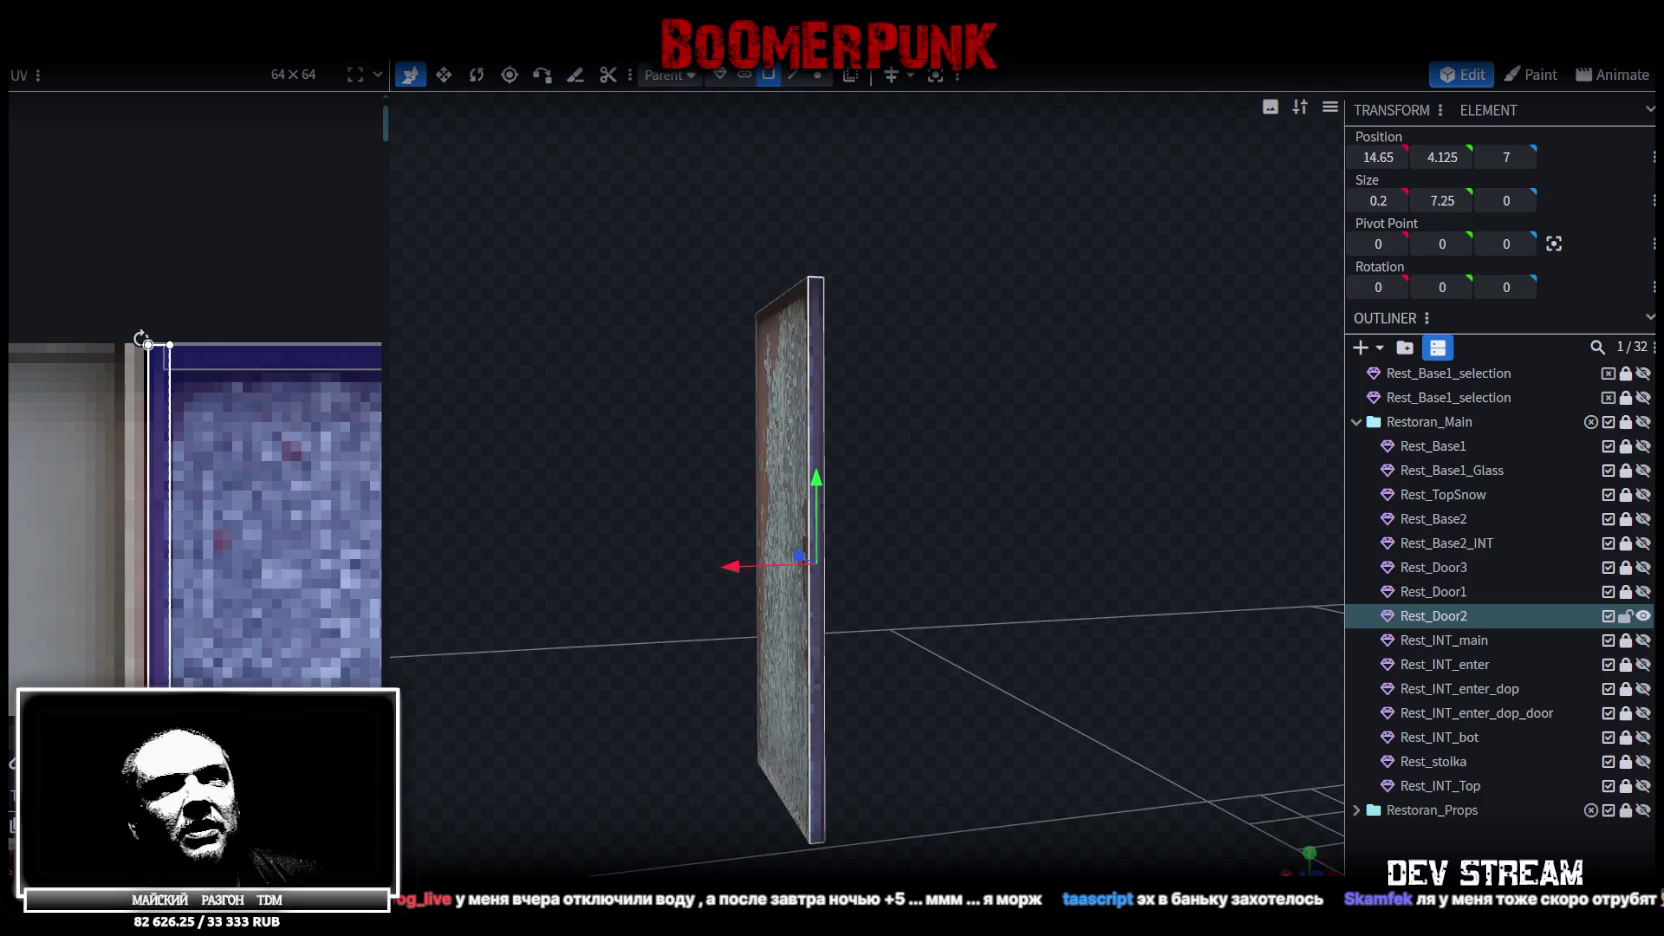
Center Rest_Door2's pivot on its vertical side edge at 14.75, 4.125, 10.5
mouse_move(980, 780)
left_mouse_down()
mouse_move(930, 720)
mouse_move(972, 790)
mouse_move(983, 770)
mouse_move(965, 793)
mouse_move(972, 740)
left_mouse_up()
left_click(794, 77)
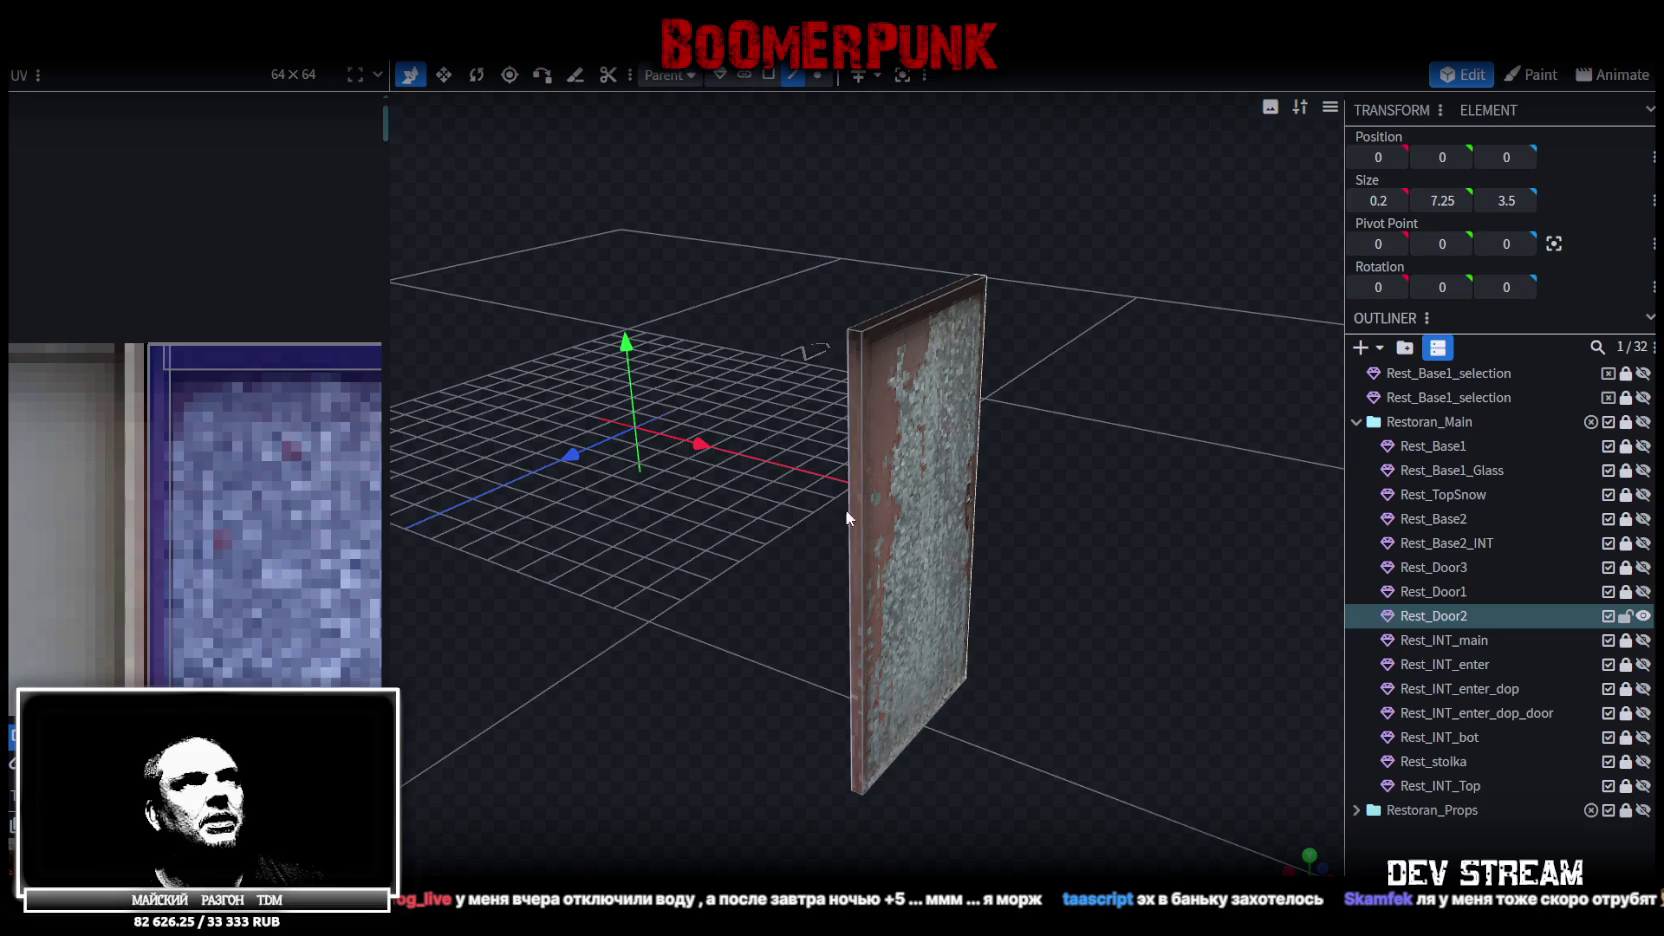
left_click(862, 541)
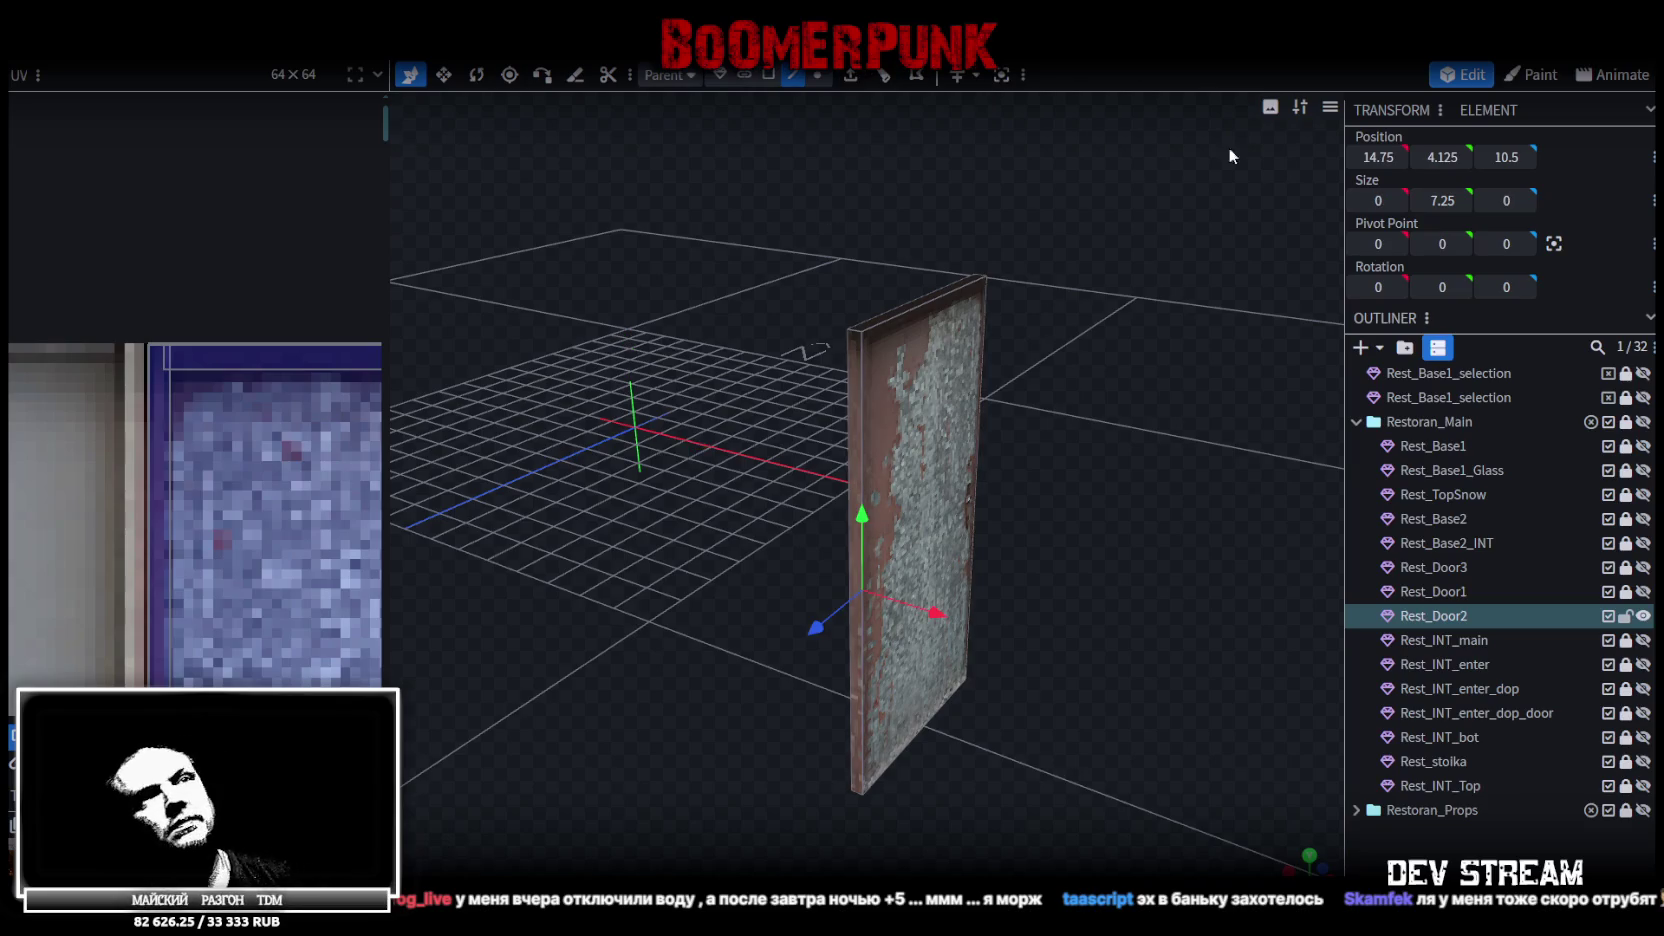
left_click(1553, 243)
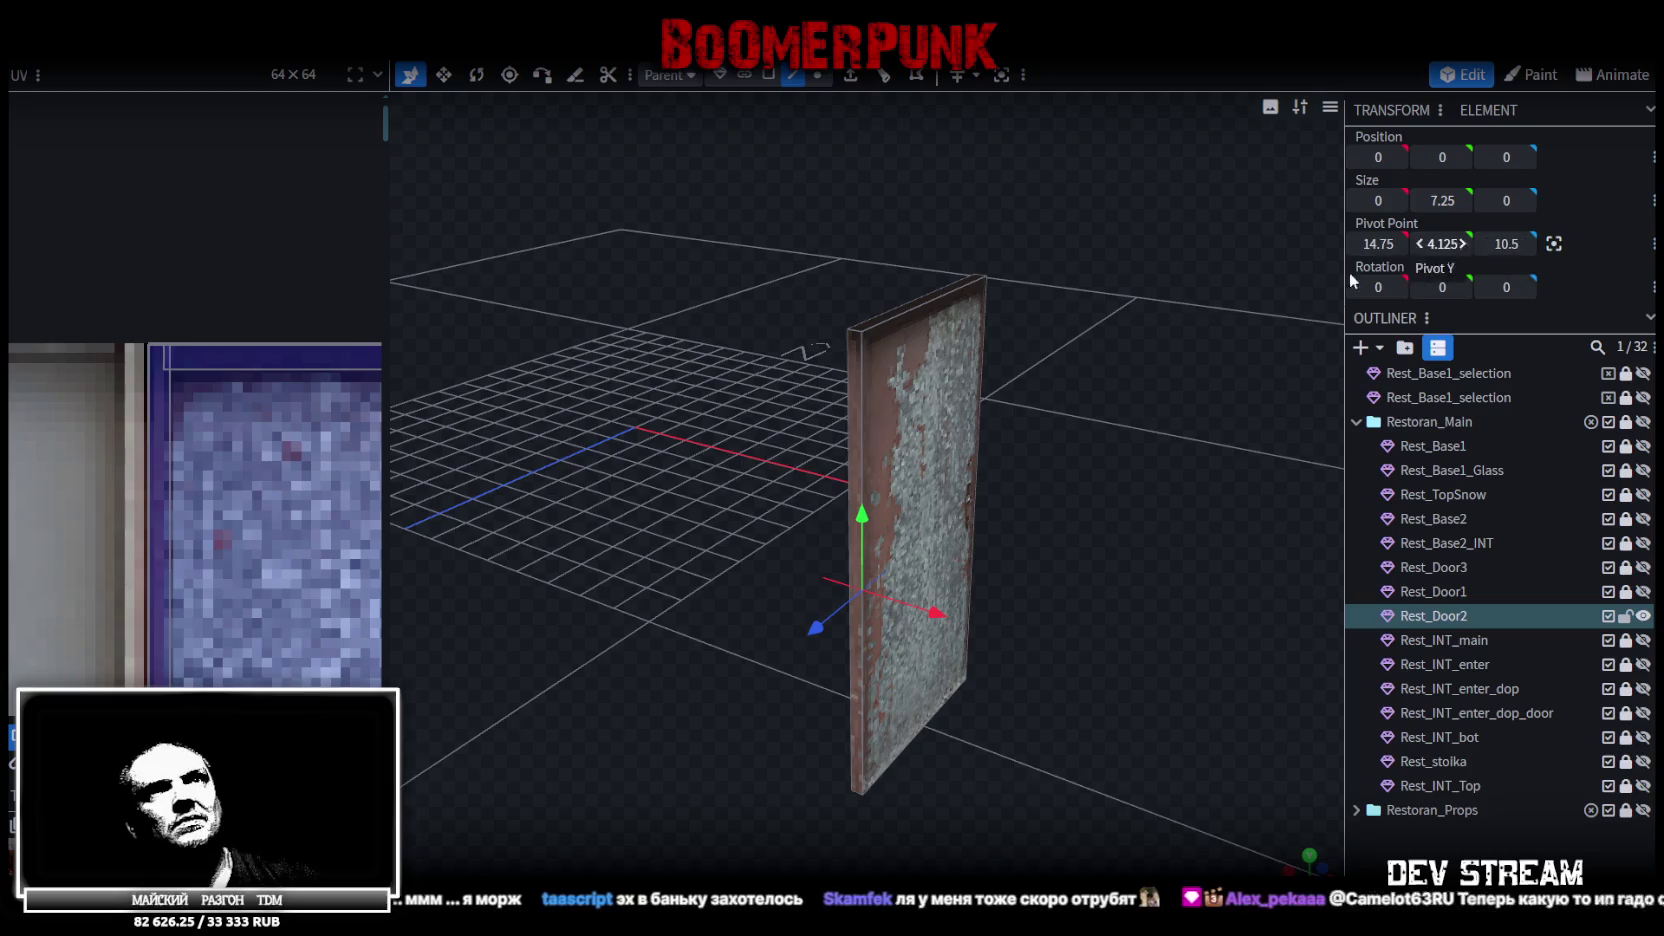
mouse_move(1340, 275)
left_mouse_down()
mouse_move(1040, 404)
mouse_move(1112, 380)
left_mouse_up()
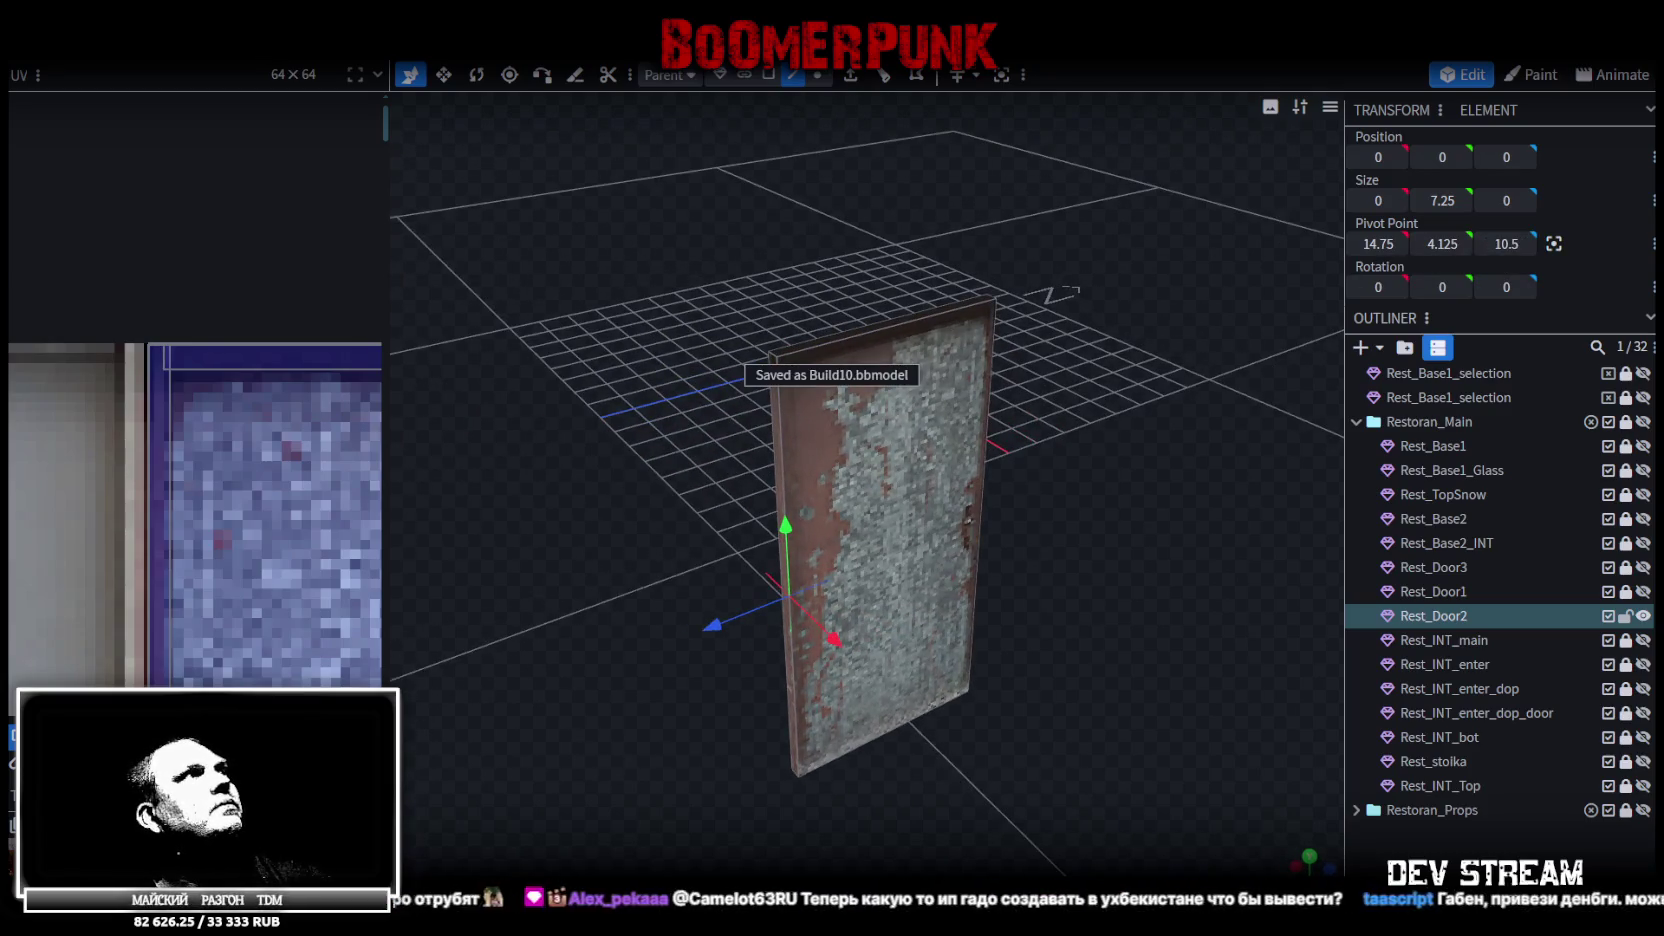
Export the model as Build10.fbx at export scale 16 and return to Unity
left_click(160, 45)
mouse_move(229, 394)
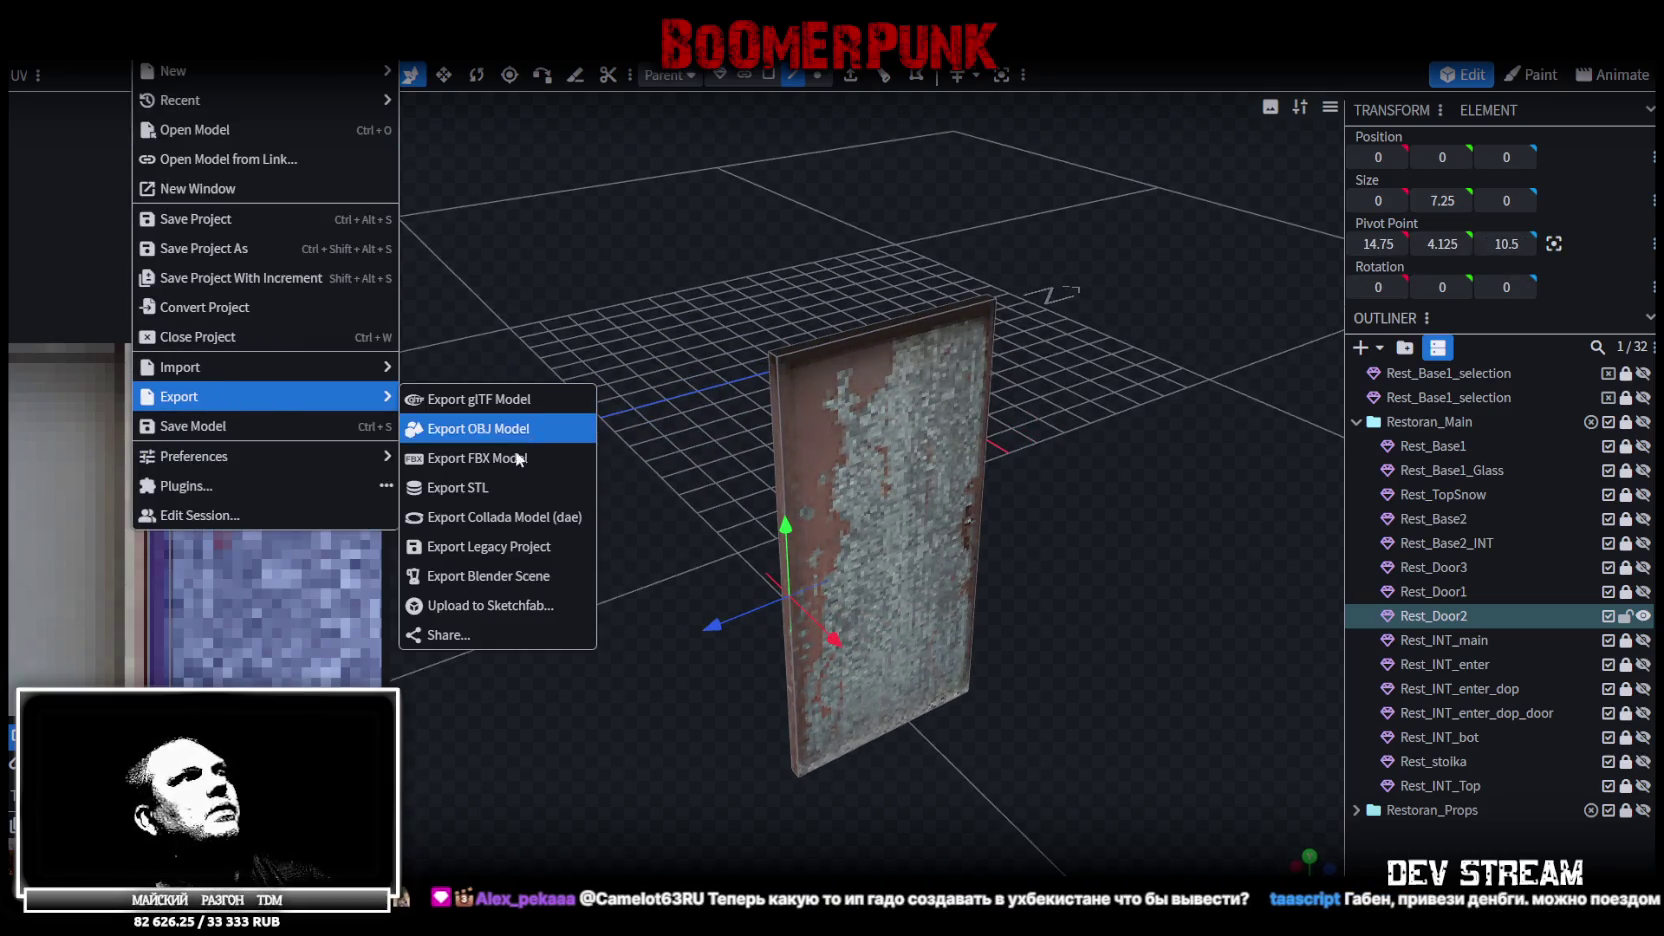
left_click(470, 428)
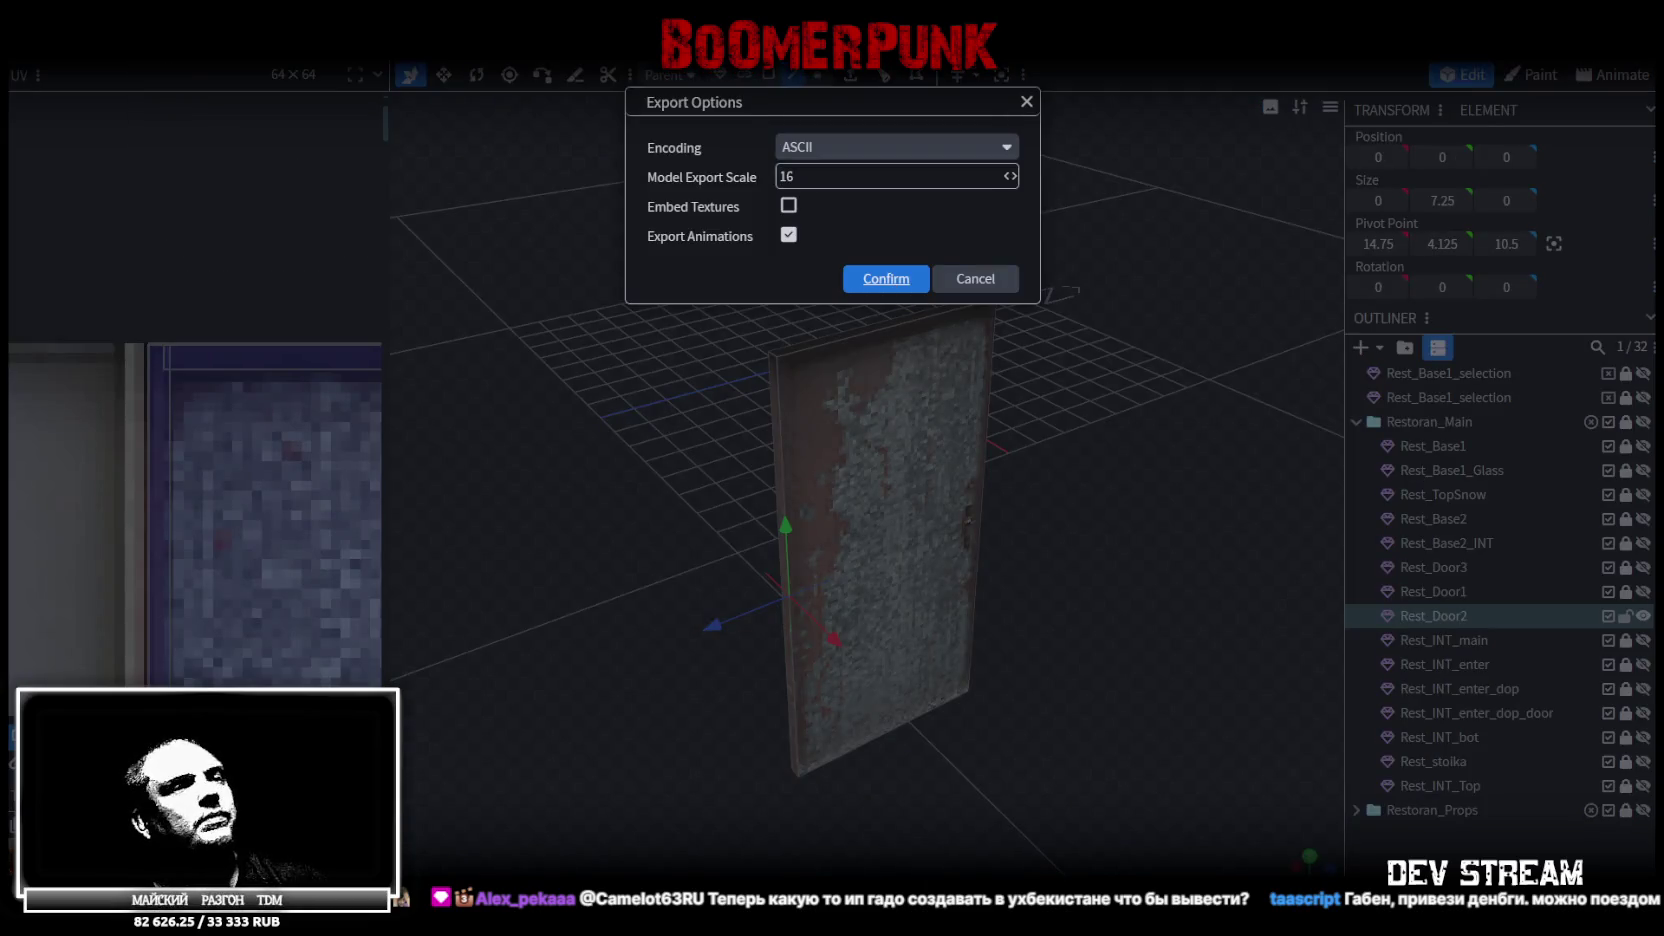
left_click(886, 278)
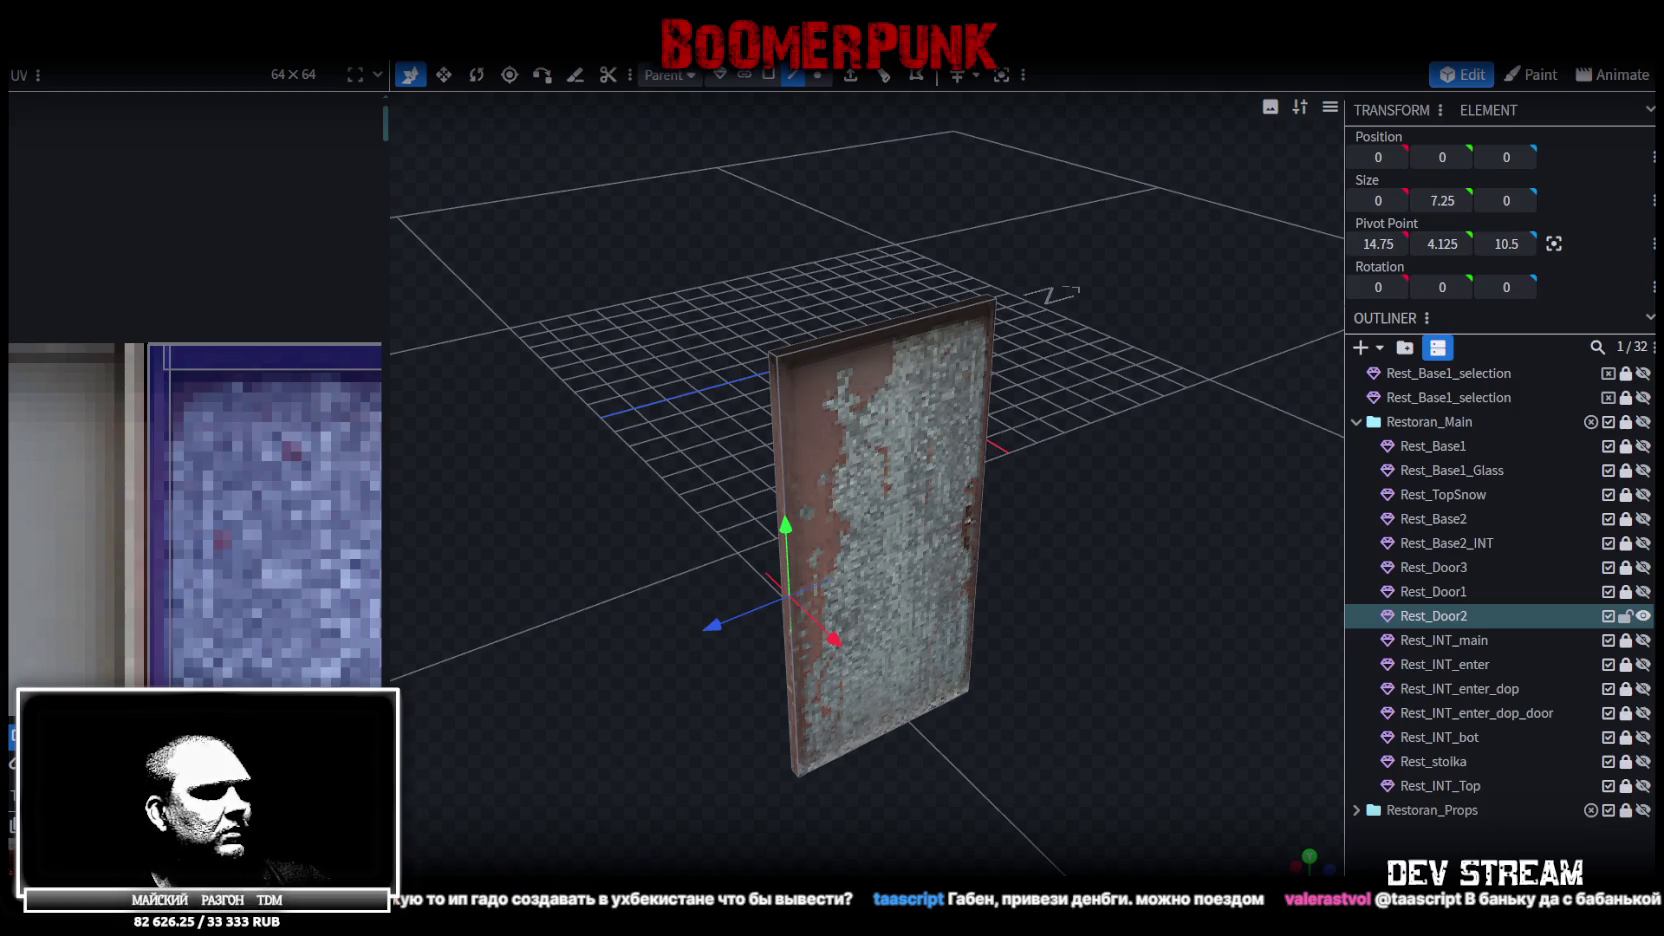
key("alt+Tab")
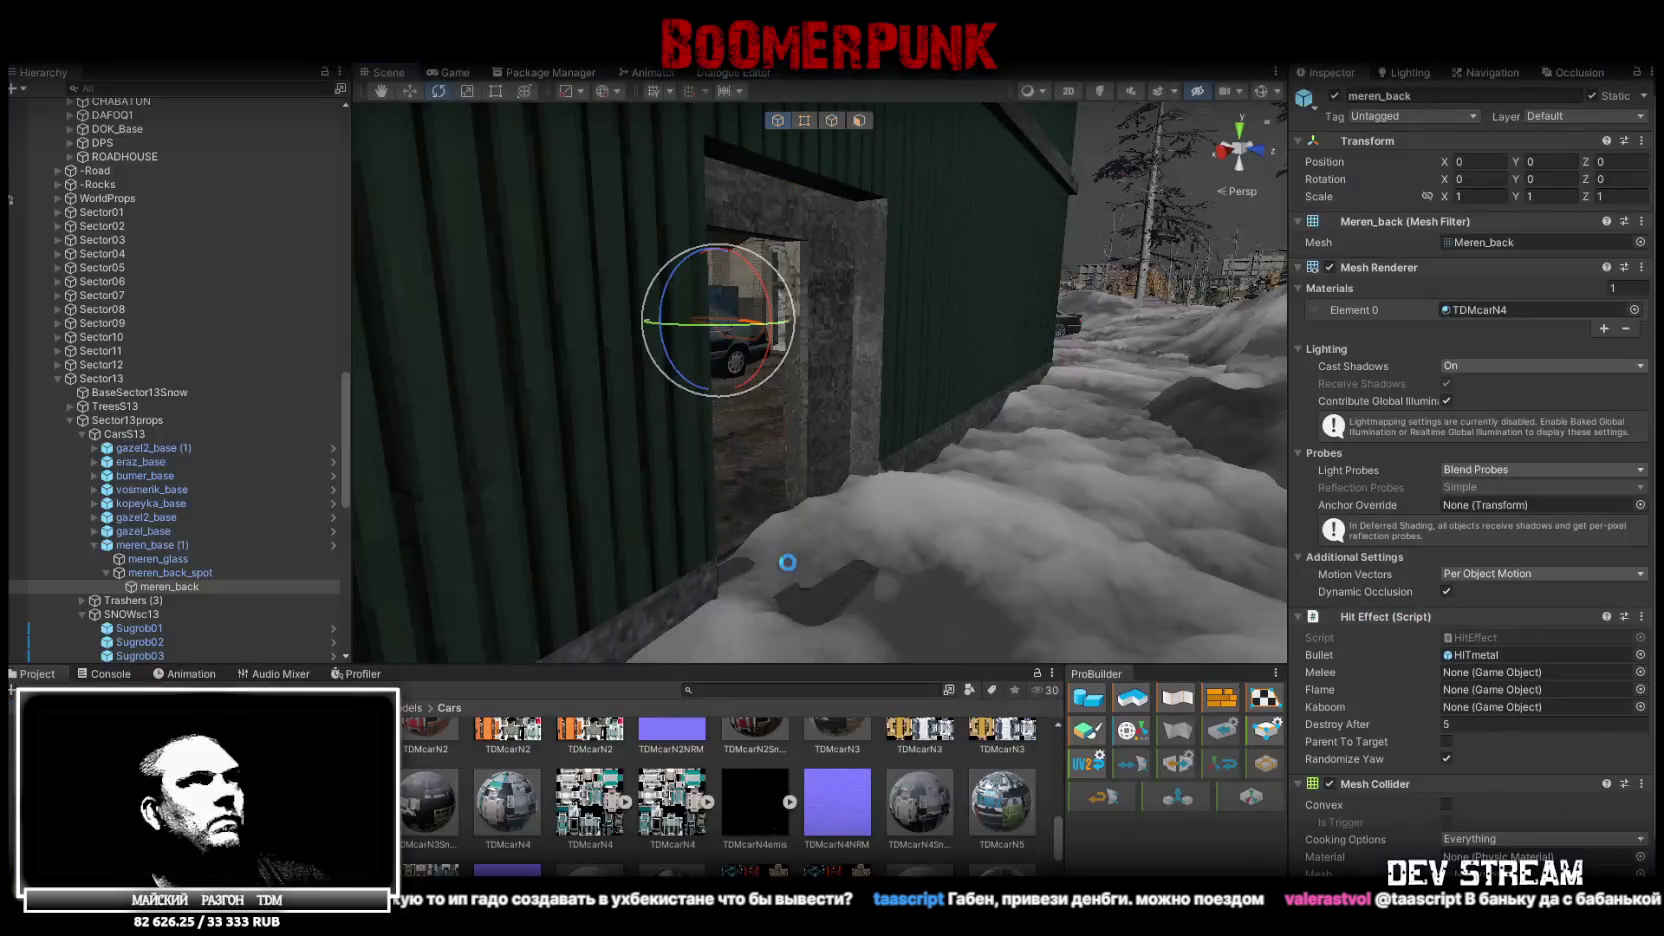
Activate Rest_Door2 so the door appears in the Unity scene
scroll(708, 419, "up", 3)
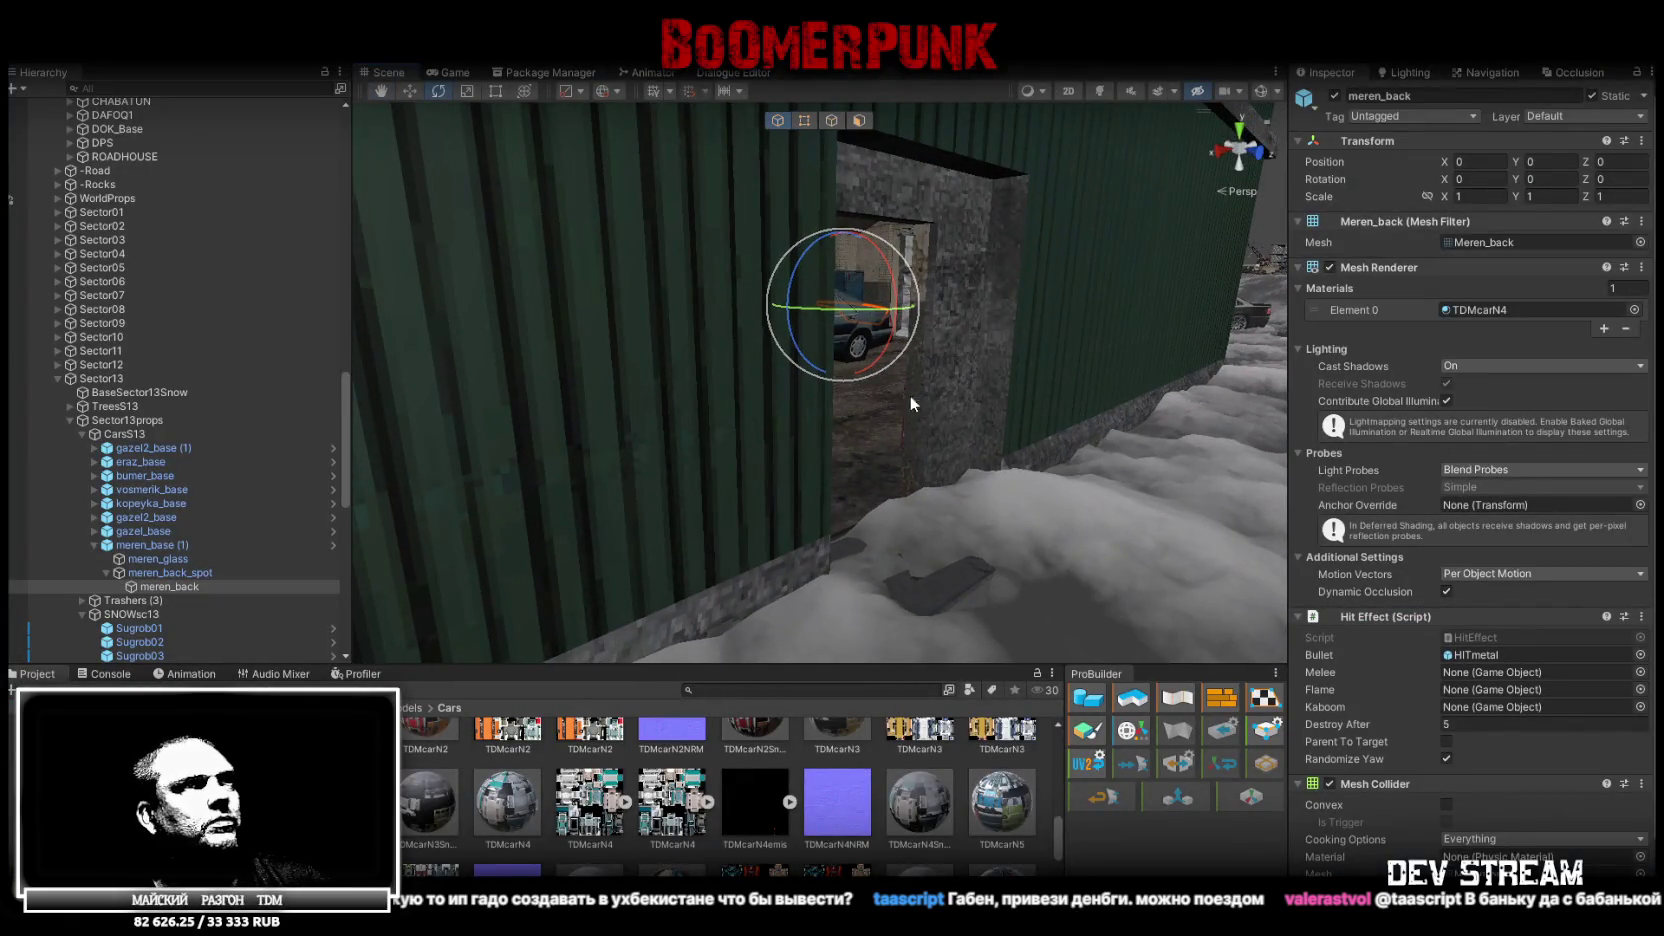
left_click(868, 443)
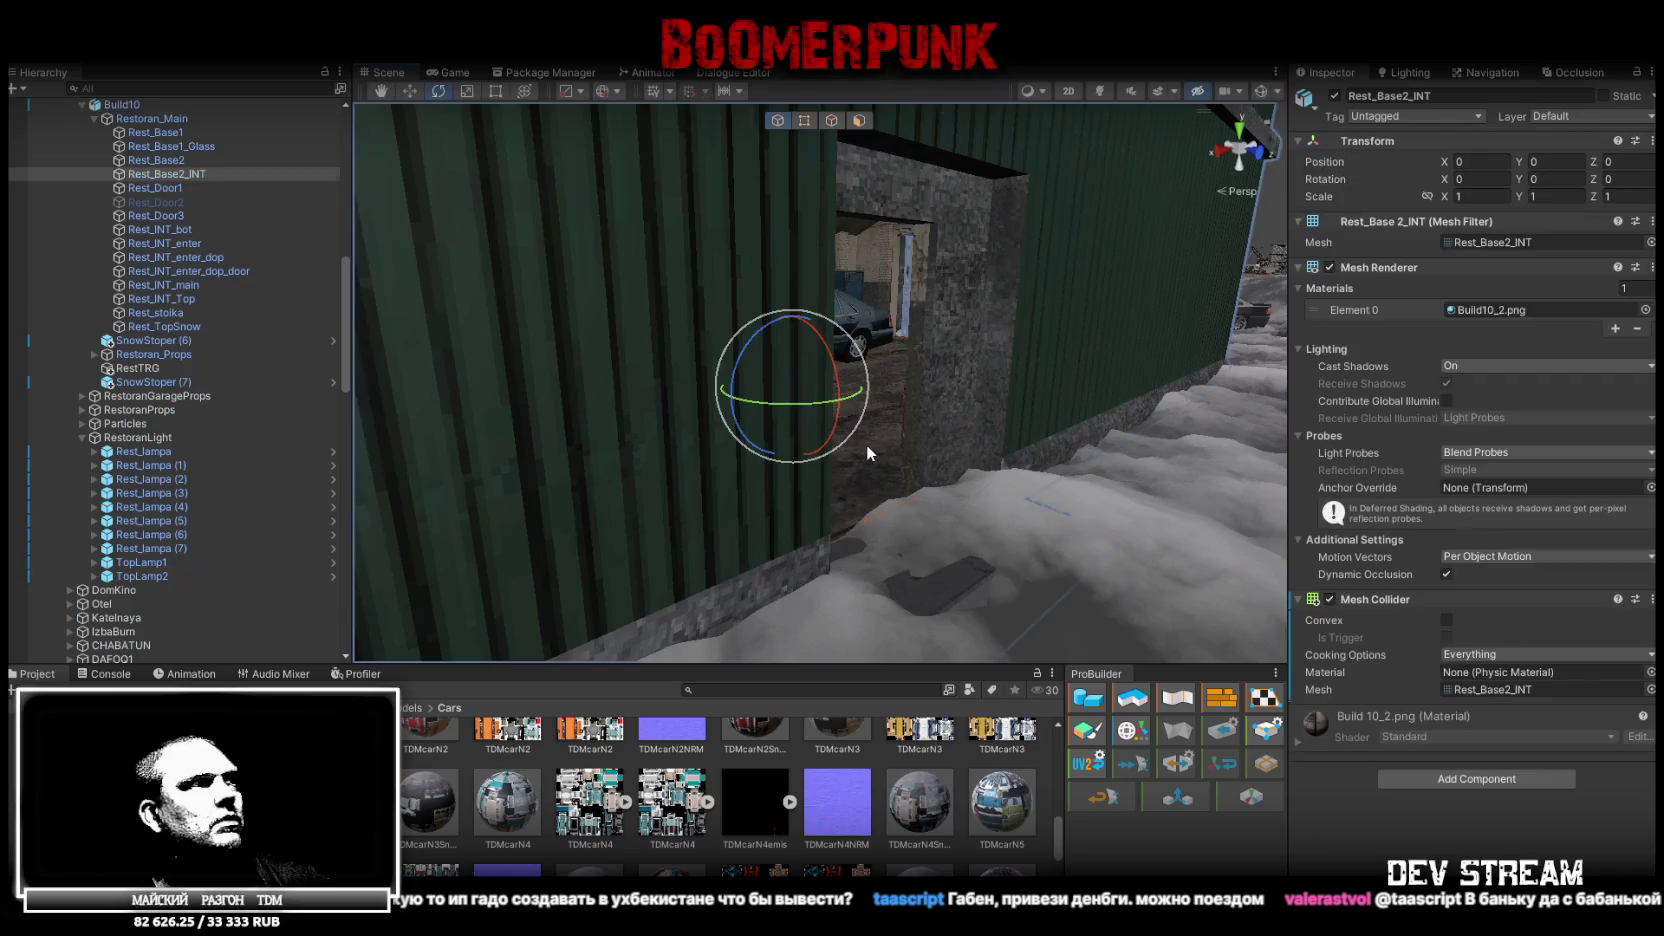
left_click(169, 202)
left_click(1334, 95)
Add a Box Collider to Rest_Door2 and swing it open about 90 degrees on Y
left_click(1538, 670)
type("coll")
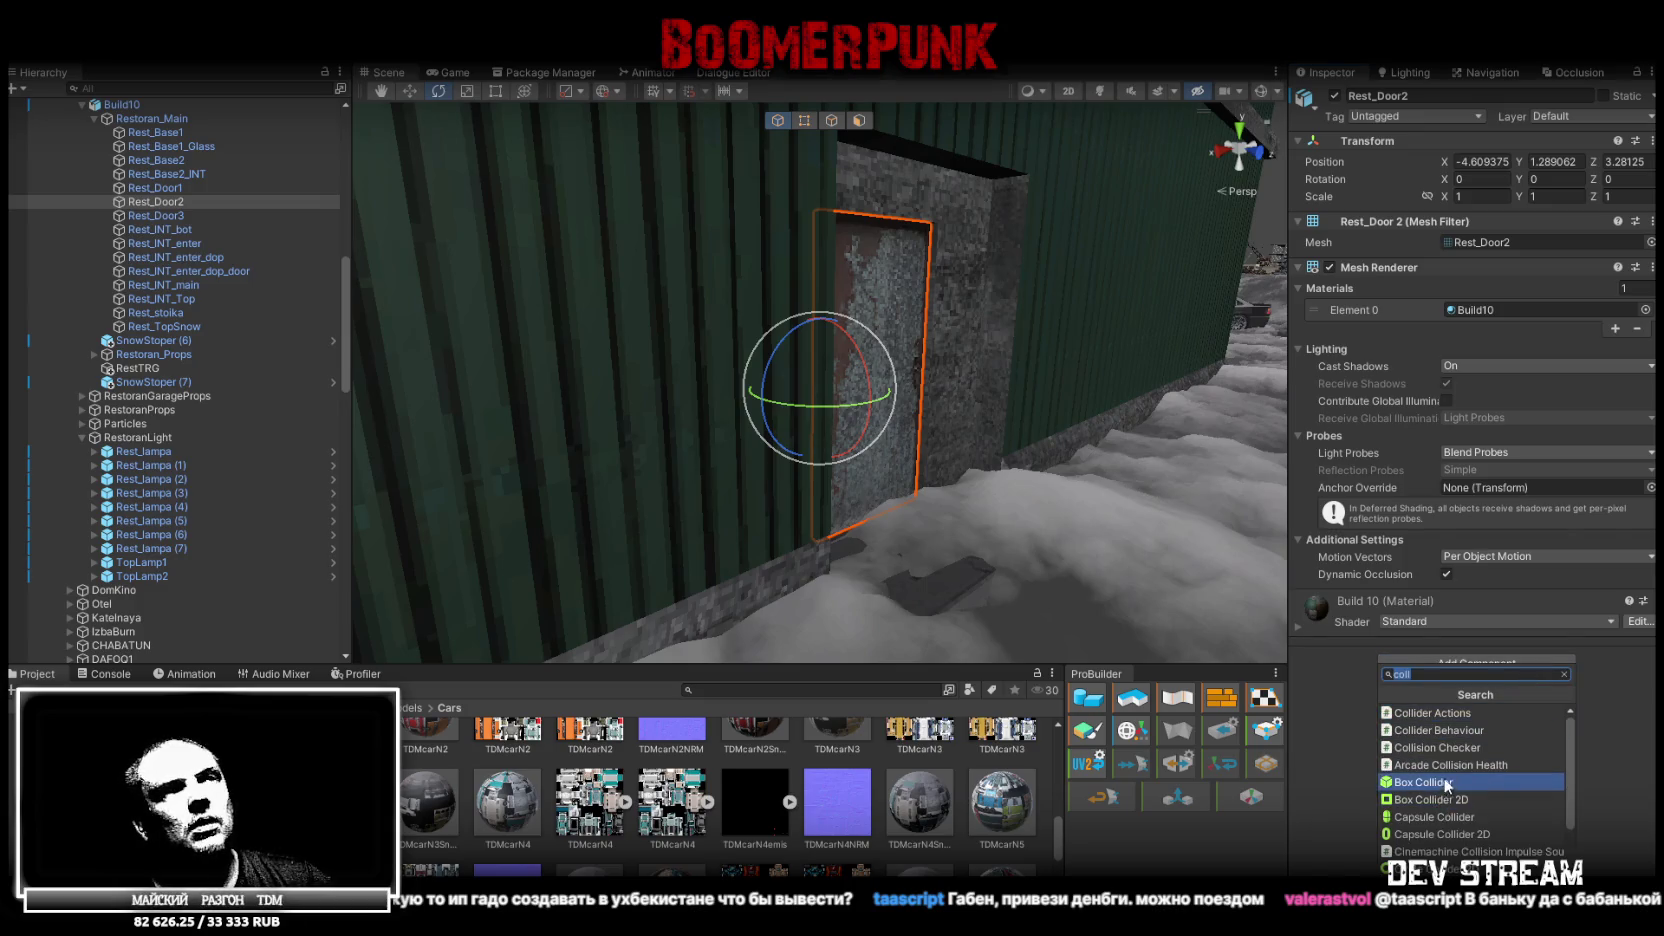
left_click(1423, 782)
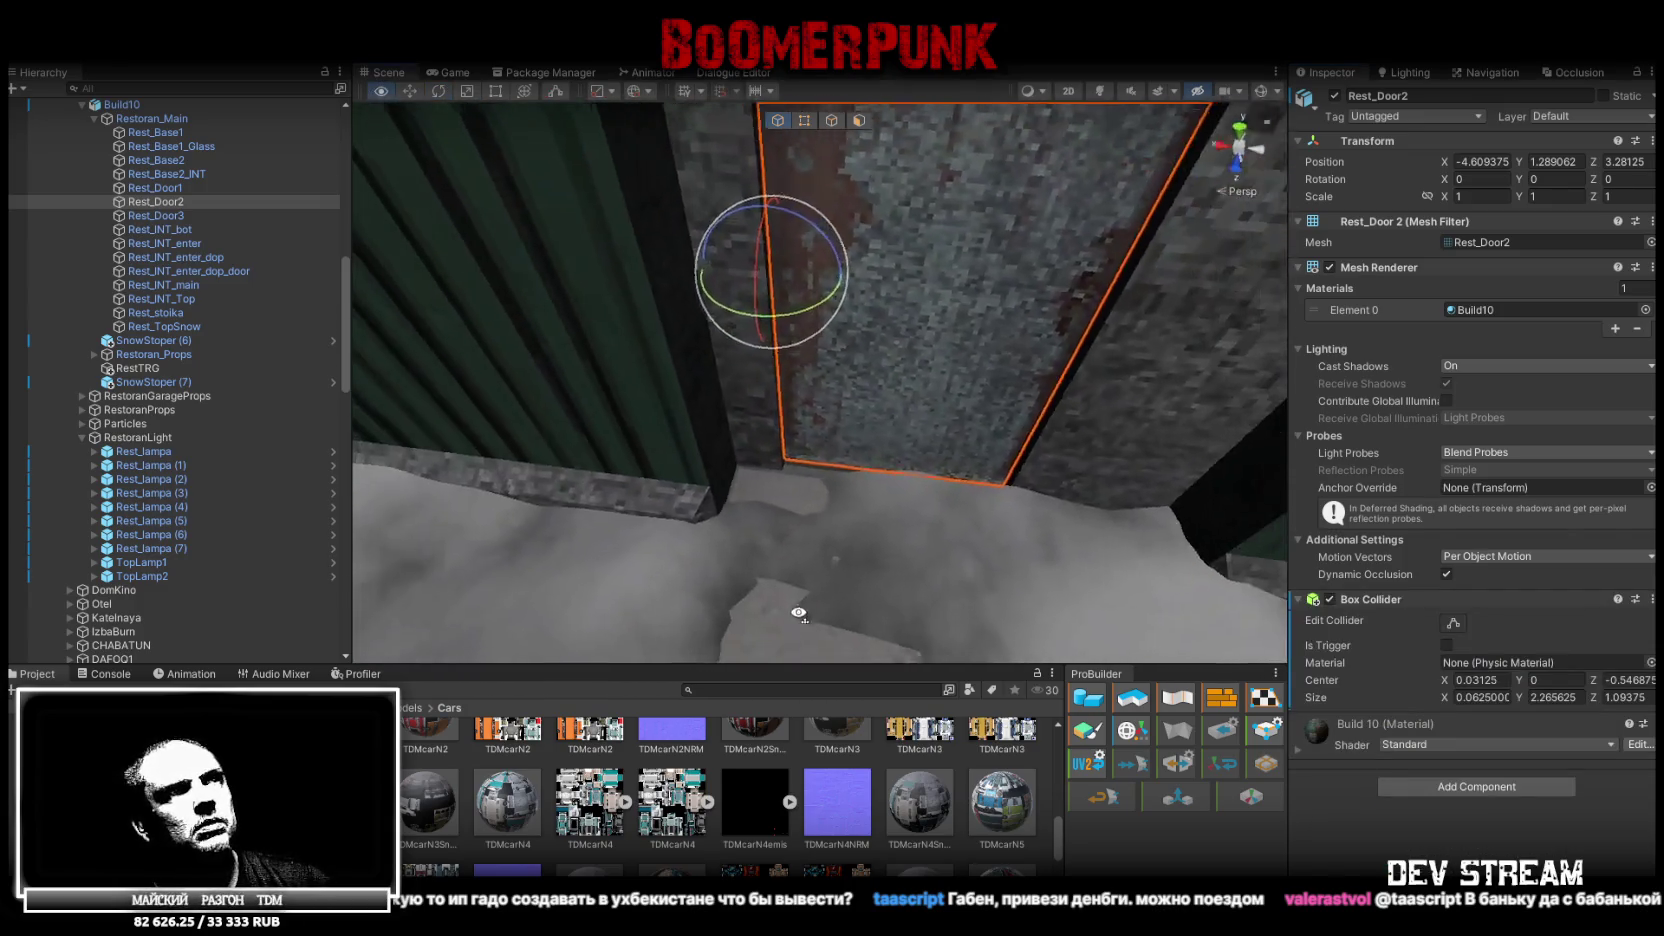
mouse_move(740, 322)
left_mouse_down()
mouse_move(593, 396)
mouse_move(645, 398)
left_mouse_up()
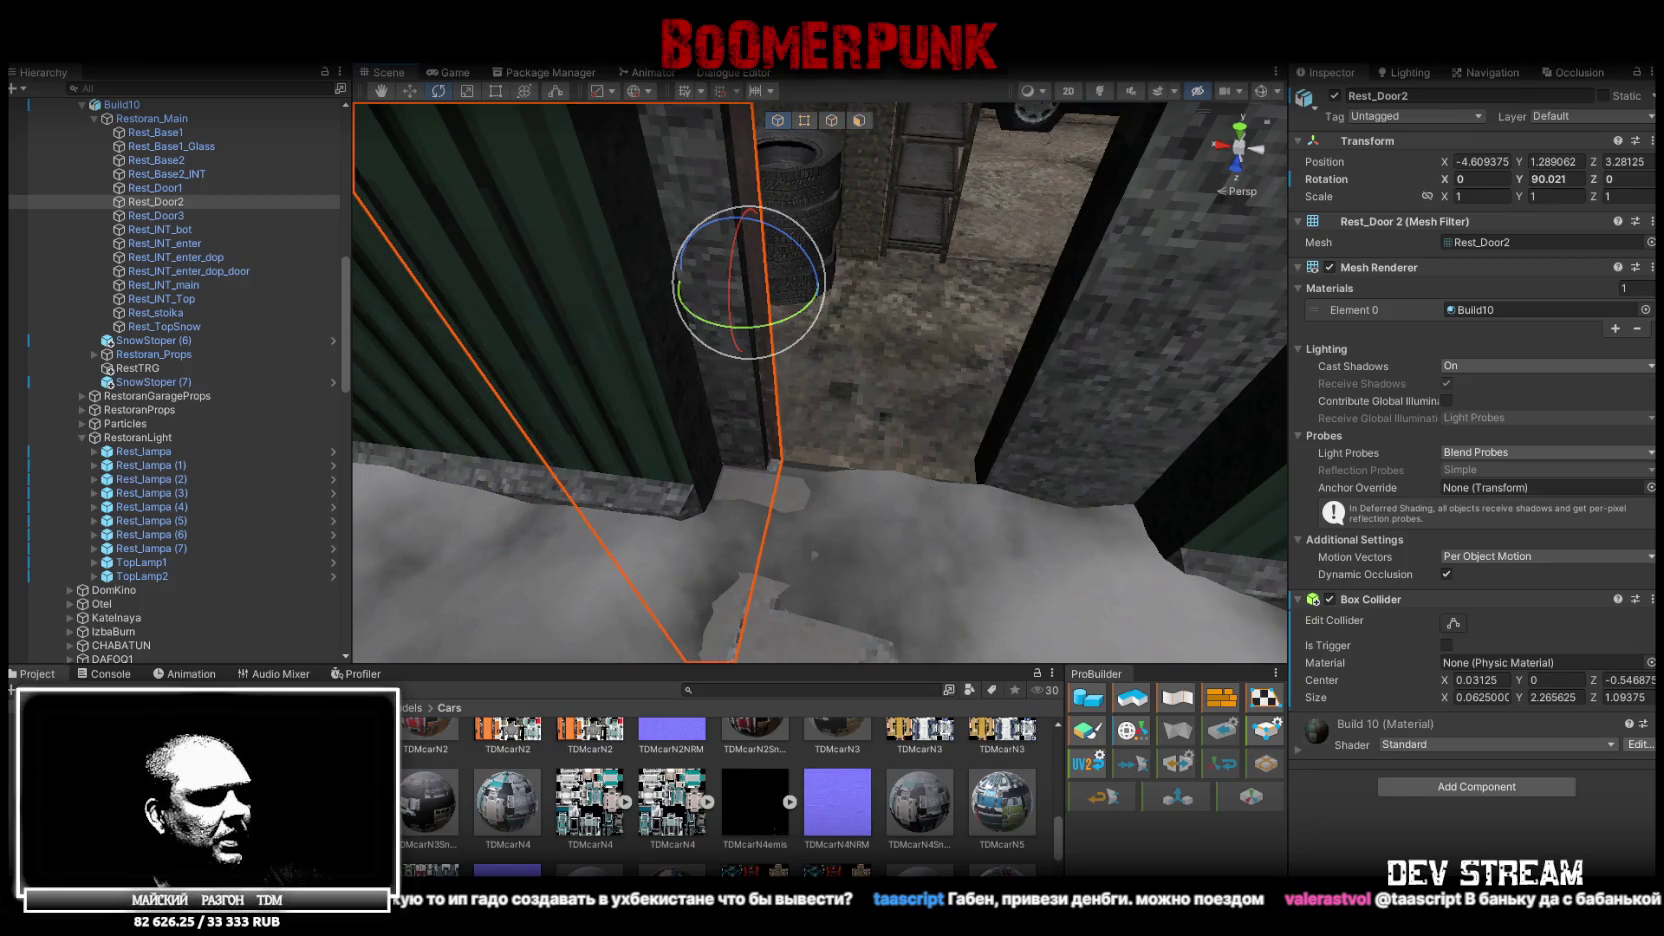
key("alt+Tab")
Check the door's face orientation in face-colour mode, then save the model
key("z")
key("z")
key("z")
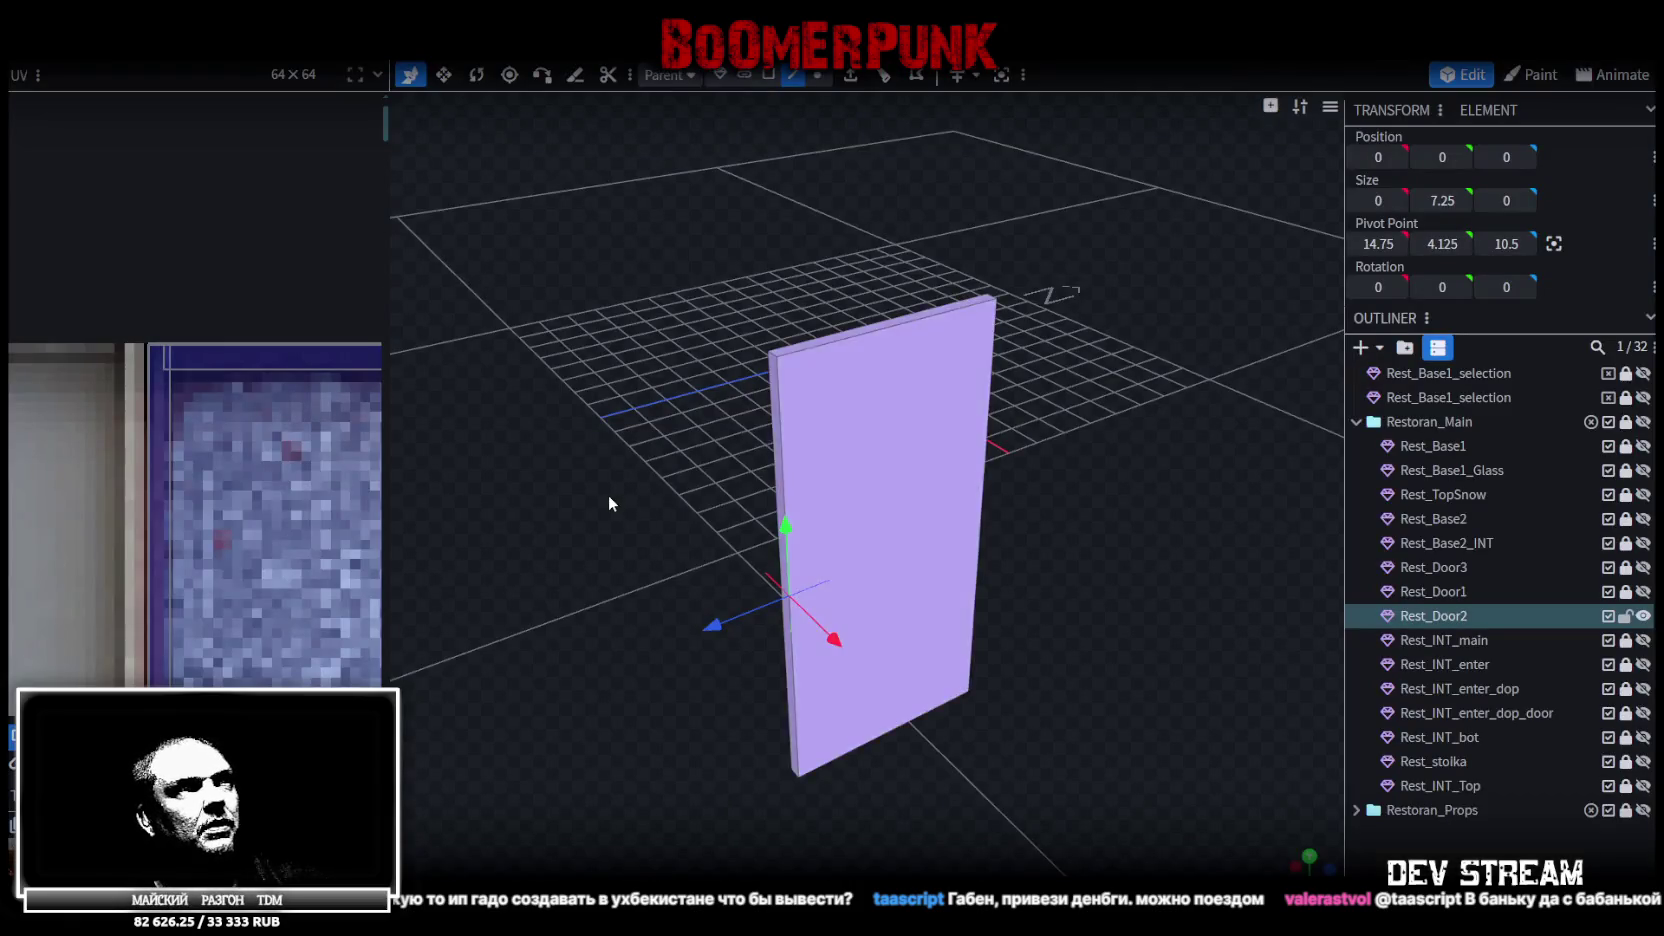
mouse_move(863, 491)
left_mouse_down()
mouse_move(1013, 237)
mouse_move(900, 200)
left_mouse_up()
left_click(766, 76)
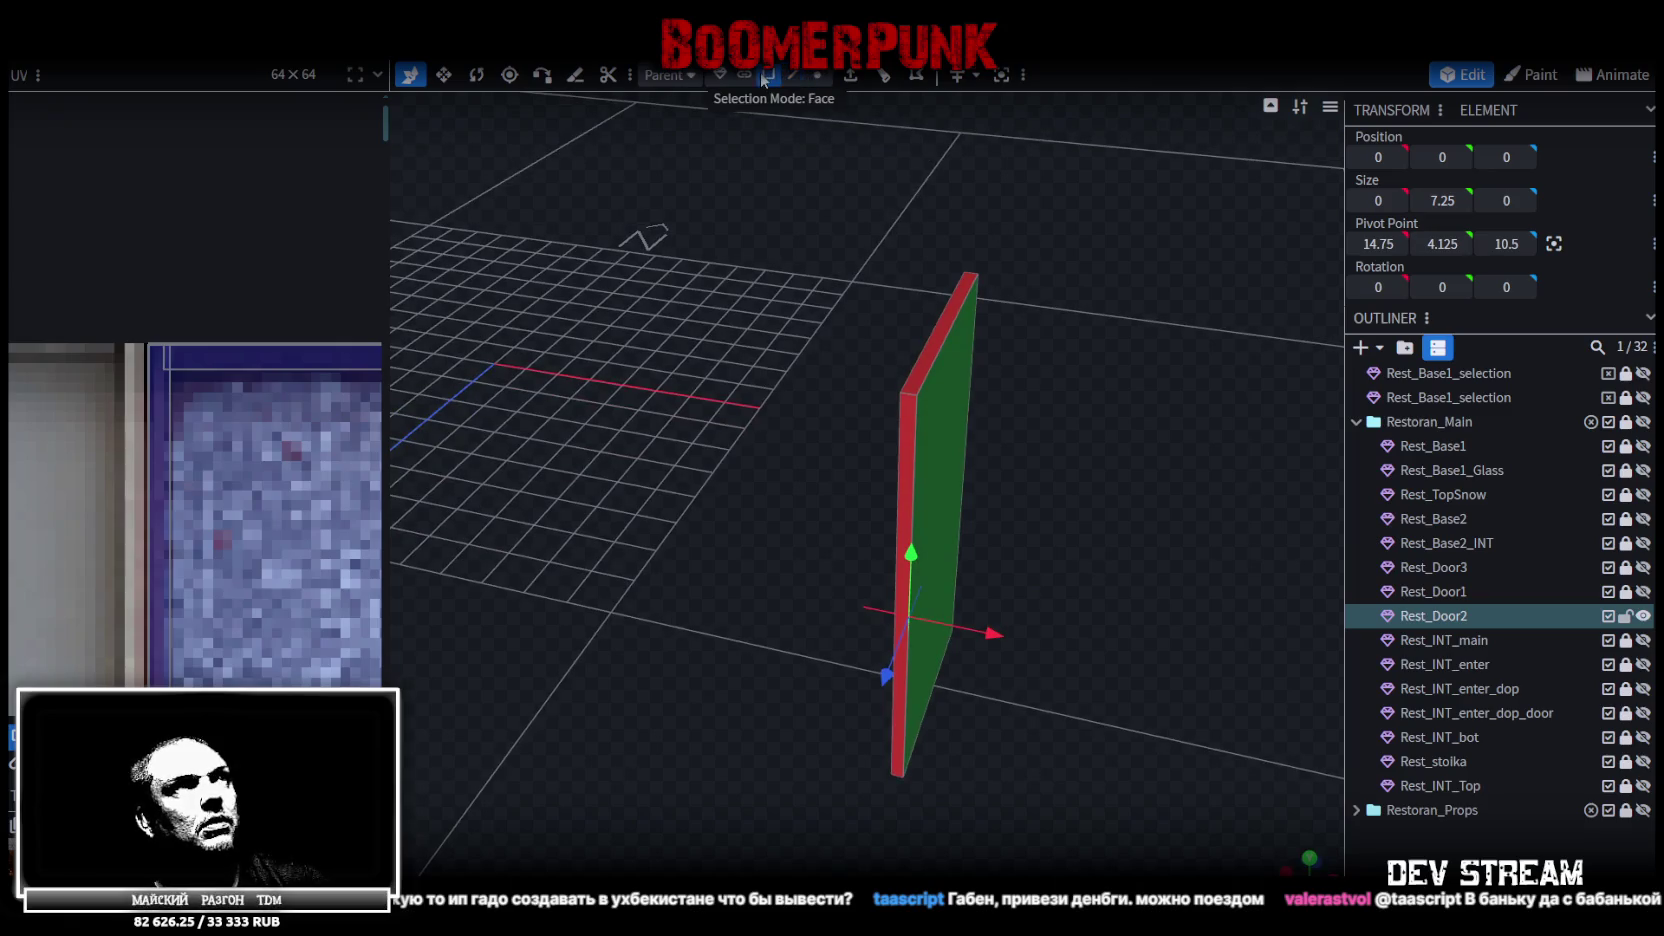
left_click(950, 426)
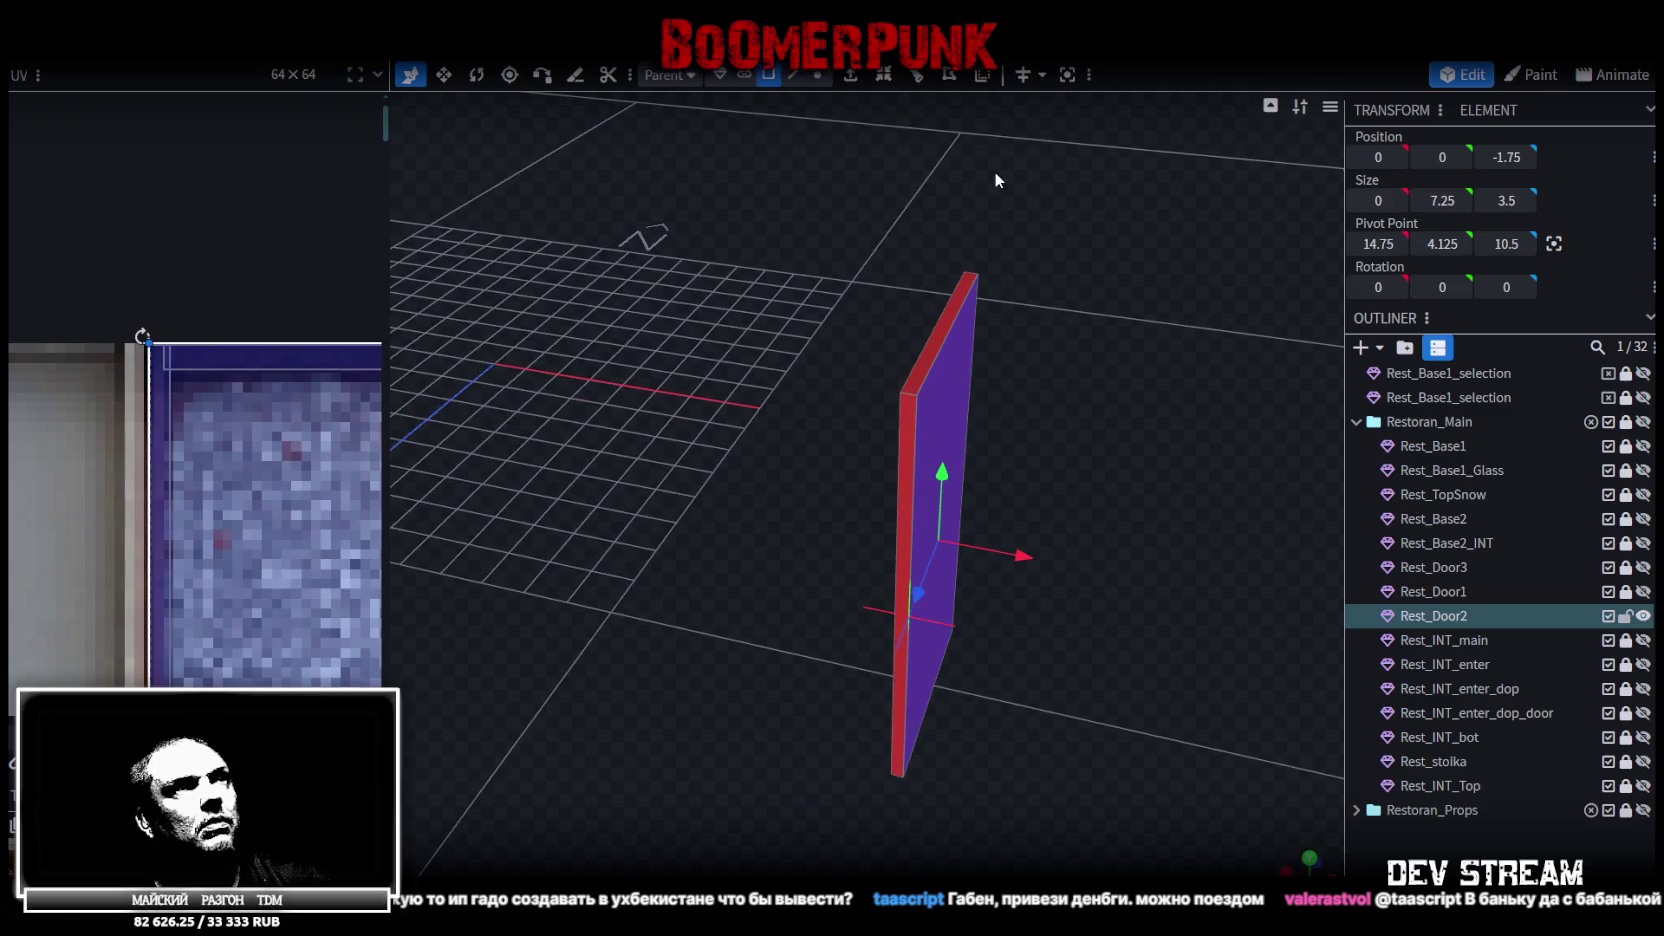
key("ctrl+z")
key("ctrl+s")
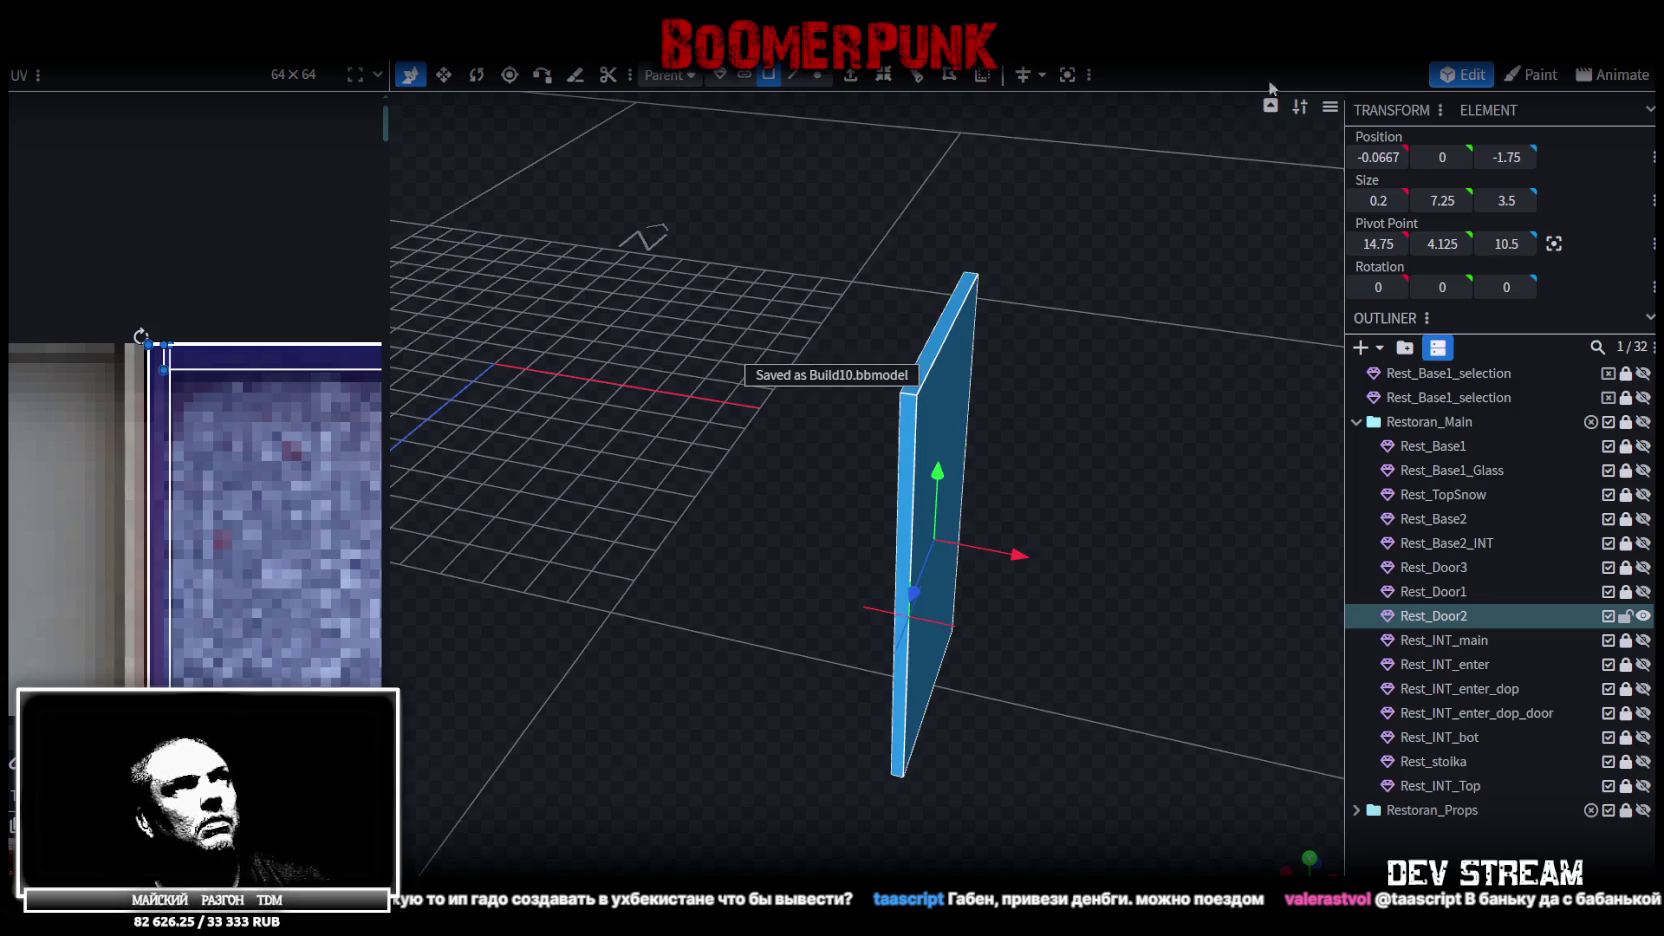
Re-export the door model as Build10.fbx and view the updated door in Unity
left_click(160, 48)
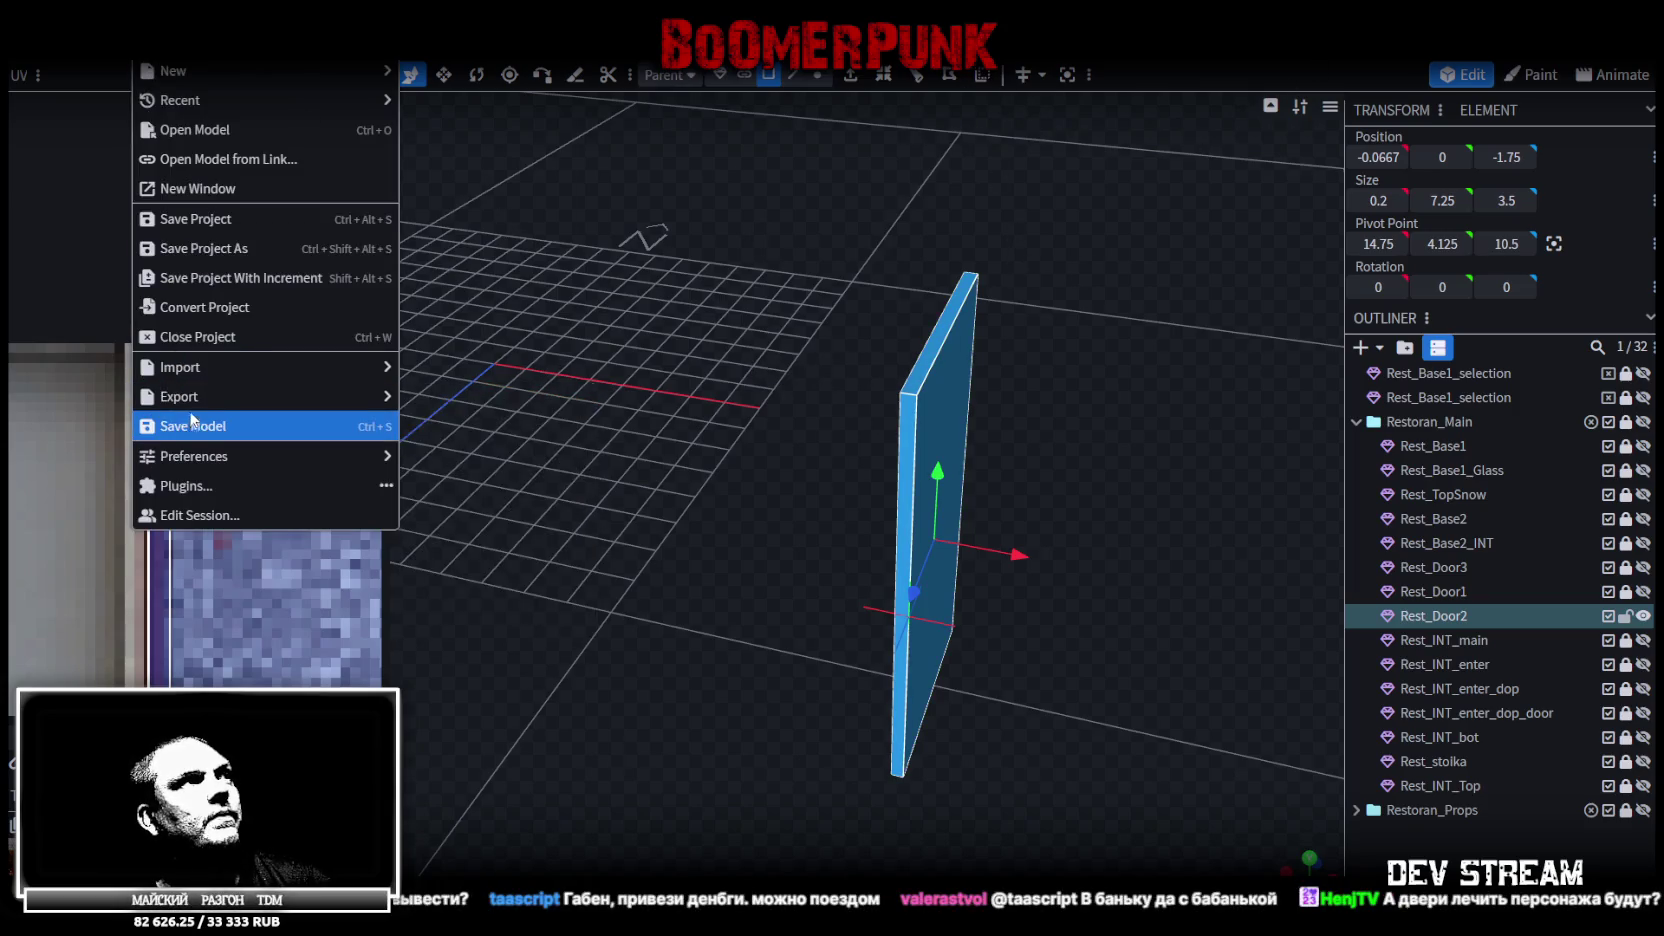
mouse_move(210, 398)
left_click(503, 464)
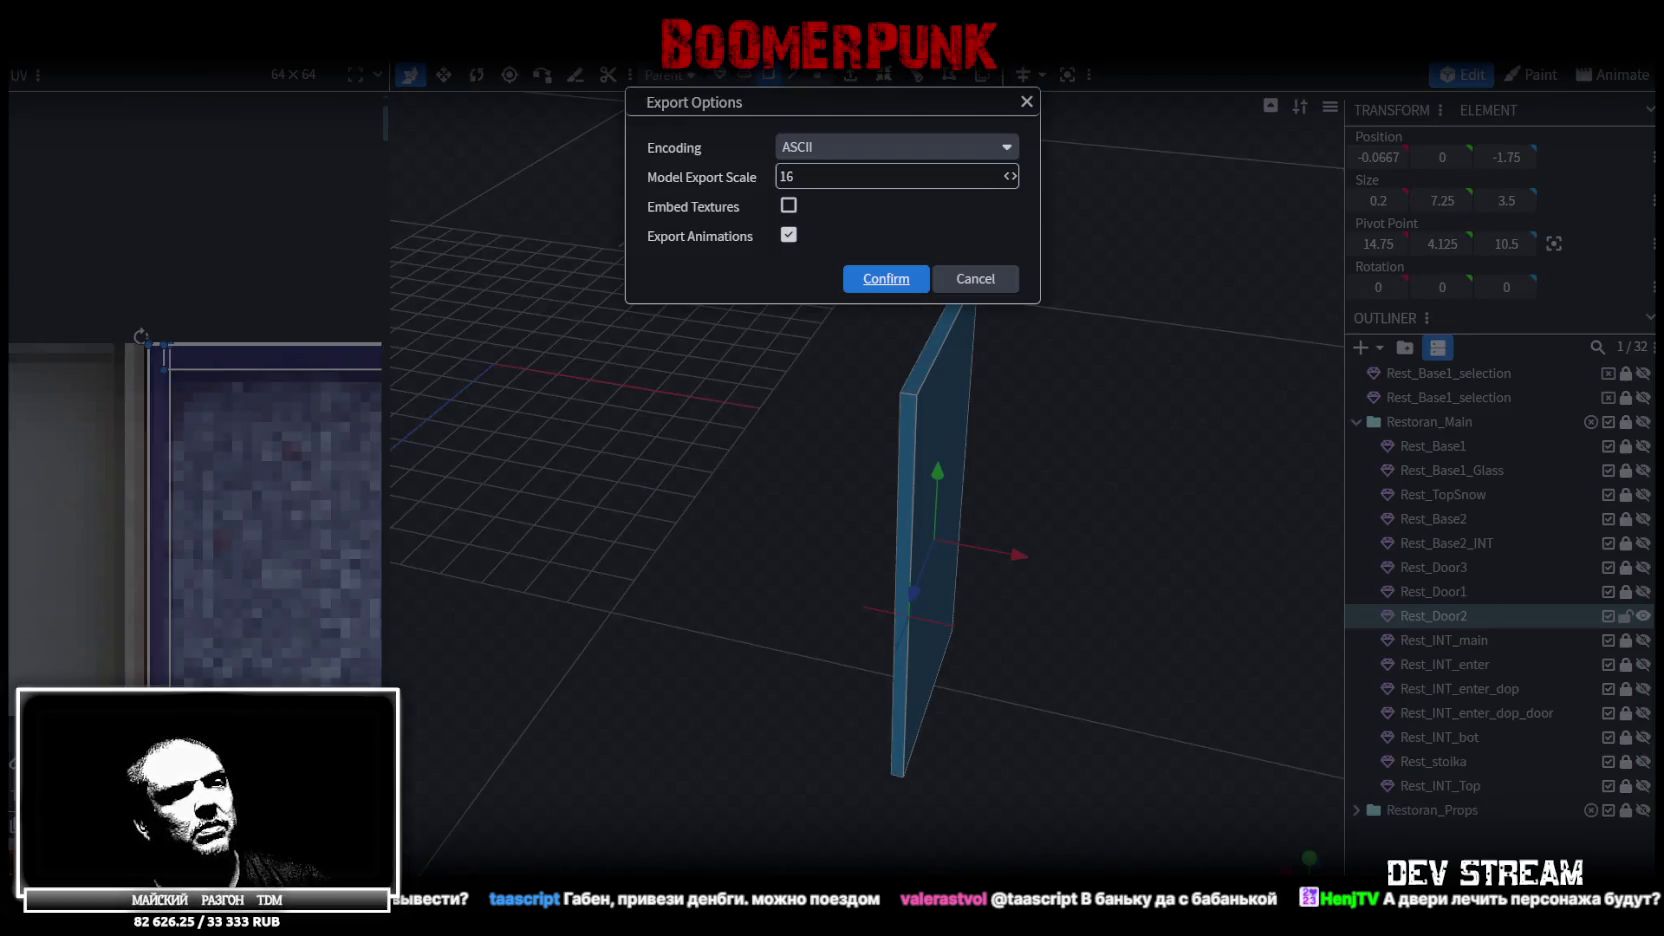
left_click(886, 279)
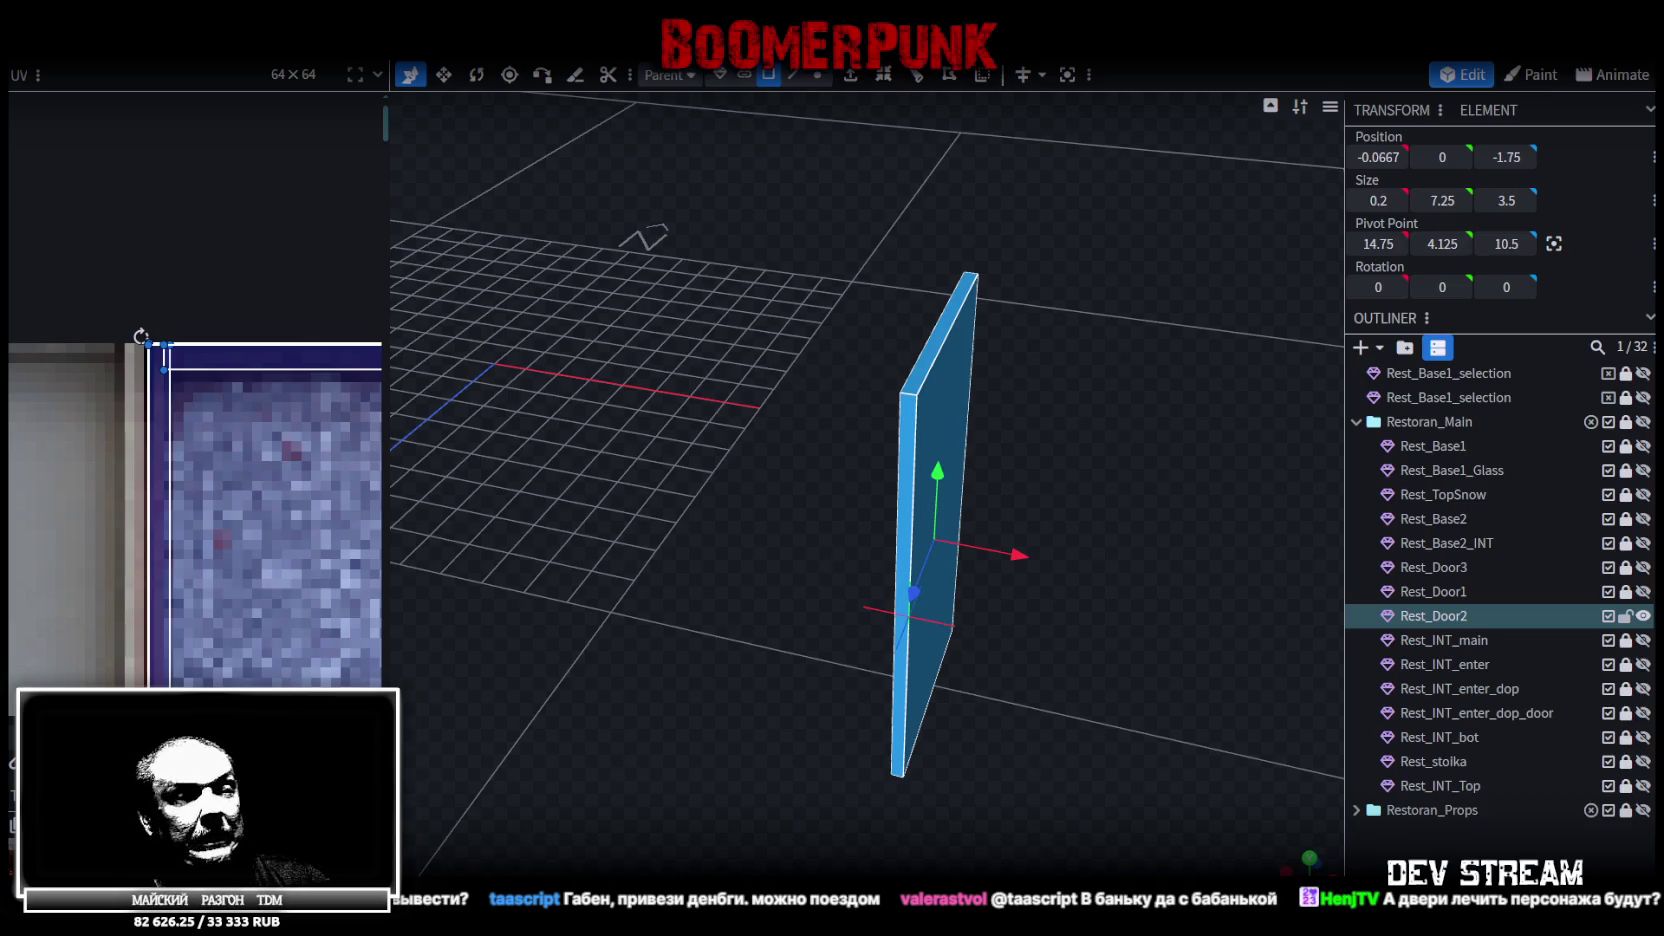
key("alt+Tab")
mouse_move(760, 230)
left_mouse_down()
mouse_move(741, 217)
mouse_move(815, 359)
mouse_move(834, 310)
mouse_move(846, 330)
mouse_move(830, 385)
mouse_move(892, 358)
mouse_move(891, 468)
left_mouse_up()
Set Rest_Door2's Y rotation to 90, then settle it at 115 degrees
double_click(1552, 179)
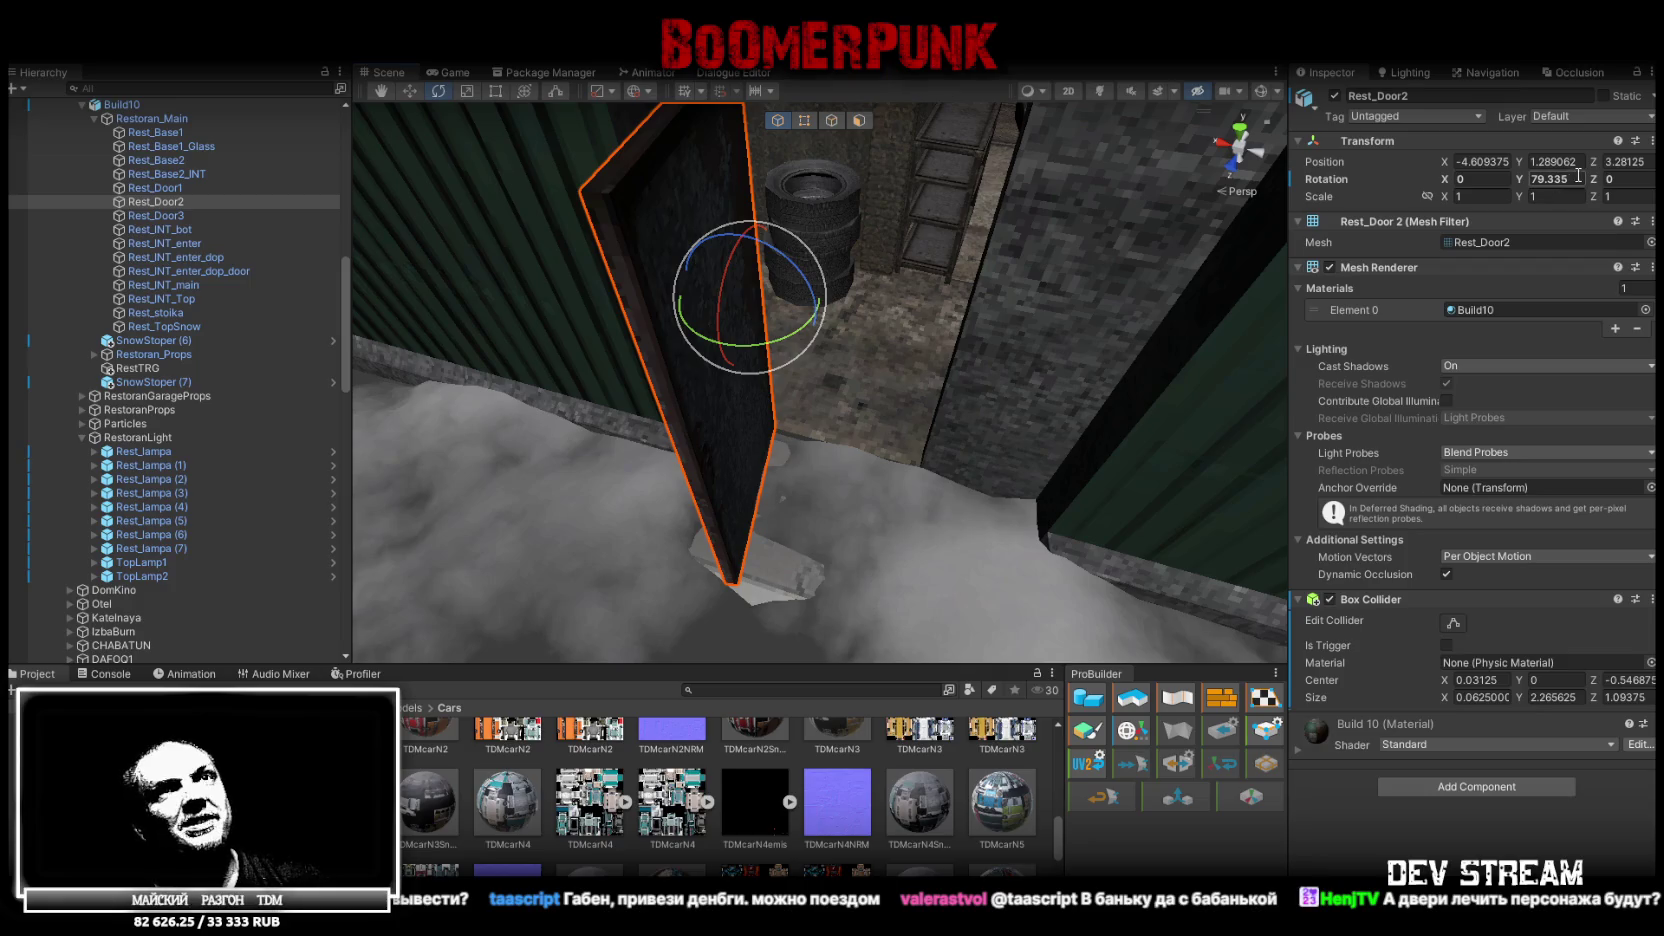
type("90")
mouse_move(963, 448)
left_mouse_down()
mouse_move(1015, 478)
mouse_move(1000, 455)
left_mouse_up()
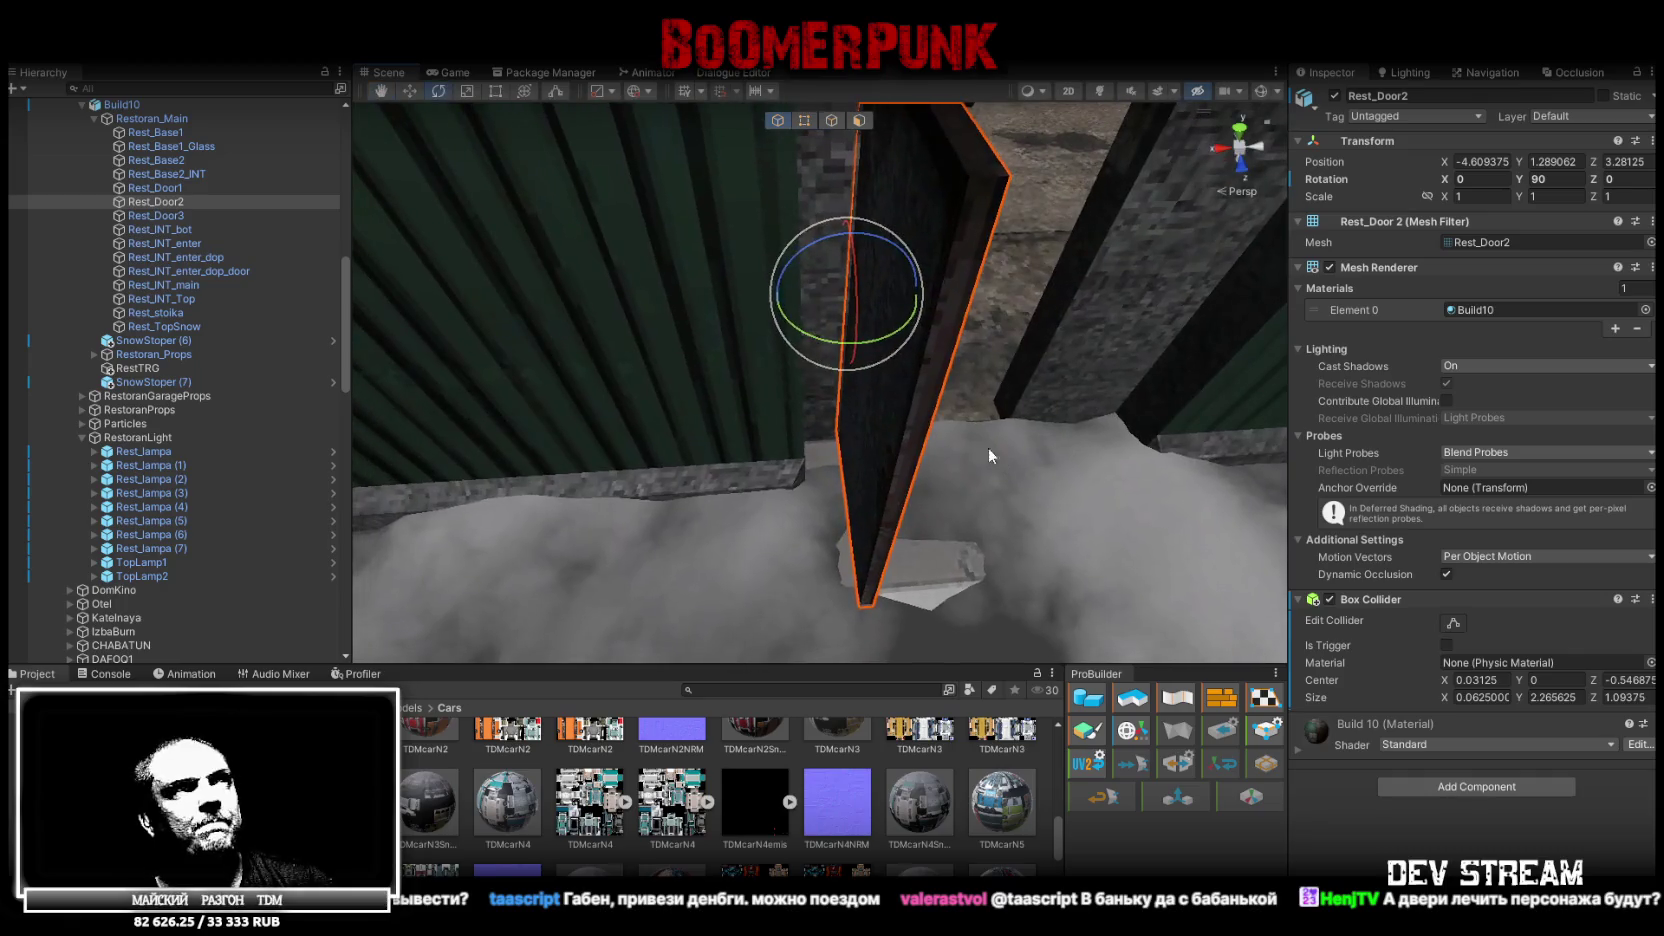
left_click_drag(836, 330, 856, 336)
left_click(1550, 179)
type("115")
key("Return")
left_click_drag(990, 405, 1004, 393)
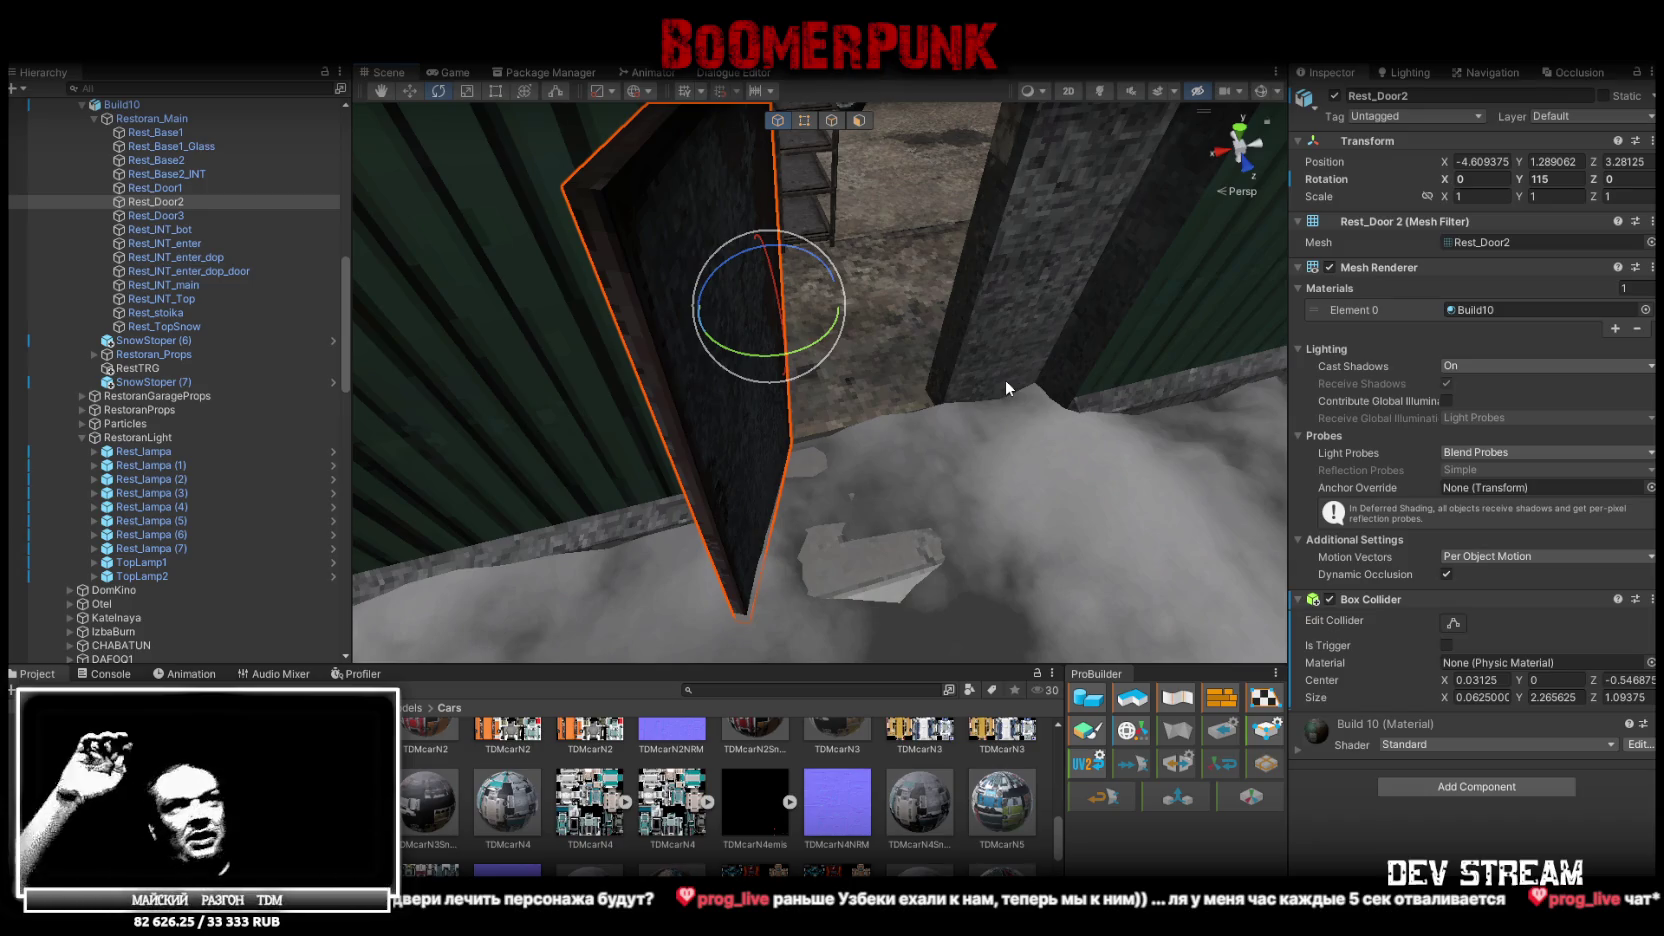
mouse_move(939, 393)
left_mouse_down()
mouse_move(1071, 270)
mouse_move(1045, 265)
mouse_move(901, 337)
mouse_move(885, 396)
left_mouse_up()
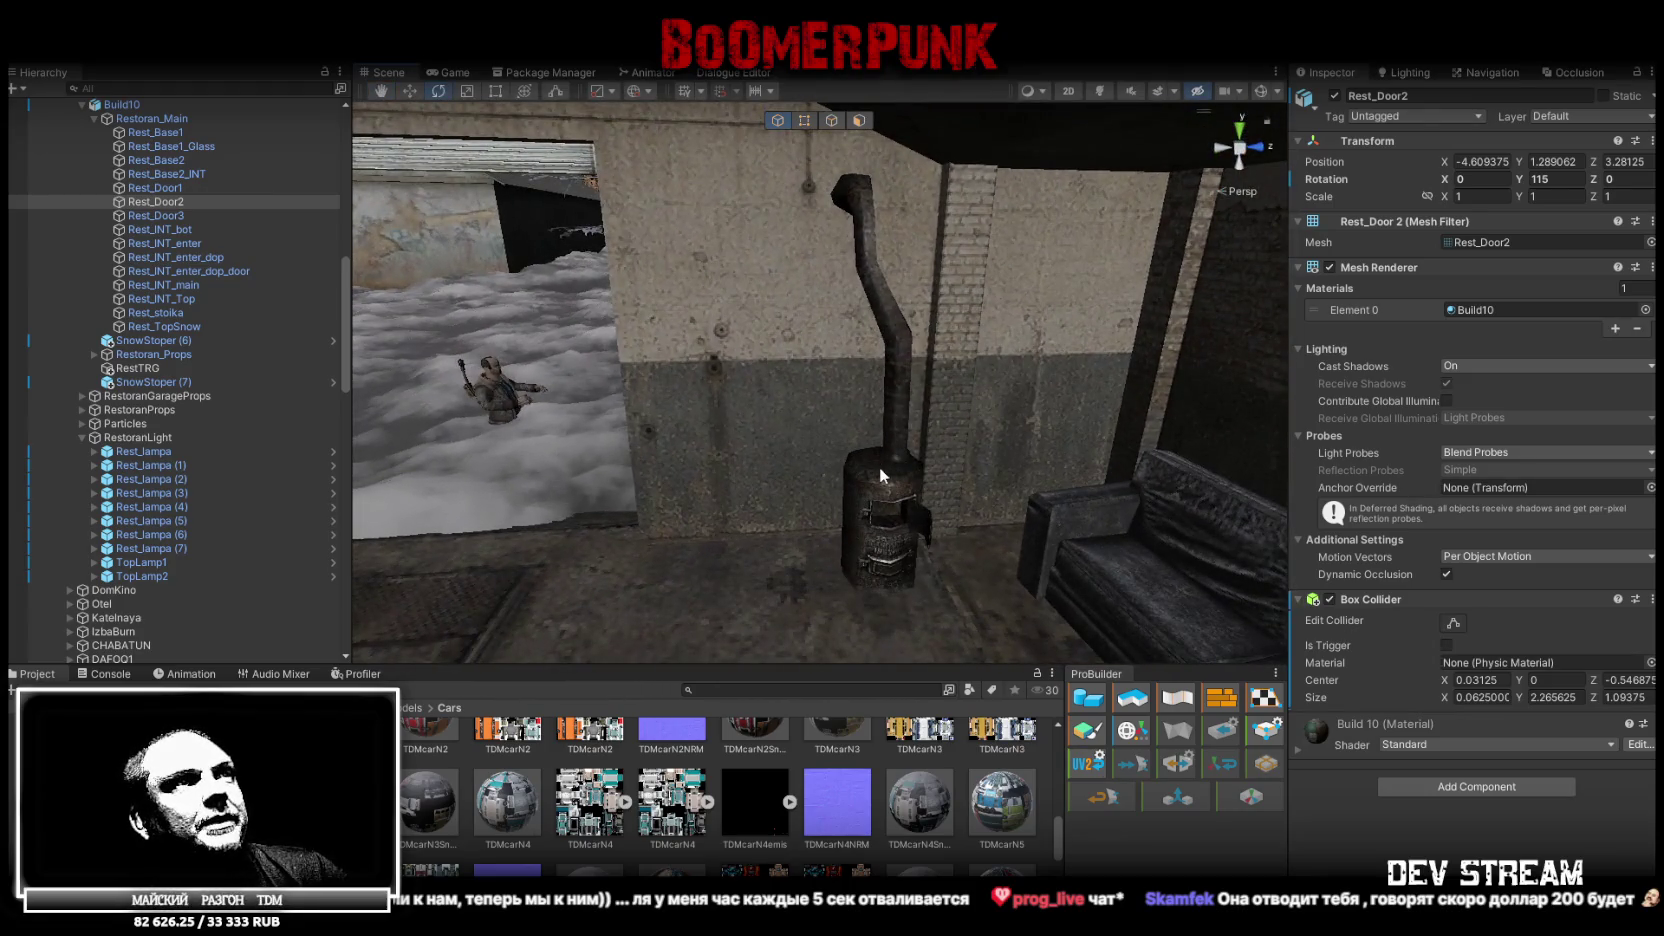
left_click(896, 391)
left_click(888, 465)
key("f")
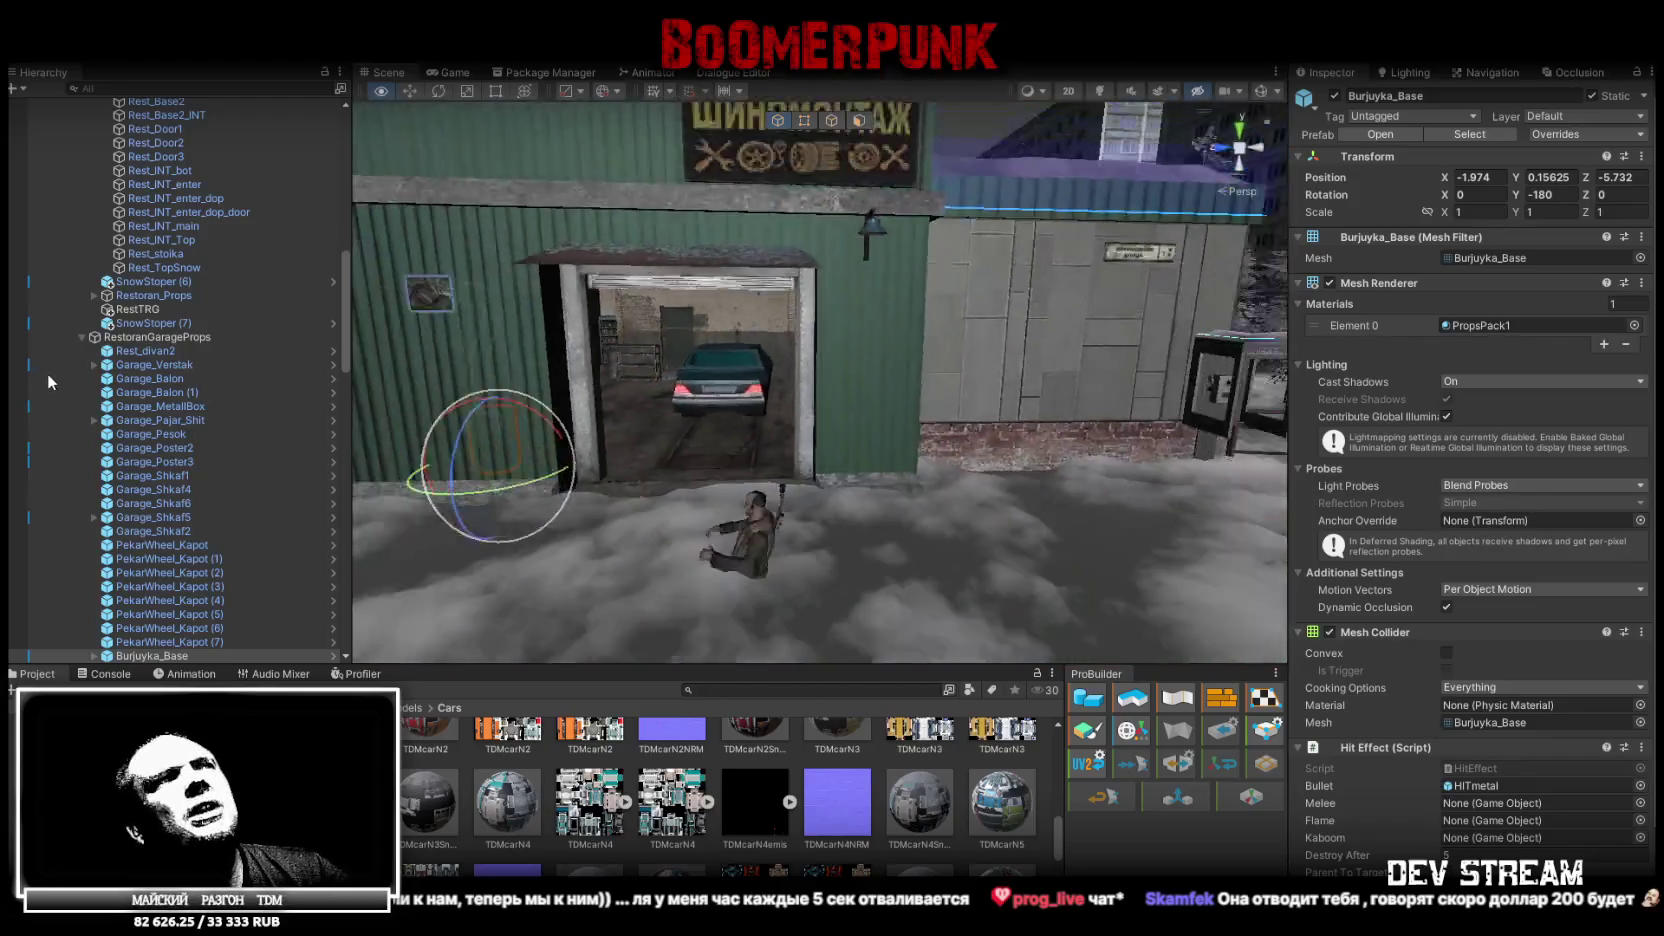
key("w")
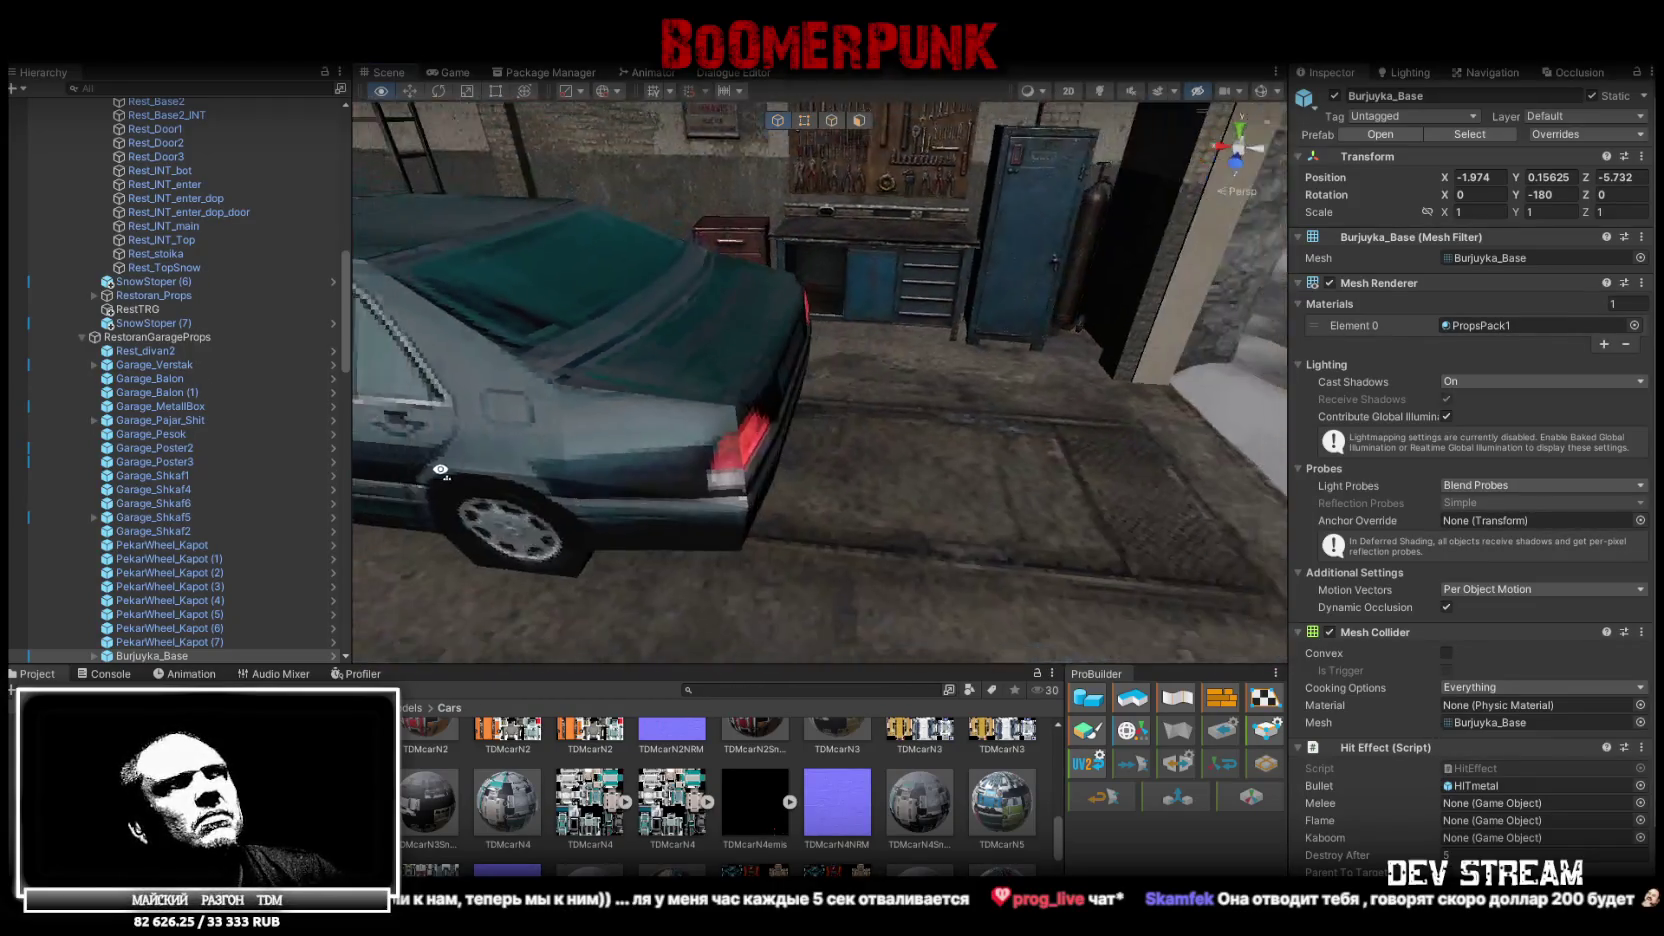
left_click(779, 338)
left_click(781, 339)
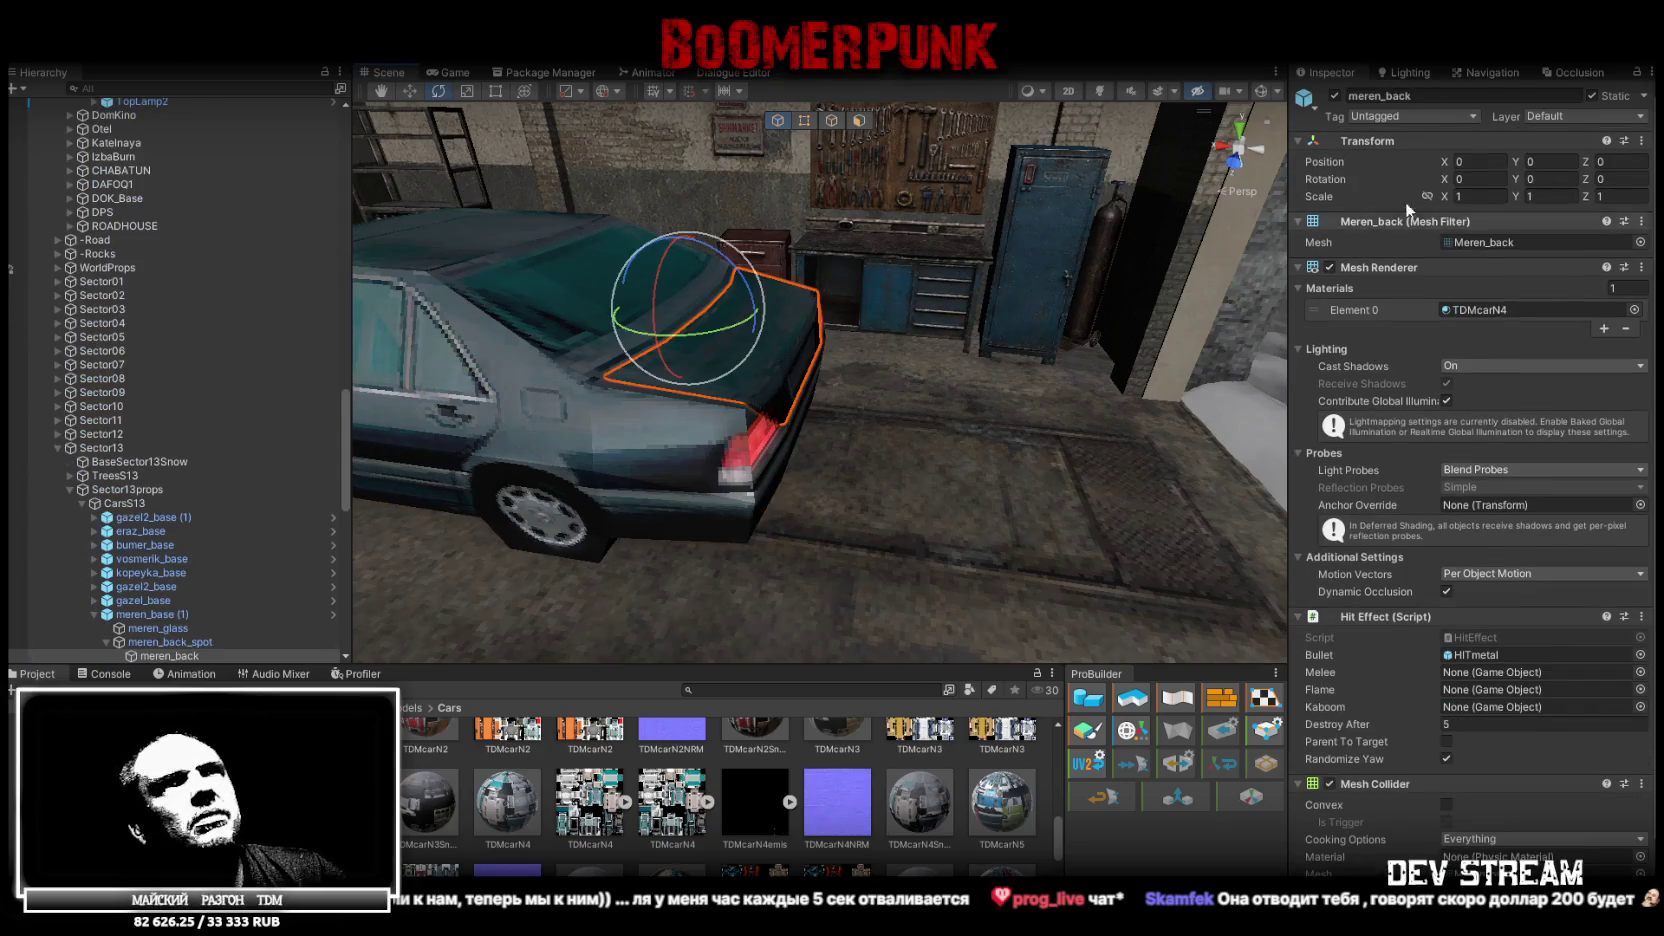
left_click(1591, 96)
mouse_move(760, 340)
left_mouse_down()
mouse_move(912, 338)
mouse_move(737, 325)
left_mouse_up()
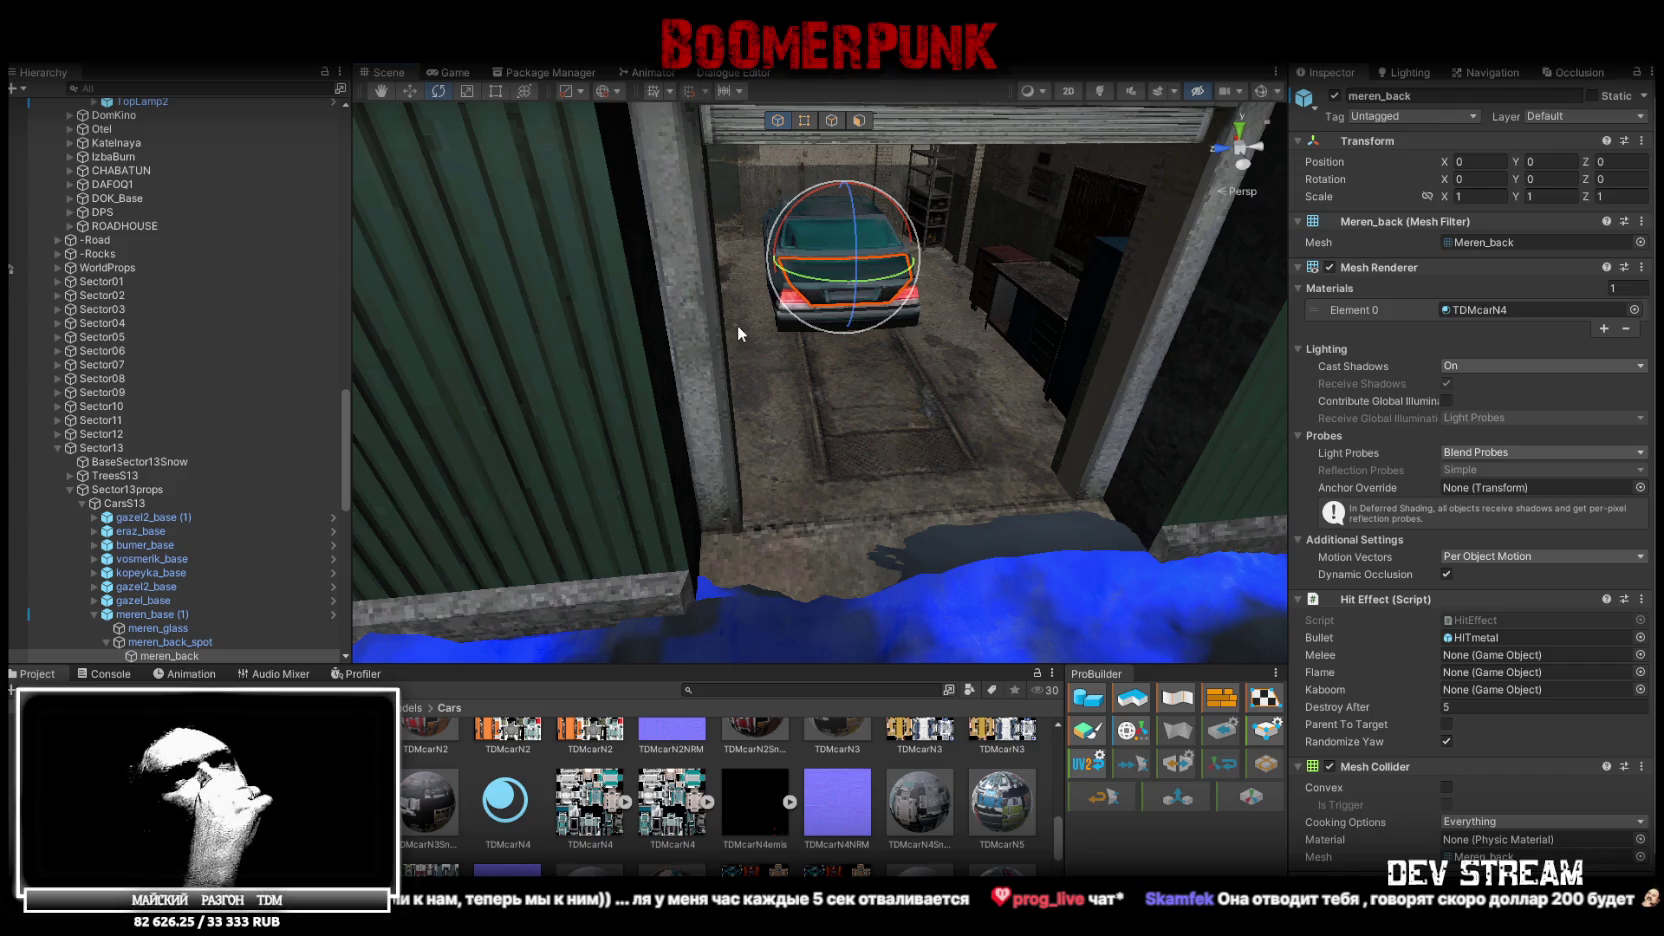
mouse_move(741, 117)
left_mouse_down()
mouse_move(842, 180)
mouse_move(583, 253)
mouse_move(662, 243)
mouse_move(557, 305)
mouse_move(679, 266)
left_mouse_up()
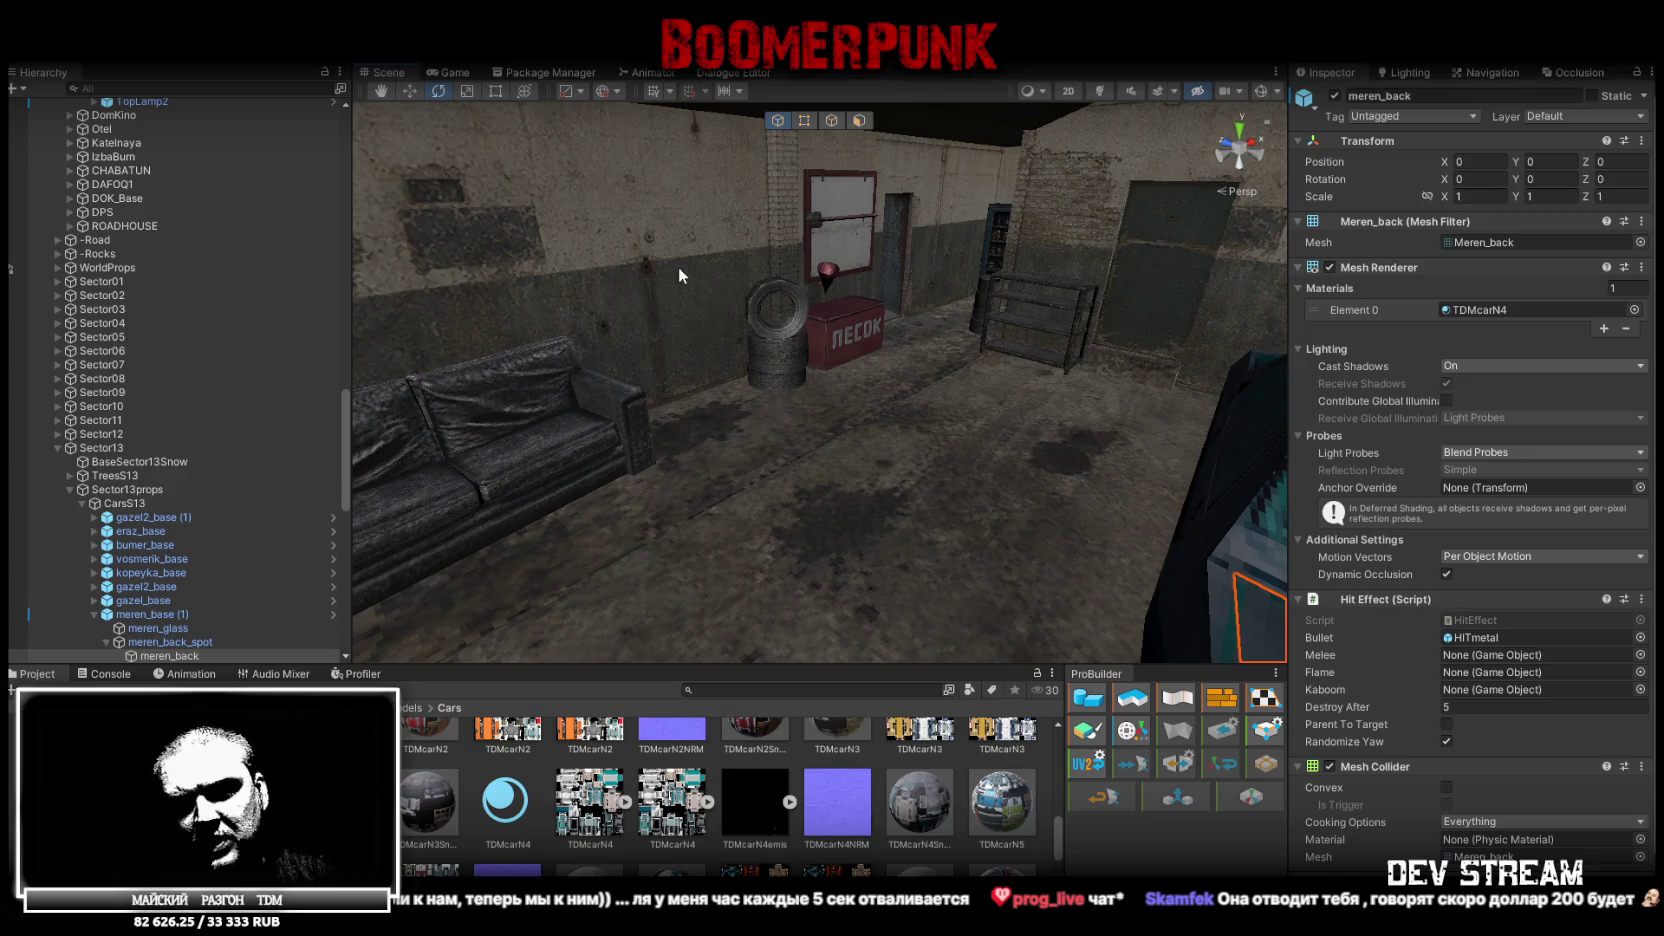
mouse_move(684, 268)
left_mouse_down()
mouse_move(560, 280)
mouse_move(600, 285)
left_mouse_up()
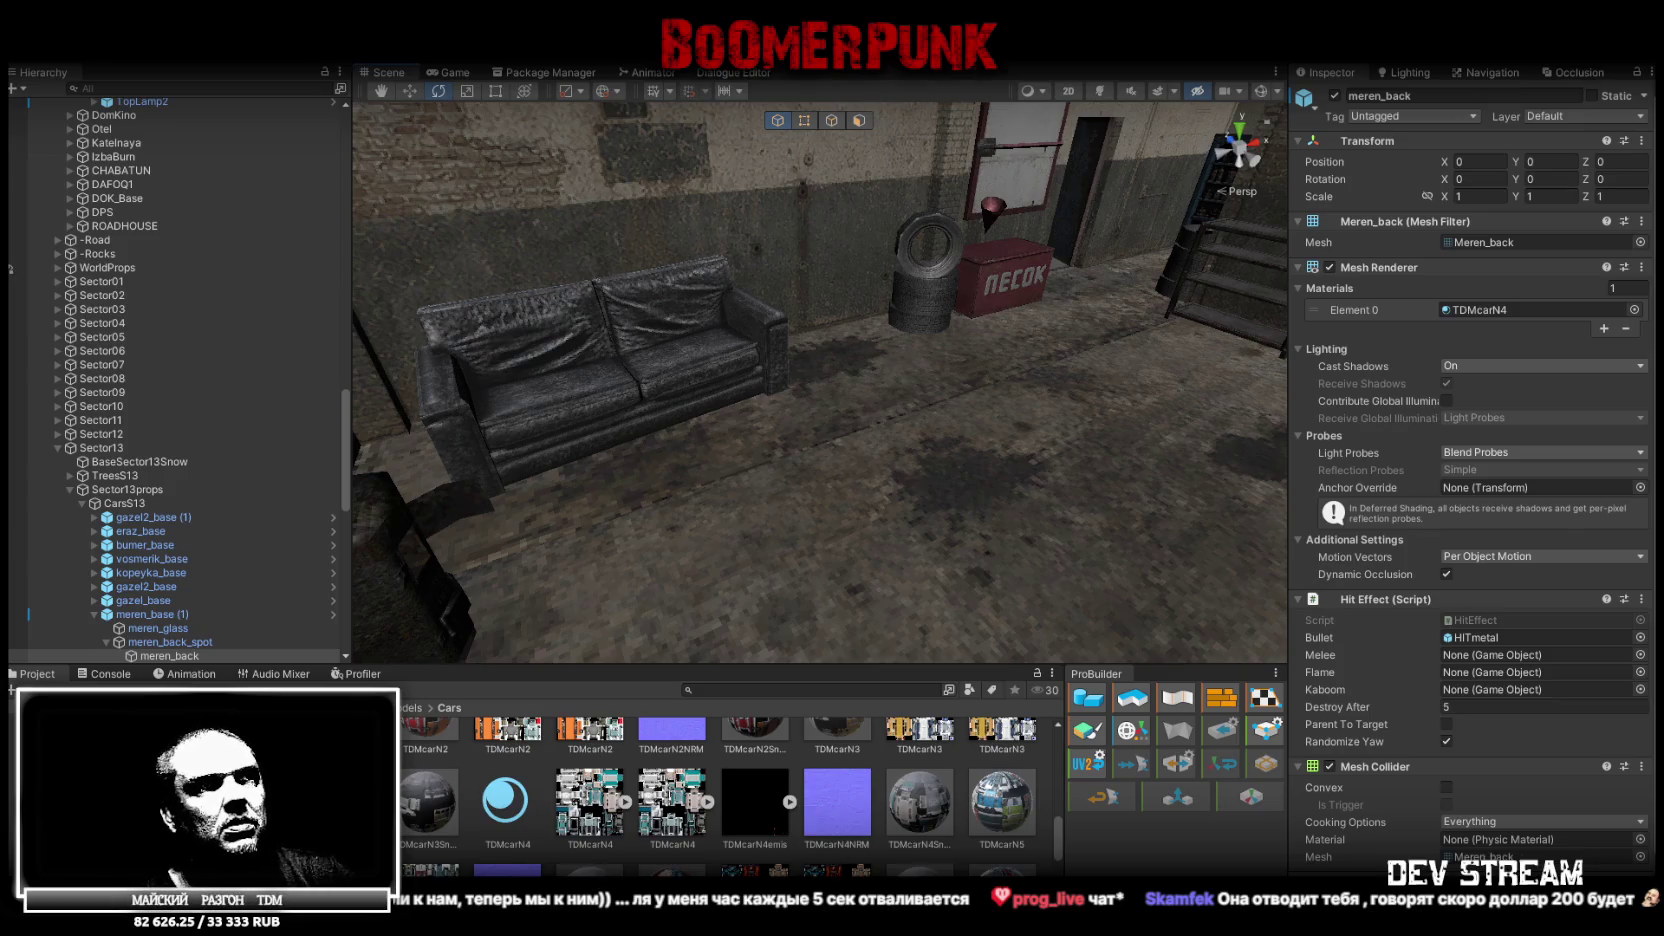
scroll(786, 847, "down", 3)
Glance at the Console, then open the GarageProps folder and the Garage_Poster26 prefab
scroll(786, 847, "up", 3)
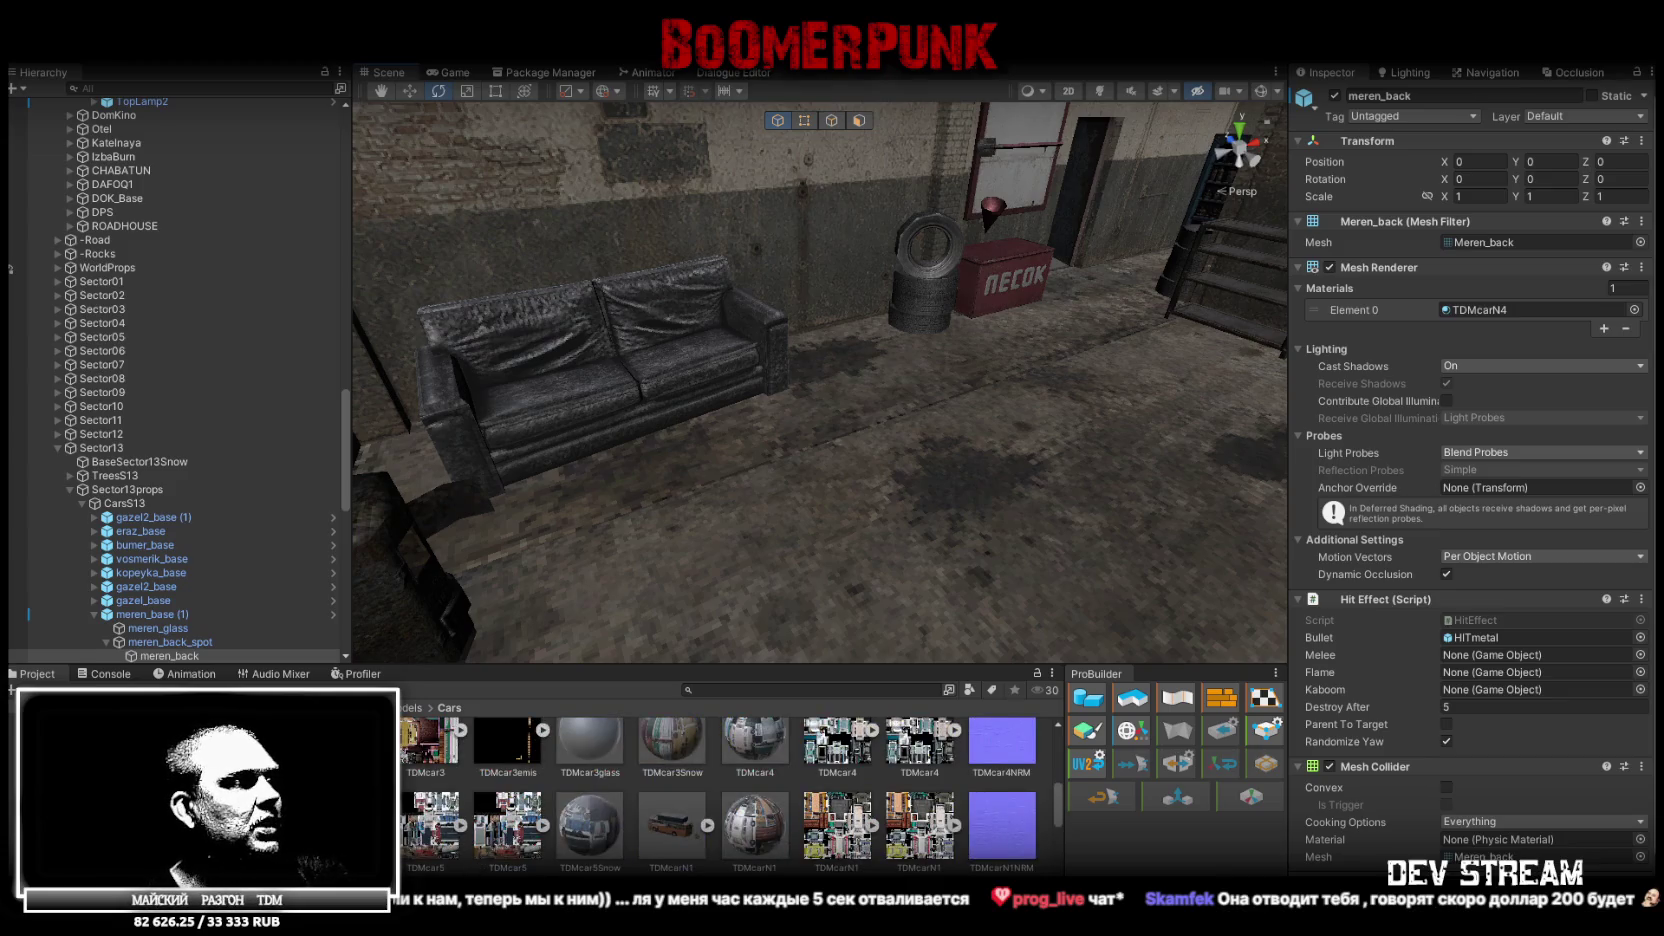
left_click(115, 675)
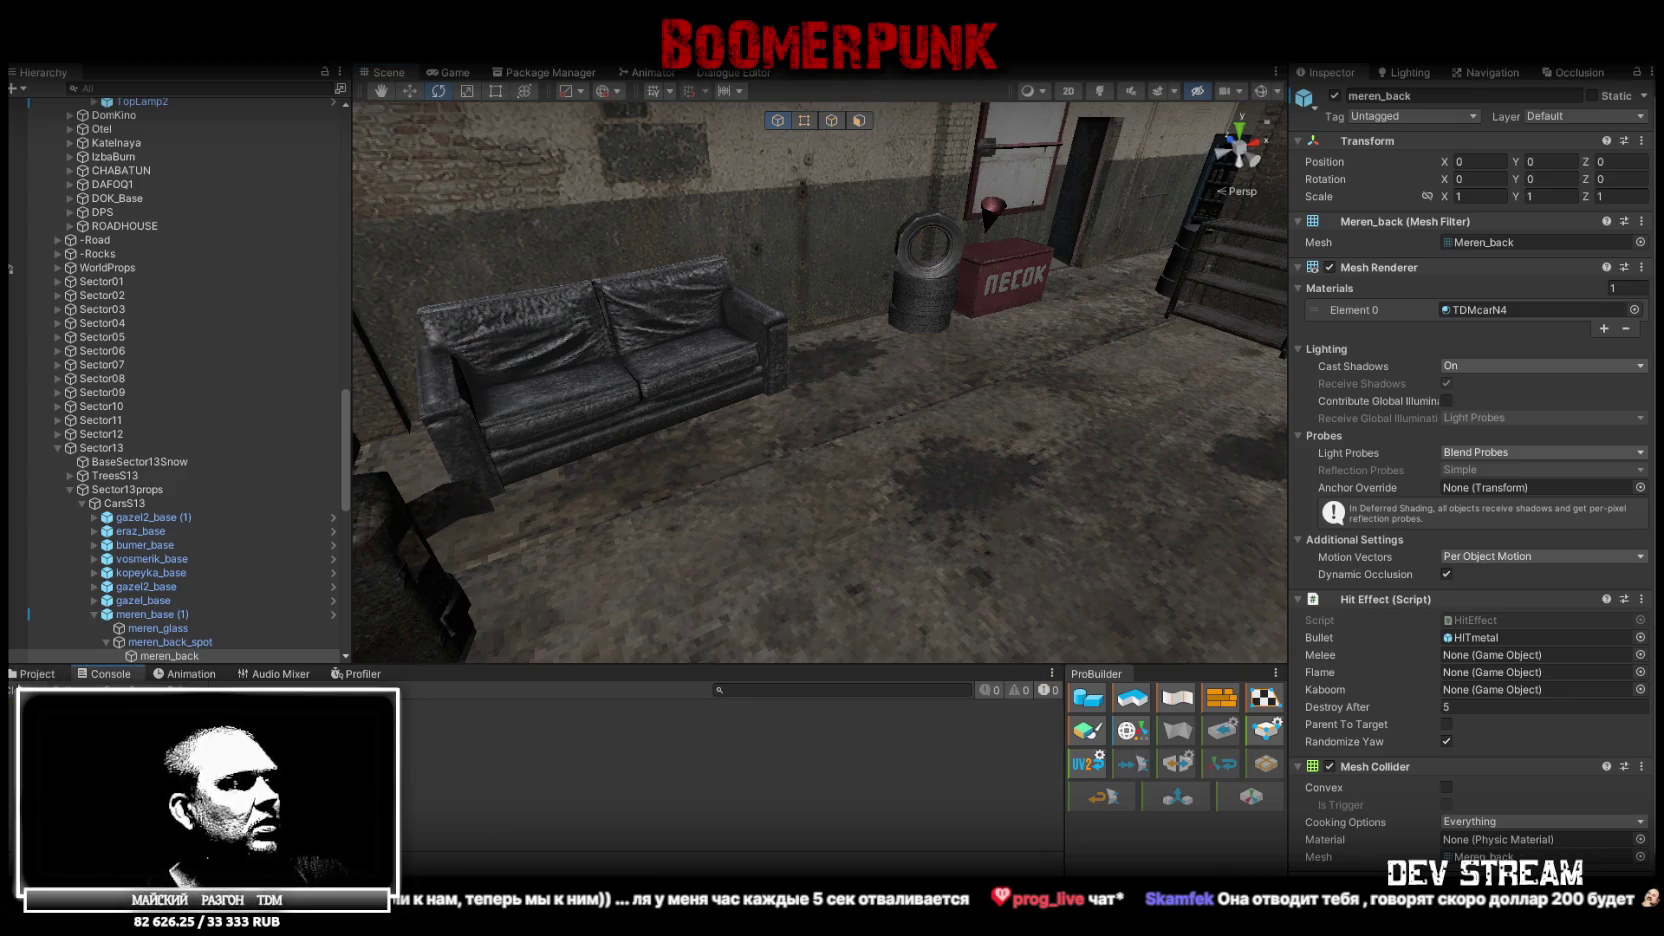
left_click(26, 676)
scroll(730, 795, "down", 2)
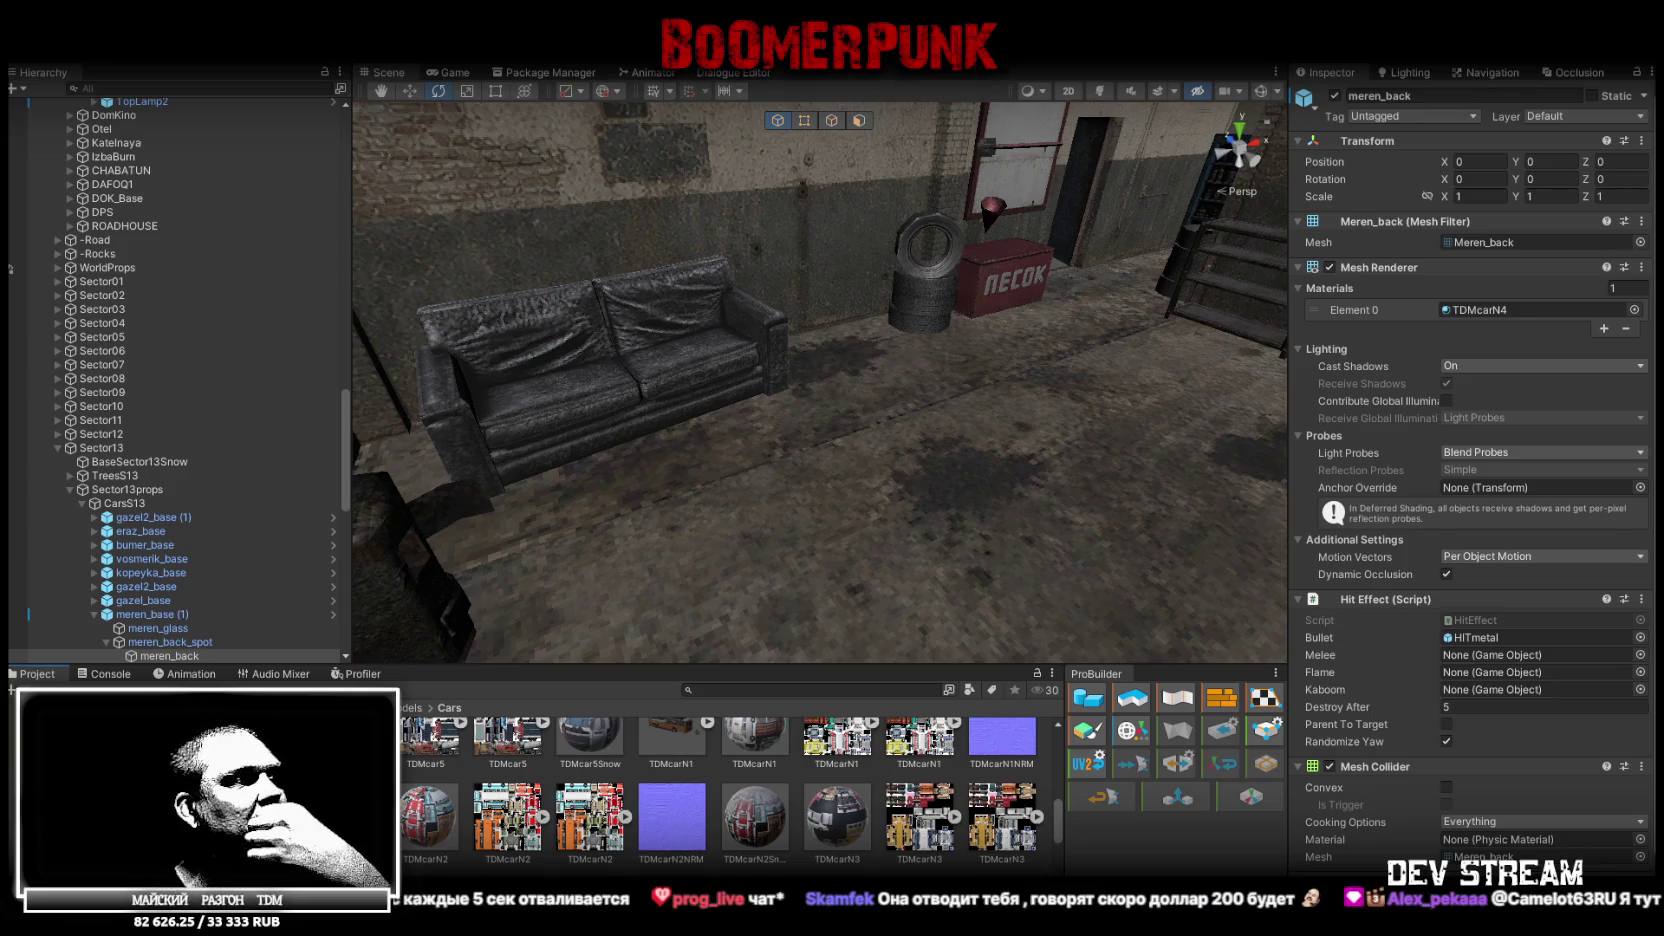
left_click(200, 760)
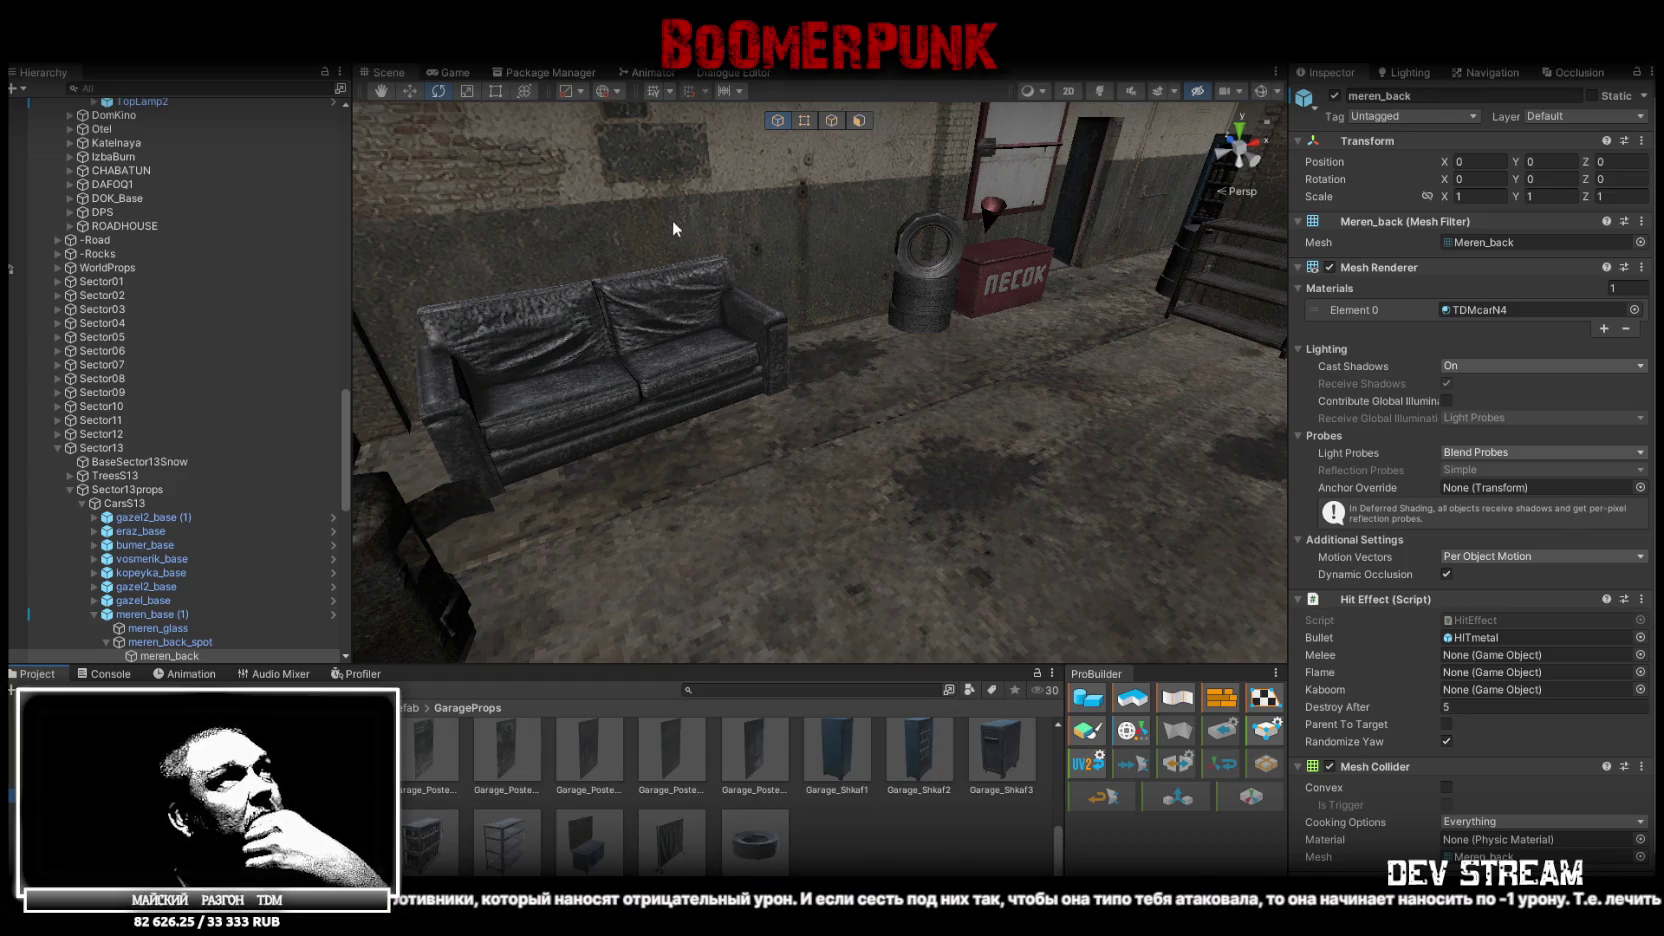
key("alt+Tab")
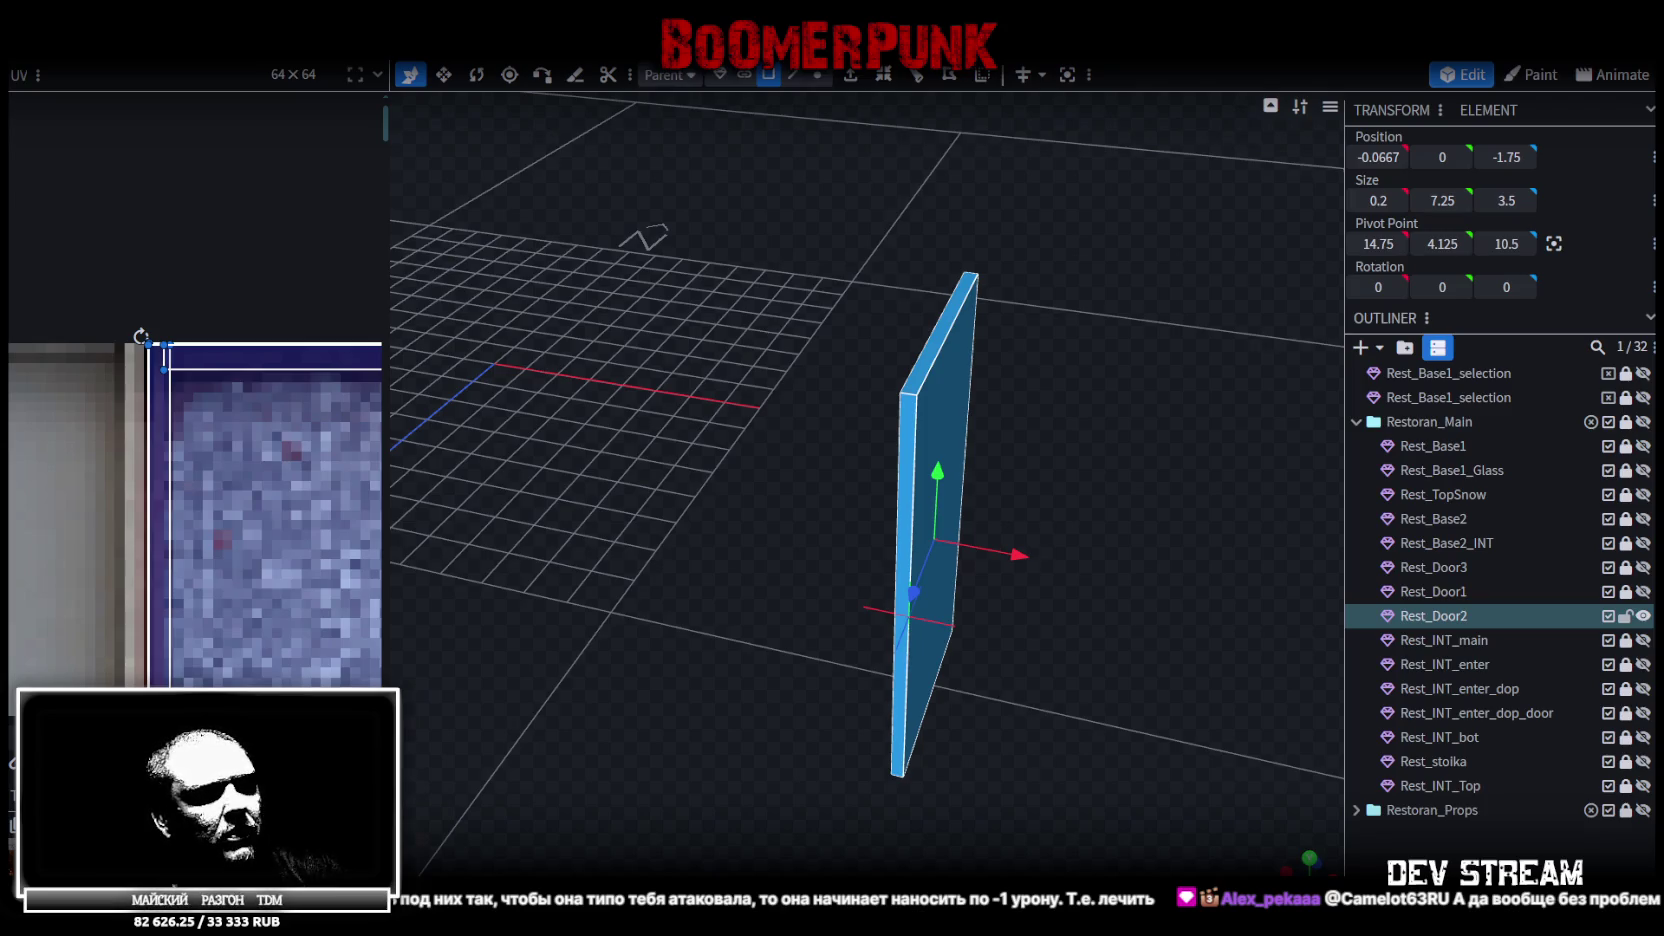
key("alt+Tab")
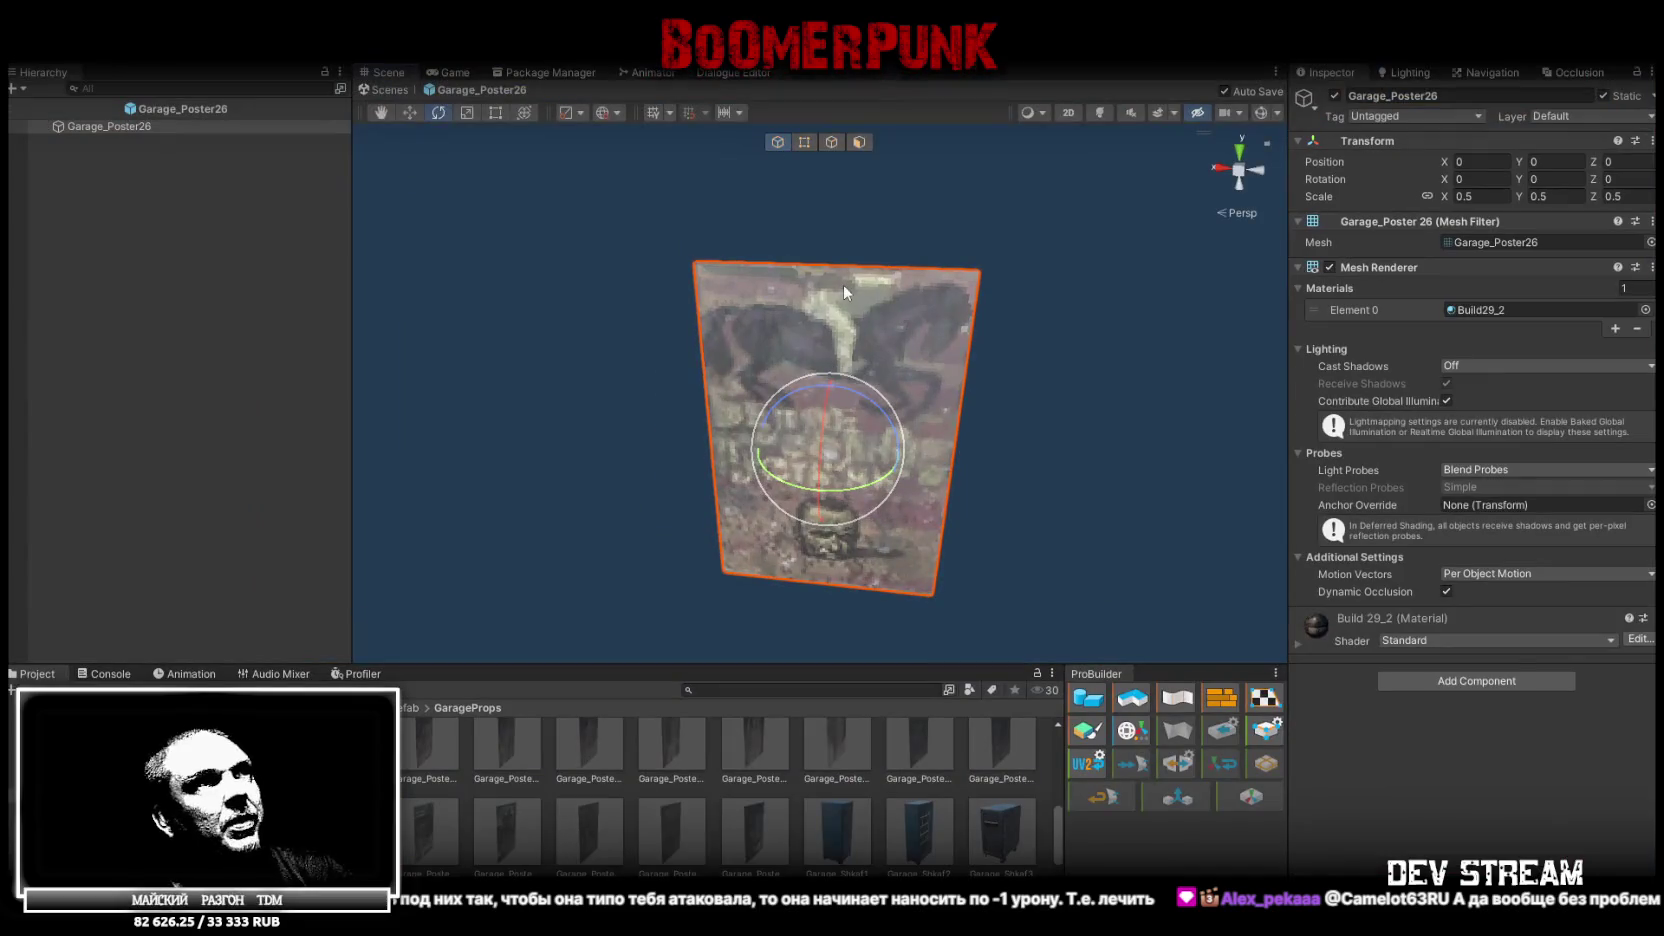
Orbit and zoom around the Garage_Poster26 poster, then open the Garage_Poster30 prefab
left_click_drag(1018, 280, 1029, 286)
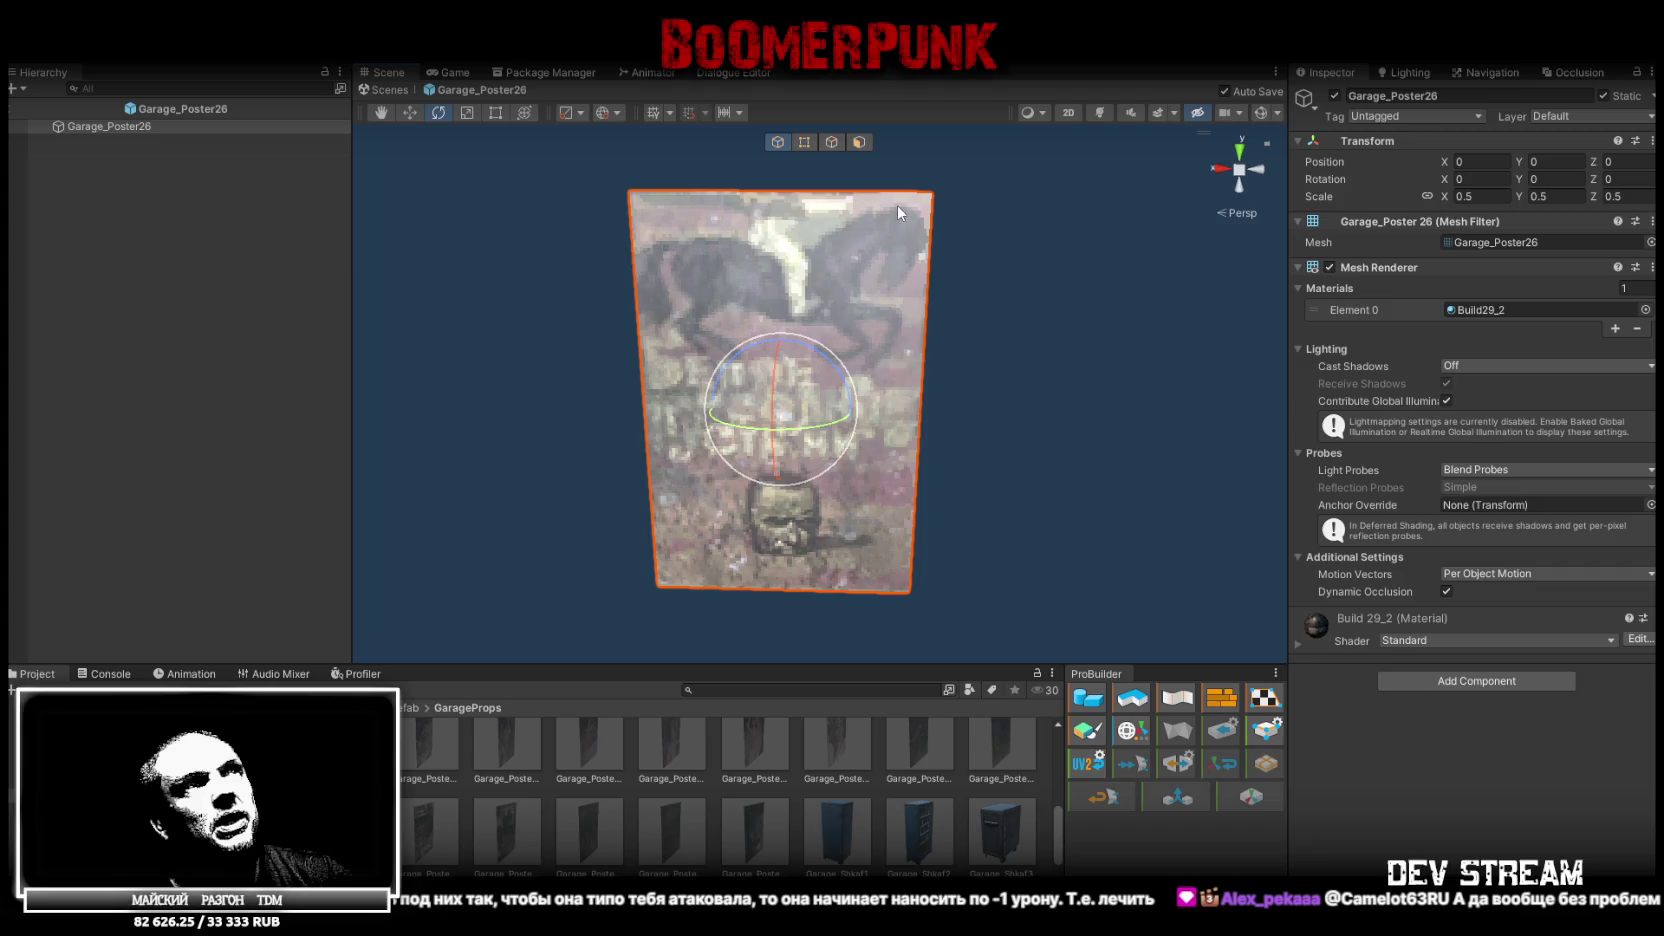
left_click_drag(889, 341, 1025, 342)
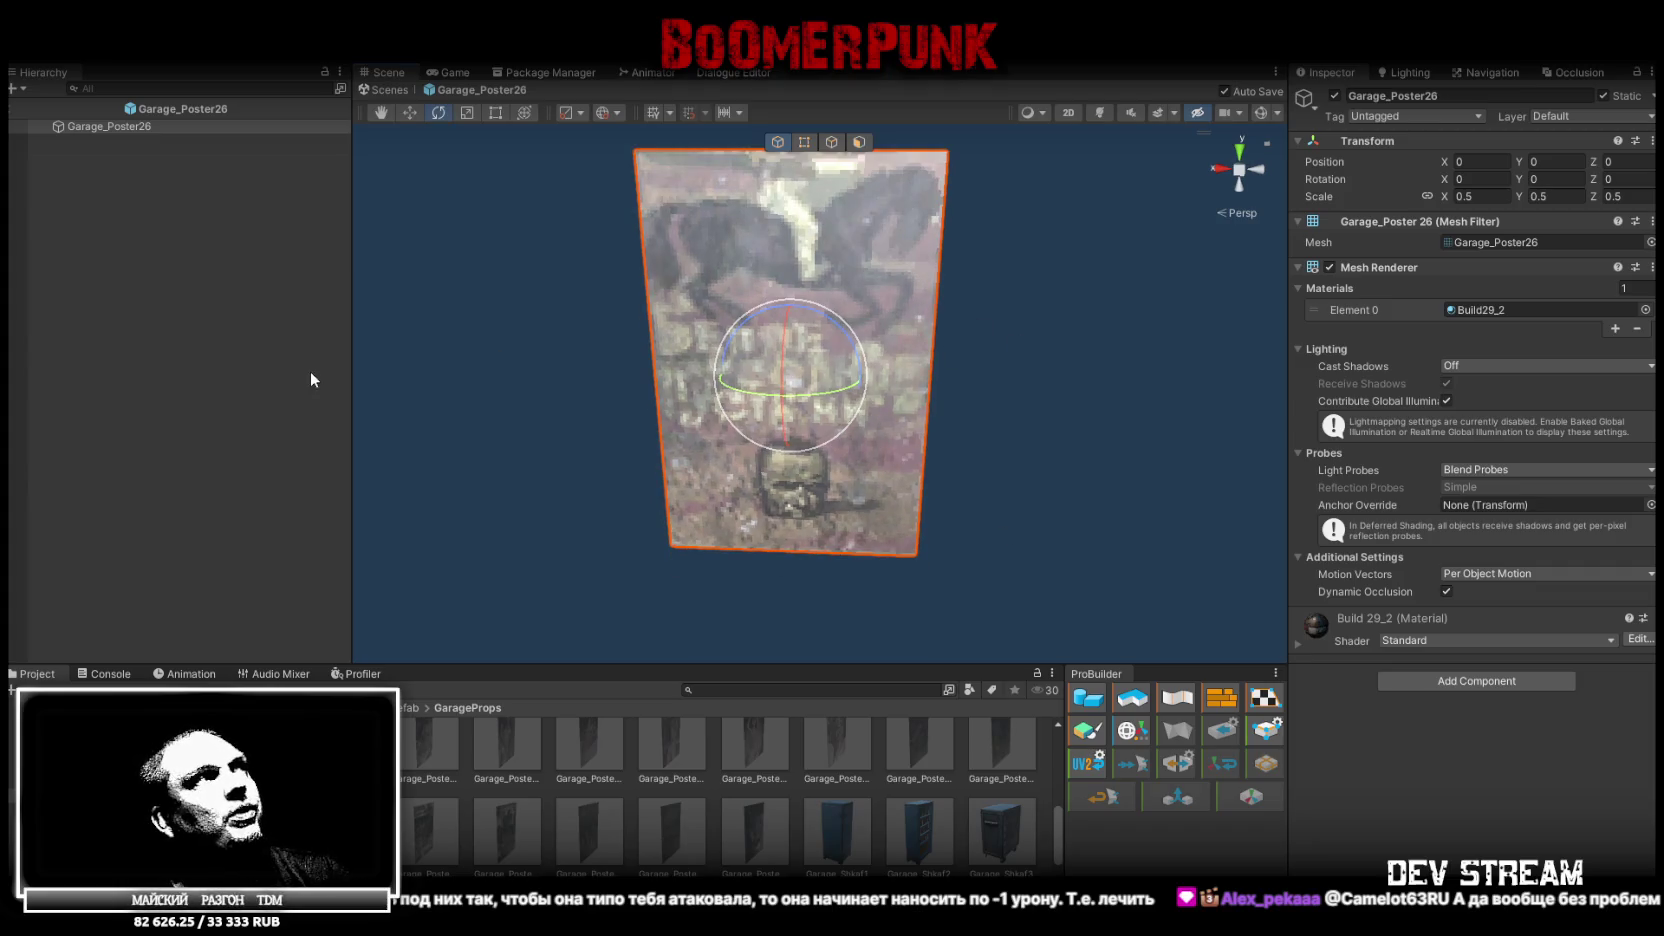
left_click(211, 365)
left_click_drag(912, 466, 925, 470)
scroll(929, 428, "down", 10)
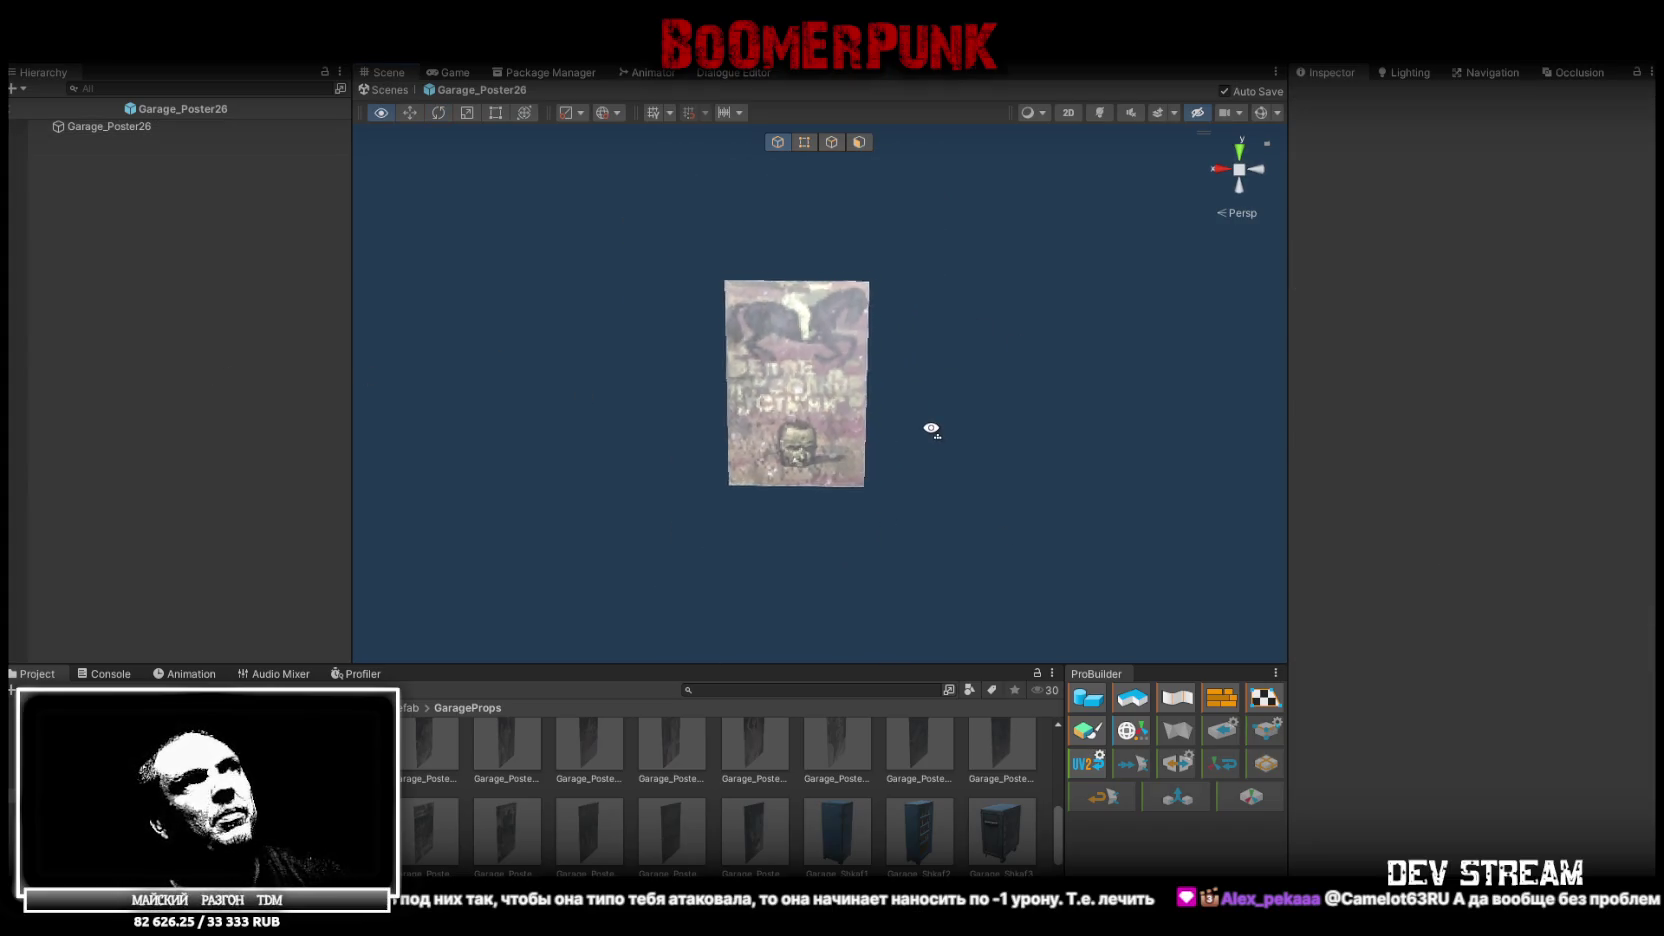
scroll(931, 427, "up", 10)
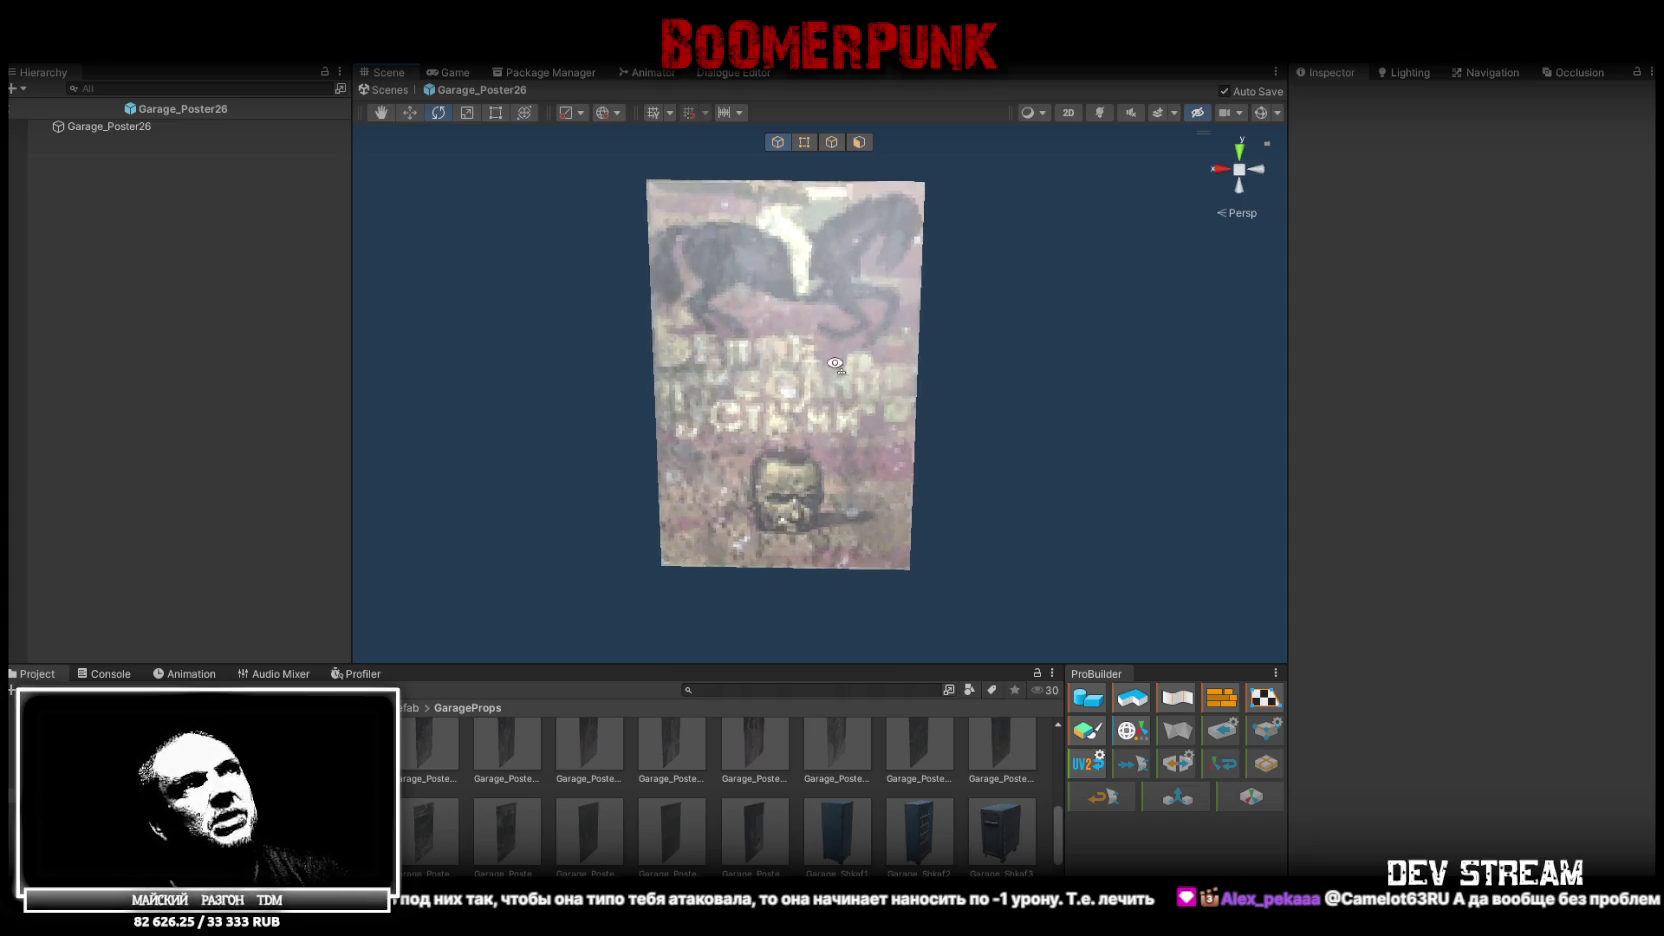
scroll(832, 363, "down", 5)
scroll(817, 375, "up", 1)
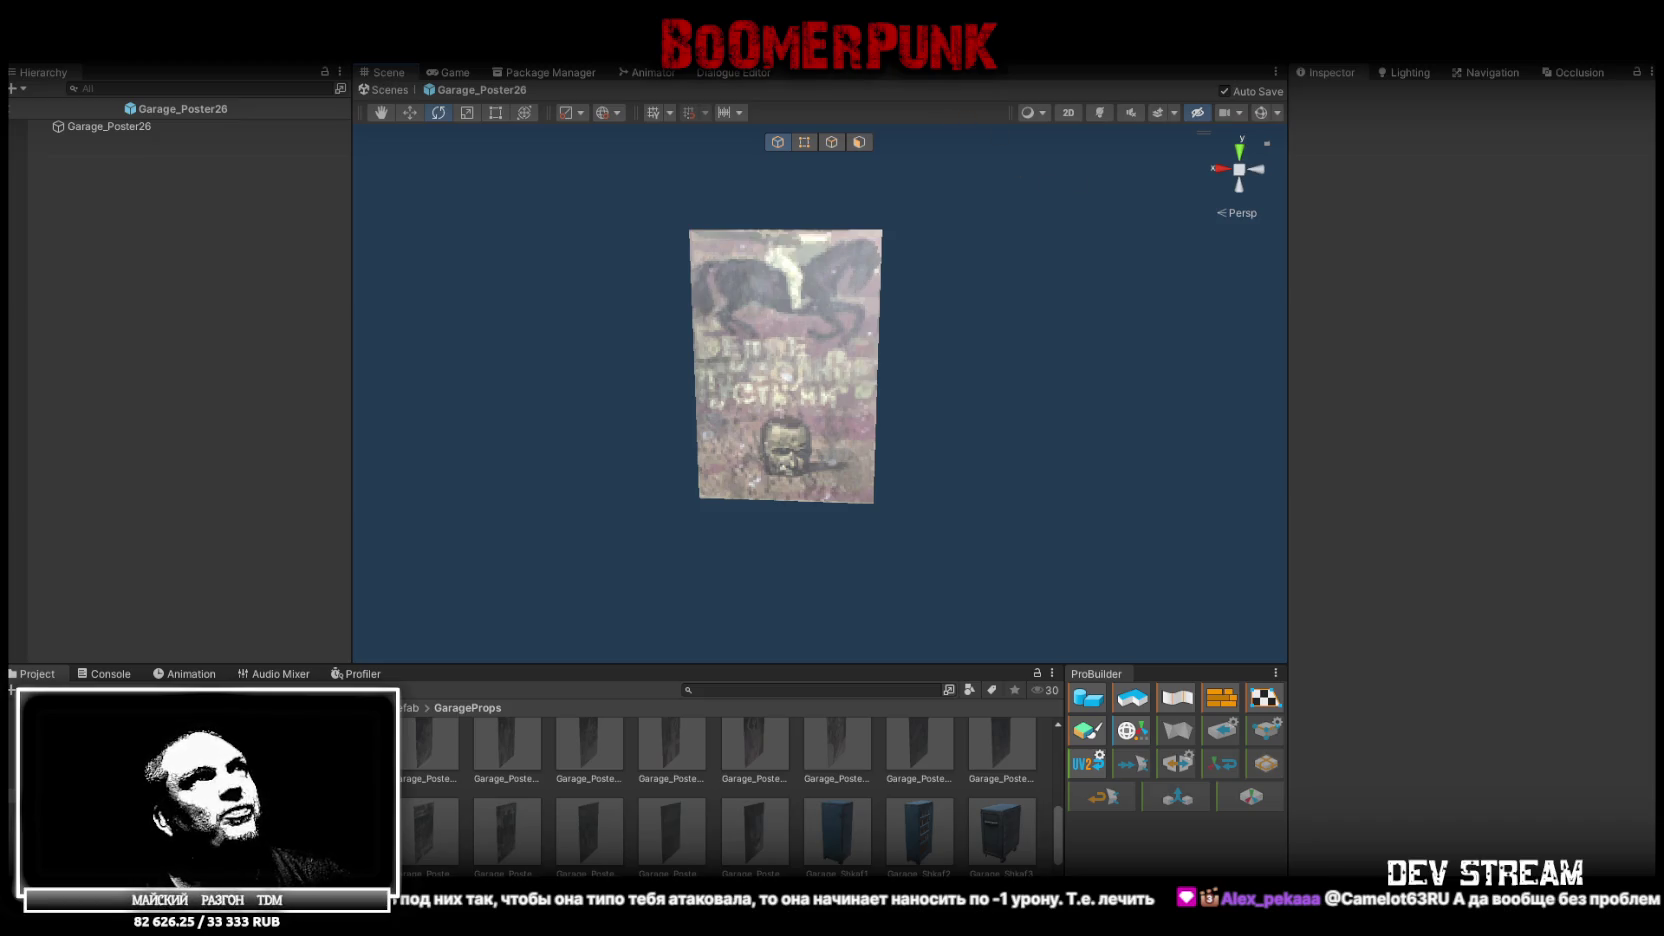
key("alt+Tab")
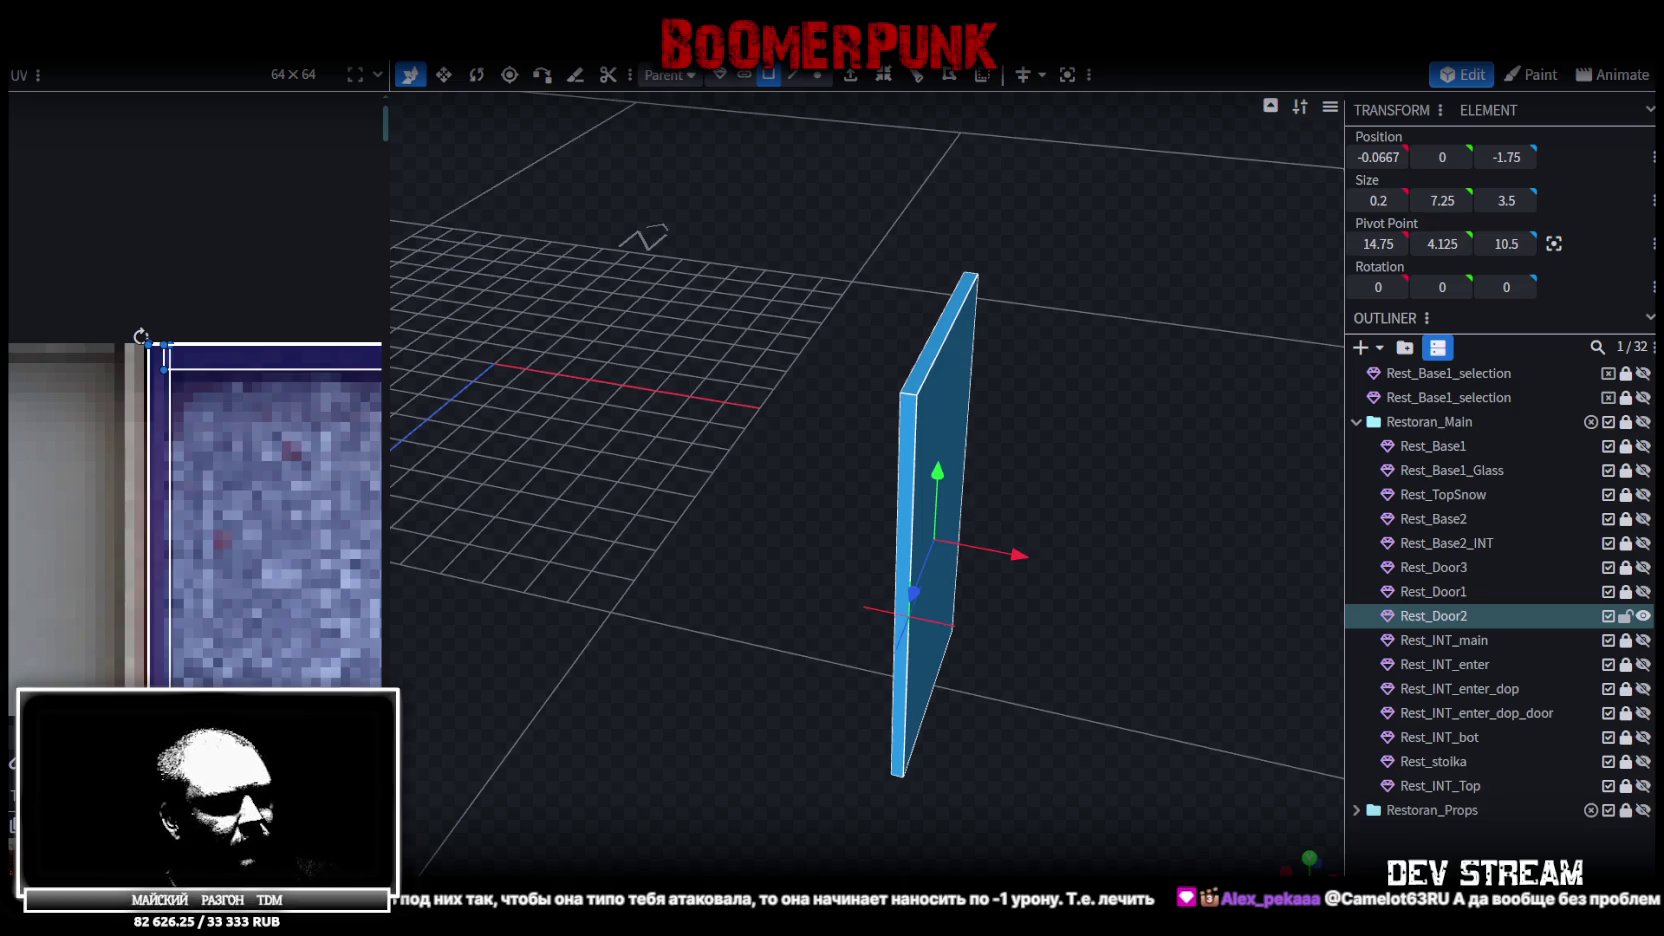
key("alt+Tab")
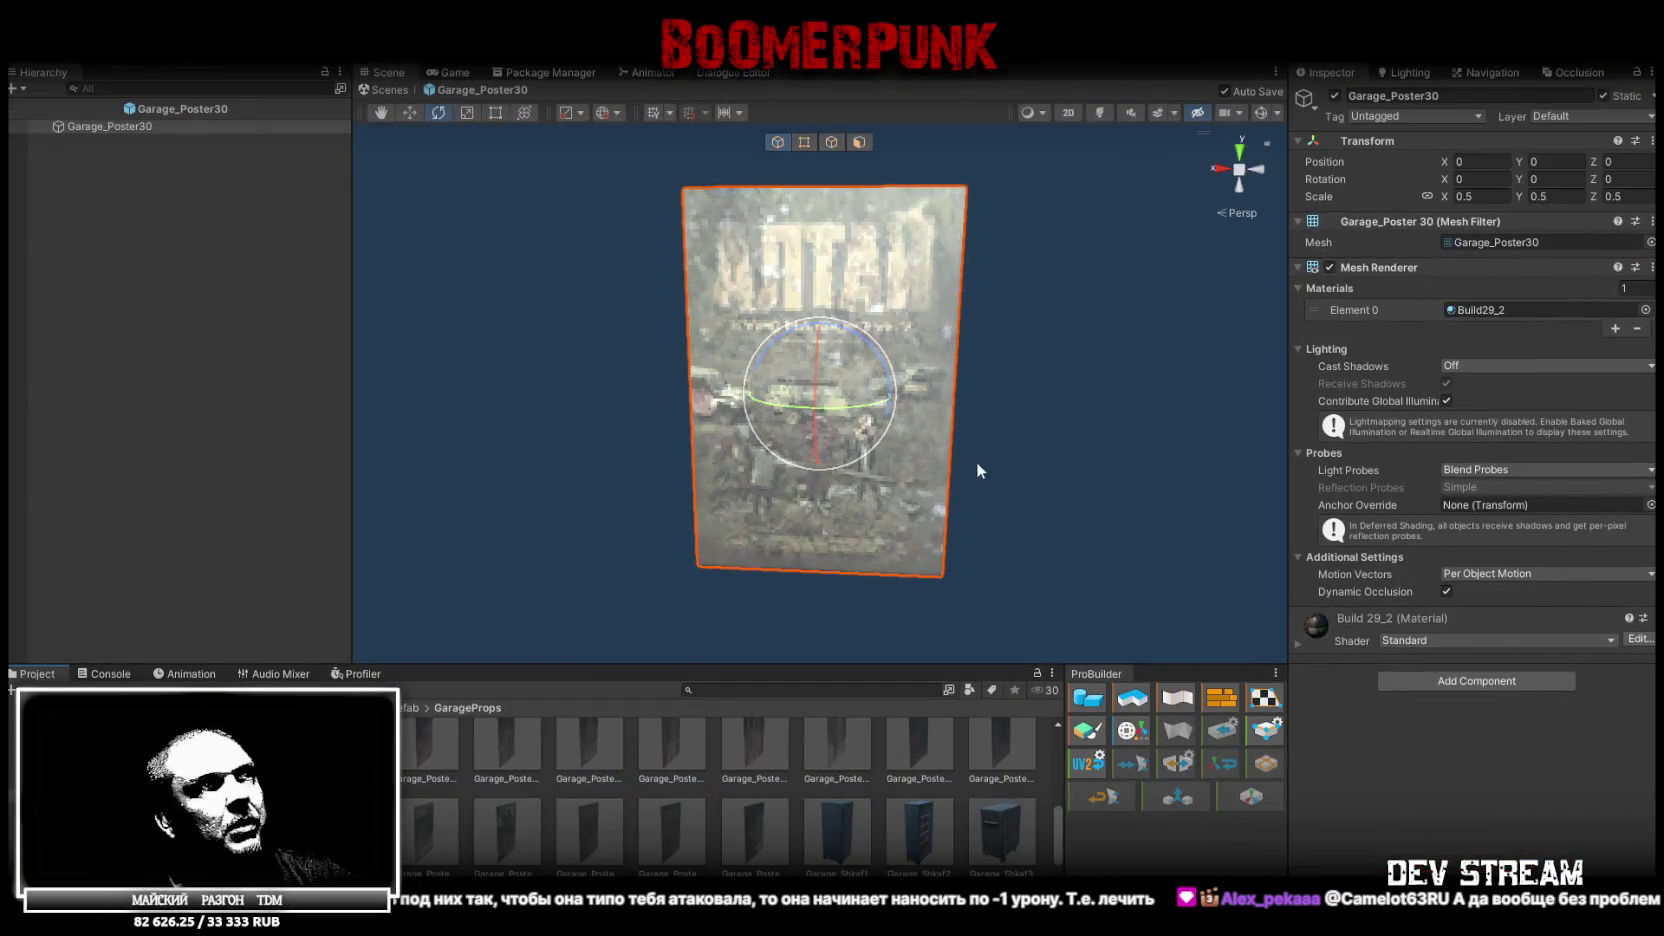
mouse_move(1010, 477)
left_mouse_down()
mouse_move(1028, 468)
mouse_move(982, 473)
left_mouse_up()
left_click(134, 386)
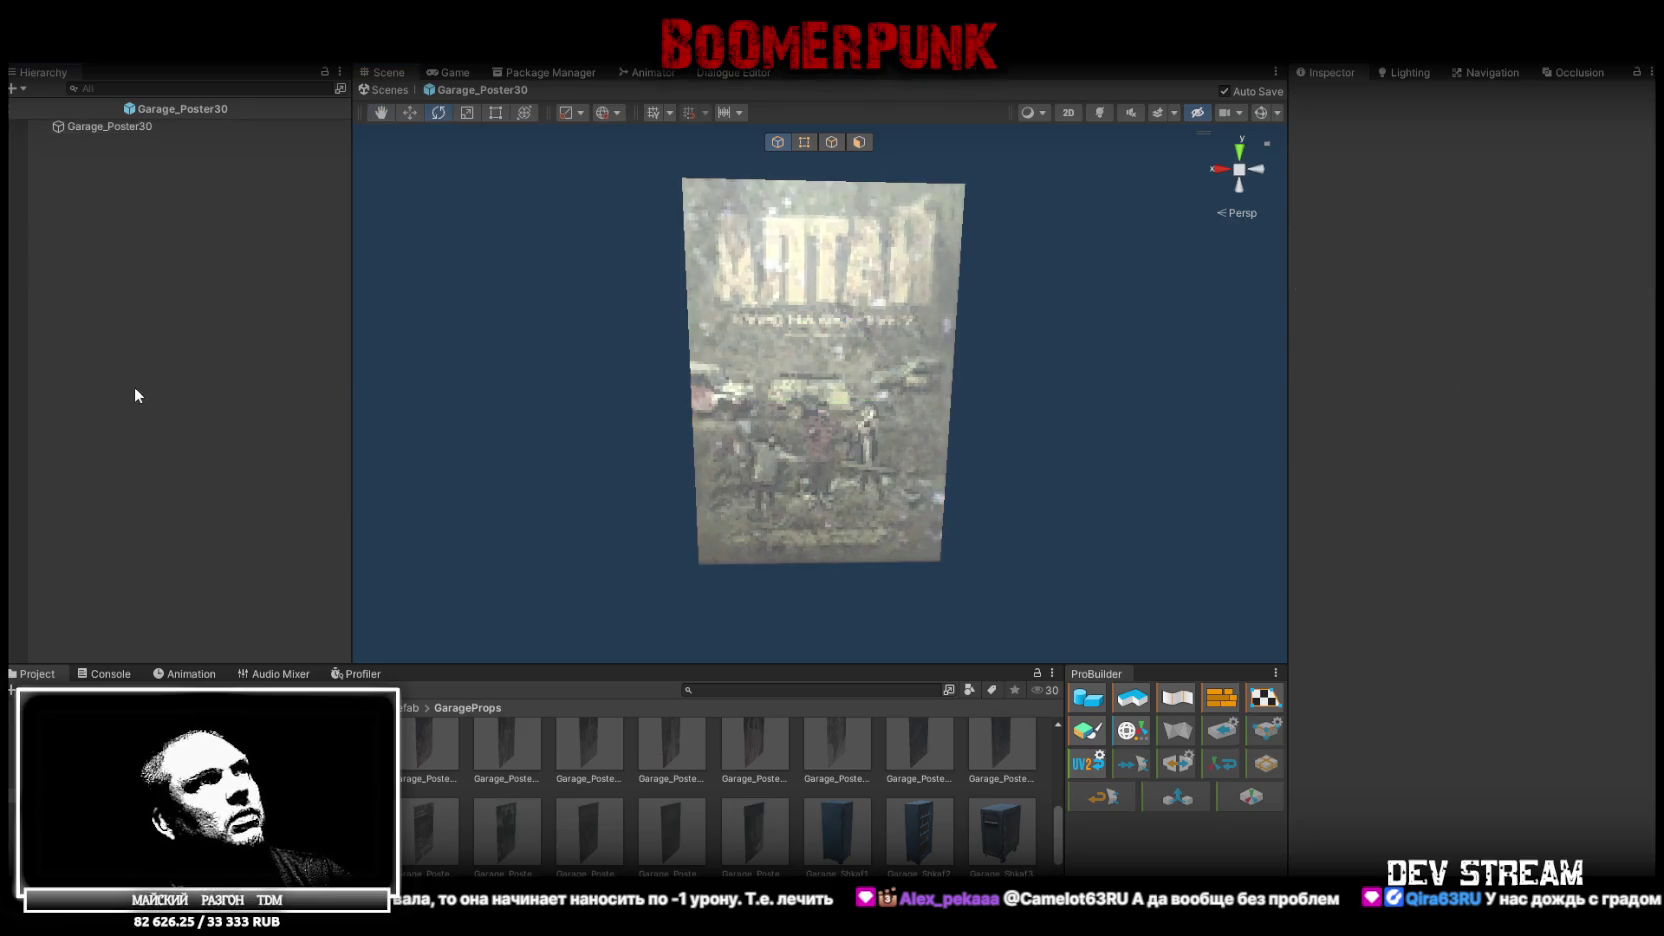
left_click_drag(1121, 477, 1107, 460)
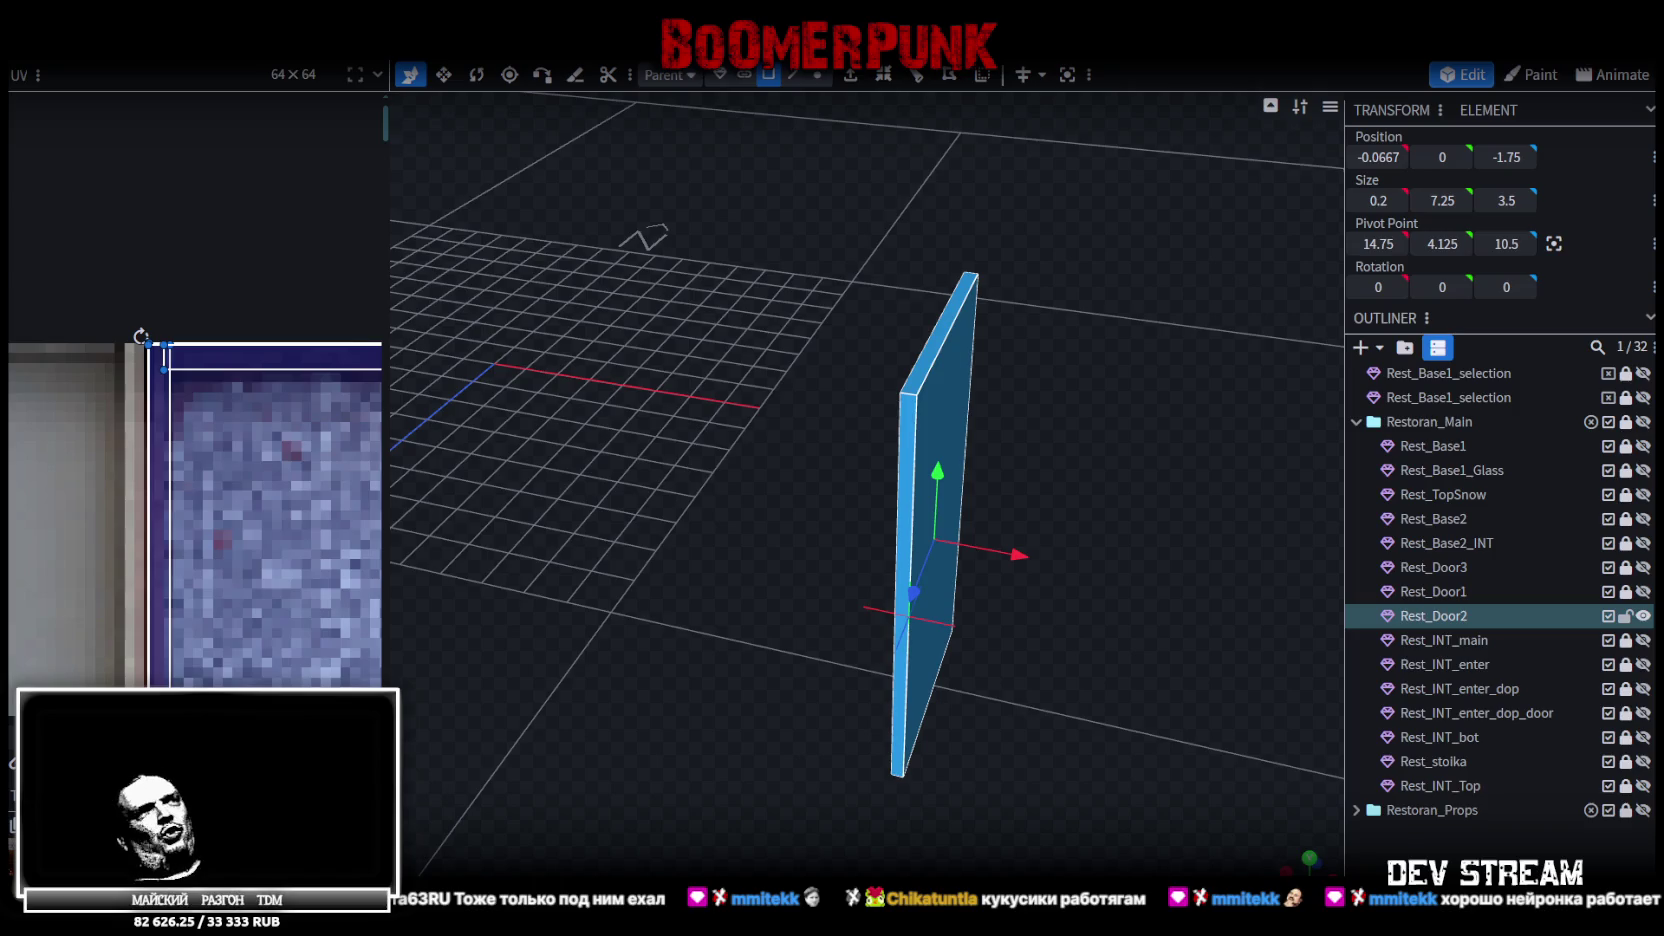
Save Build10.bbmodel, select Rest_Door2 and inspect its rusty texture up close
mouse_move(1190, 806)
left_mouse_down()
mouse_move(988, 706)
mouse_move(1035, 690)
left_mouse_up()
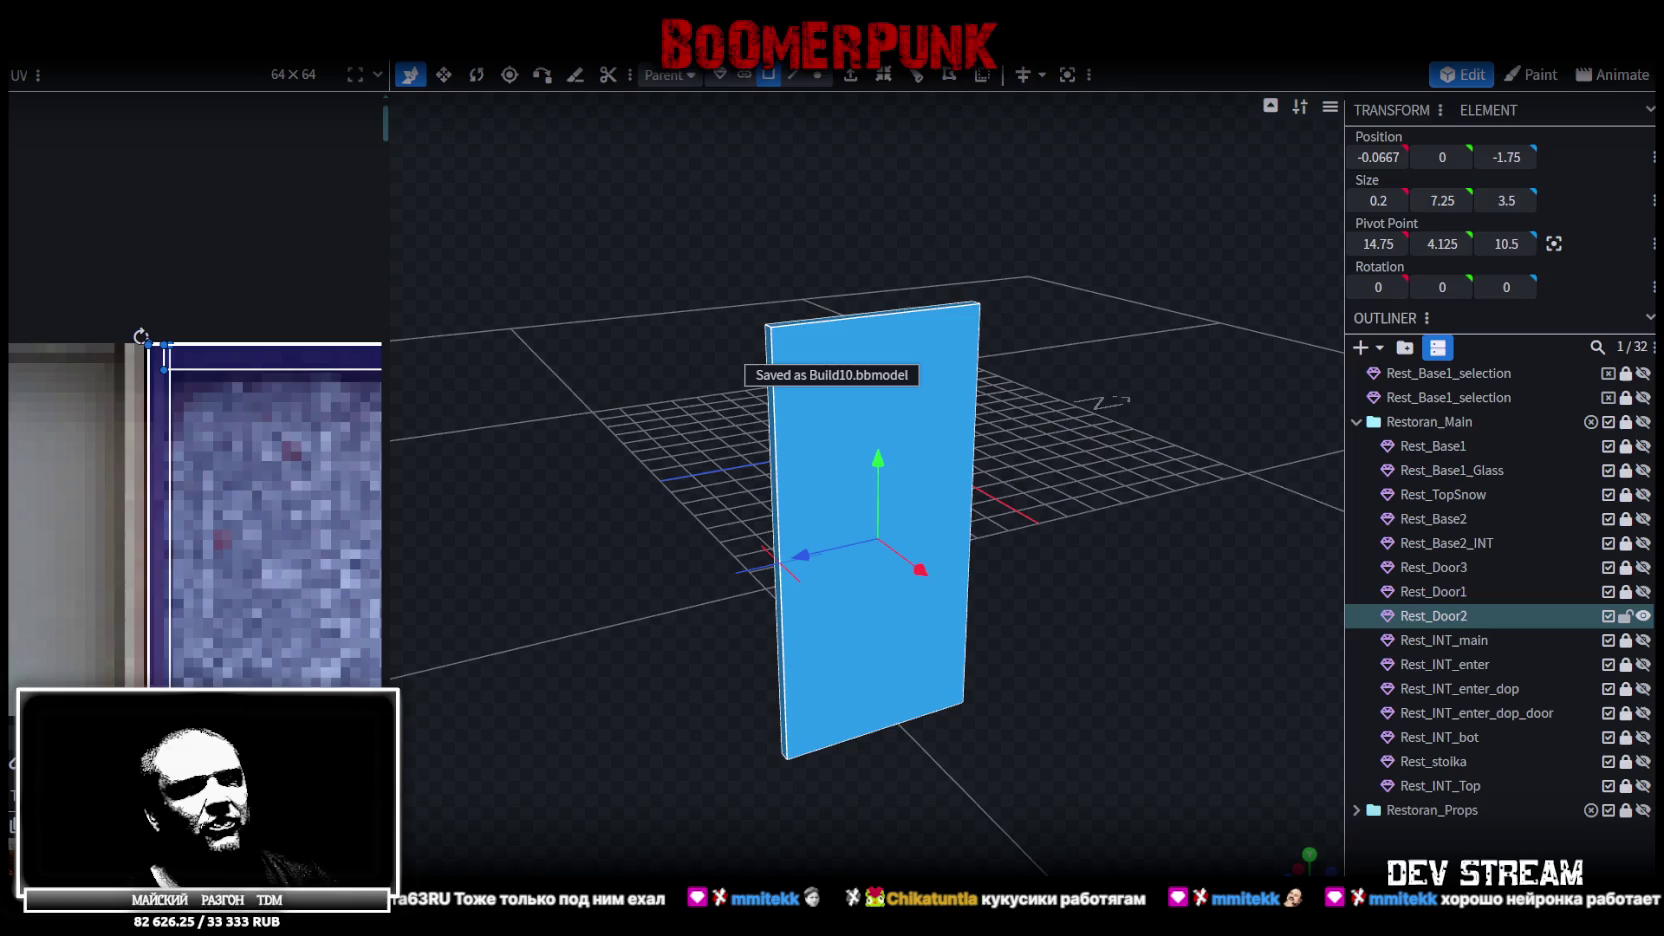
left_click(1035, 692)
mouse_move(1181, 676)
left_mouse_down()
mouse_move(932, 730)
mouse_move(955, 712)
mouse_move(929, 669)
left_mouse_up()
left_click(847, 644)
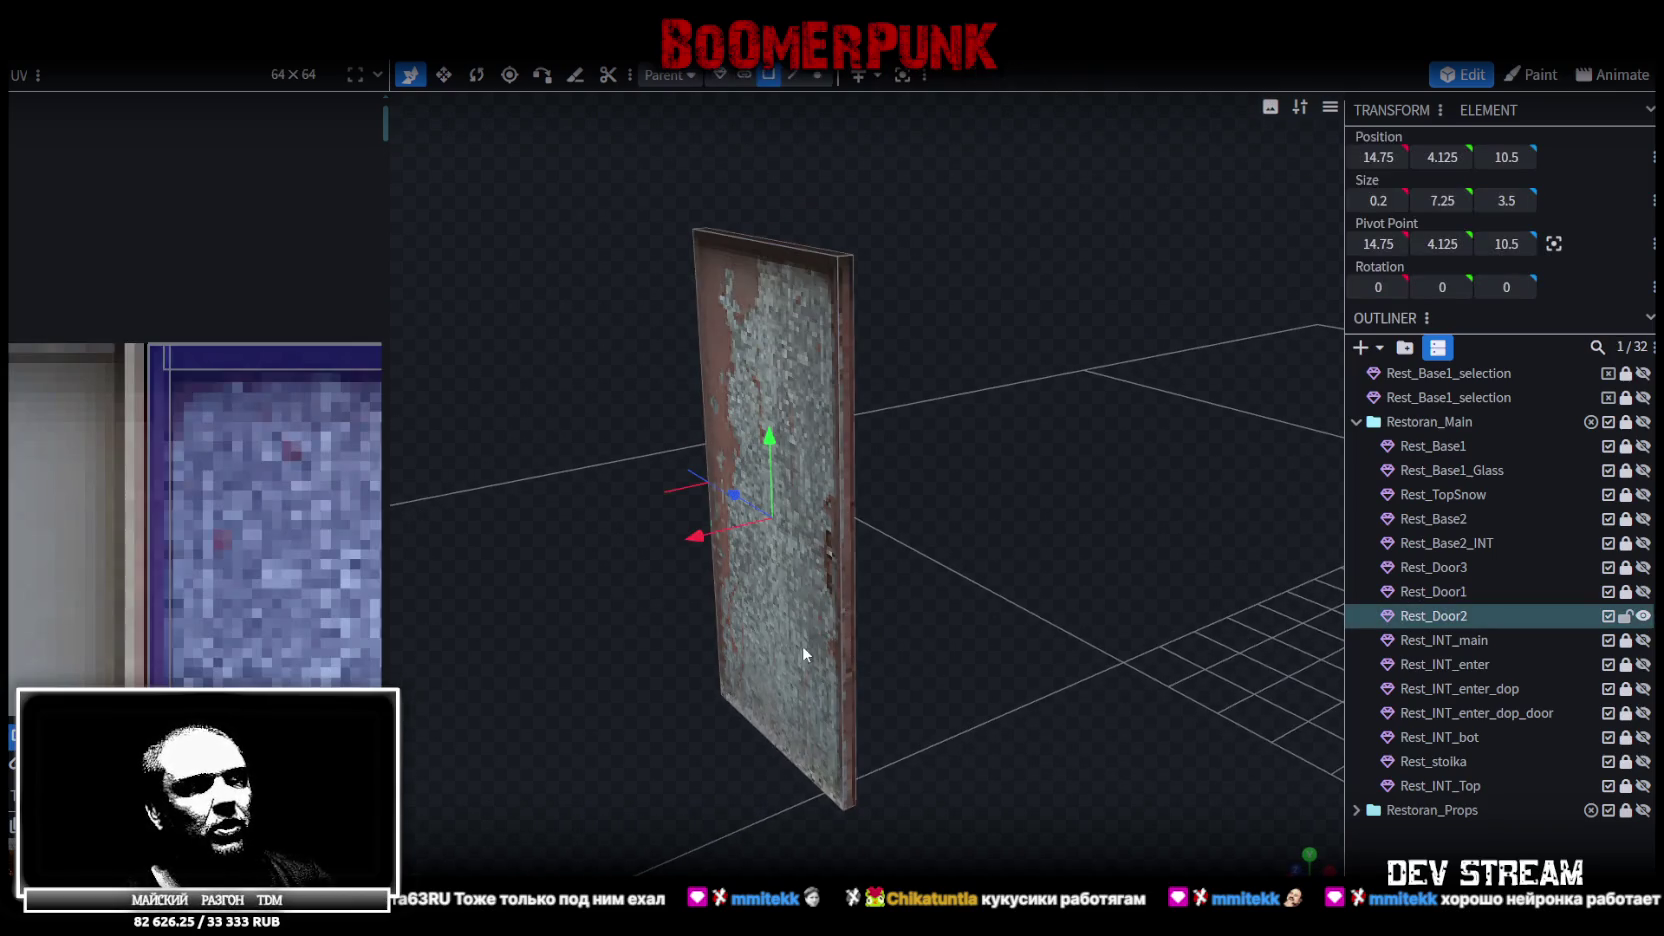
left_click_drag(1034, 614, 1098, 627)
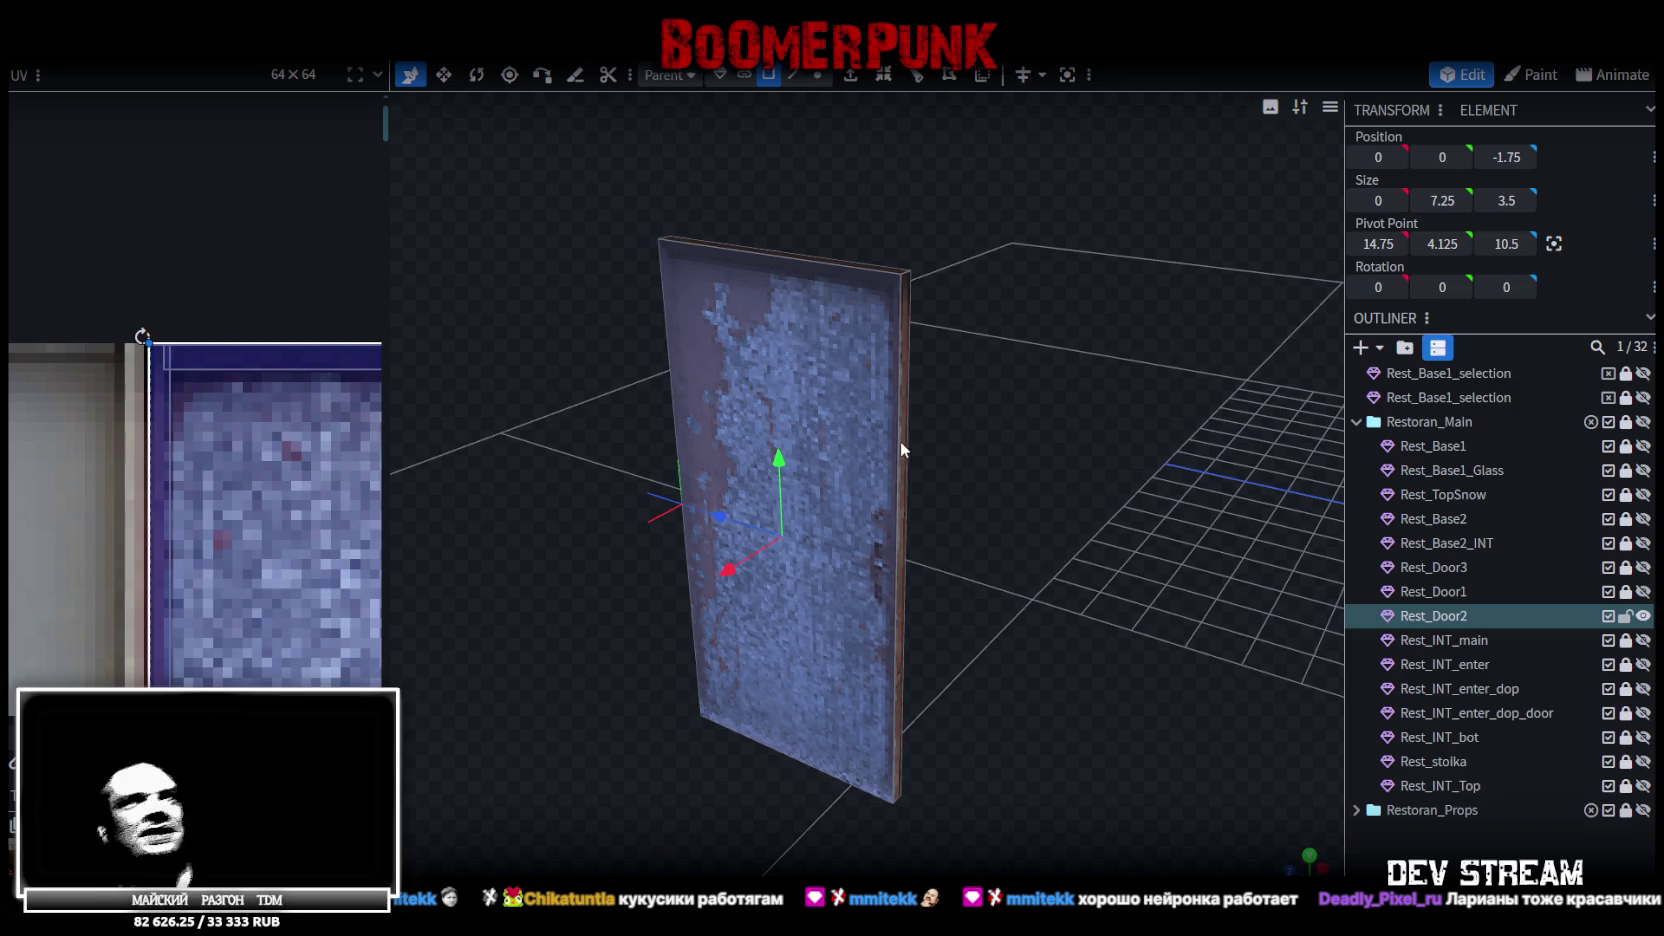
scroll(994, 394, "down", 5)
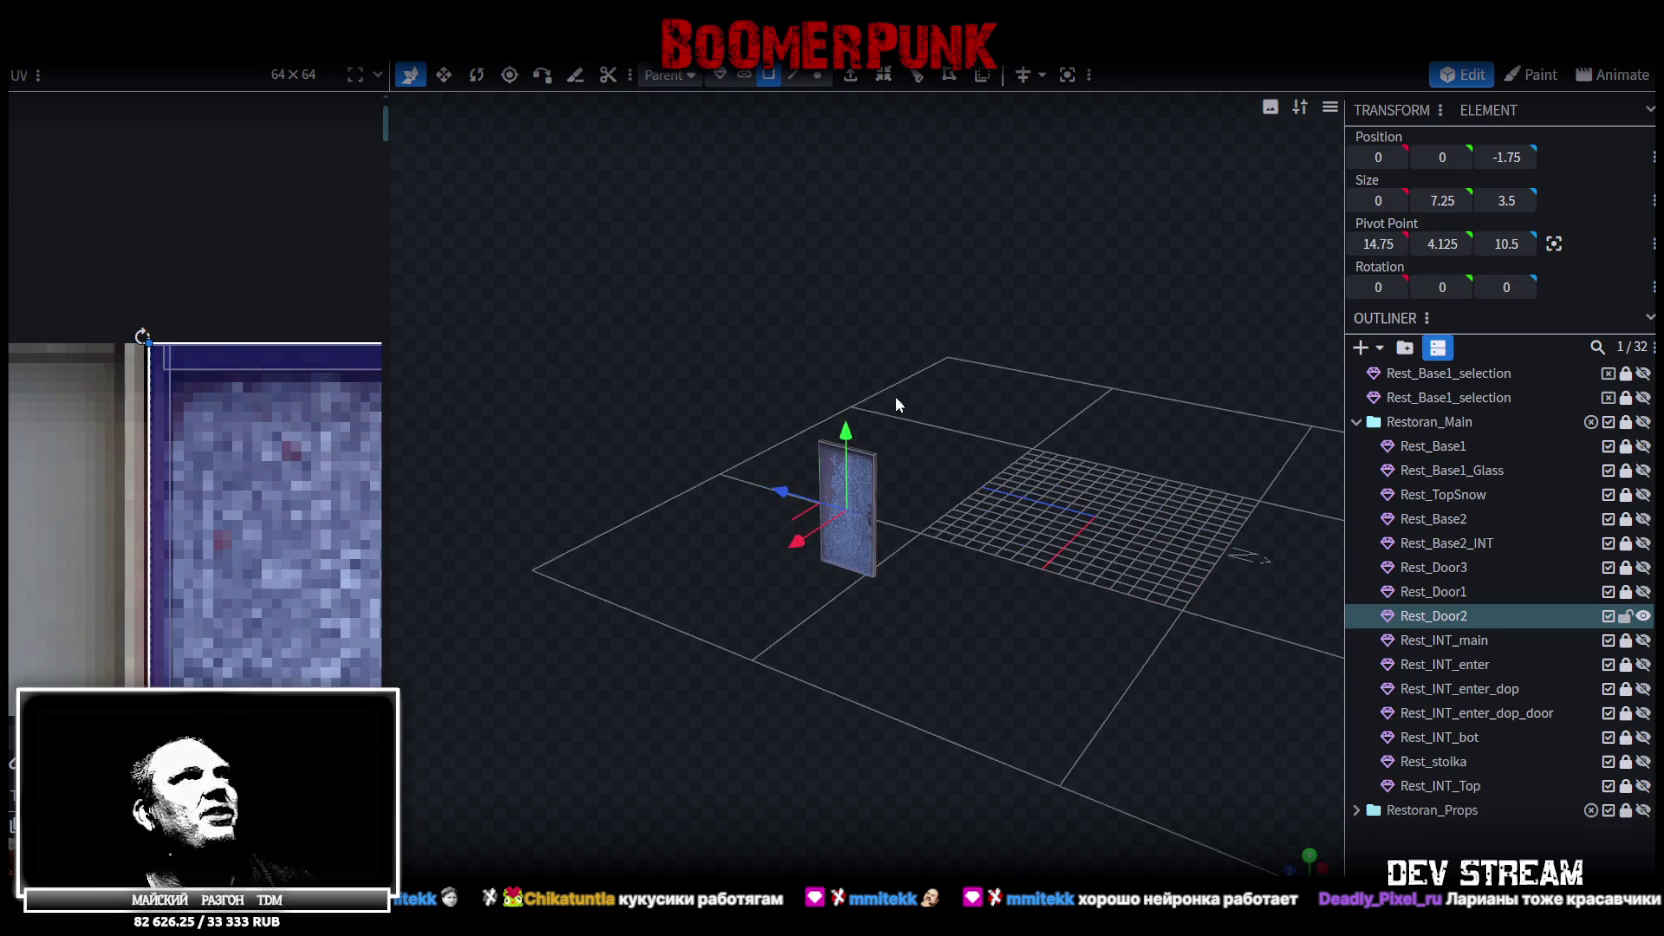
scroll(830, 366, "down", 1)
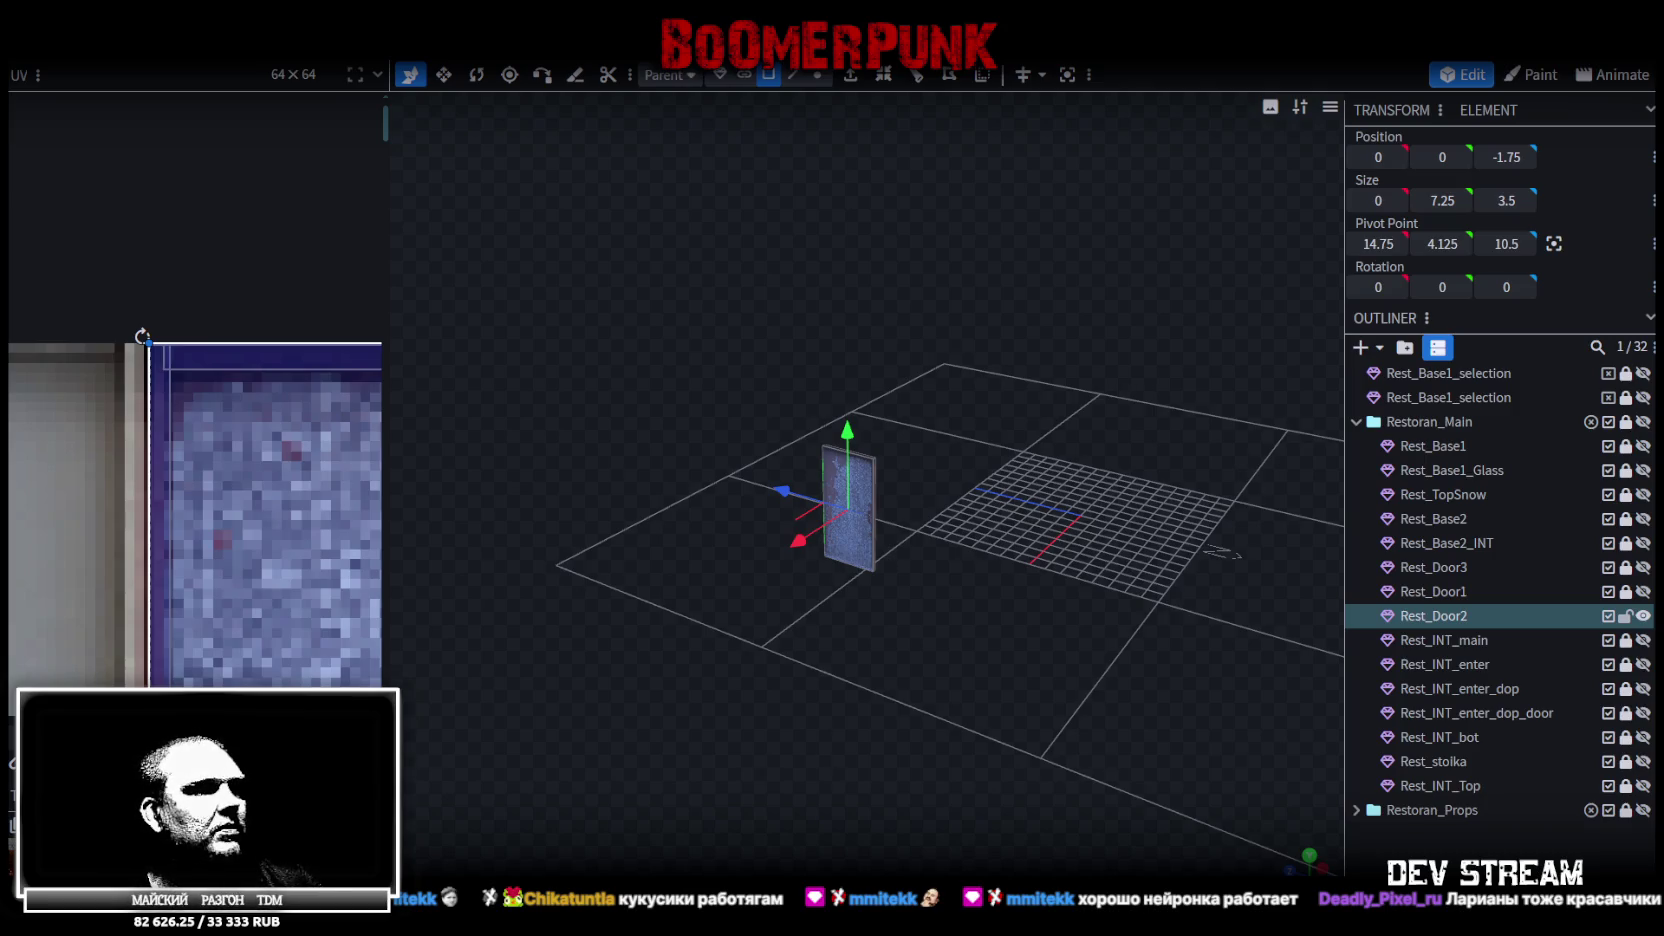
key("alt+Tab")
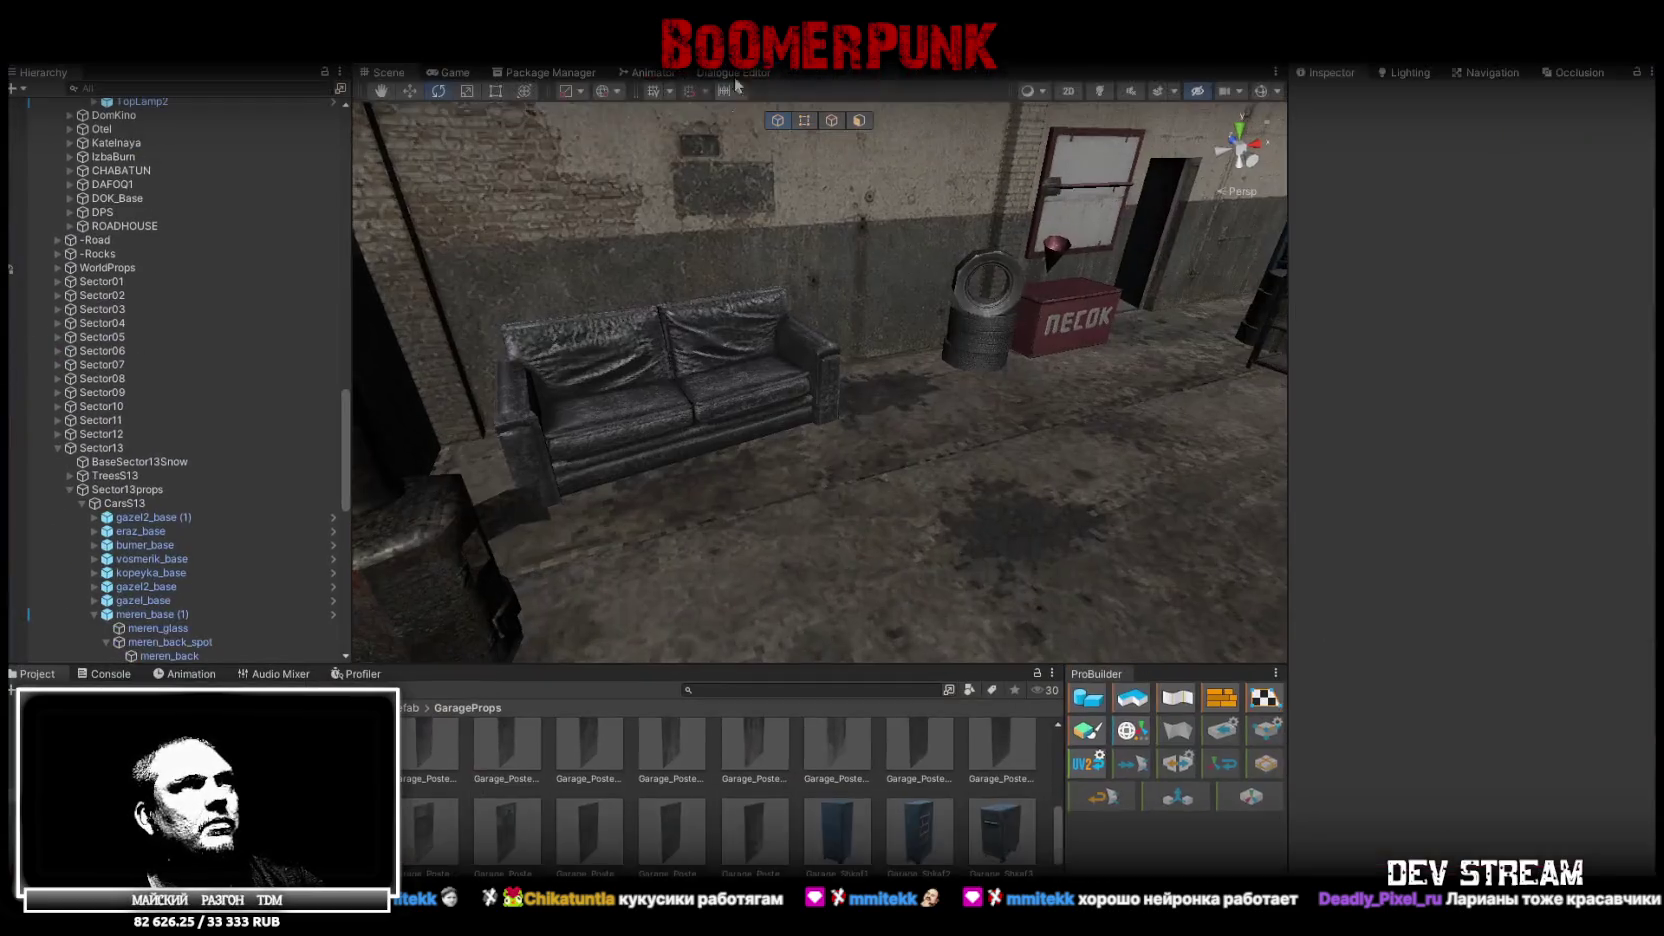
Turn the teal car meren_base (1) to Y rotation -95.008 and nudge it into place
mouse_move(1087, 287)
left_mouse_down()
mouse_move(1026, 389)
mouse_move(936, 422)
mouse_move(844, 413)
left_mouse_up()
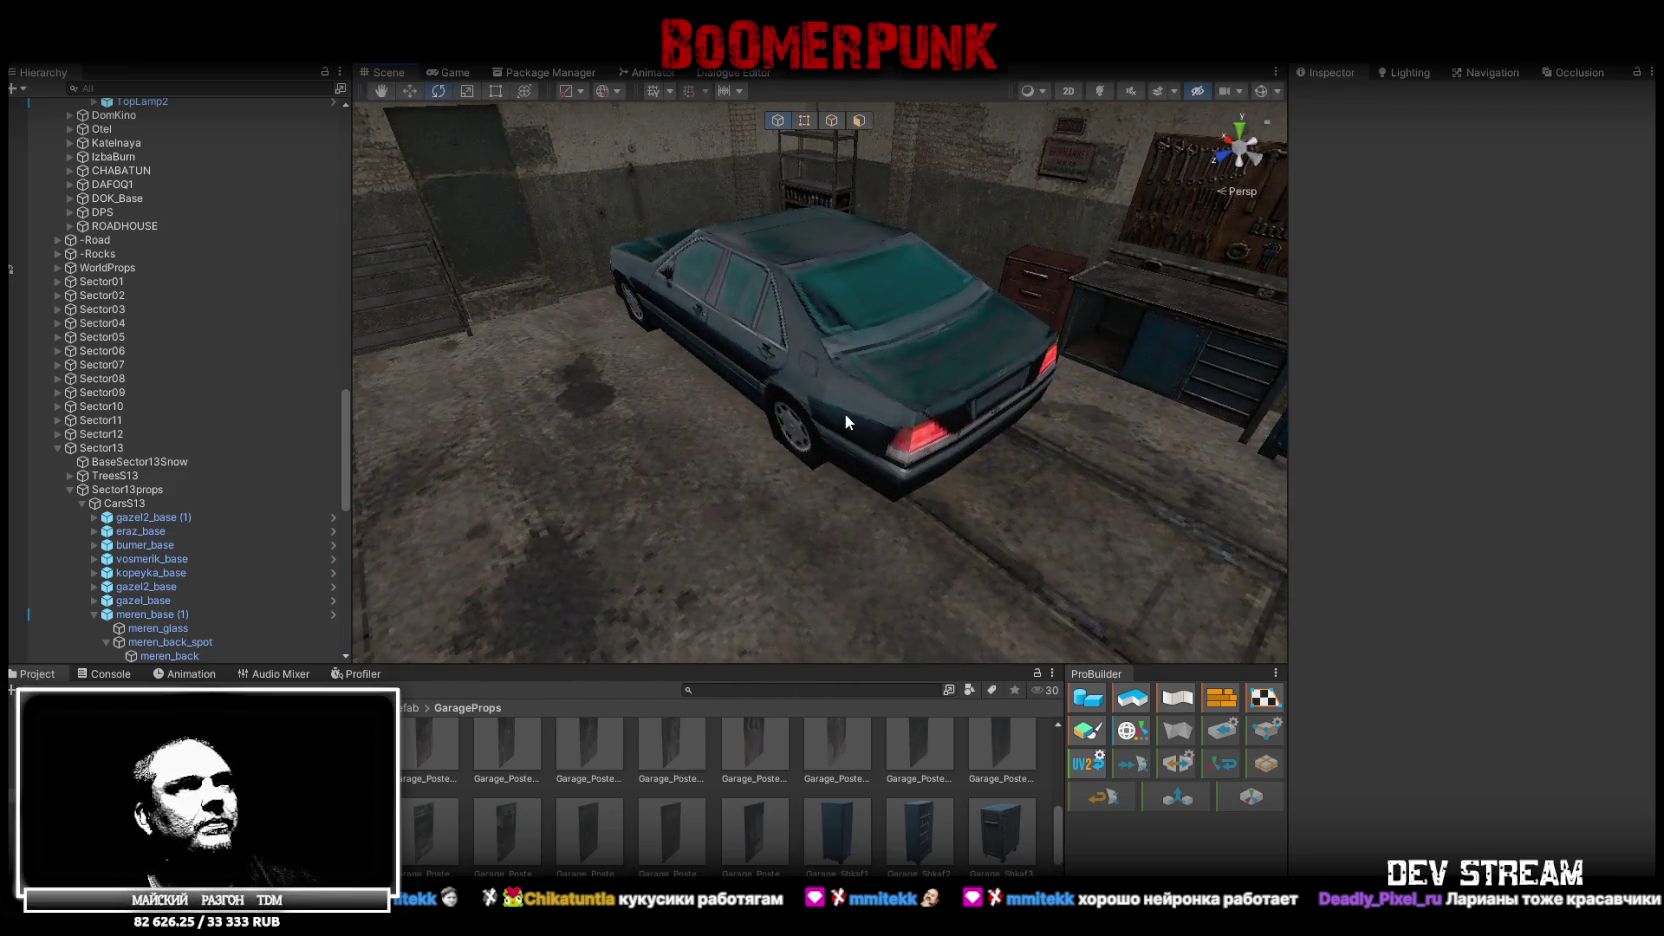
left_click(844, 413)
key("f")
mouse_move(797, 340)
left_mouse_down()
mouse_move(790, 305)
mouse_move(745, 352)
mouse_move(792, 364)
left_mouse_up()
key("w")
mouse_move(792, 364)
left_mouse_down()
mouse_move(846, 400)
mouse_move(760, 365)
mouse_move(518, 320)
mouse_move(500, 340)
mouse_move(458, 281)
mouse_move(899, 400)
left_mouse_up()
left_click_drag(1040, 362, 783, 355)
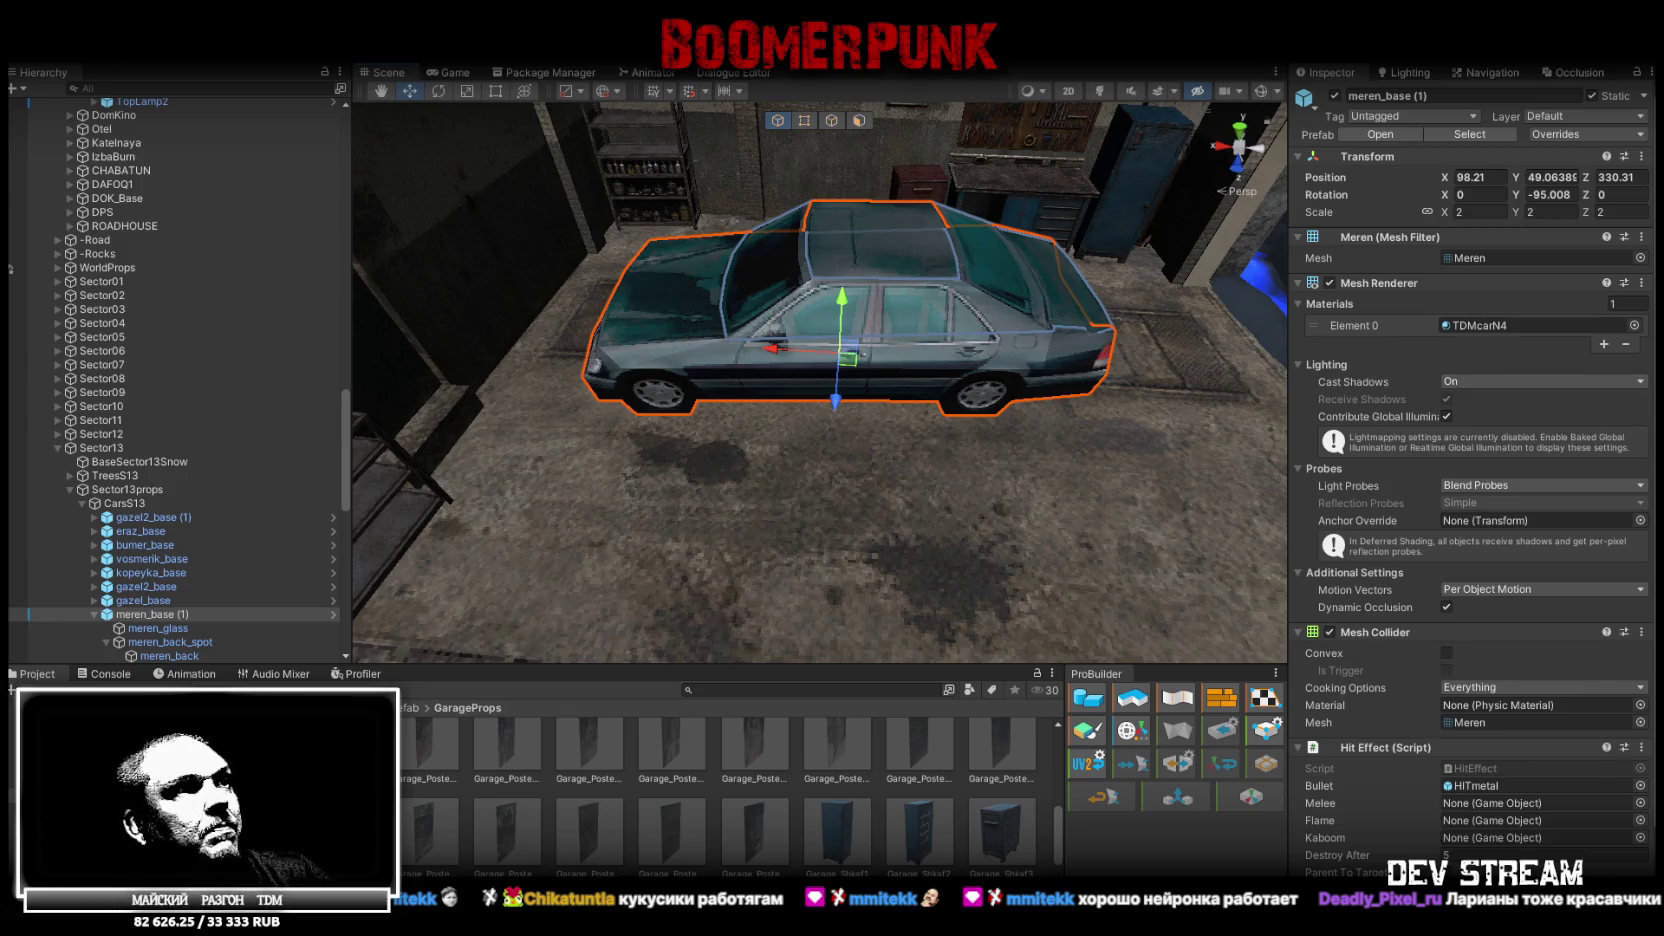
Select Build10 and fly through the garage toward the car to look it over
key("alt+Tab")
key("alt+Tab")
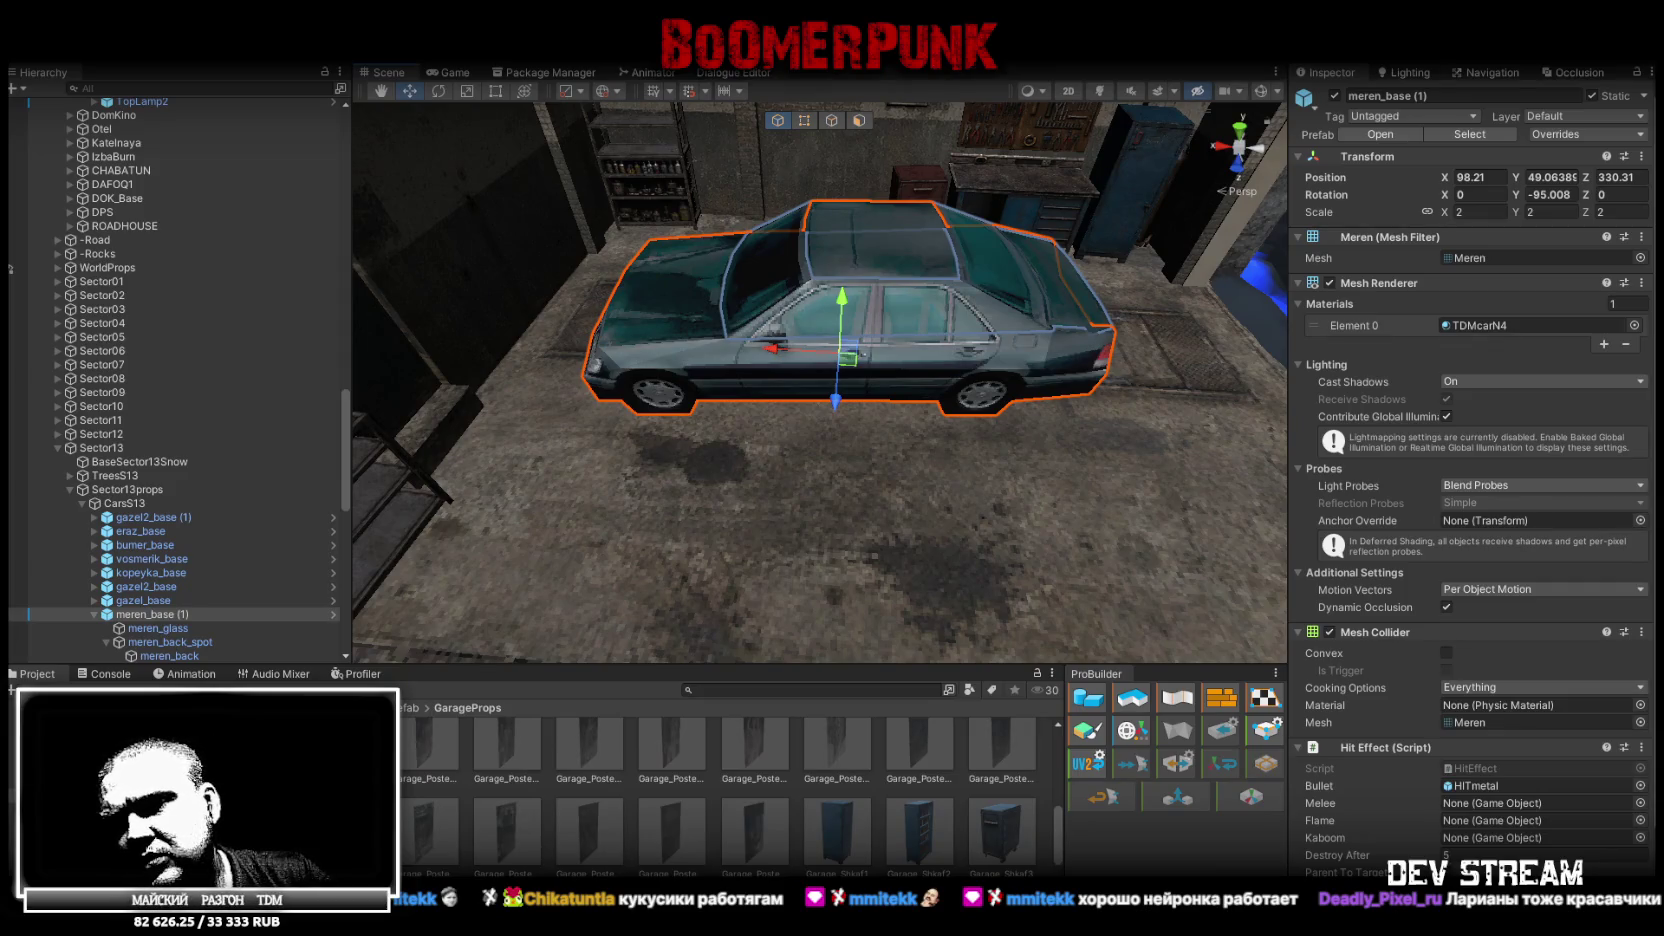
mouse_move(1011, 282)
left_mouse_down()
mouse_move(791, 178)
mouse_move(638, 168)
mouse_move(948, 313)
left_mouse_up()
left_click(926, 390)
mouse_move(926, 390)
left_mouse_down()
mouse_move(1029, 204)
mouse_move(1003, 171)
mouse_move(451, 311)
mouse_move(646, 224)
mouse_move(825, 243)
mouse_move(813, 360)
mouse_move(643, 405)
mouse_move(589, 230)
mouse_move(1015, 281)
mouse_move(620, 585)
left_mouse_up()
left_click_drag(763, 577, 656, 390)
mouse_move(698, 296)
left_mouse_down()
mouse_move(907, 323)
mouse_move(672, 223)
mouse_move(769, 245)
mouse_move(689, 319)
mouse_move(470, 330)
mouse_move(978, 369)
mouse_move(718, 298)
mouse_move(722, 338)
mouse_move(820, 380)
left_mouse_up()
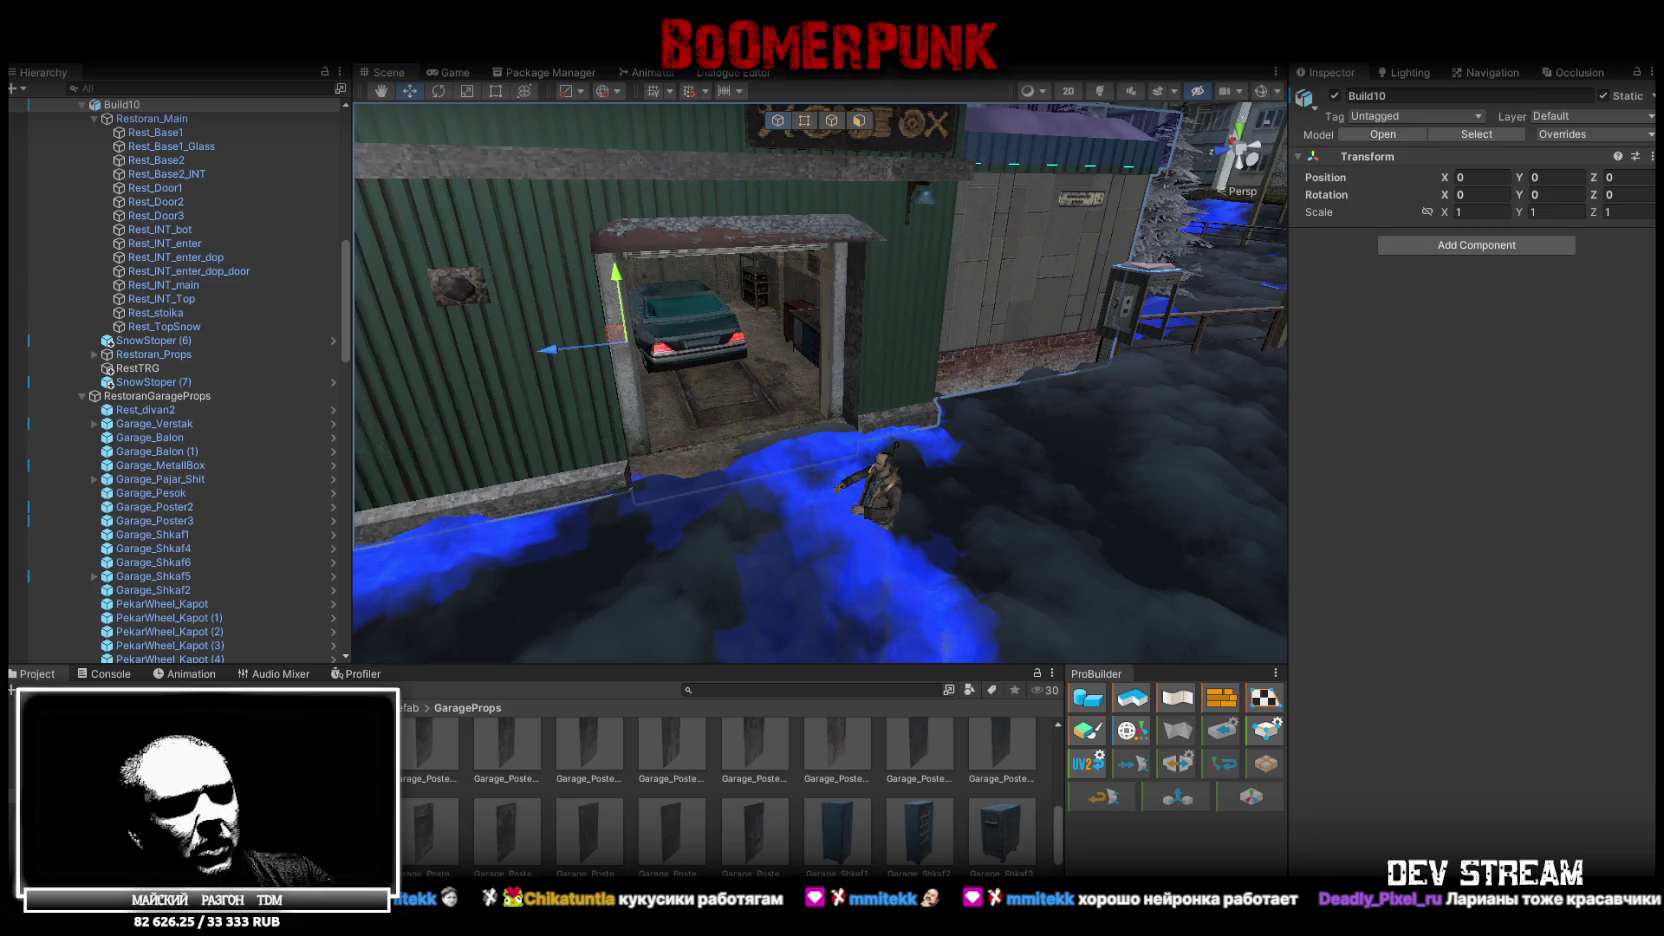
key("alt+Tab")
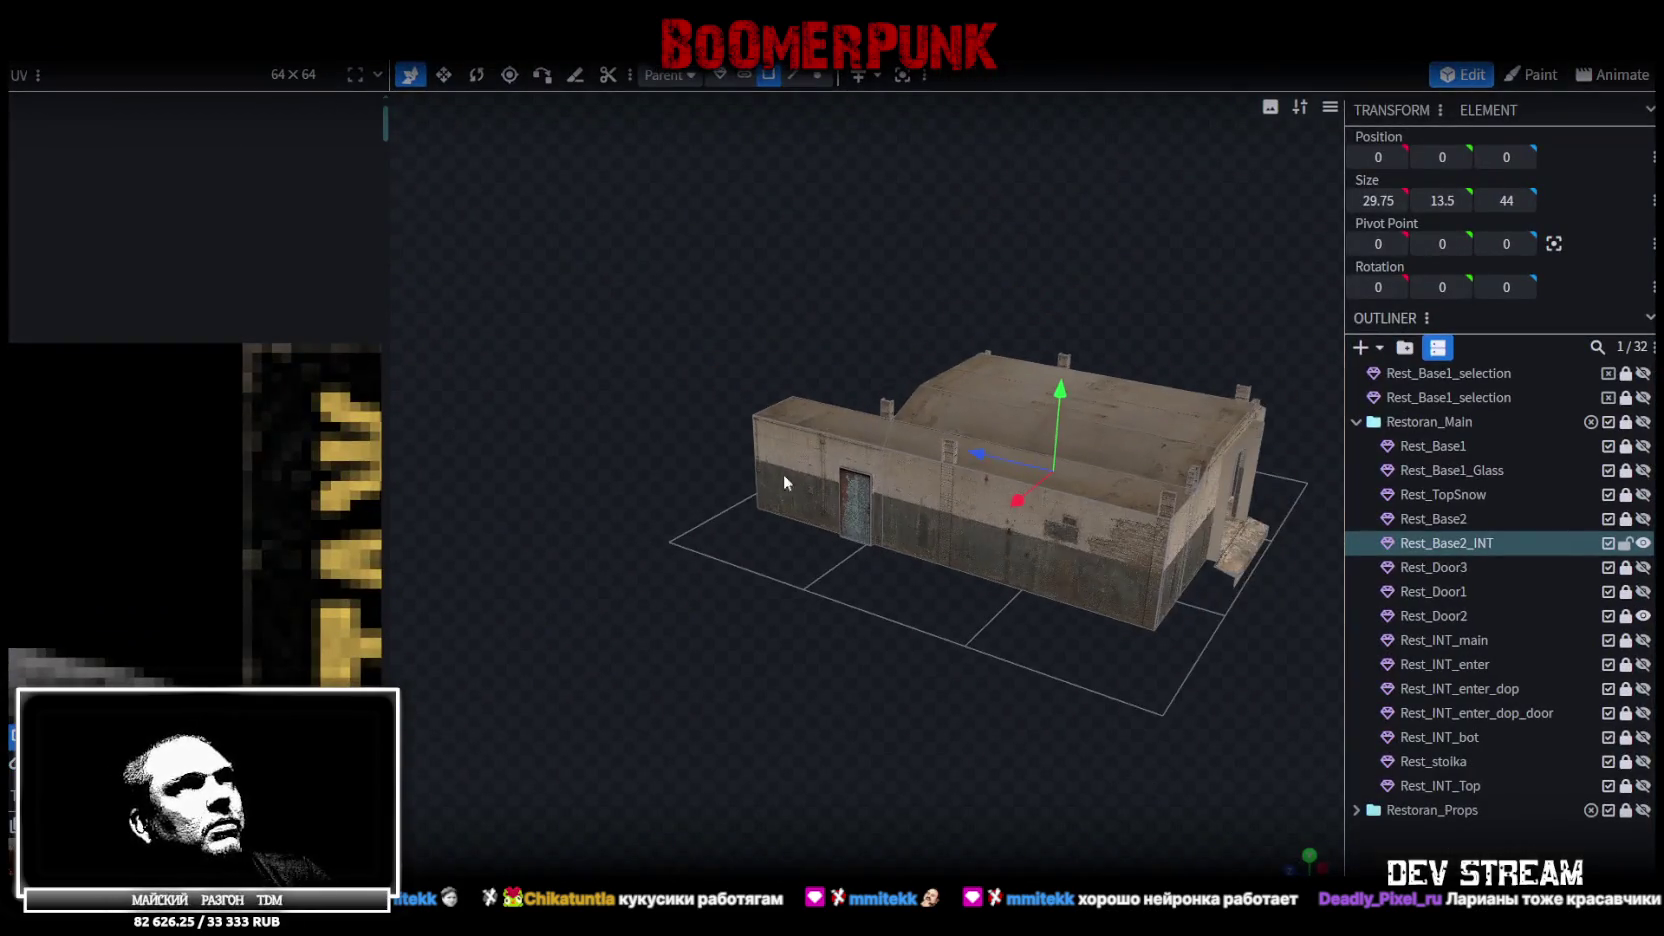
Zoom in on the doorway and select the left and right door pillars together
mouse_move(1060, 729)
left_mouse_down()
mouse_move(724, 697)
mouse_move(985, 540)
mouse_move(702, 465)
left_mouse_up()
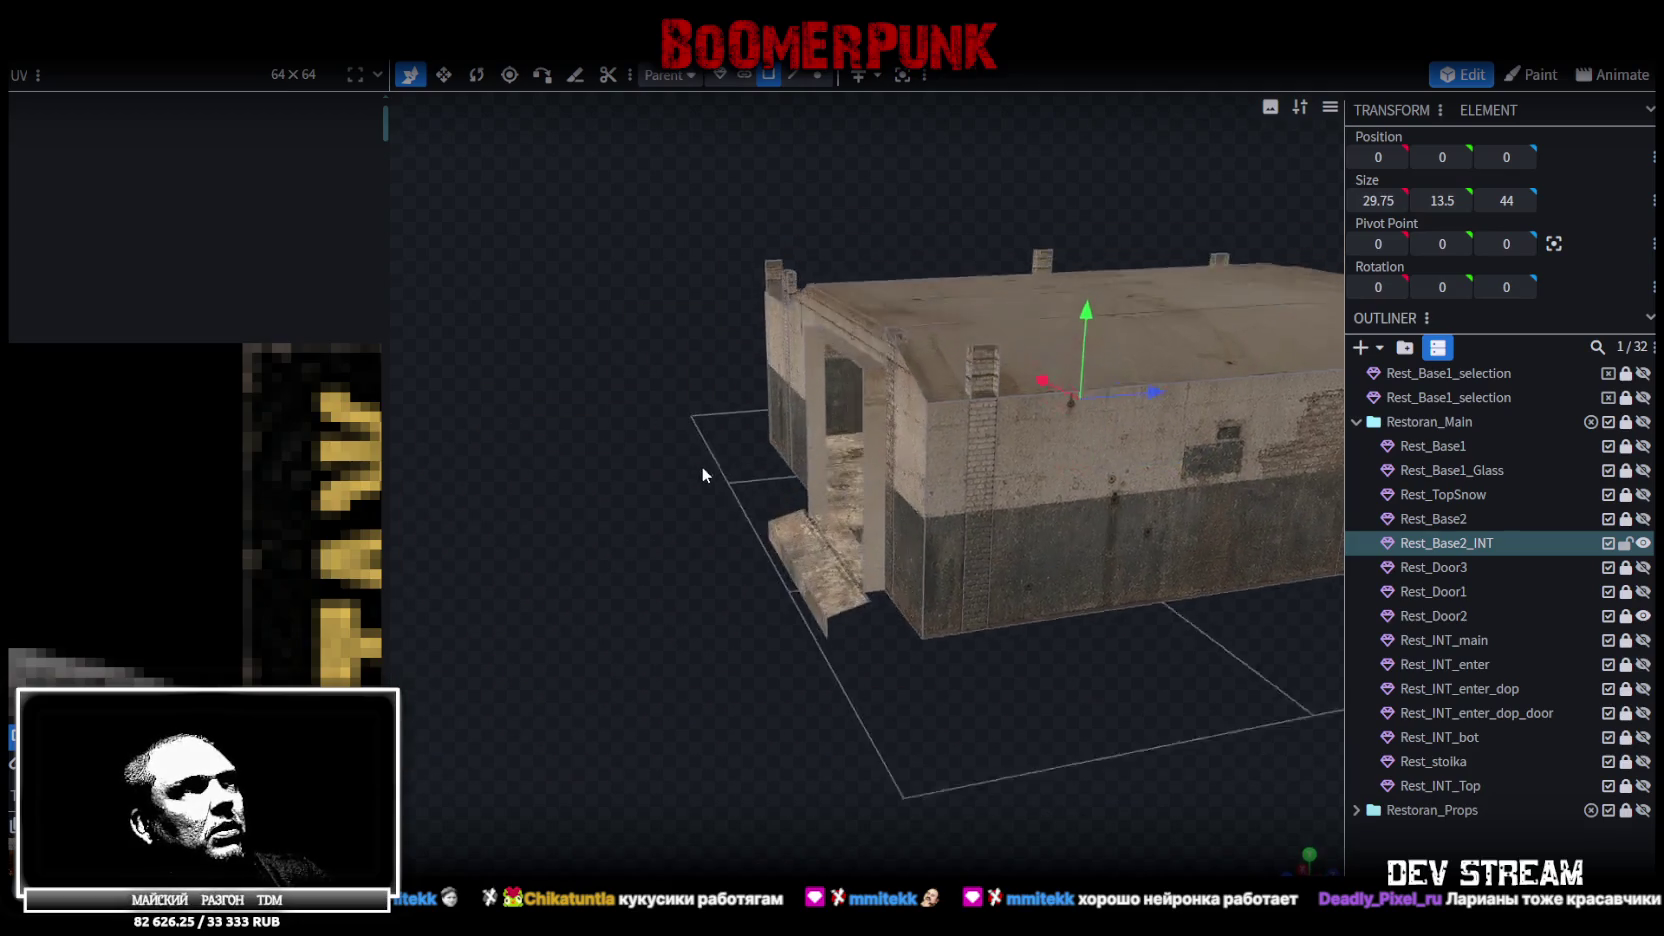
scroll(699, 467, "up", 5)
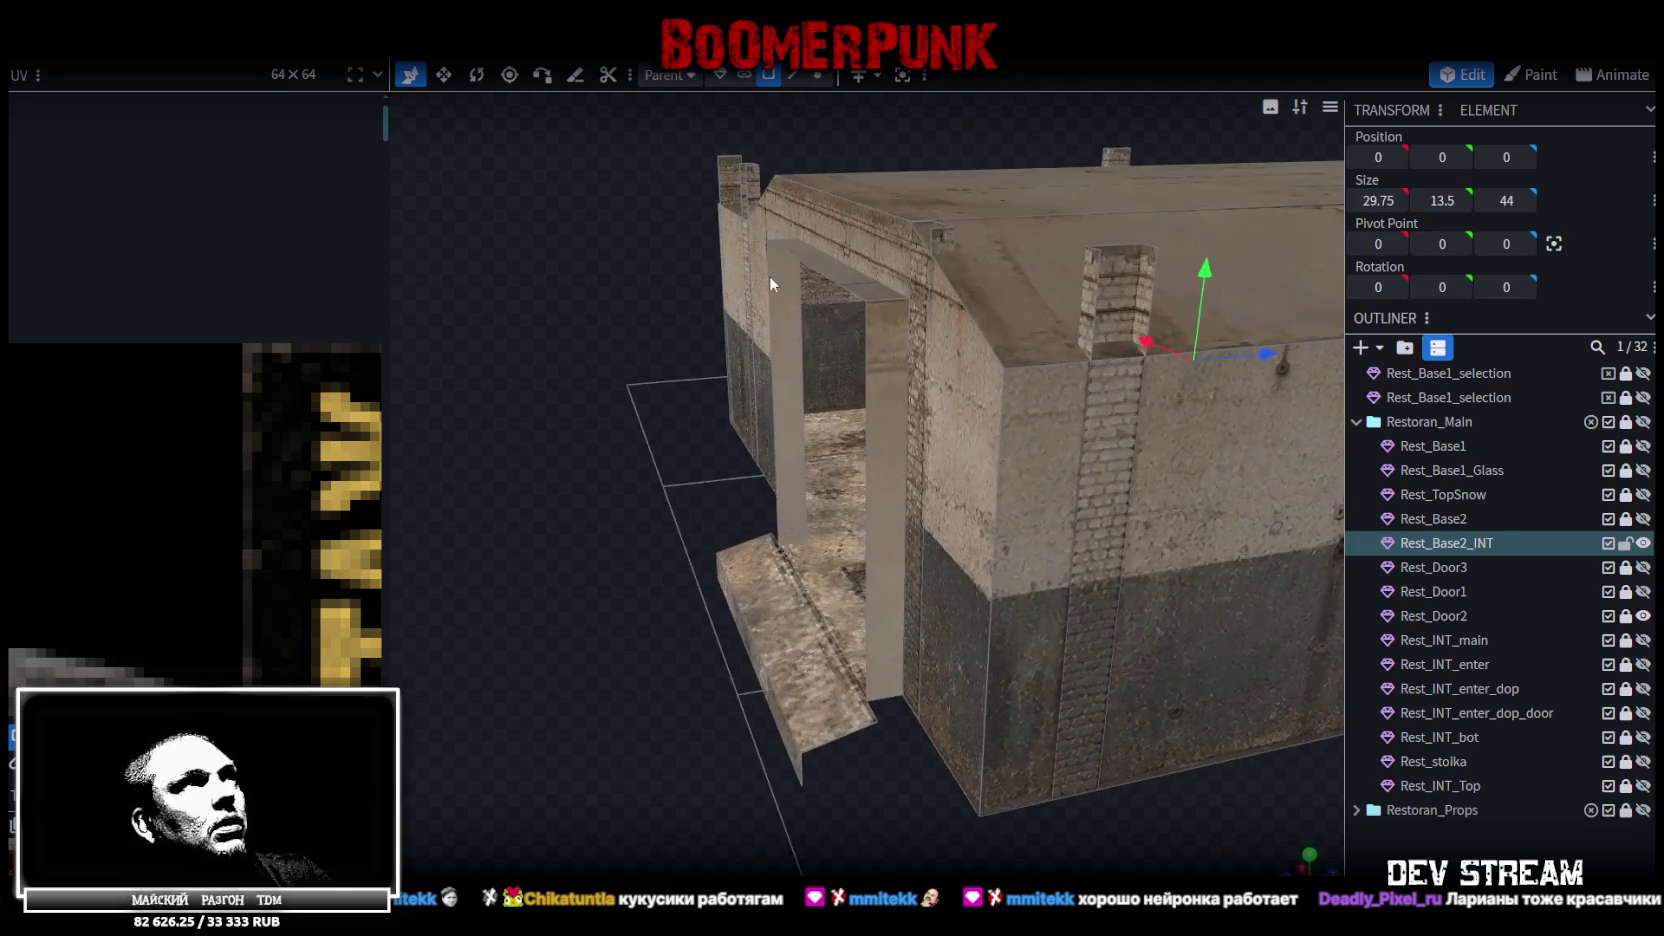
left_click(780, 395)
left_click(885, 355, "shift")
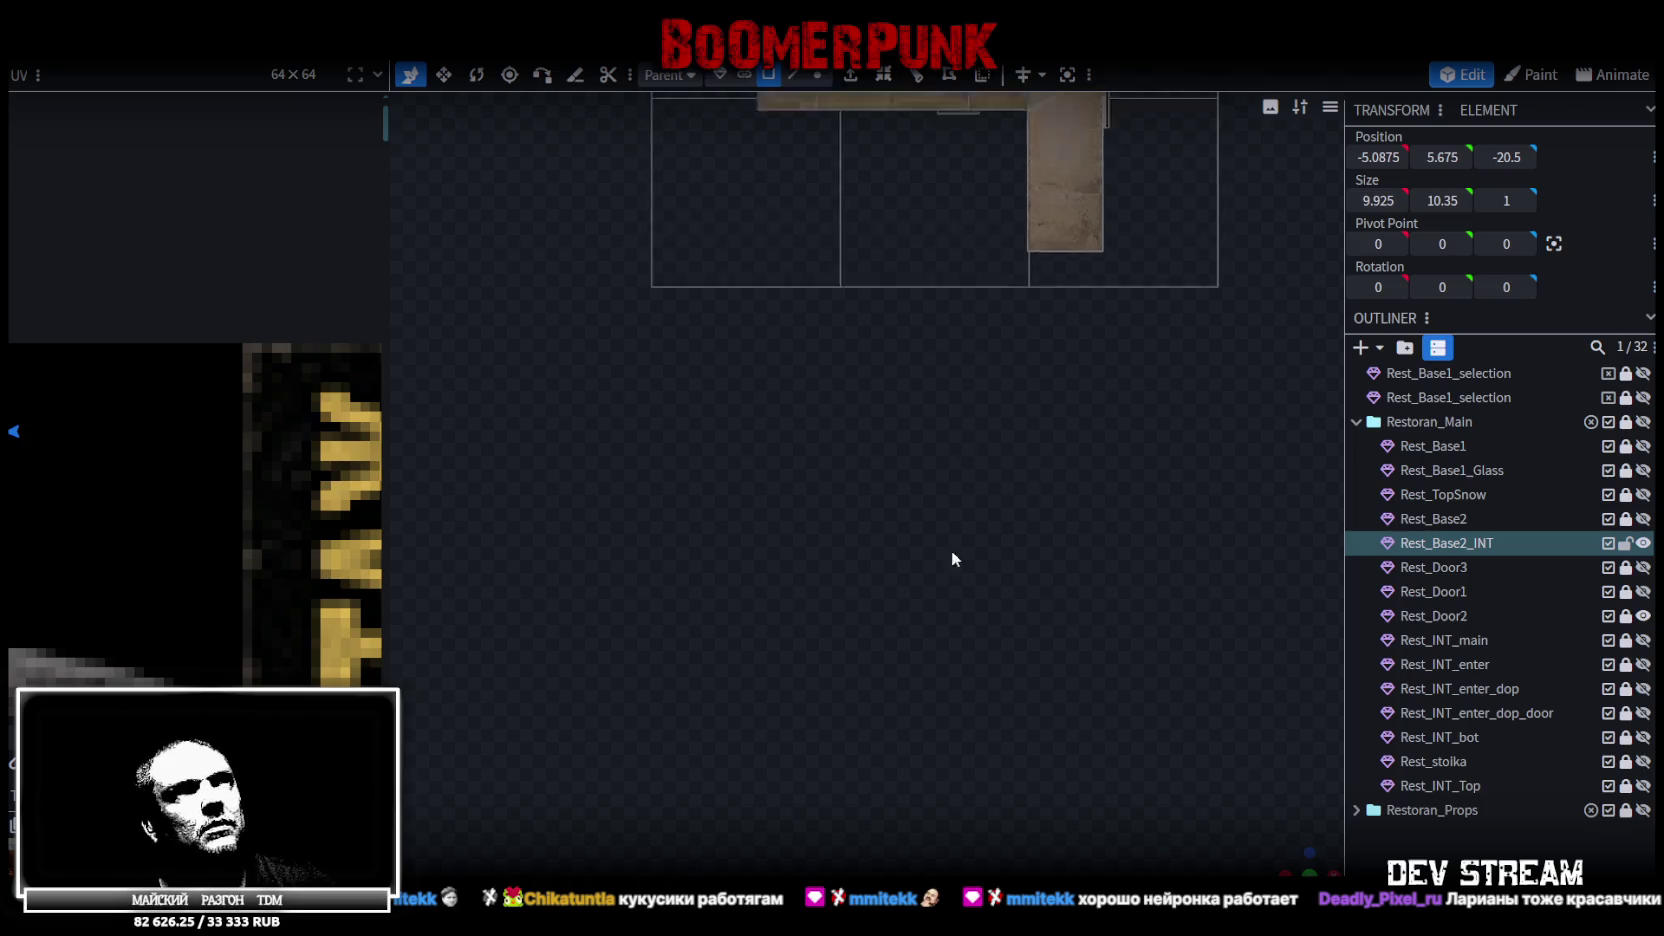
Orbit back to a perspective view of the building and select both door pillars
scroll(867, 260, "up", 3)
left_click_drag(766, 247, 823, 410)
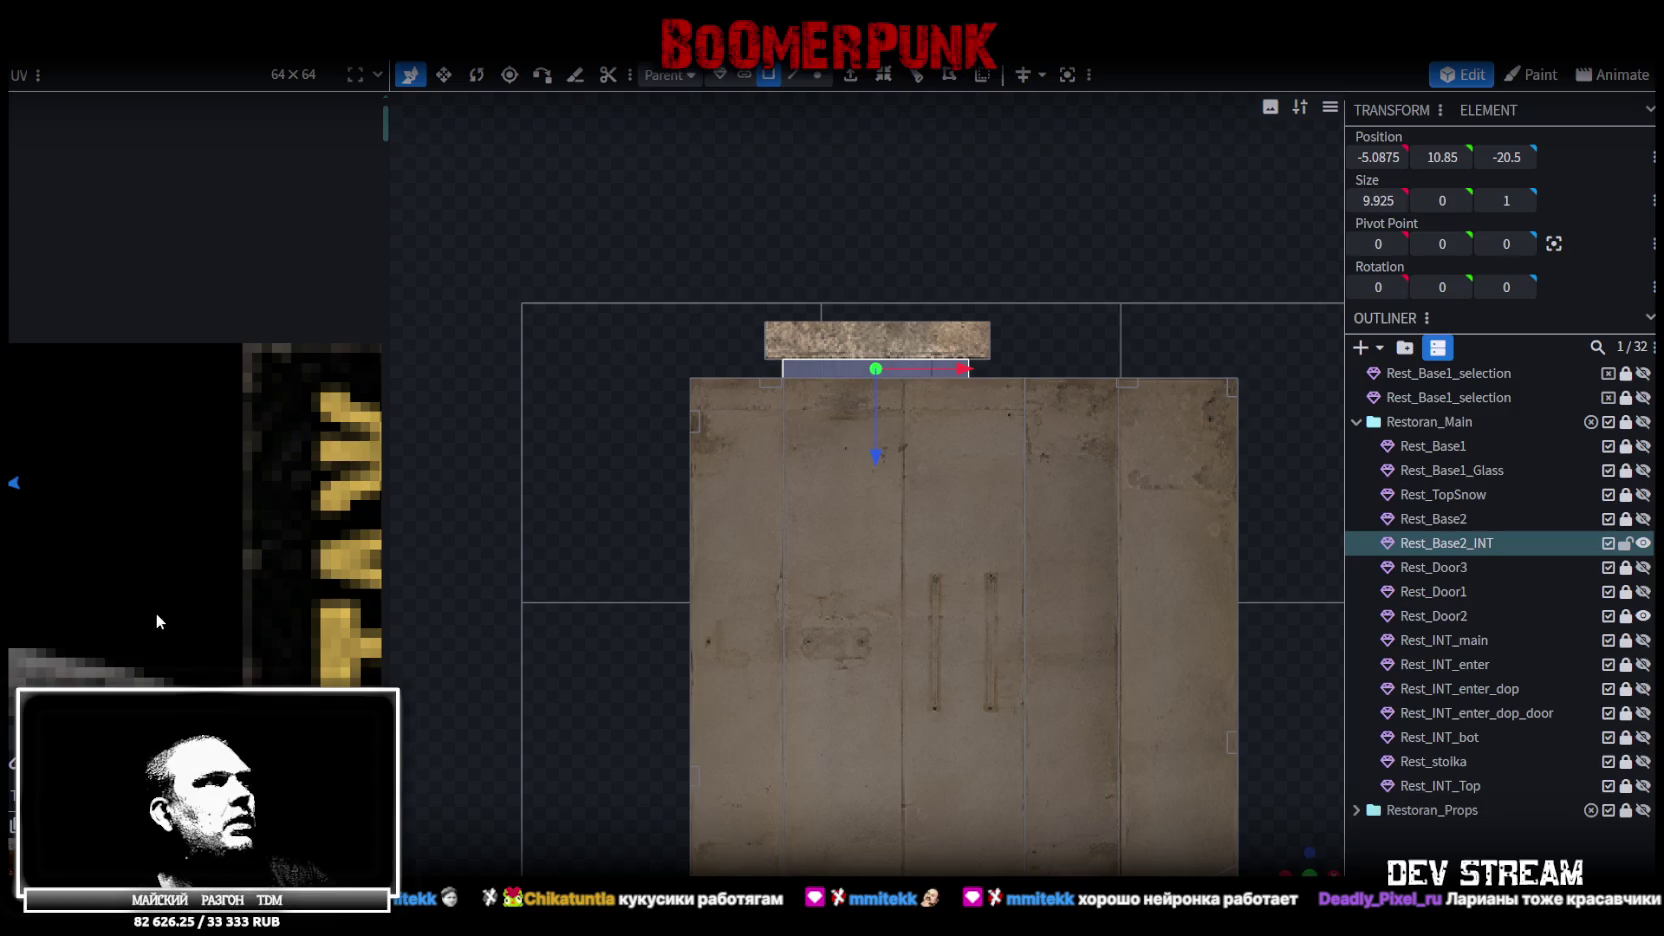
scroll(182, 606, "down", 5)
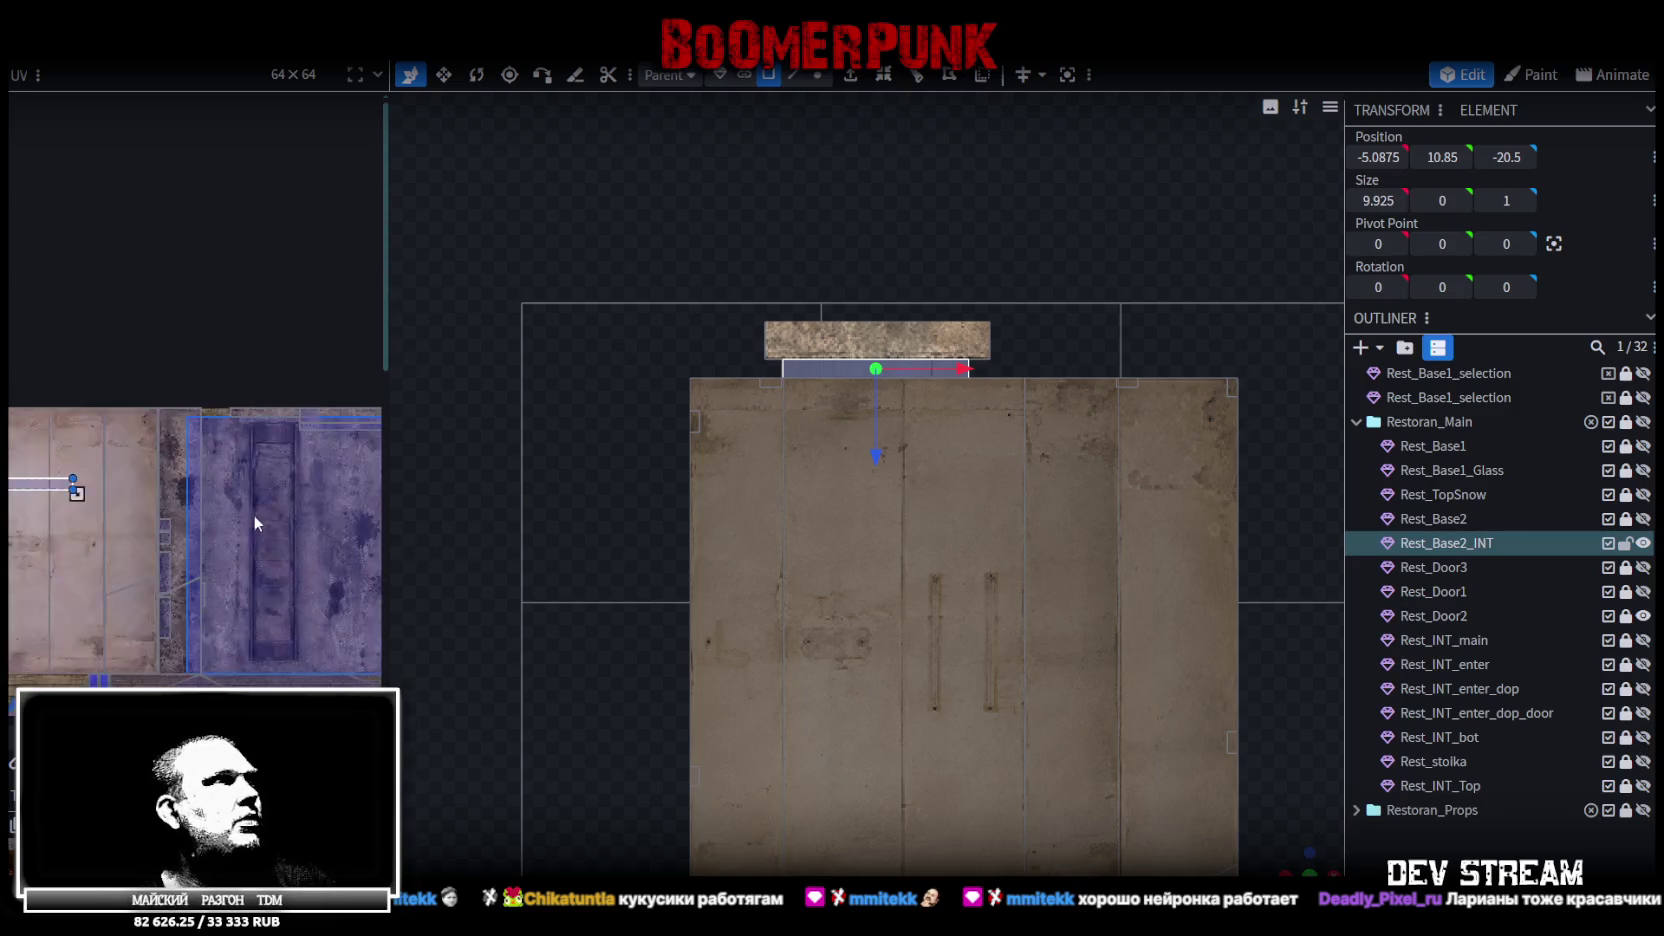
left_click_drag(193, 582, 394, 605)
mouse_move(1296, 862)
left_mouse_down()
mouse_move(832, 723)
mouse_move(760, 766)
mouse_move(656, 452)
left_mouse_up()
left_click(602, 380)
left_click(810, 400, "shift")
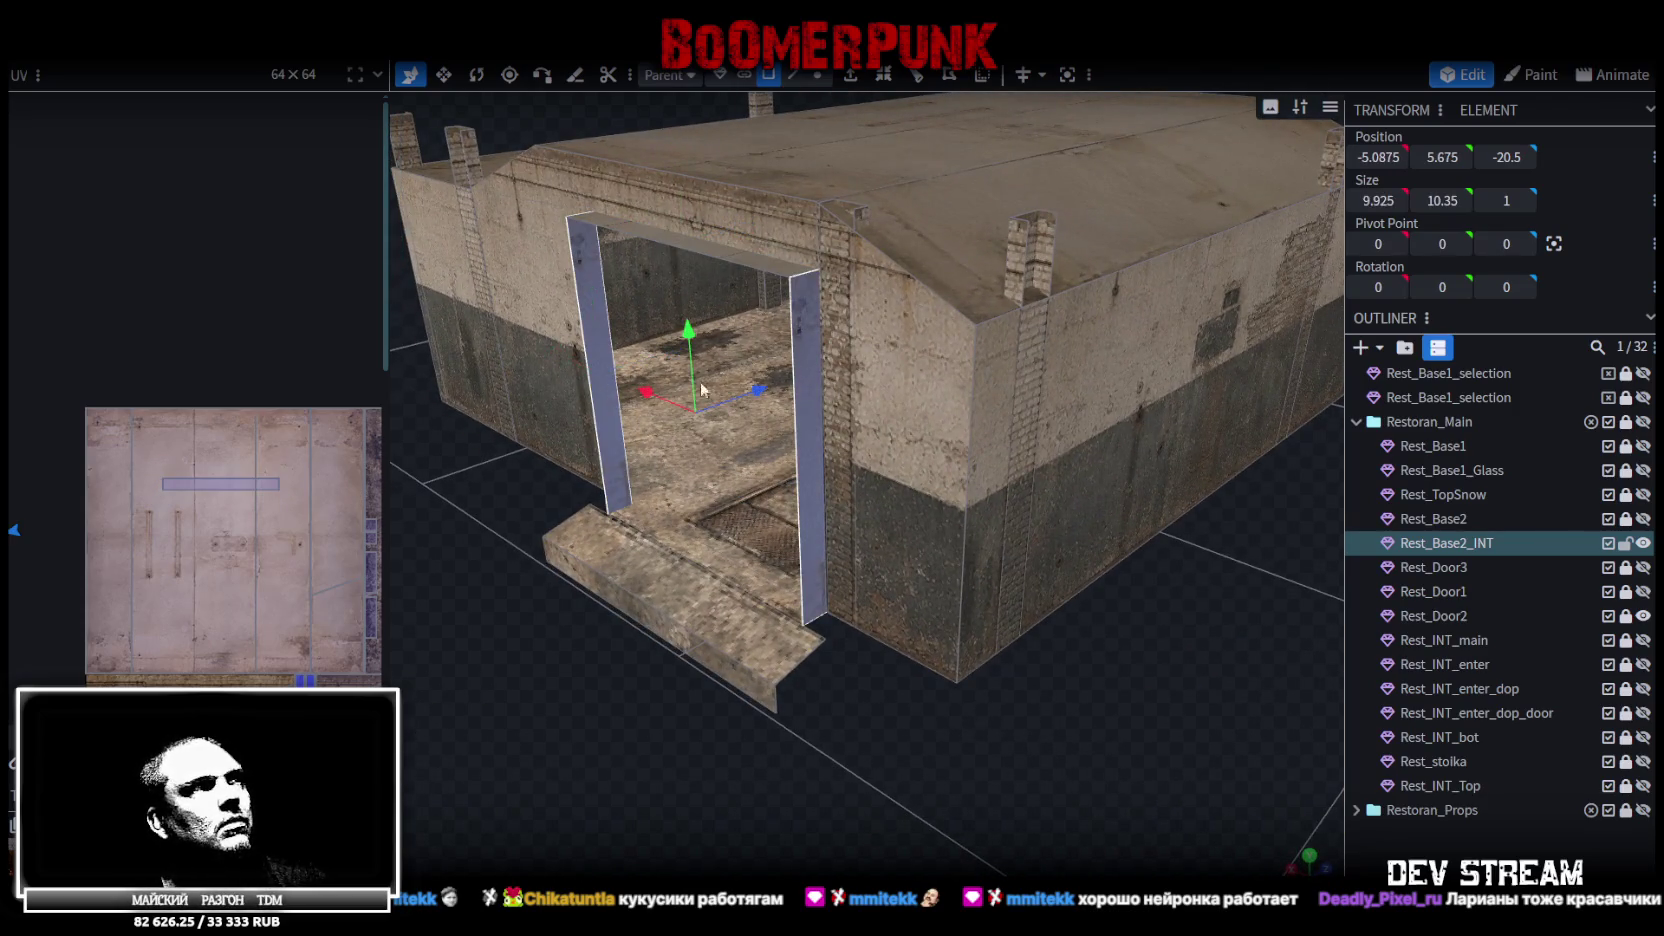
Move the pillars' UV island onto the dark texture panel, keeping both pillars selected
scroll(215, 474, "down", 4)
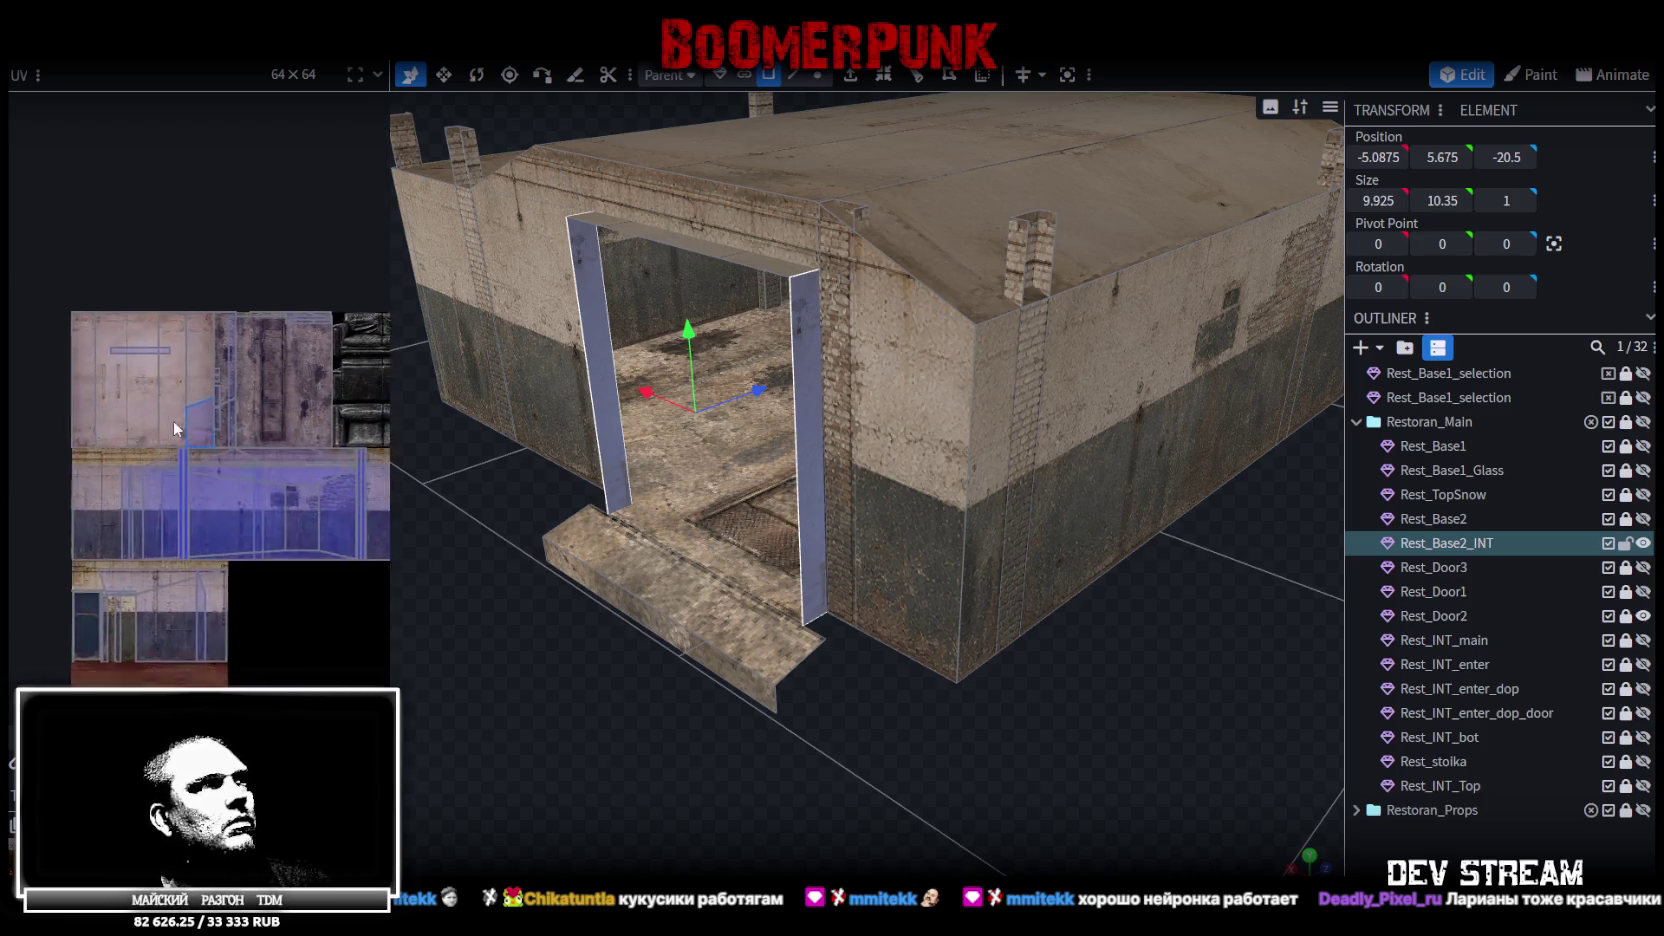
mouse_move(147, 343)
left_mouse_down()
mouse_move(263, 276)
mouse_move(228, 297)
mouse_move(218, 348)
left_mouse_up()
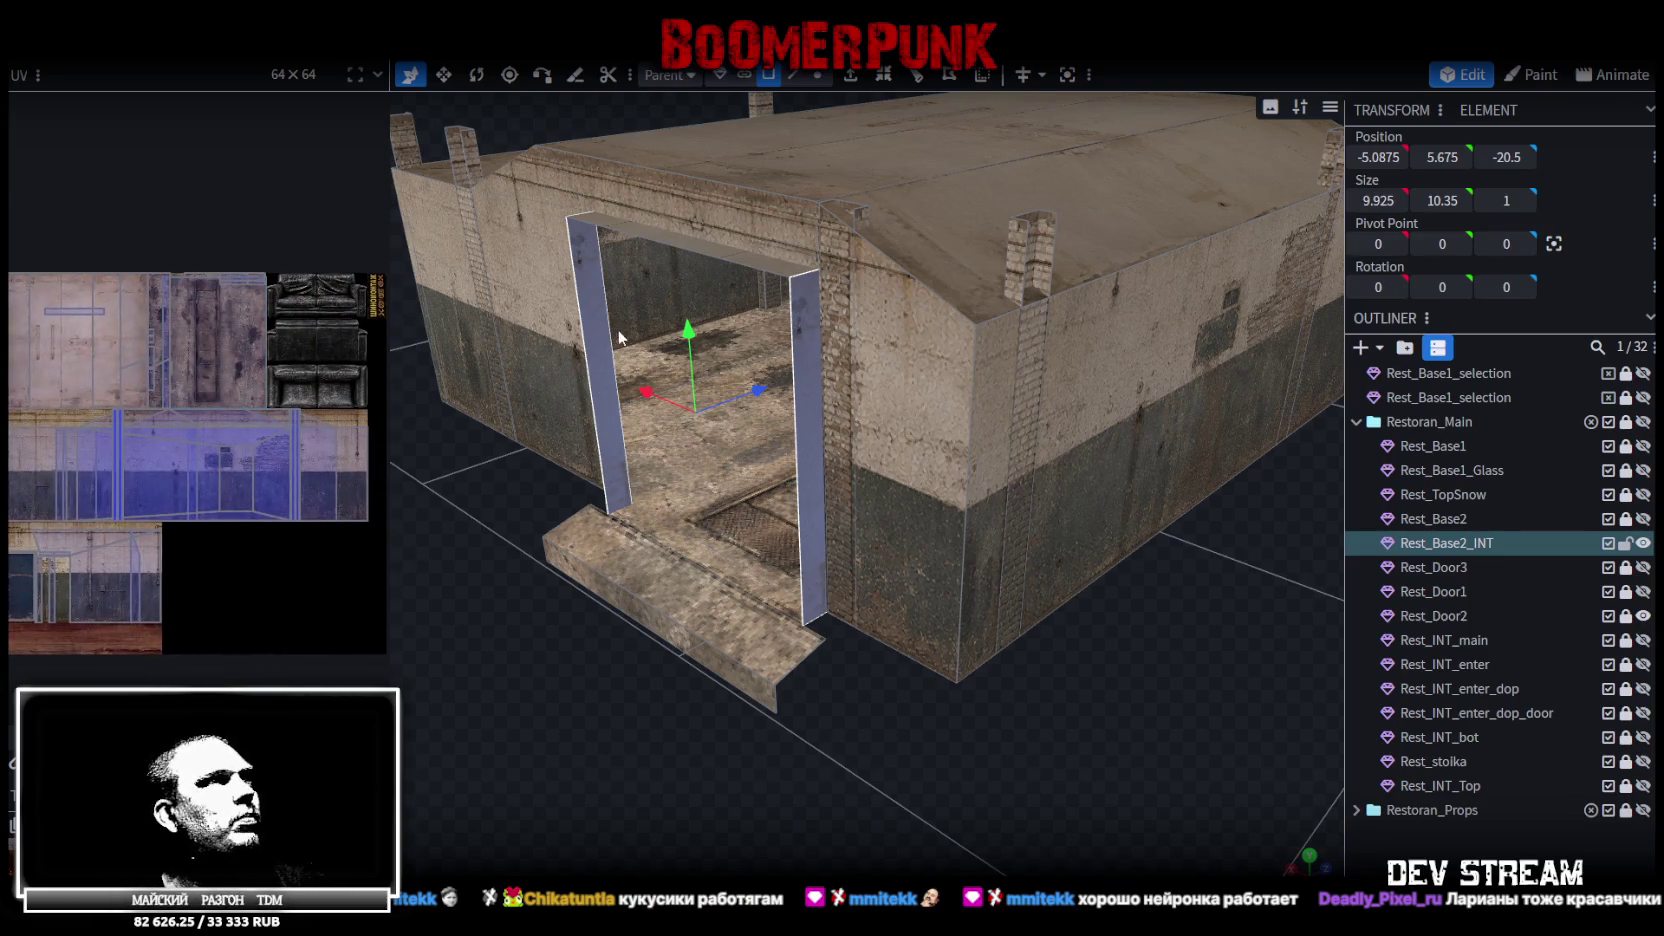
left_click(590, 316)
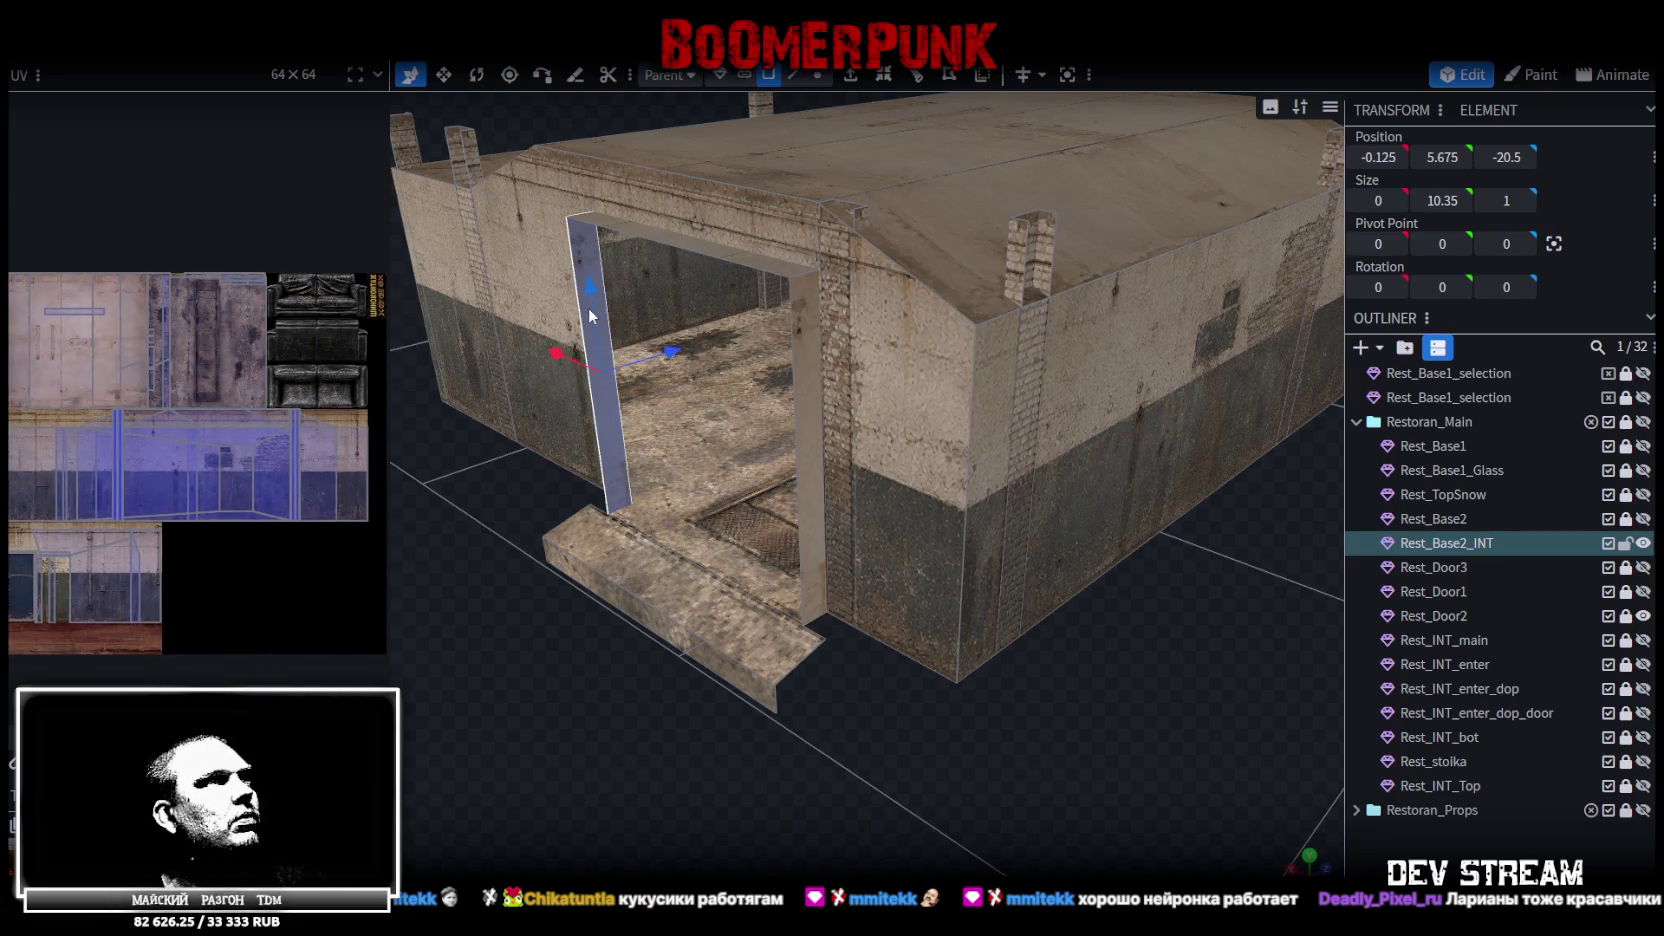
left_click(806, 358, "shift")
scroll(137, 485, "down", 4)
scroll(137, 487, "up", 2)
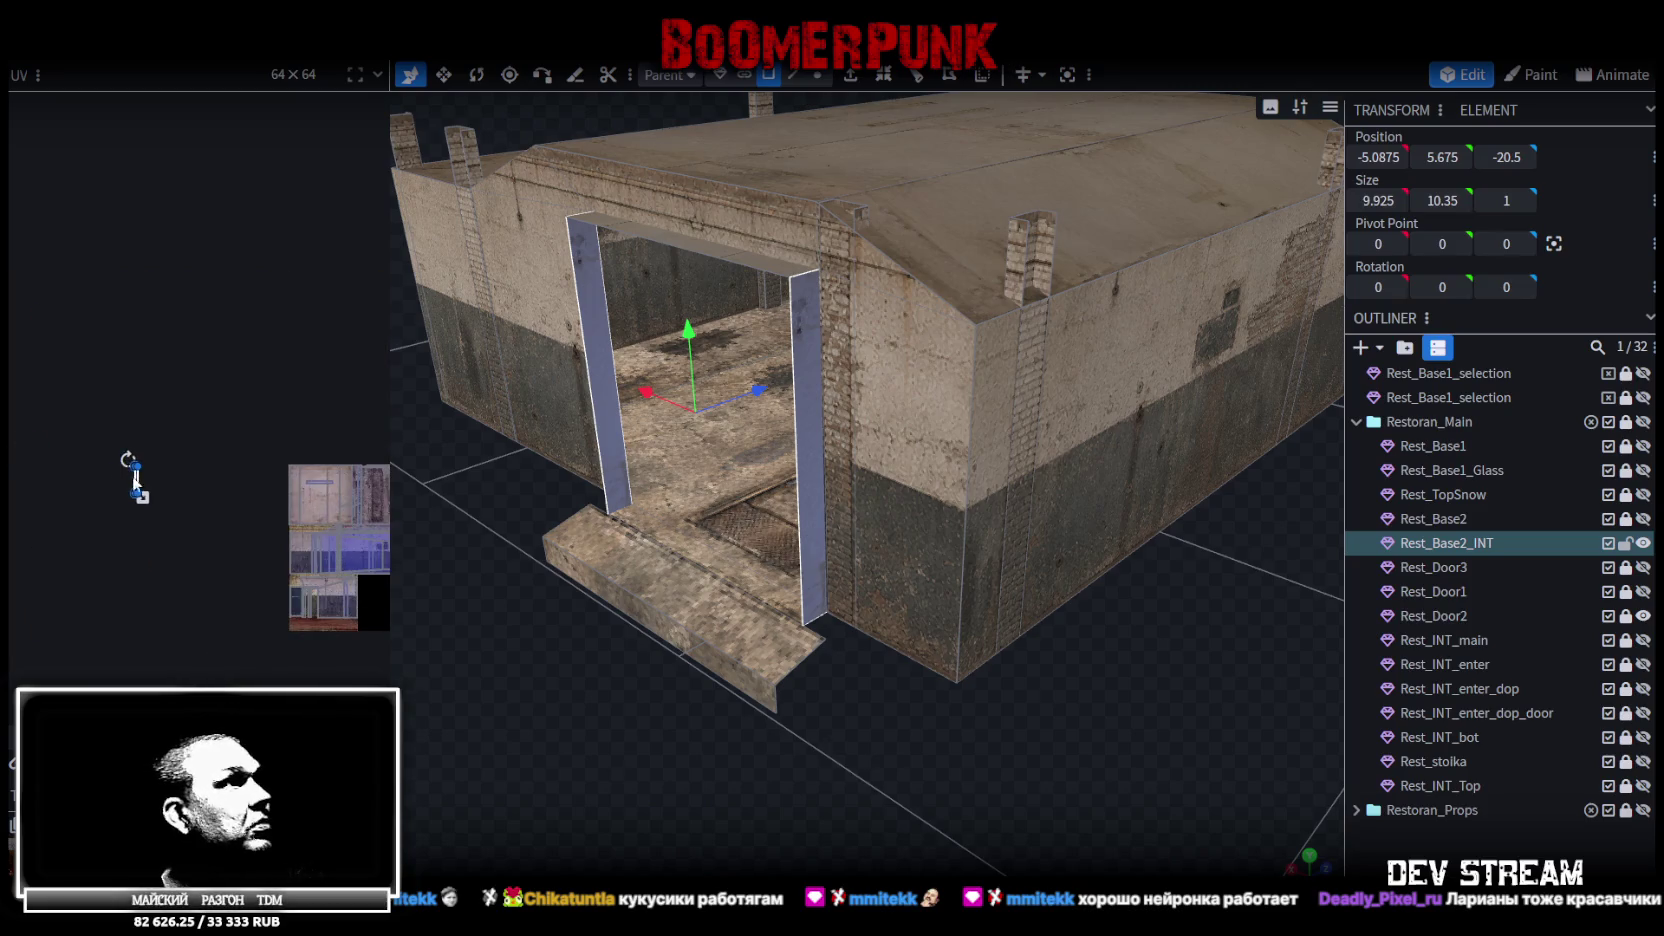
Reposition and widen the door pillars' UV island across the wall texture
scroll(340, 565, "up", 4)
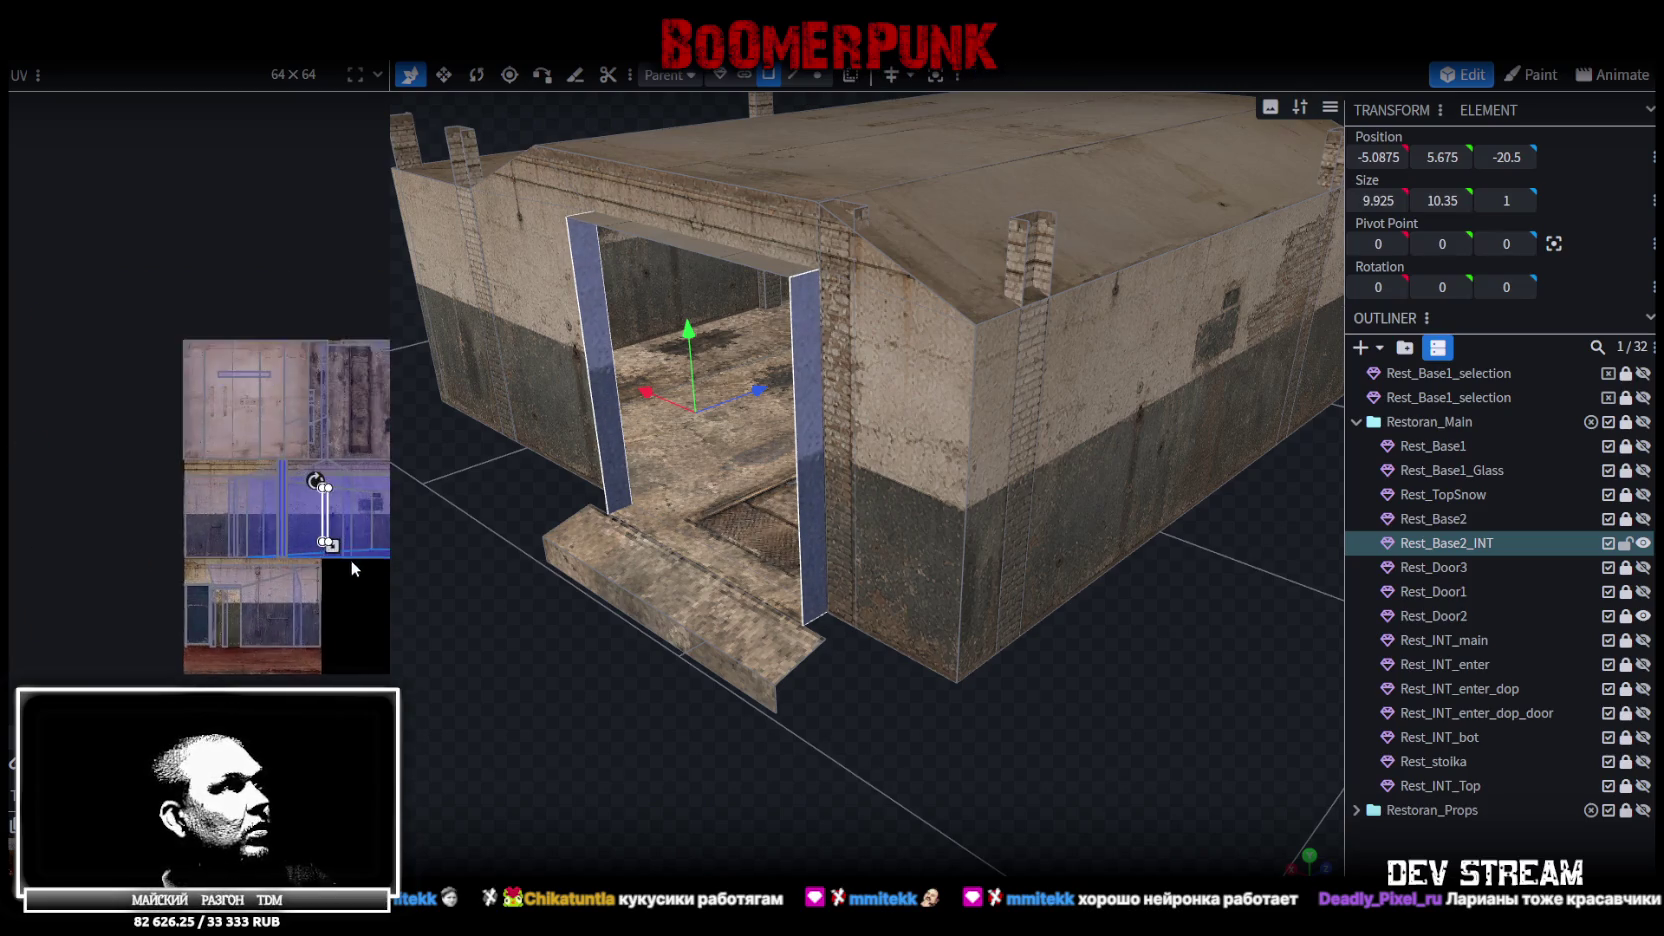
scroll(250, 500, "right", 5)
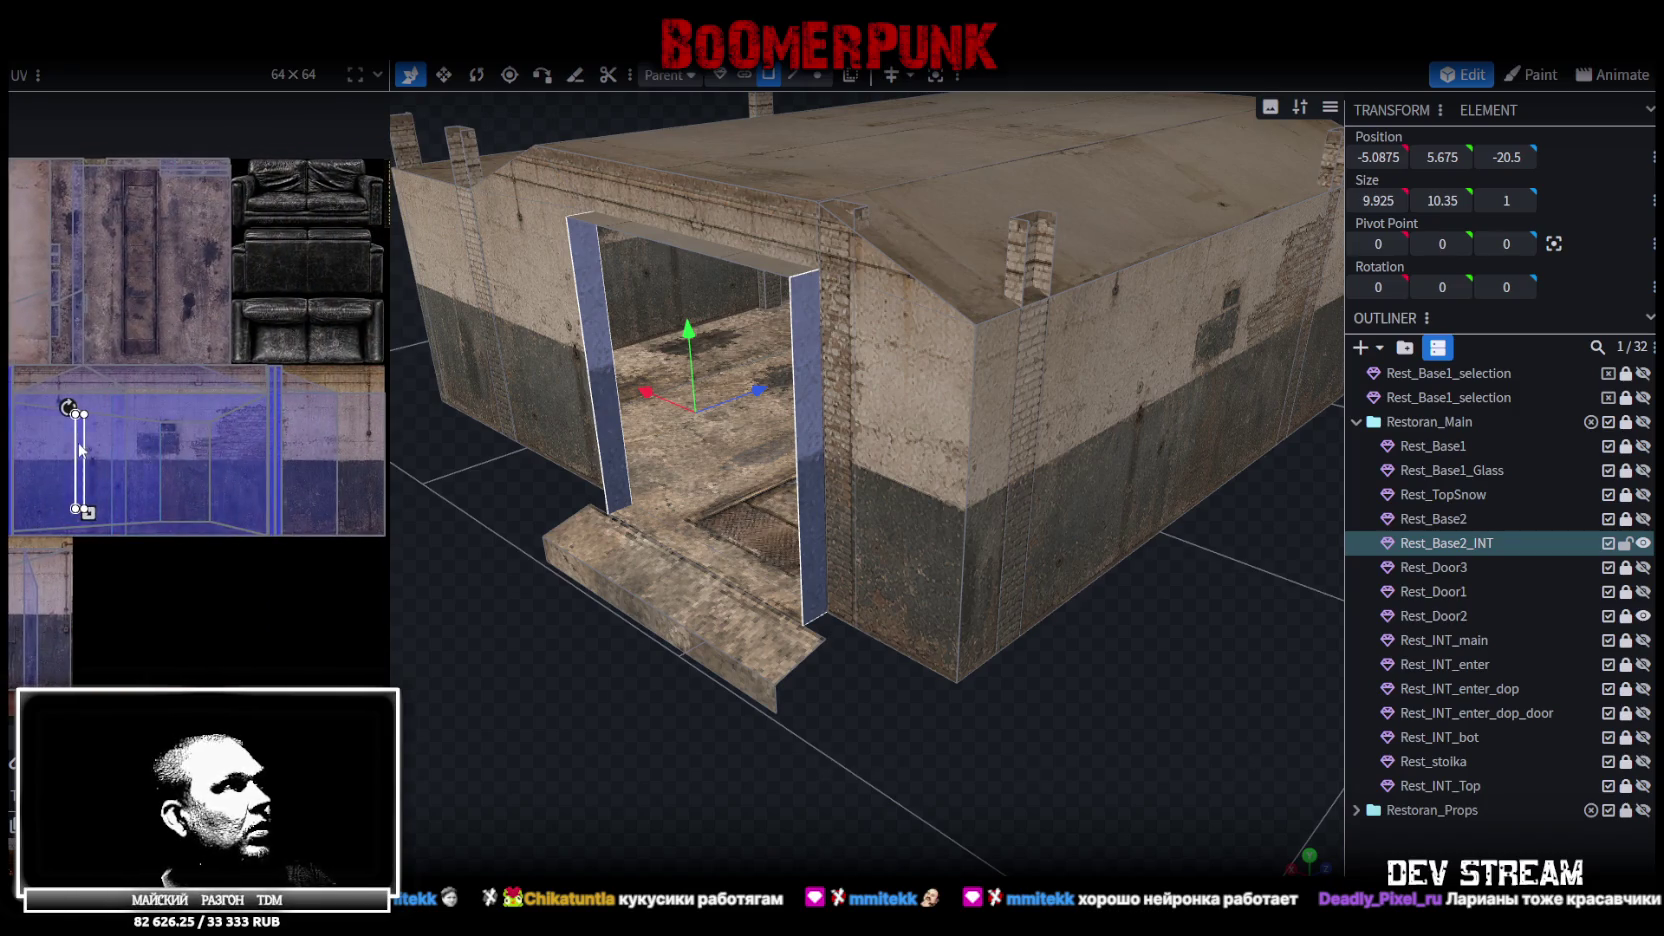
left_click_drag(97, 452, 194, 450)
scroll(193, 430, "up", 2)
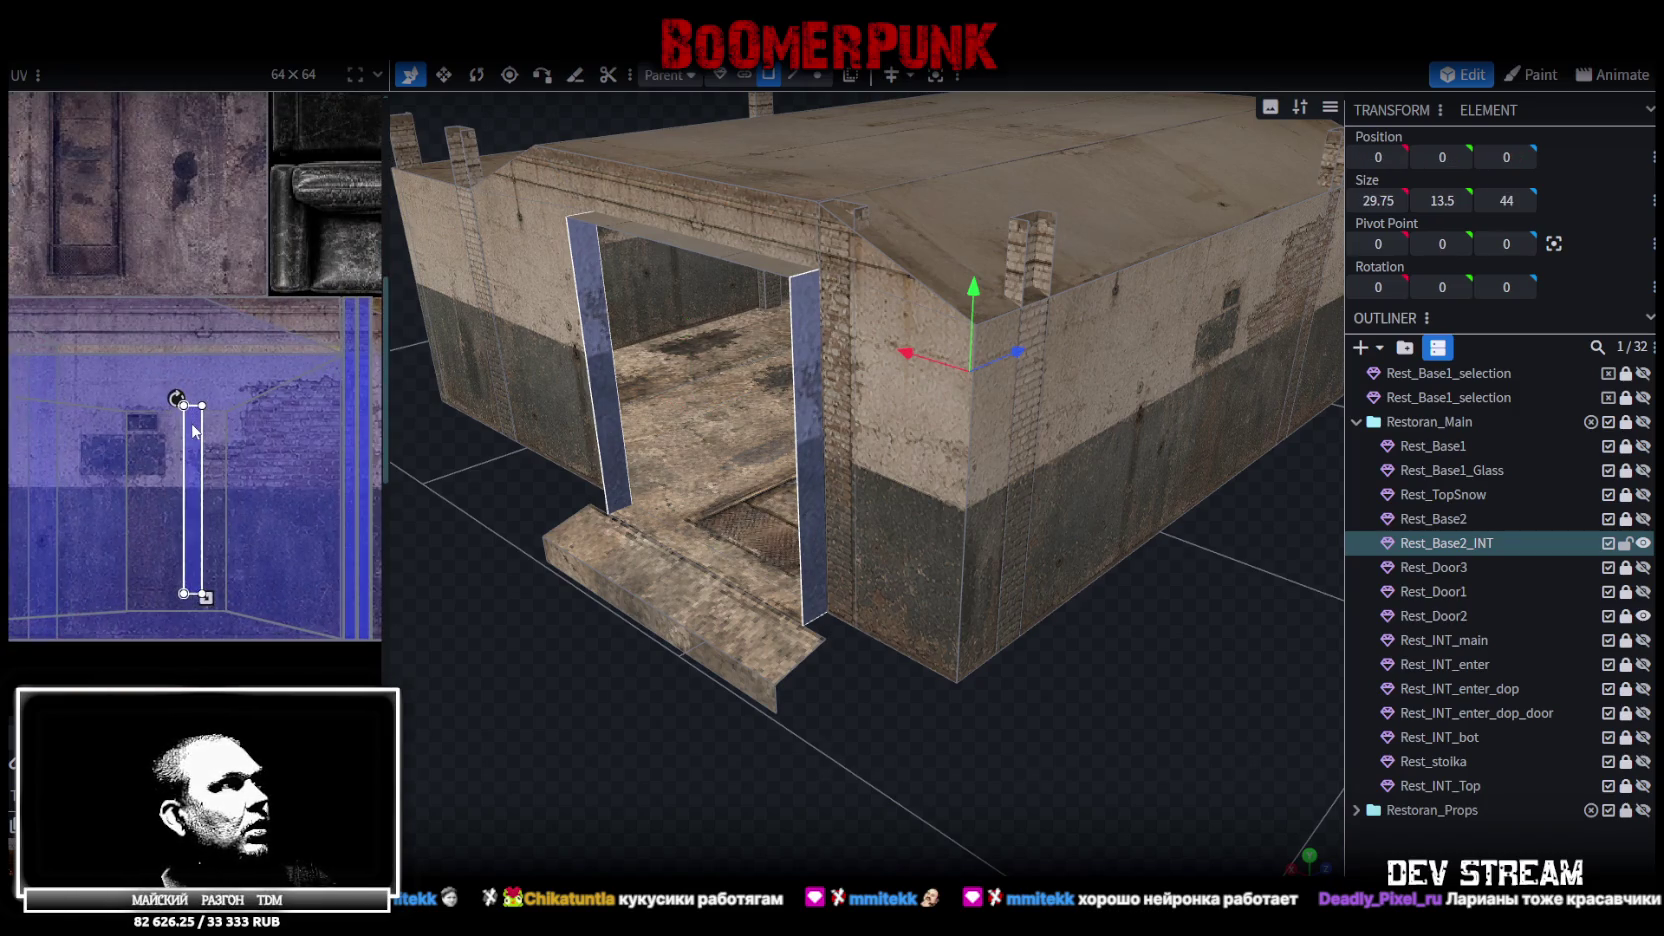
scroll(200, 430, "down", 1)
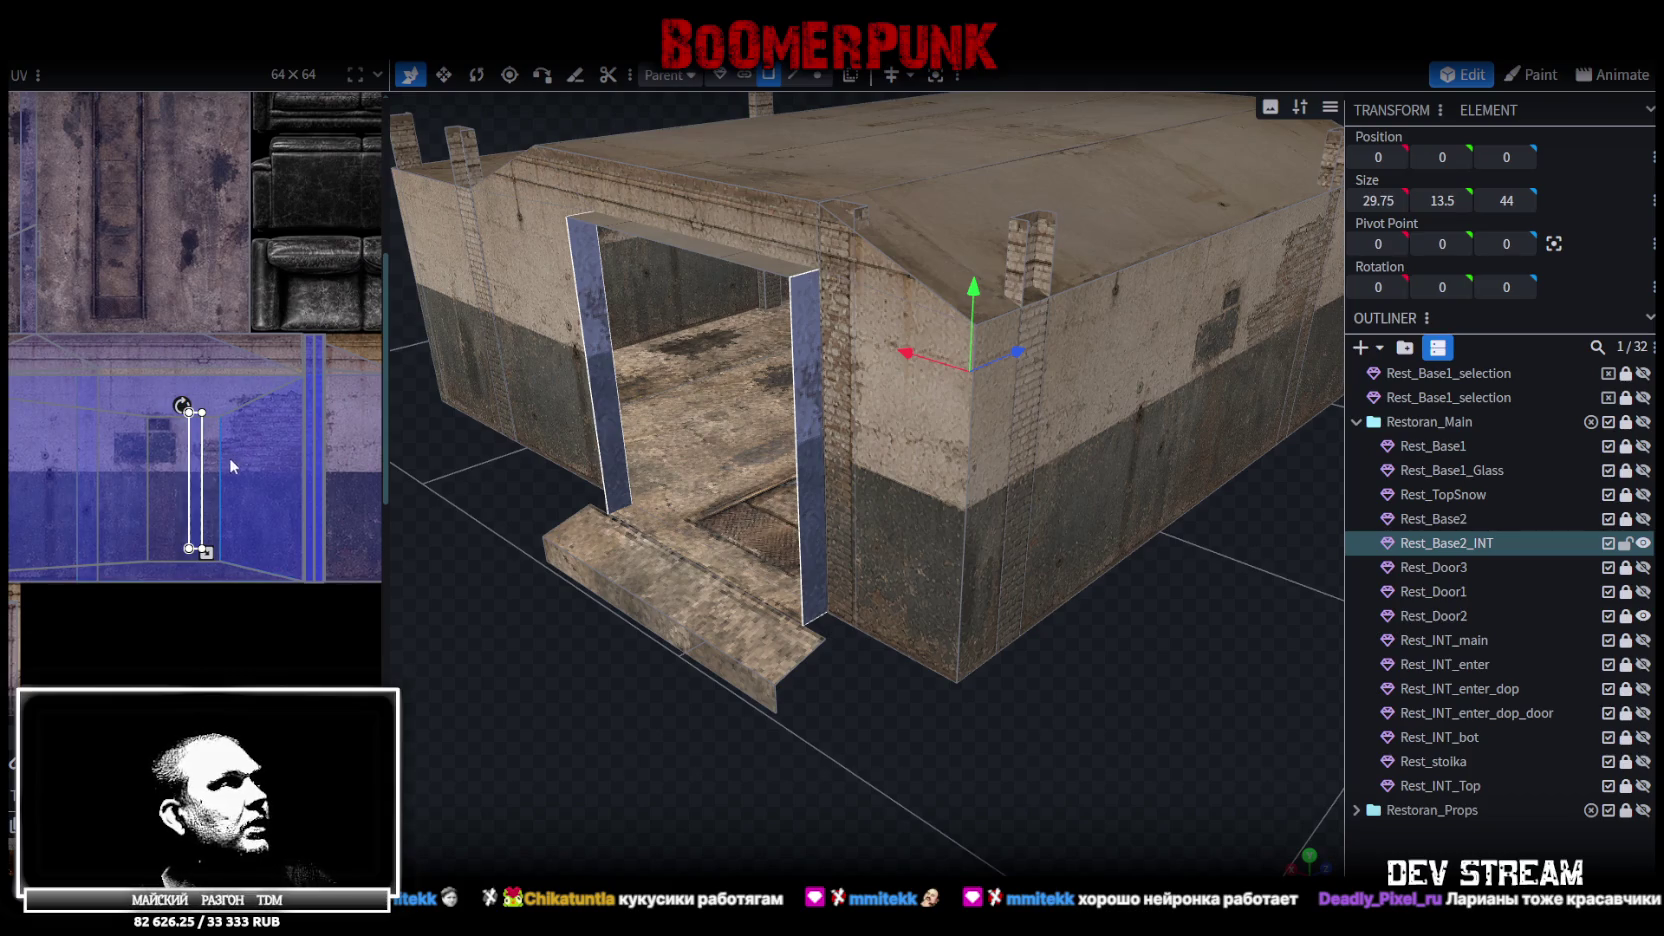
scroll(229, 458, "up", 3)
left_click_drag(297, 458, 106, 371)
scroll(150, 425, "up", 3)
left_click_drag(150, 423, 161, 396)
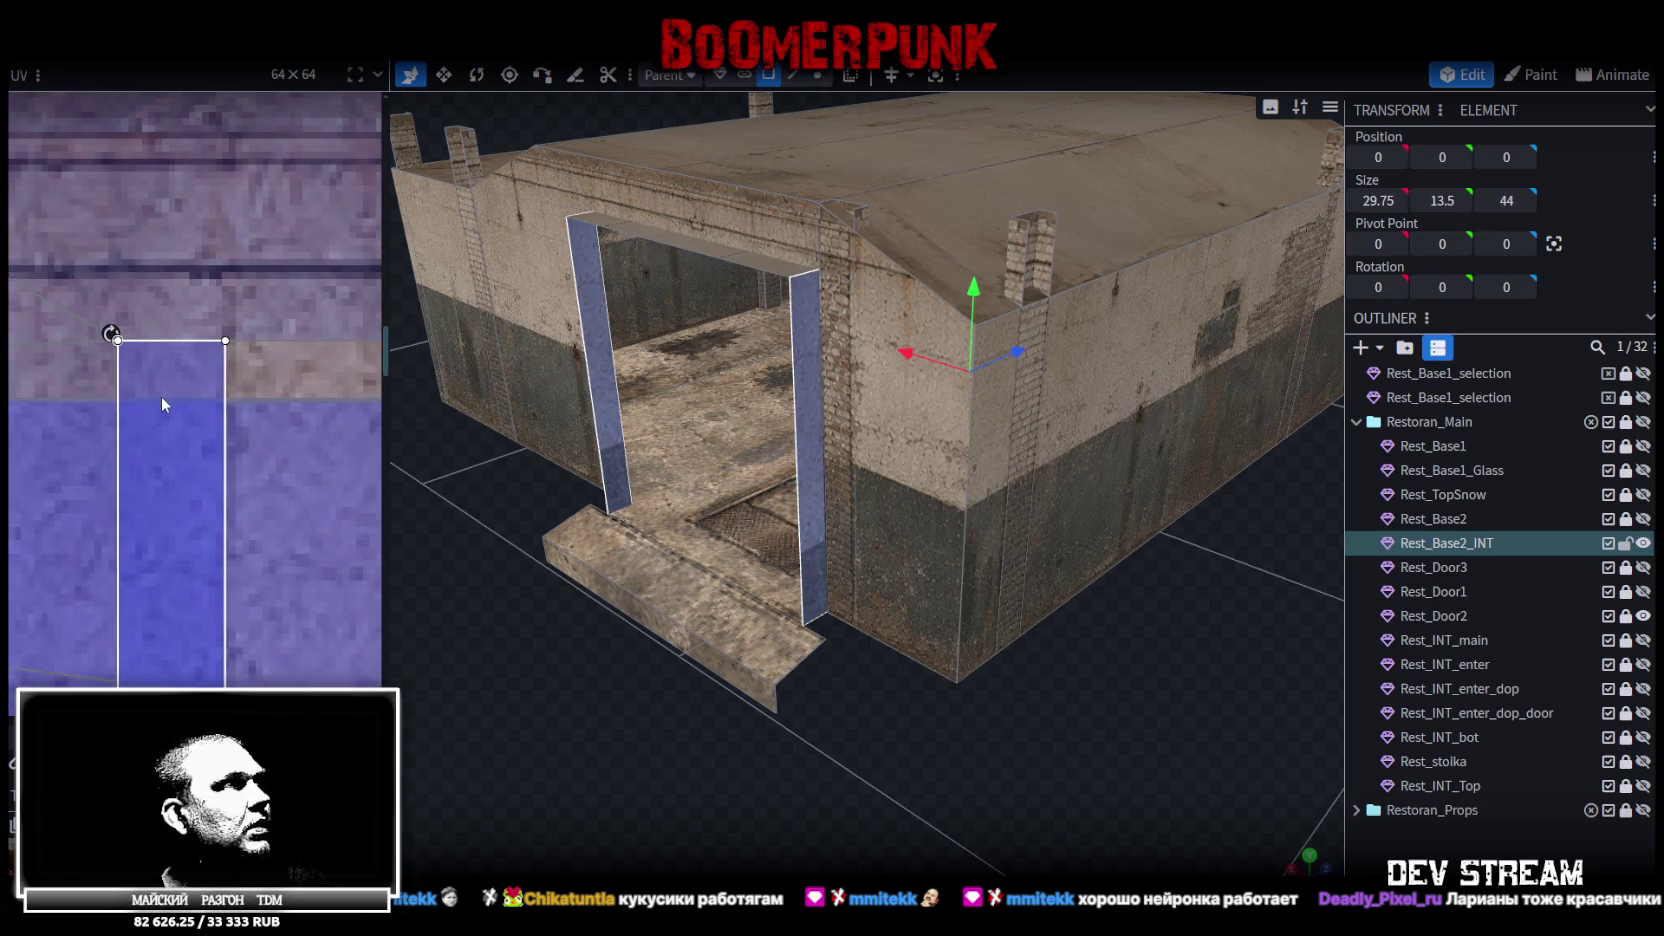
scroll(161, 396, "down", 5)
scroll(200, 400, "down", 3)
scroll(188, 348, "up", 2)
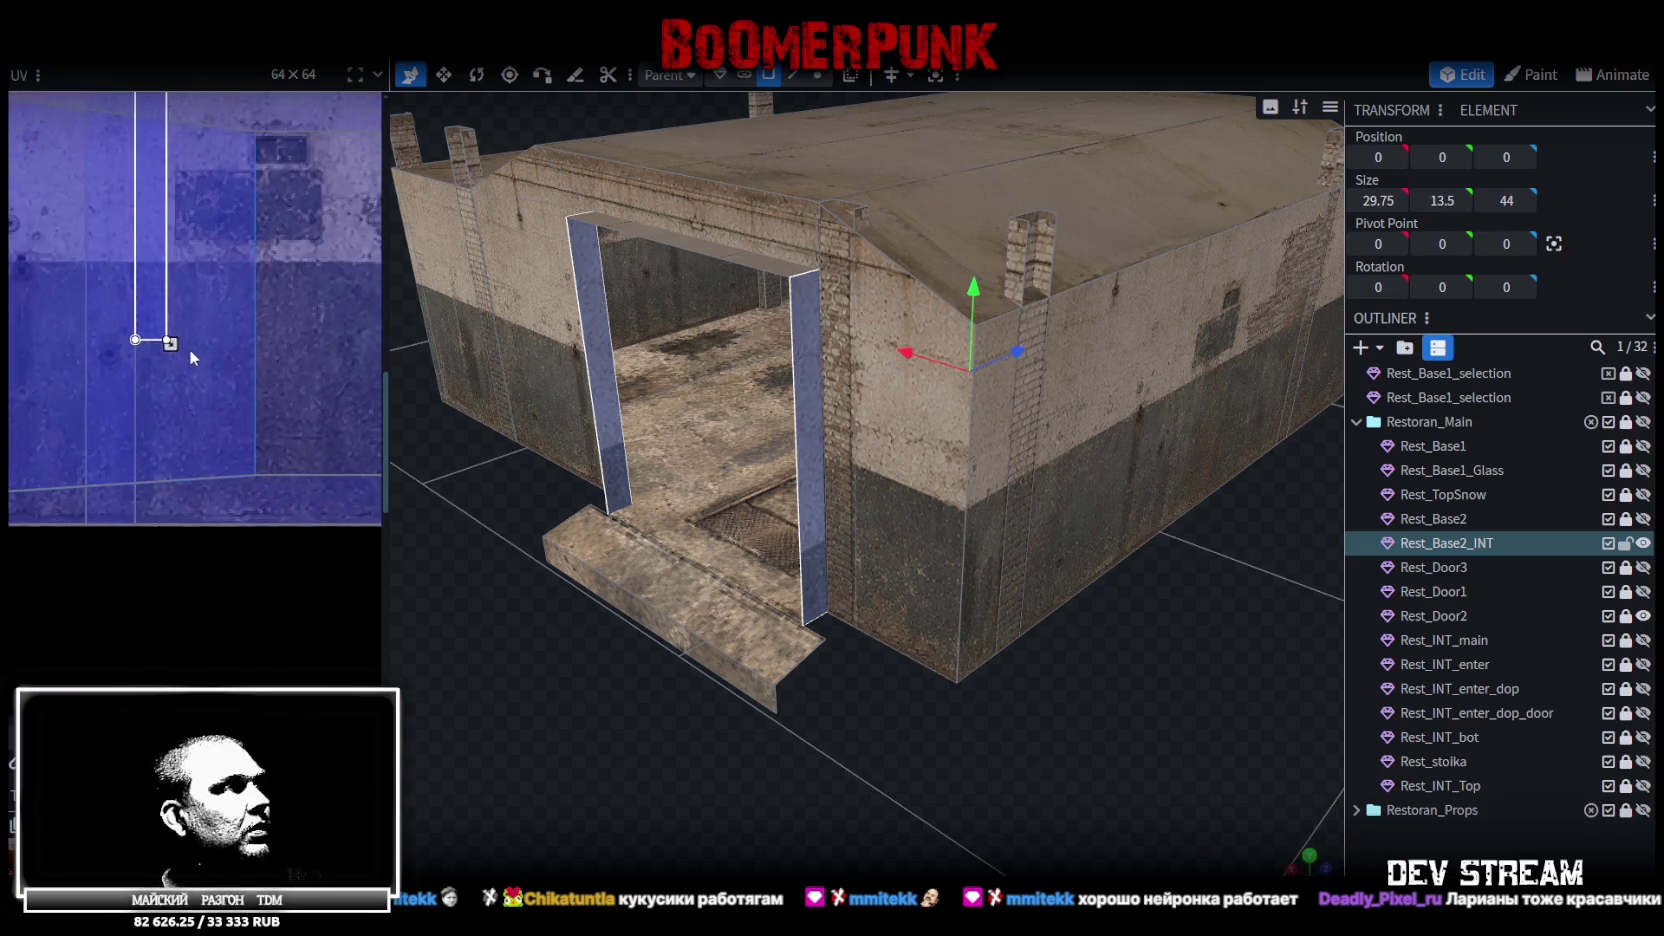
left_click_drag(171, 344, 191, 376)
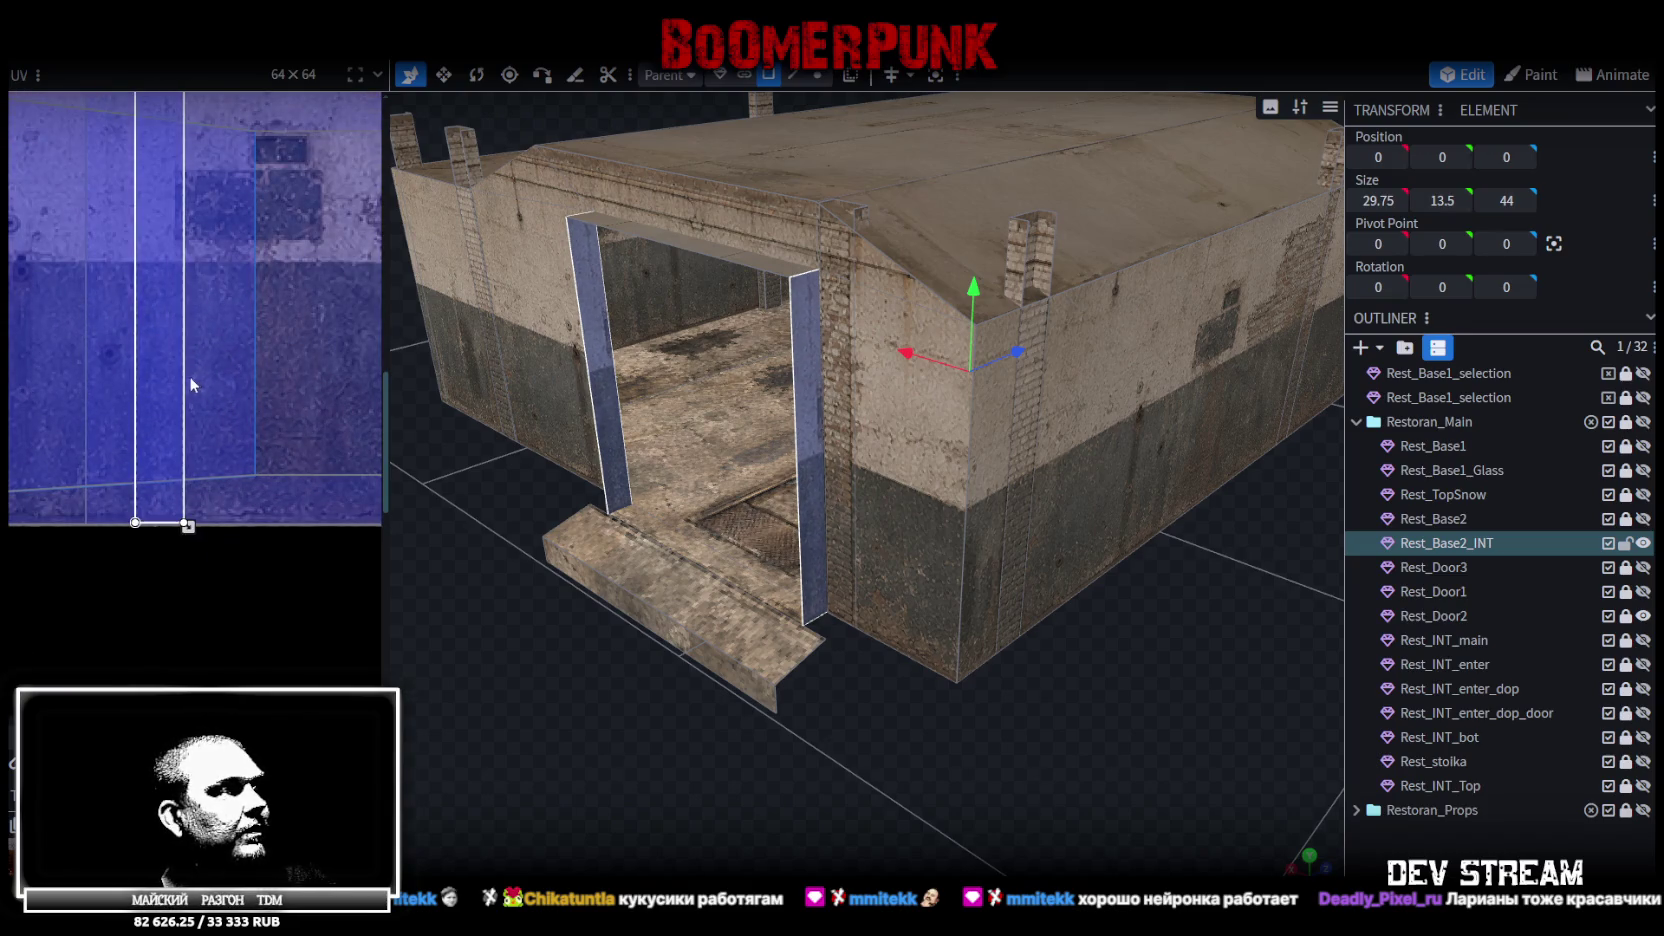
scroll(165, 515, "up", 2)
scroll(200, 546, "up", 2)
left_click_drag(264, 564, 277, 573)
scroll(100, 425, "down", 5)
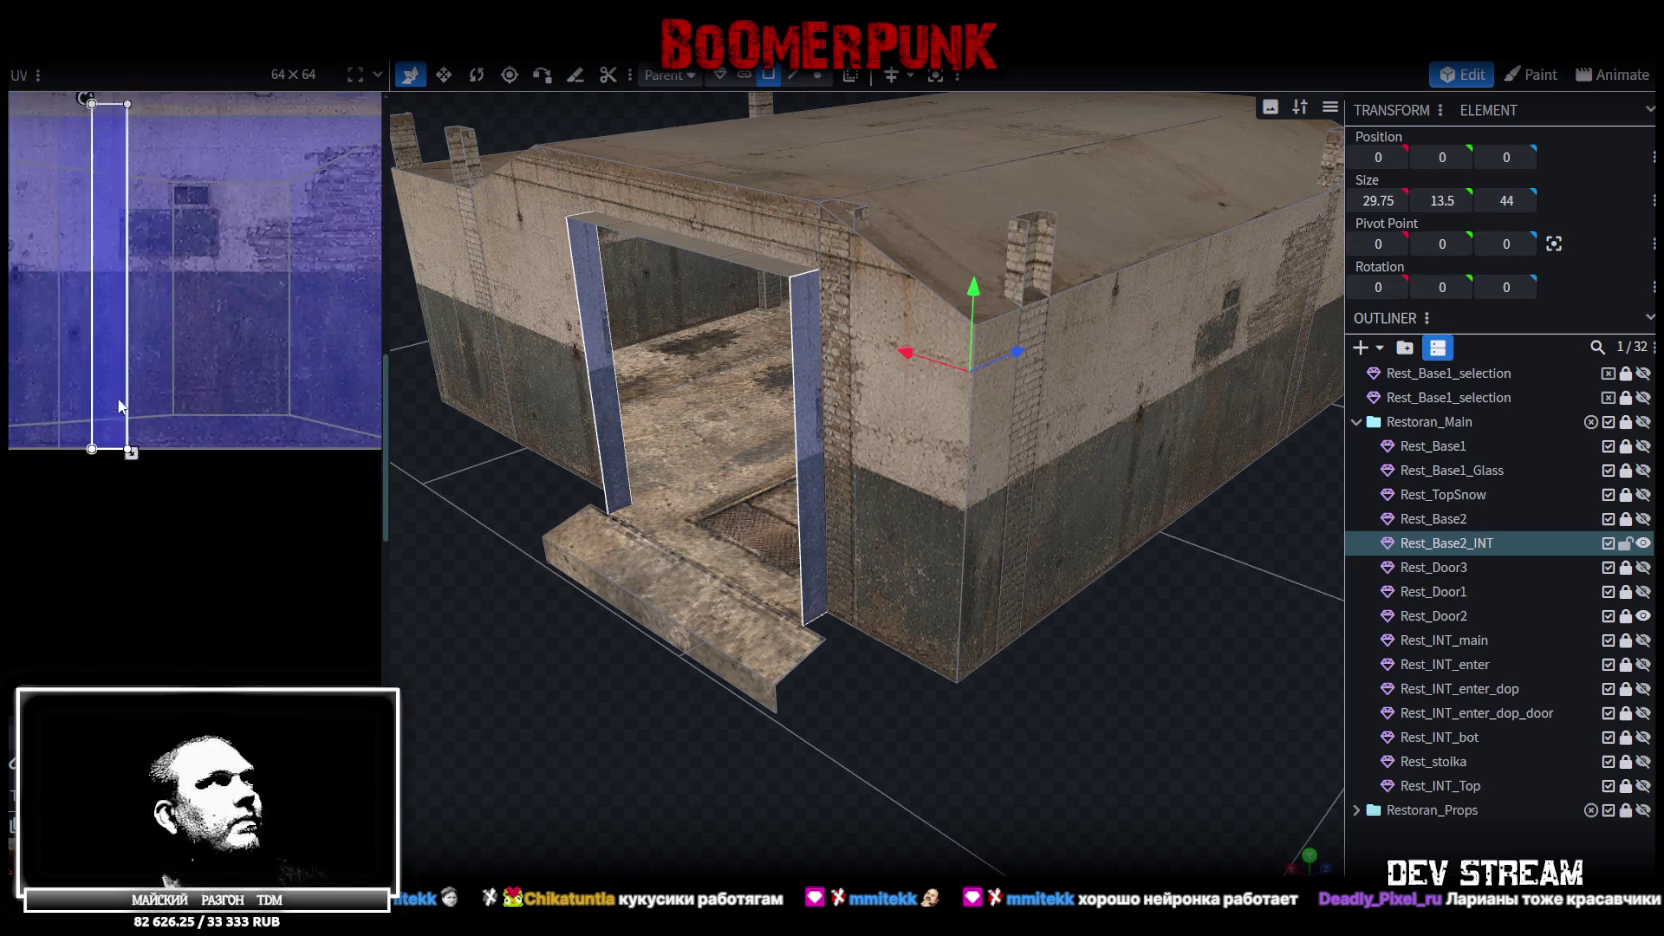
scroll(265, 470, "up", 3)
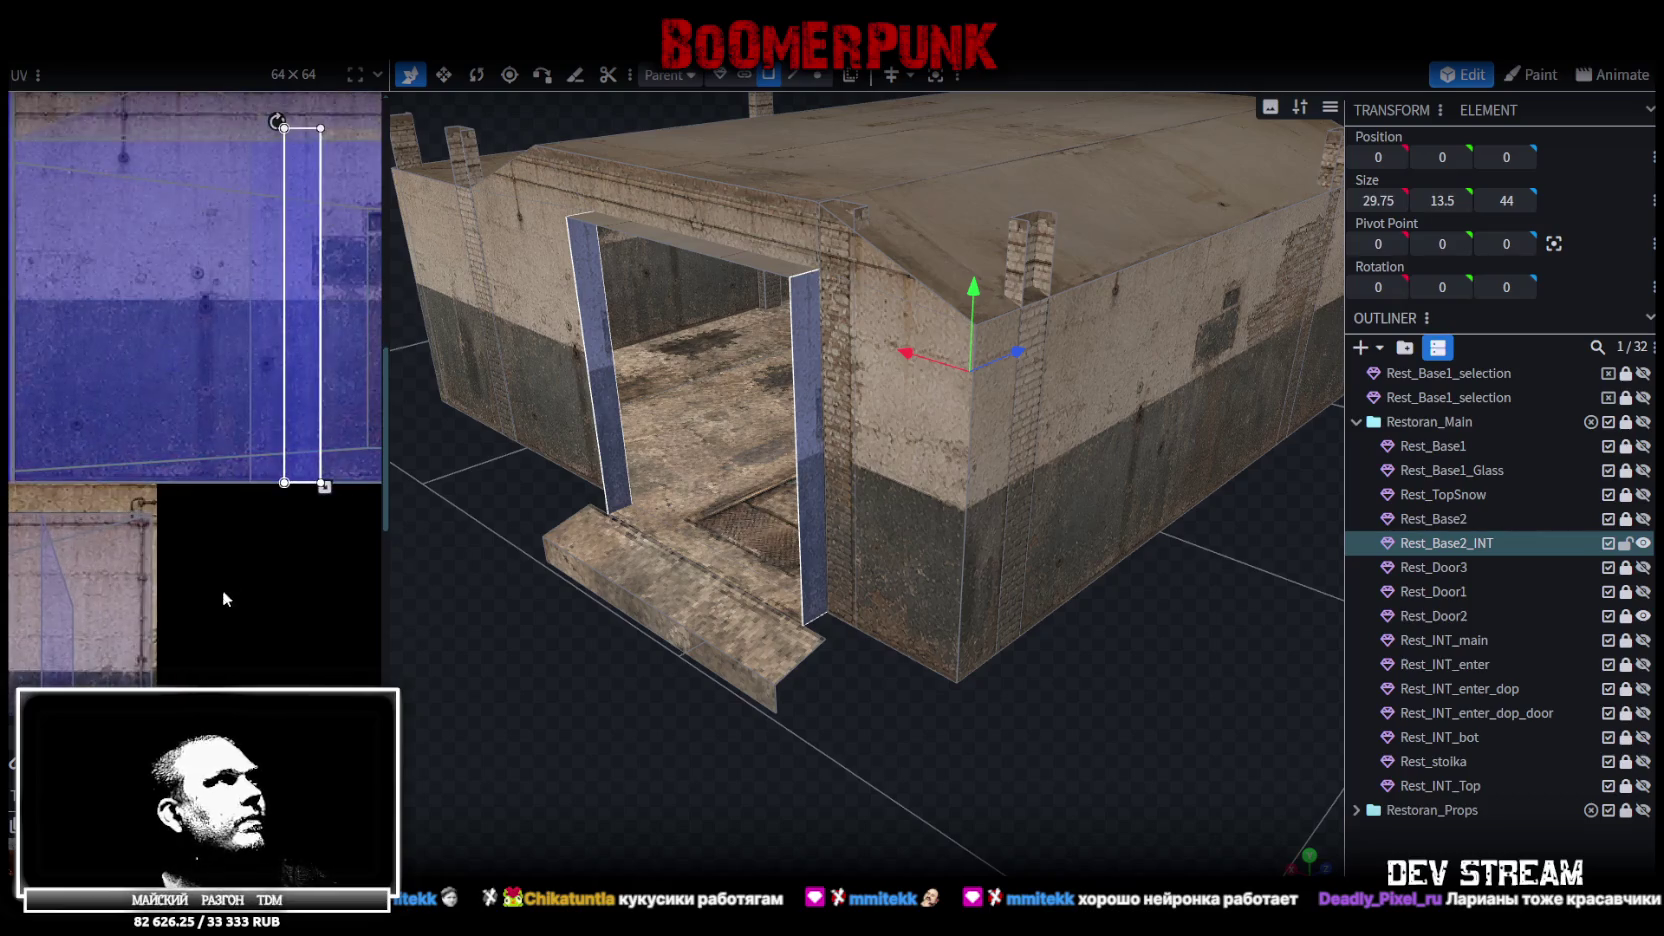
left_click_drag(336, 330, 76, 330)
Select the door lintel's top face and move its UV onto the wall texture
left_click(806, 335)
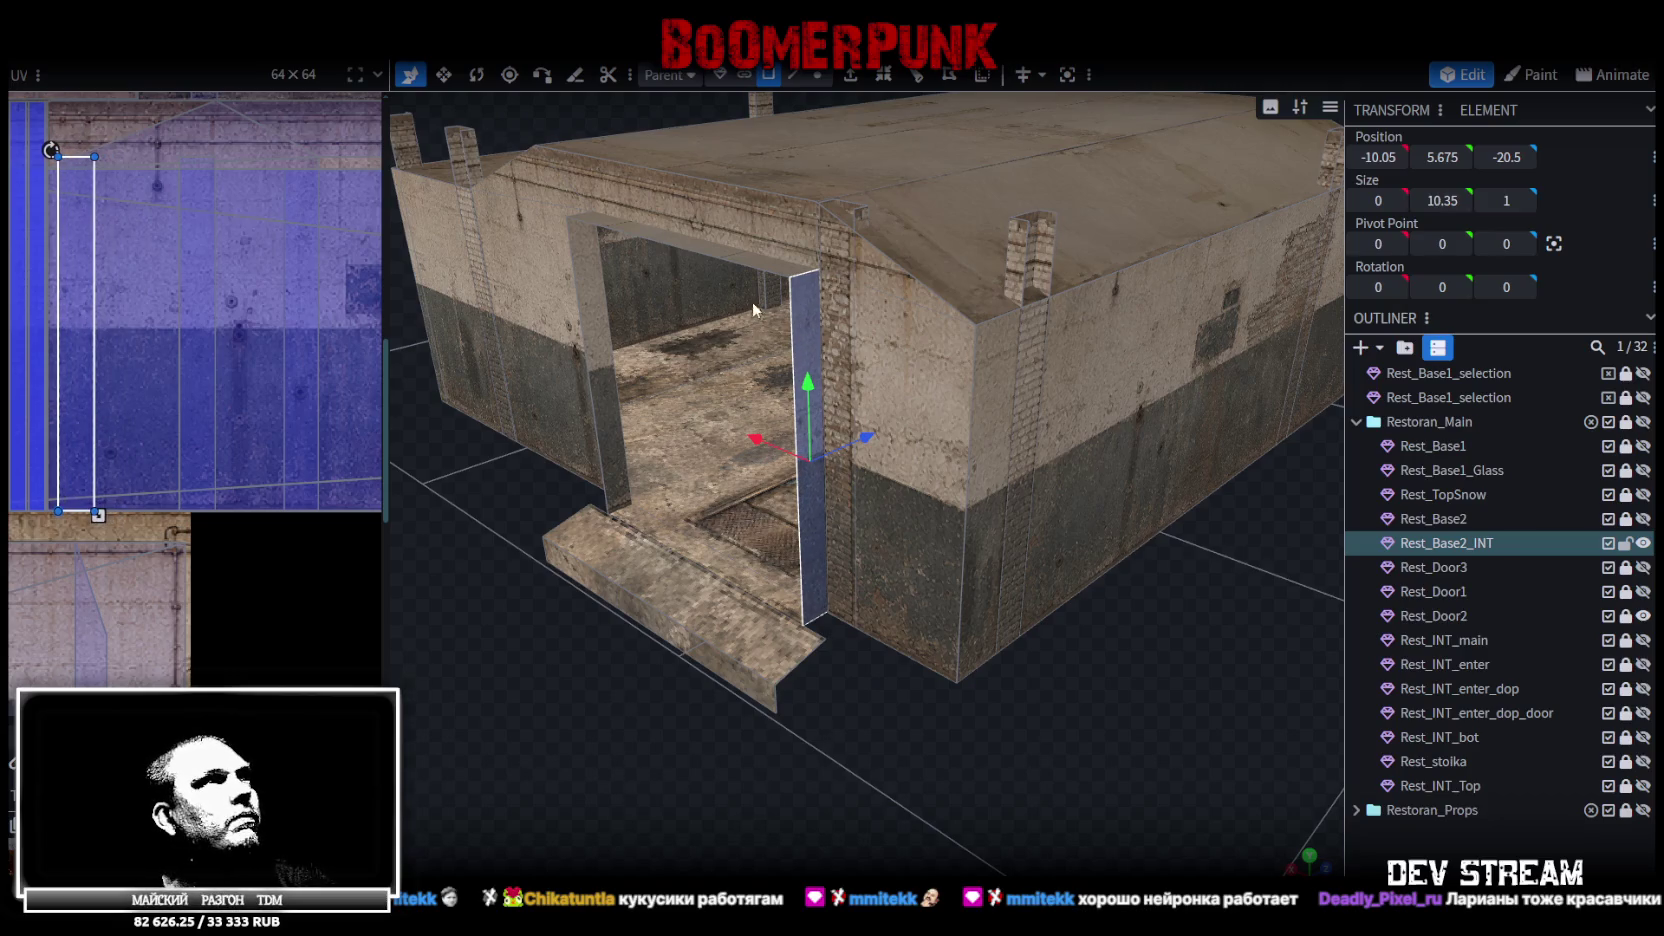
left_click(700, 242)
scroll(120, 440, "down", 5)
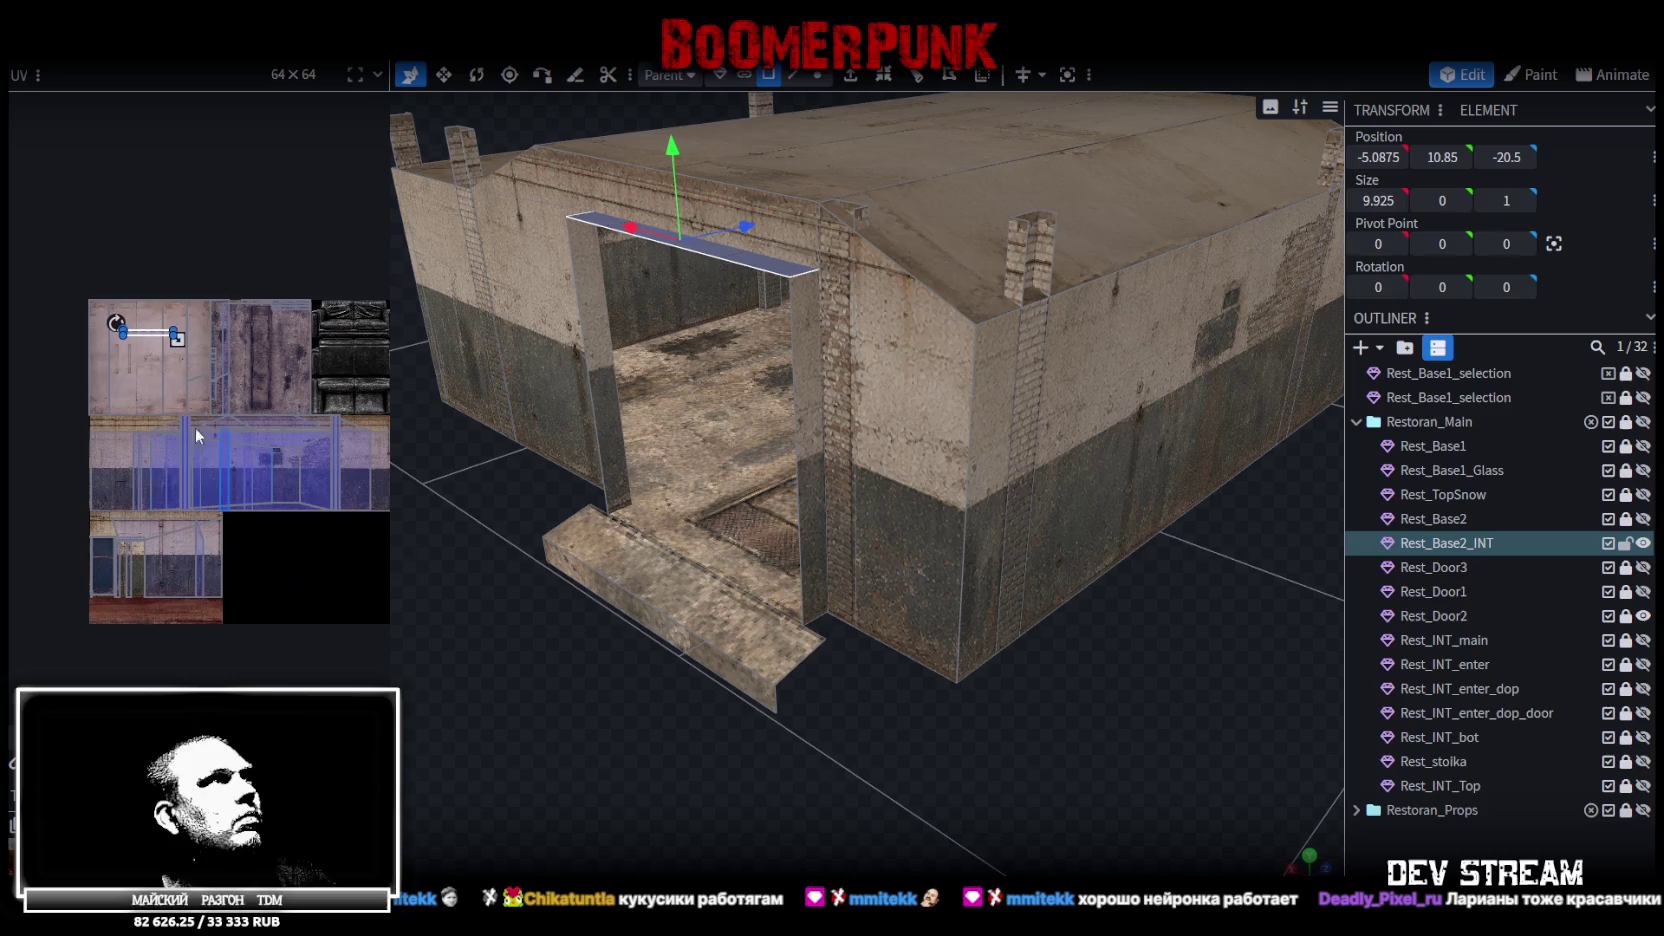
left_click_drag(125, 333, 228, 422)
scroll(228, 422, "up", 2)
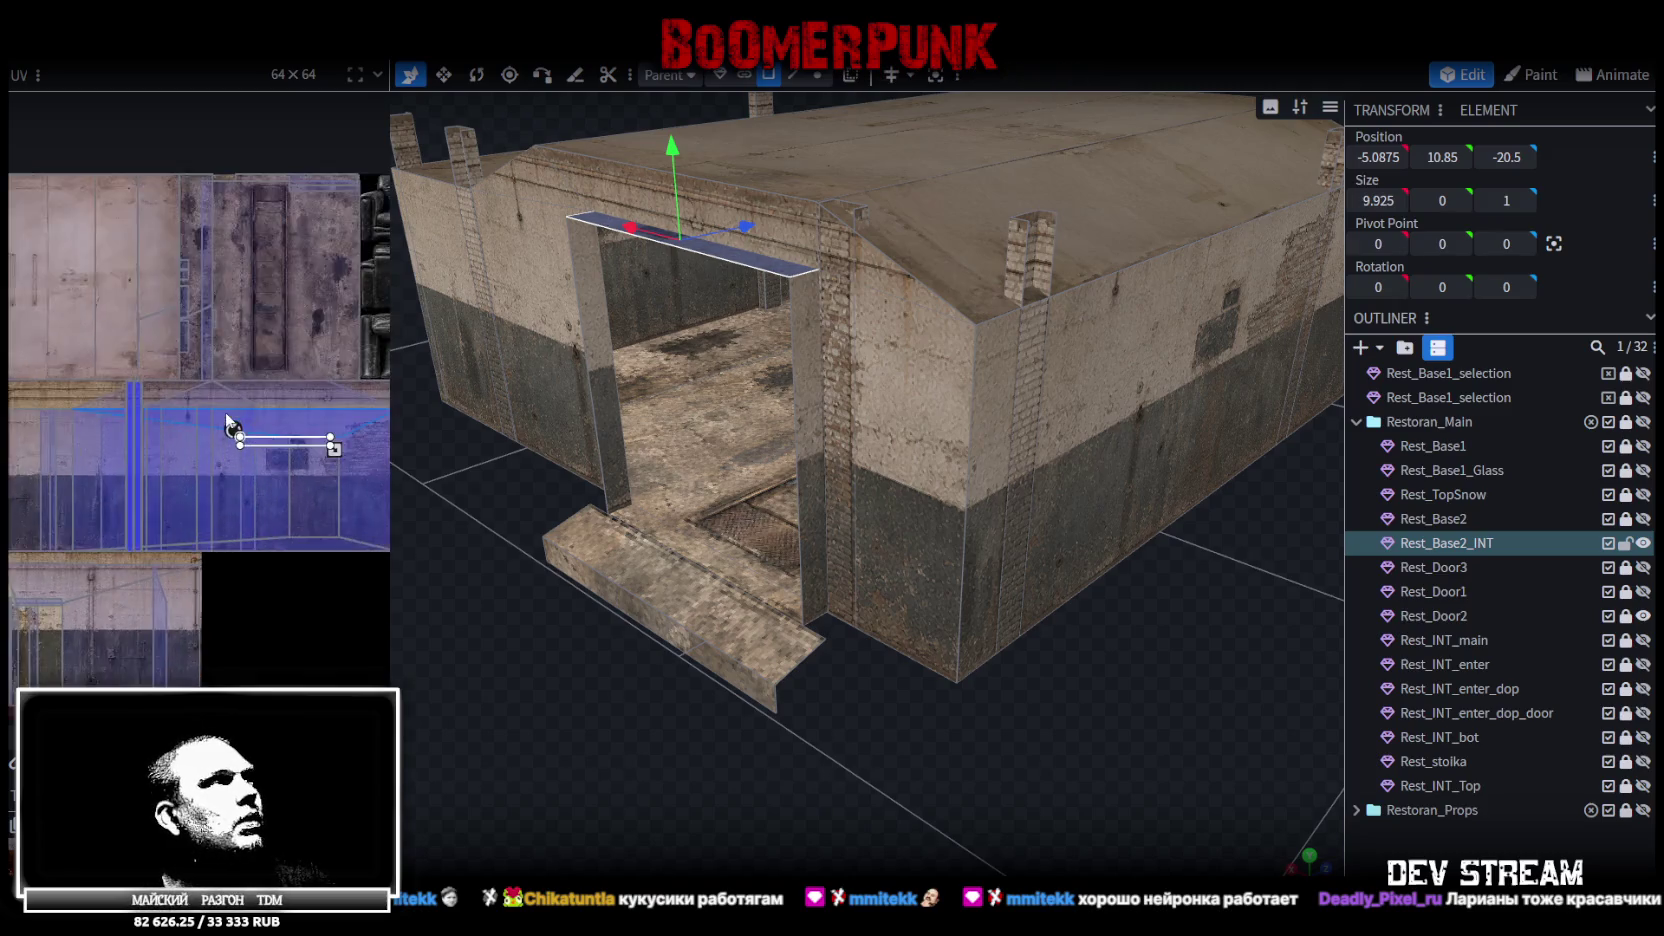
scroll(240, 416, "up", 3)
left_click_drag(281, 487, 123, 360)
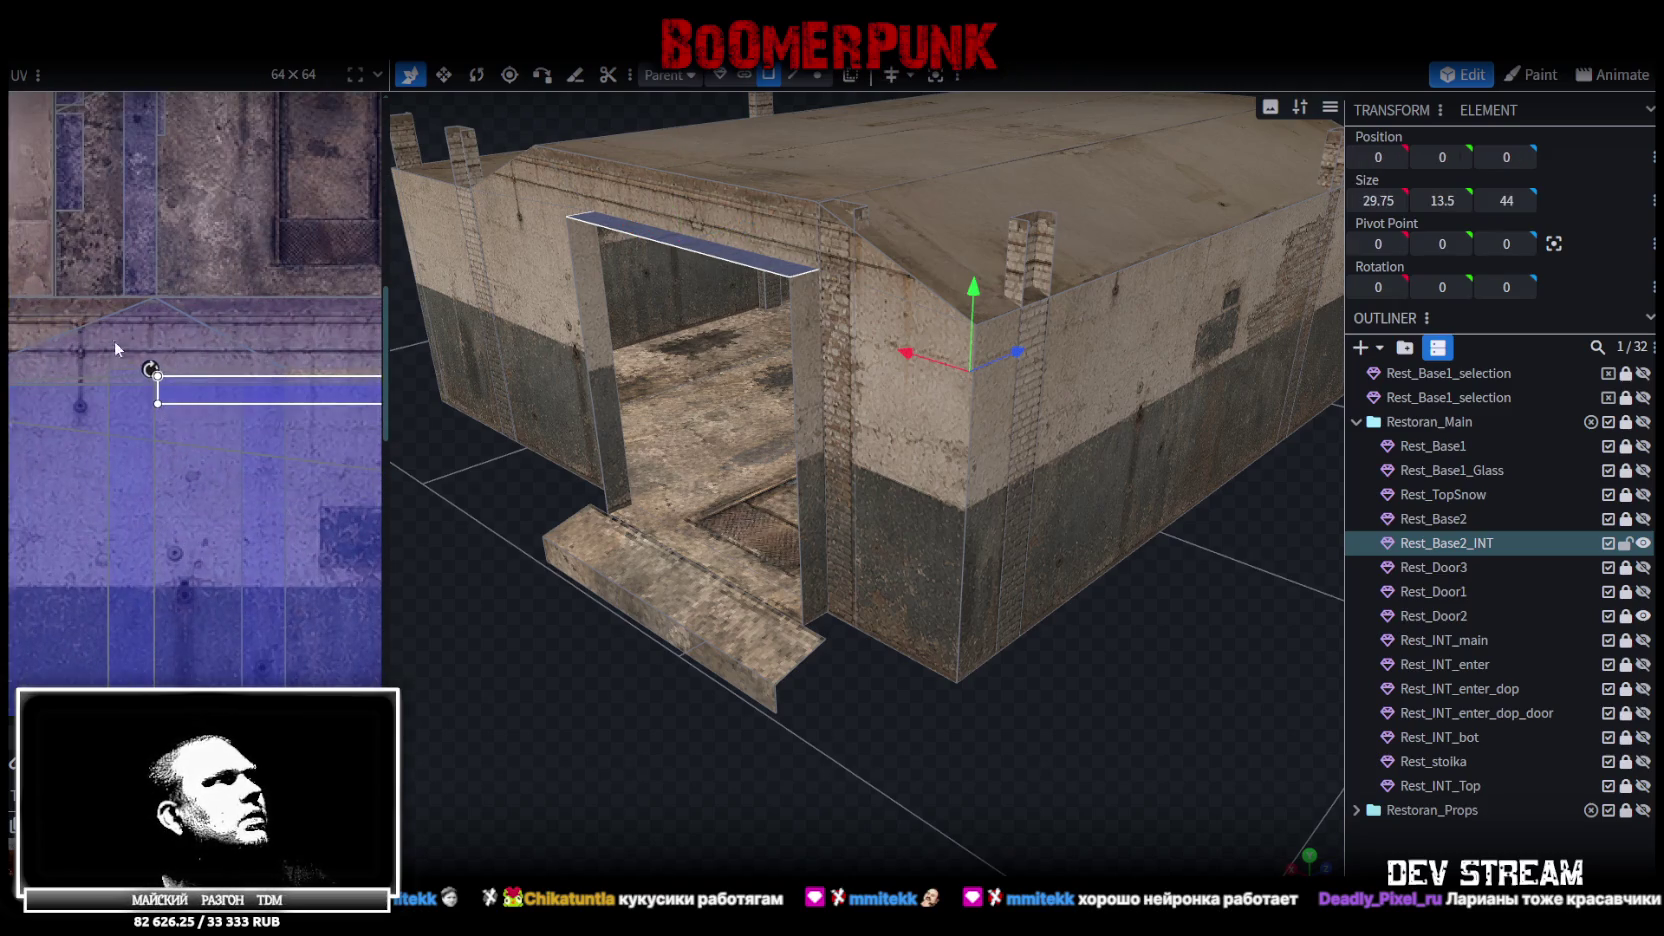
scroll(235, 432, "up", 5)
left_click_drag(283, 476, 264, 534)
scroll(250, 474, "down", 5)
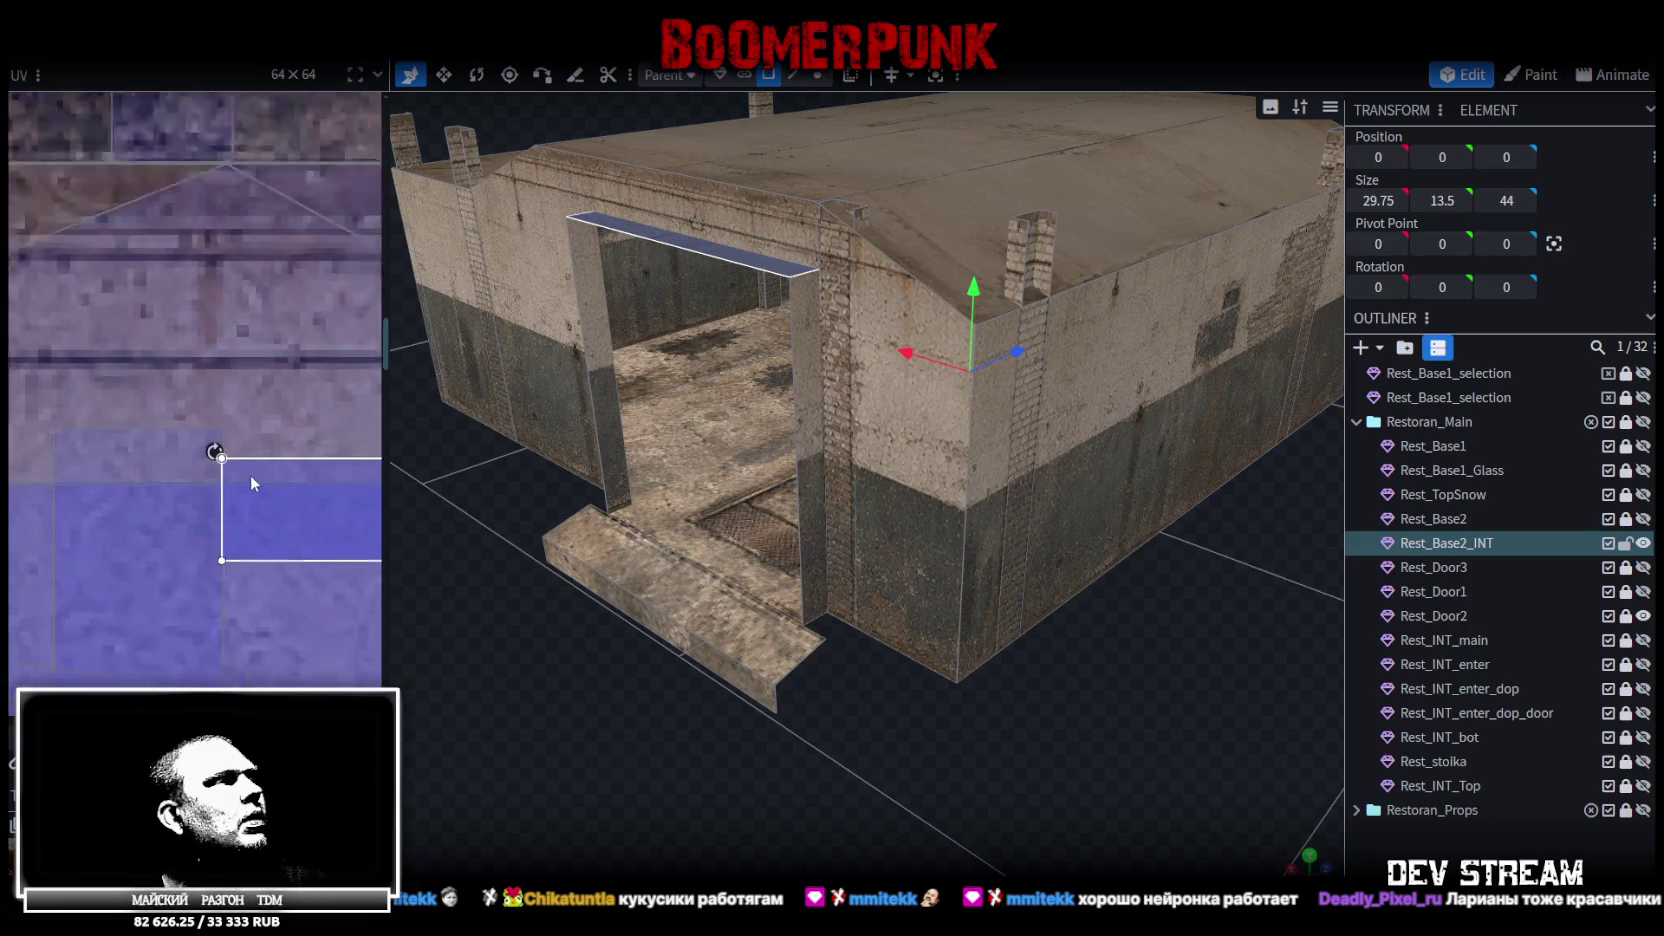
left_click_drag(108, 446, 329, 436)
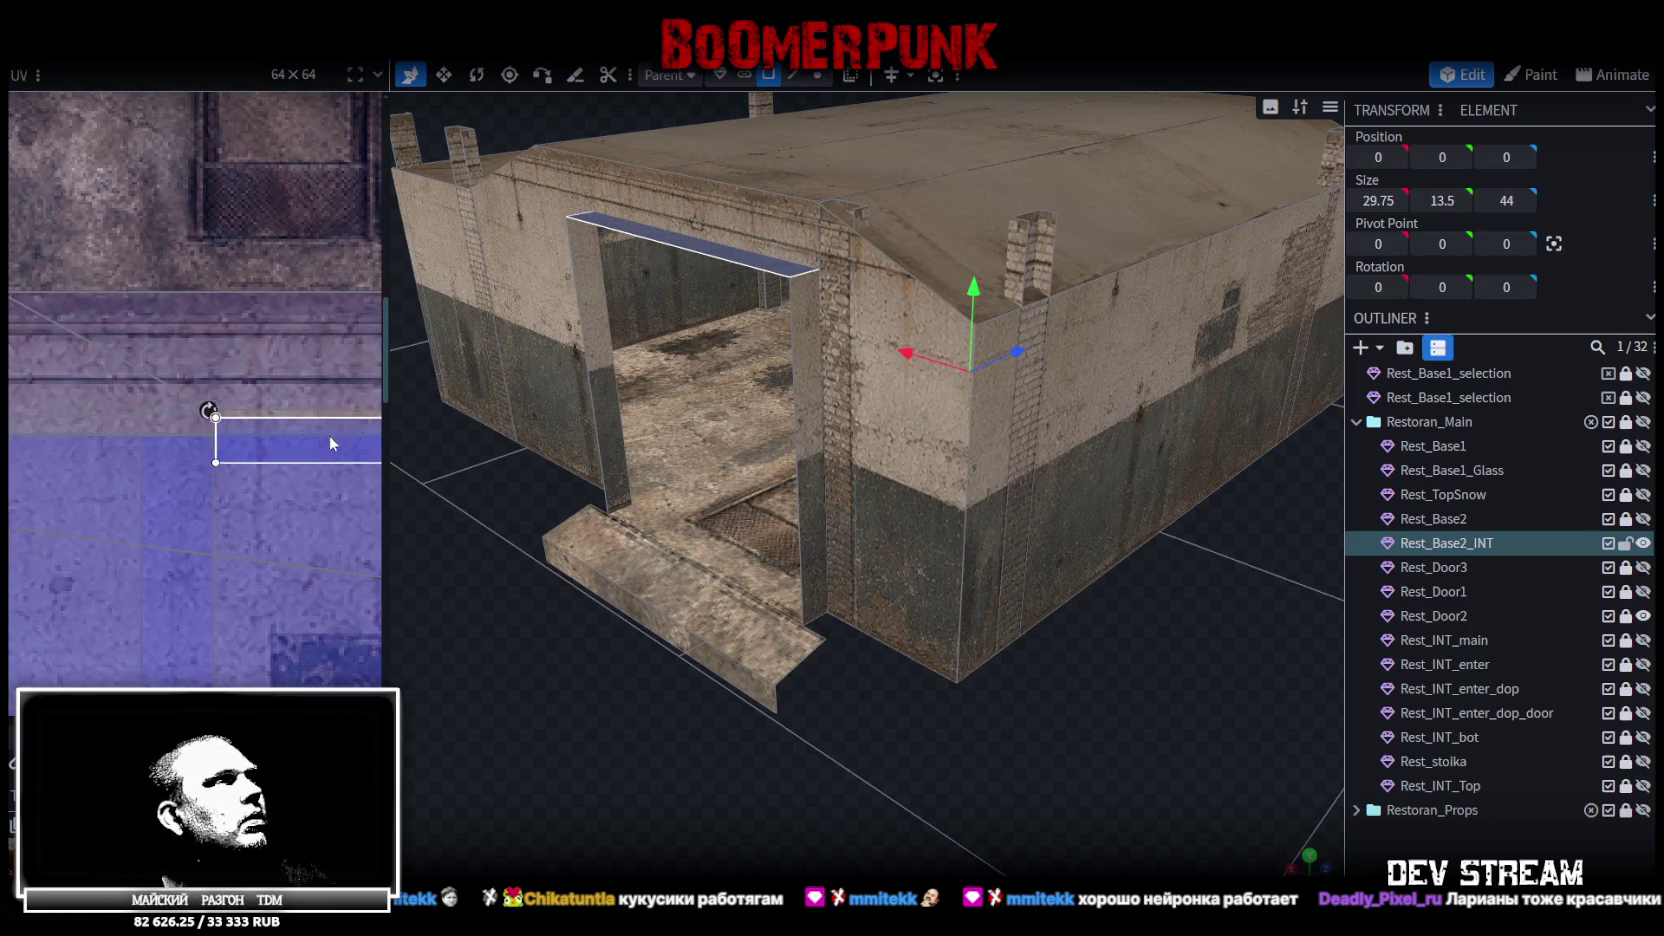
scroll(244, 400, "up", 5)
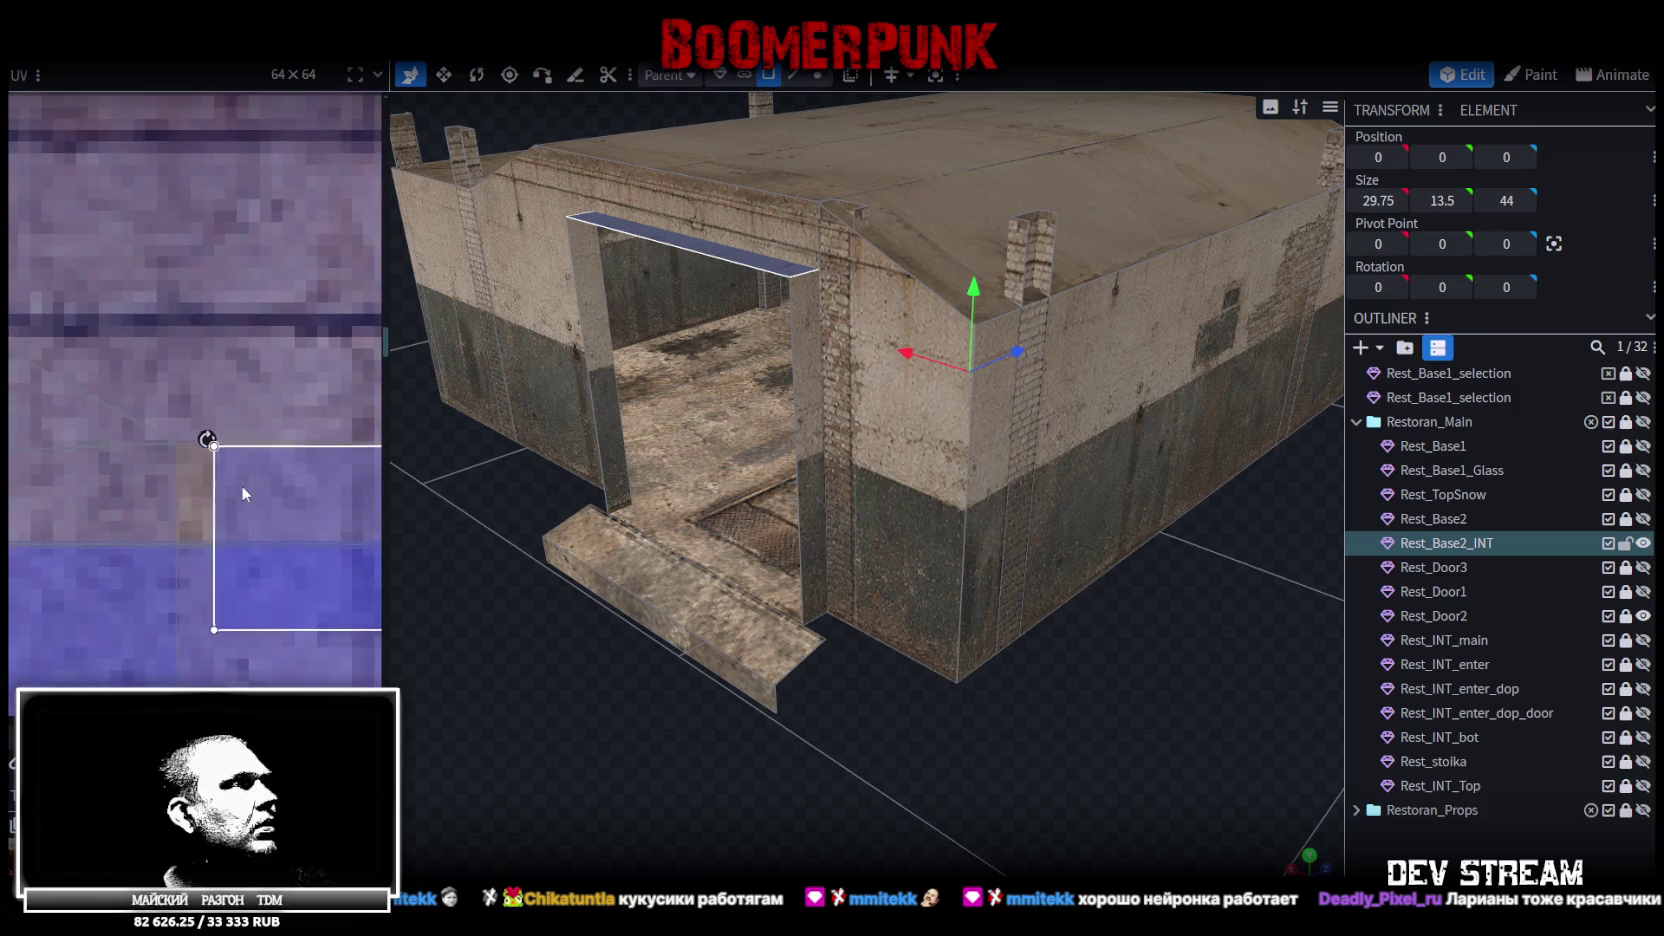
scroll(228, 478, "down", 3)
scroll(237, 480, "down", 2)
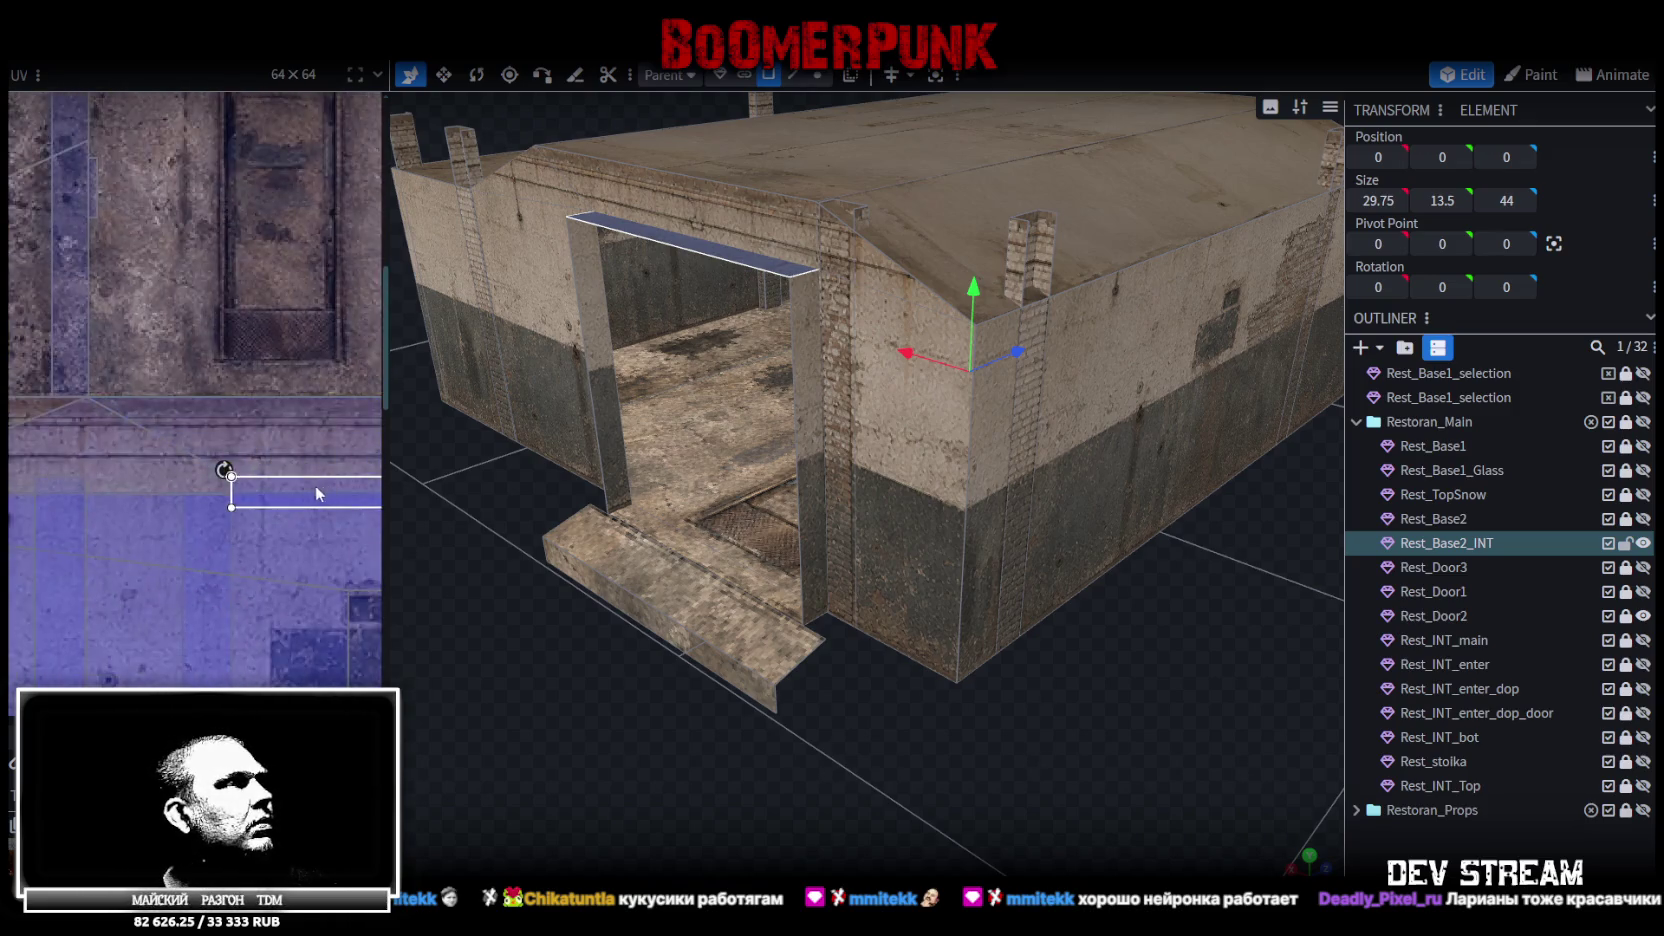
scroll(320, 485, "down", 2)
mouse_move(202, 484)
left_mouse_down()
mouse_move(134, 481)
mouse_move(144, 469)
left_mouse_up()
scroll(205, 452, "up", 1)
Stretch the lintel face's UV, then narrow it, and deselect the door frame
left_click(90, 474)
left_click(81, 445)
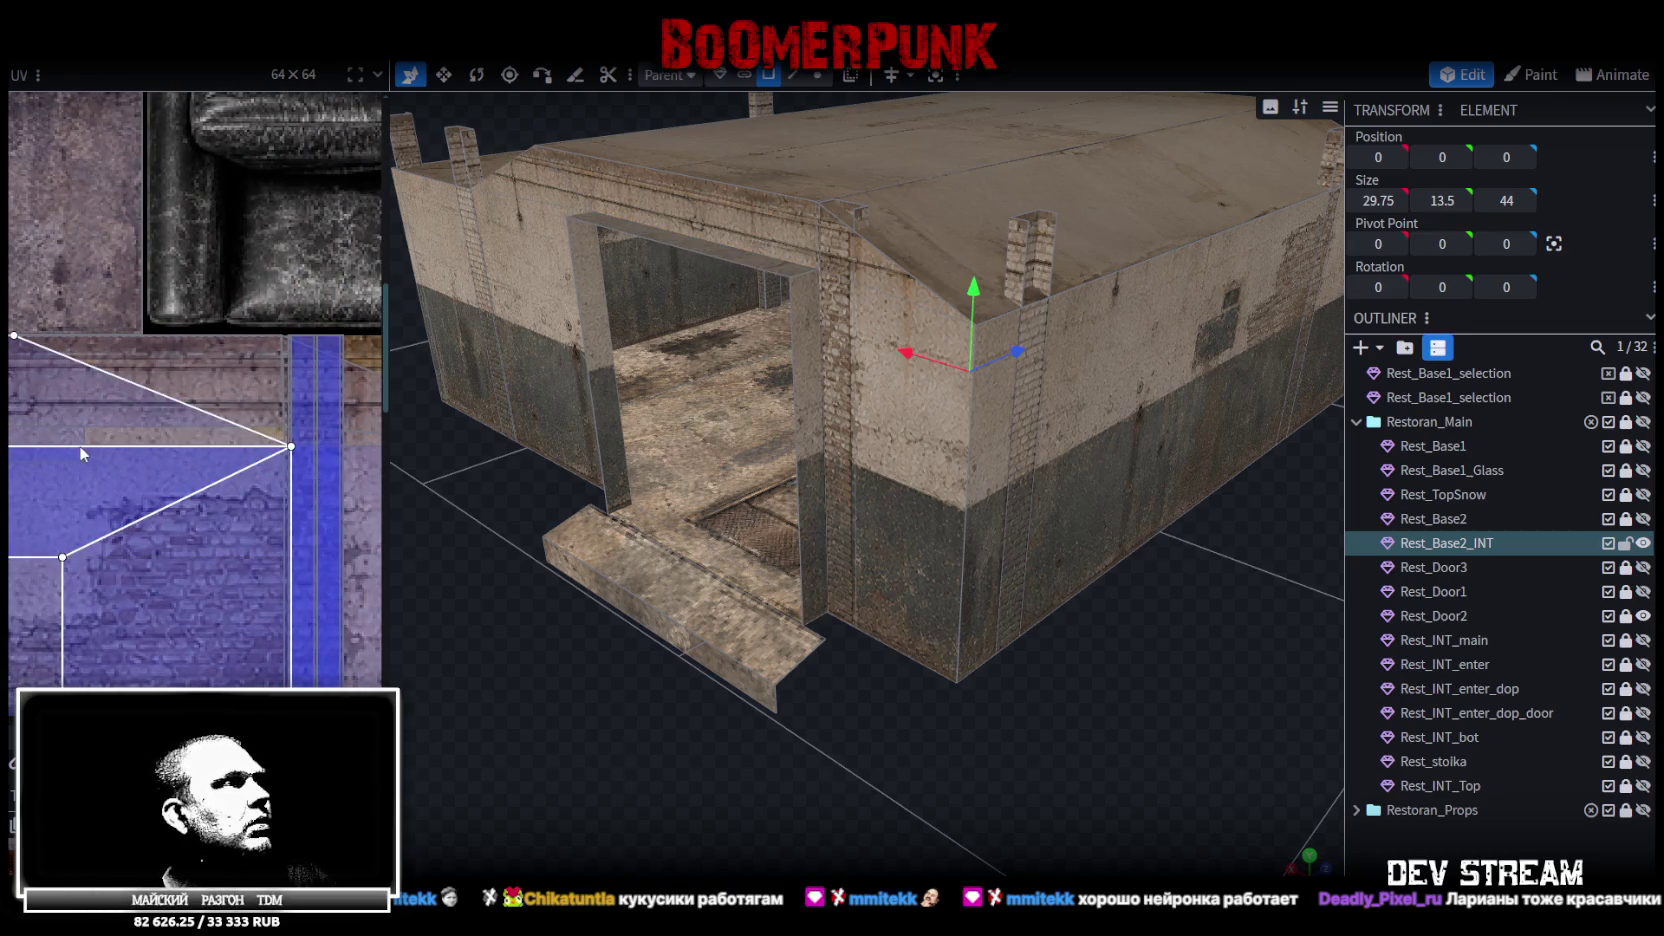
left_click(81, 440, "shift")
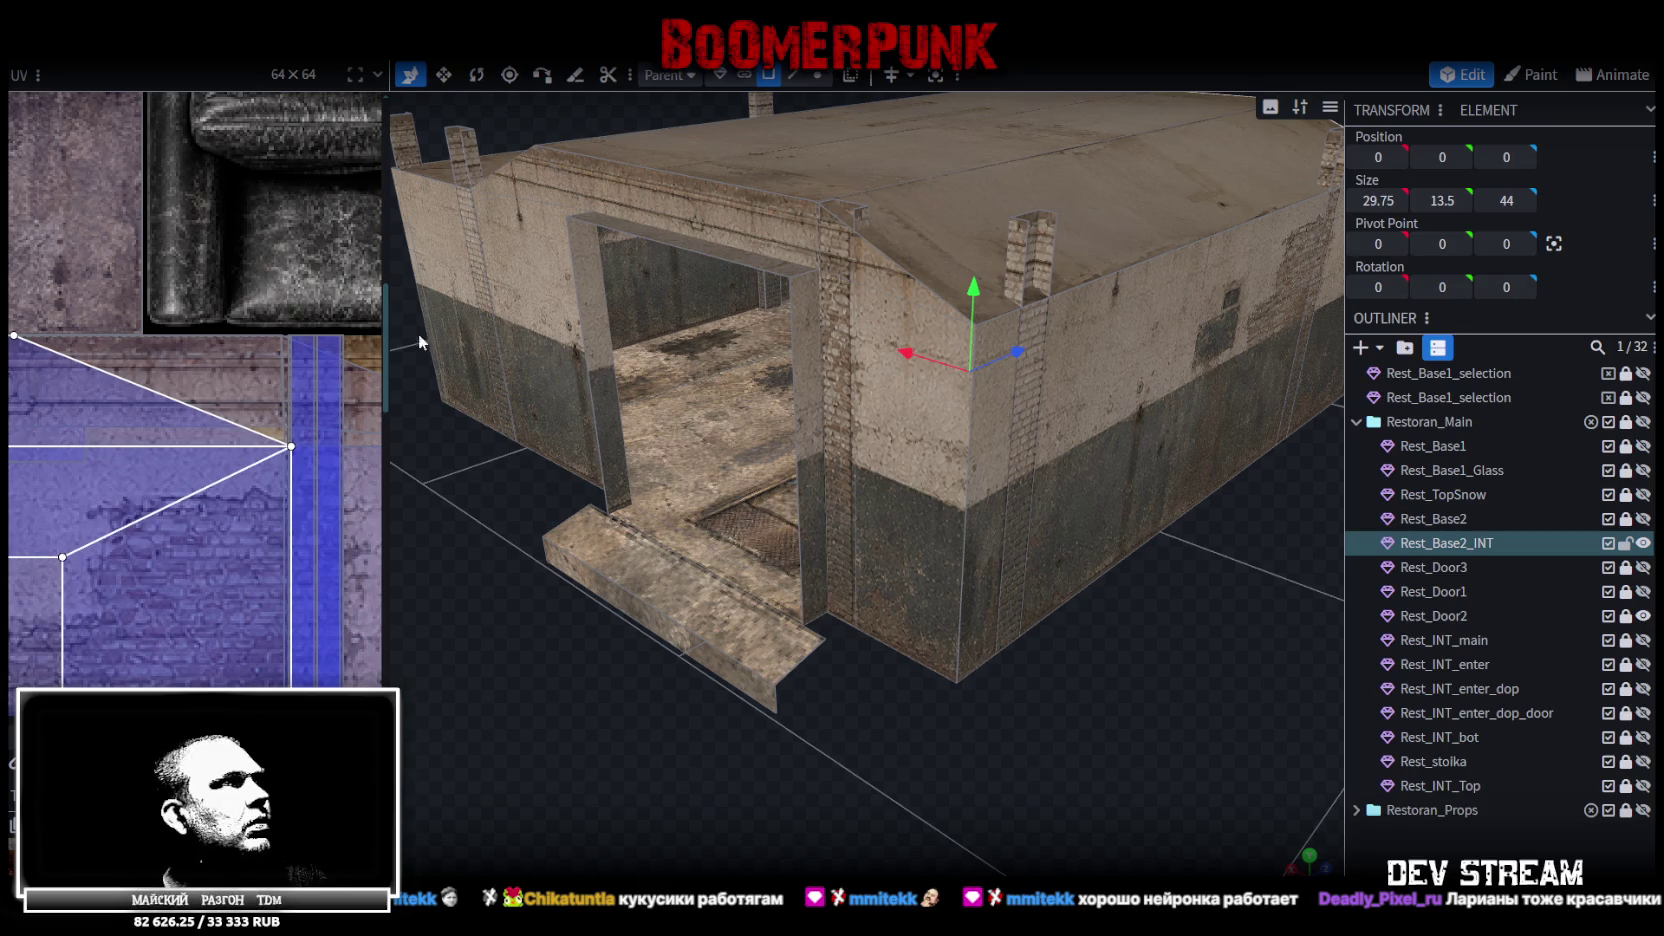
left_click(684, 251)
left_click_drag(106, 470, 277, 483)
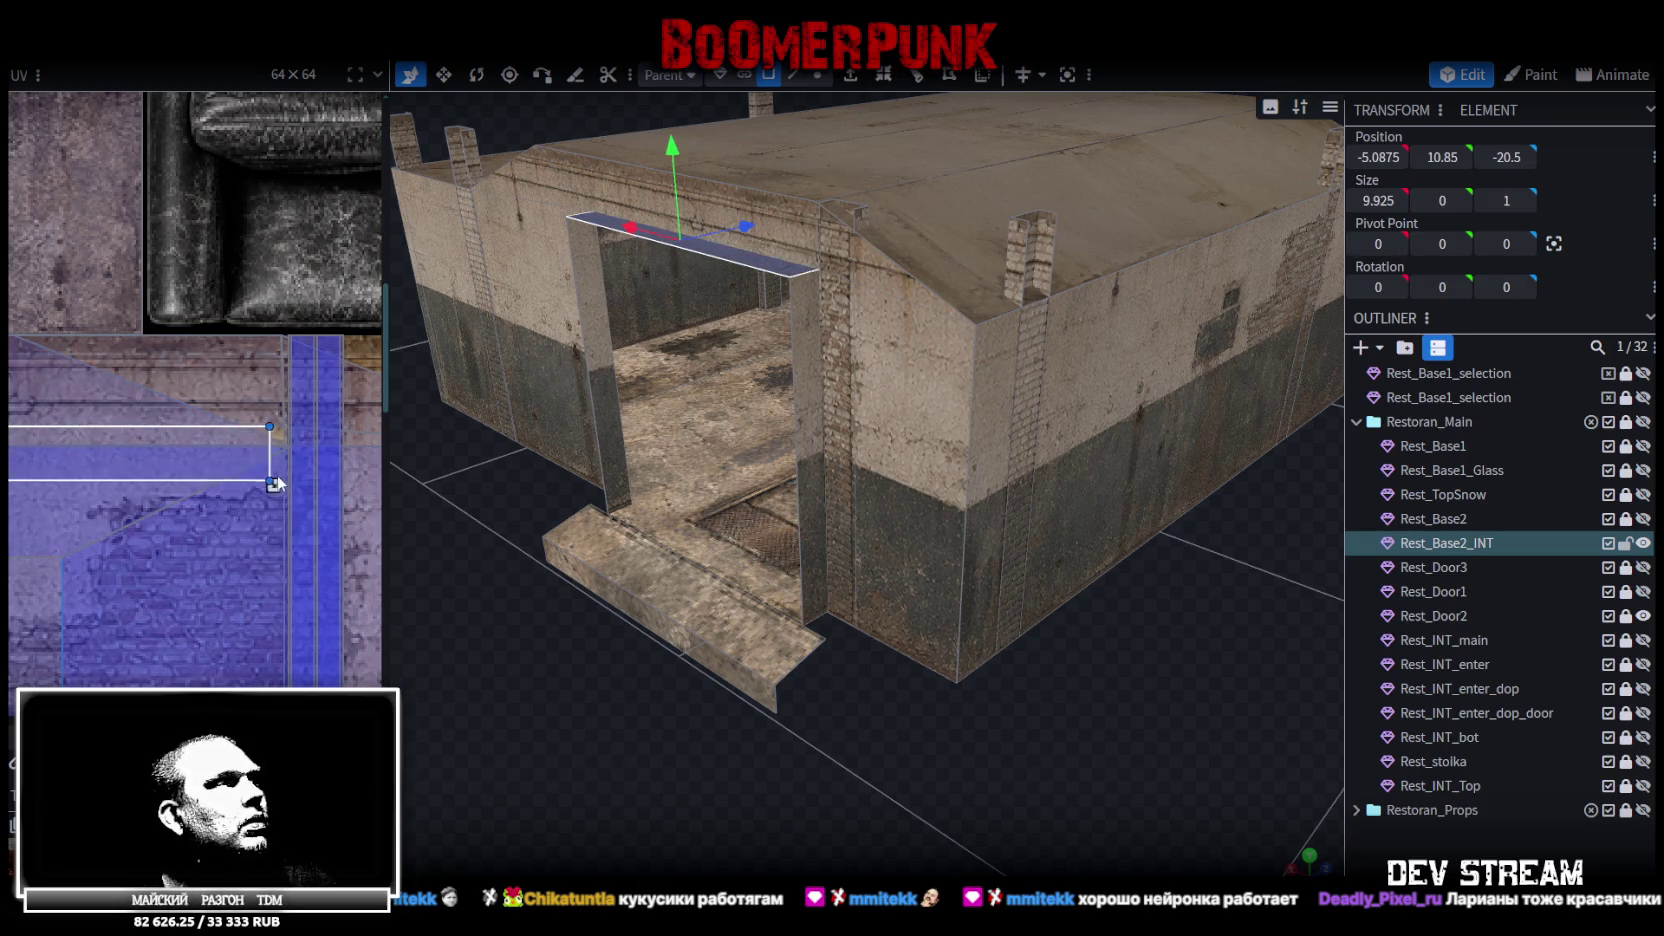
scroll(290, 484, "up", 5)
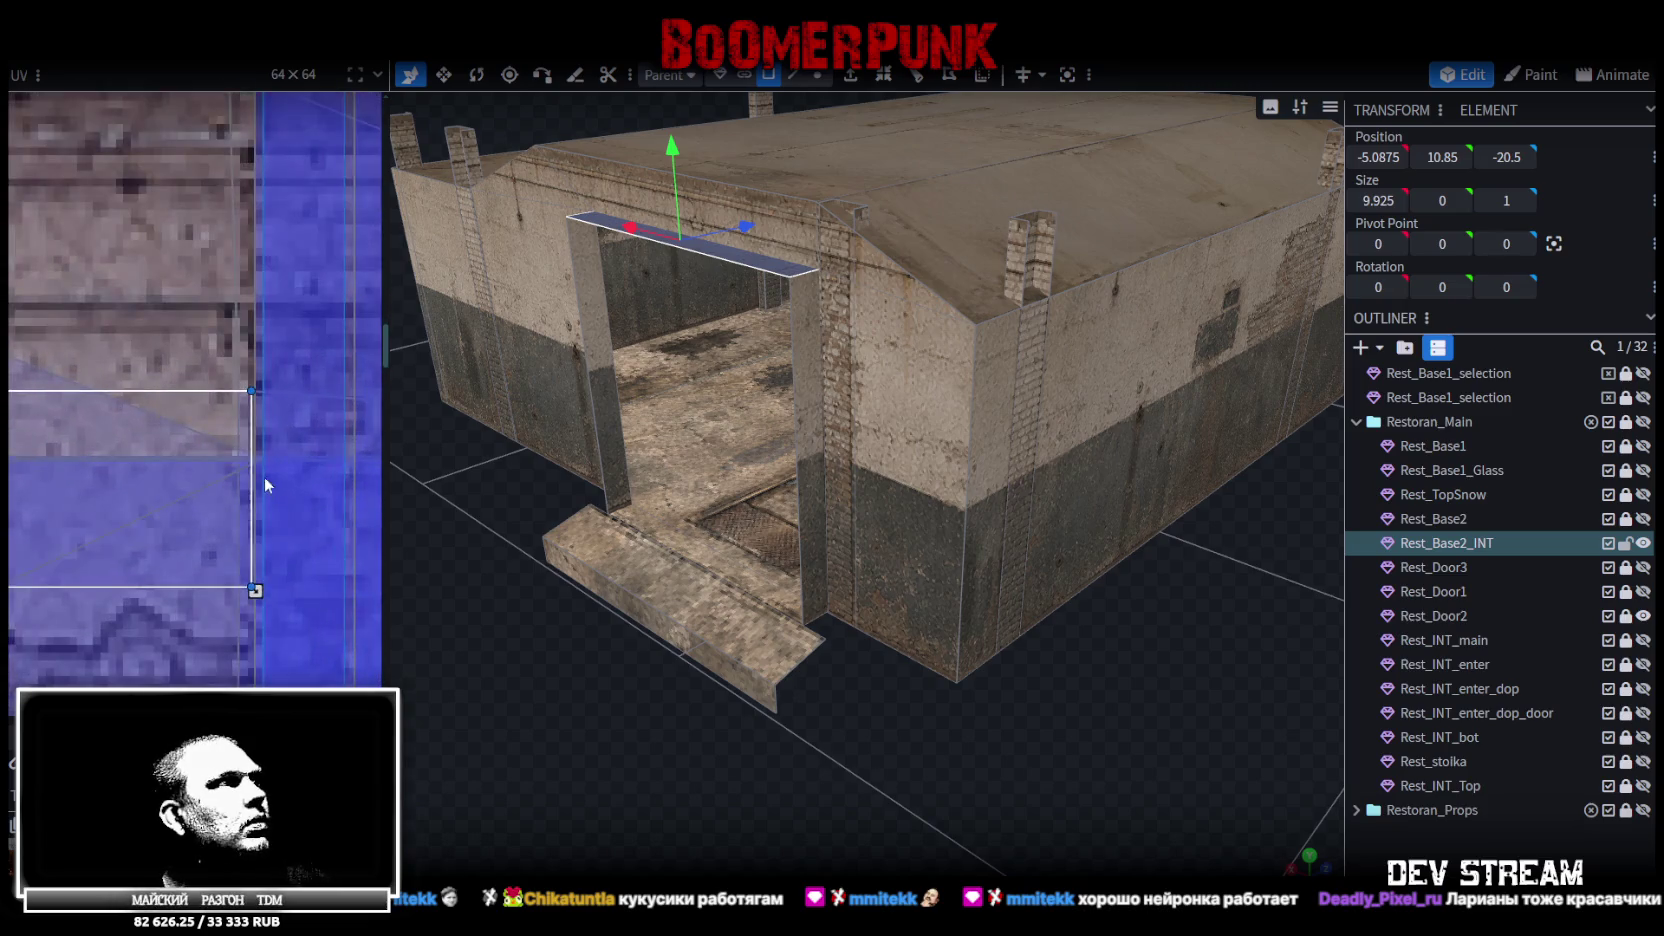
left_click_drag(256, 590, 241, 588)
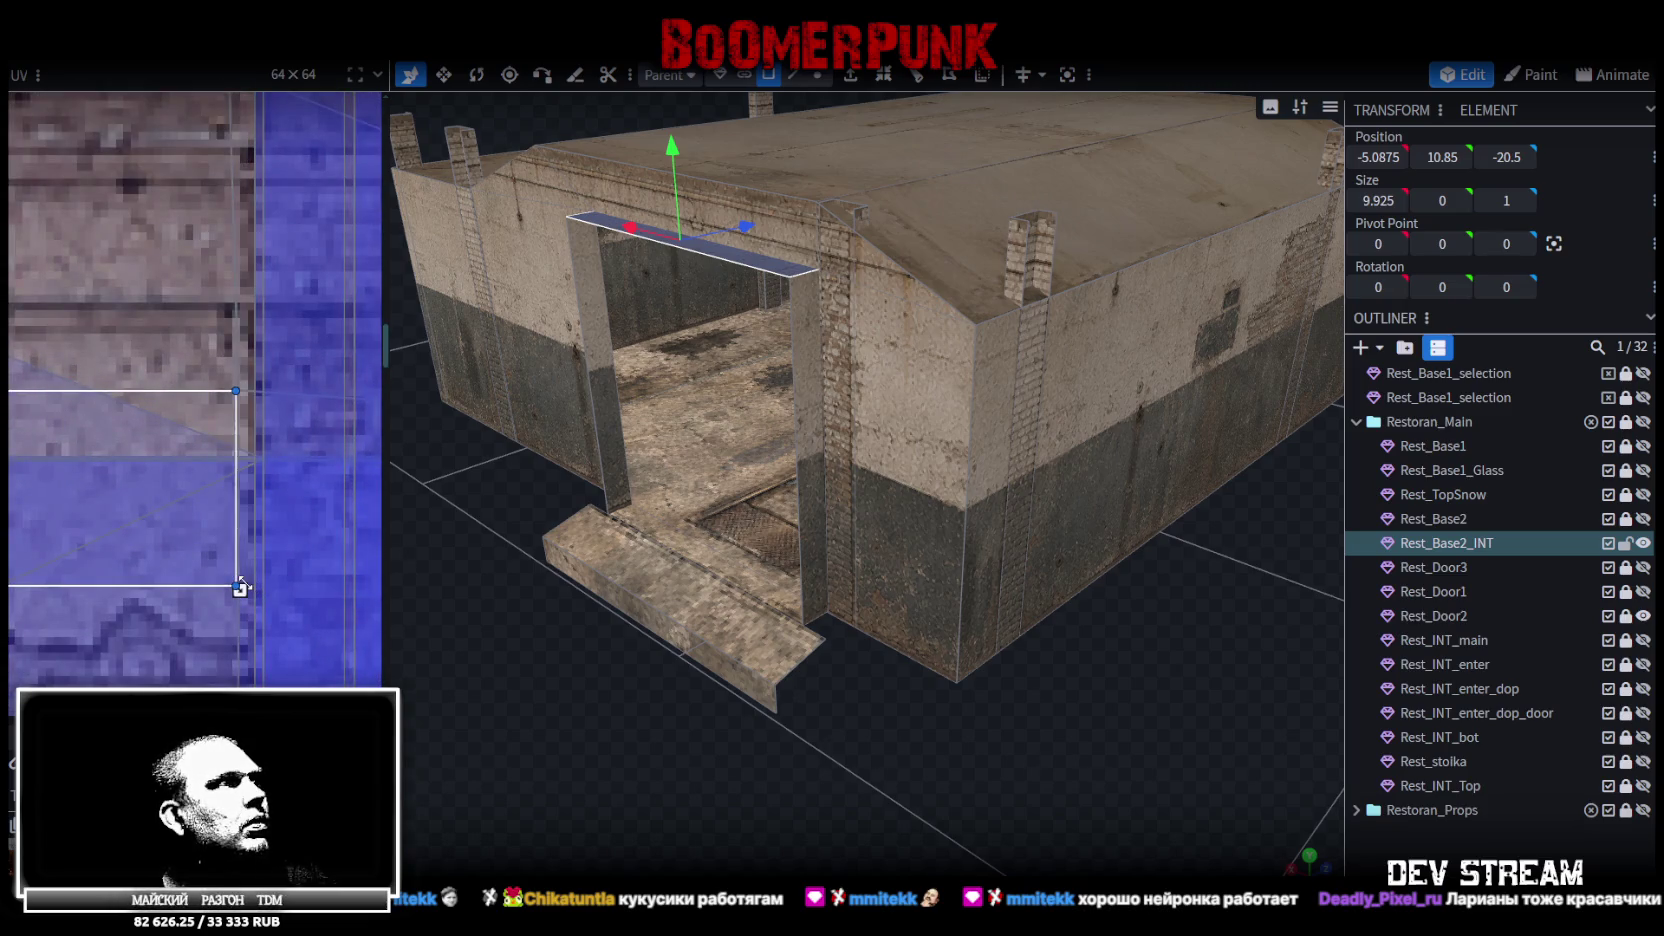
left_click(1010, 732)
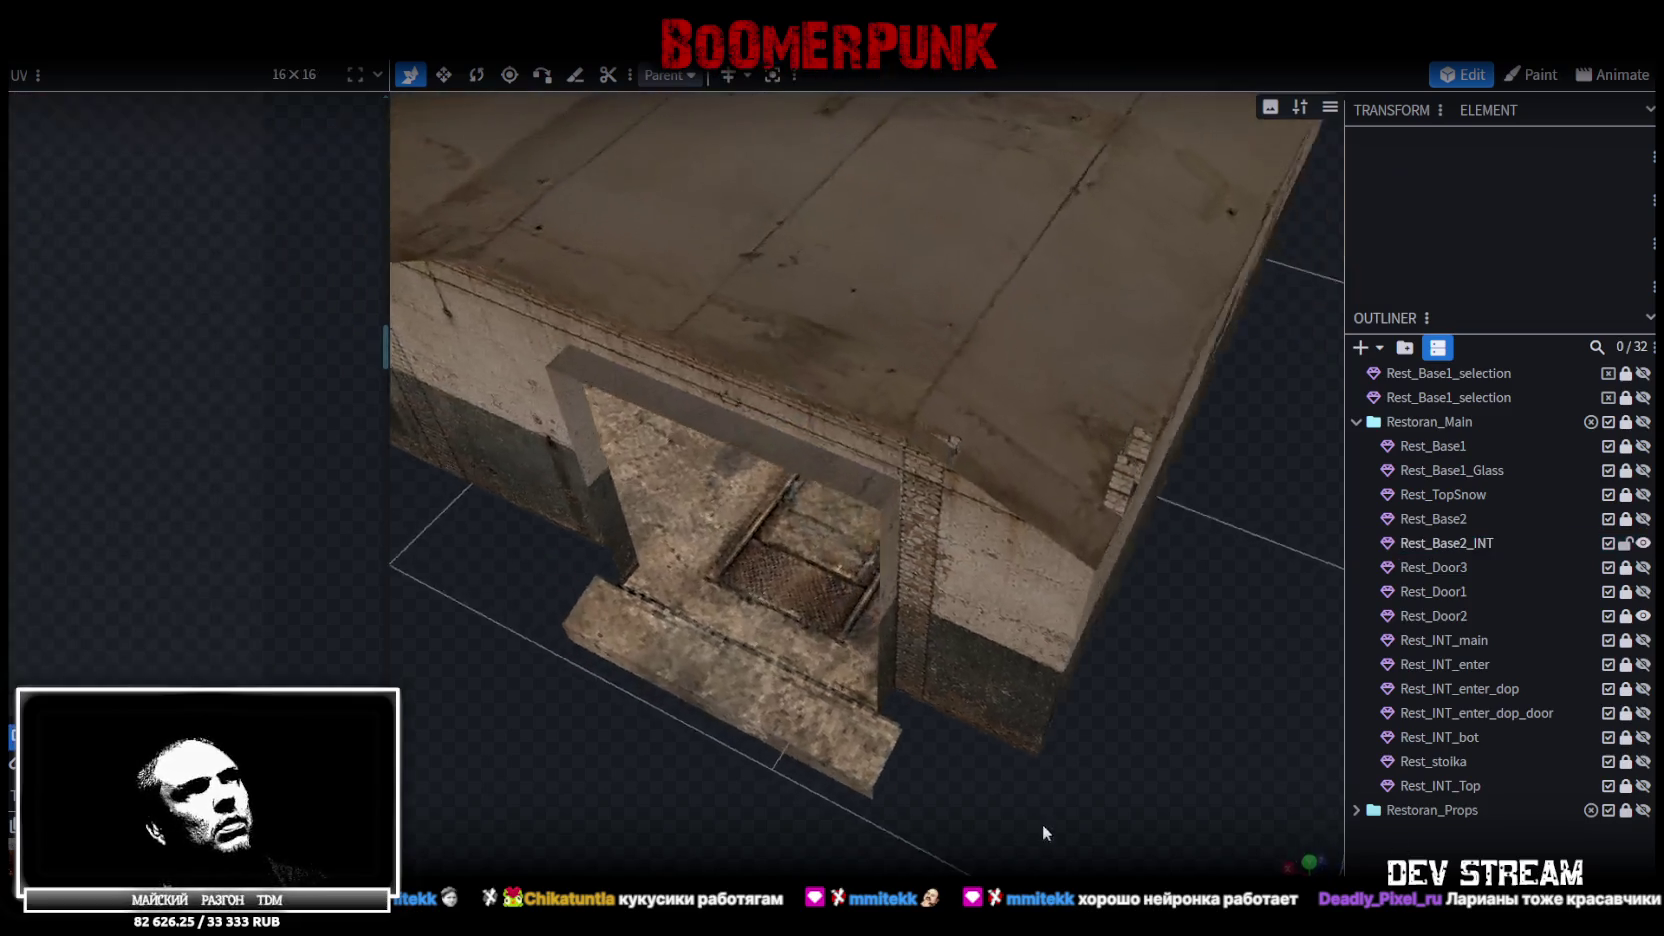
Pull back to view the whole building and select the door frame mesh Rest_Base2_INT
mouse_move(1010, 662)
left_mouse_down()
mouse_move(650, 576)
mouse_move(691, 728)
mouse_move(742, 765)
left_mouse_up()
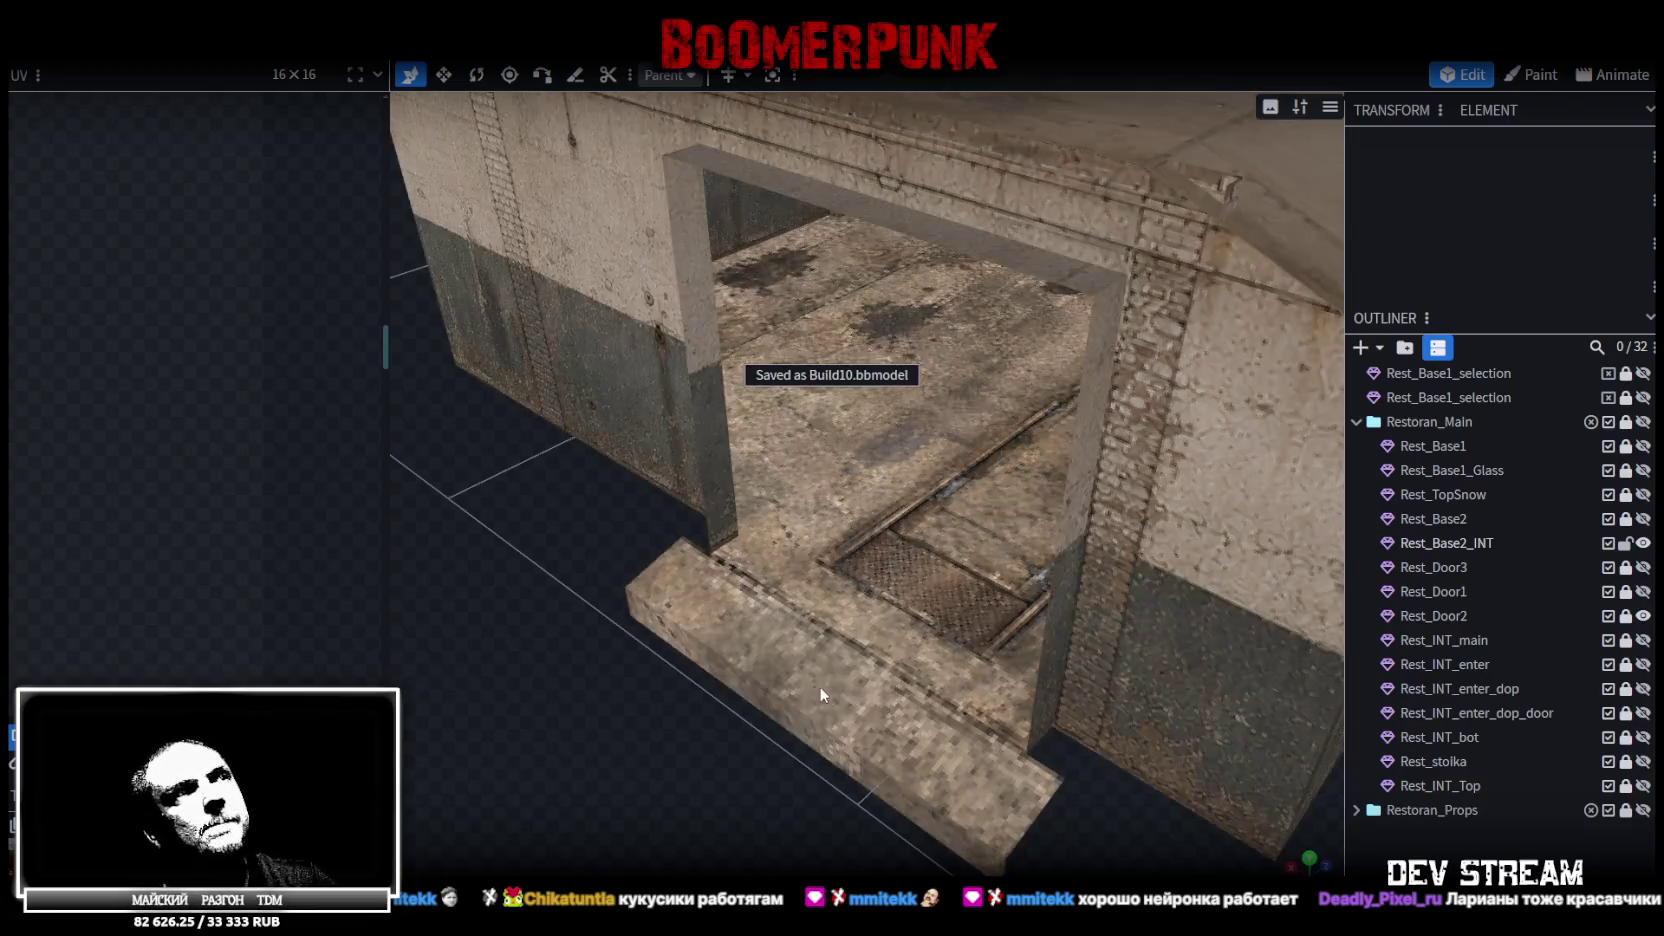
scroll(691, 687, "down", 5)
mouse_move(691, 687)
left_mouse_down()
mouse_move(614, 679)
mouse_move(632, 706)
mouse_move(700, 480)
left_mouse_up()
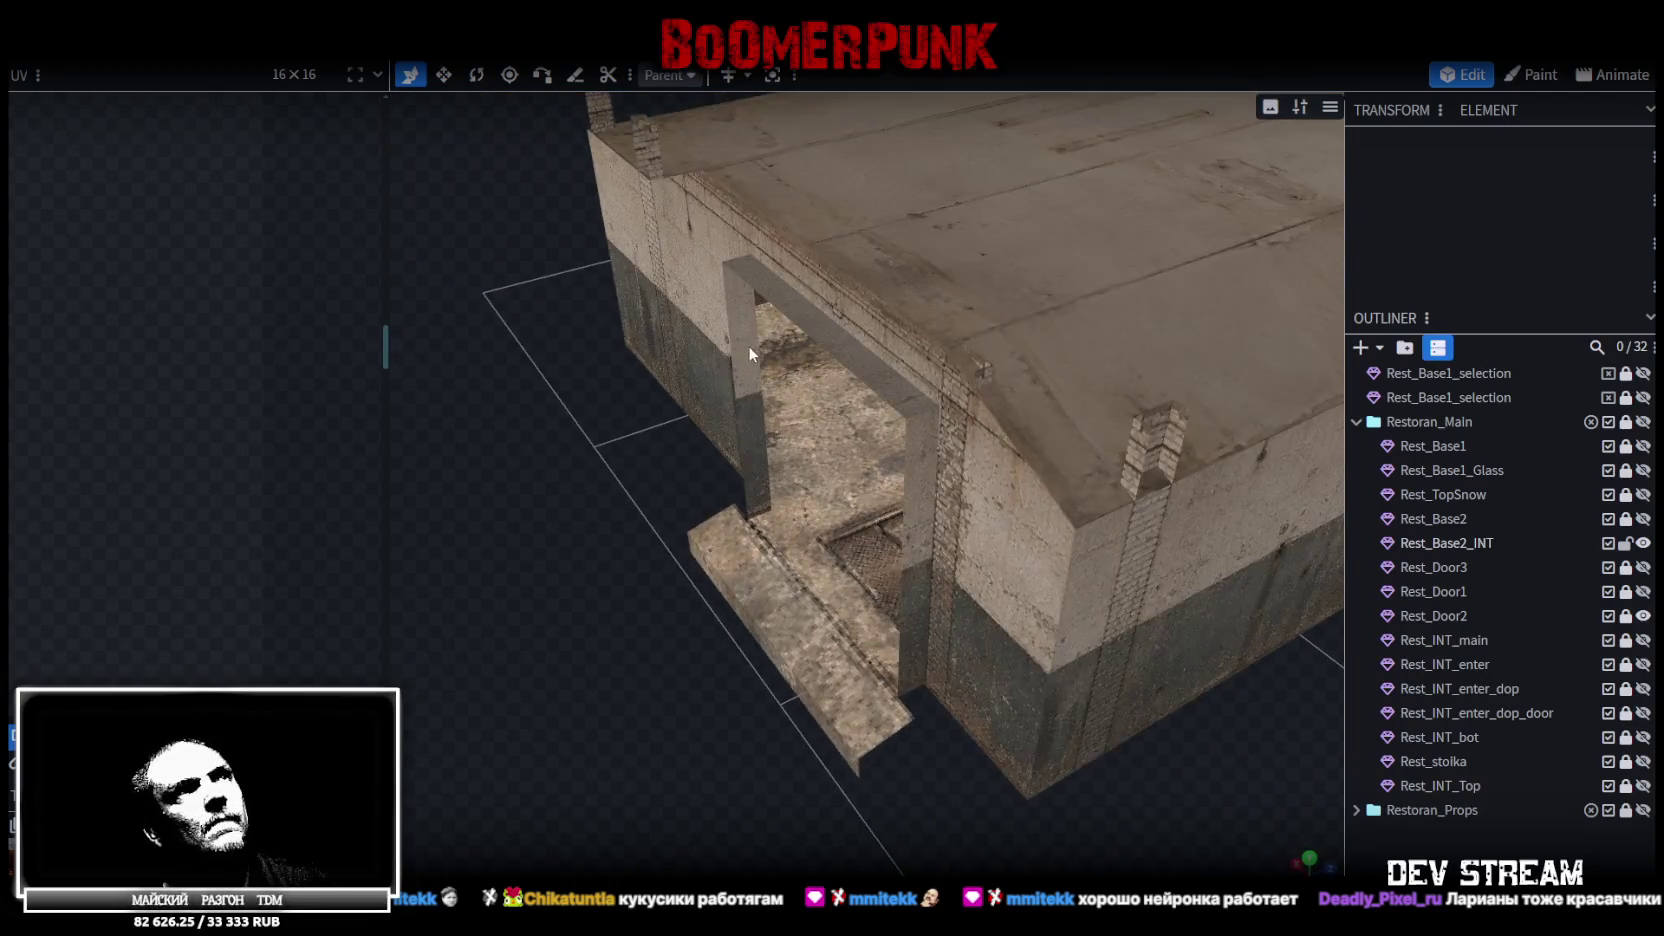
left_click(748, 368)
scroll(476, 701, "down", 3)
scroll(151, 550, "down", 5)
left_click_drag(424, 607, 692, 660)
scroll(861, 543, "up", 3)
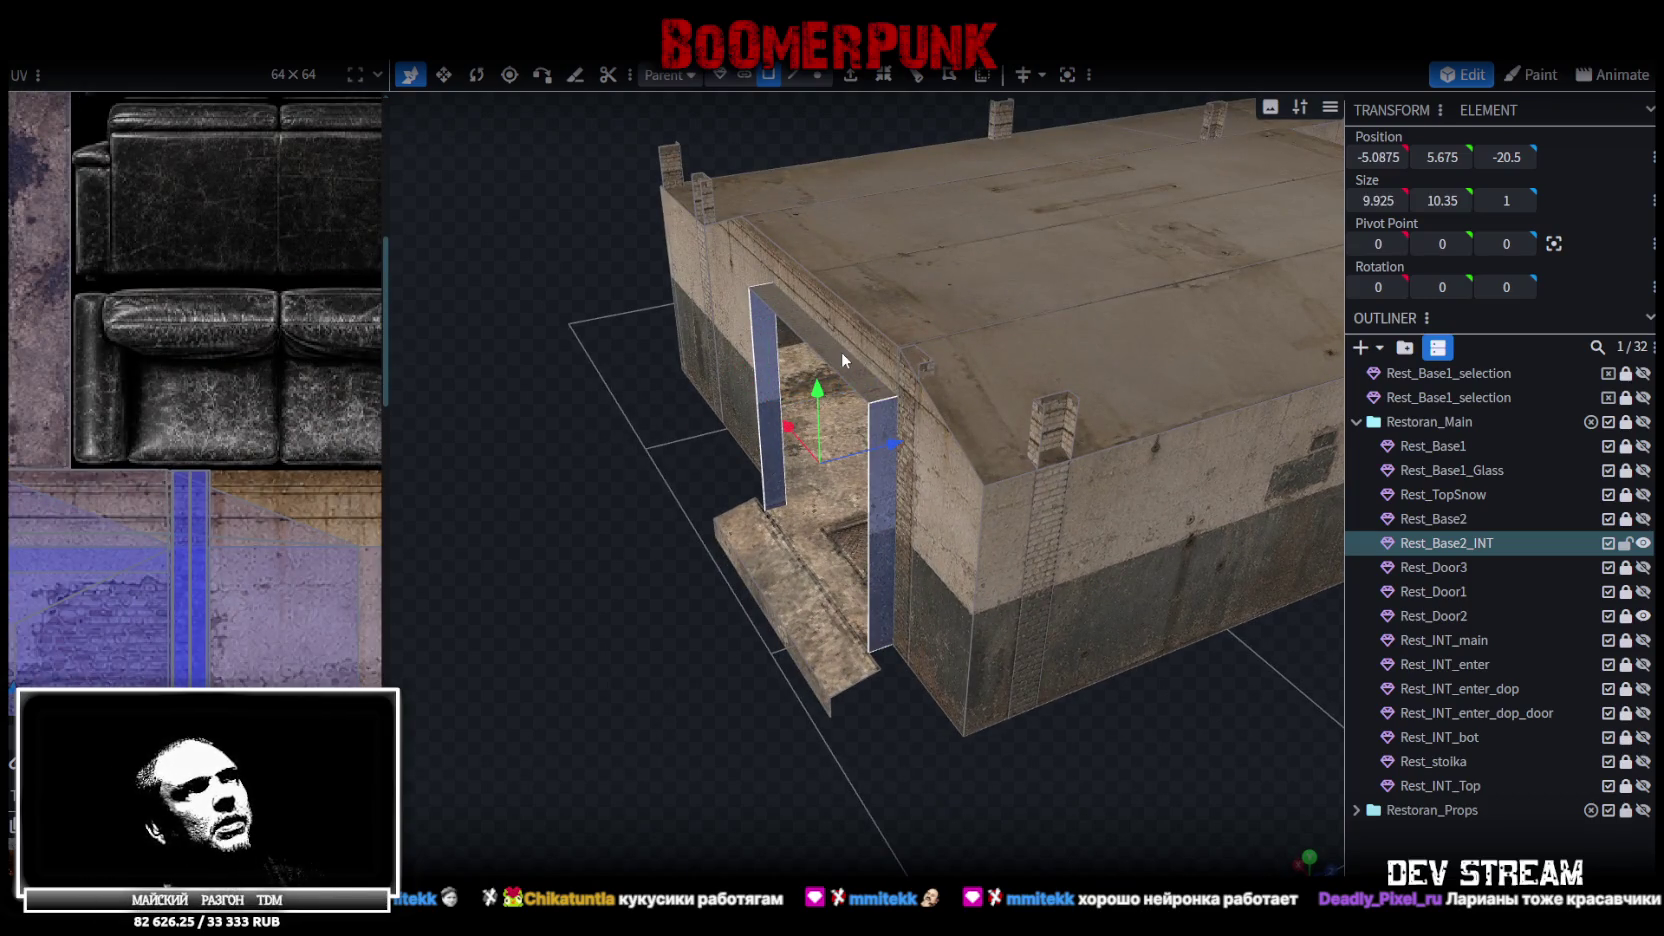
Inspect Rest_Base2_INT's UV islands, then unhide the Rest_Base2 outer walls
mouse_move(718, 498)
left_mouse_down()
mouse_move(759, 701)
mouse_move(802, 696)
mouse_move(766, 653)
left_mouse_up()
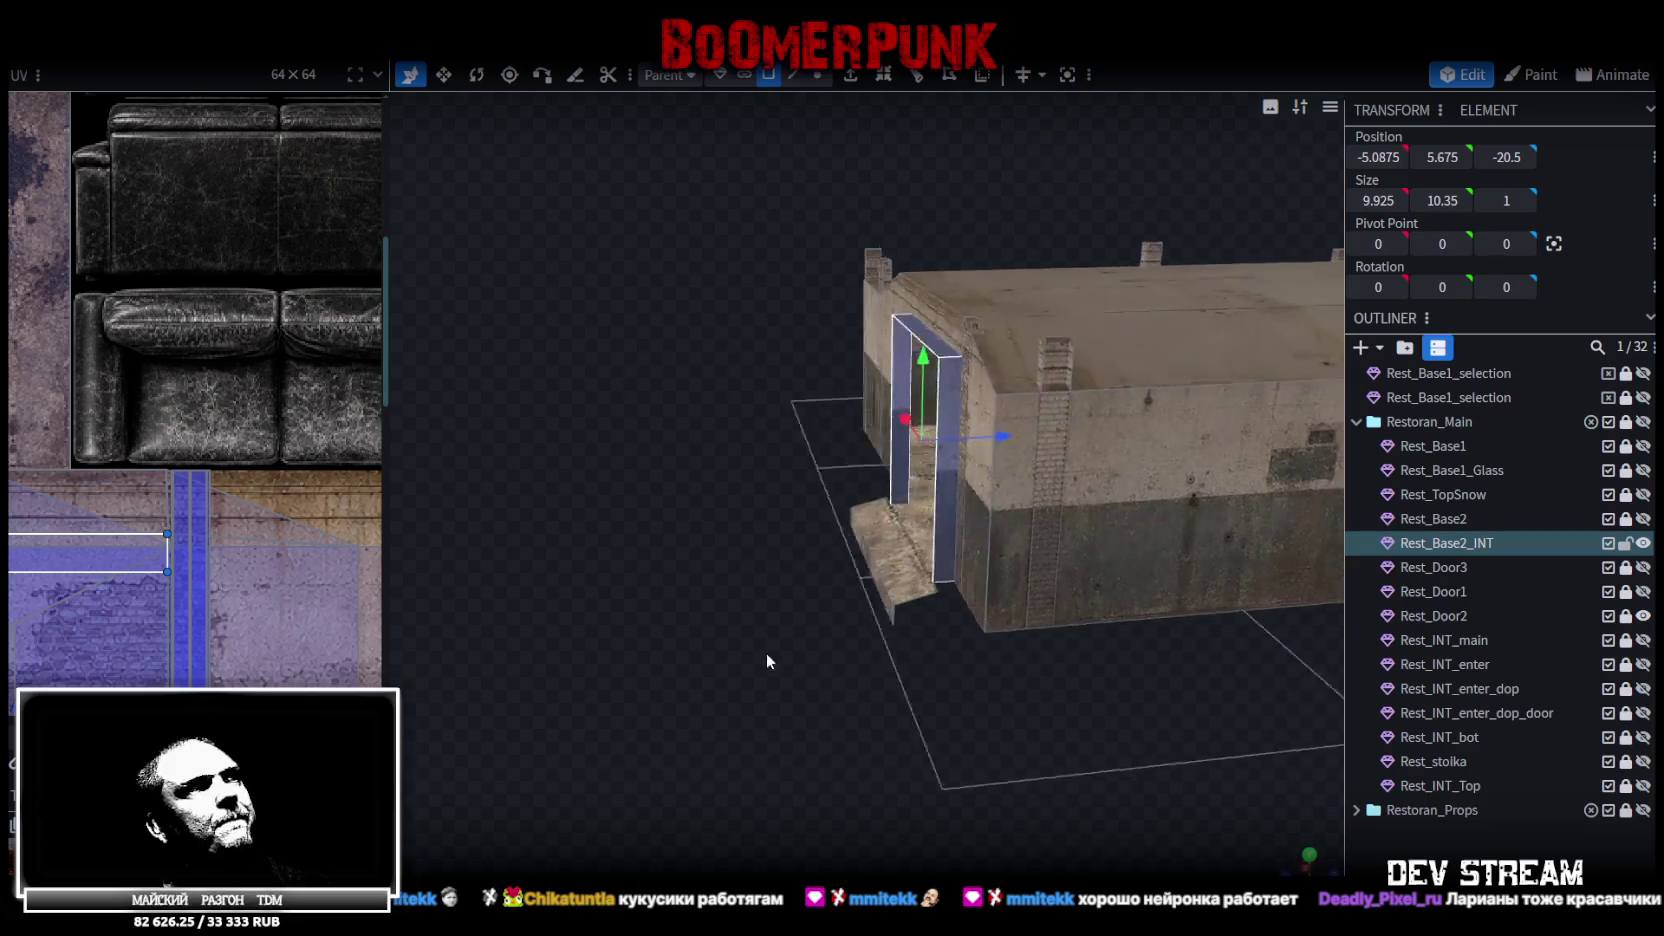
scroll(250, 562, "down", 3)
scroll(255, 553, "down", 2)
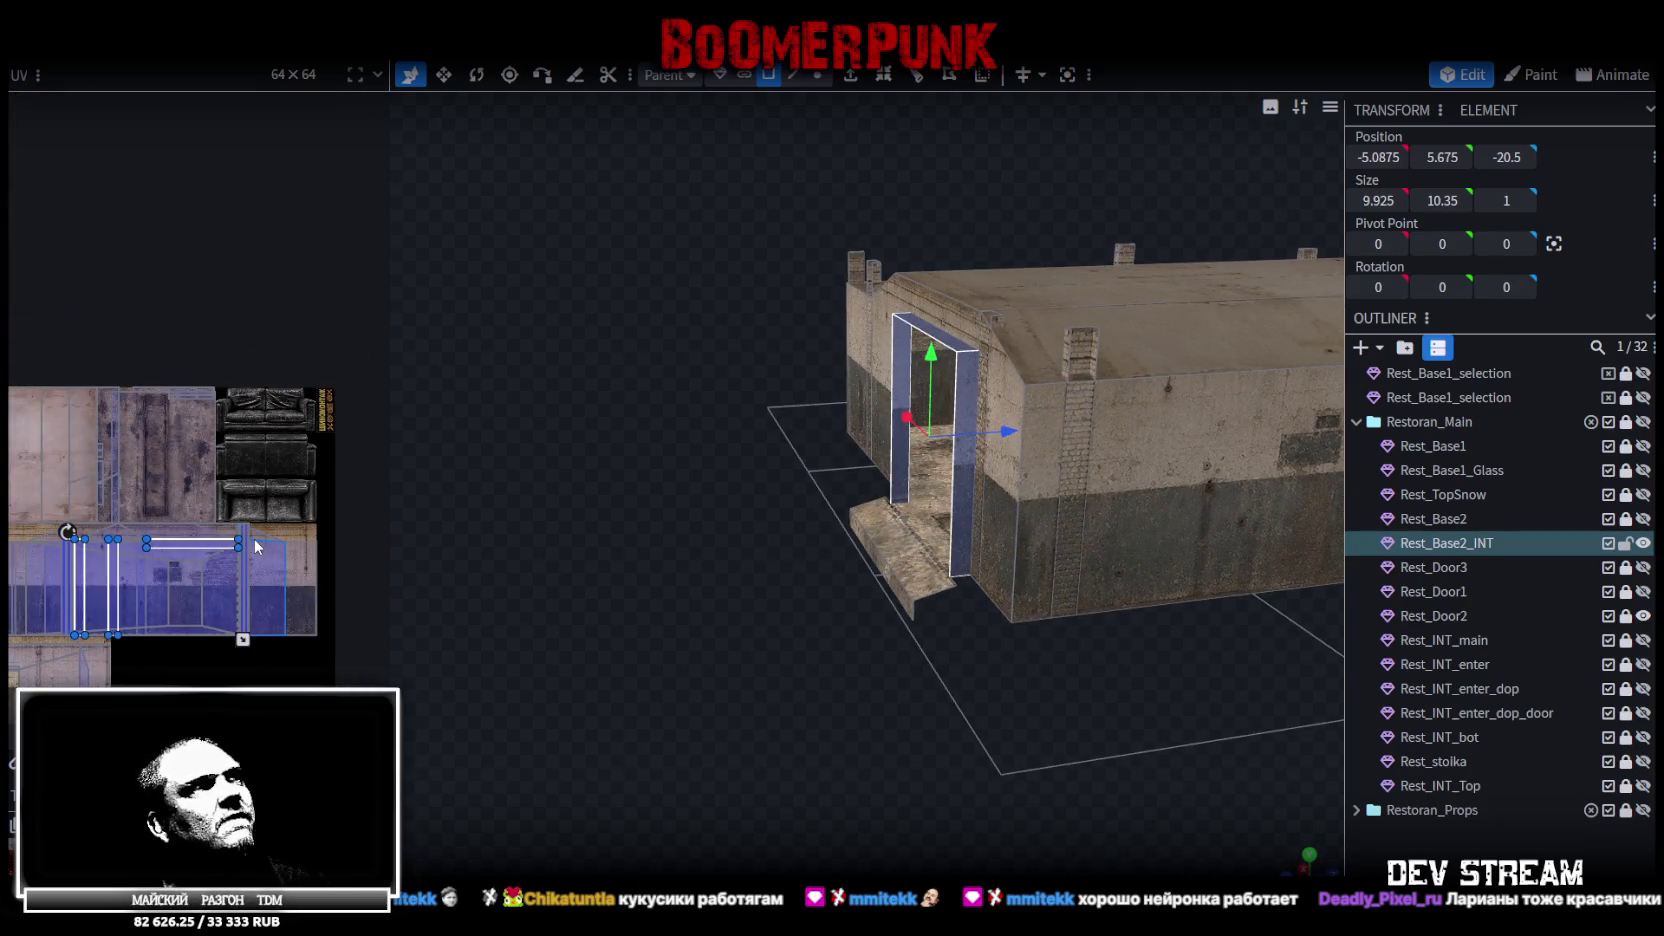
left_click_drag(228, 536, 315, 520)
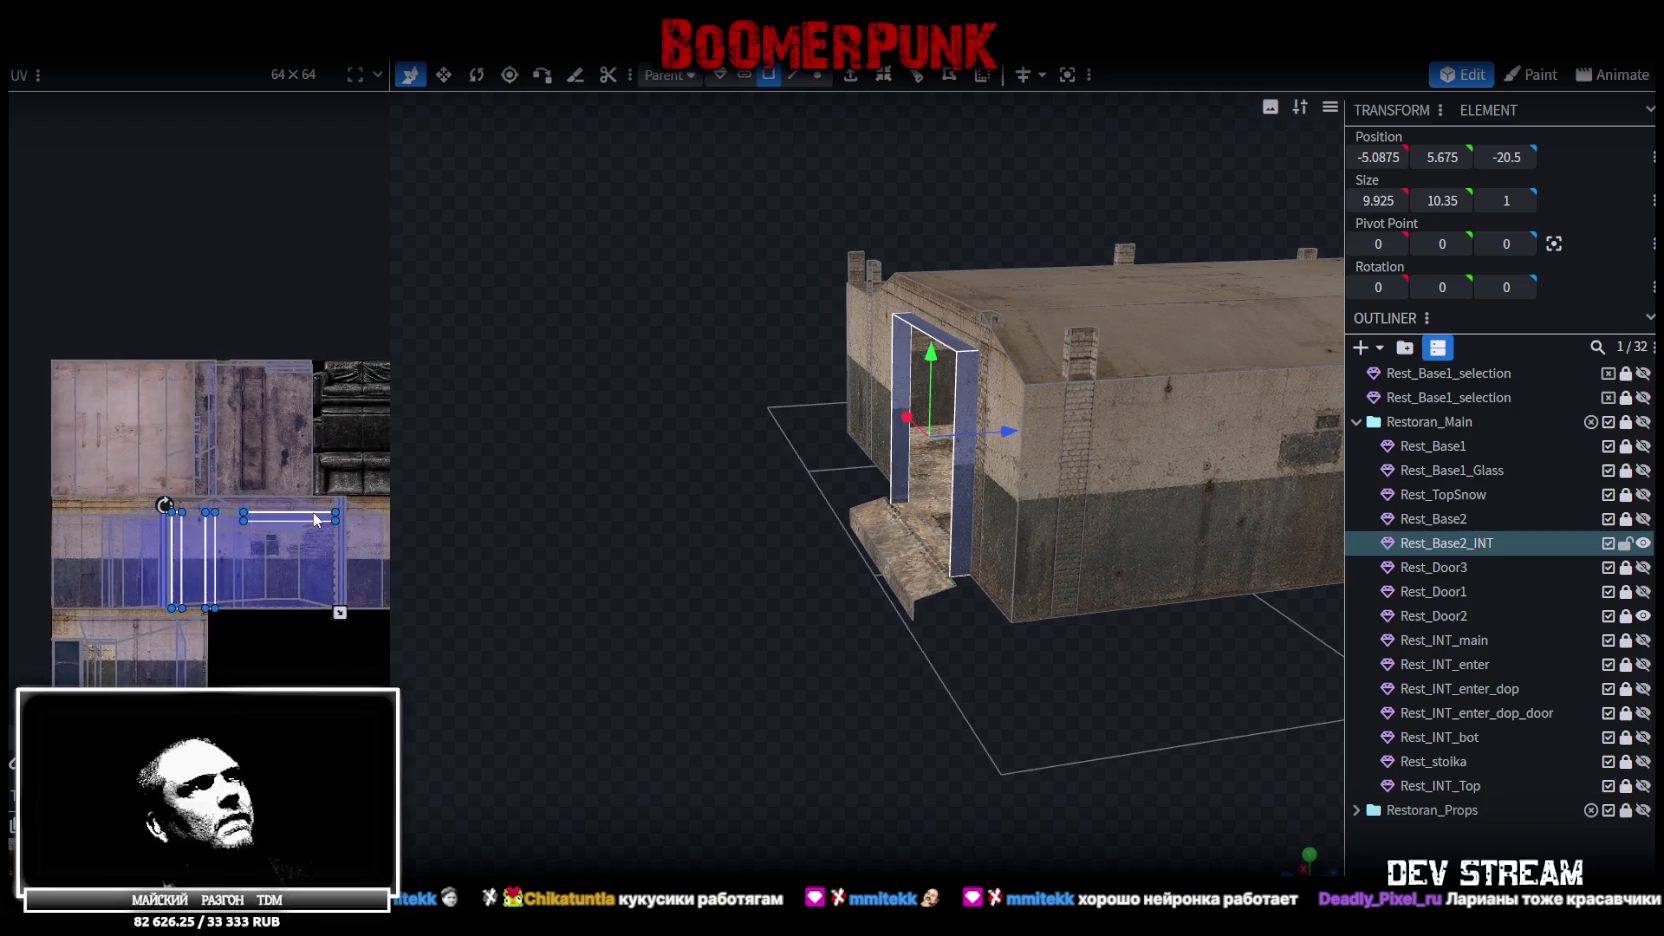
scroll(144, 499, "up", 2)
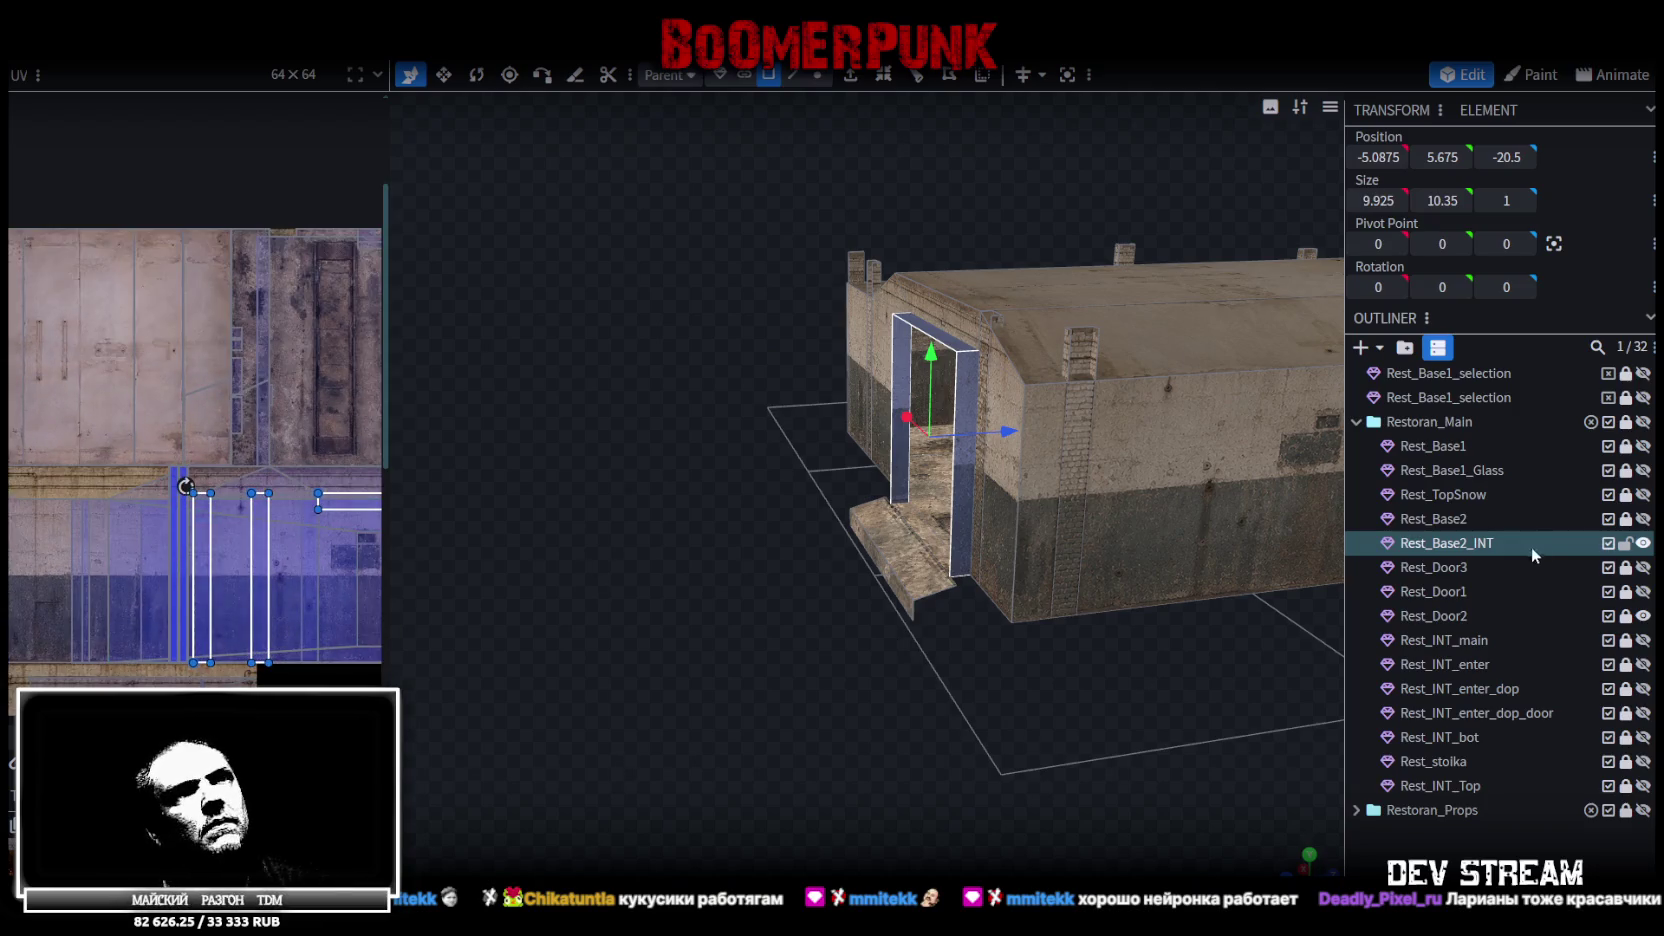
left_click(1641, 517)
scroll(662, 599, "up", 5)
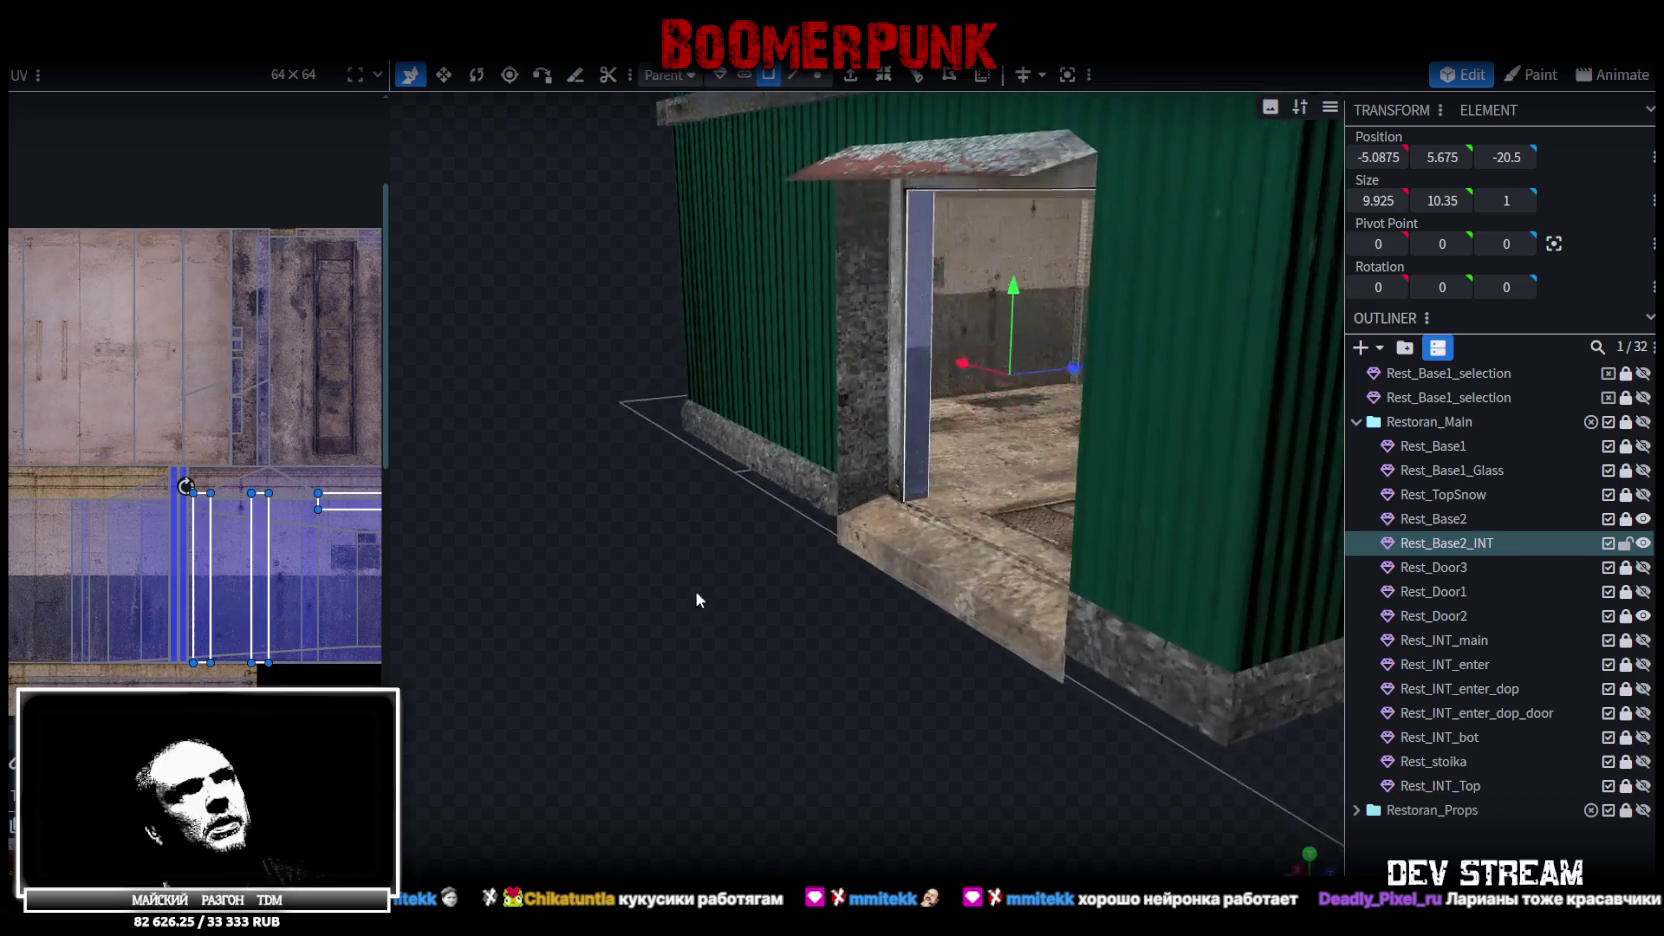
scroll(692, 566, "up", 3)
left_click(1378, 845)
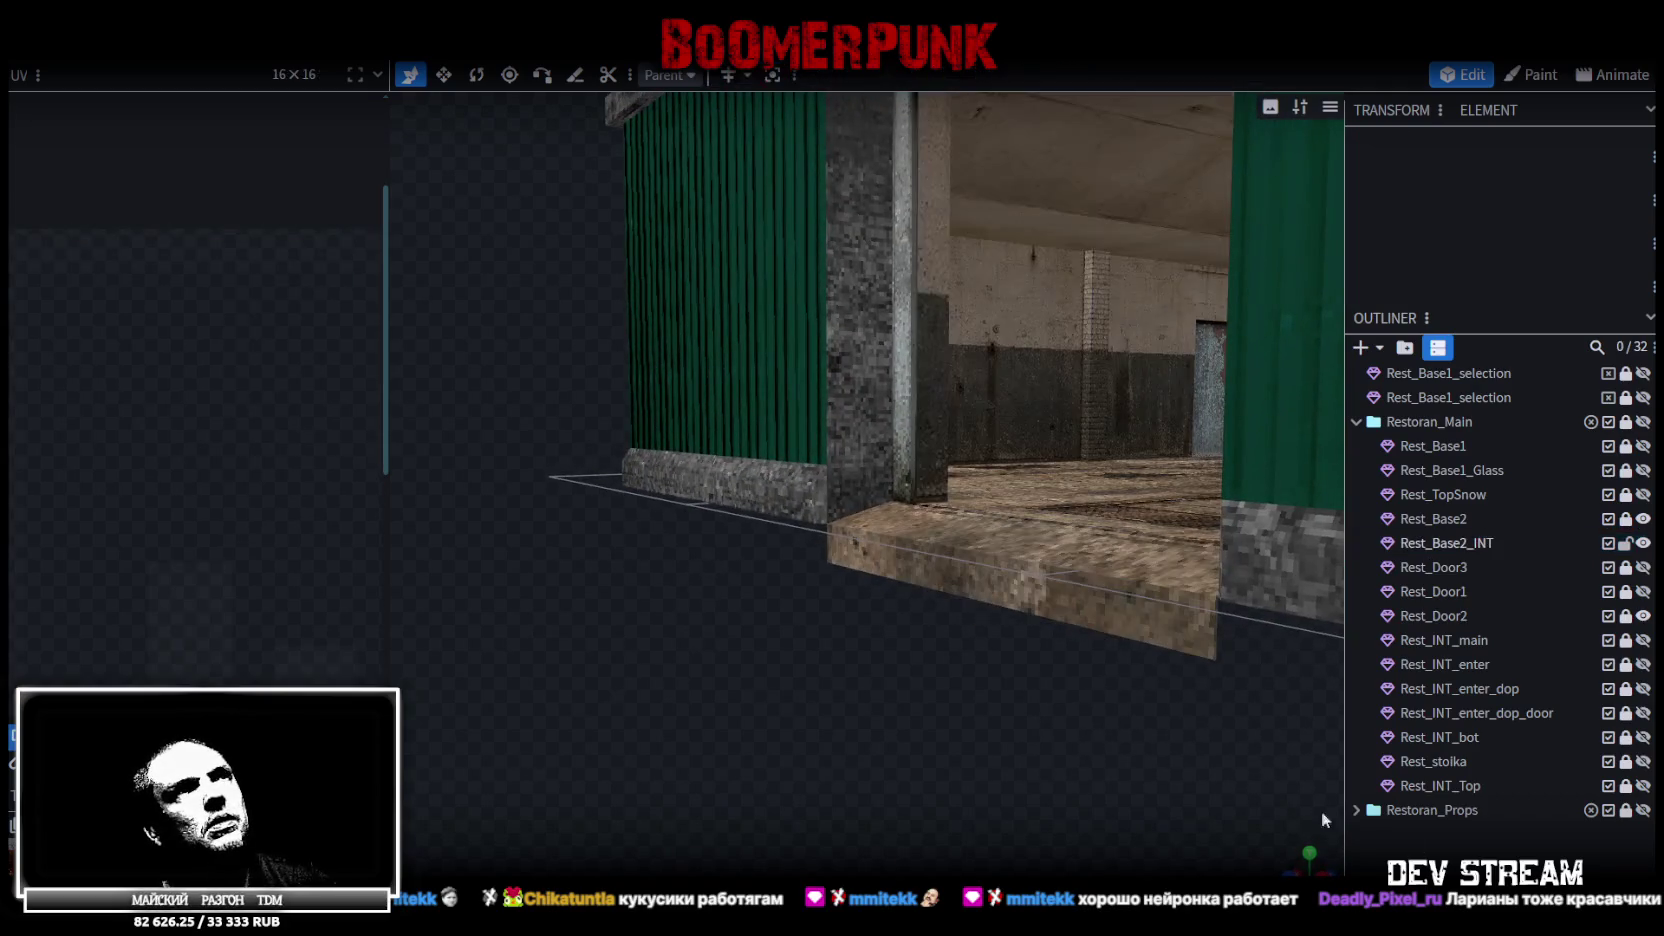
left_click_drag(824, 823, 740, 735)
left_click(915, 480)
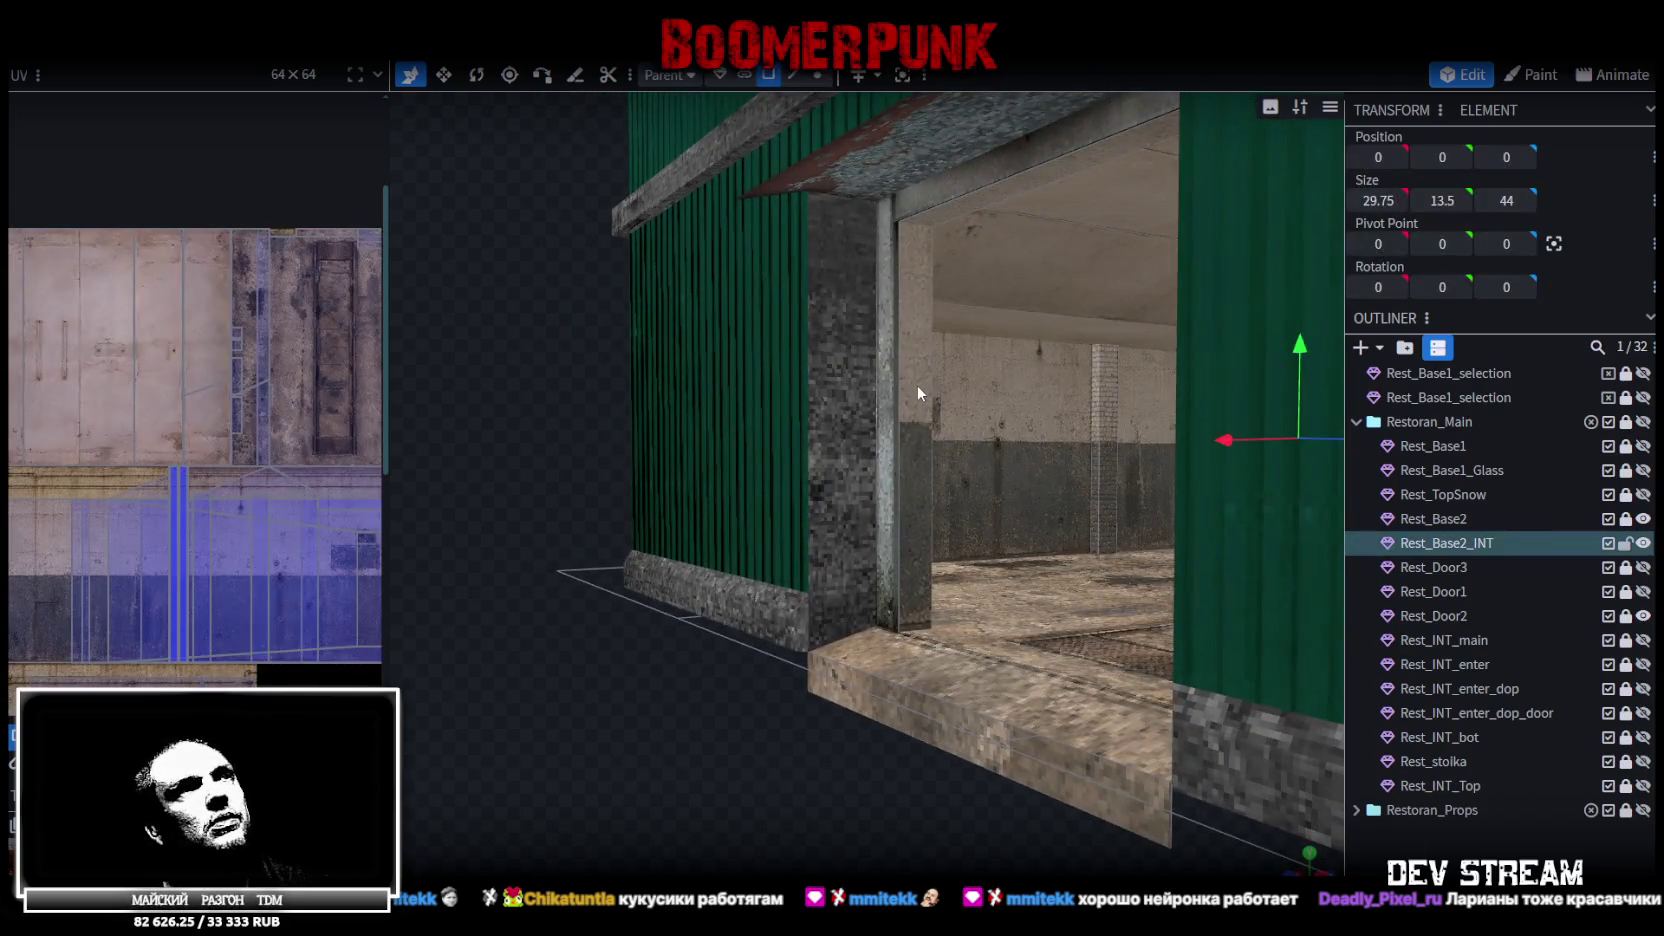
mouse_move(650, 705)
left_mouse_down()
mouse_move(724, 758)
mouse_move(874, 748)
mouse_move(884, 801)
left_mouse_up()
scroll(866, 797, "up", 2)
left_click(1007, 376, "shift")
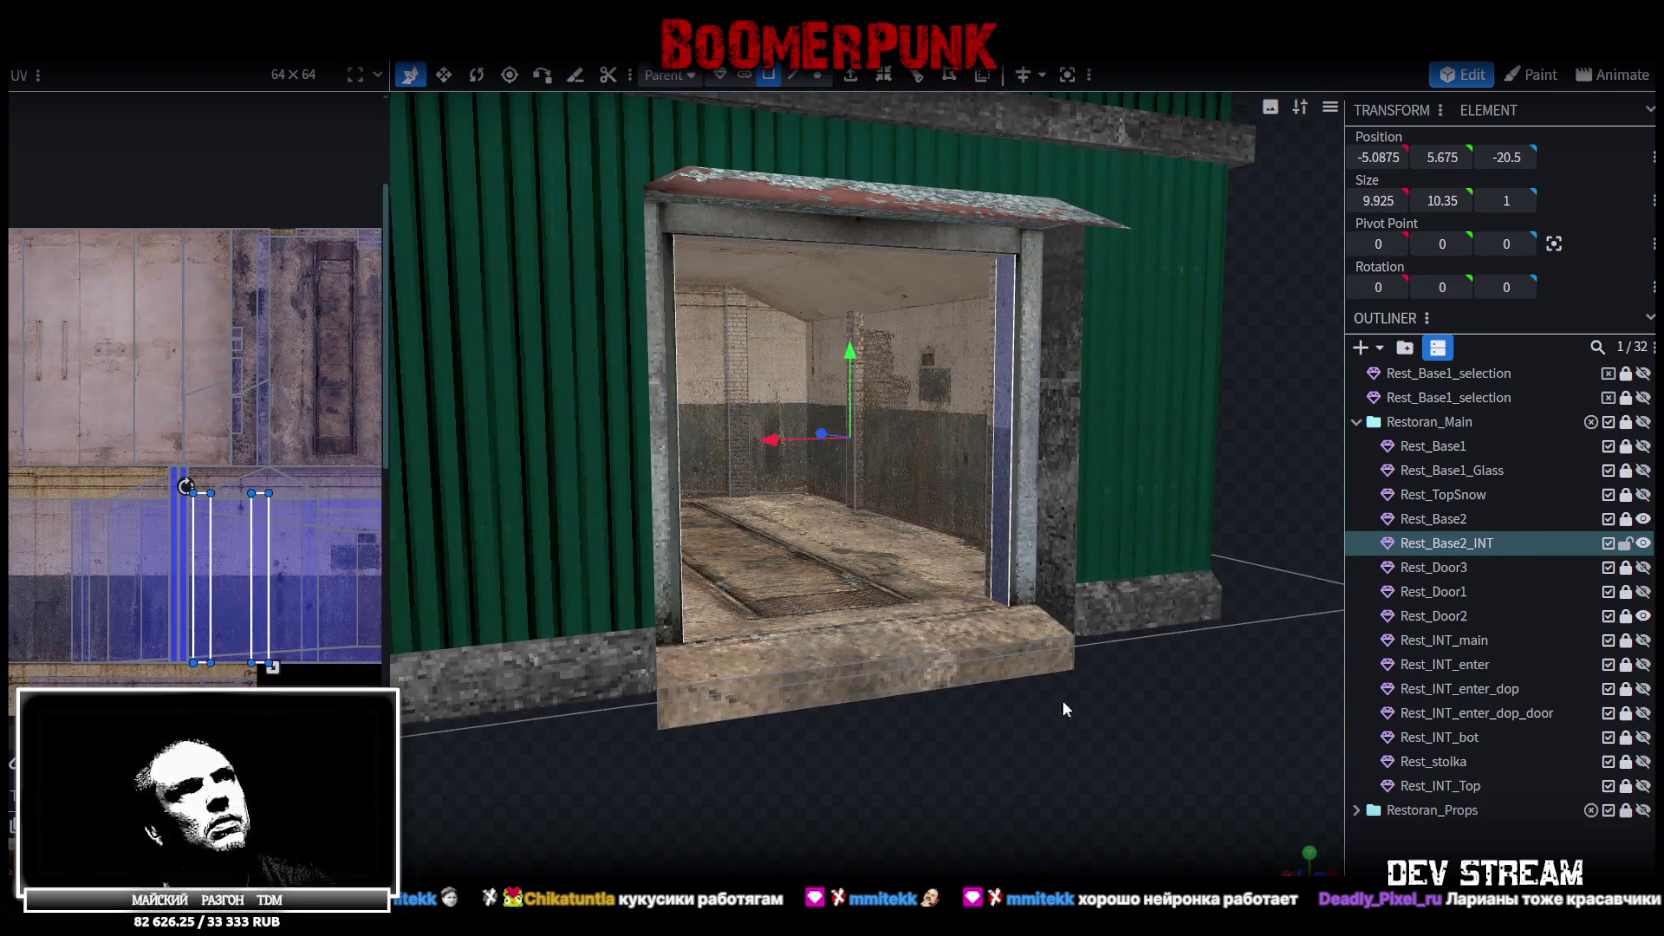
left_click_drag(1066, 710, 1042, 655)
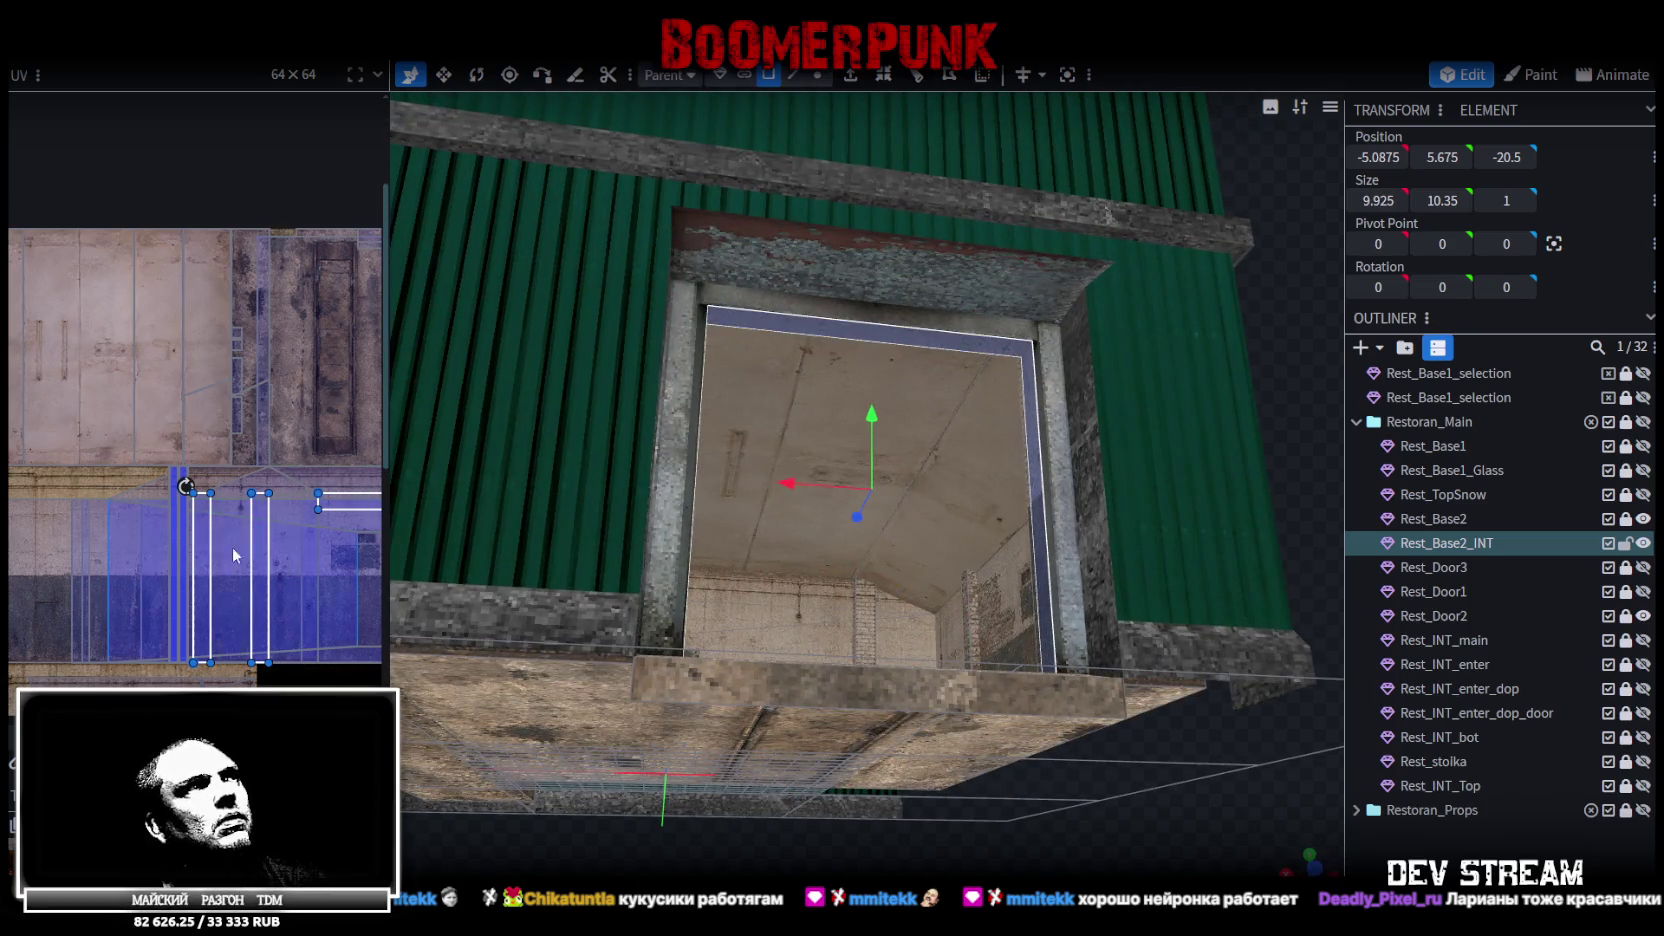
scroll(233, 555, "down", 5)
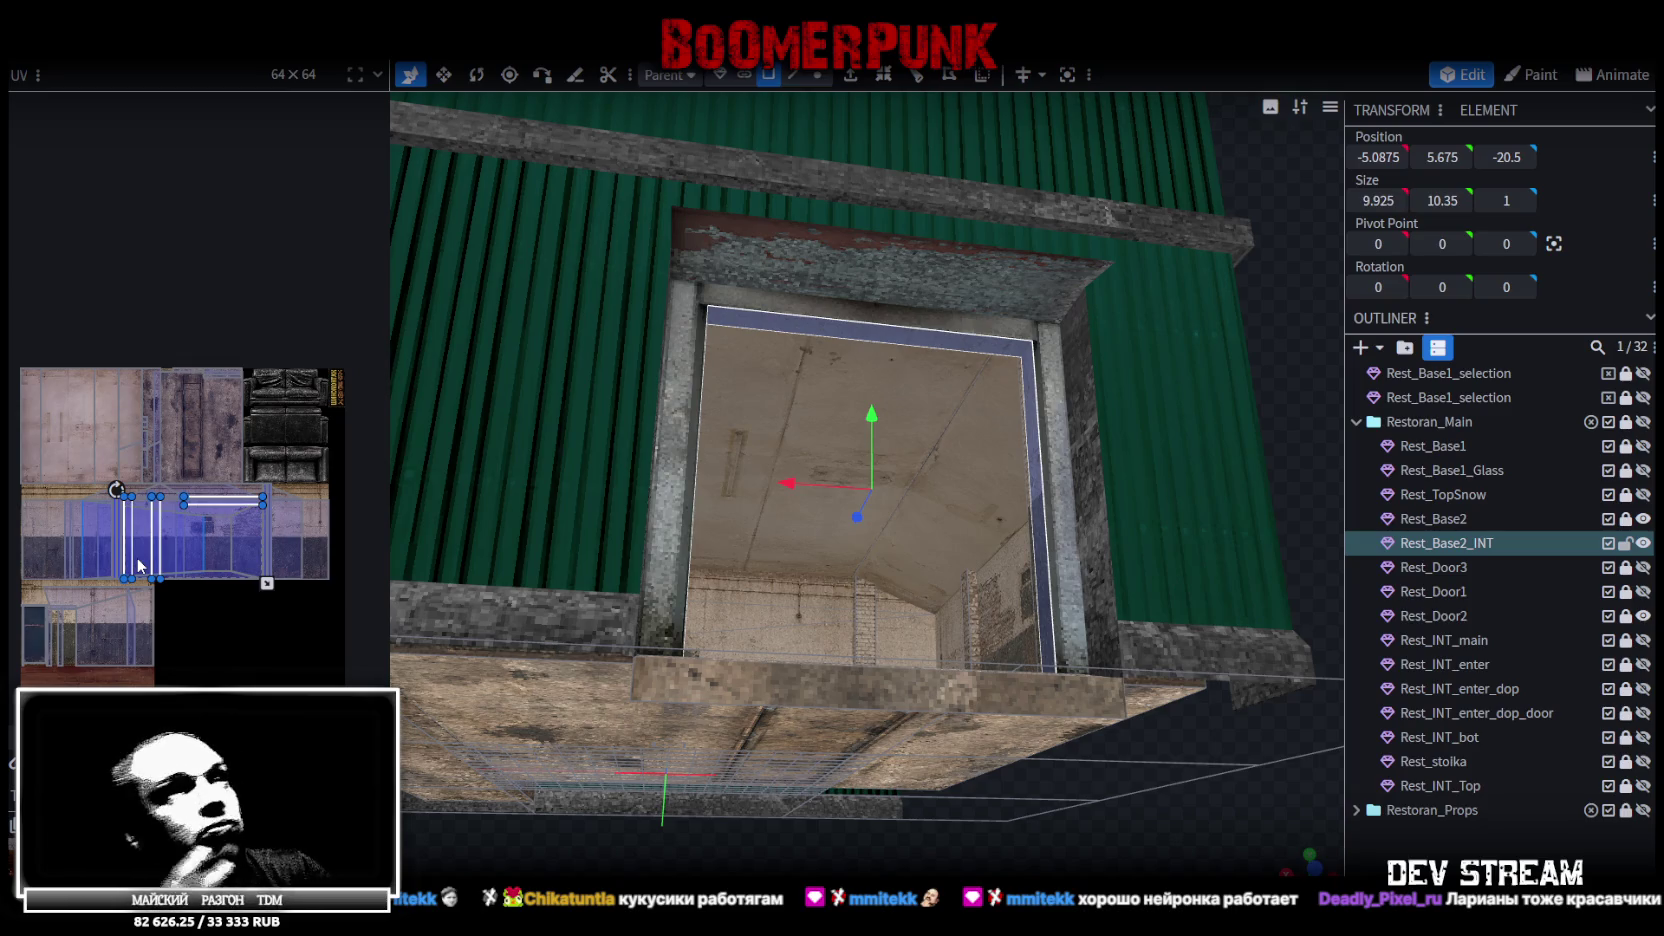
scroll(182, 540, "up", 3)
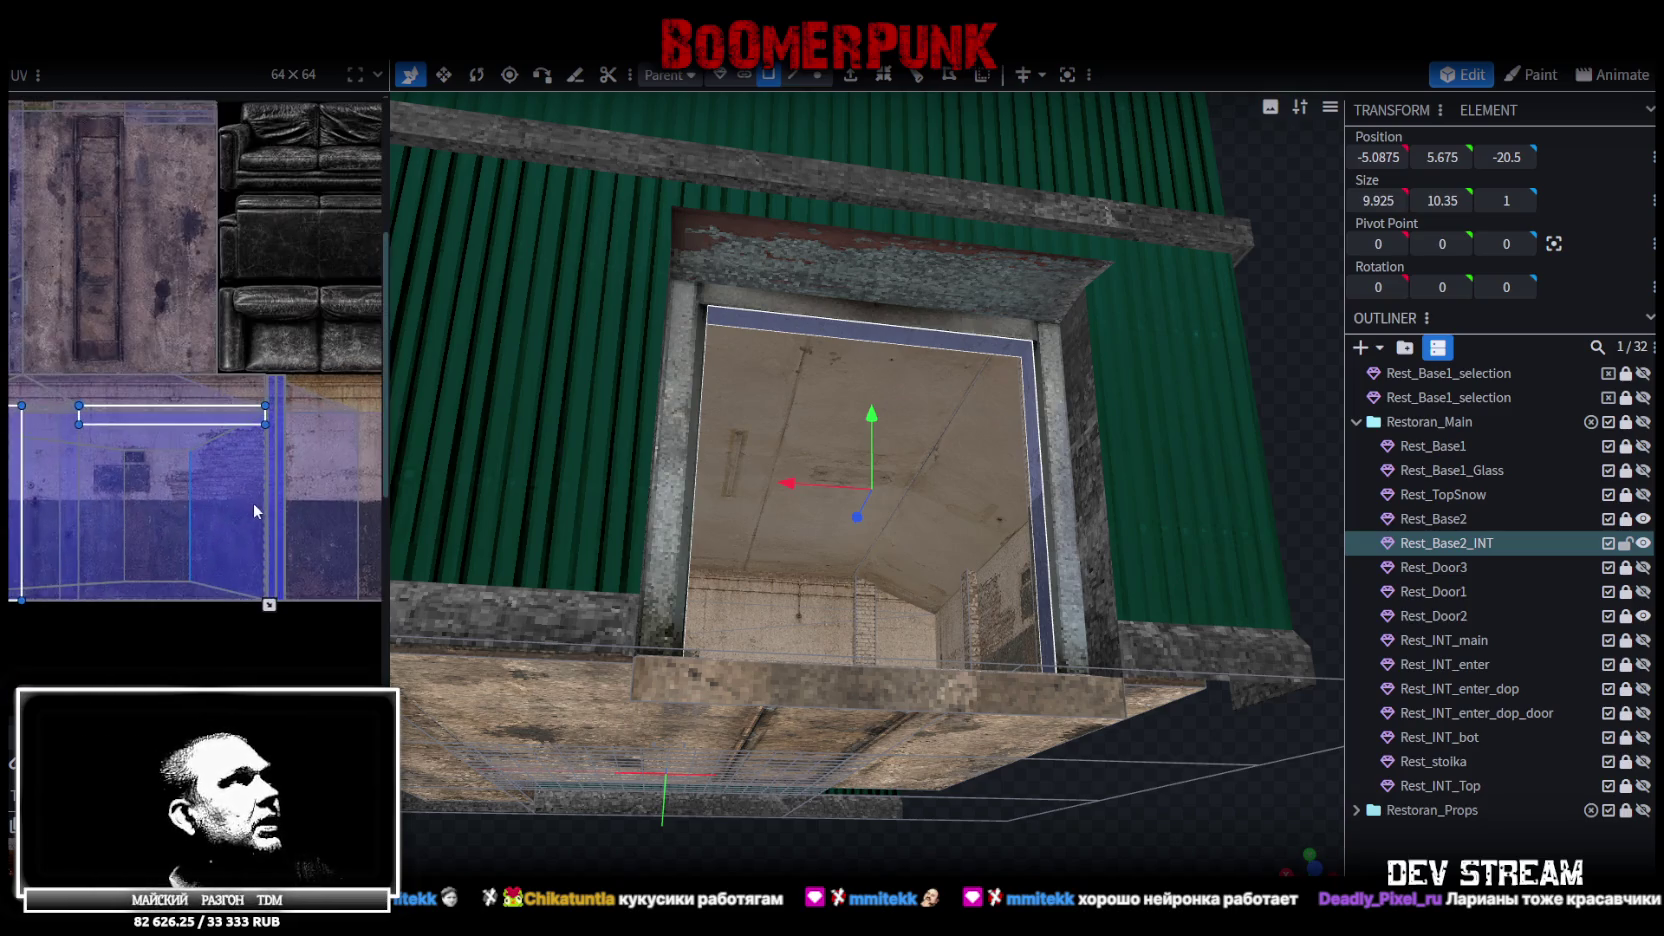
scroll(234, 519, "up", 1)
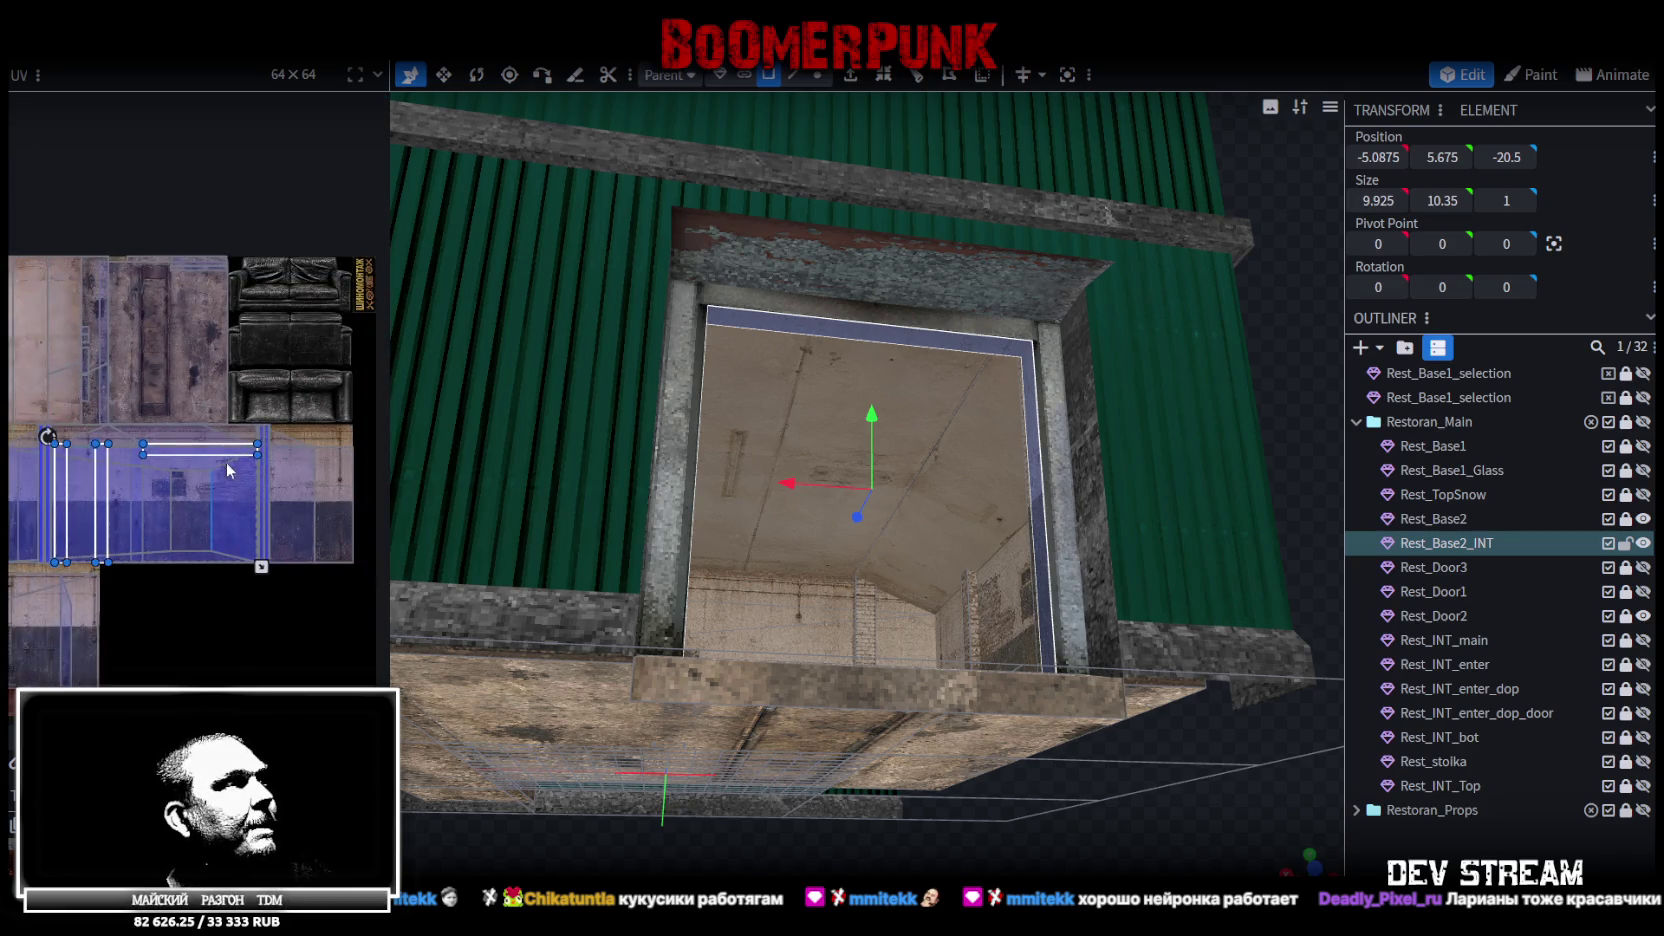
scroll(228, 430, "up", 2)
scroll(228, 400, "up", 1)
scroll(238, 403, "down", 1)
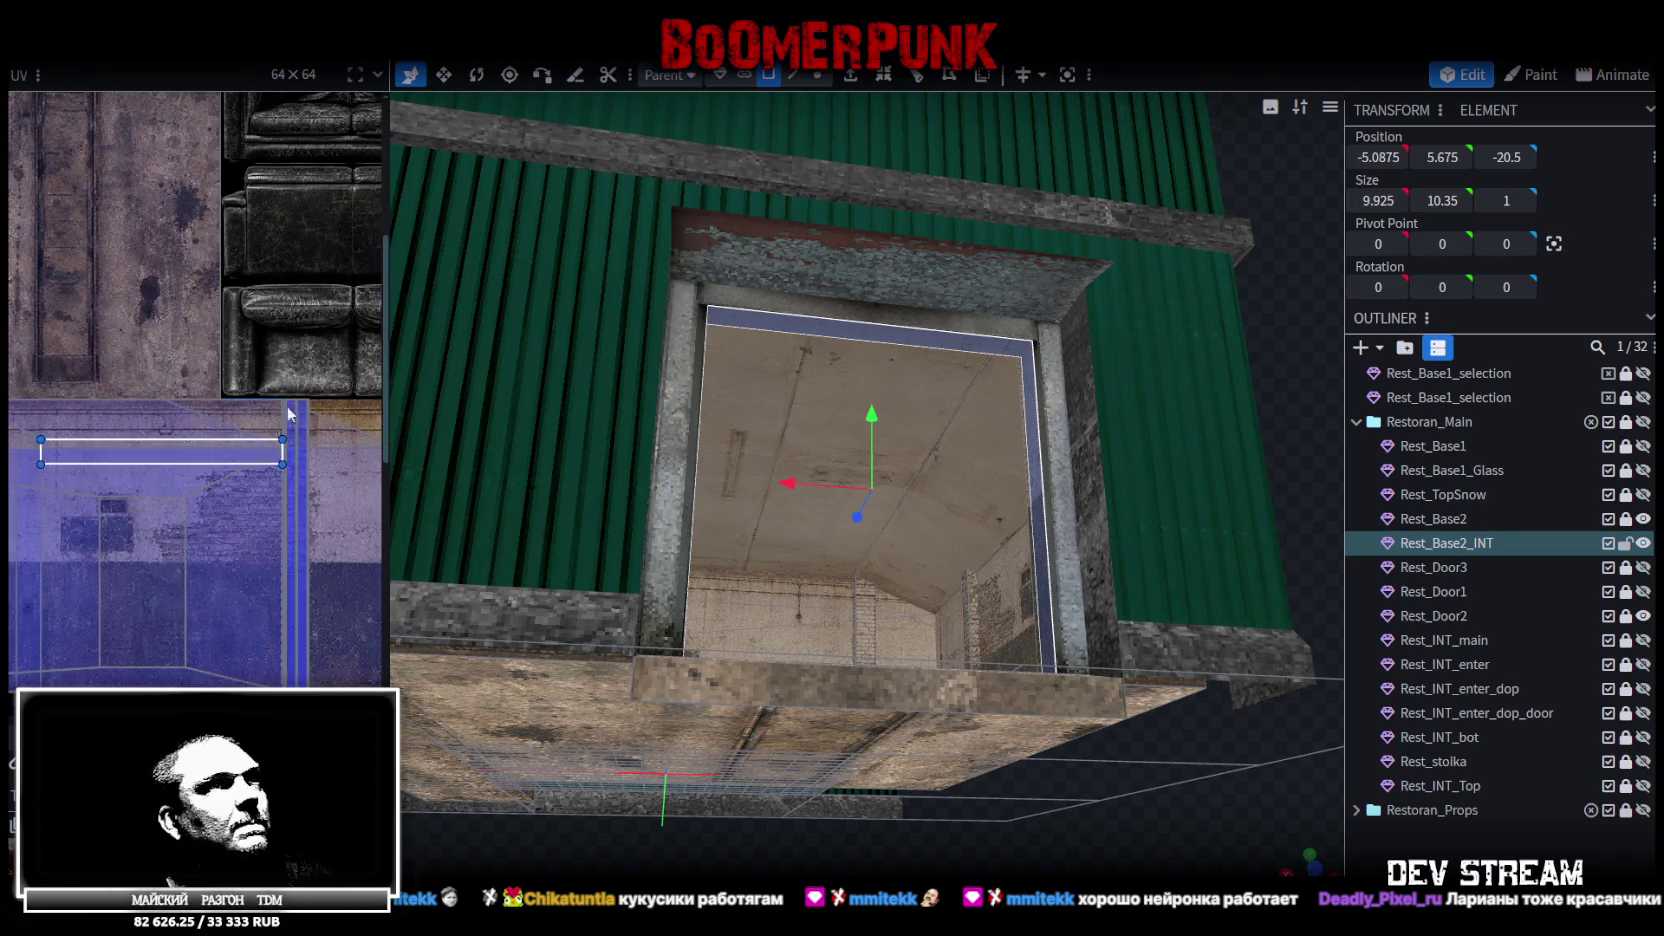
key("Escape")
mouse_move(980, 250)
left_mouse_down()
mouse_move(1077, 475)
mouse_move(1010, 408)
left_mouse_up()
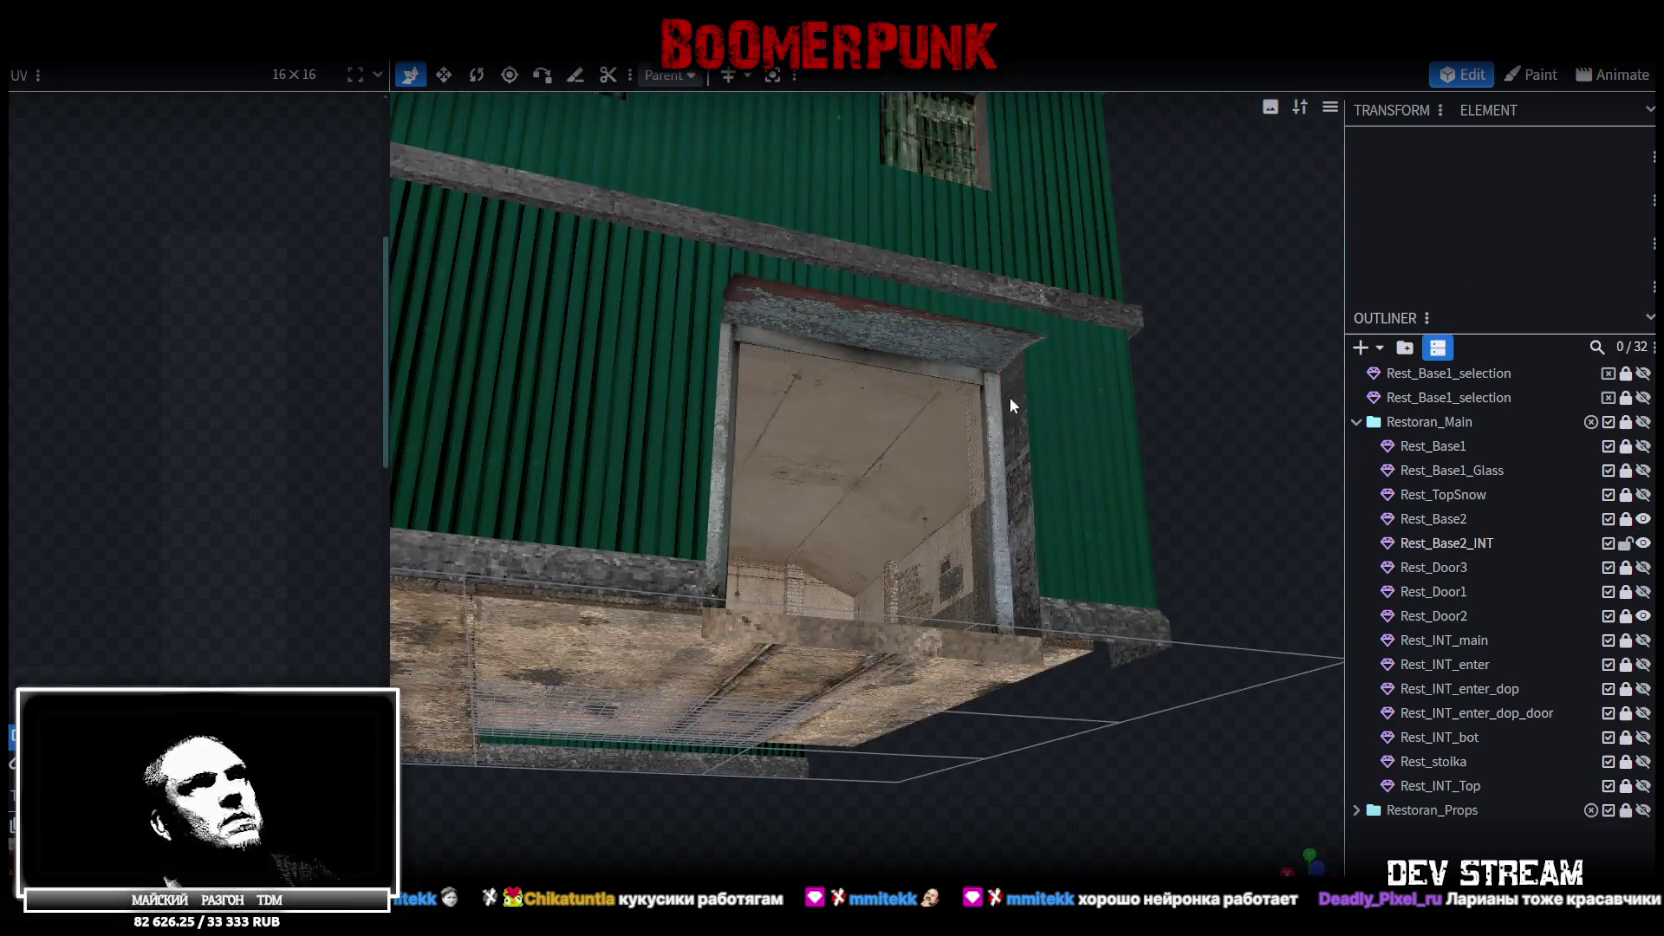
left_click(970, 422)
left_click(970, 420)
mouse_move(1122, 545)
left_mouse_down()
mouse_move(1109, 580)
mouse_move(1066, 597)
left_mouse_up()
mouse_move(1062, 569)
left_mouse_down()
mouse_move(1024, 656)
mouse_move(1048, 589)
mouse_move(760, 642)
mouse_move(727, 623)
mouse_move(731, 608)
mouse_move(866, 610)
left_mouse_up()
scroll(1045, 589, "up", 5)
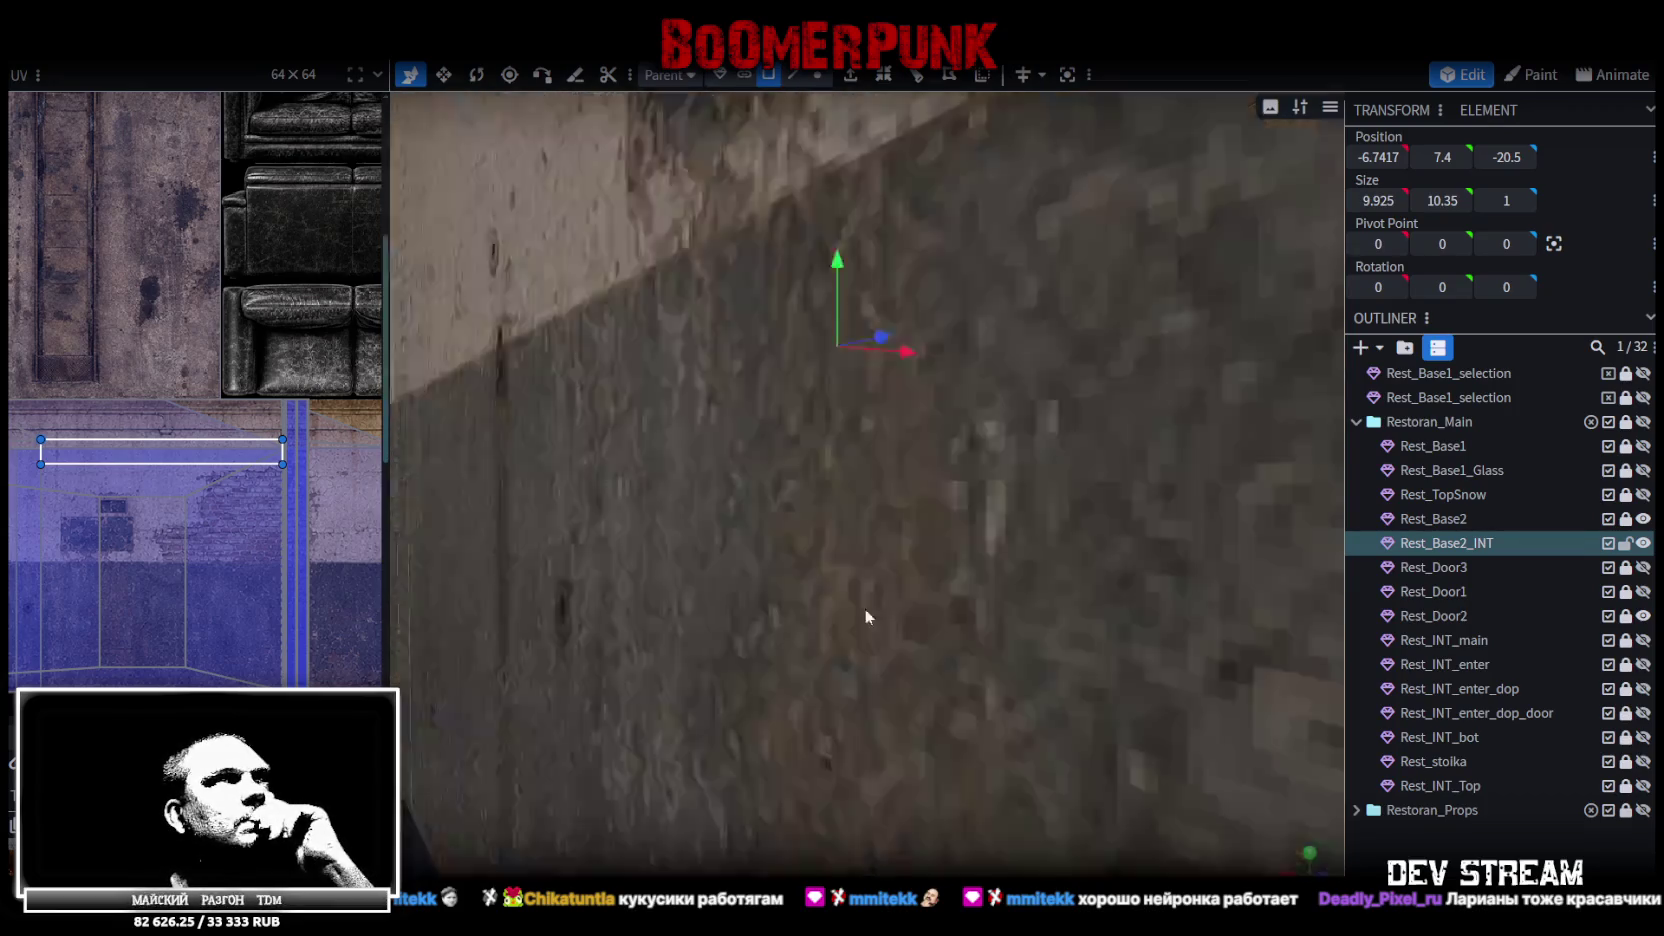
scroll(866, 617, "down", 5)
mouse_move(1078, 621)
left_mouse_down()
mouse_move(1086, 599)
mouse_move(1176, 598)
left_mouse_up()
scroll(847, 633, "up", 5)
scroll(845, 633, "down", 4)
mouse_move(845, 633)
left_mouse_down()
mouse_move(732, 658)
mouse_move(609, 656)
mouse_move(706, 630)
left_mouse_up()
scroll(706, 630, "down", 5)
mouse_move(1147, 632)
left_mouse_down()
mouse_move(1203, 593)
mouse_move(1323, 580)
mouse_move(1284, 547)
mouse_move(1050, 578)
mouse_move(850, 440)
left_mouse_up()
left_click(850, 440, "shift")
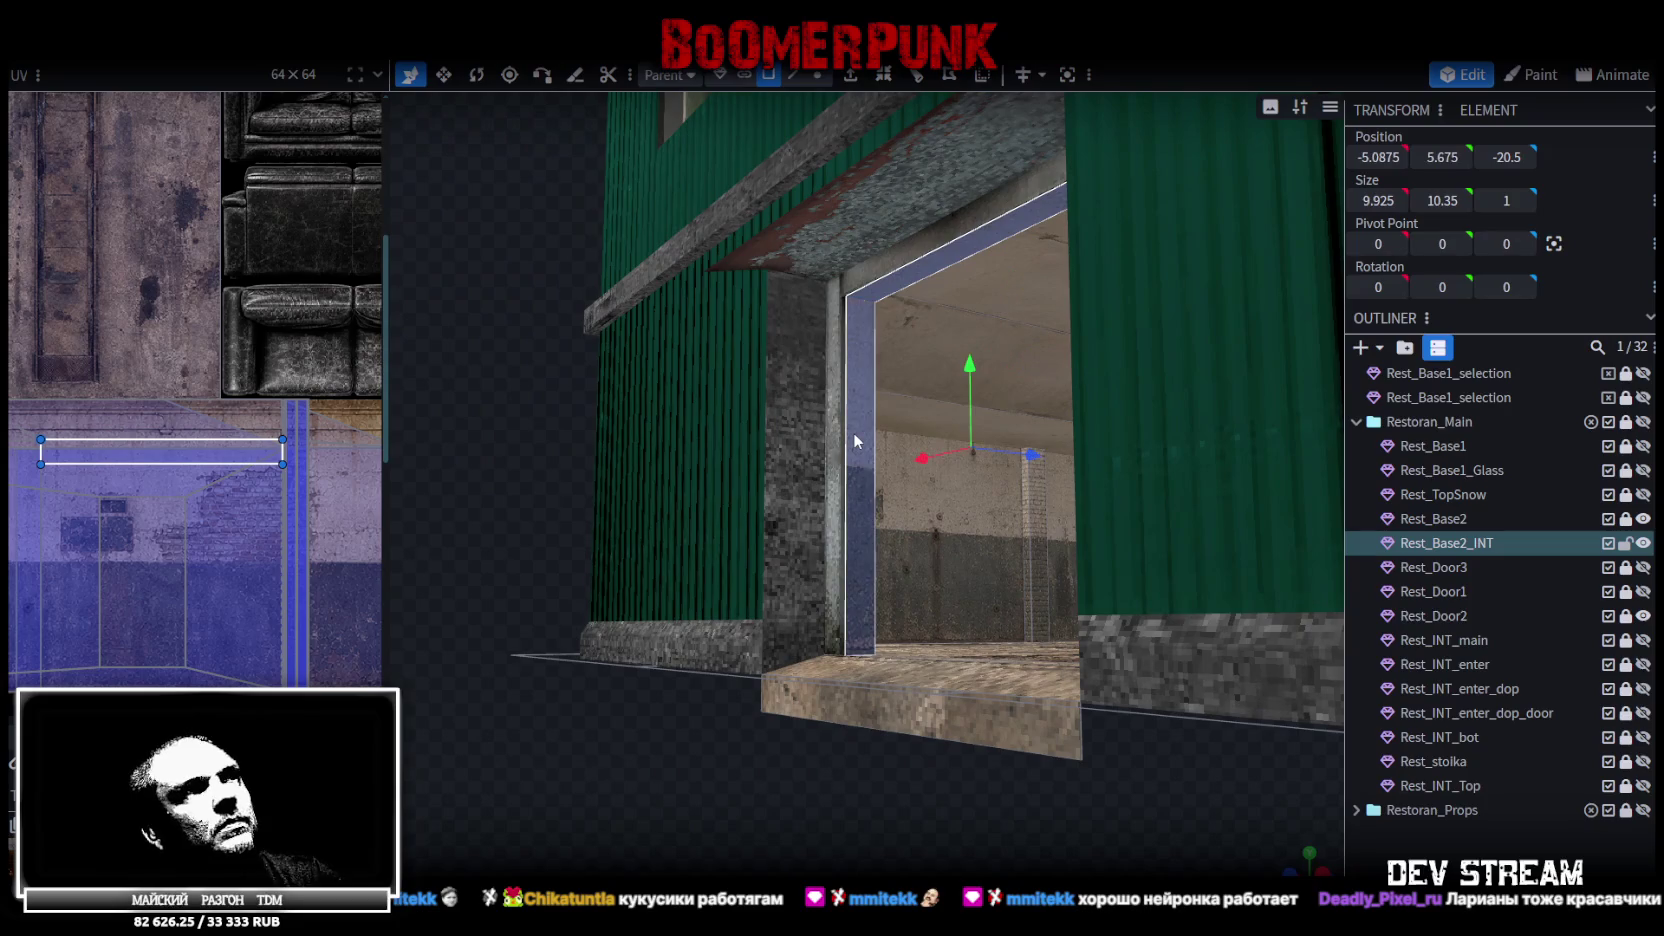
Split the selected jamb faces into their own mesh and give it the Build10.png texture
right_click(1058, 298)
left_click(1110, 567)
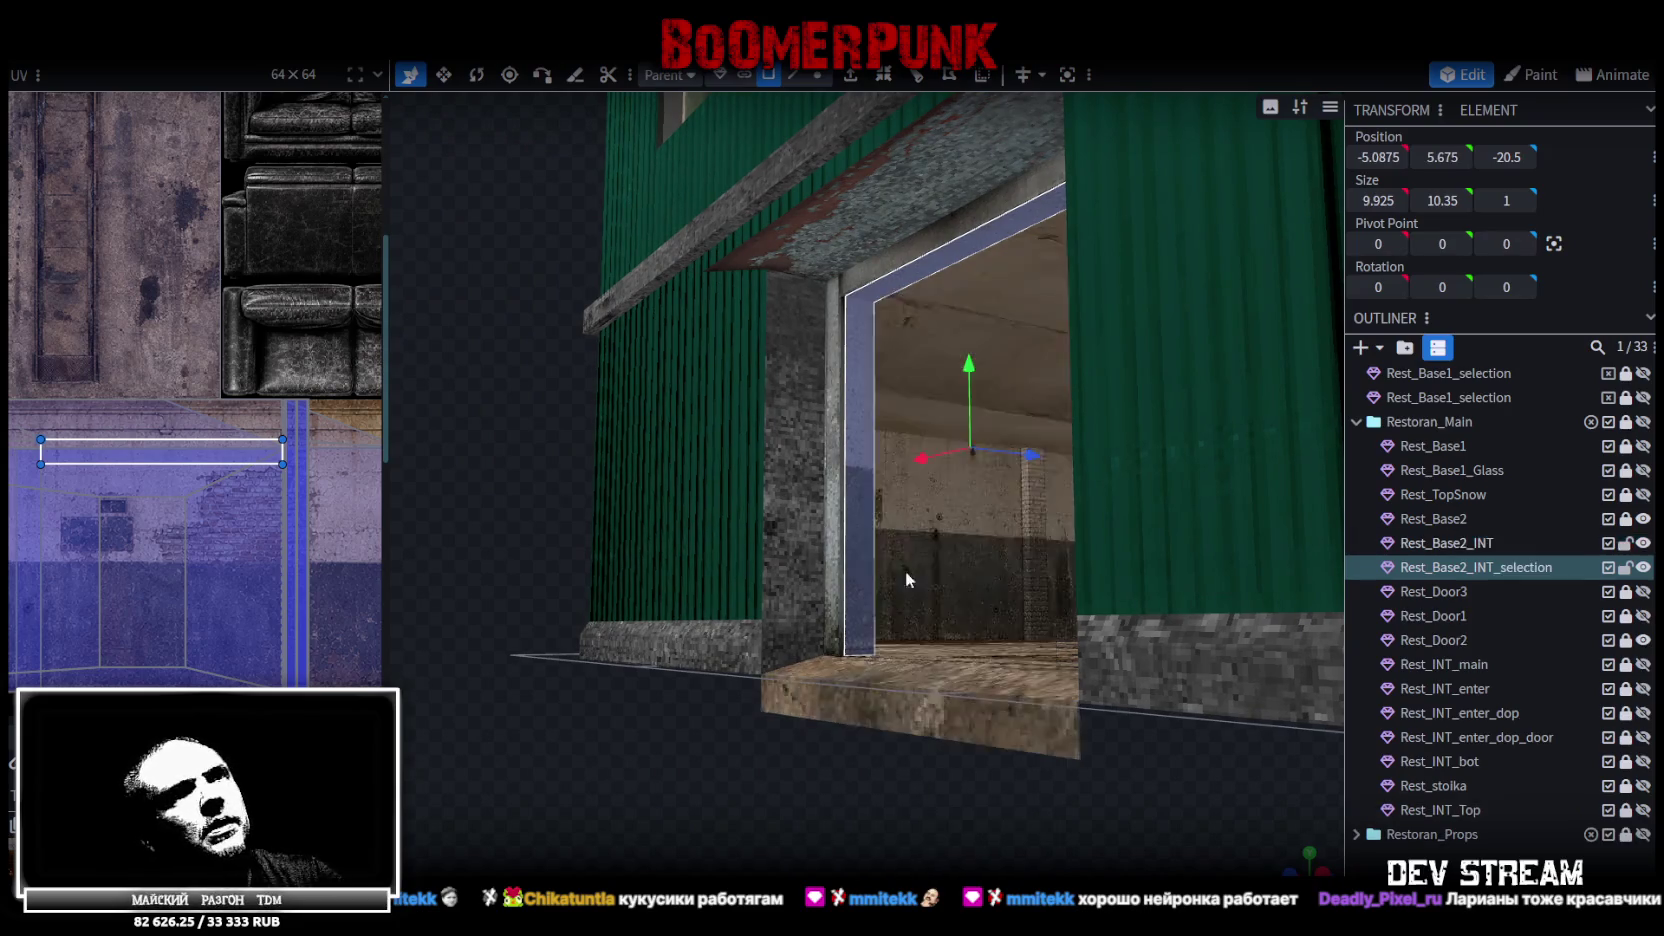
right_click(1463, 567)
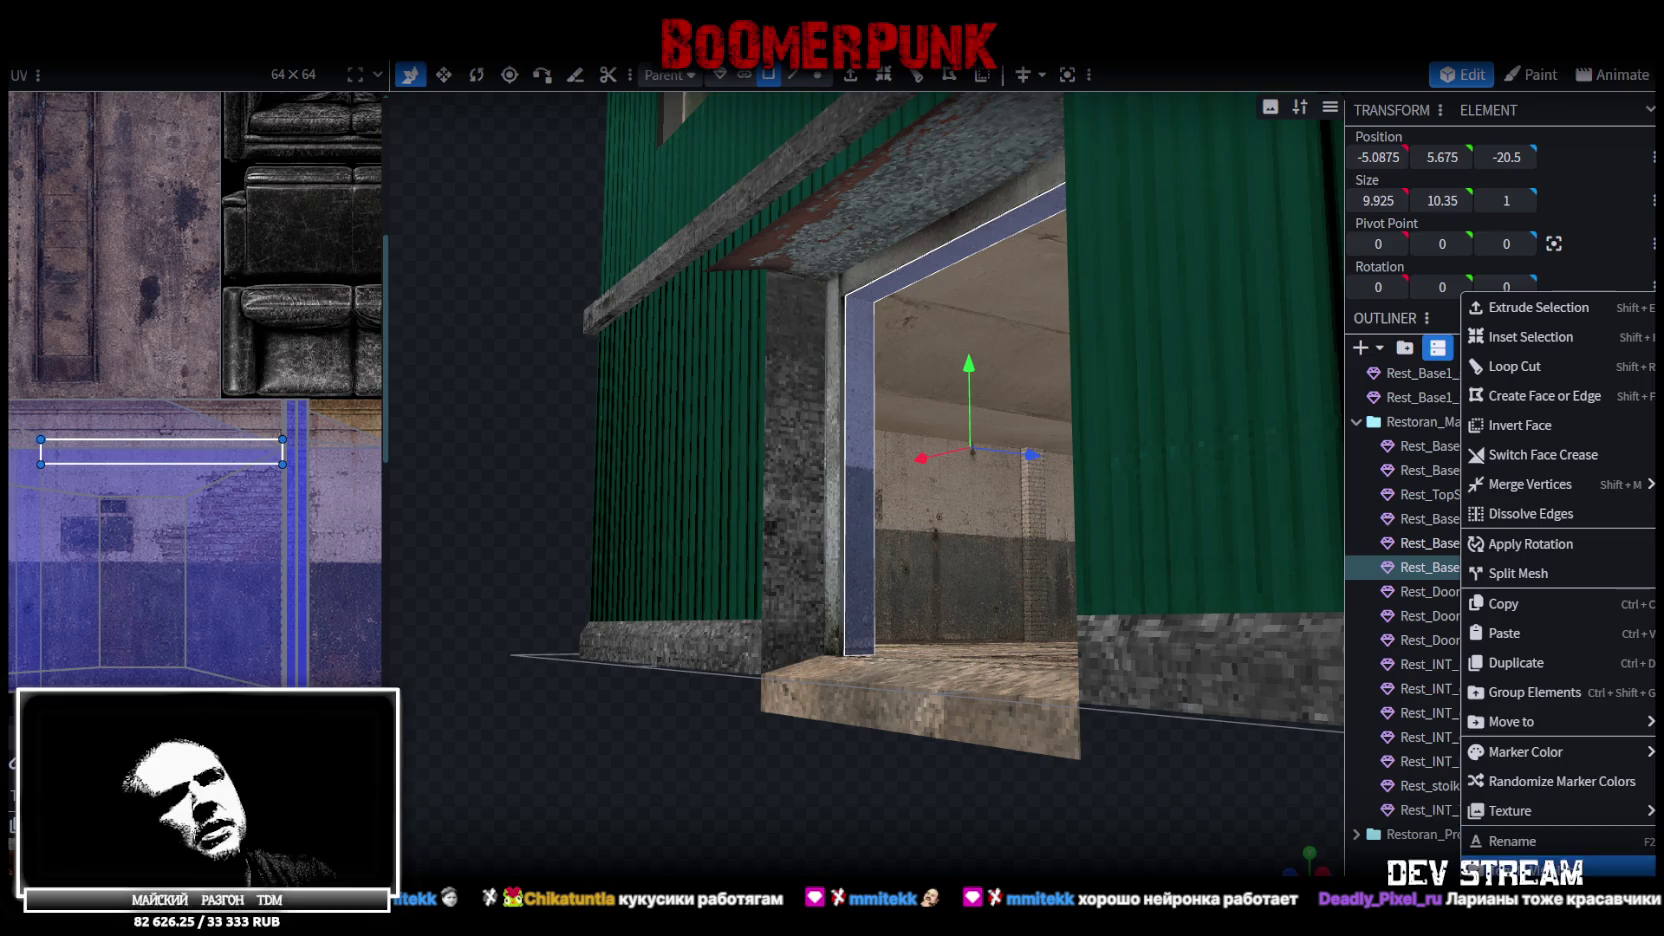
mouse_move(1505, 811)
left_click(1421, 845)
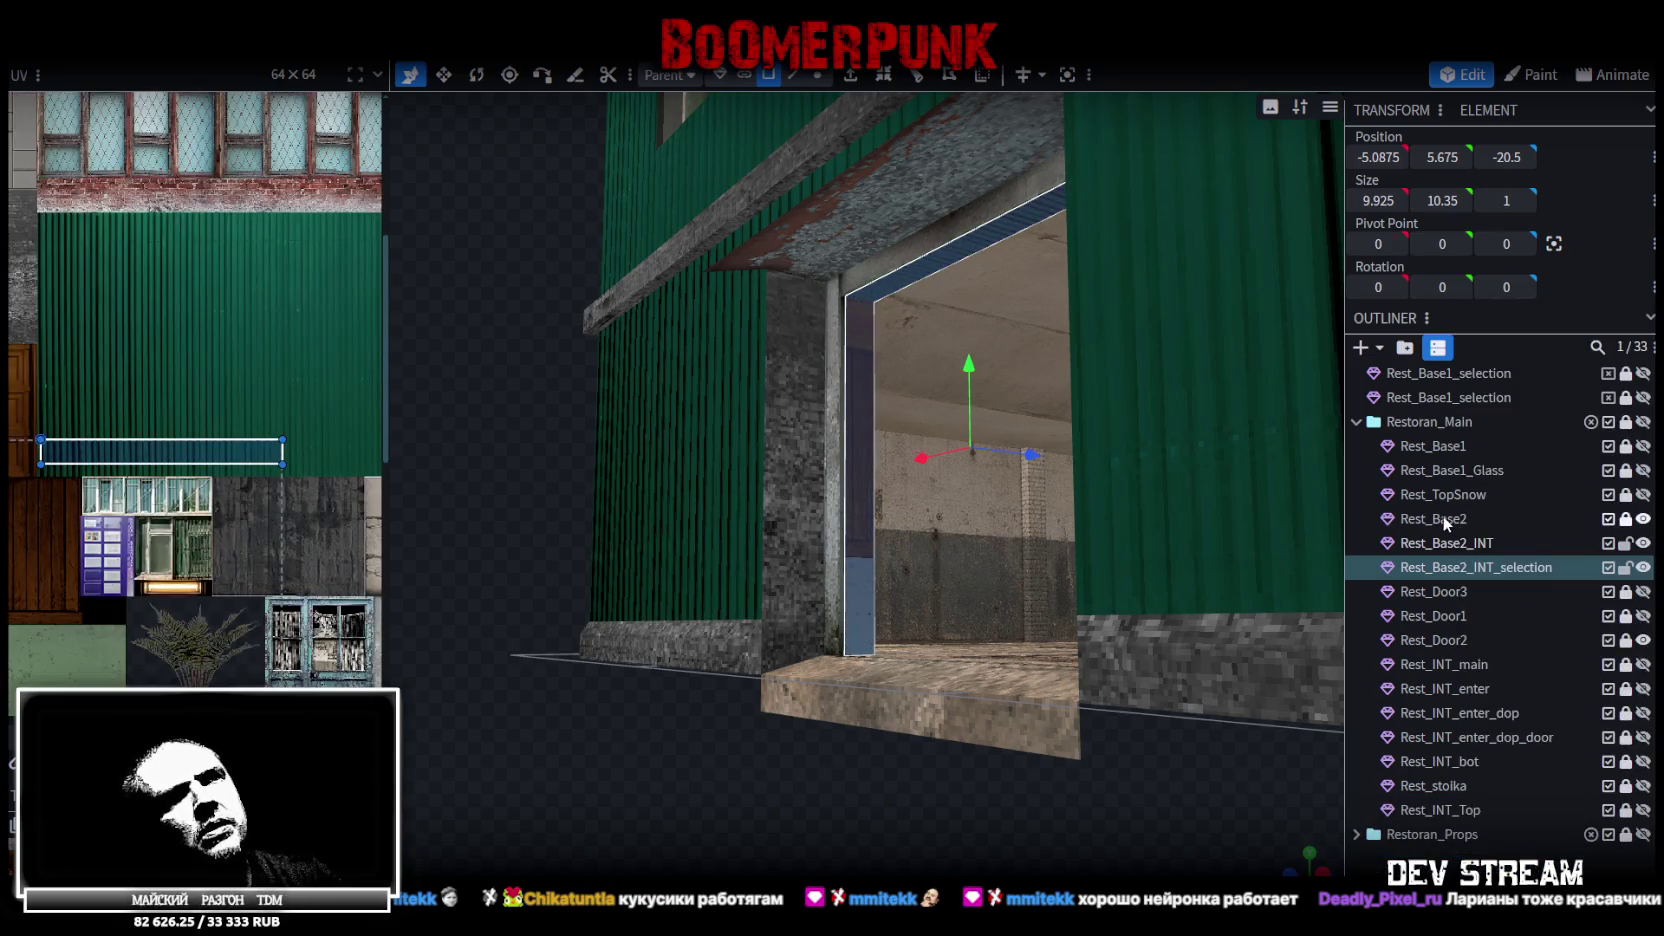
Hide Rest_Base2_INT and merge the split jamb mesh into Rest_Base2
left_click(1643, 543)
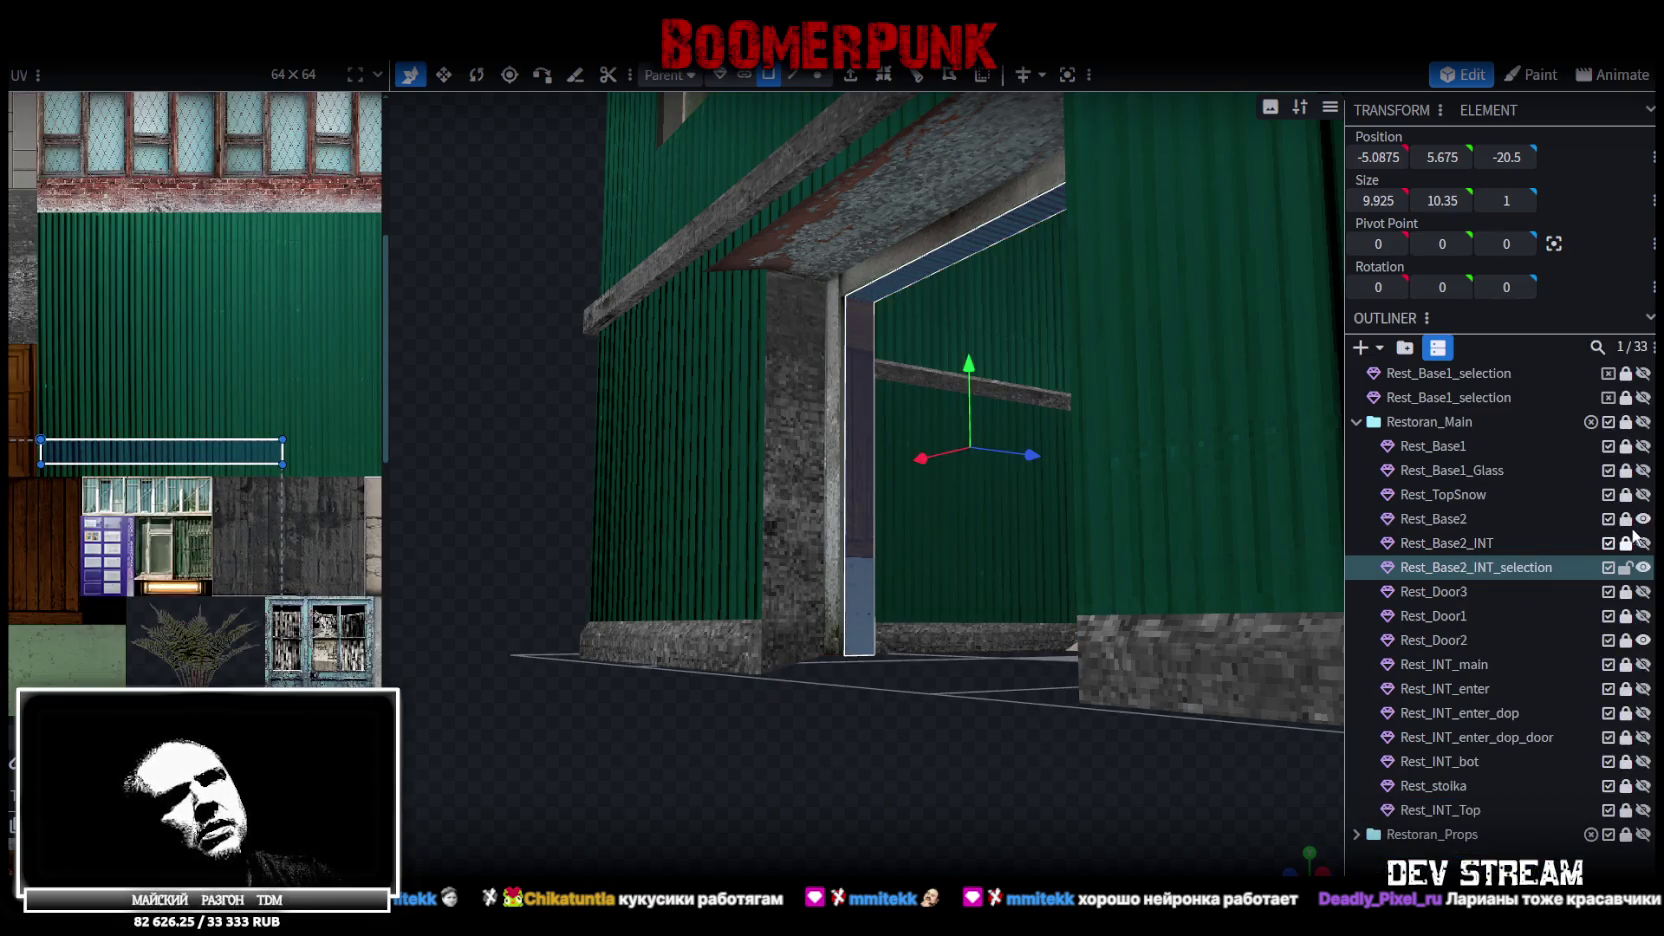
left_click(1433, 519)
right_click(1437, 578)
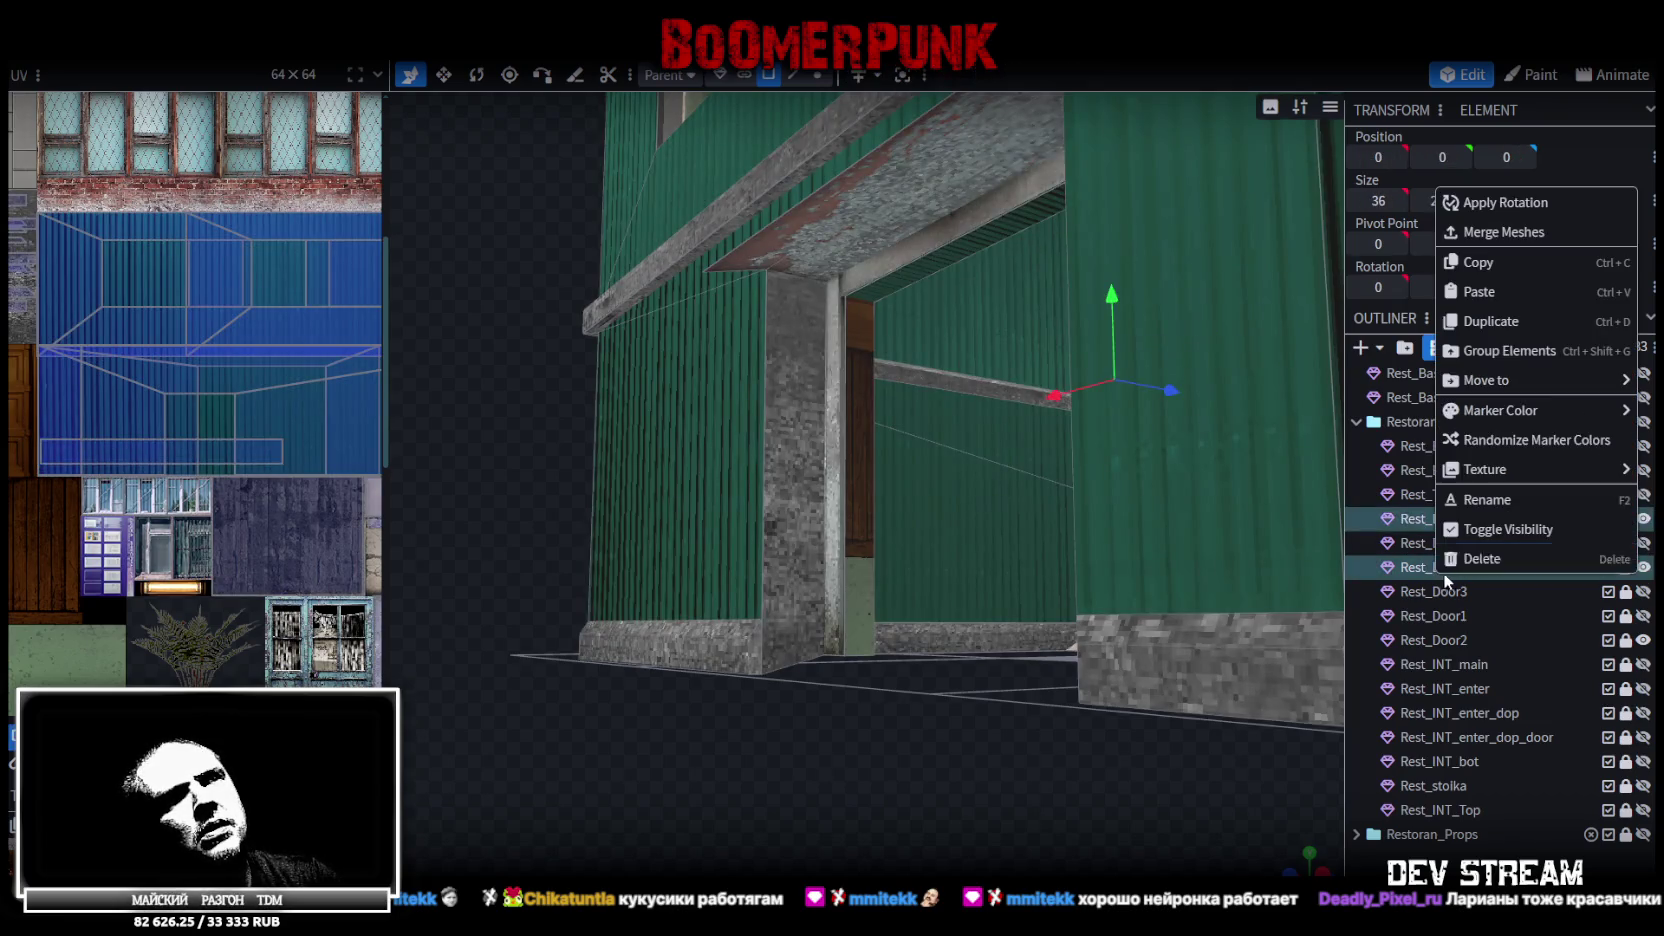
left_click(1530, 232)
Raise the selected vertices slightly and merge the overlapping vertices
scroll(933, 421, "down", 5)
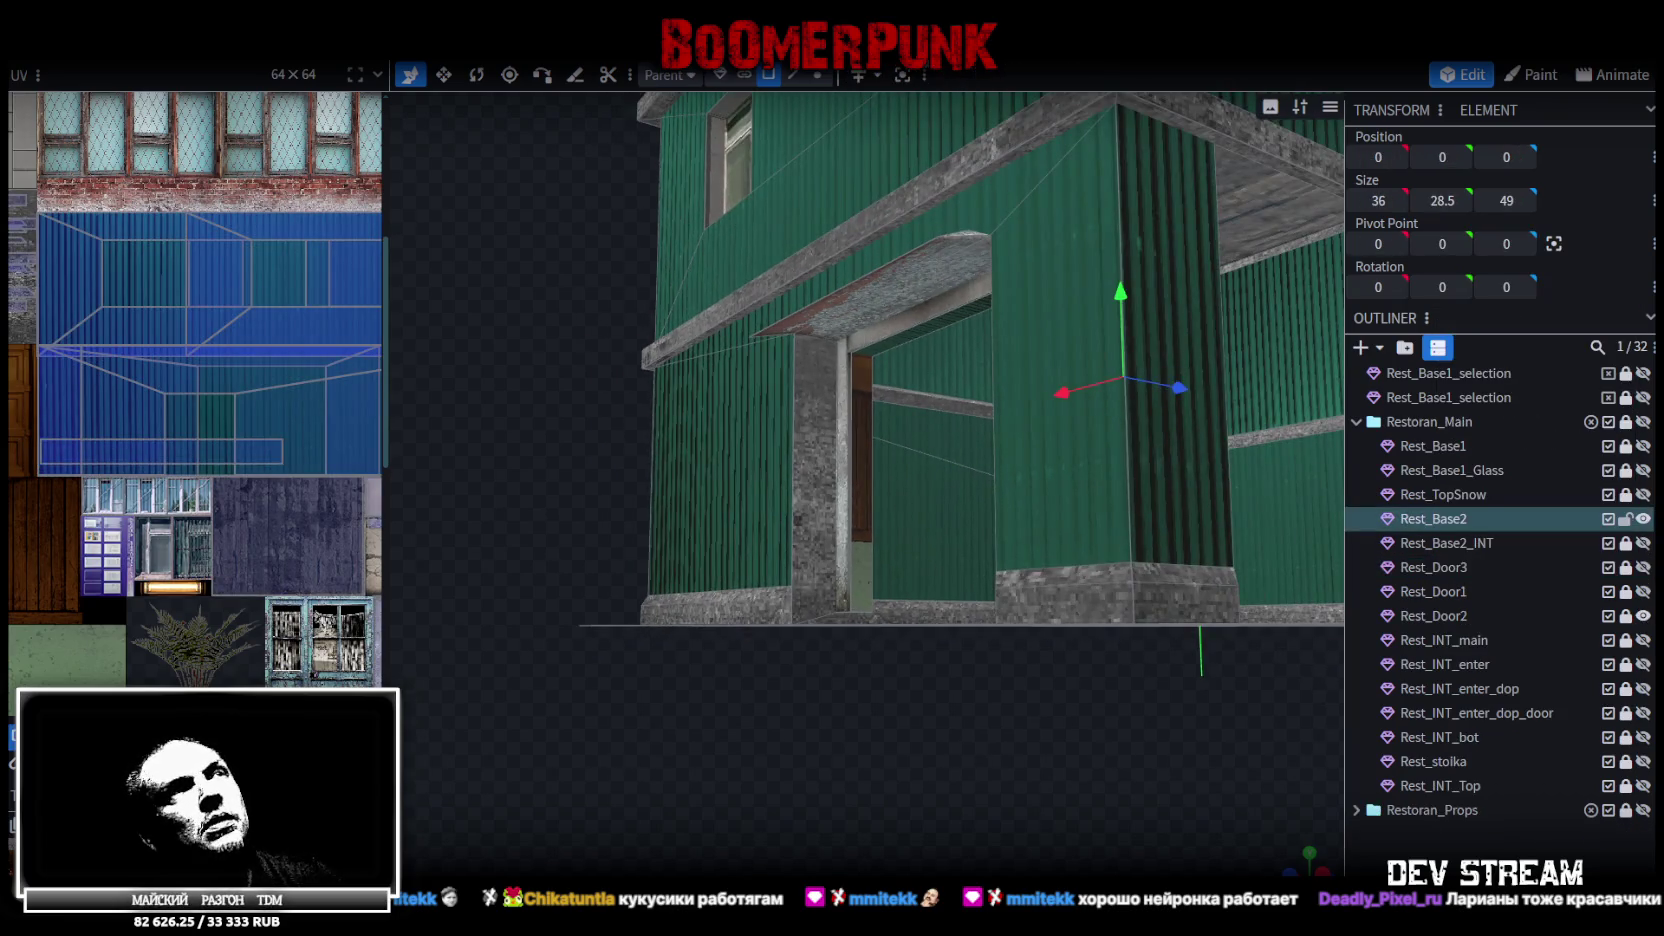
left_click(817, 74)
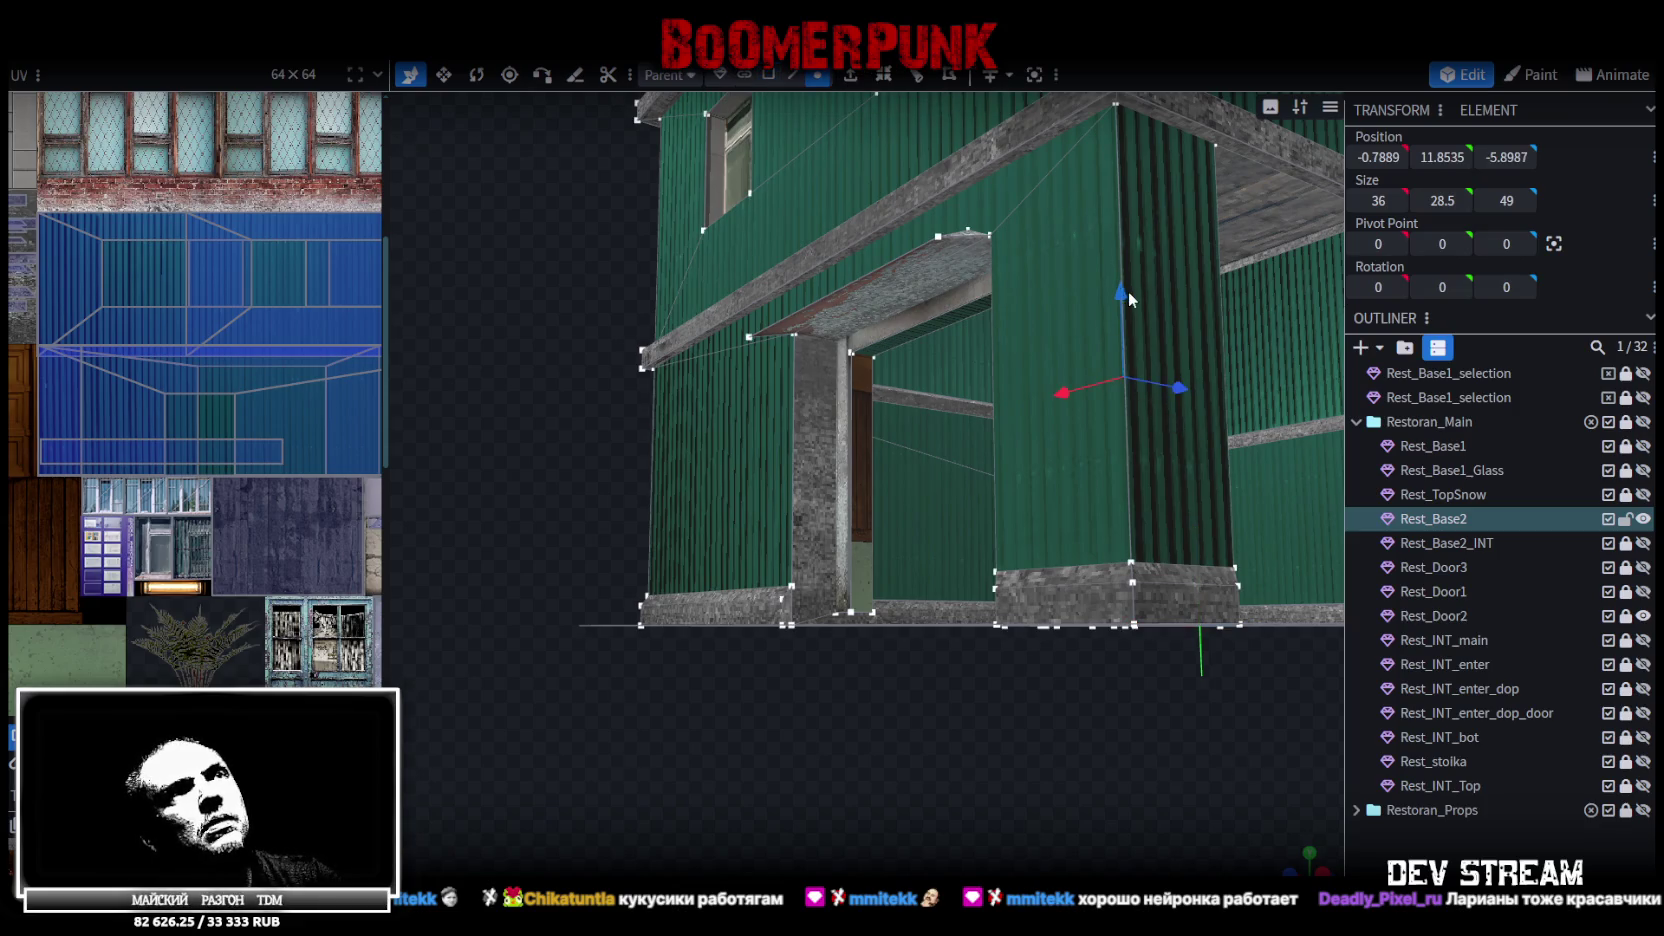
left_click_drag(1128, 298, 1118, 286)
left_click(725, 215)
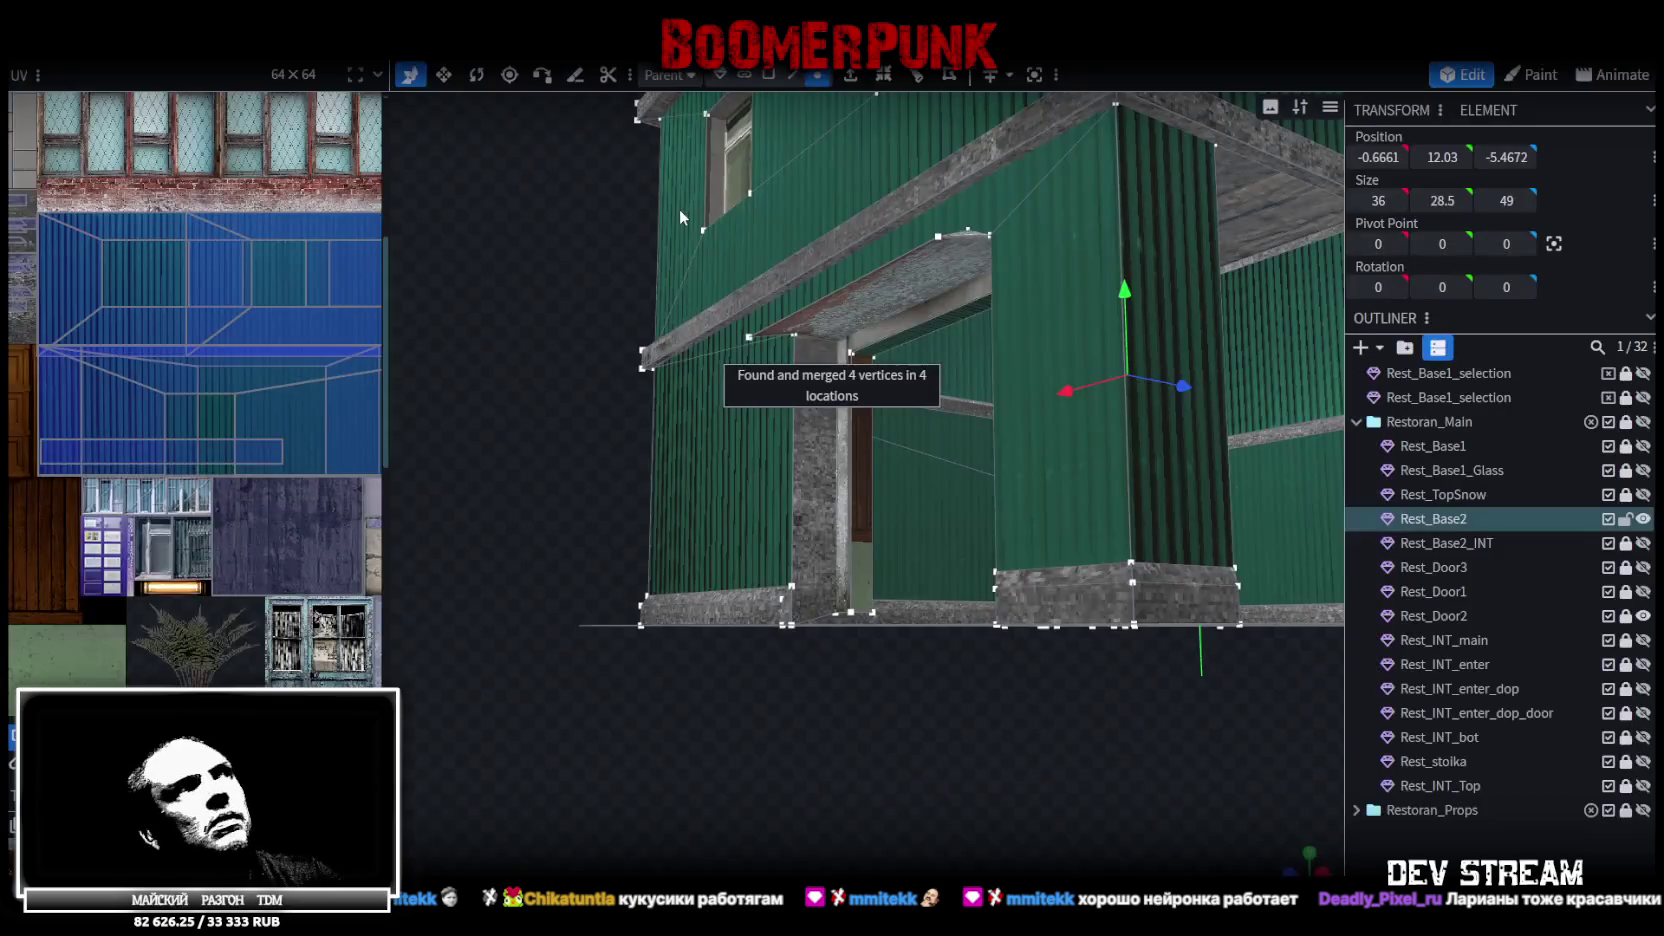
Select the inner door-frame faces and shrink their UV islands to about half size
left_click(766, 76)
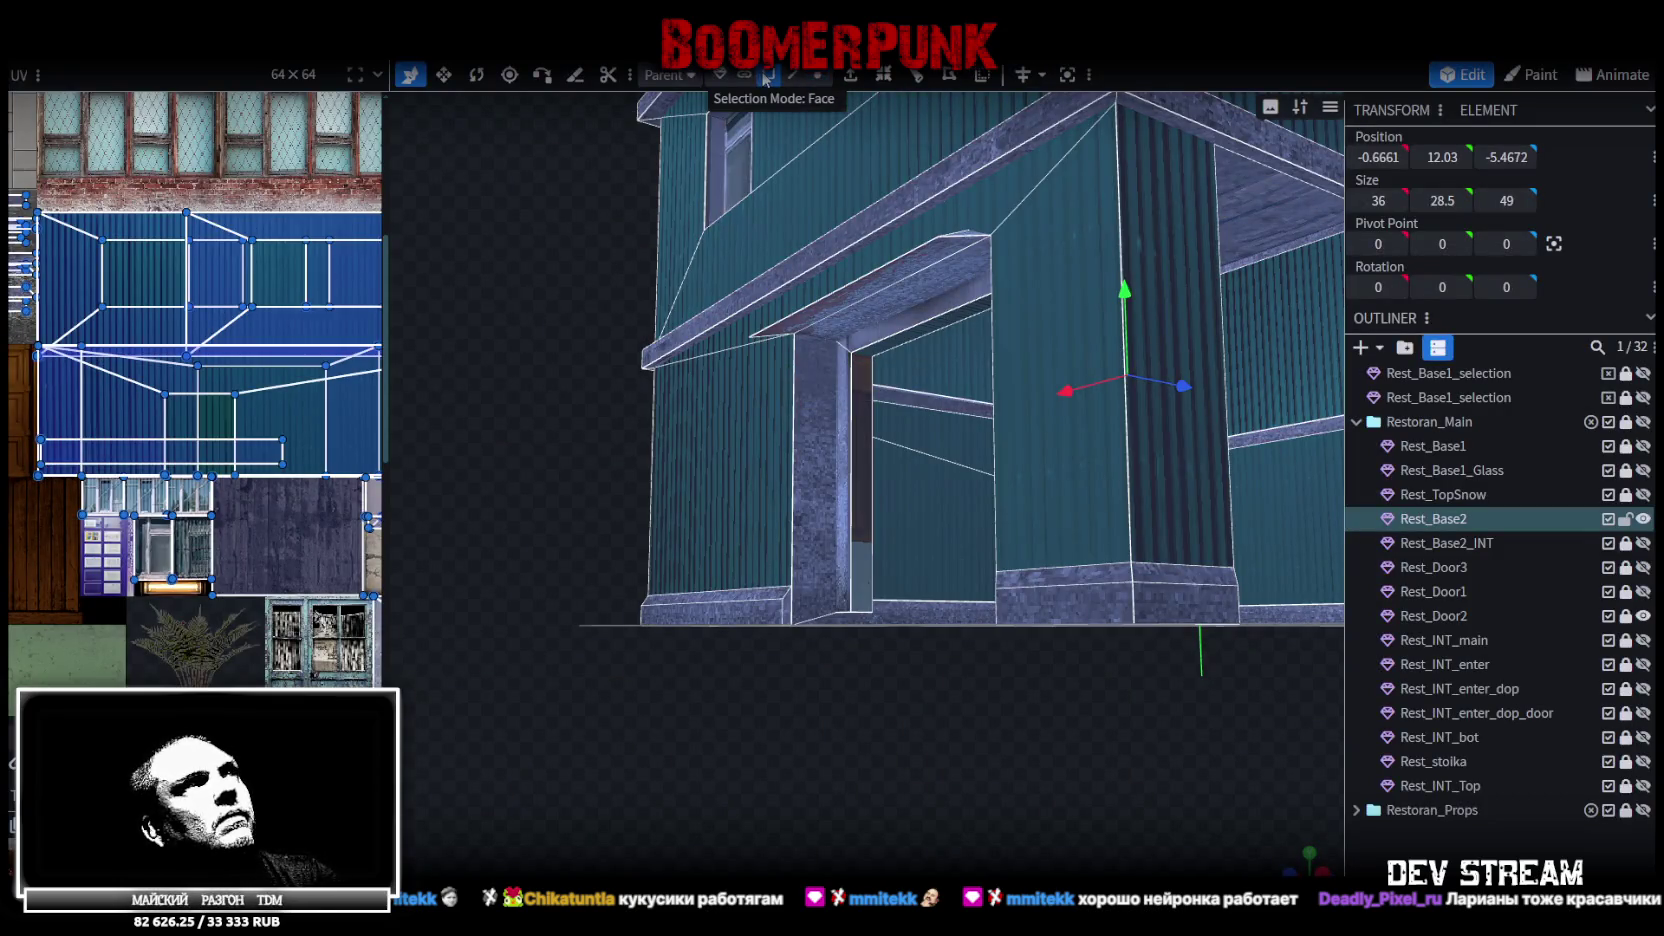
left_click(897, 355)
mouse_move(824, 583)
left_mouse_down()
mouse_move(947, 680)
mouse_move(1014, 492)
mouse_move(1000, 520)
mouse_move(920, 505)
left_mouse_up()
left_click(918, 500)
scroll(321, 305, "down", 3)
mouse_move(321, 305)
left_mouse_down()
mouse_move(207, 309)
mouse_move(380, 324)
left_mouse_up()
scroll(190, 313, "up", 1)
scroll(366, 319, "up", 1)
mouse_move(372, 522)
left_mouse_down()
mouse_move(290, 494)
mouse_move(206, 502)
left_mouse_up()
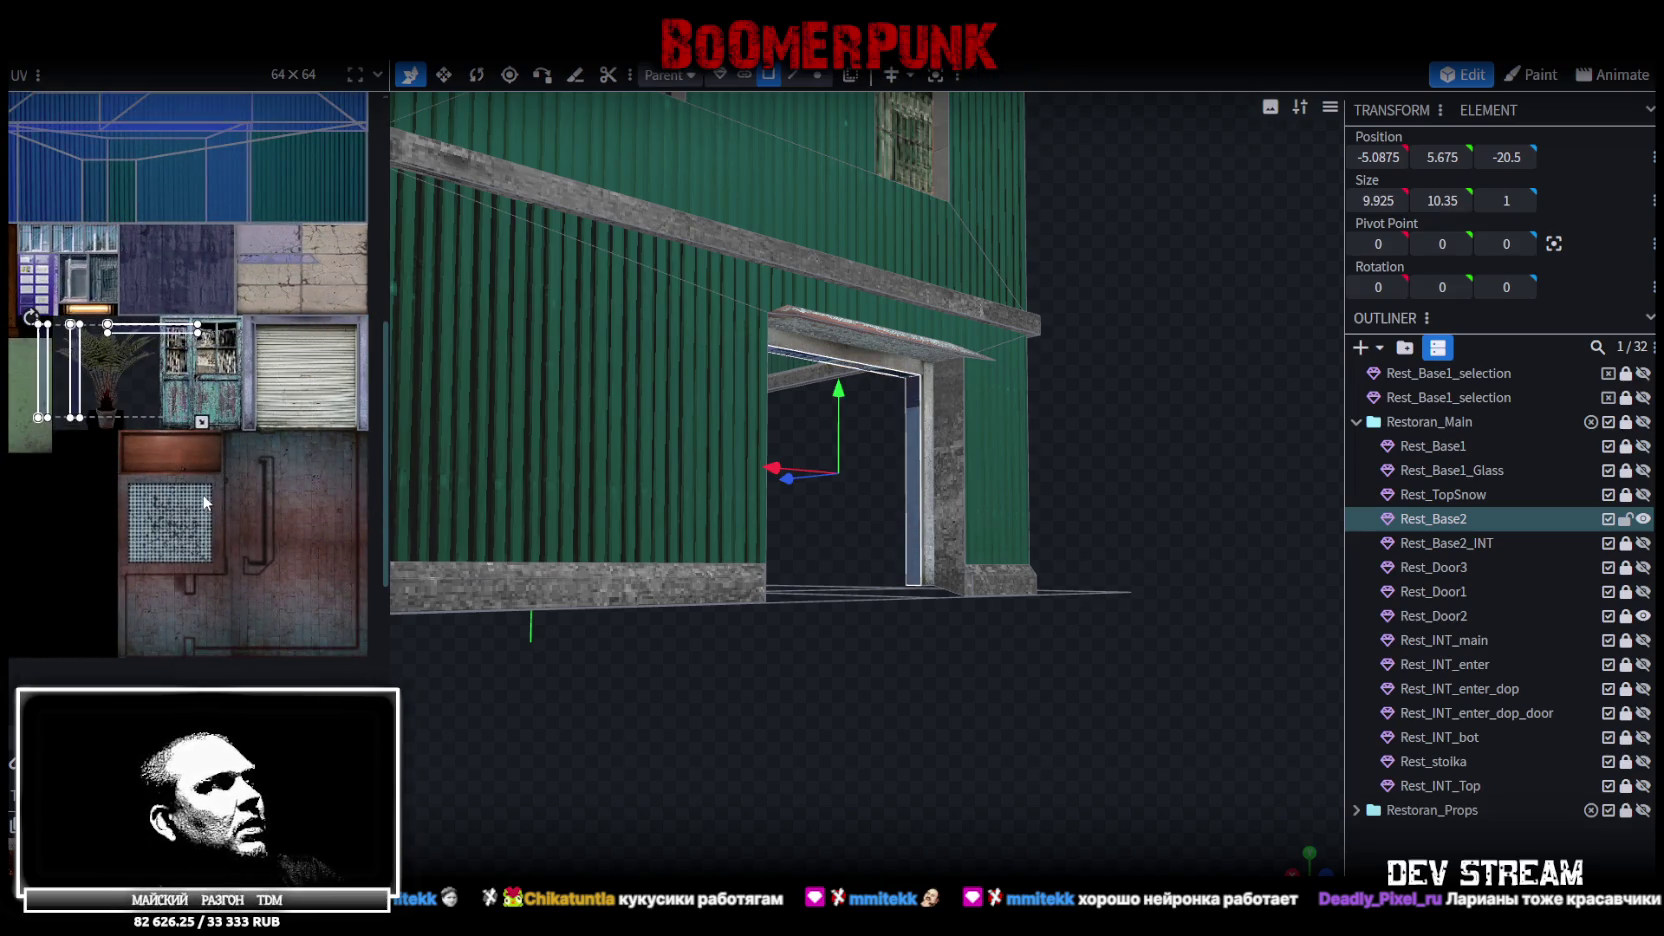
Move the frame UV islands onto the shutter texture and resize them to fit the frame
left_click_drag(152, 340, 295, 450)
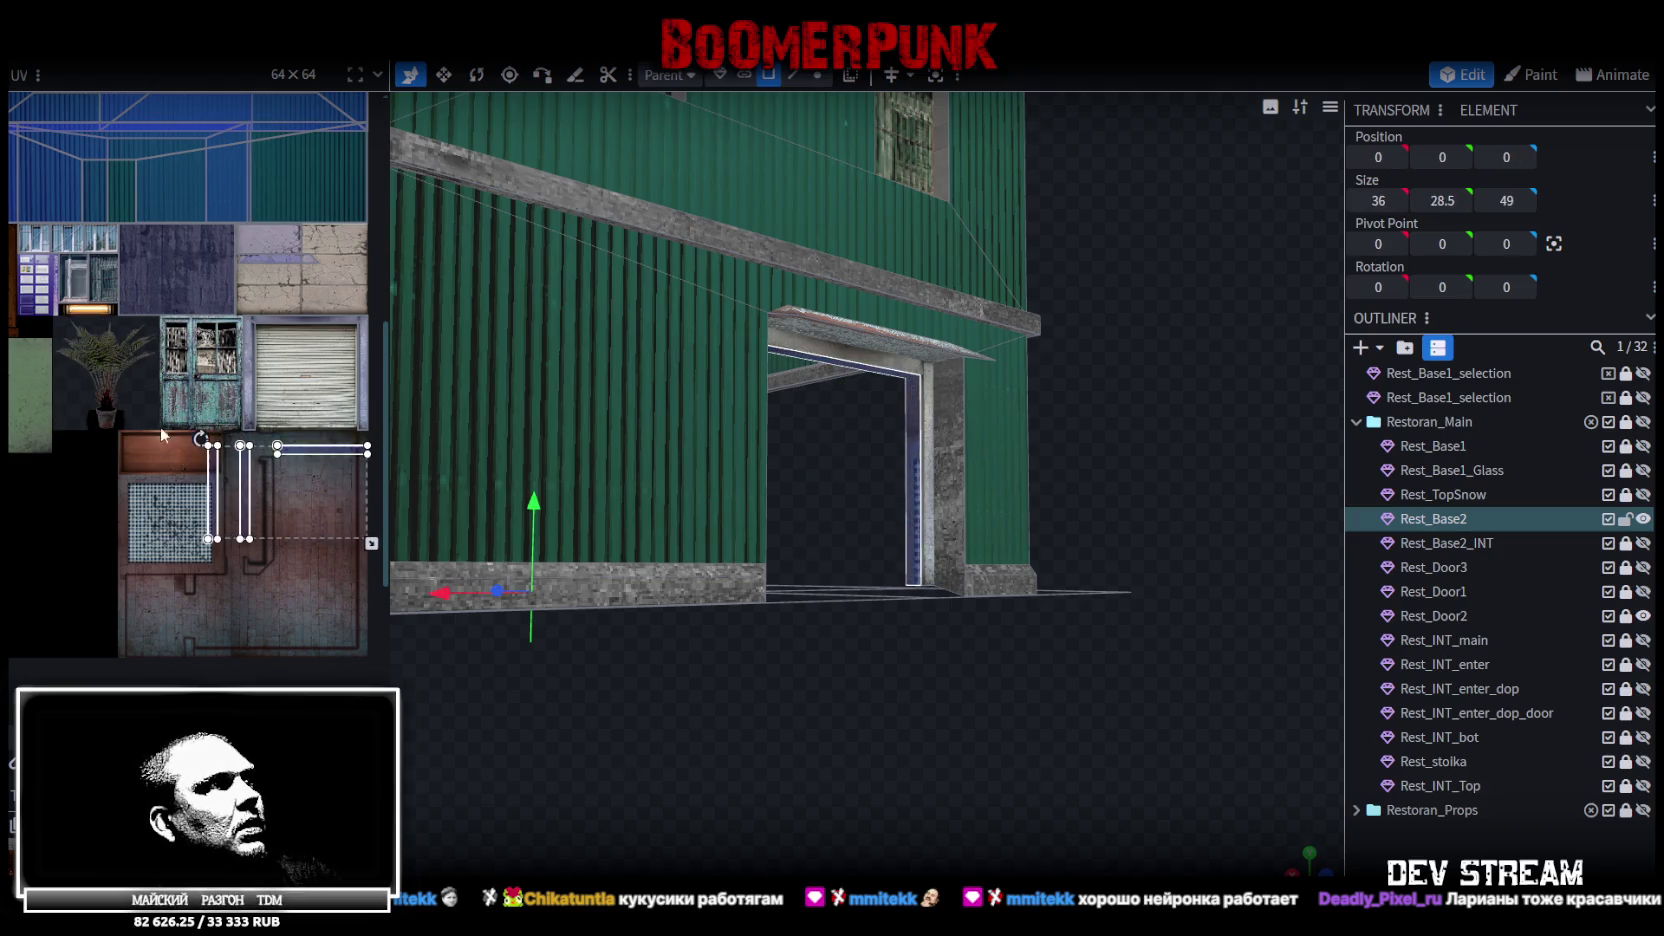
scroll(295, 450, "up", 1)
scroll(295, 440, "right", 3)
mouse_move(195, 460)
left_mouse_down()
mouse_move(243, 404)
mouse_move(289, 163)
left_mouse_up()
scroll(289, 163, "up", 5)
left_click_drag(220, 220, 164, 222)
scroll(162, 218, "down", 3)
scroll(212, 195, "down", 2)
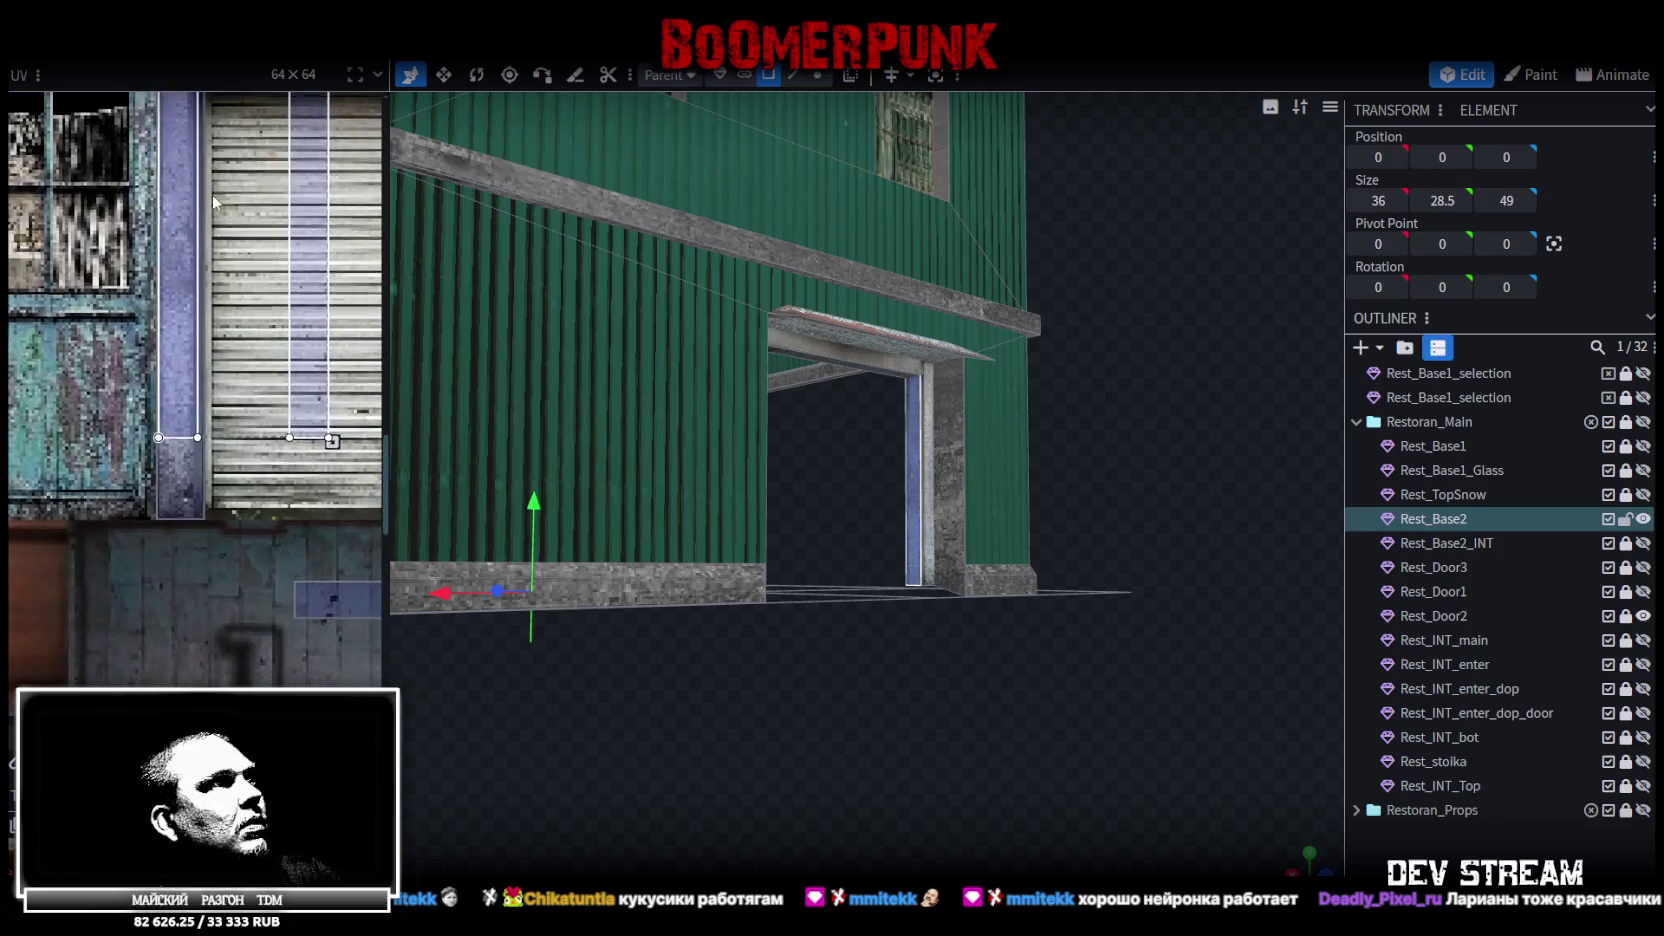
scroll(271, 360, "down", 2)
scroll(271, 390, "right", 2)
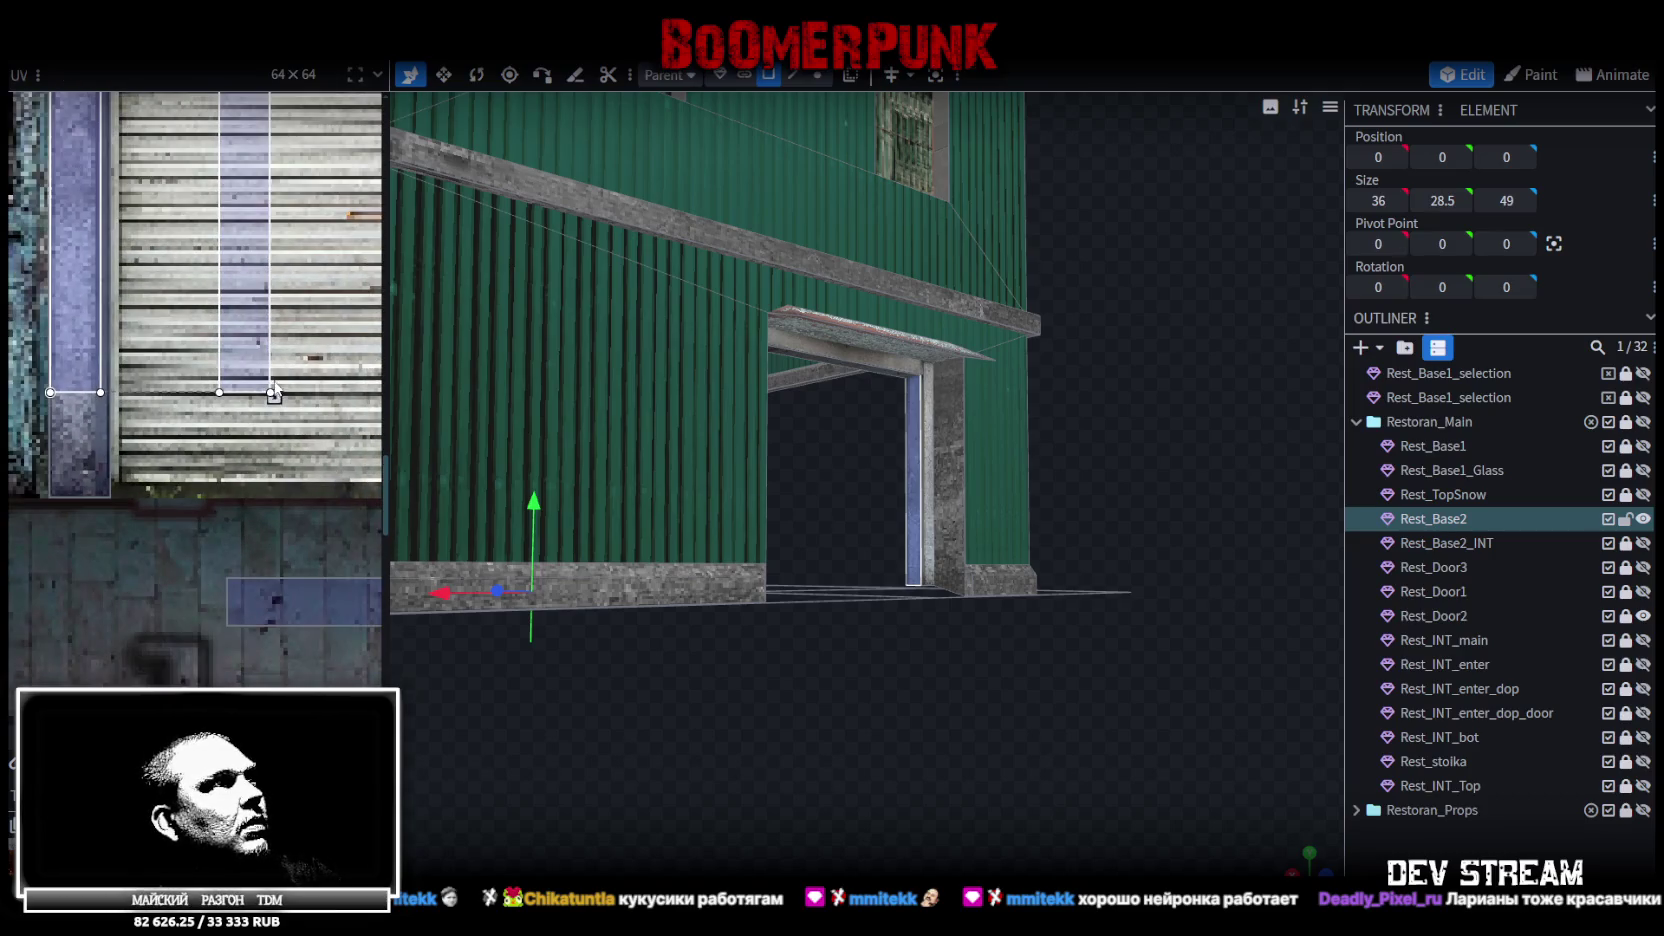
mouse_move(274, 396)
left_mouse_down()
mouse_move(258, 501)
mouse_move(274, 501)
left_mouse_up()
scroll(274, 500, "up", 5)
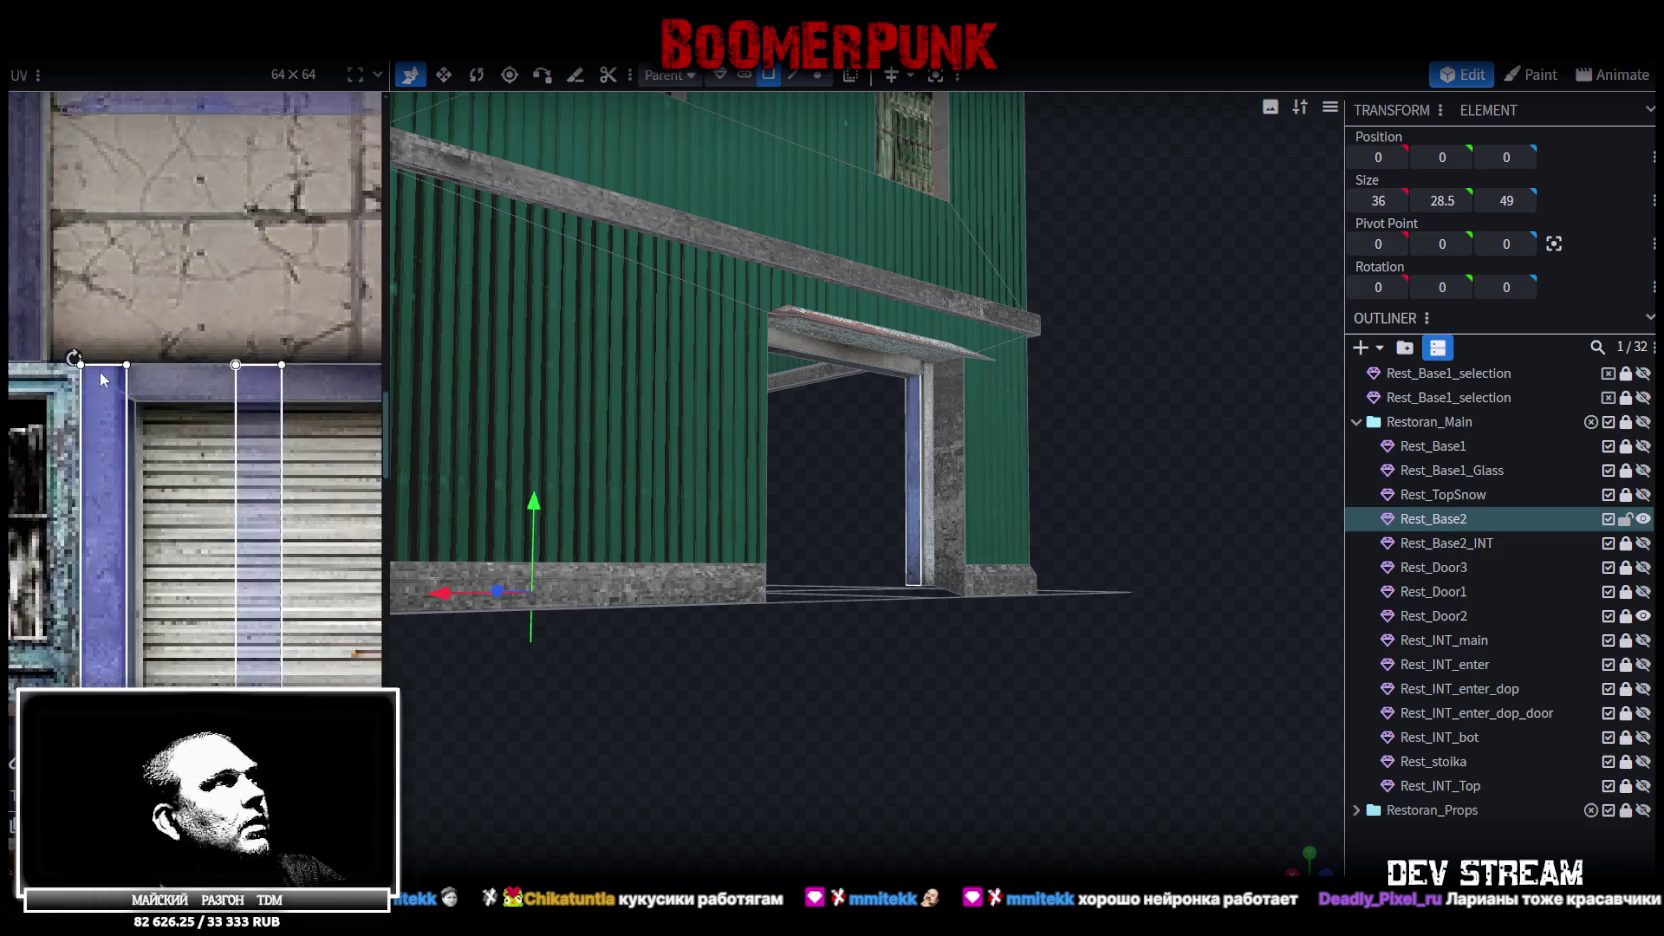
scroll(265, 447, "down", 4)
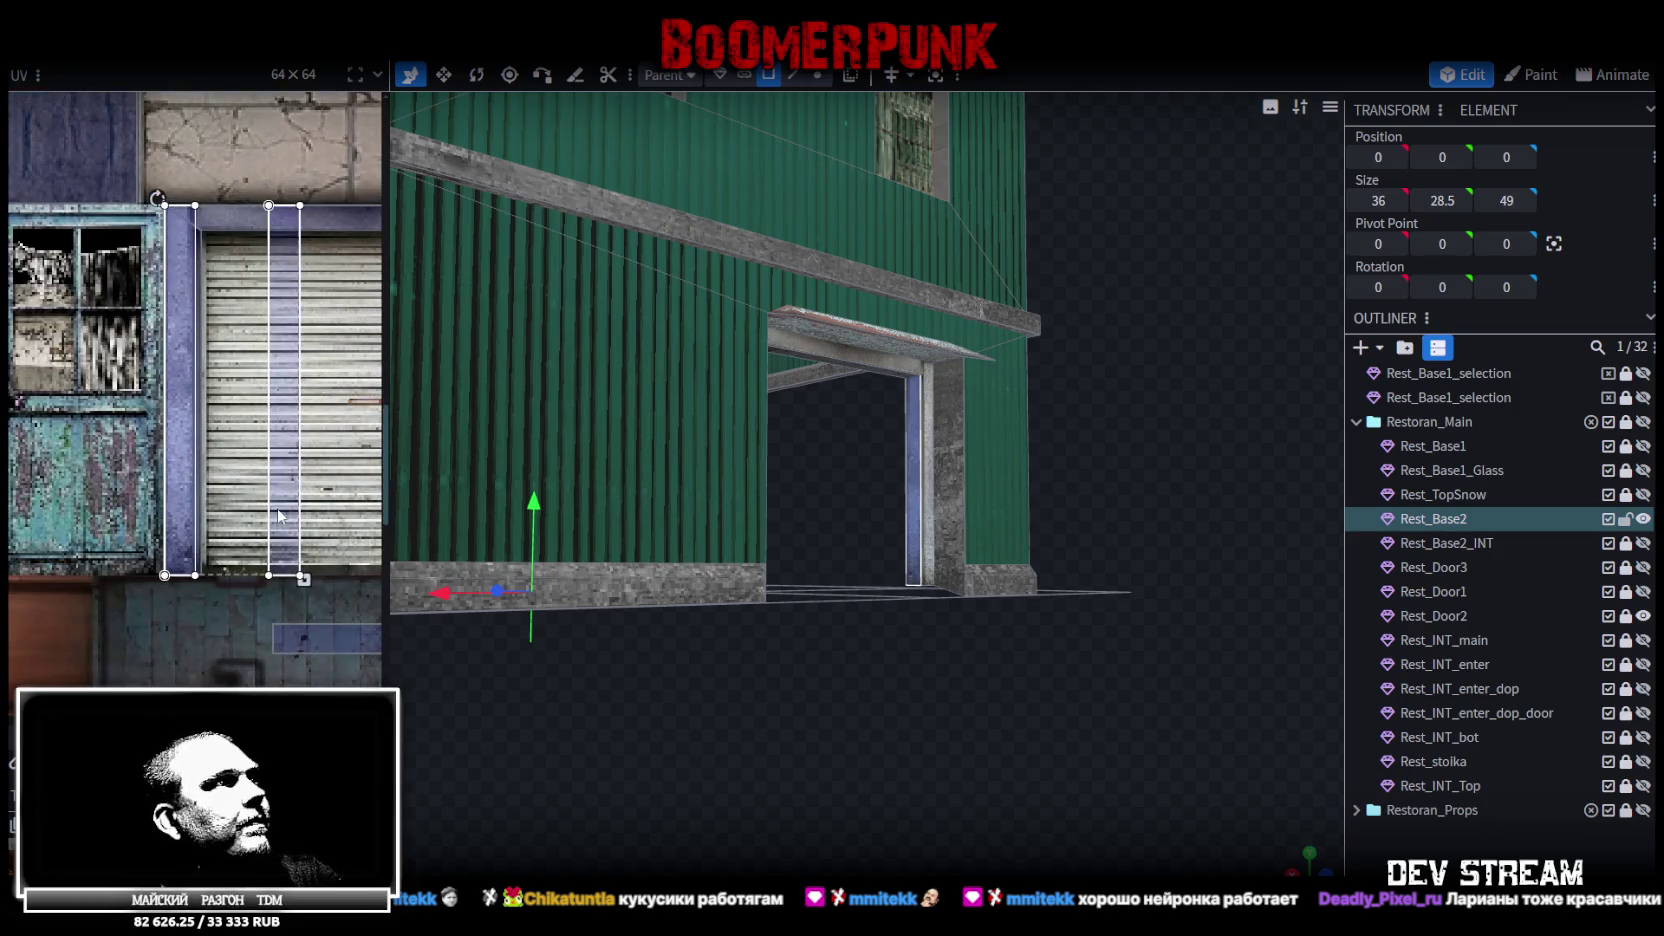
left_click_drag(305, 582, 290, 576)
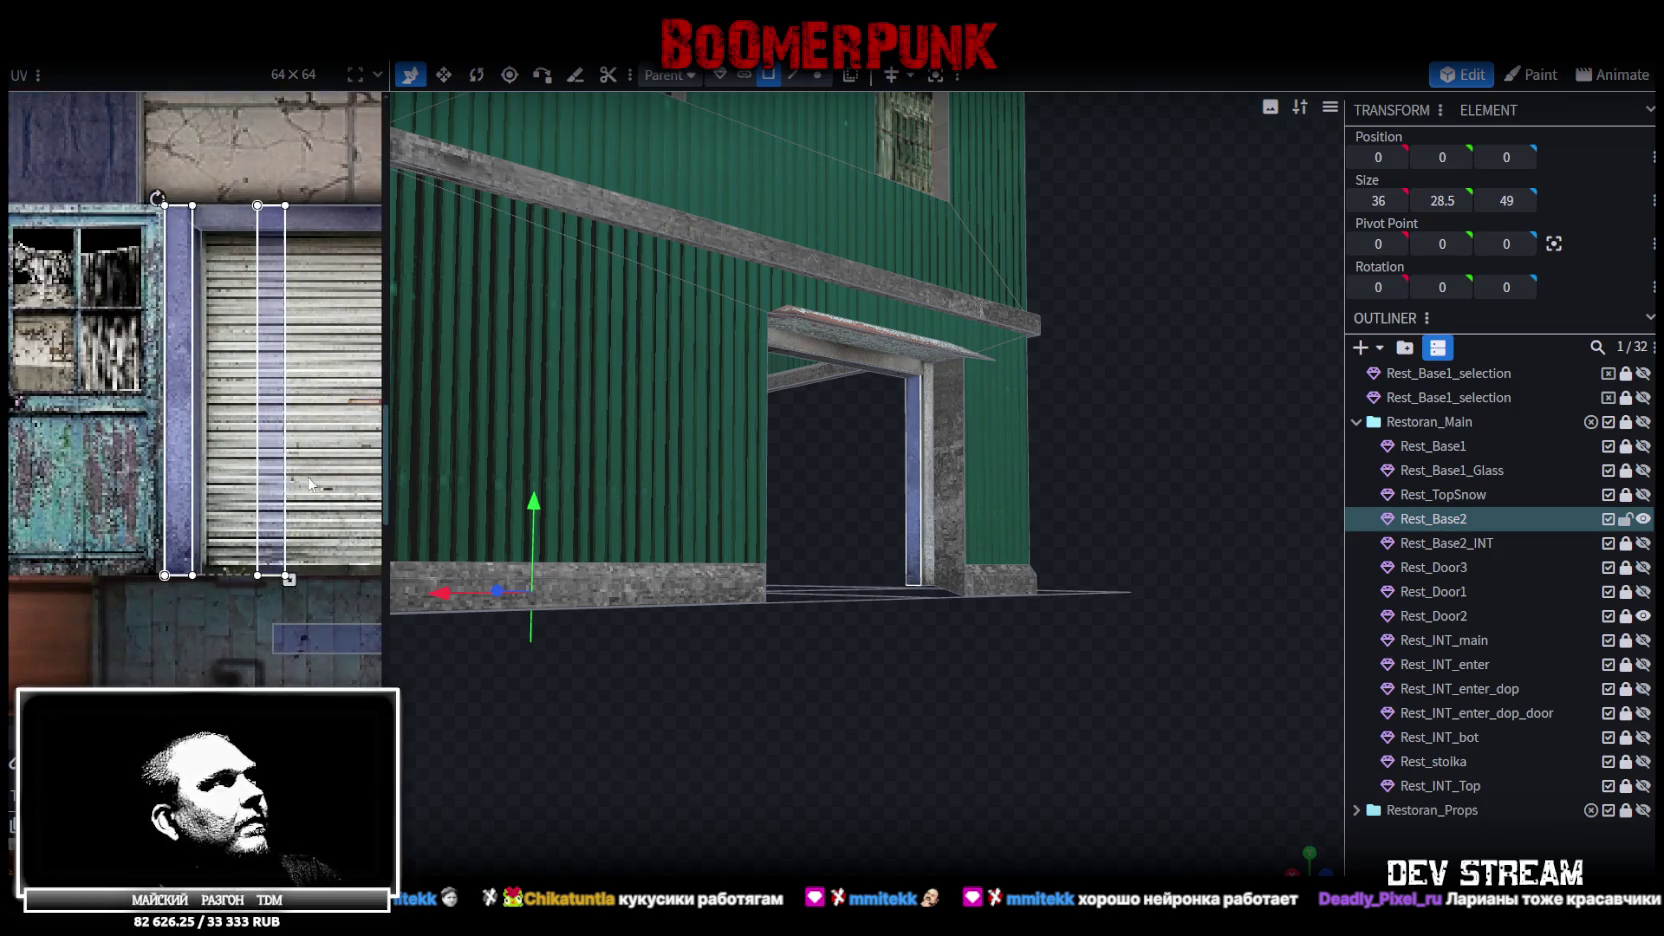
scroll(92, 425, "up", 3)
Place the narrow island on the door's right blue frame column, matching its width
scroll(120, 427, "right", 2)
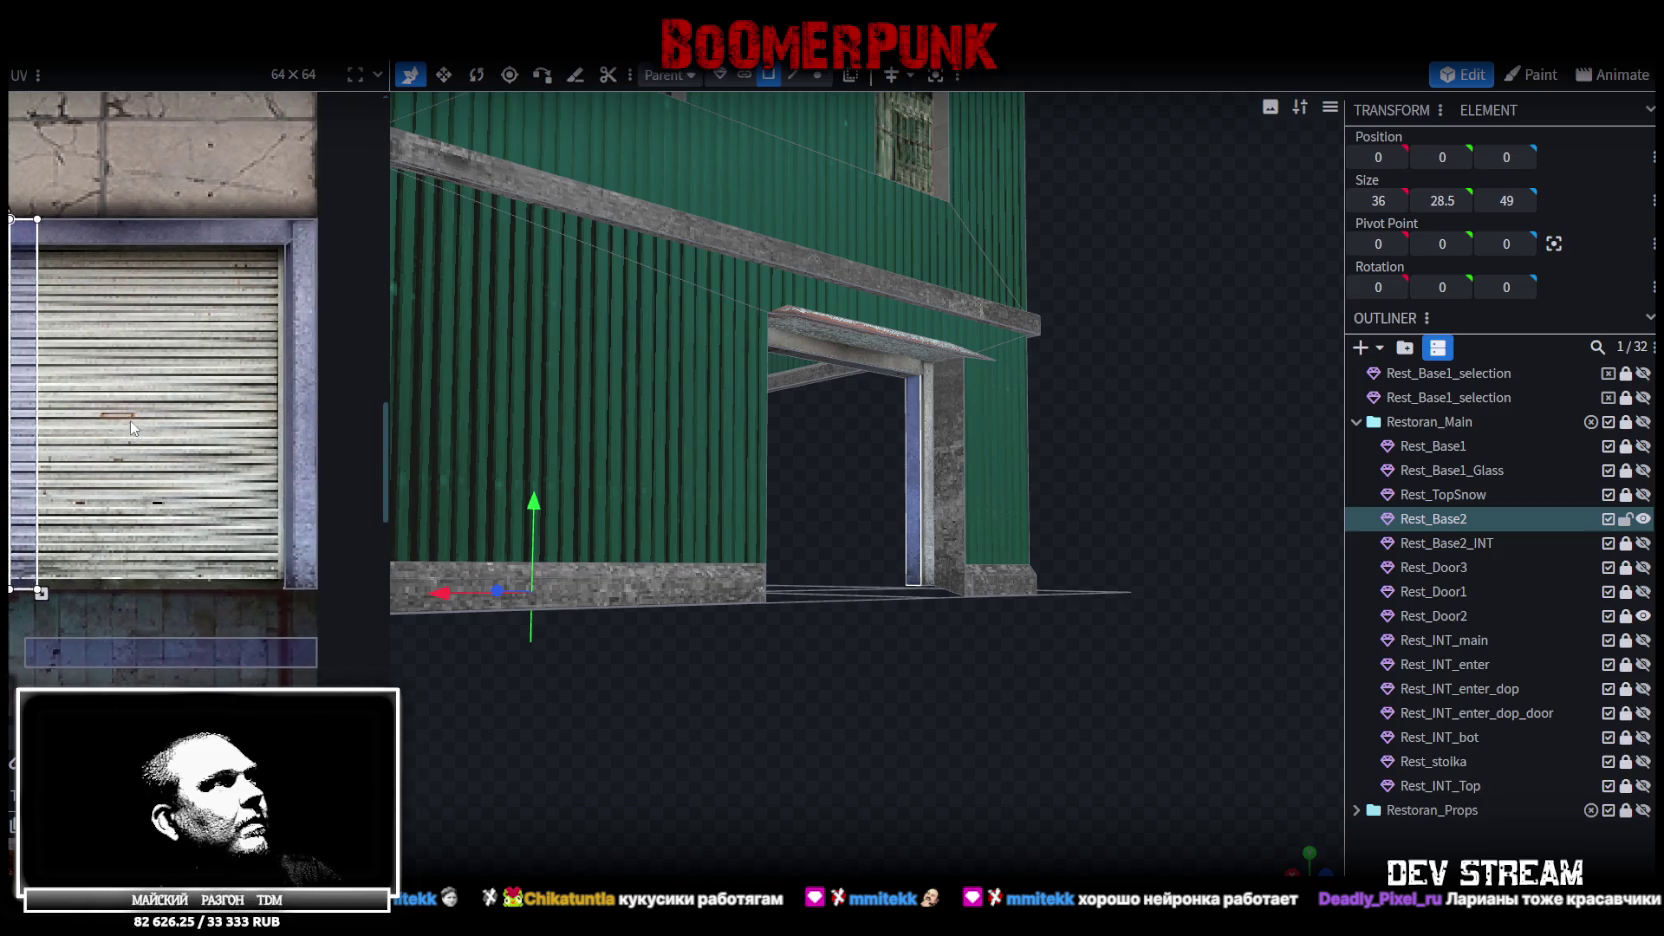
left_click_drag(23, 300, 305, 300)
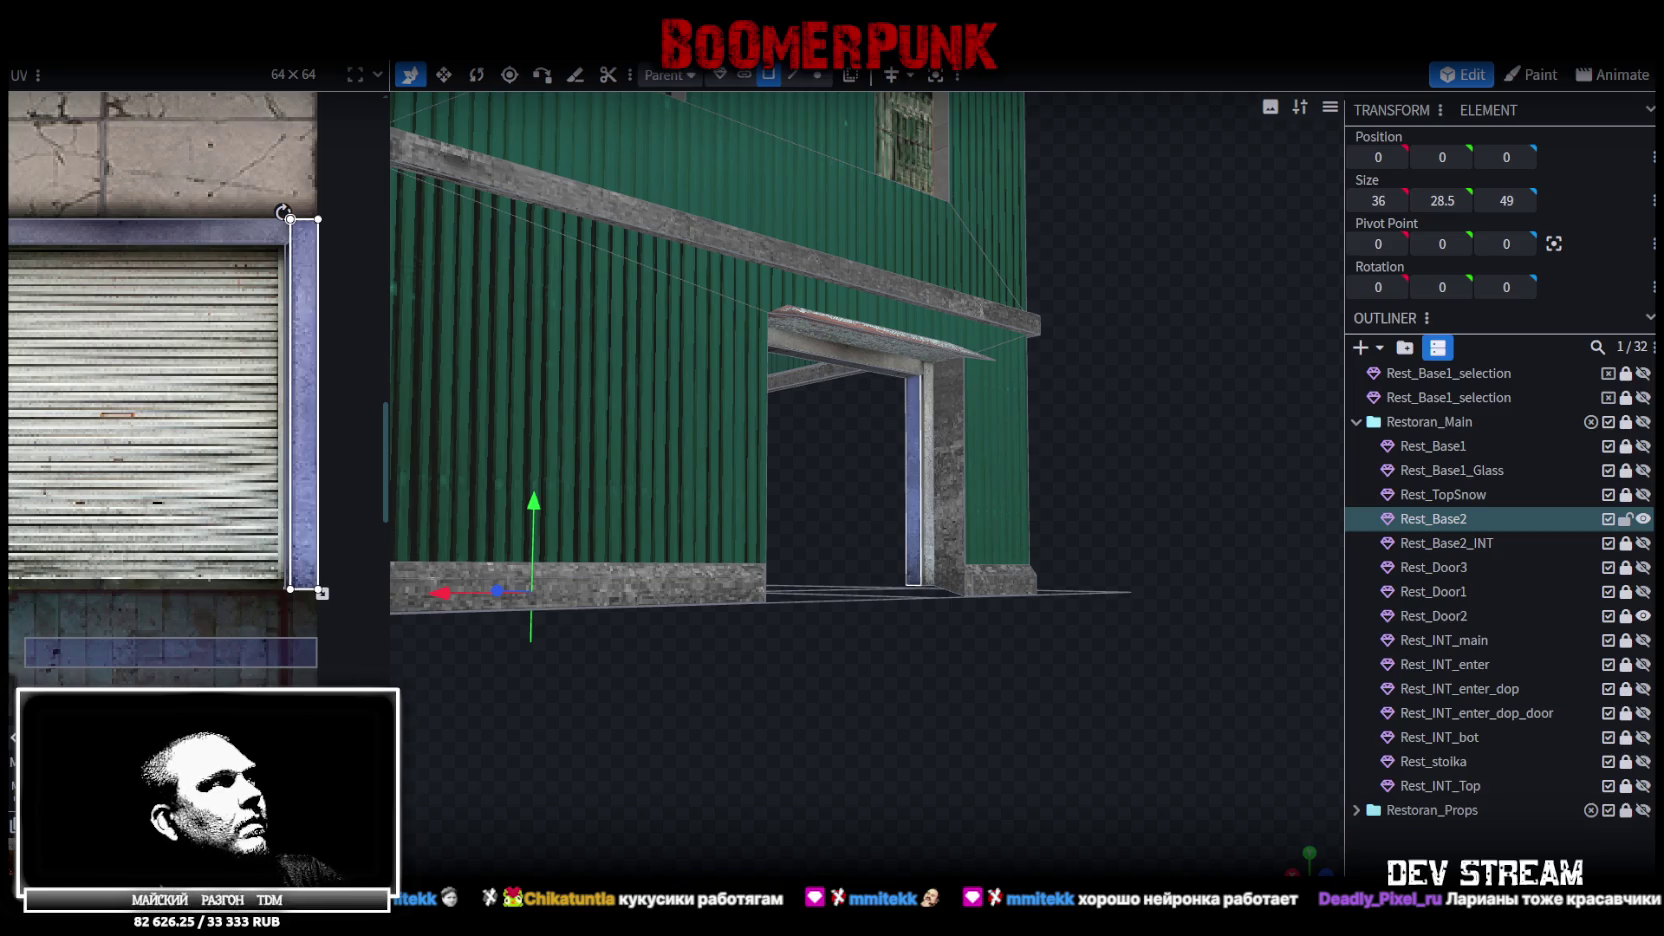
scroll(326, 556, "up", 5)
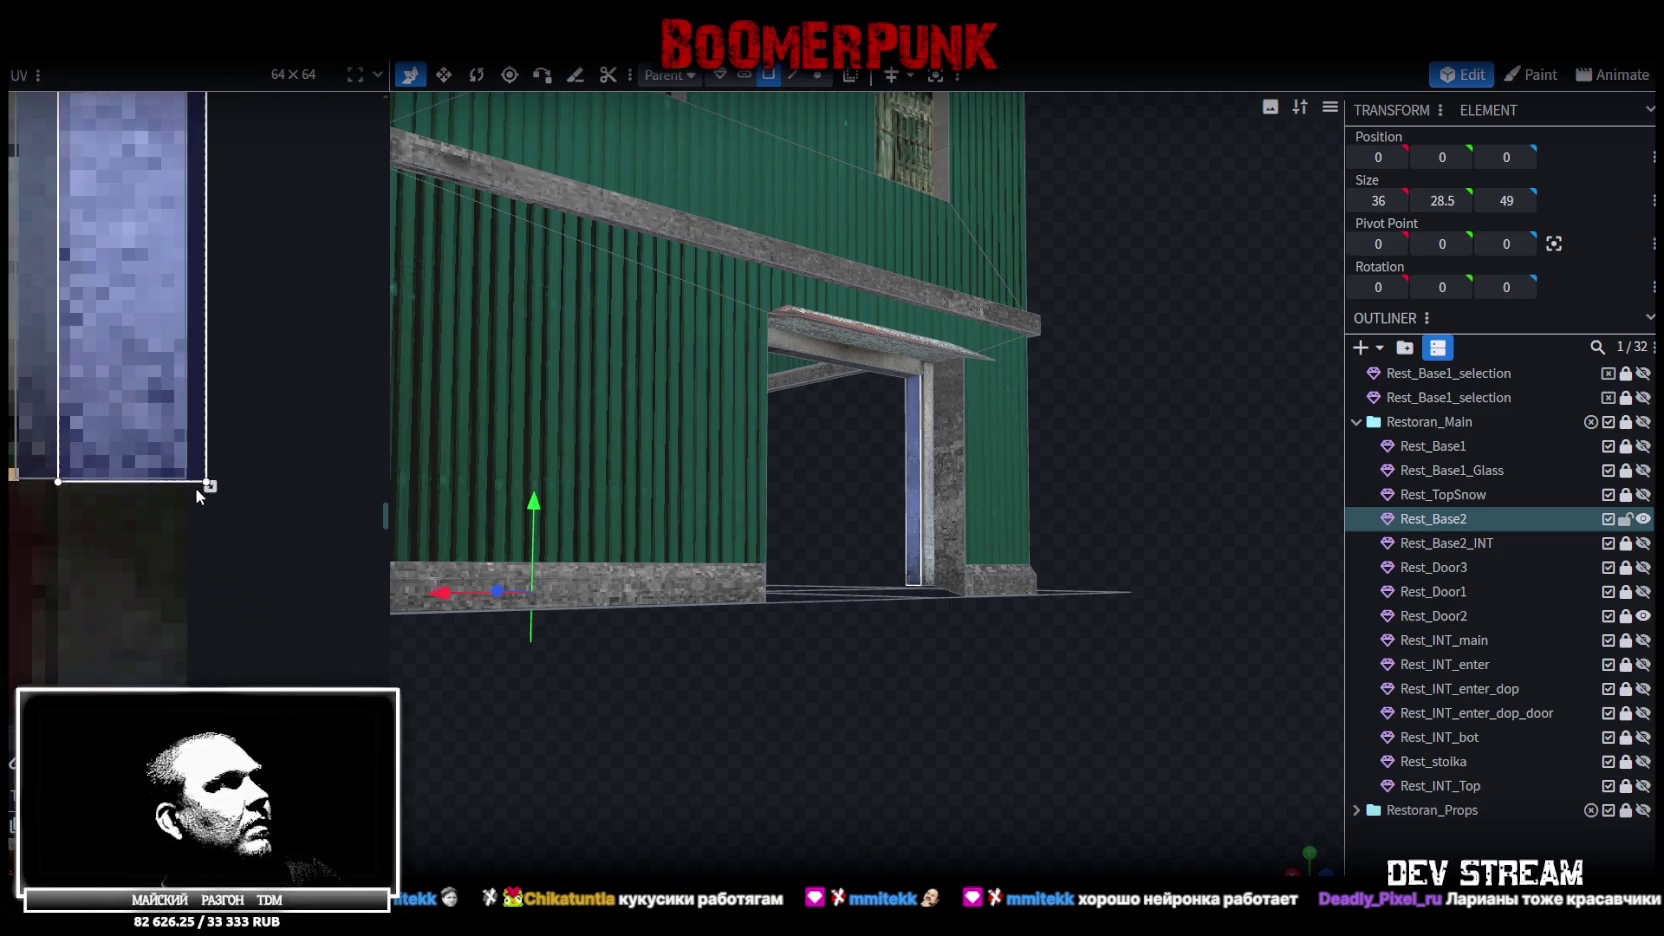
left_click_drag(148, 481, 205, 519)
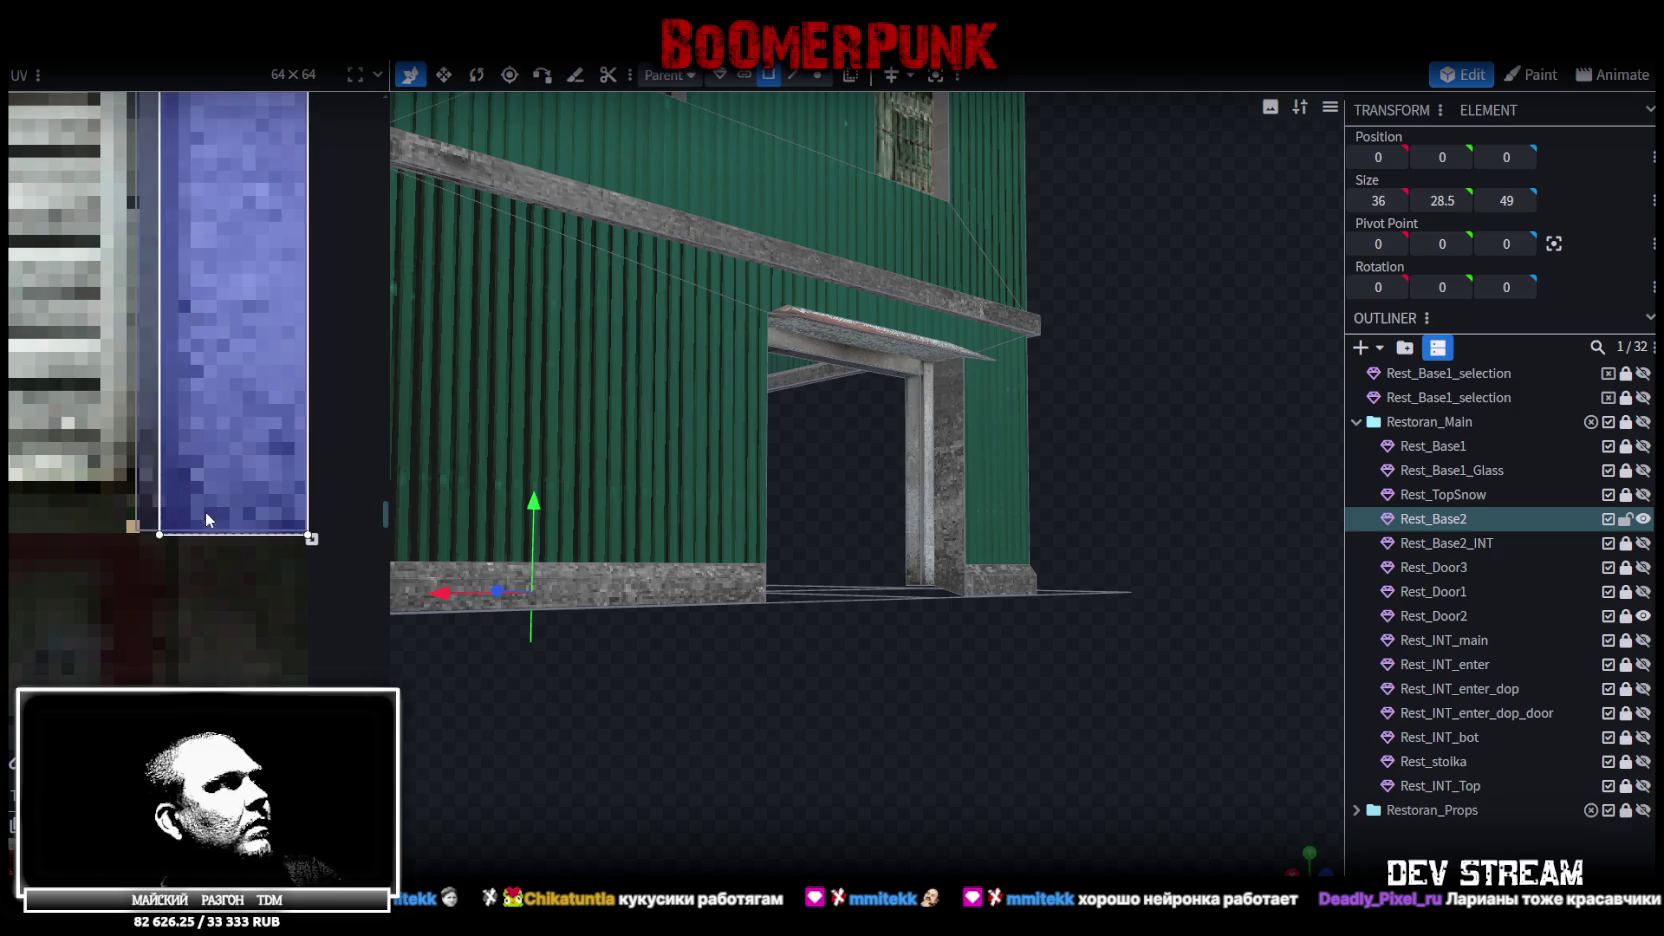
mouse_move(311, 538)
left_mouse_down()
mouse_move(268, 533)
mouse_move(231, 499)
mouse_move(303, 535)
left_mouse_up()
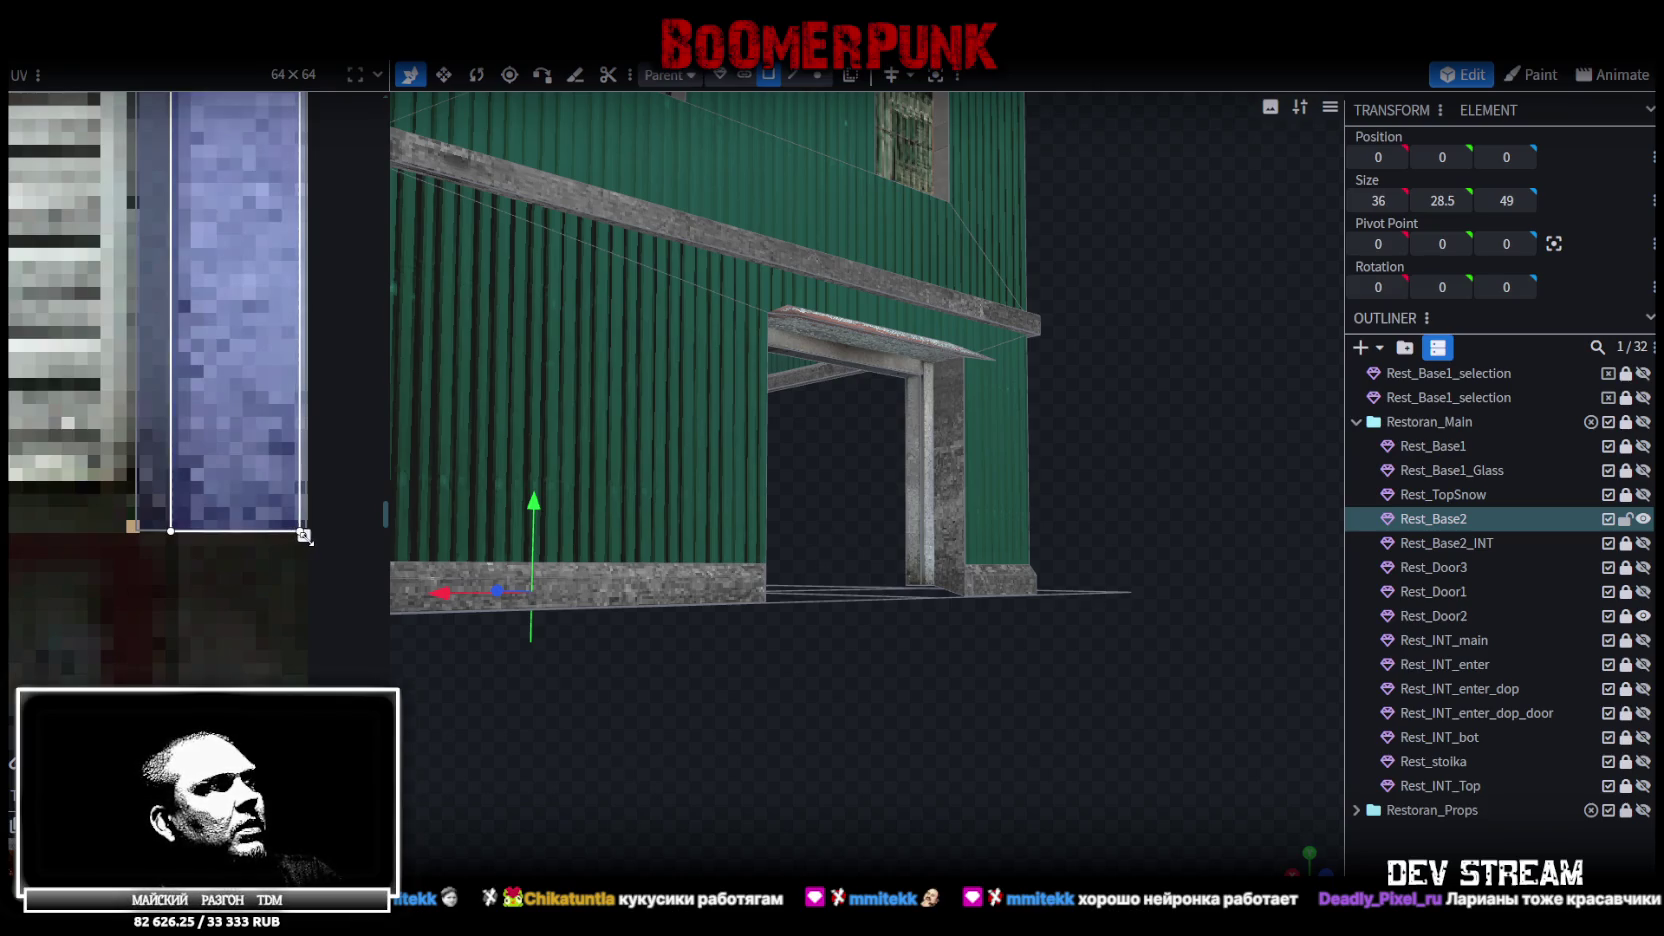
scroll(230, 520, "down", 5)
Move the island onto the shutter's blue top band and stretch it across
left_click_drag(210, 505, 172, 360)
scroll(172, 360, "up", 4)
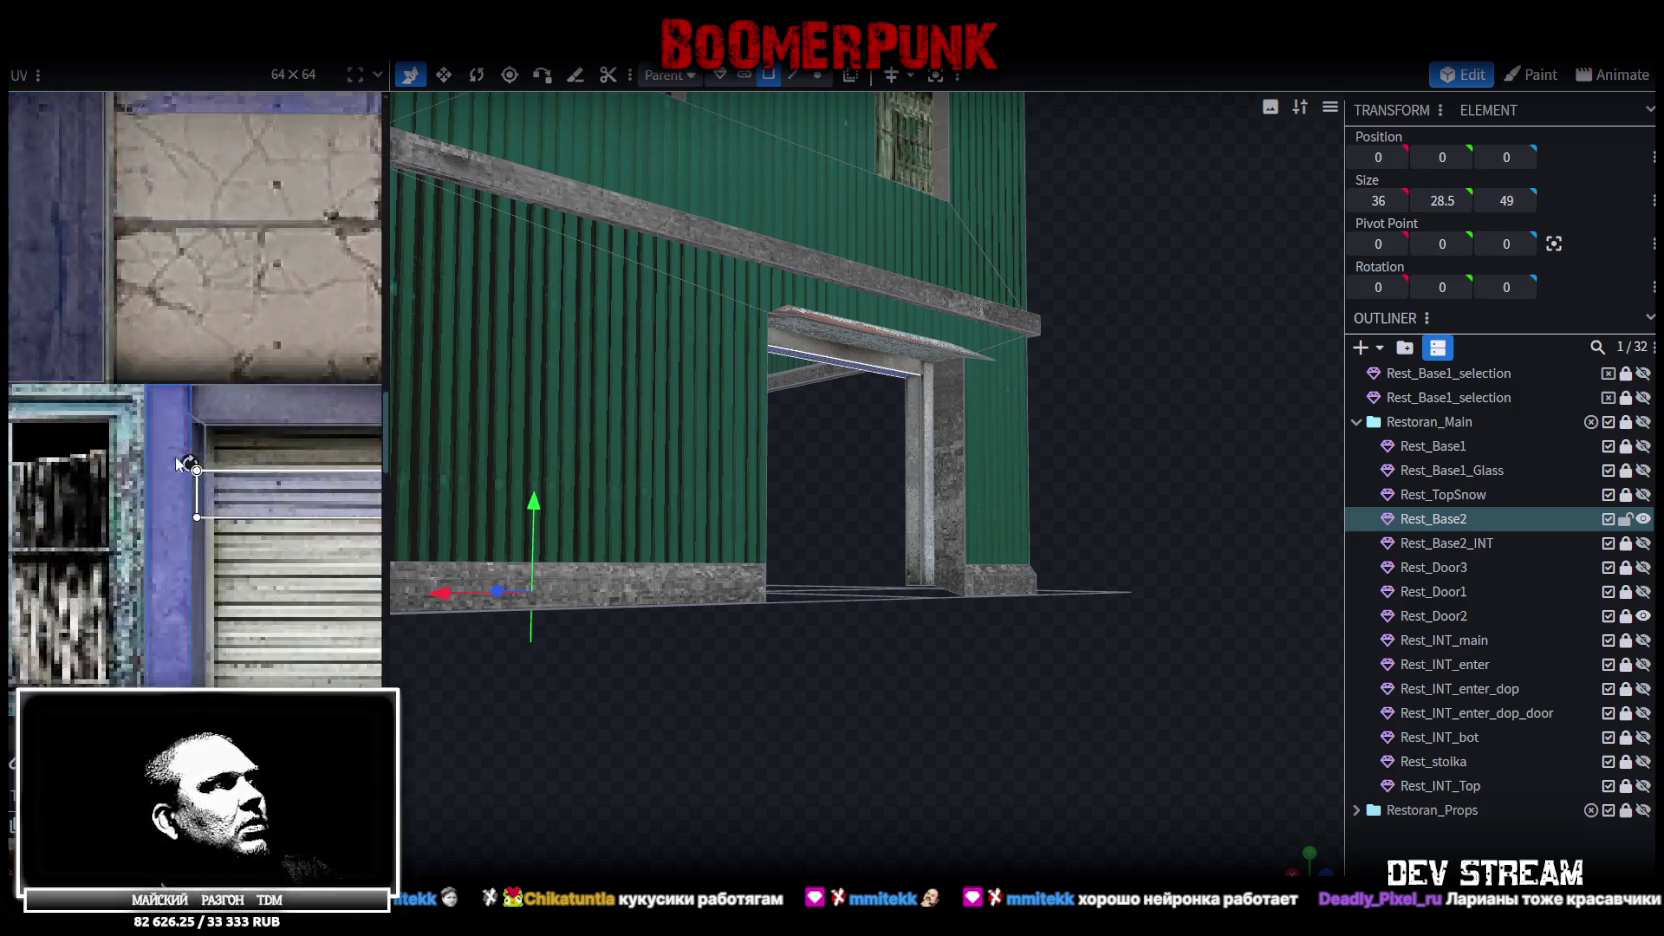
scroll(173, 455, "up", 2)
left_click_drag(280, 512, 266, 352)
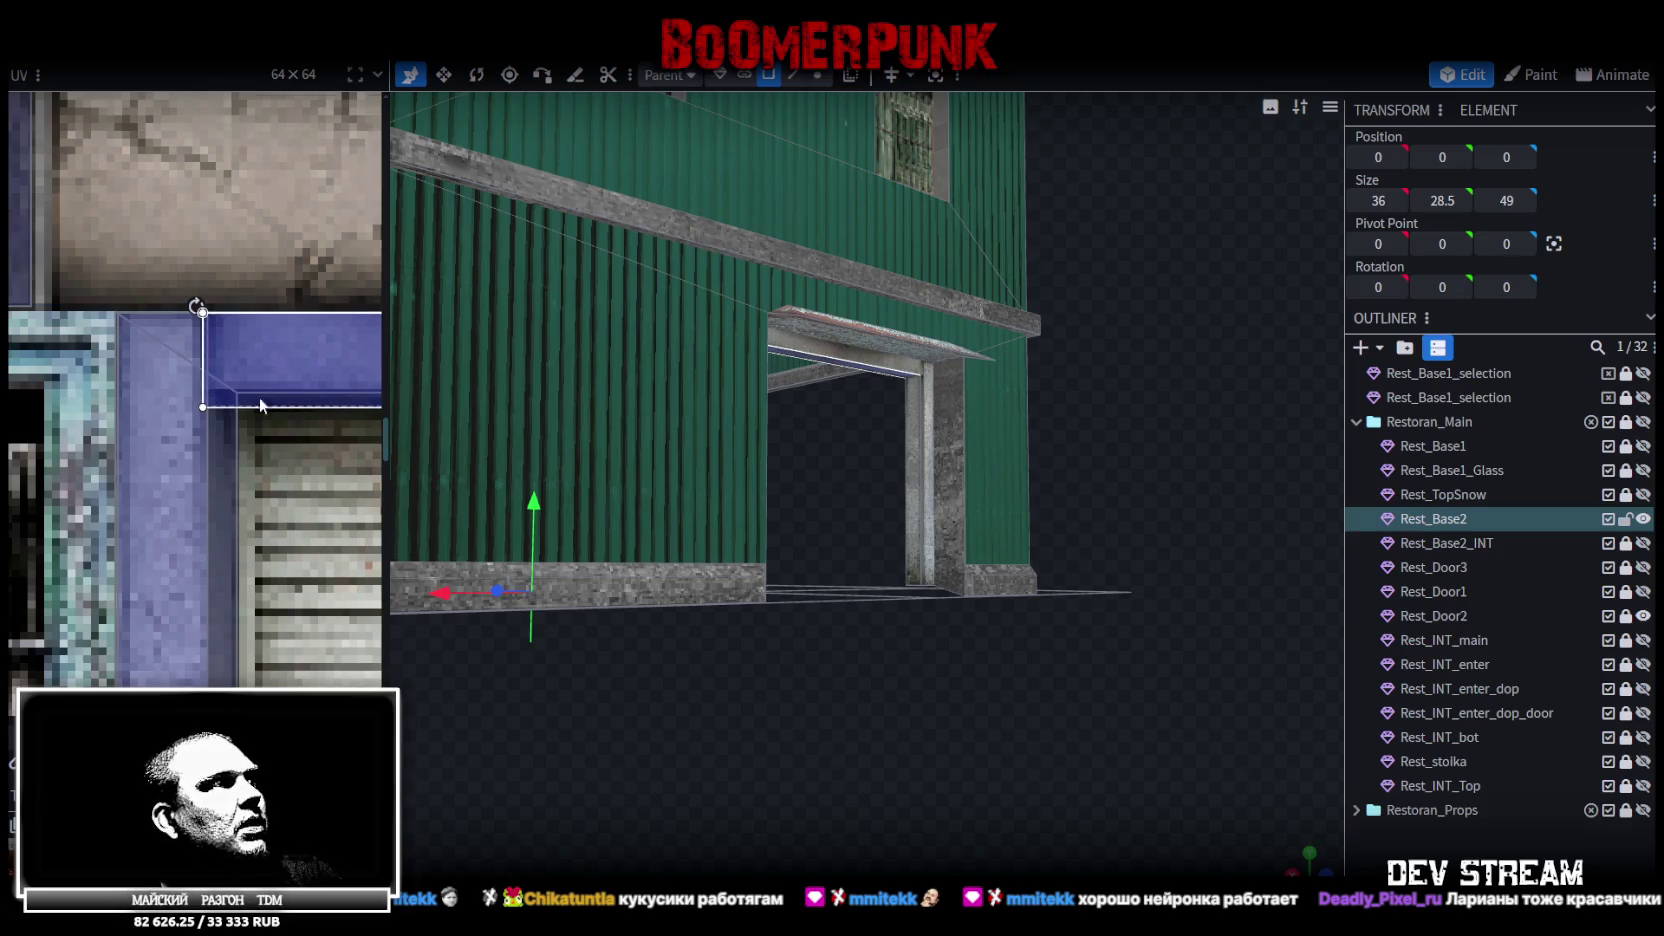
scroll(265, 398, "right", 5)
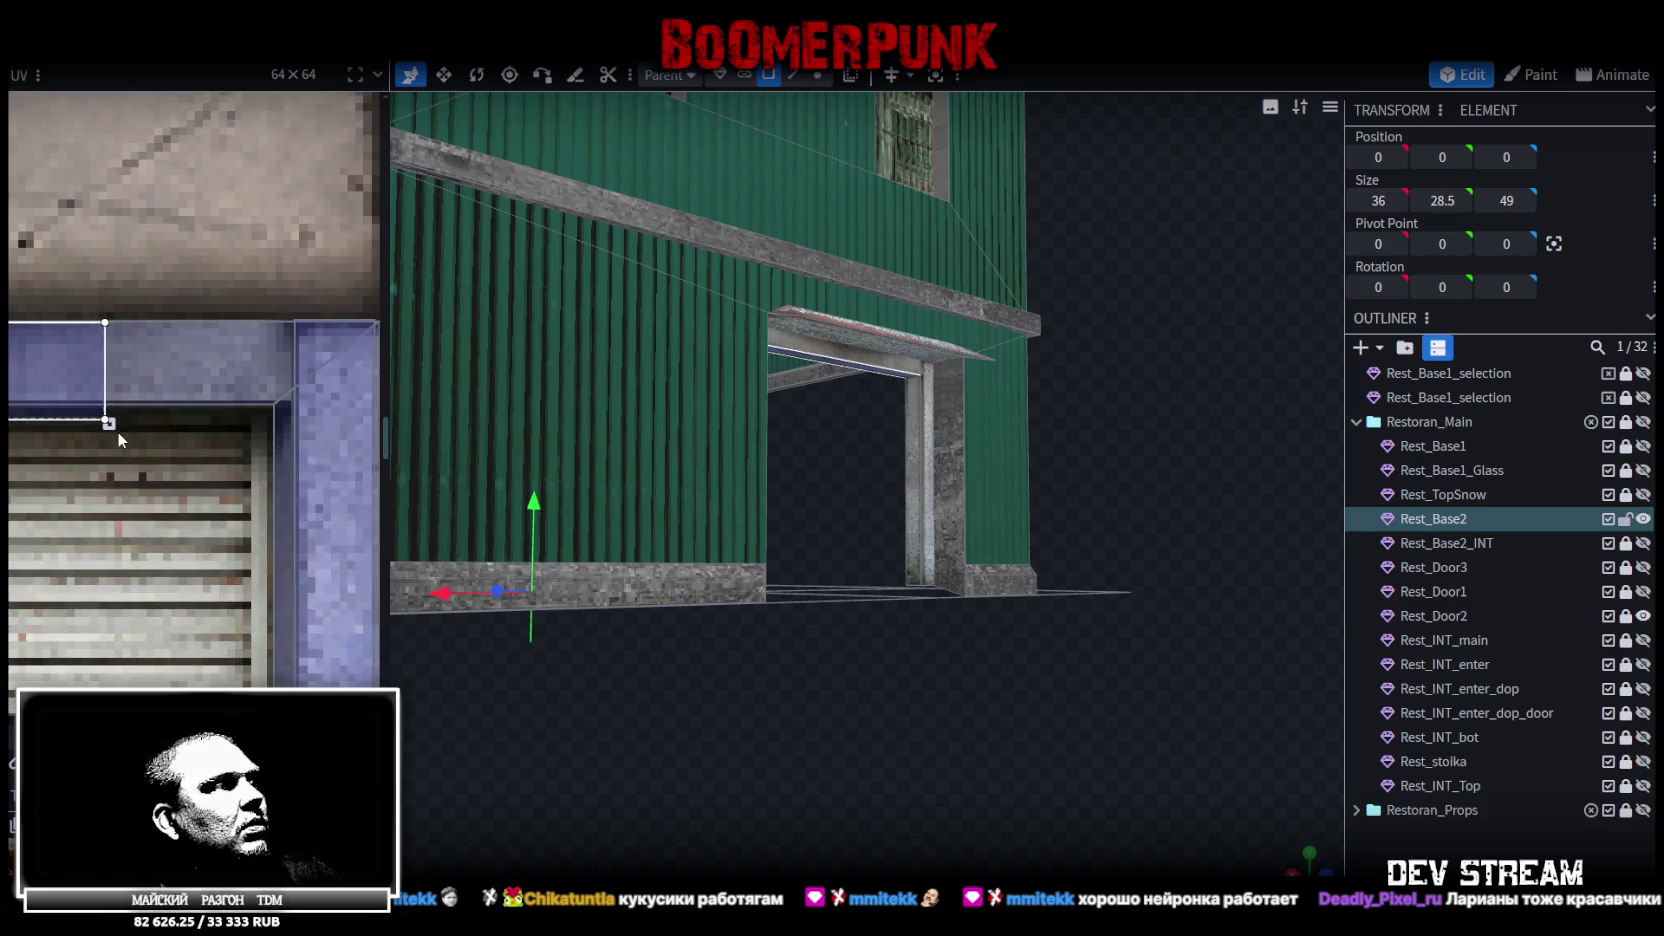
mouse_move(108, 423)
left_mouse_down()
mouse_move(325, 388)
mouse_move(284, 405)
mouse_move(298, 408)
left_mouse_up()
mouse_move(902, 625)
left_mouse_down()
mouse_move(1164, 733)
mouse_move(997, 699)
mouse_move(1008, 621)
left_mouse_up()
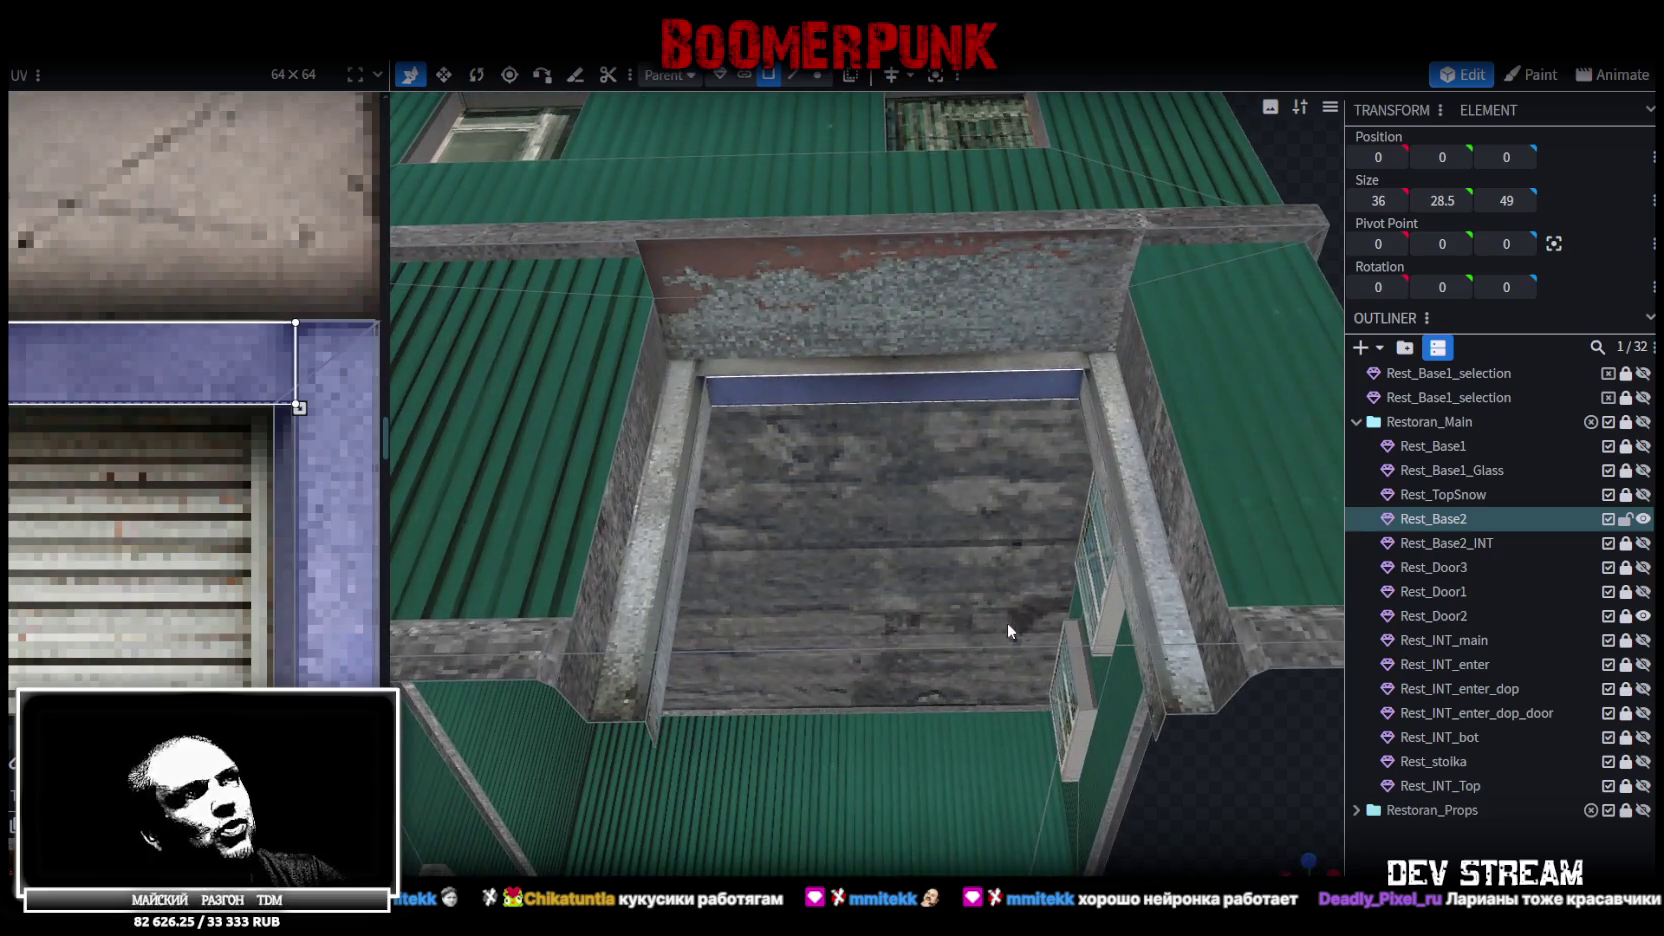
Select both doorway pillar faces from a low angle to inspect their UVs
scroll(988, 520, "down", 3)
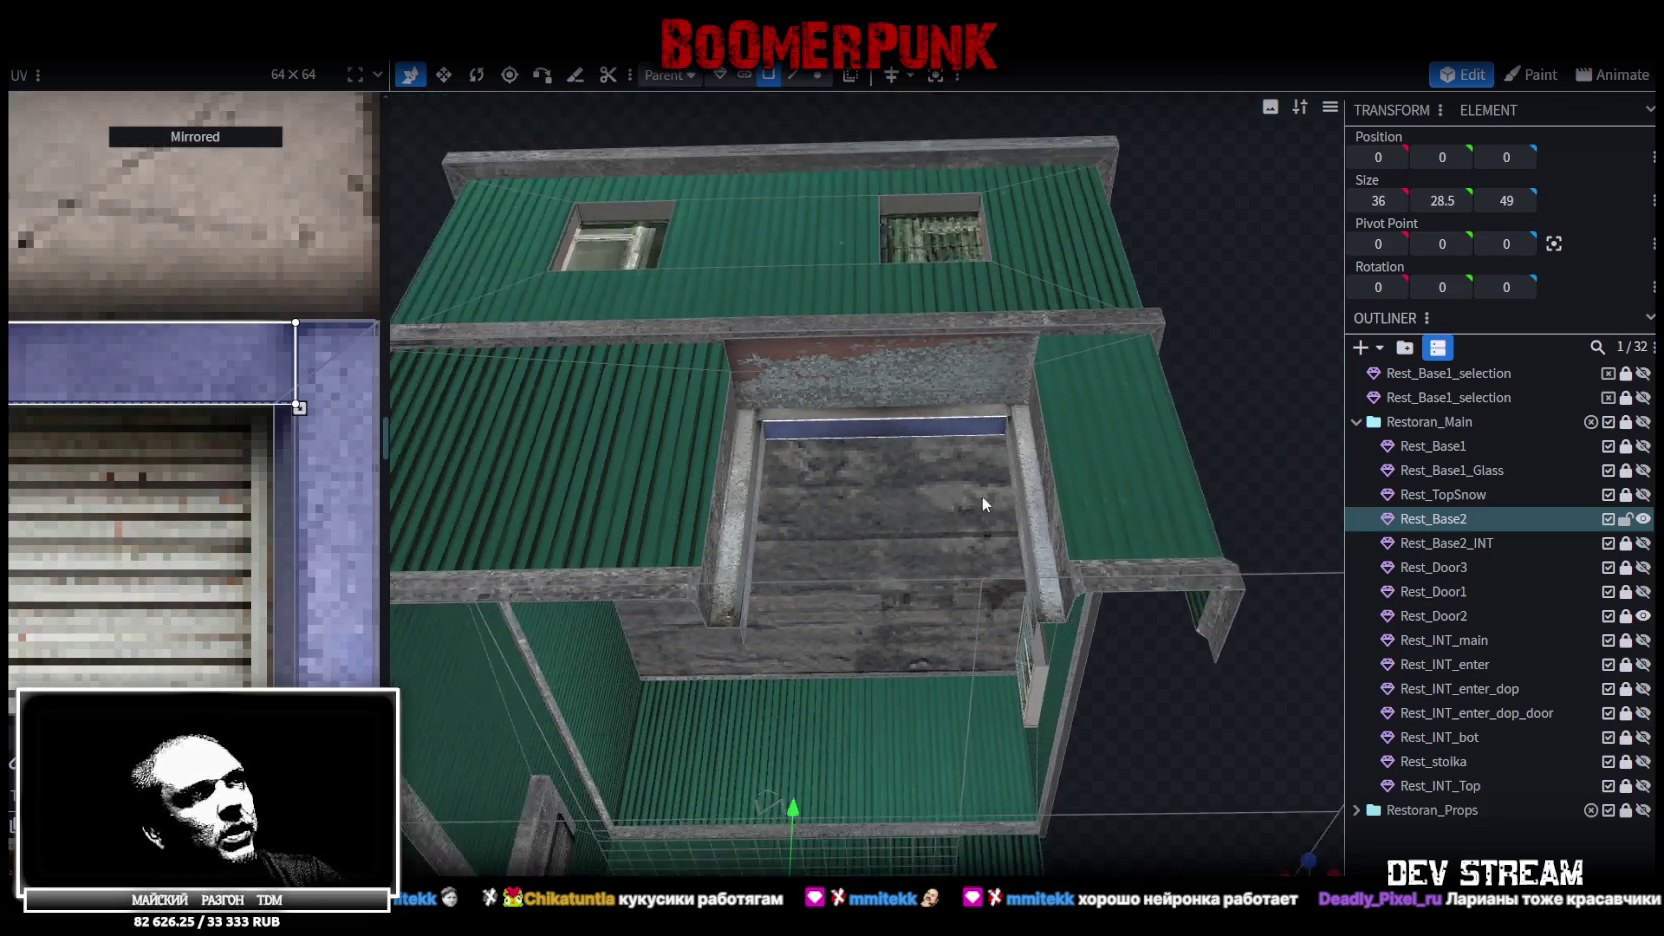
left_click_drag(1236, 259, 897, 441)
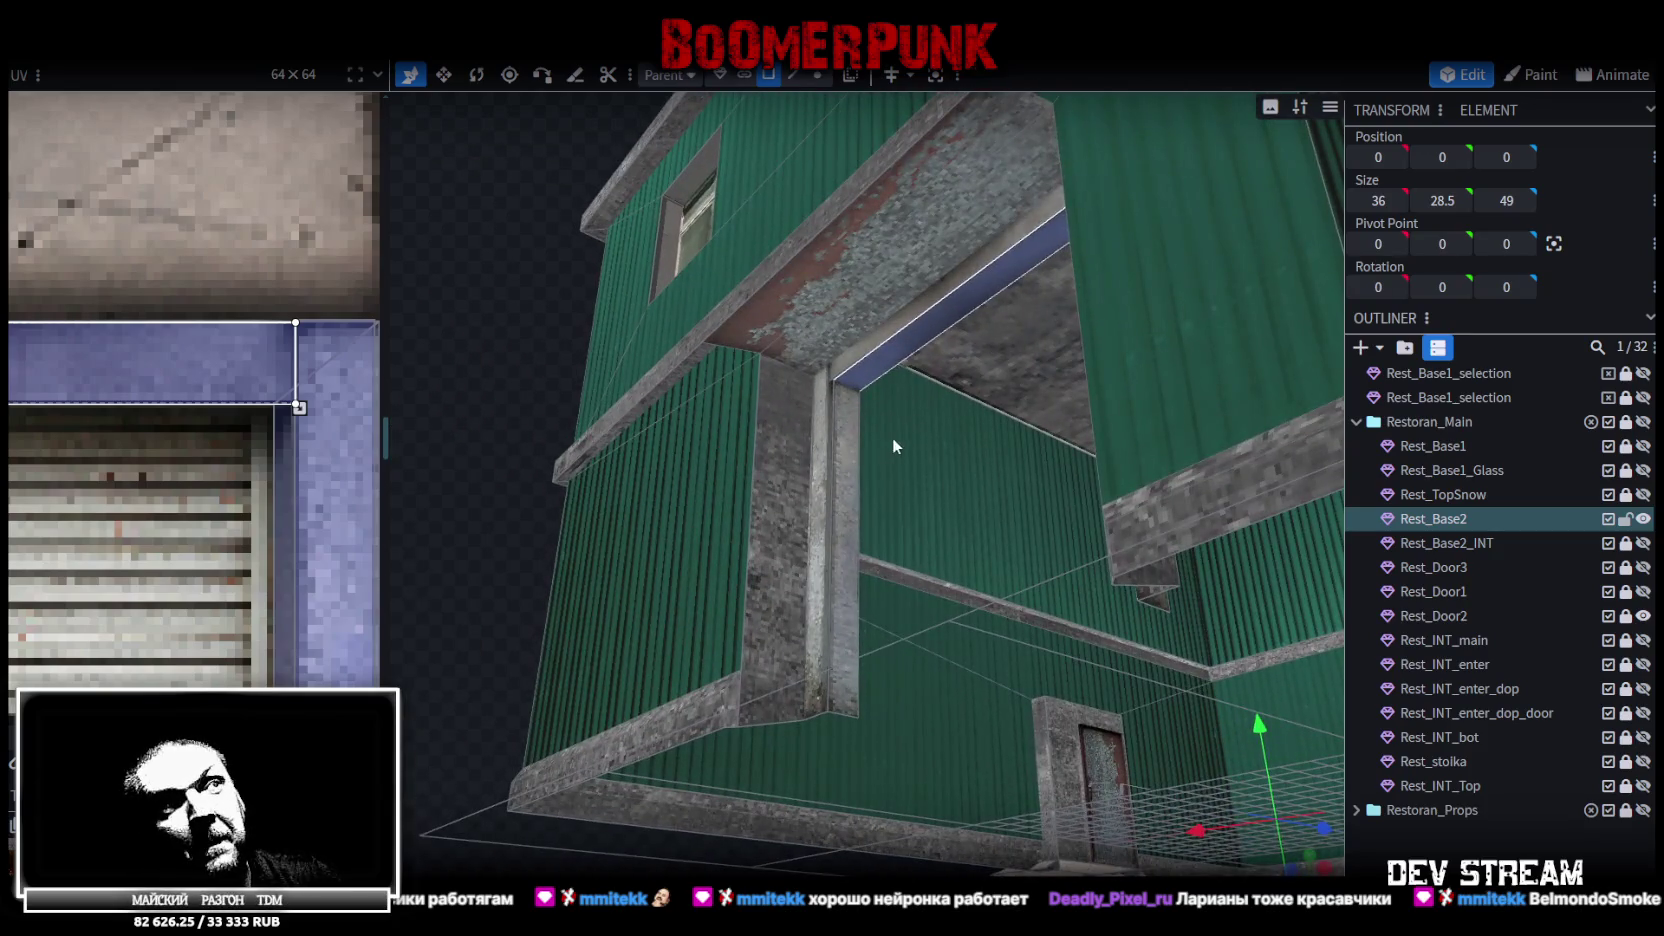
left_click(841, 486)
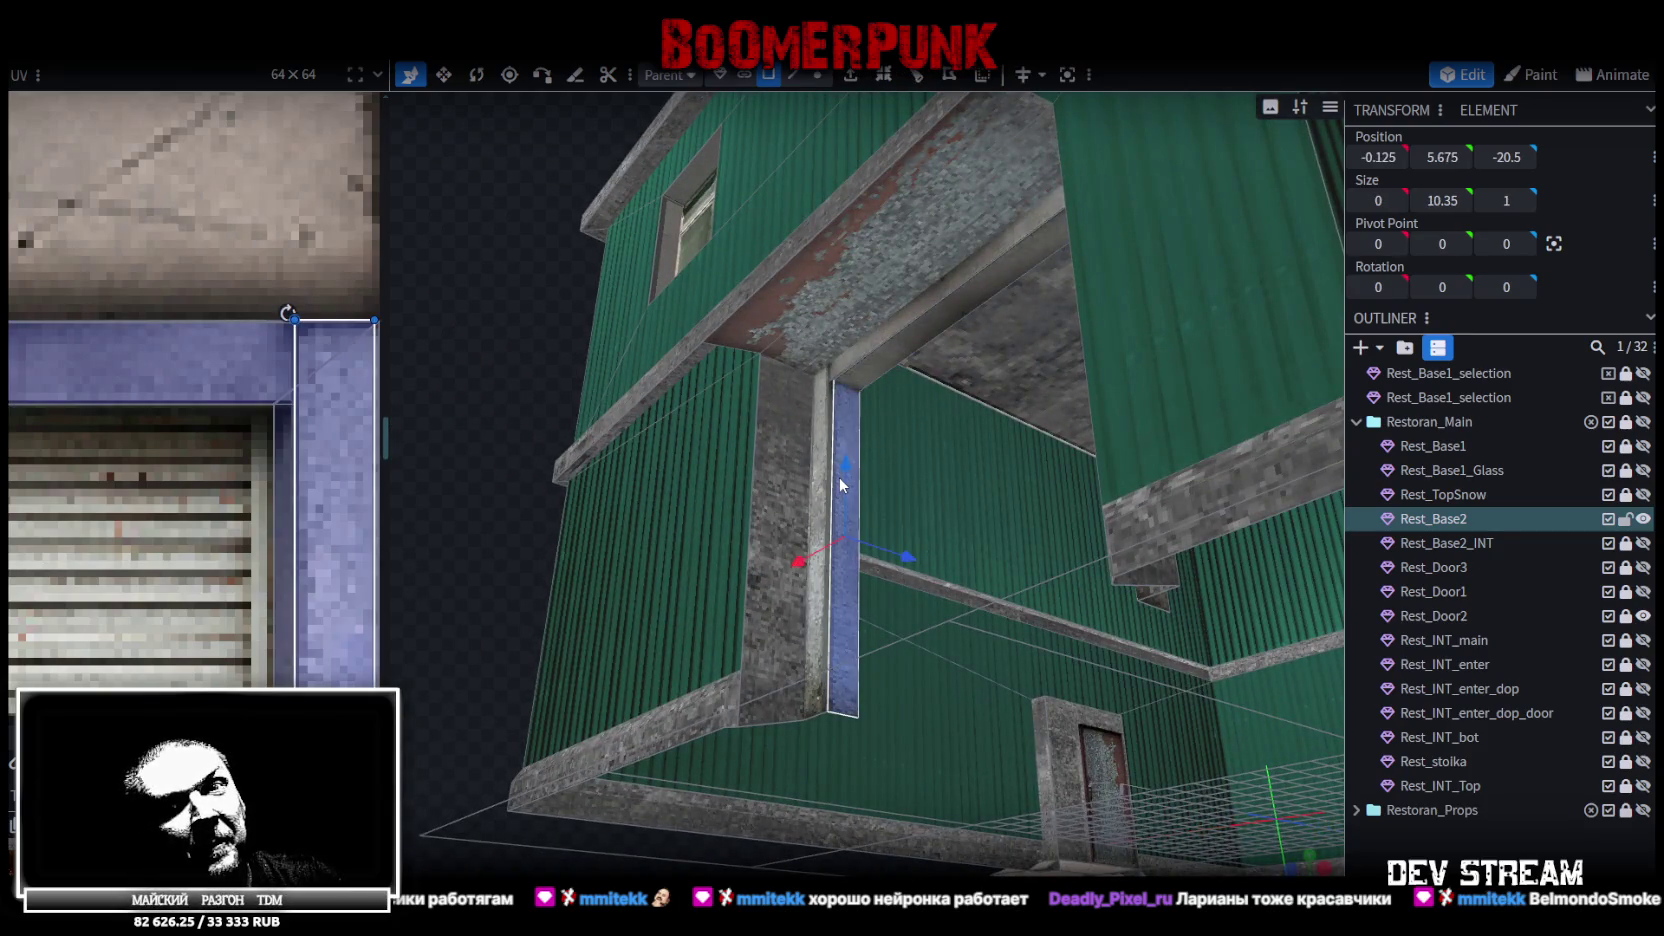
scroll(840, 486, "down", 2)
scroll(770, 440, "up", 5)
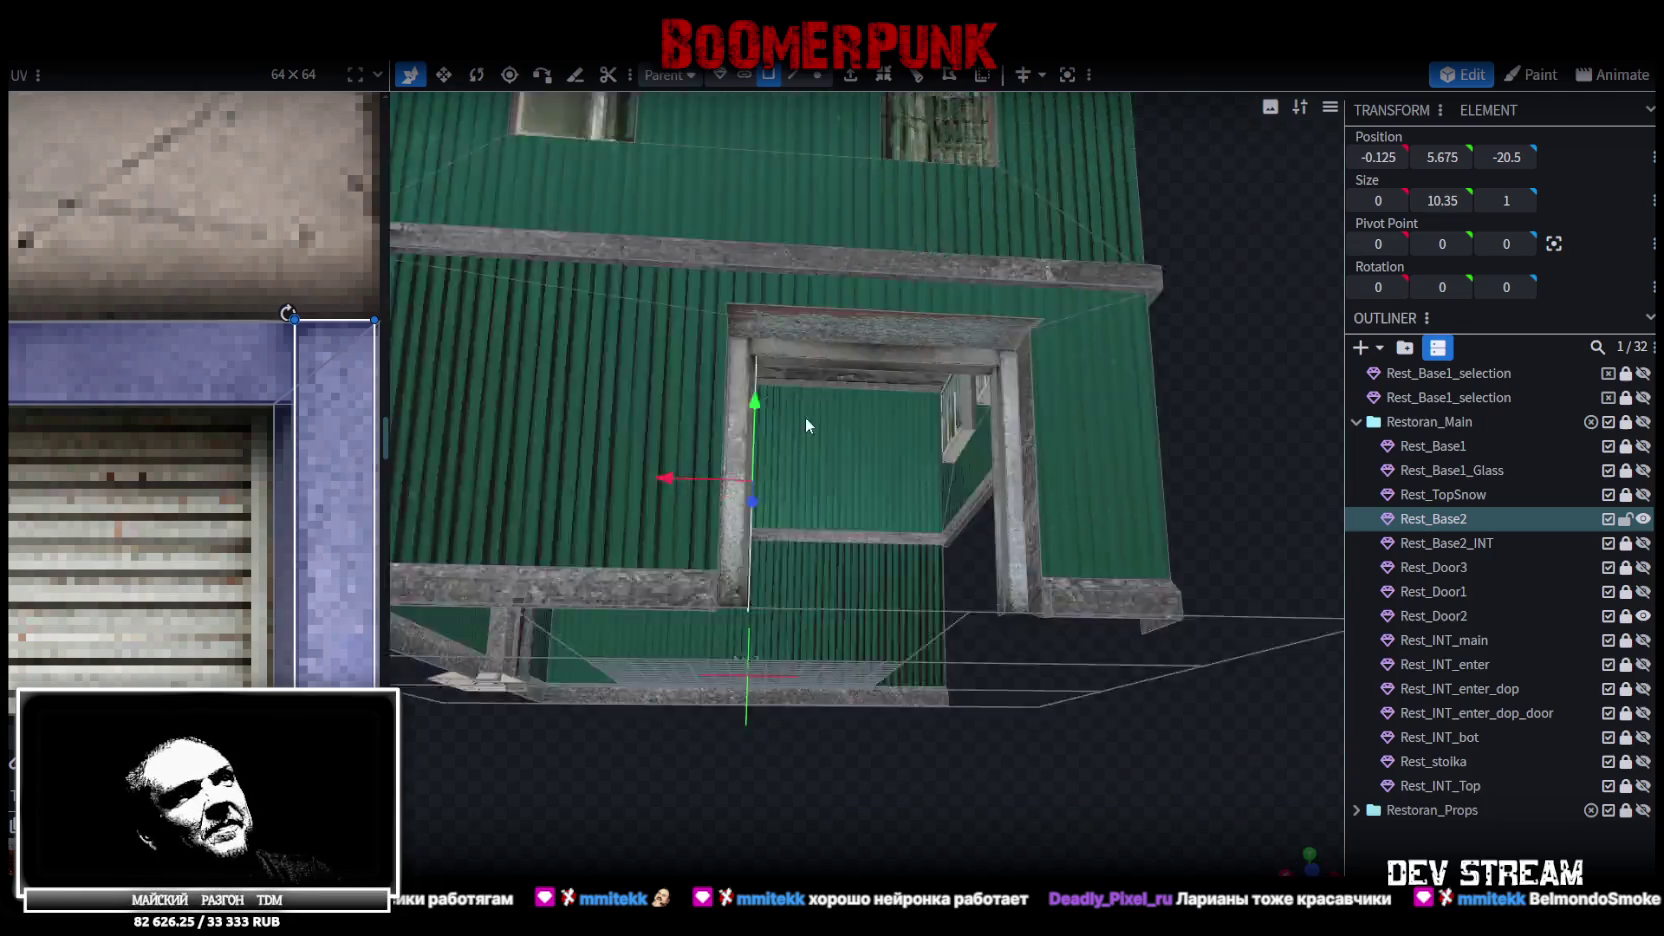
left_click(862, 462)
Inspect the doorway from under its roof and select the pillar face near its base
mouse_move(1062, 458)
left_mouse_down()
mouse_move(939, 425)
mouse_move(784, 442)
mouse_move(840, 441)
mouse_move(1287, 683)
left_mouse_up()
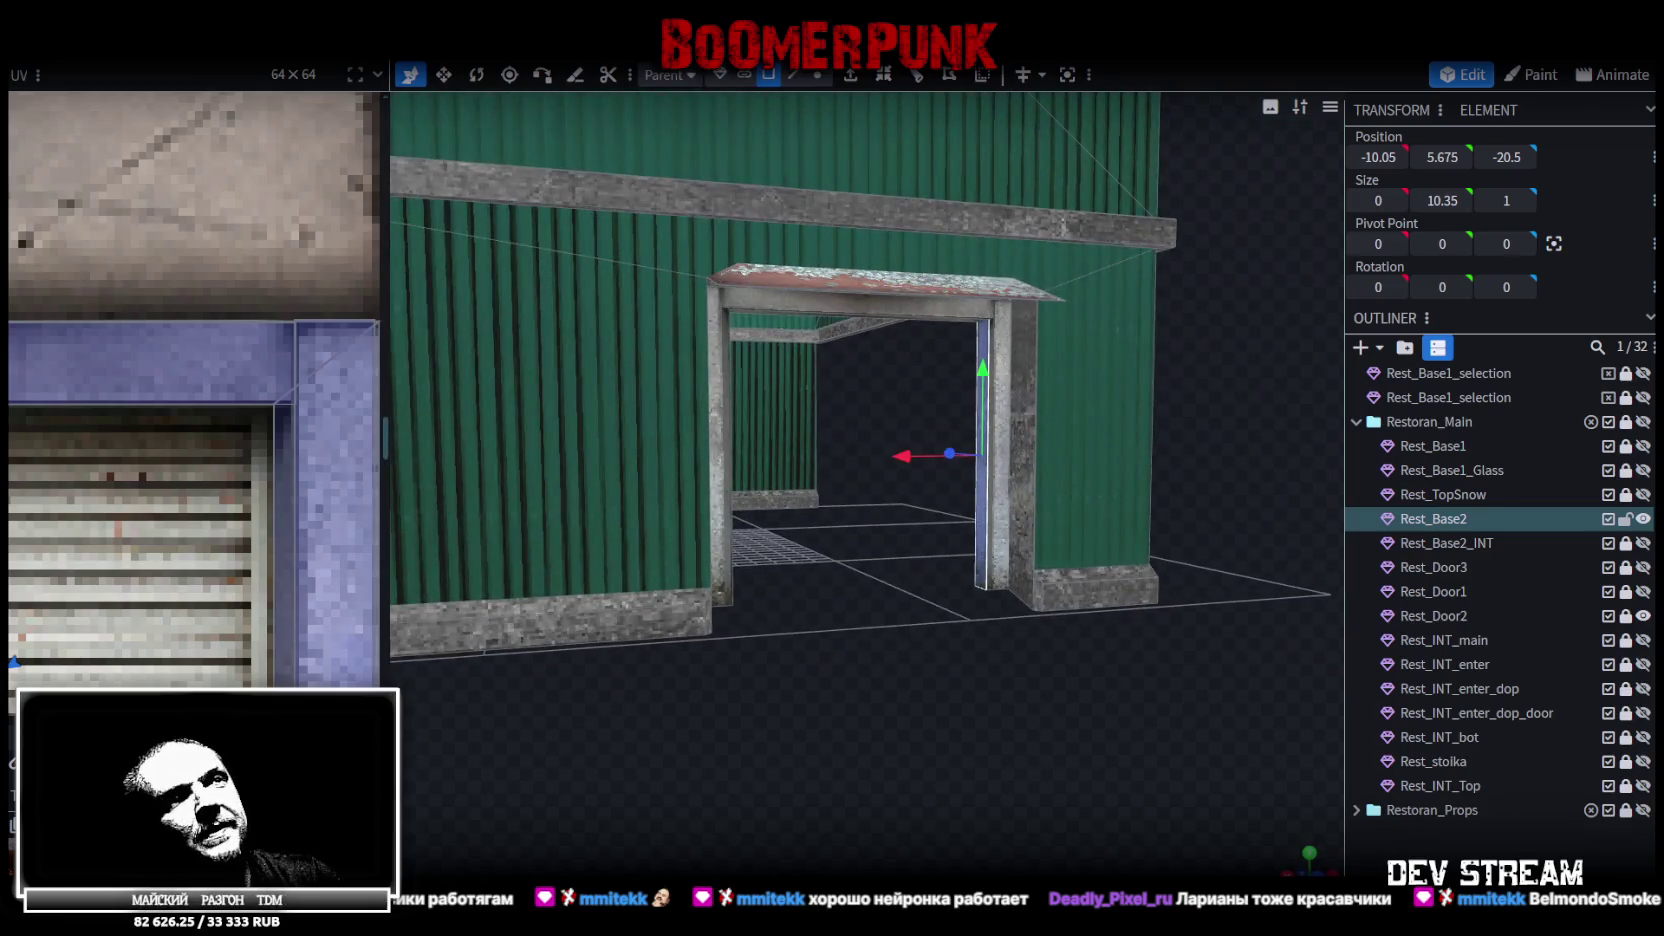
left_click(1222, 652)
mouse_move(1070, 678)
left_mouse_down()
mouse_move(1125, 494)
mouse_move(1040, 630)
mouse_move(1003, 594)
left_mouse_up()
scroll(995, 590, "up", 6)
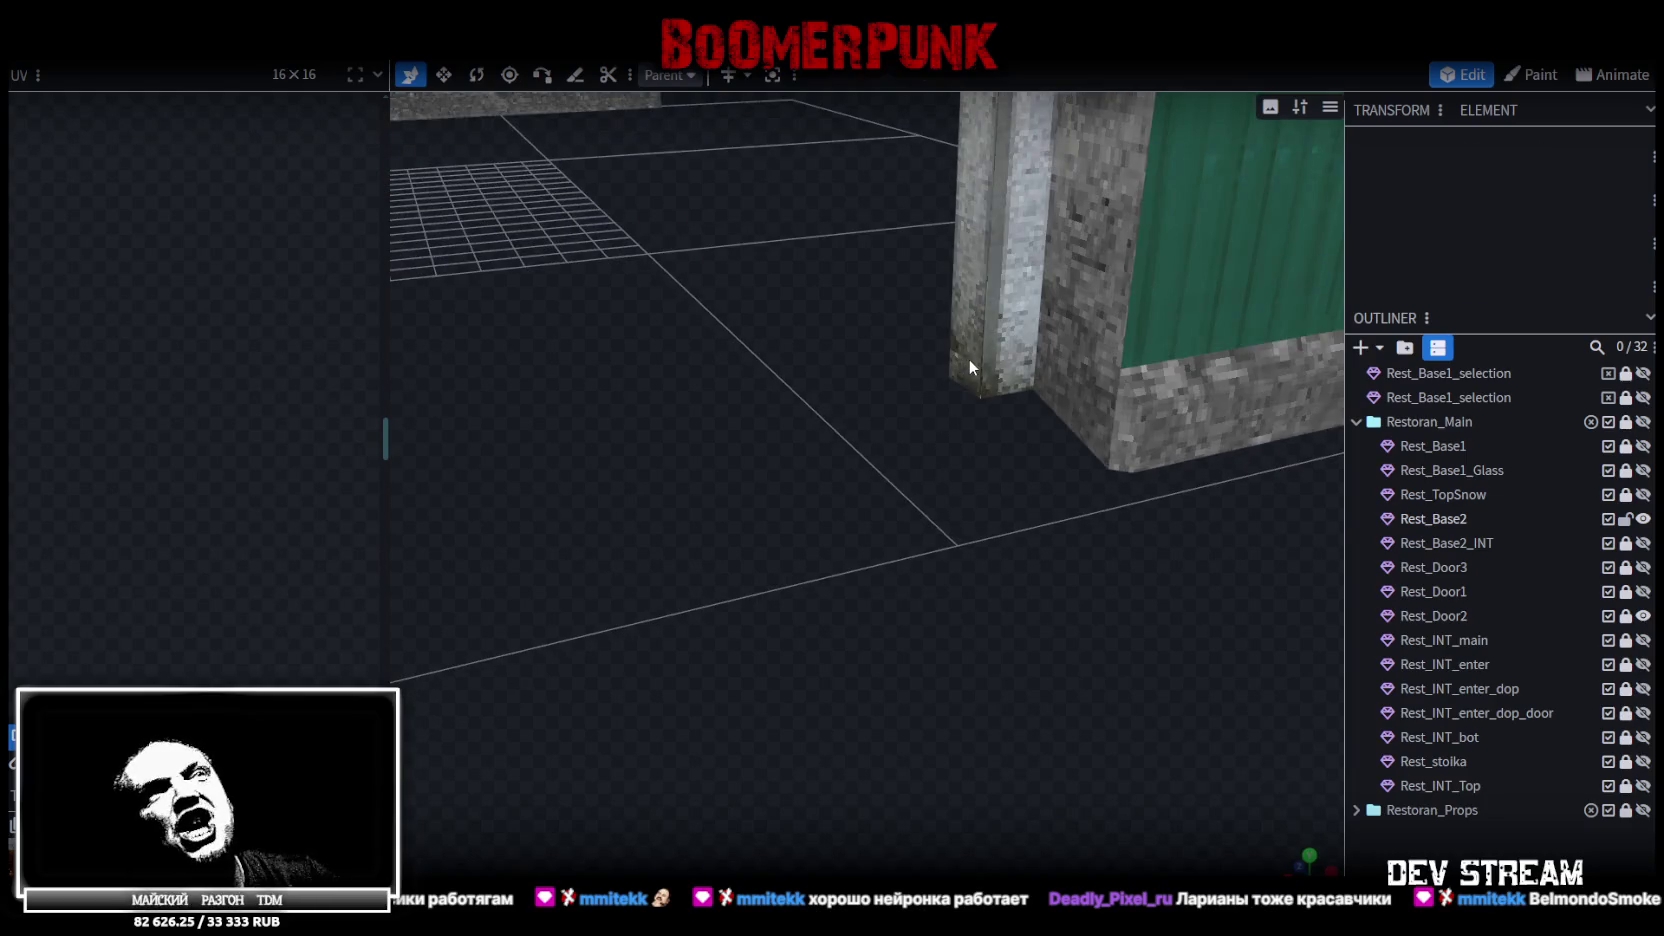
left_click(970, 367)
scroll(910, 515, "down", 10)
mouse_move(906, 513)
left_mouse_down()
mouse_move(955, 557)
mouse_move(929, 542)
left_mouse_up()
Save the model as Build10.bbmodel and switch to vertex editing mode
key("ctrl+s")
scroll(900, 555, "up", 4)
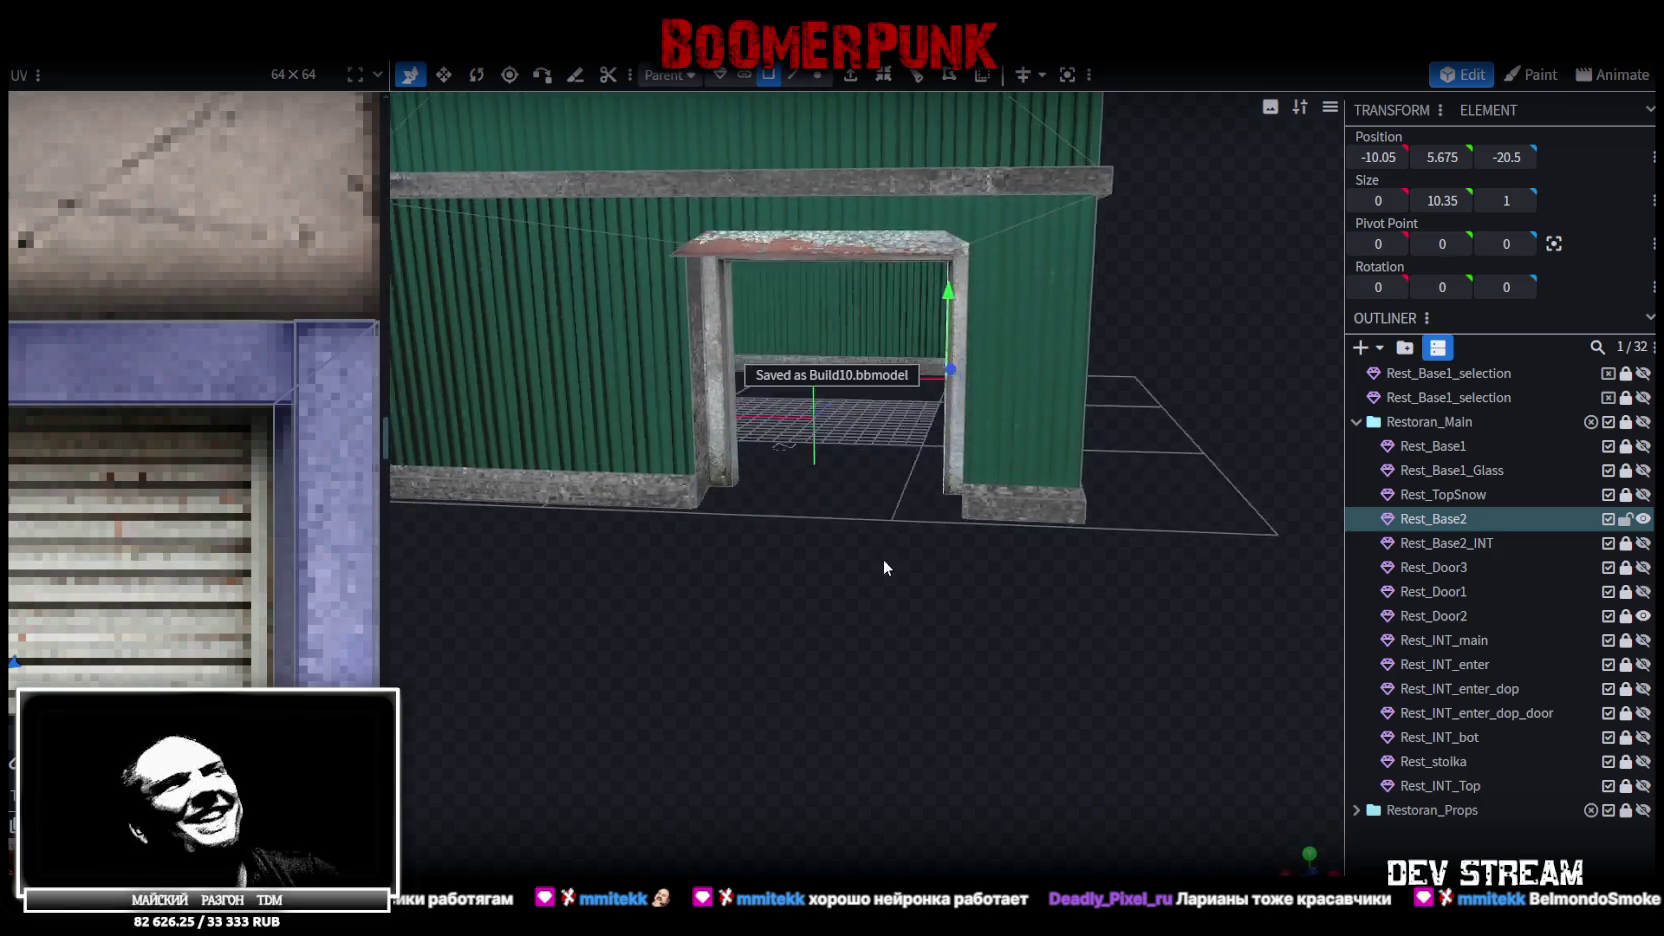
scroll(921, 538, "down", 5)
left_click(817, 75)
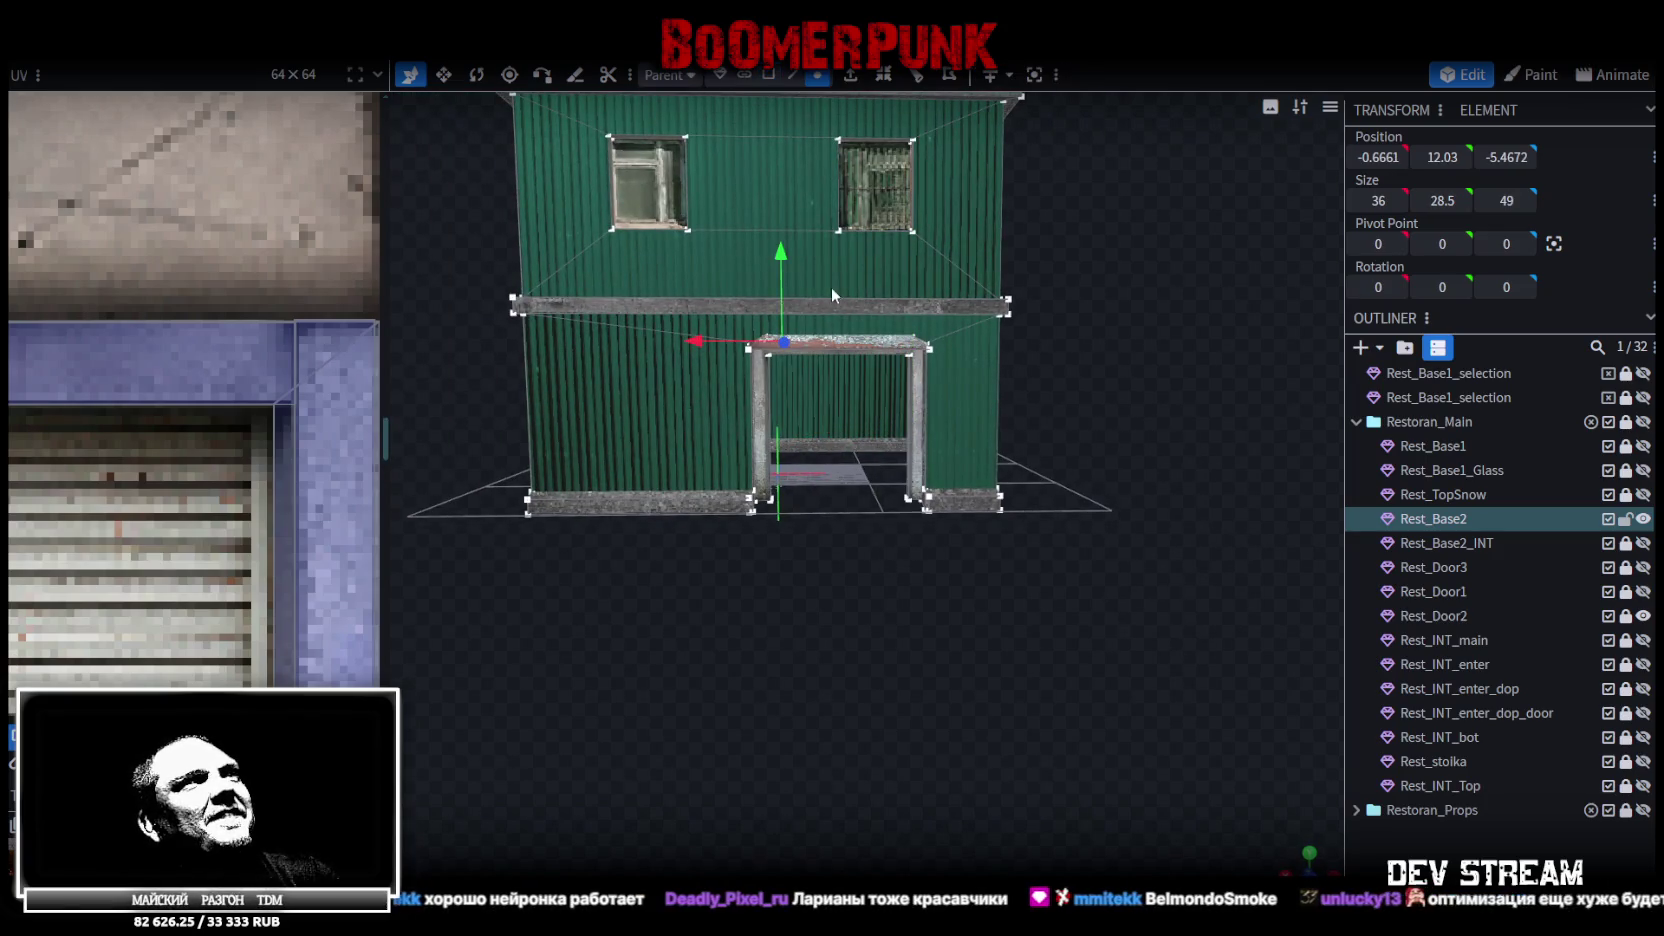
Lower the upper mesh one unit, export Build10.fbx (ASCII, scale 16), then go to Unity
left_click_drag(782, 250, 783, 268)
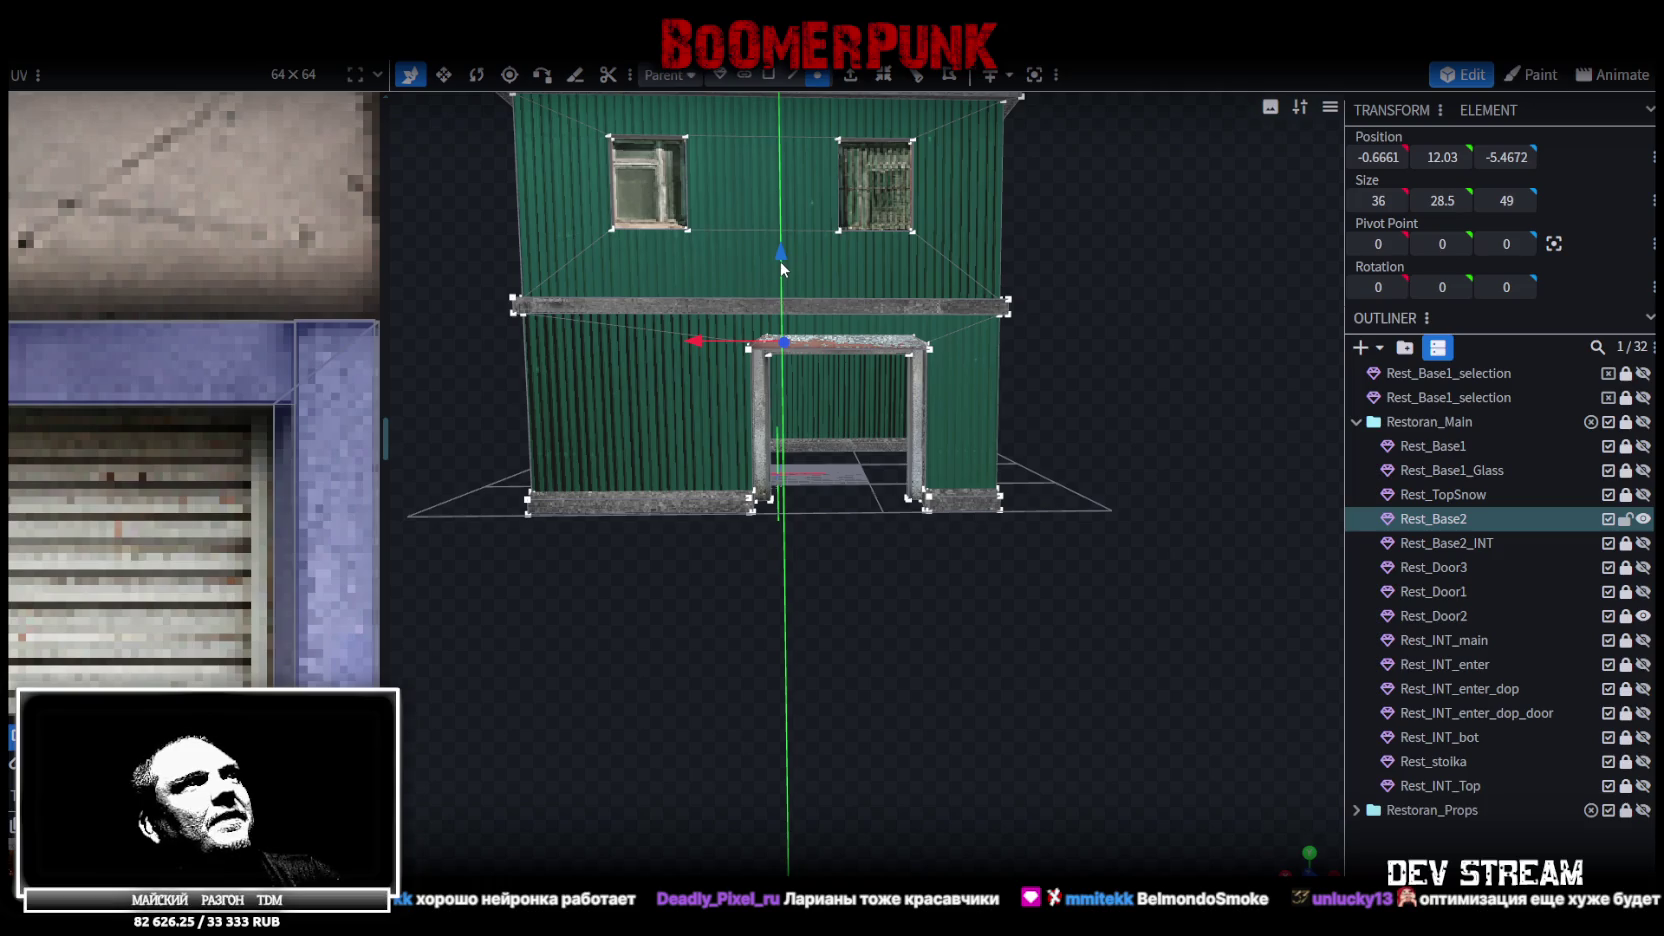
left_click(148, 45)
mouse_move(215, 394)
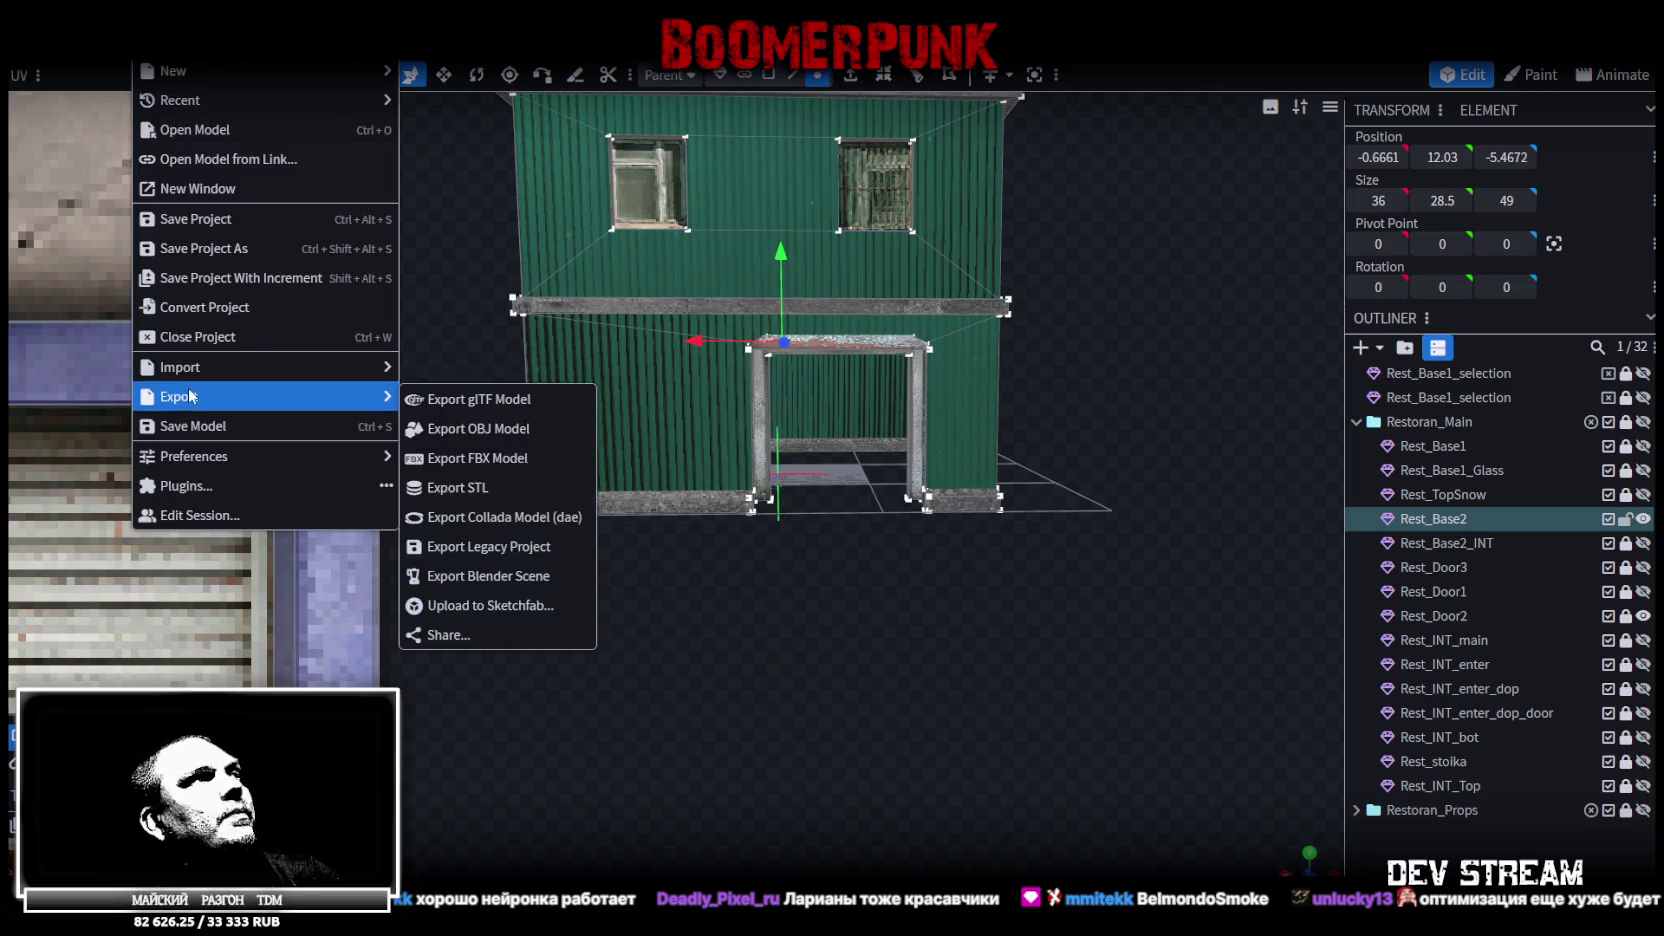
left_click(480, 460)
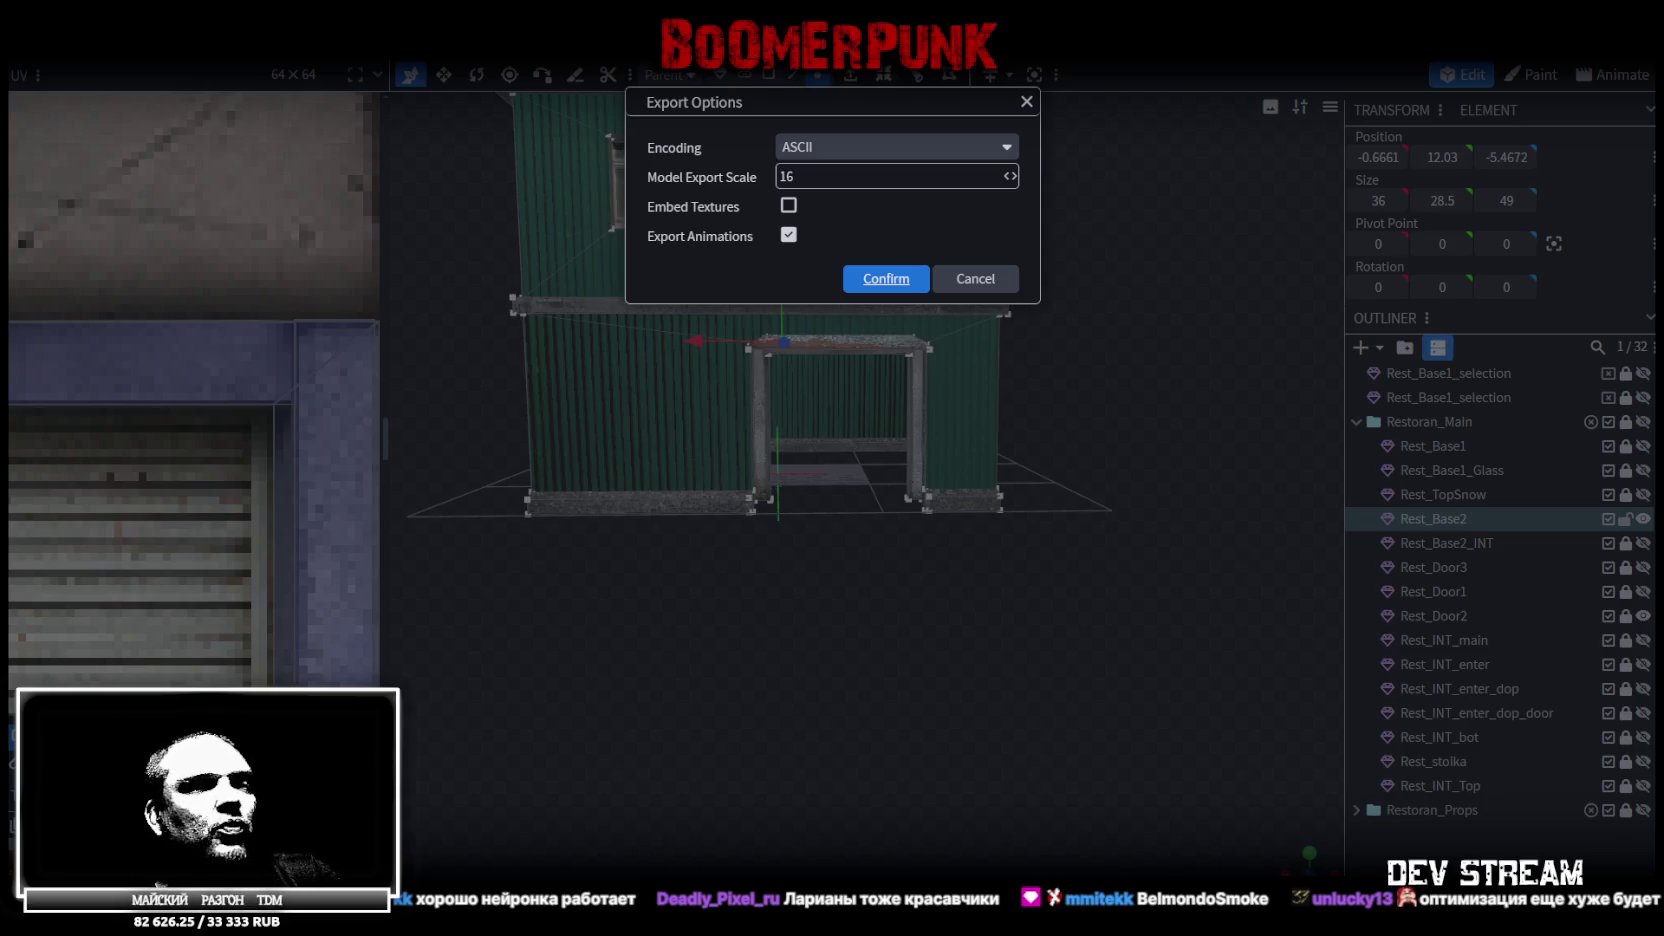
key("Return")
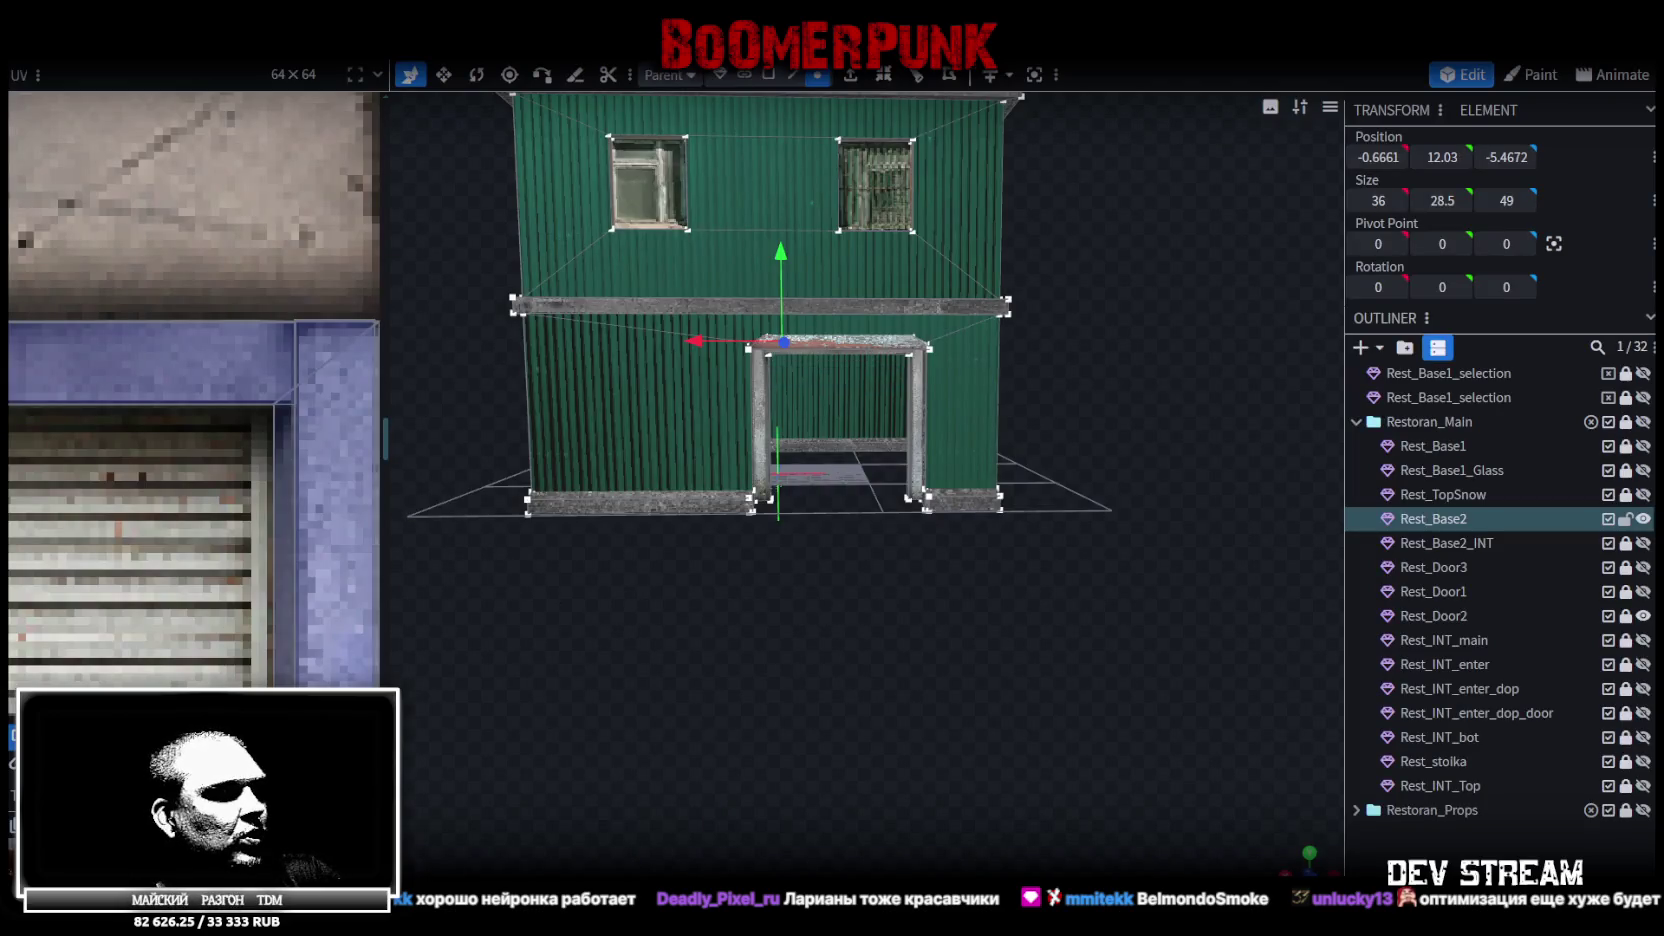
key("alt+Tab")
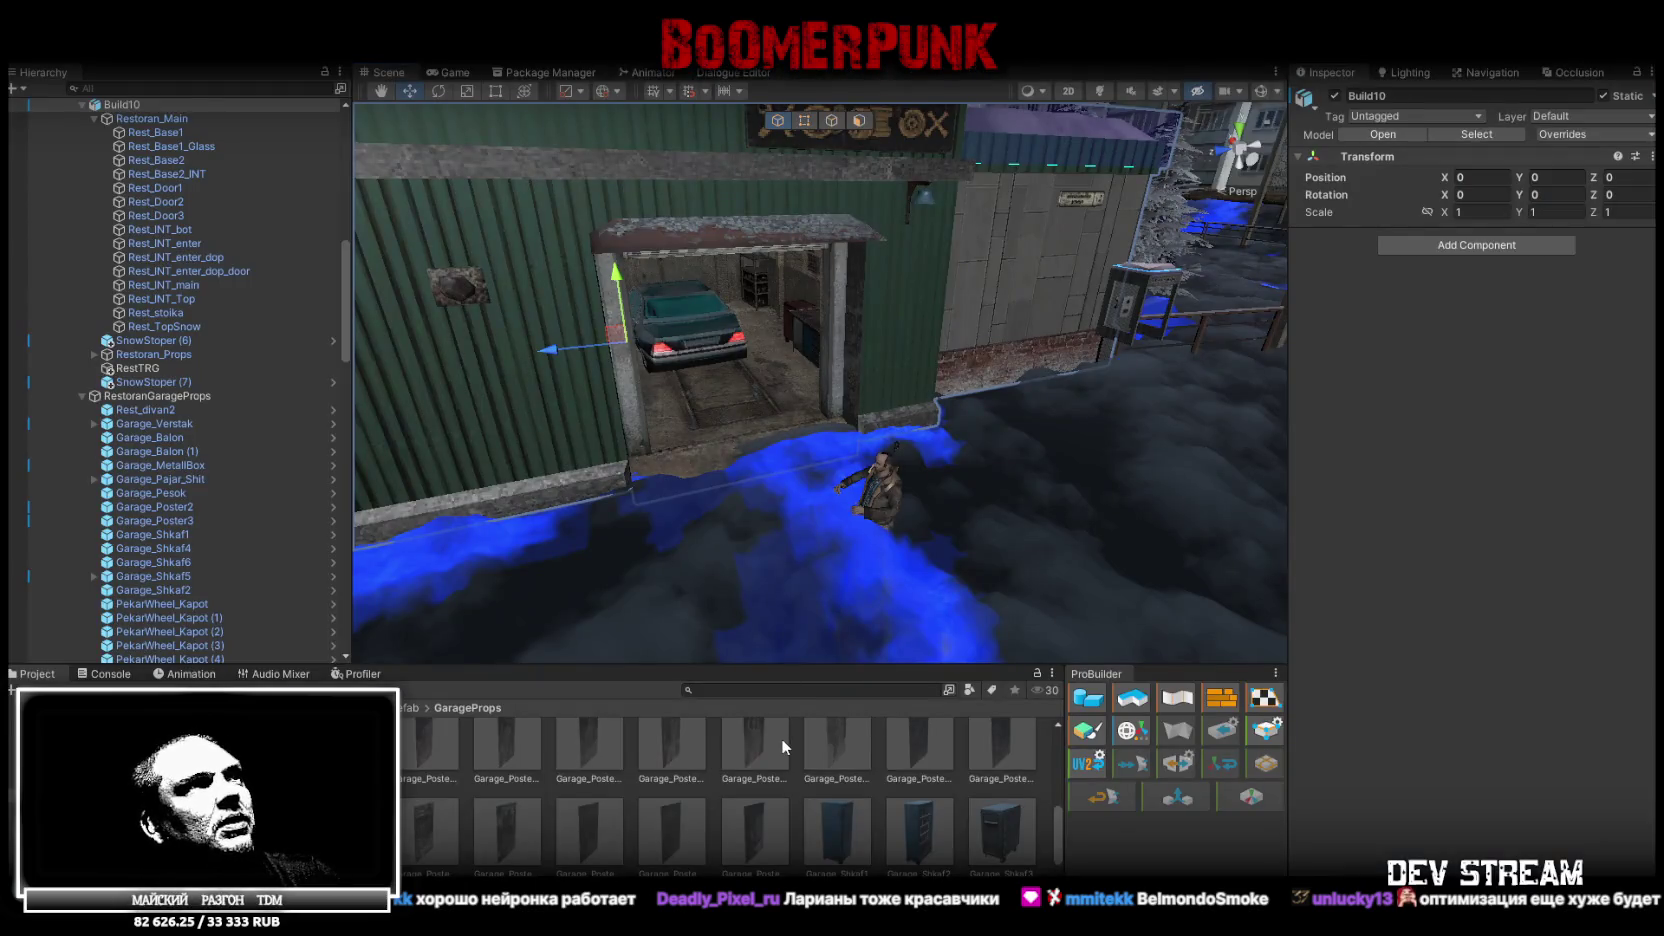
Fly the Scene camera forward into the garage and turn it up and left
right_click(1048, 508)
key("w")
mouse_move(1048, 508)
left_mouse_down()
mouse_move(822, 400)
mouse_move(877, 490)
mouse_move(913, 706)
mouse_move(922, 433)
mouse_move(758, 428)
mouse_move(720, 440)
mouse_move(692, 482)
mouse_move(873, 472)
mouse_move(570, 472)
mouse_move(725, 484)
left_mouse_up()
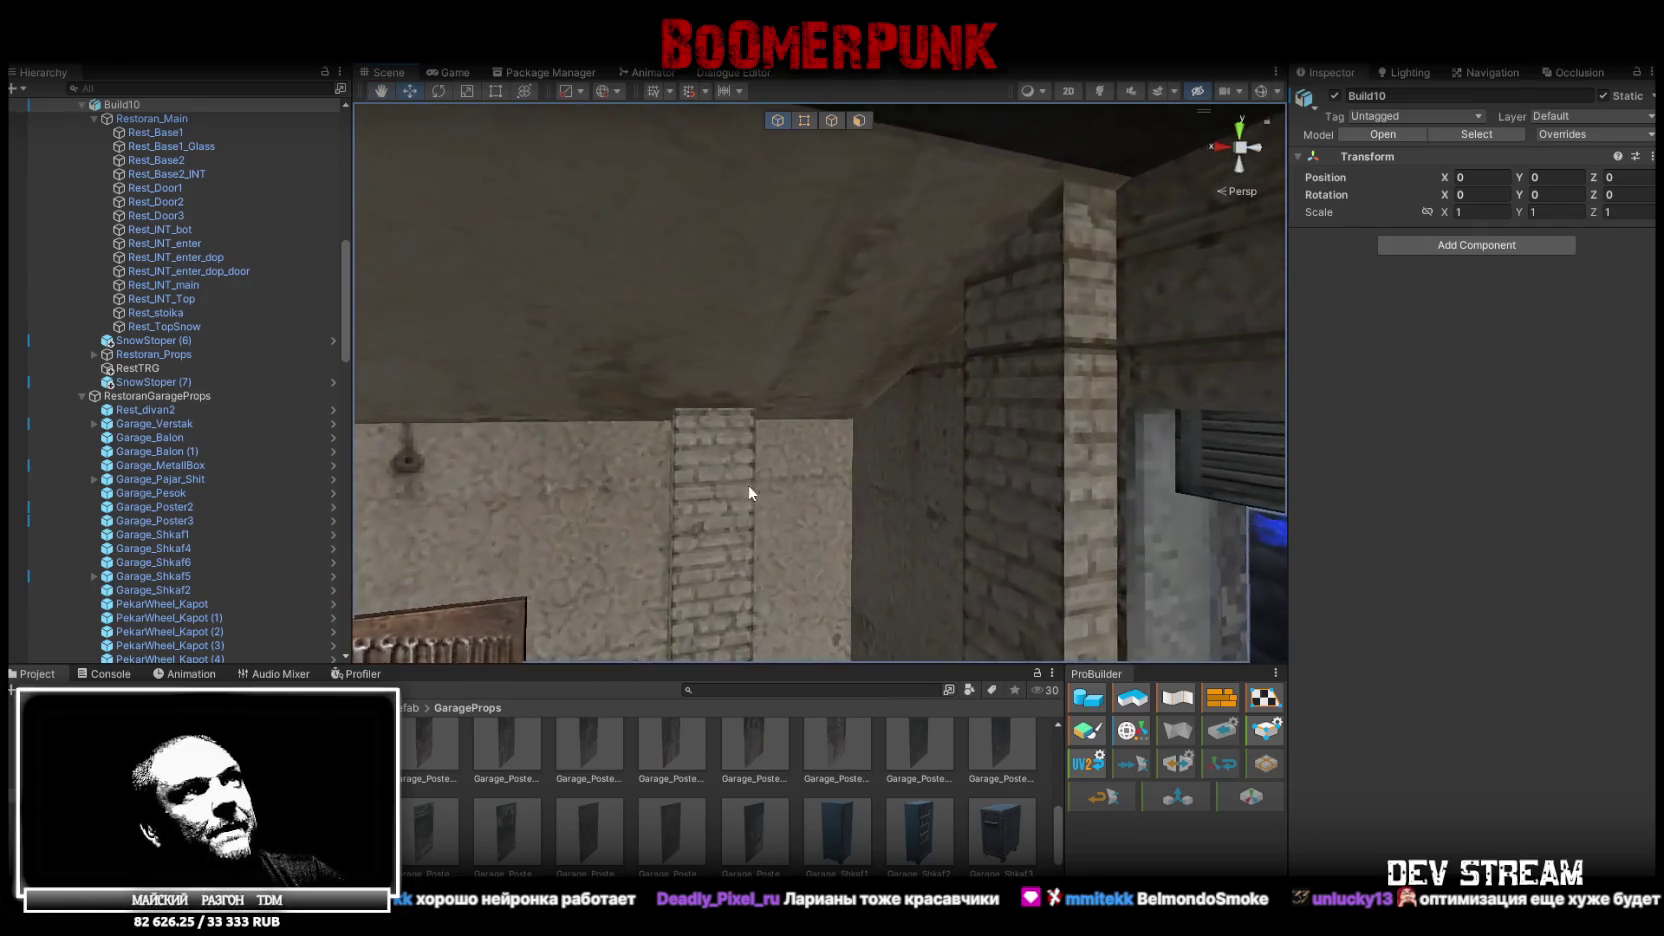
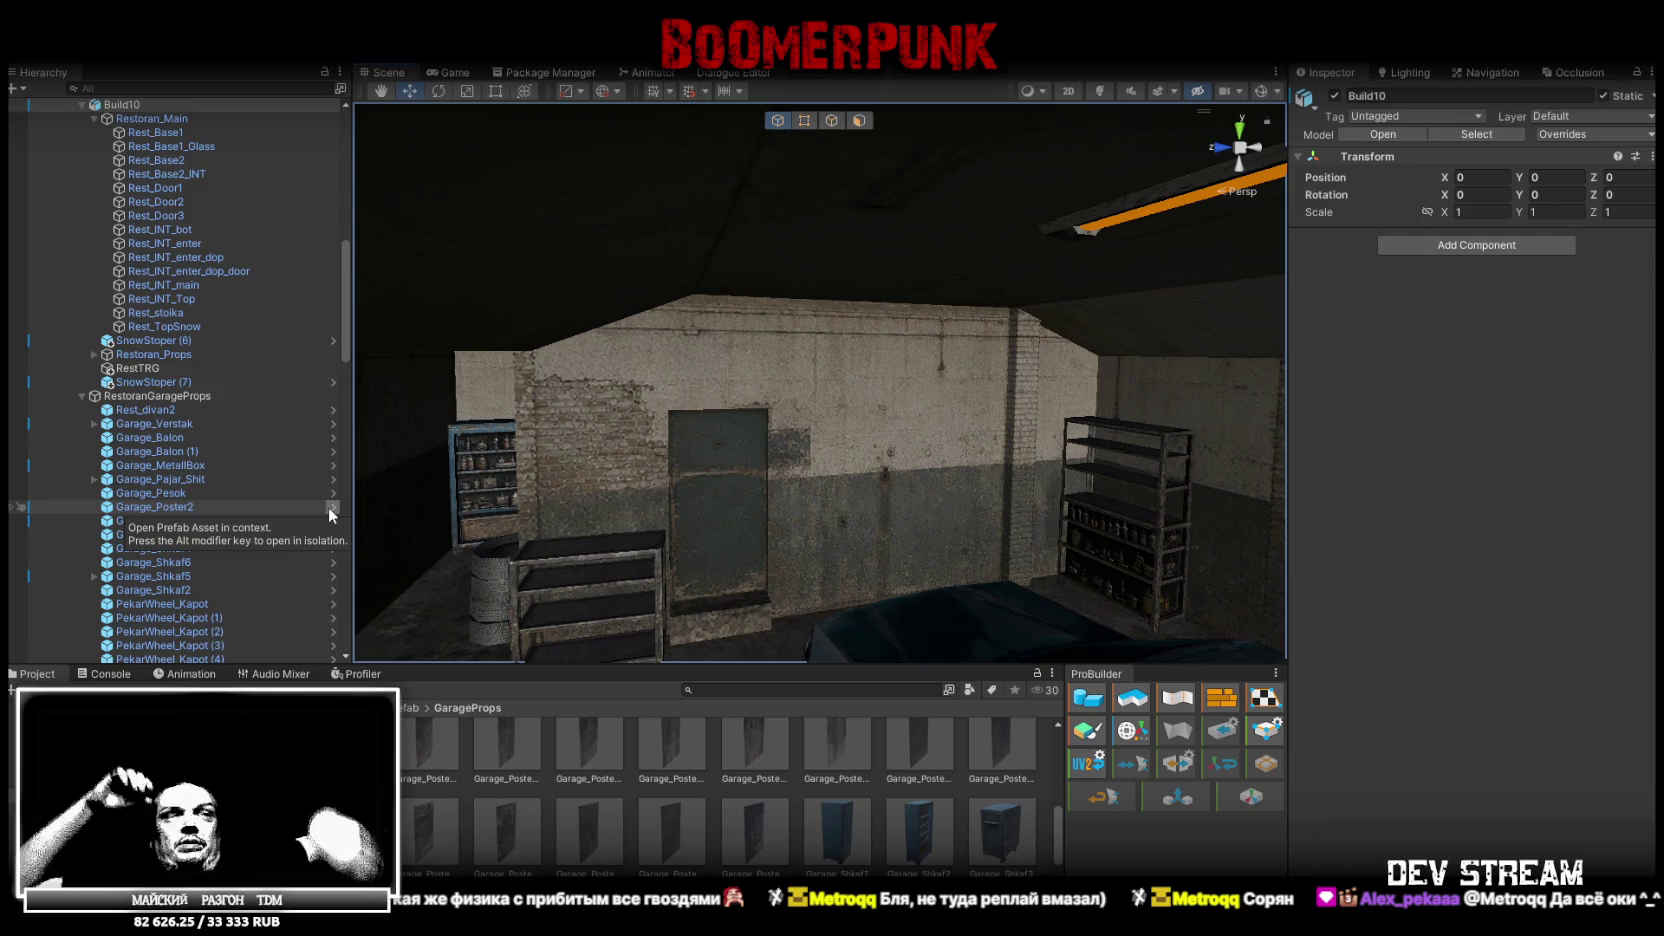
Select RatTunelWater (1), frame it and drag it into place, then maximize the Game view
mouse_move(700, 432)
left_mouse_down()
mouse_move(846, 437)
mouse_move(917, 472)
mouse_move(1101, 472)
mouse_move(1080, 485)
mouse_move(1076, 551)
mouse_move(1073, 535)
mouse_move(903, 498)
mouse_move(1000, 562)
mouse_move(841, 538)
mouse_move(865, 550)
mouse_move(995, 513)
mouse_move(969, 490)
mouse_move(882, 513)
mouse_move(879, 469)
mouse_move(594, 475)
mouse_move(765, 550)
mouse_move(360, 410)
left_mouse_up()
left_click(882, 513)
left_click(886, 526)
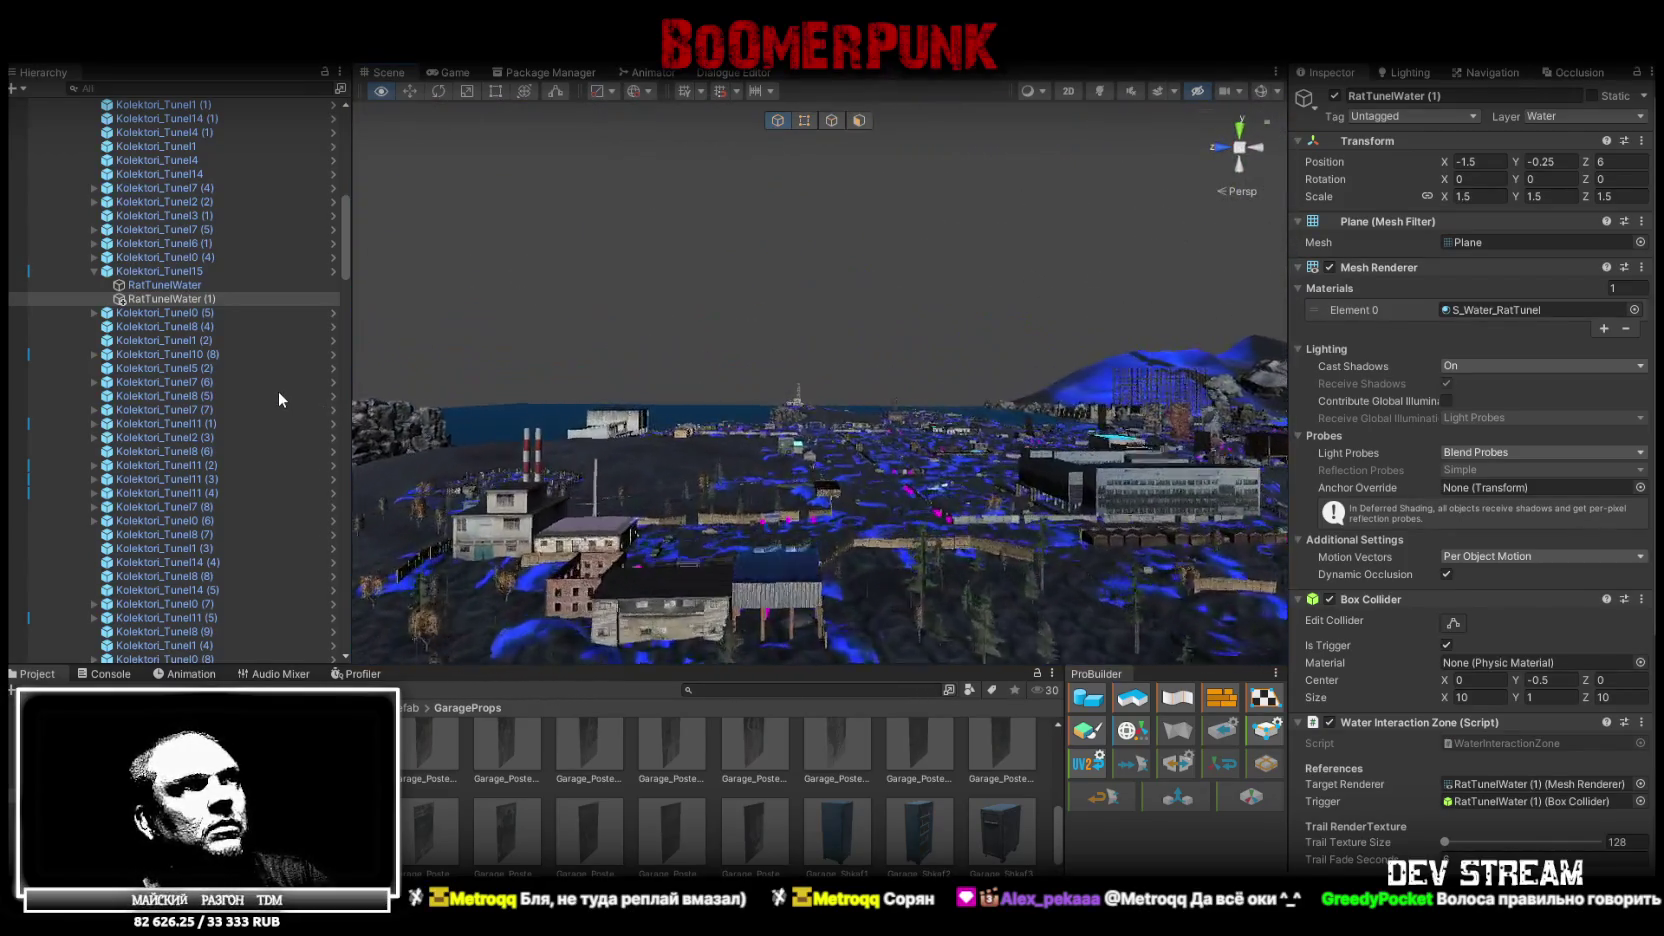
mouse_move(560, 480)
left_mouse_down()
mouse_move(674, 492)
mouse_move(1075, 318)
mouse_move(630, 380)
mouse_move(577, 413)
mouse_move(600, 515)
mouse_move(640, 520)
left_mouse_up()
key("f")
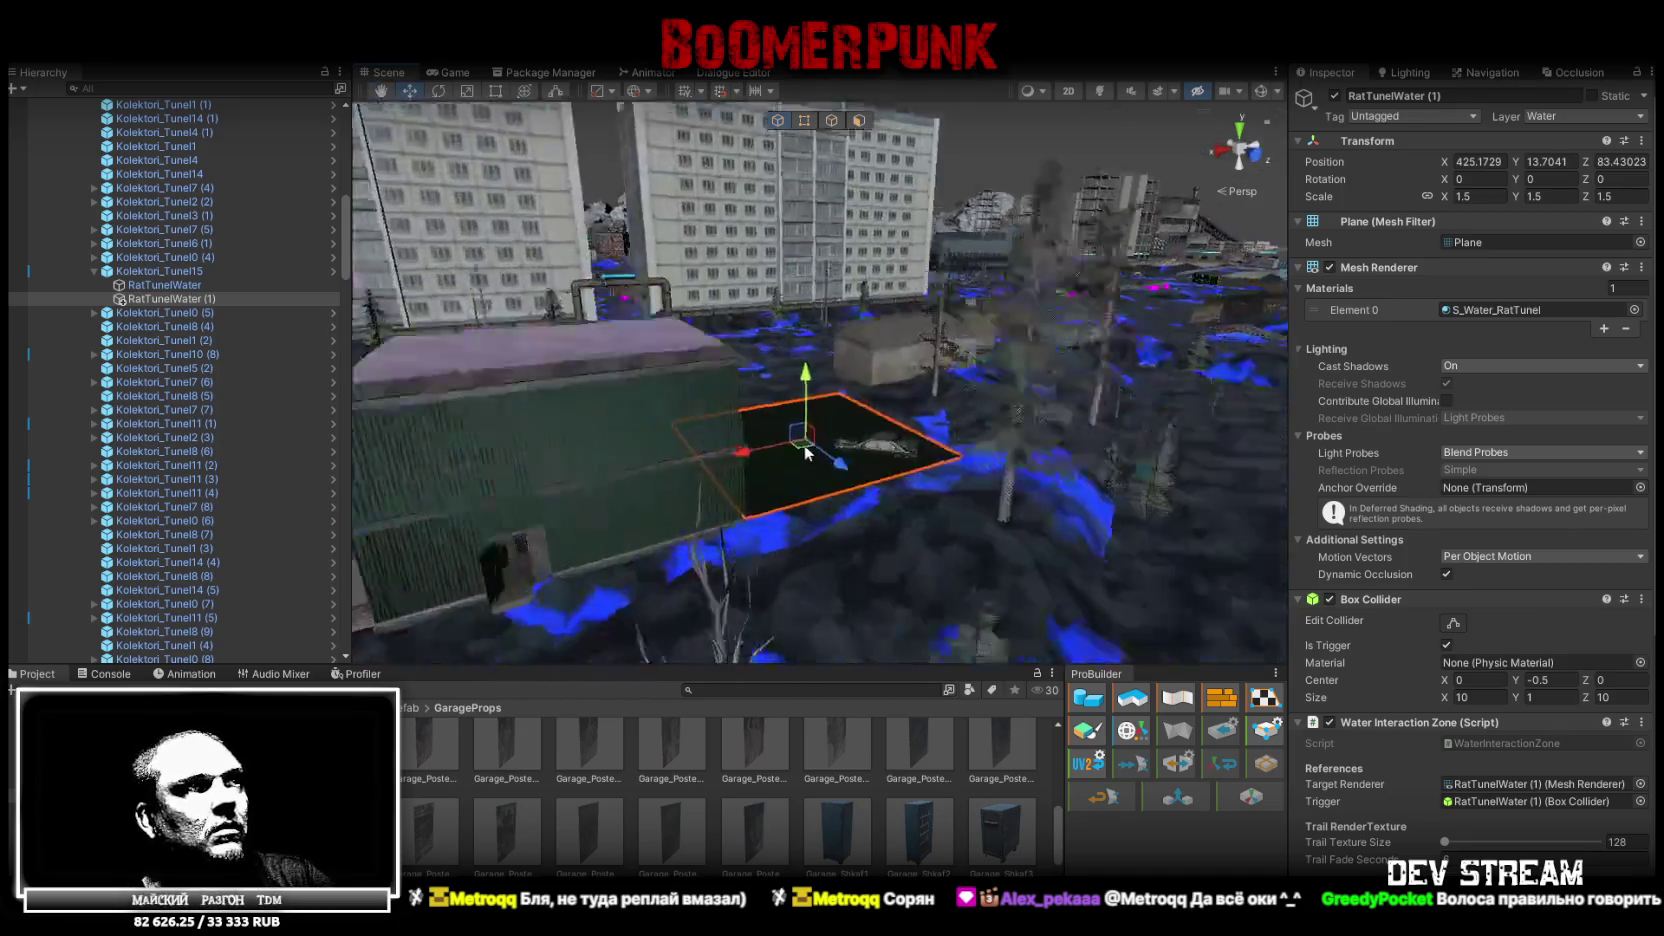
mouse_move(805, 453)
left_mouse_down()
mouse_move(705, 437)
mouse_move(910, 380)
left_mouse_up()
mouse_move(920, 275)
left_mouse_down()
mouse_move(912, 262)
mouse_move(875, 288)
mouse_move(1006, 360)
mouse_move(691, 360)
mouse_move(657, 375)
mouse_move(747, 561)
mouse_move(806, 431)
mouse_move(784, 371)
mouse_move(802, 449)
mouse_move(974, 294)
left_mouse_up()
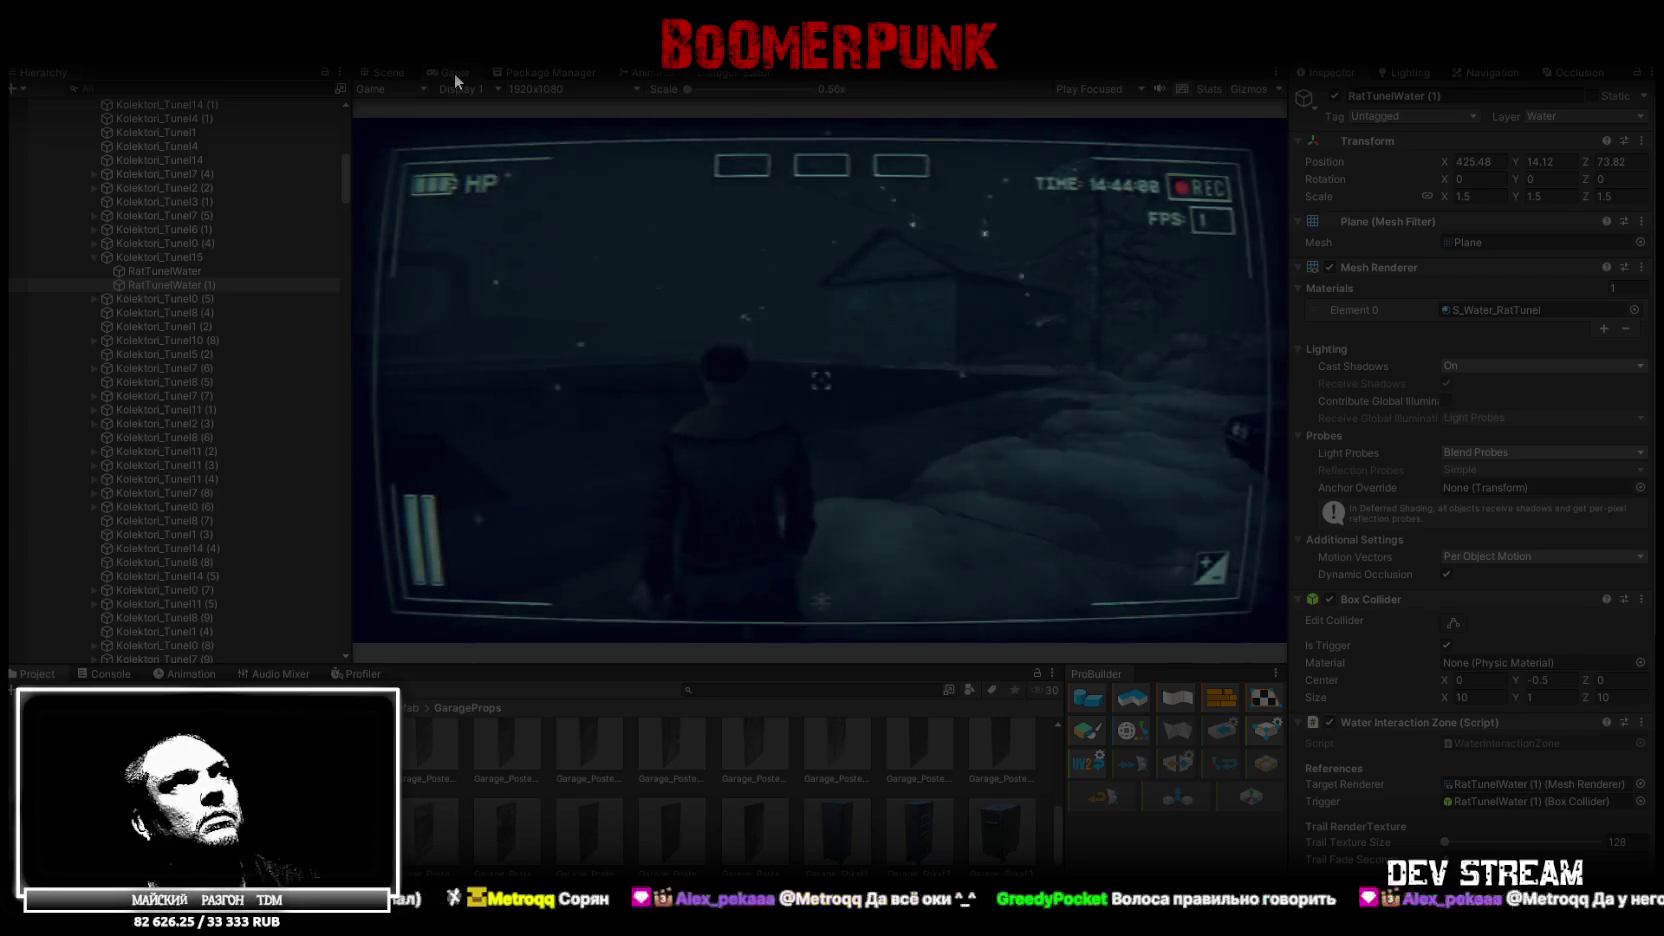
double_click(454, 73)
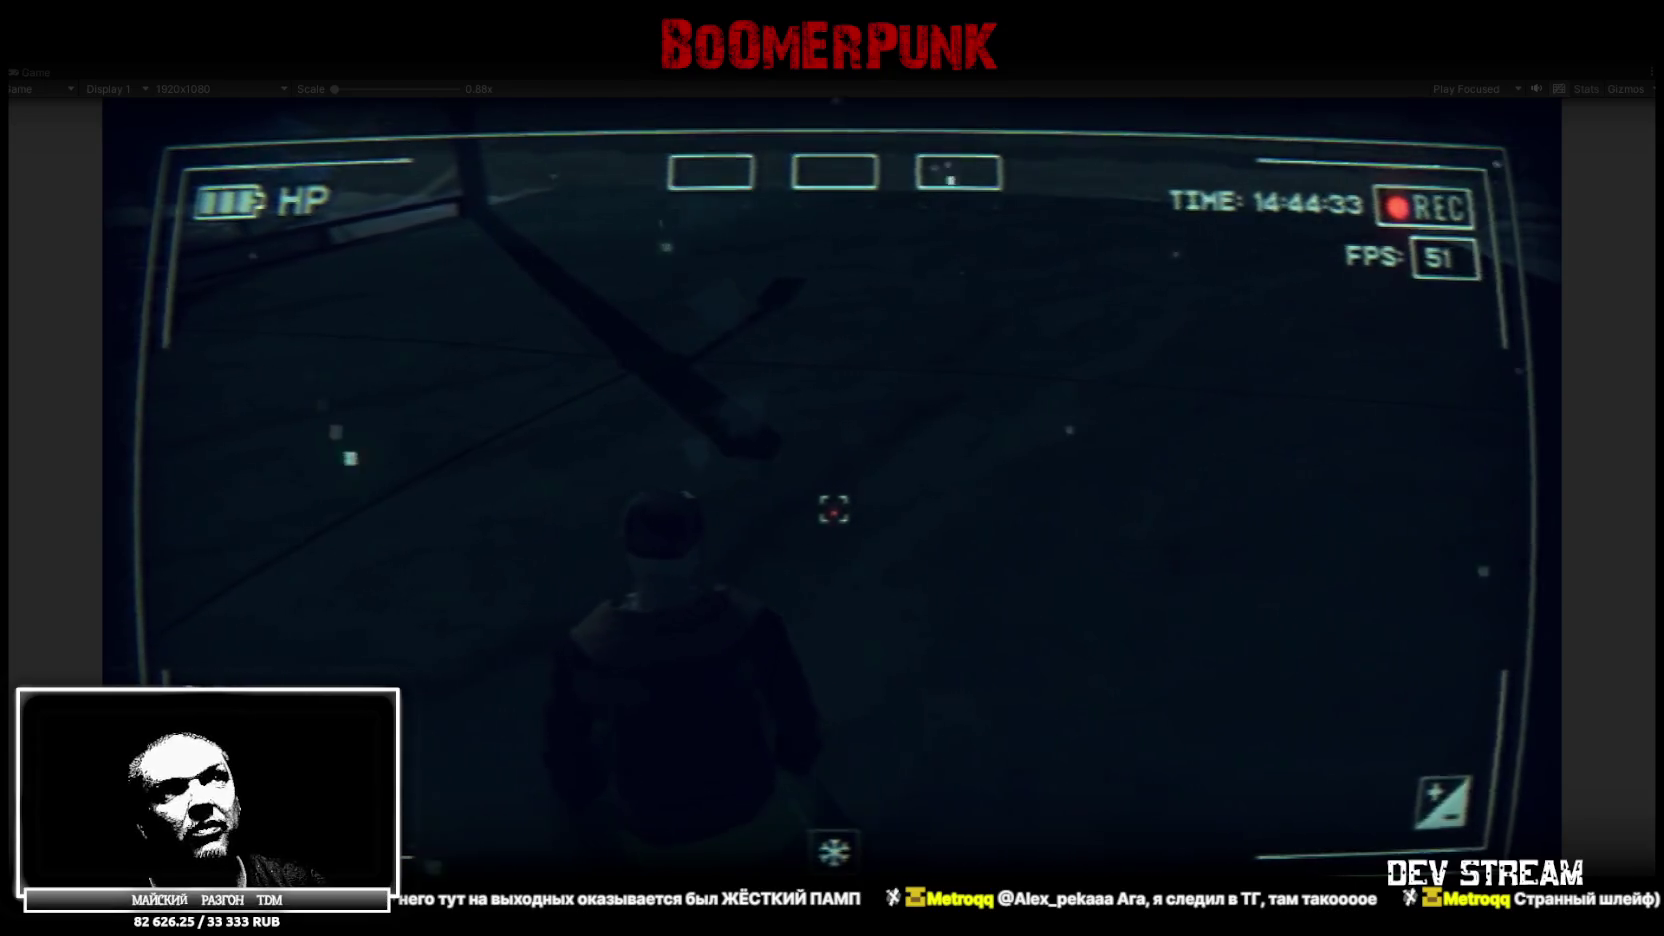
Walk the character along the rooftop ledge, then turn and follow the path to its end
key("w")
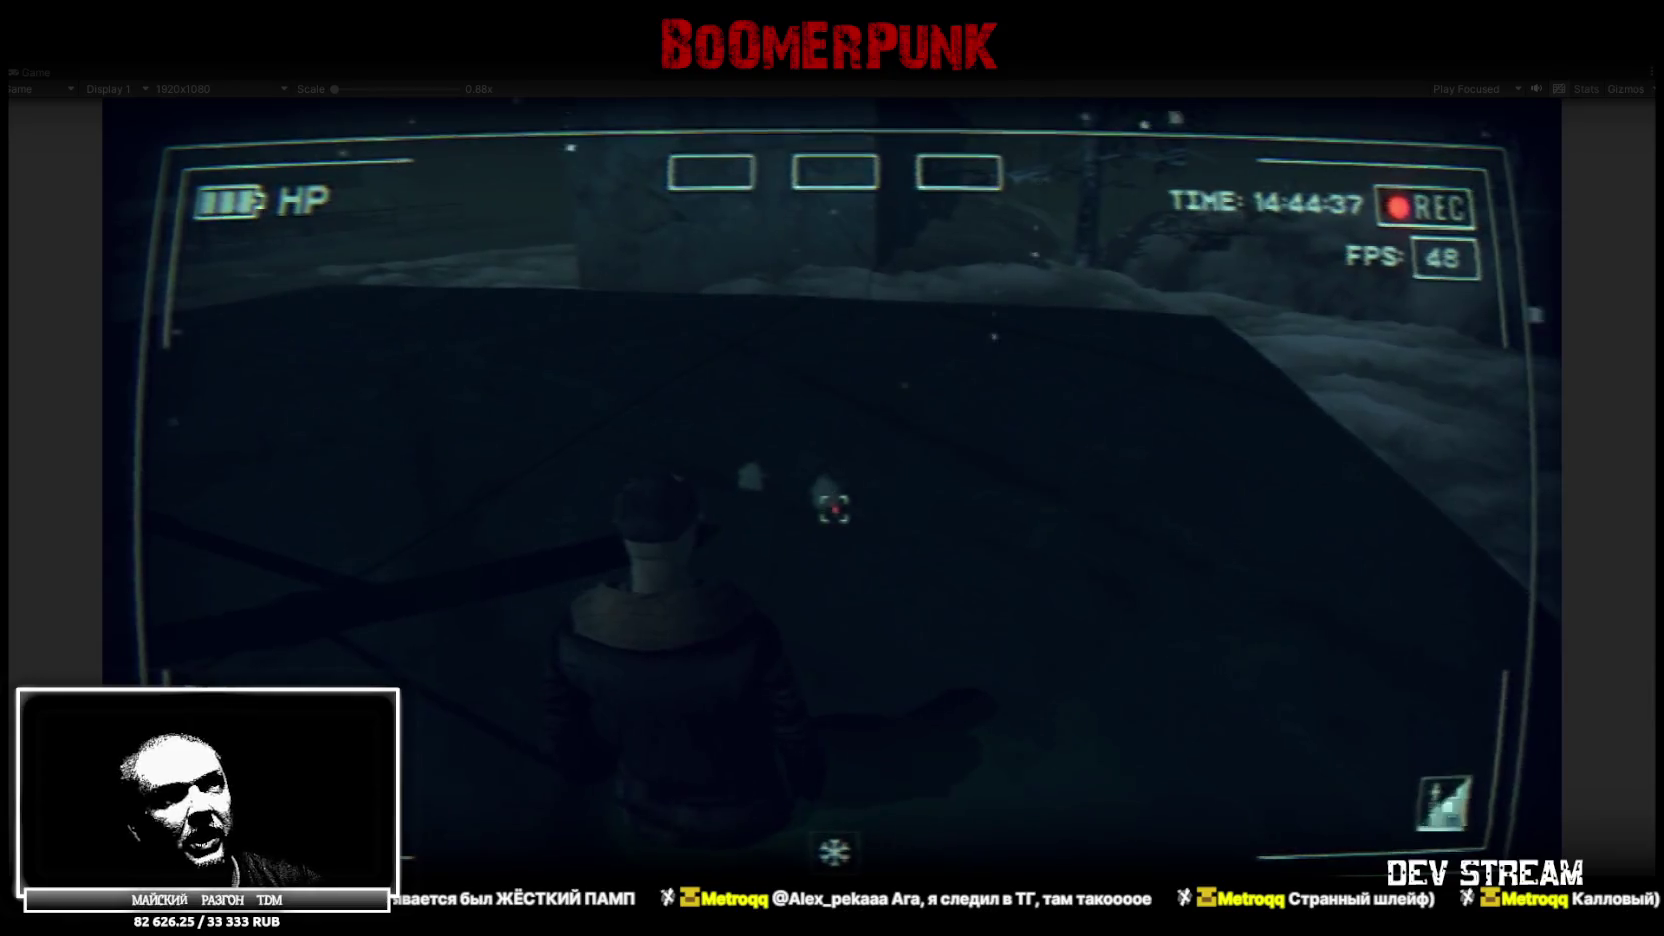
key("w")
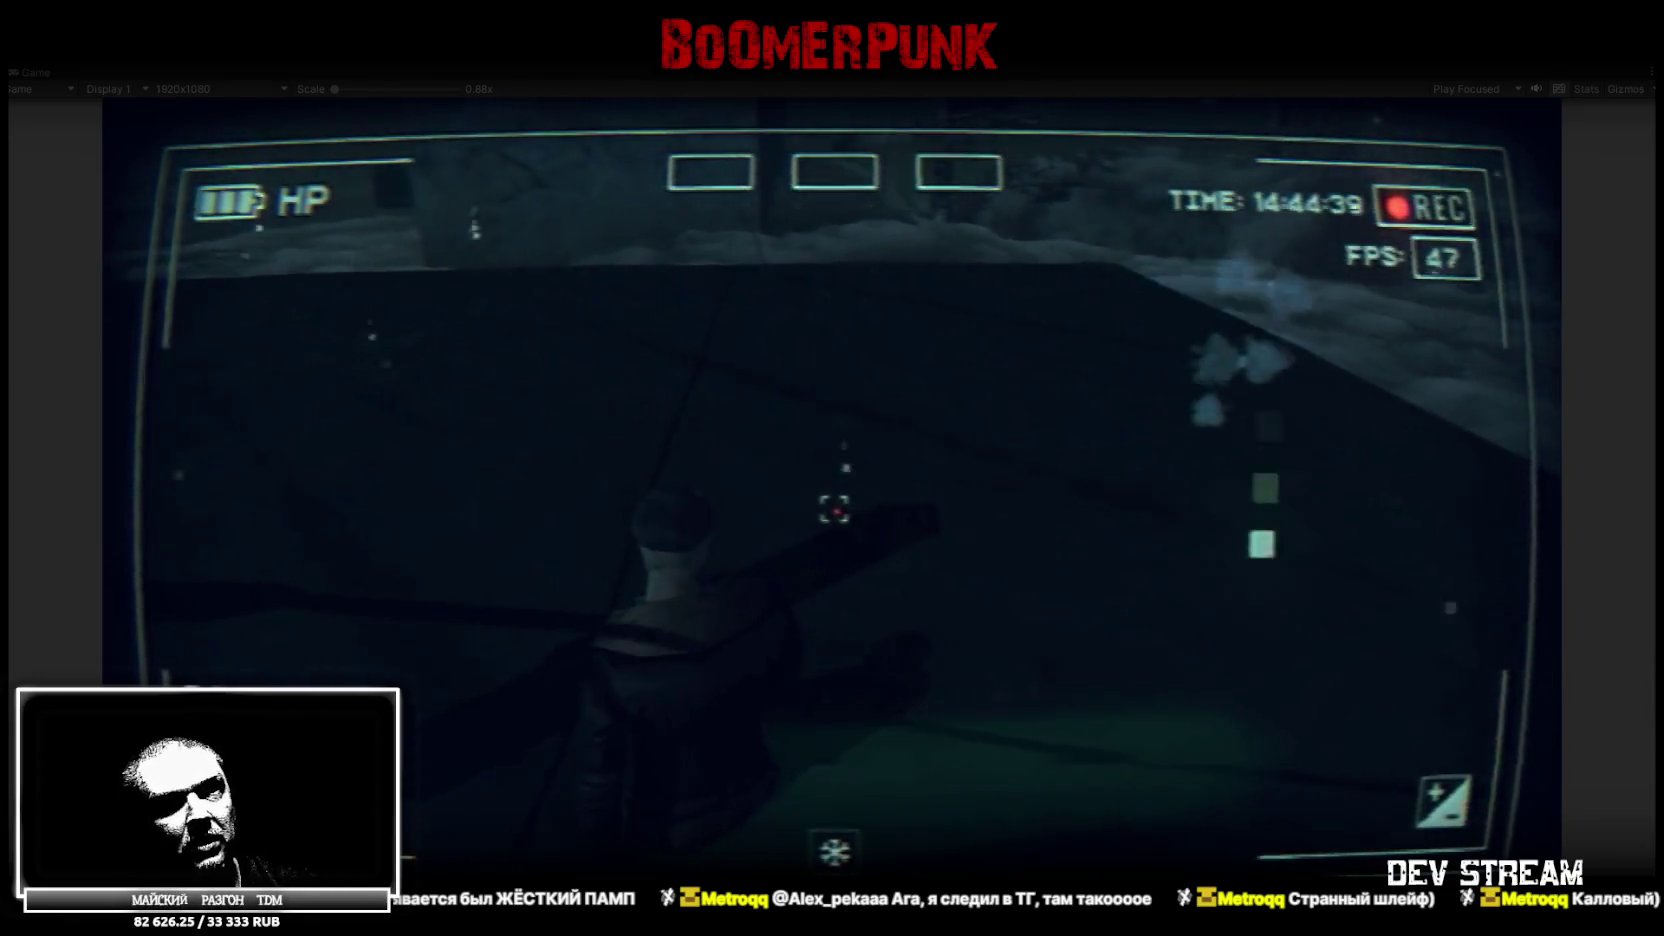
key("w")
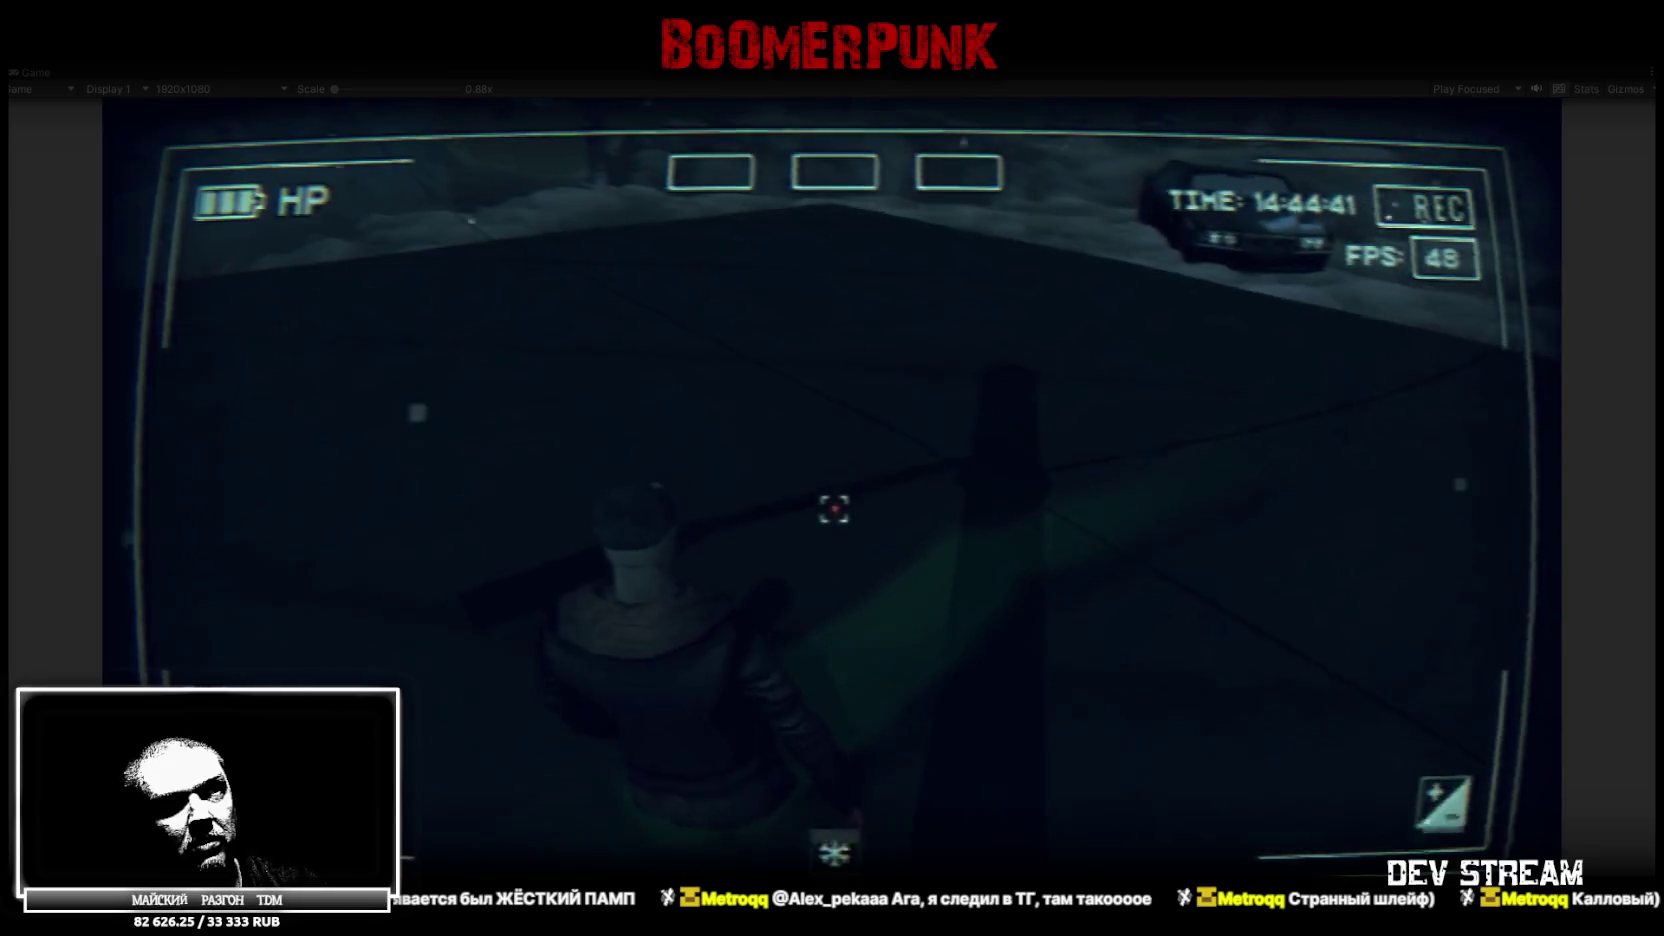
key("w")
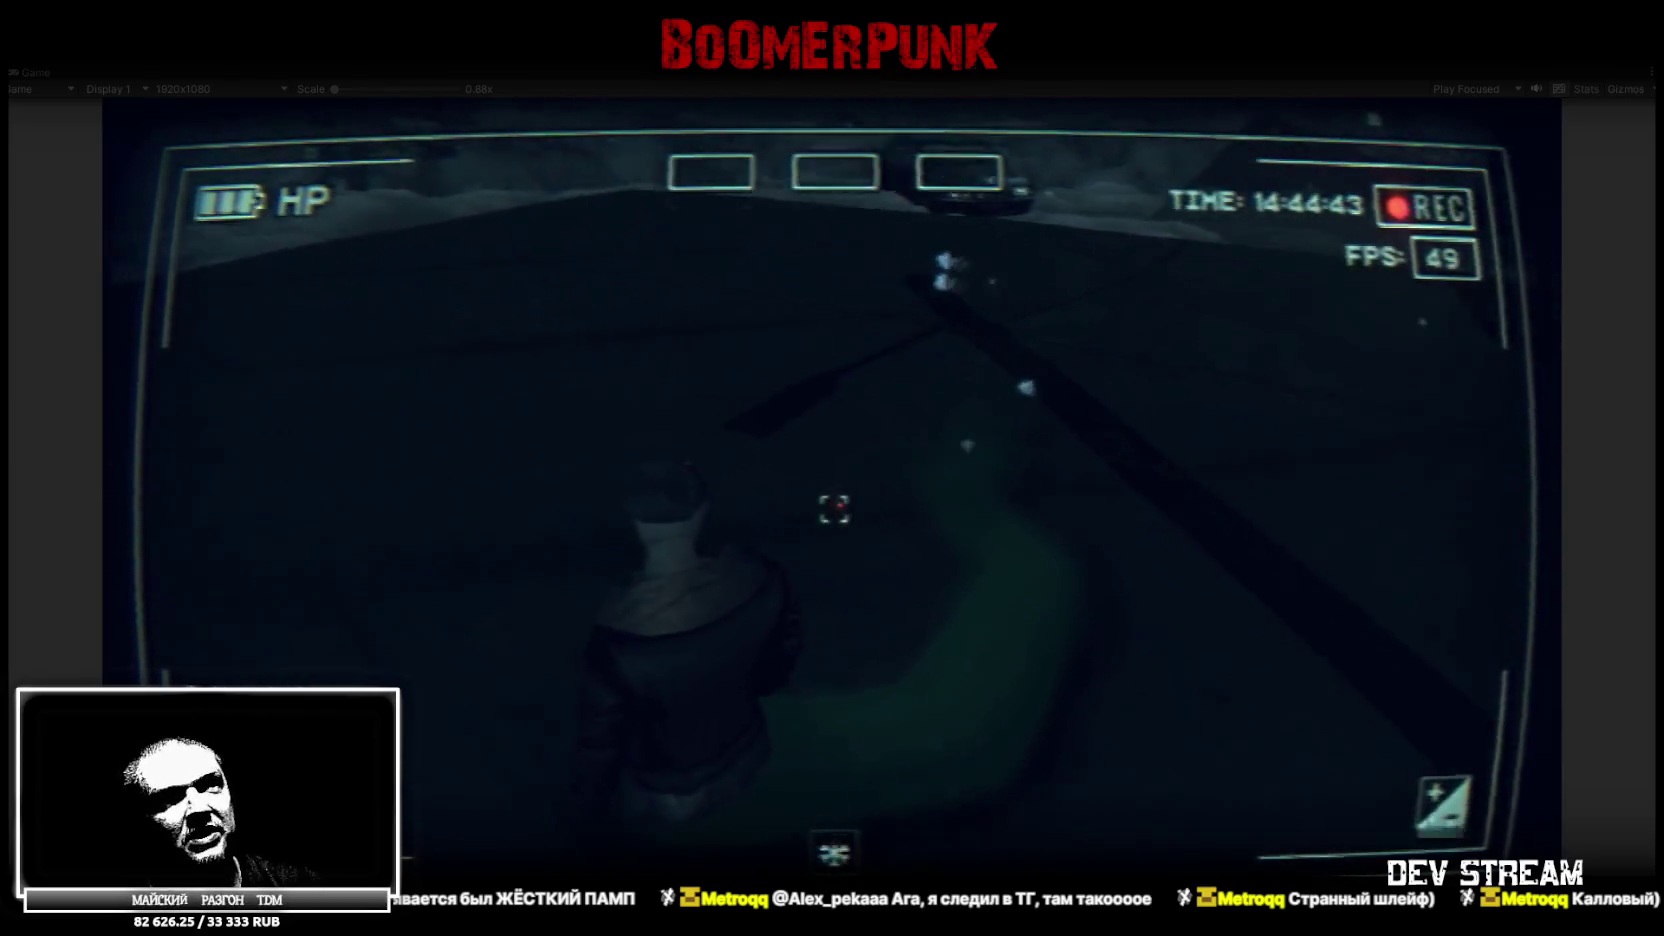
key("w")
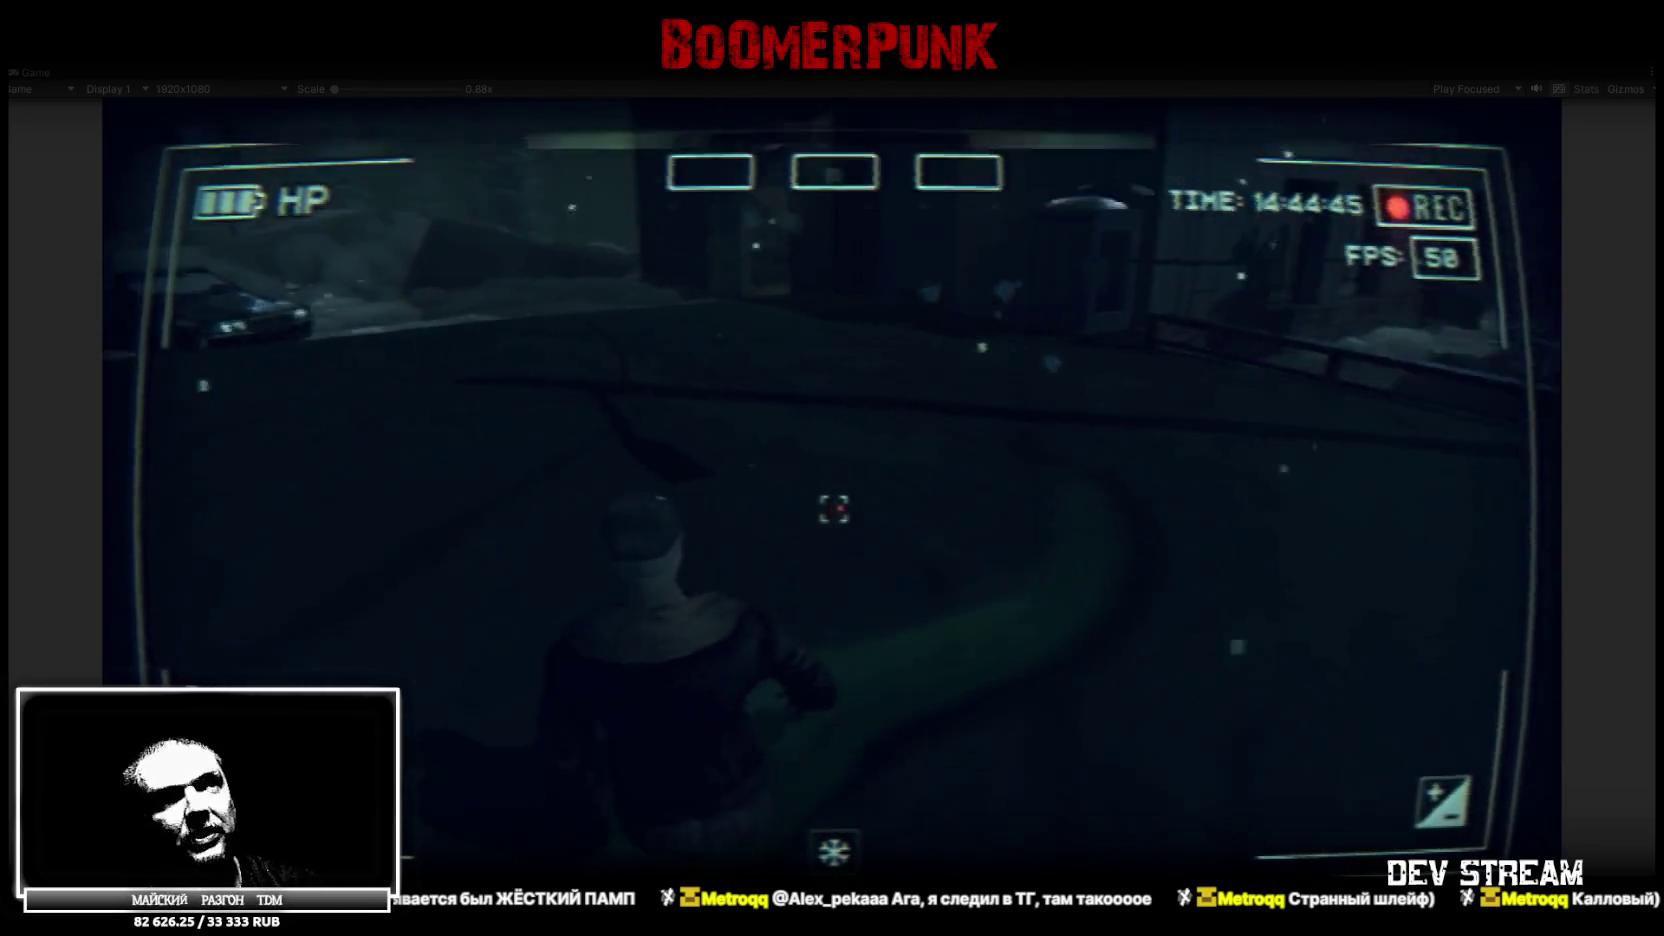
key("w")
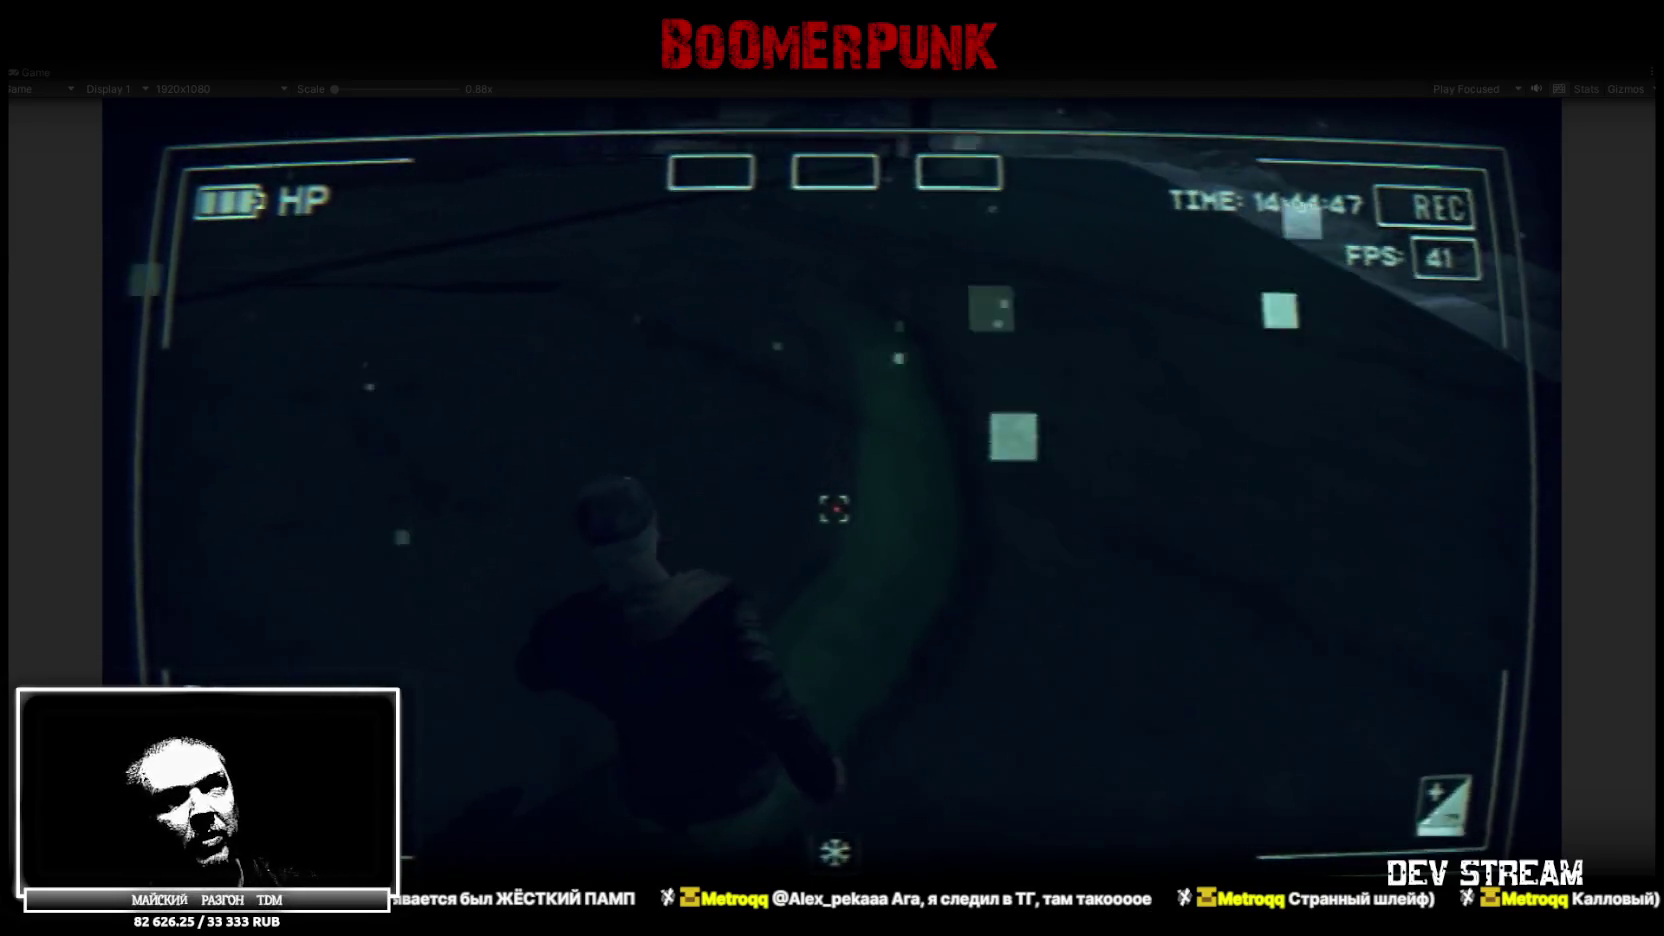
key("w")
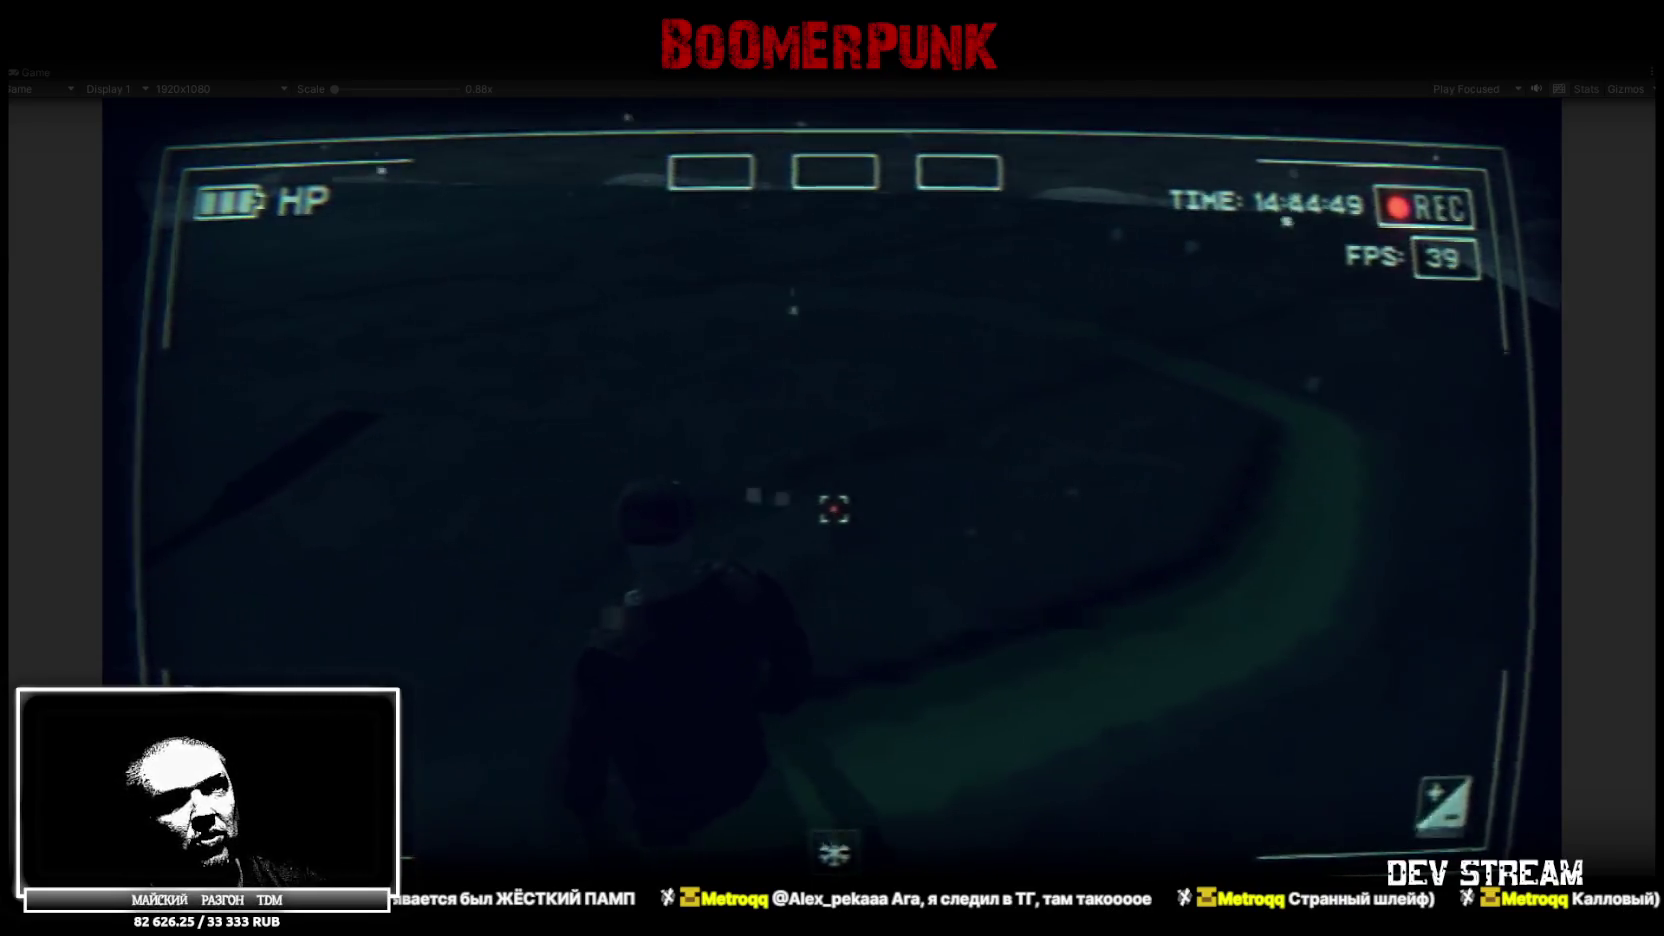
key("w")
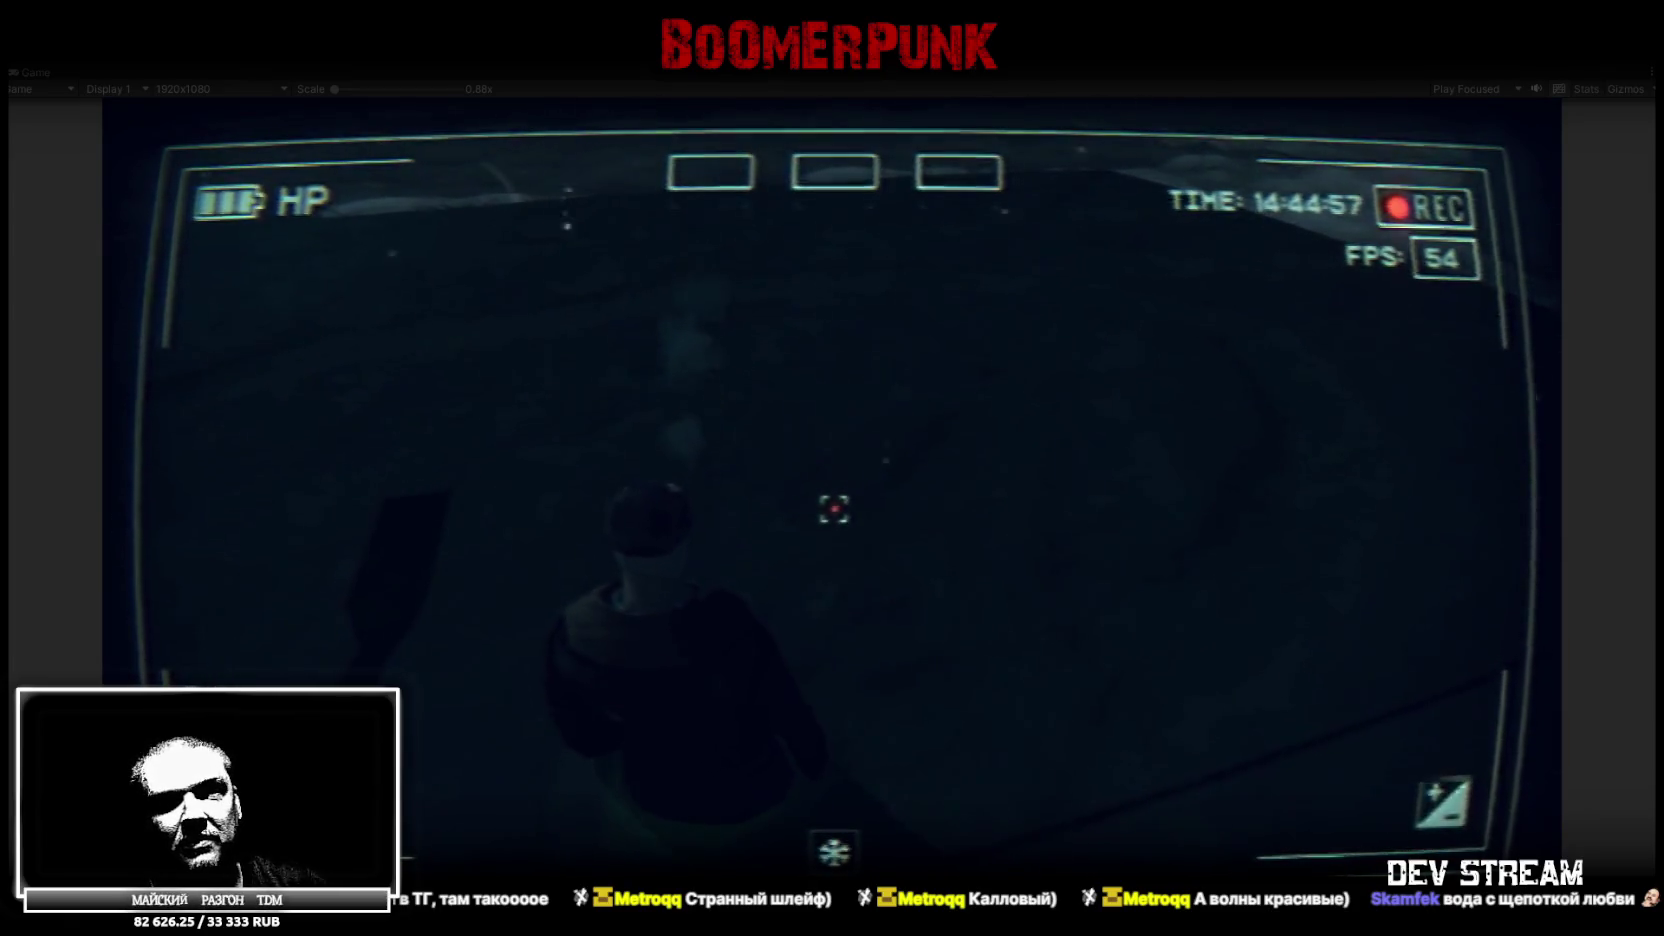
mouse_move(832, 509)
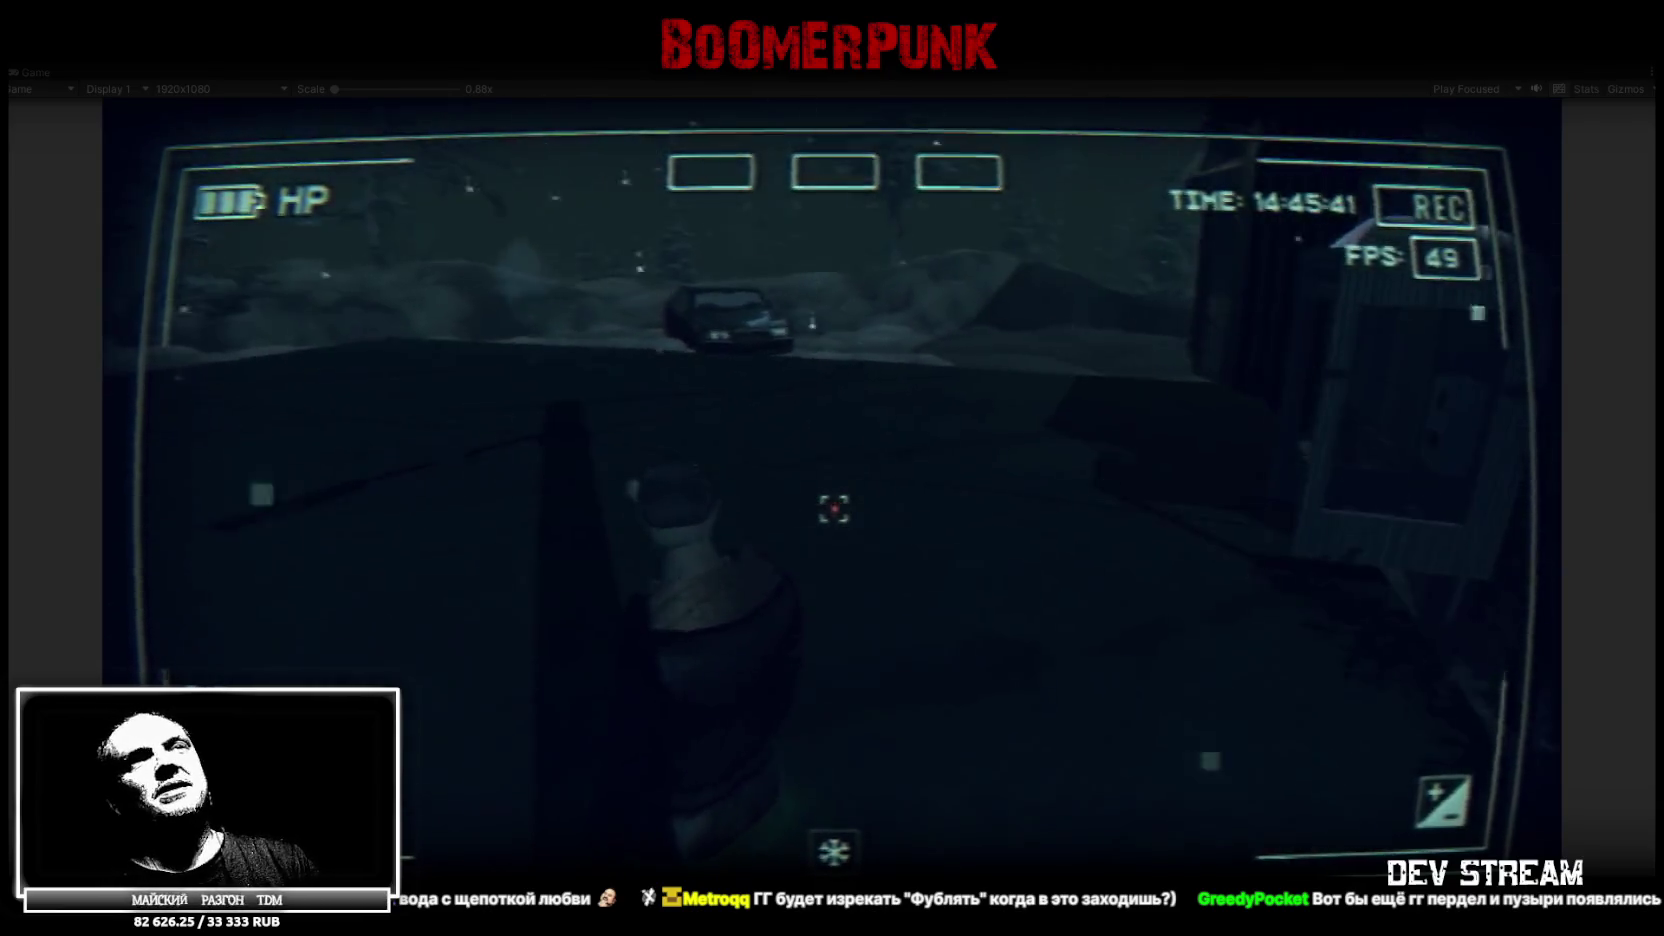
Walk the character onto the porch, then stop the game with Escape
key("w")
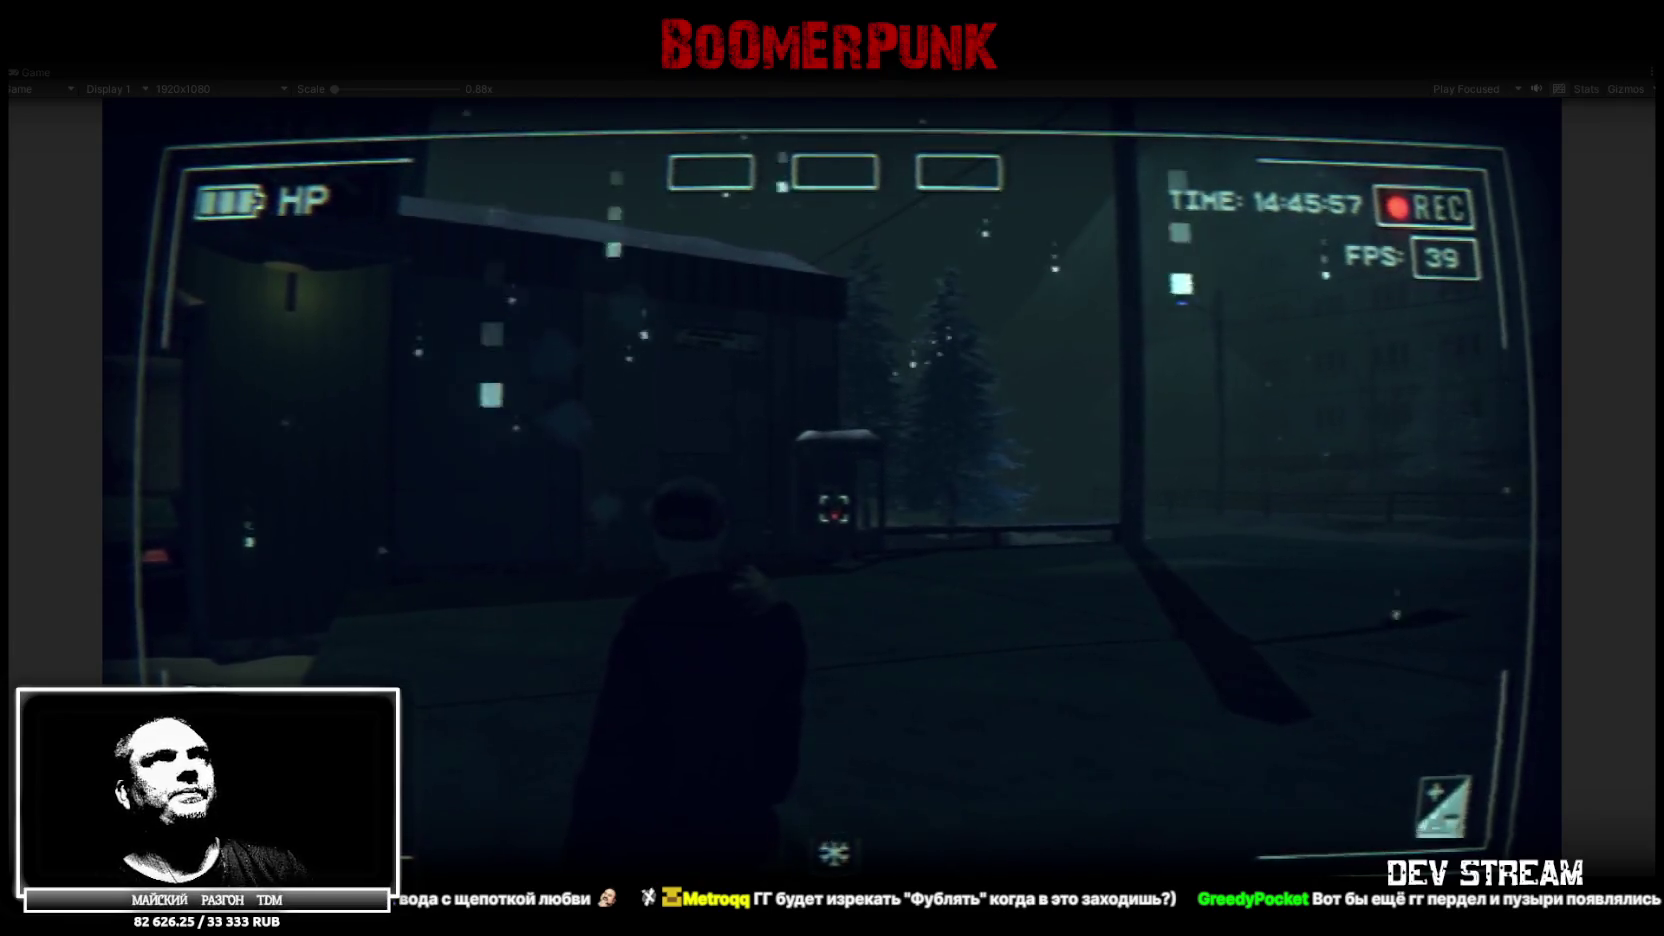
key("Escape")
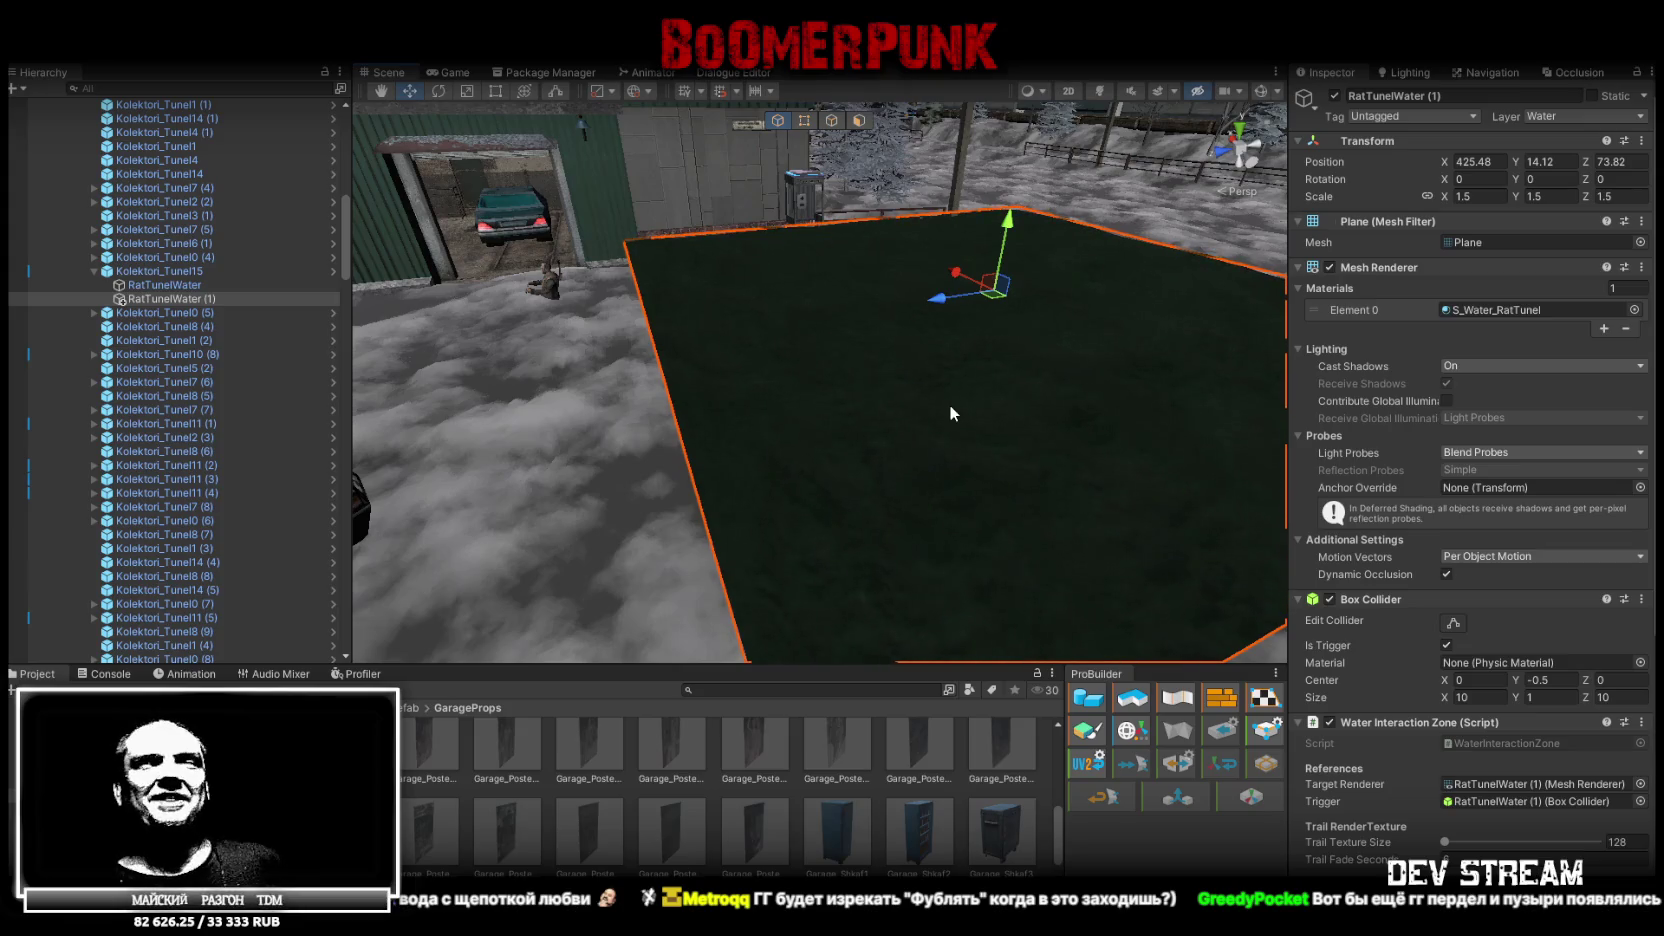
Delete the duplicate RatTunelWater (1) water plane and fly the view to the open garage
left_click(168, 300)
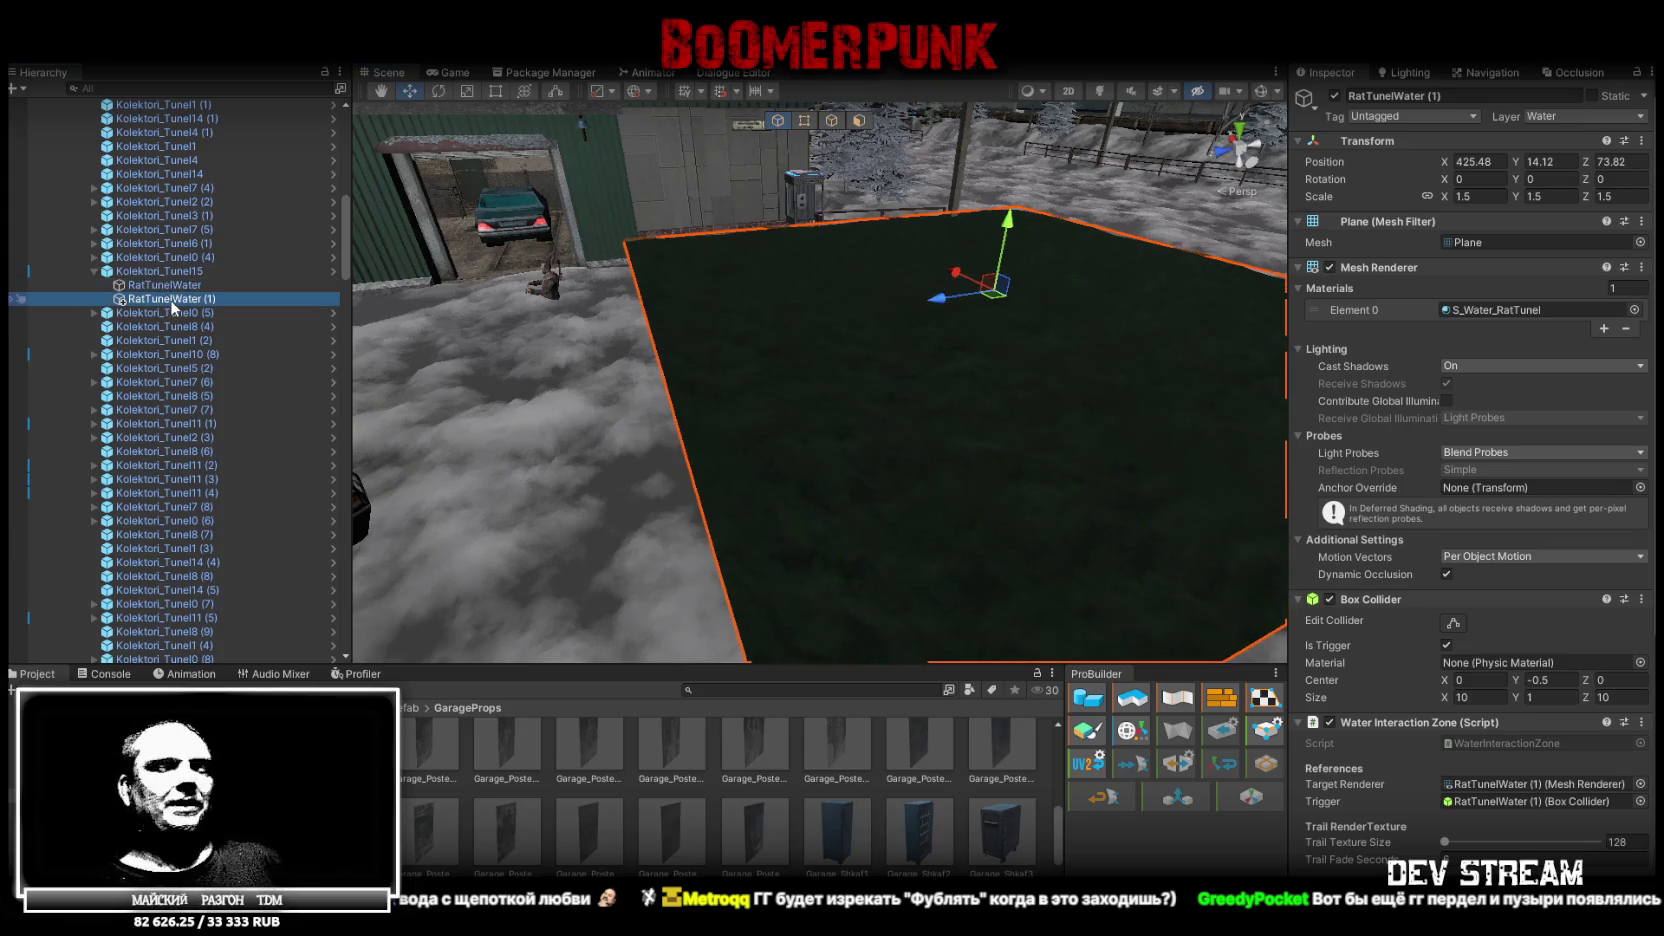
key("Delete")
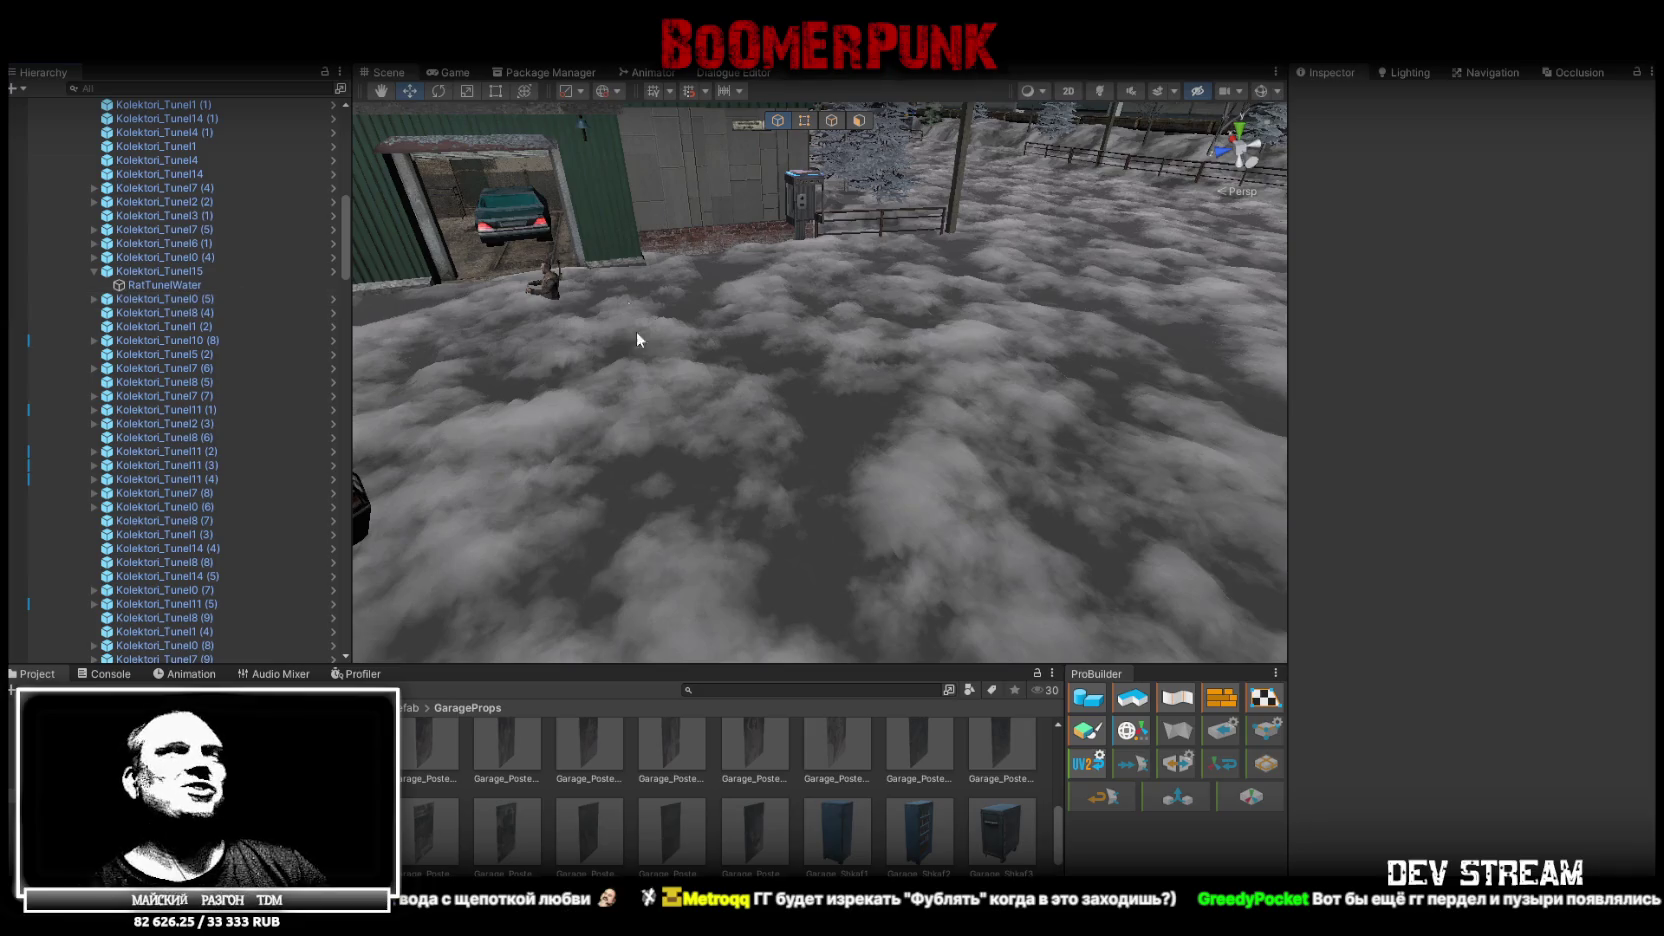
left_click_drag(636, 332, 731, 318)
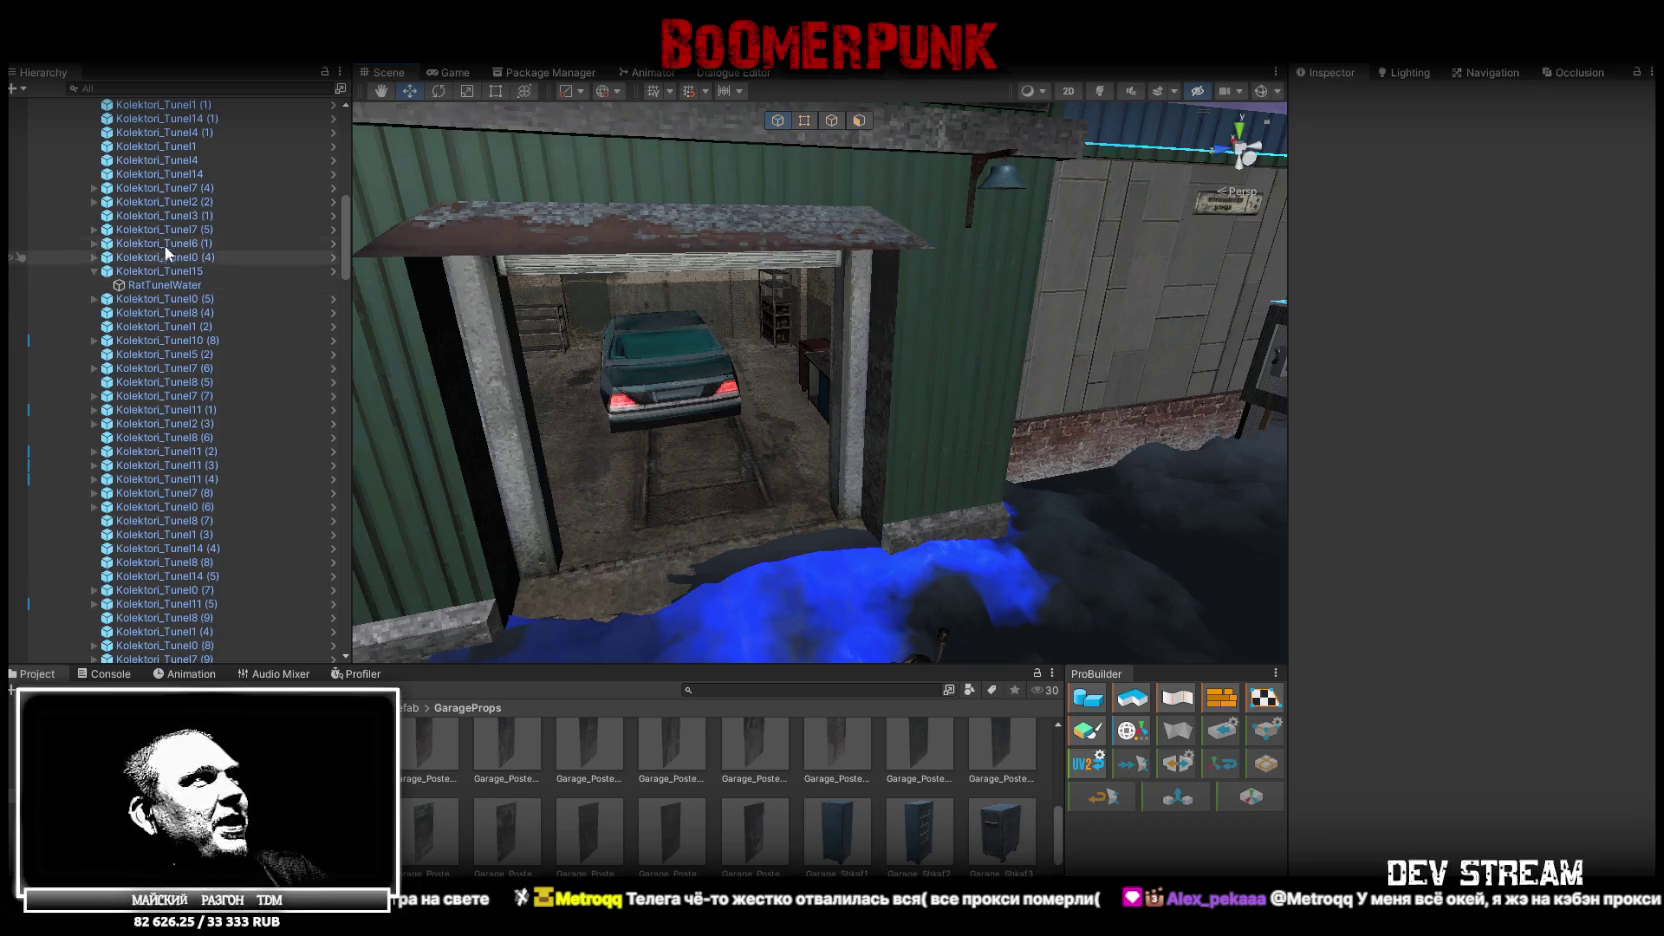
Turn the view to the open garage and select the Rest_Door3 shutter
left_click(88, 272)
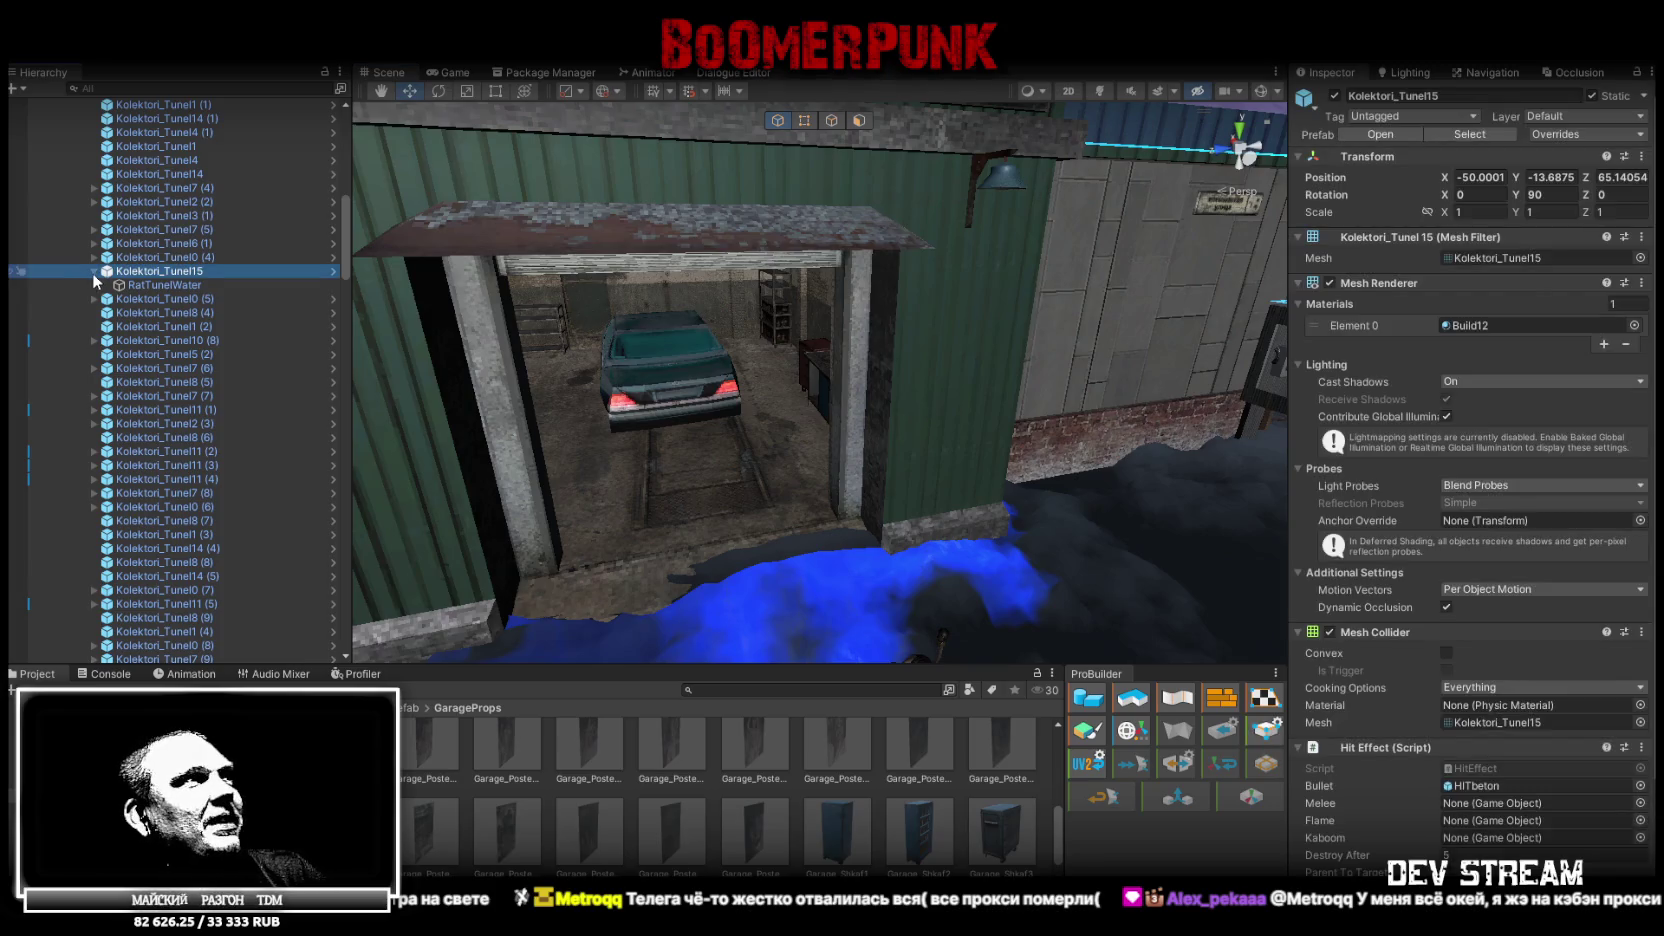
left_click(95, 271)
scroll(873, 299, "down", 10)
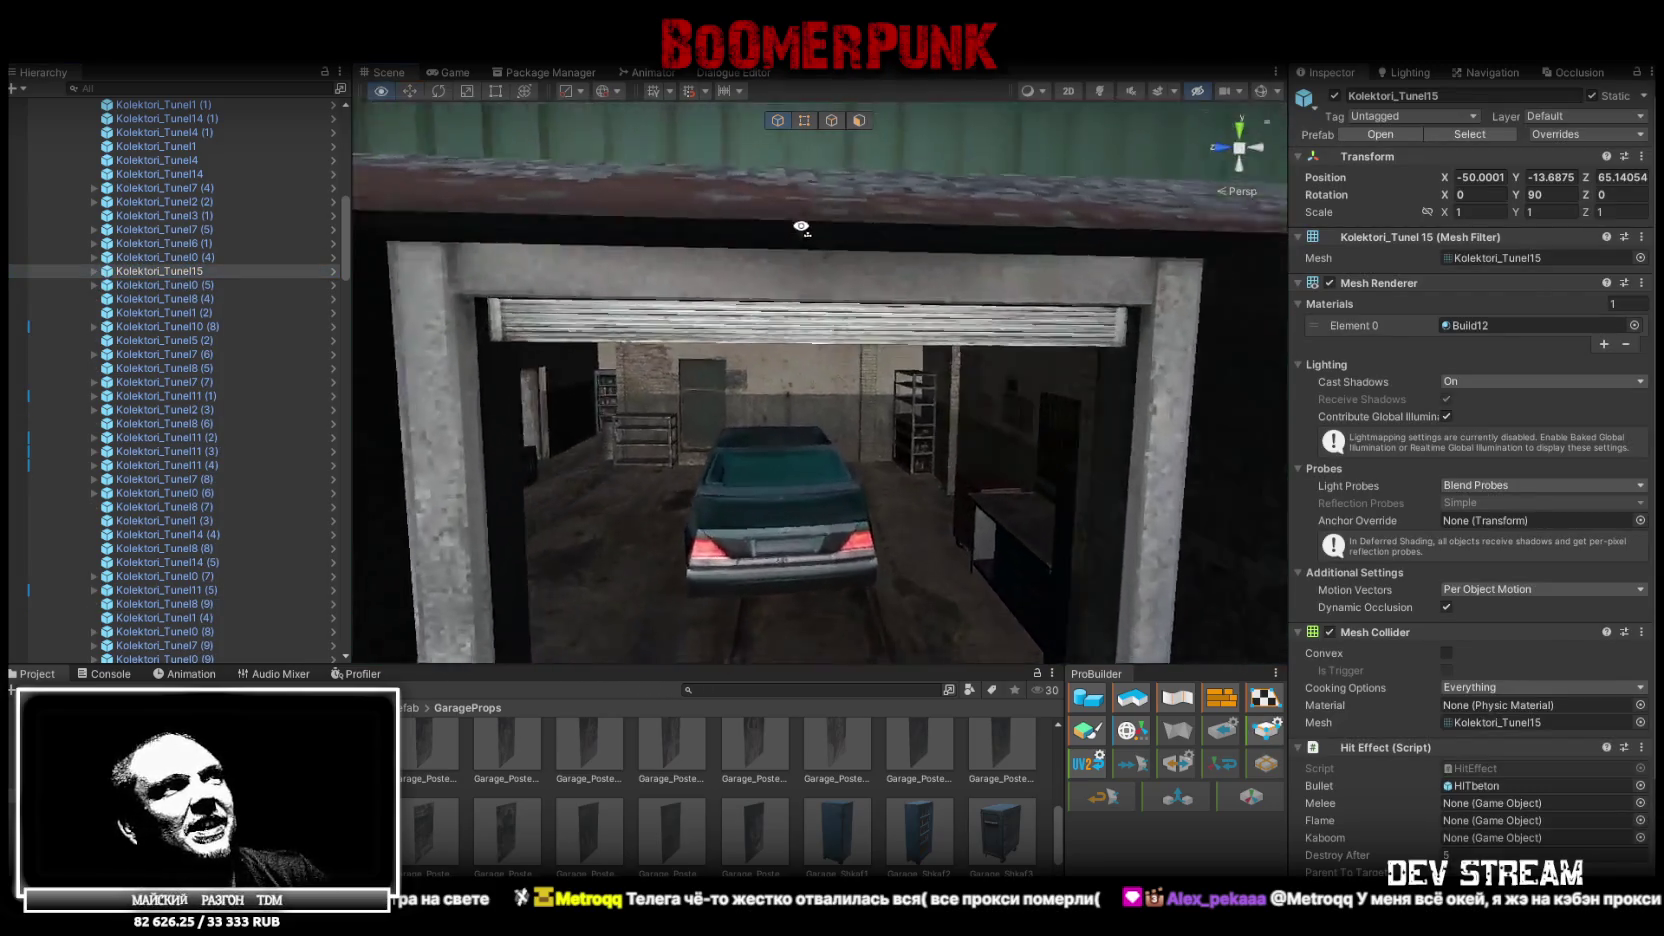
mouse_move(1166, 259)
left_mouse_down()
mouse_move(1057, 251)
mouse_move(1124, 254)
left_mouse_up()
left_click(1028, 261)
left_click(1030, 257)
key("r")
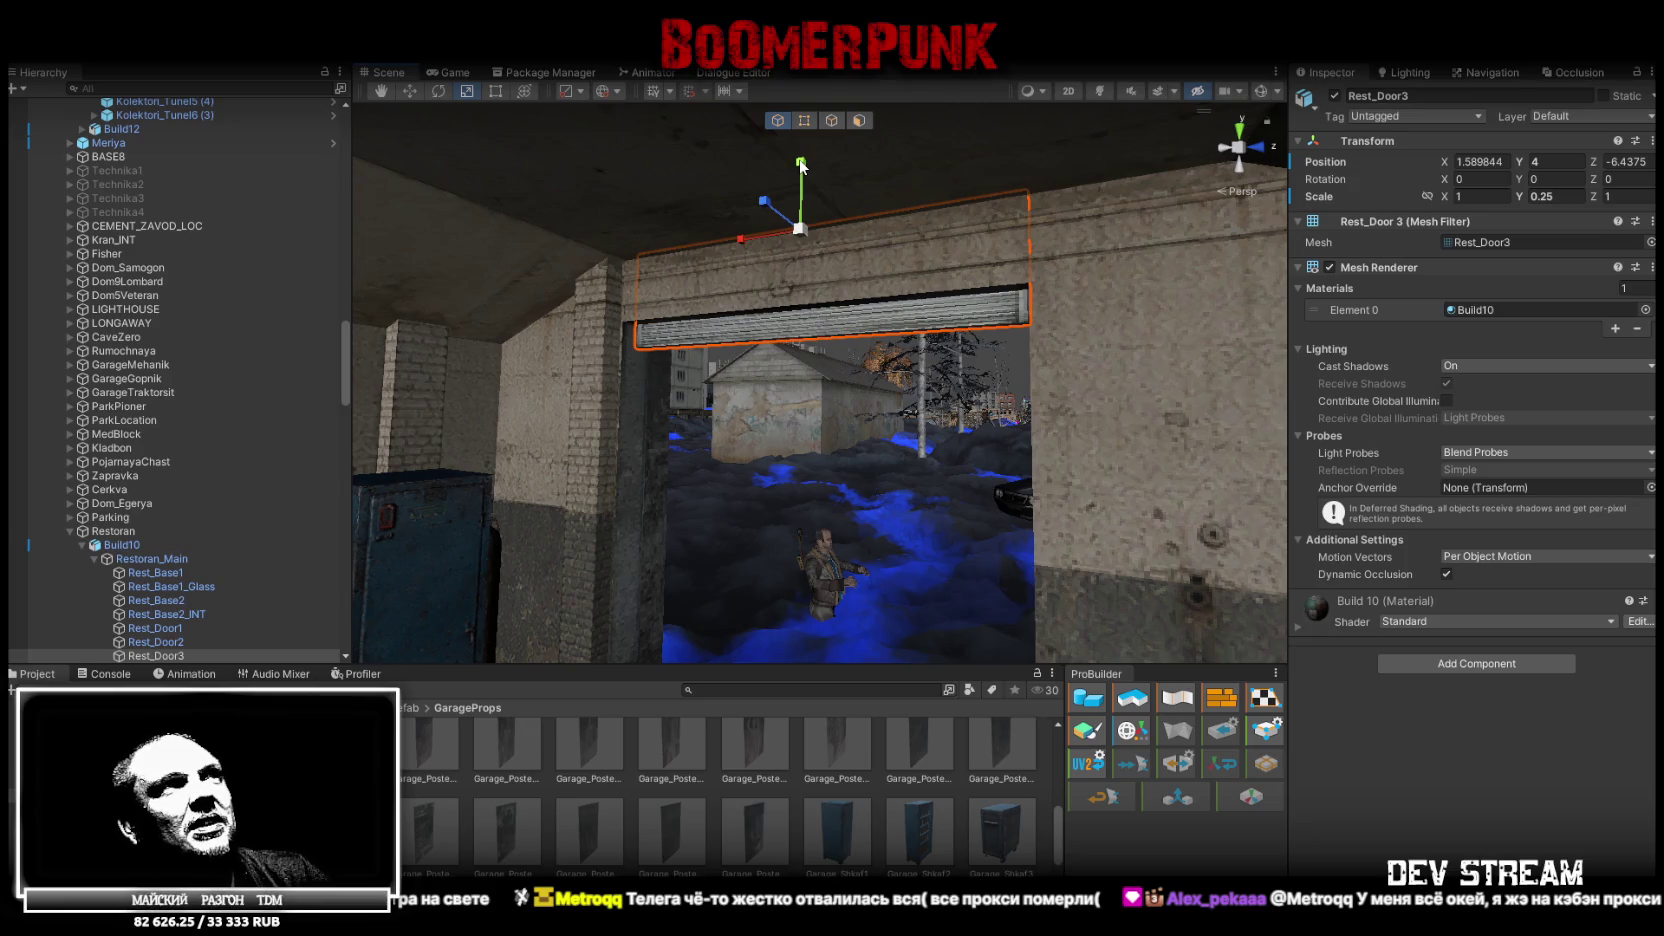
key("w")
left_click_drag(801, 163, 800, 240)
key("ctrl+z")
Set the Rest_Door3 shutter's Position Y to 3.5
left_click(1542, 160)
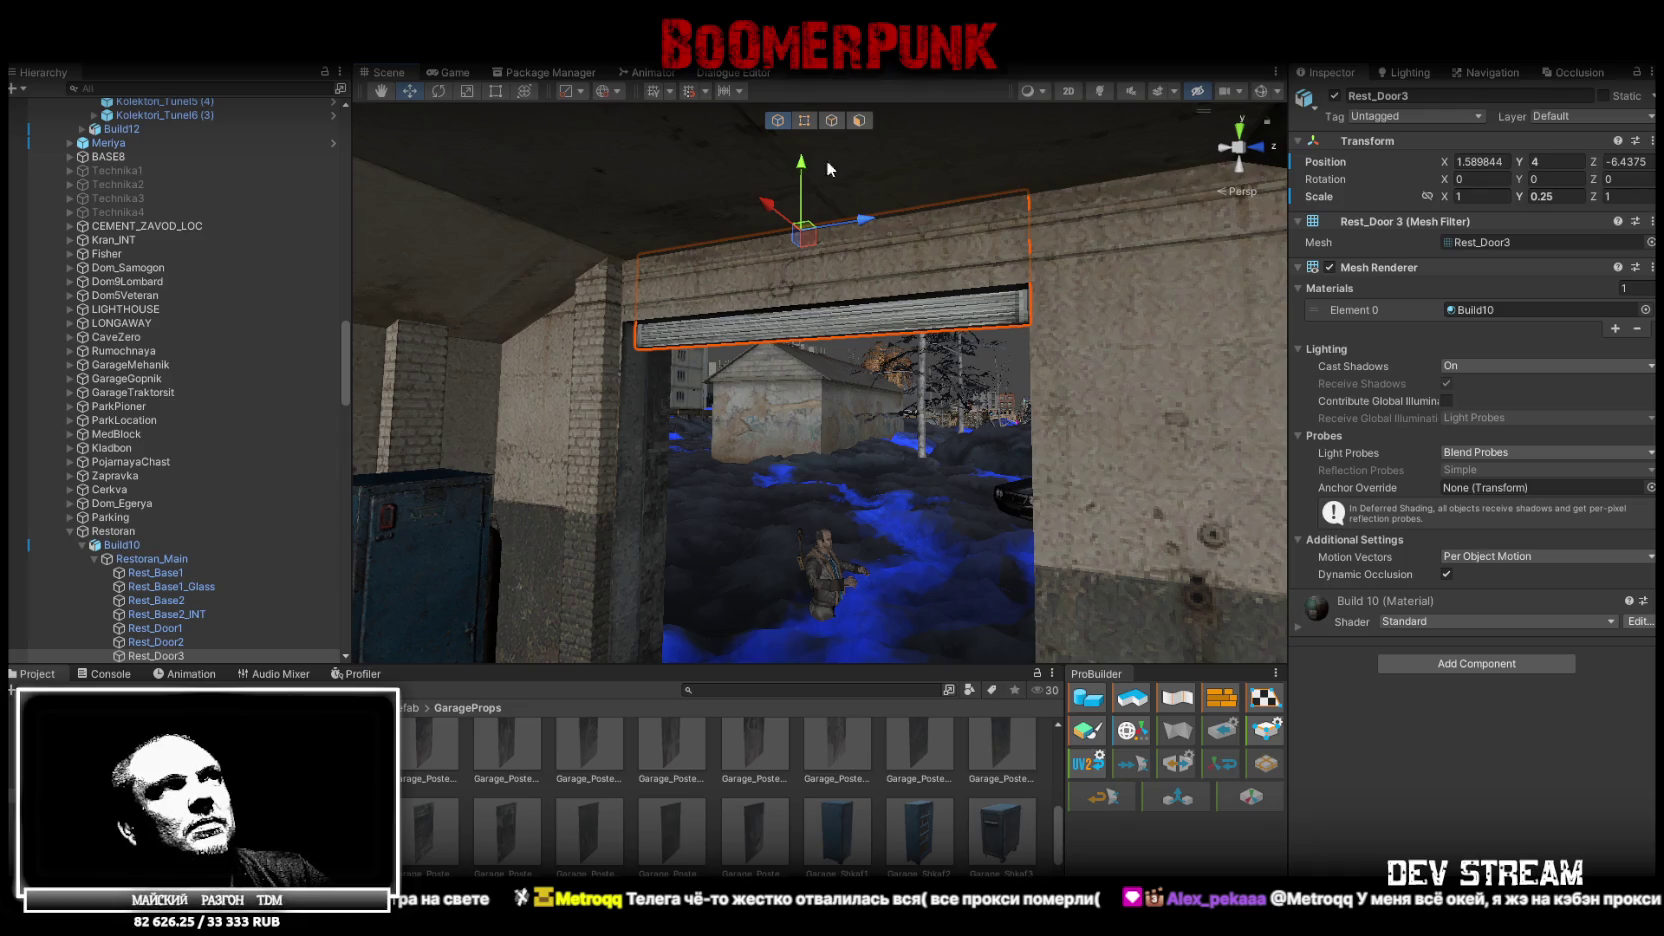
left_click_drag(801, 172, 836, 236)
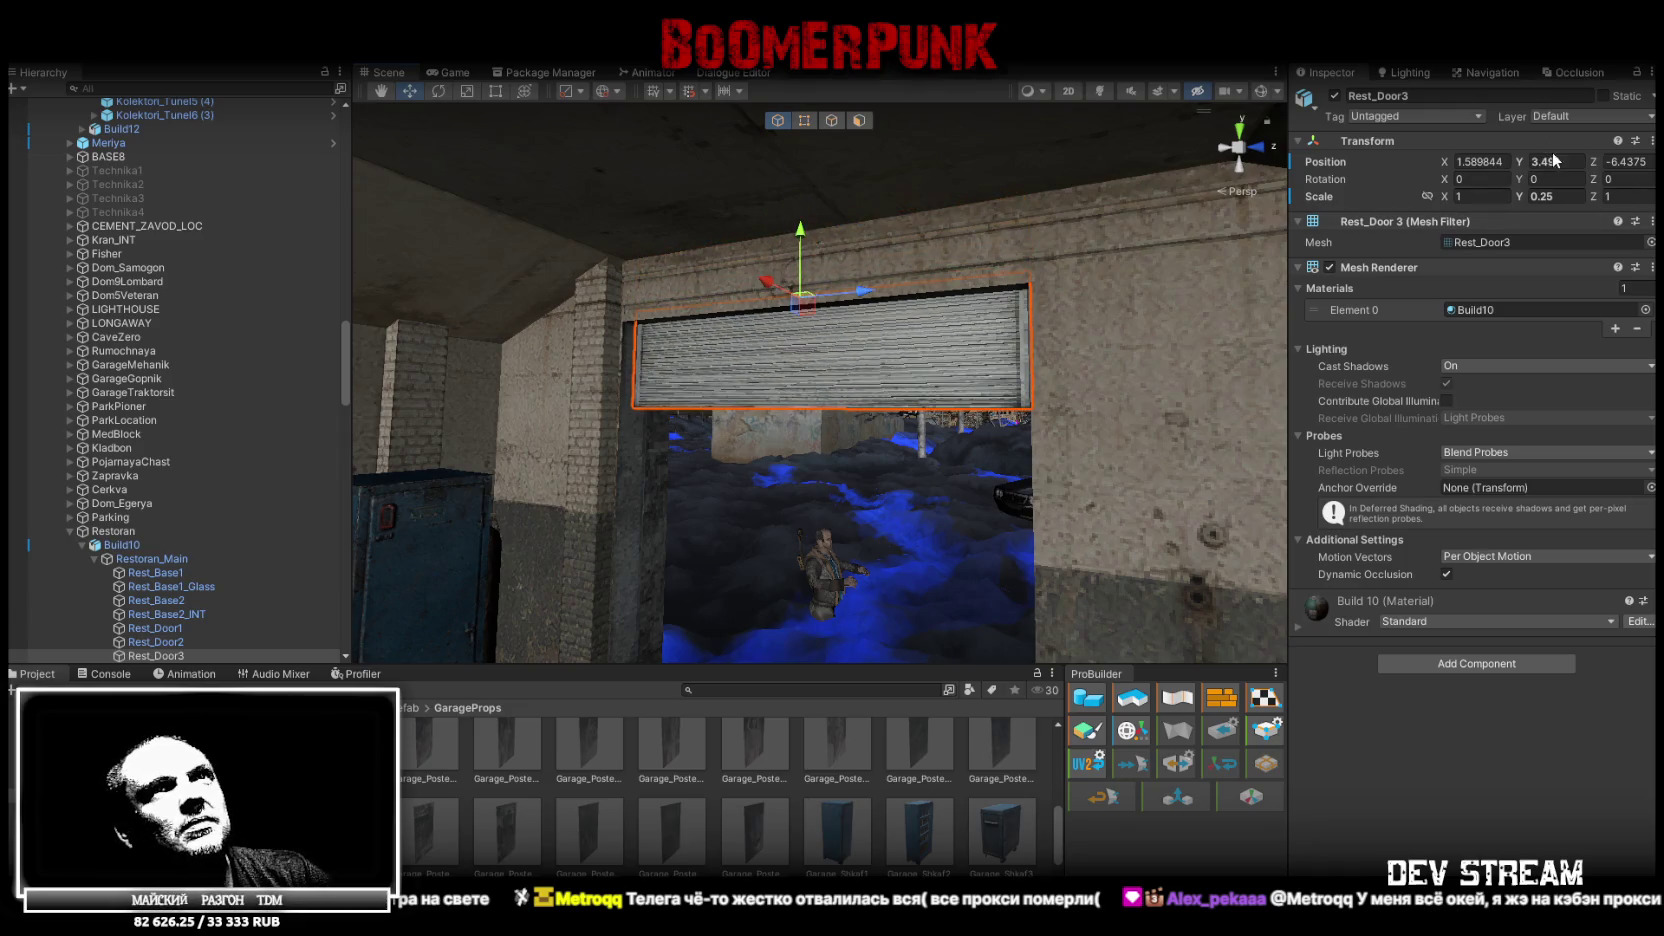
type("3.5")
key("Return")
scroll(1000, 205, "up", 5)
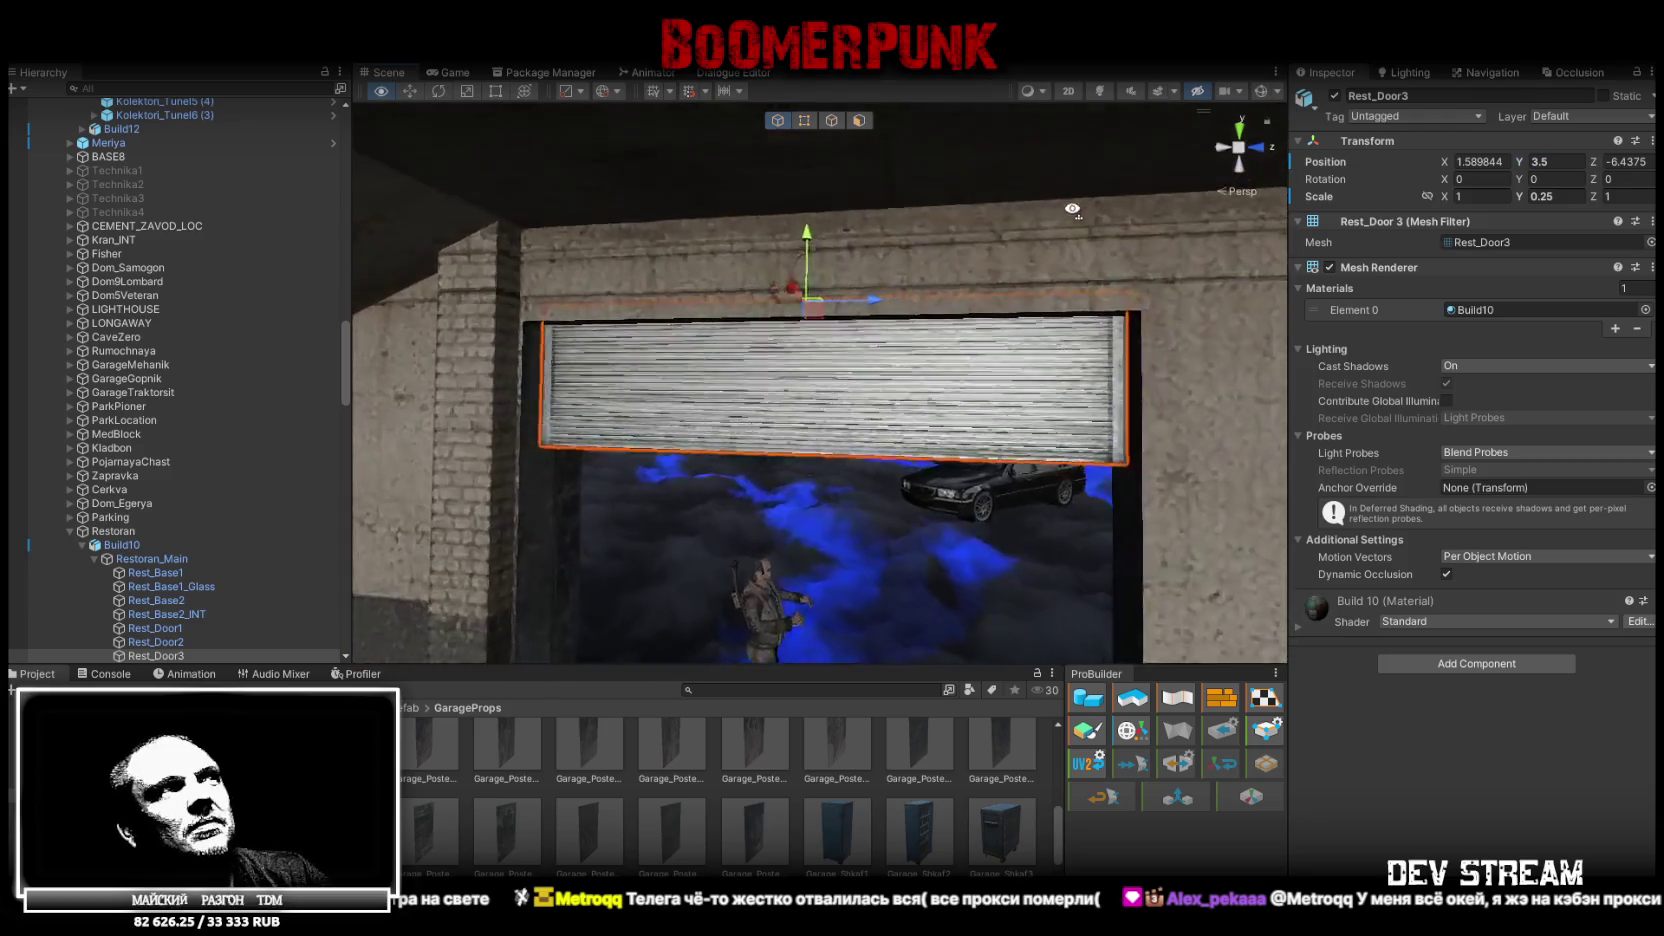
Scale the shutter vertically to 0.3 to fill the opening, keeping its height at 3.5
key("r")
mouse_move(866, 145)
left_mouse_down()
mouse_move(846, 218)
mouse_move(855, 128)
mouse_move(560, 360)
left_mouse_up()
key("f")
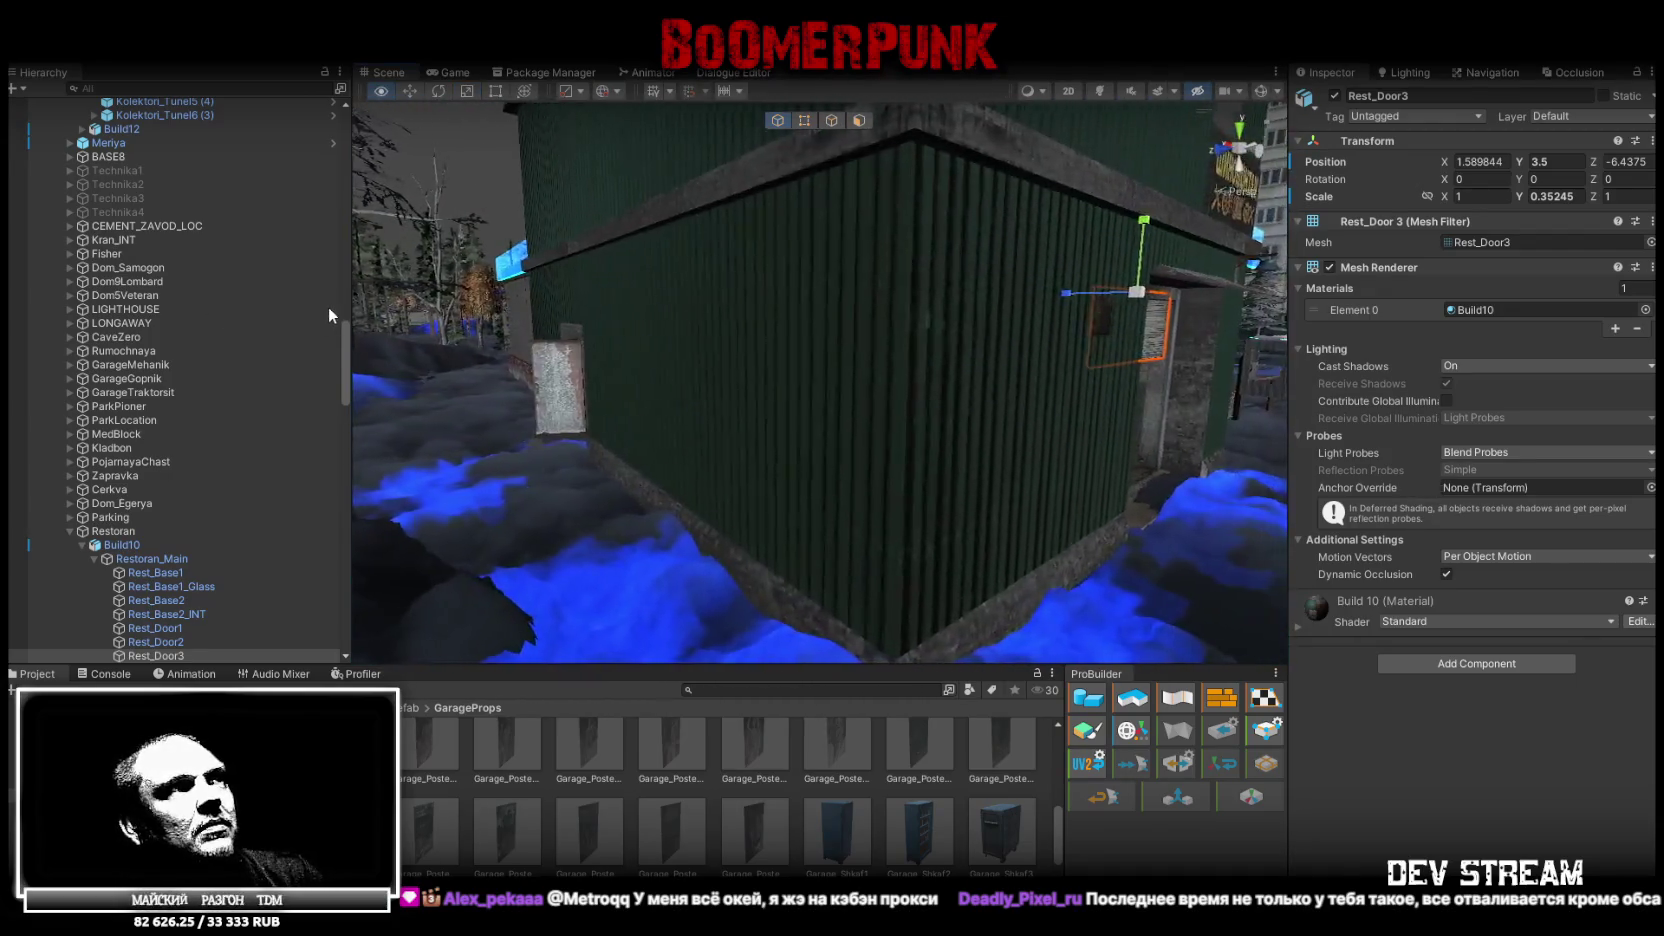
scroll(673, 354, "up", 5)
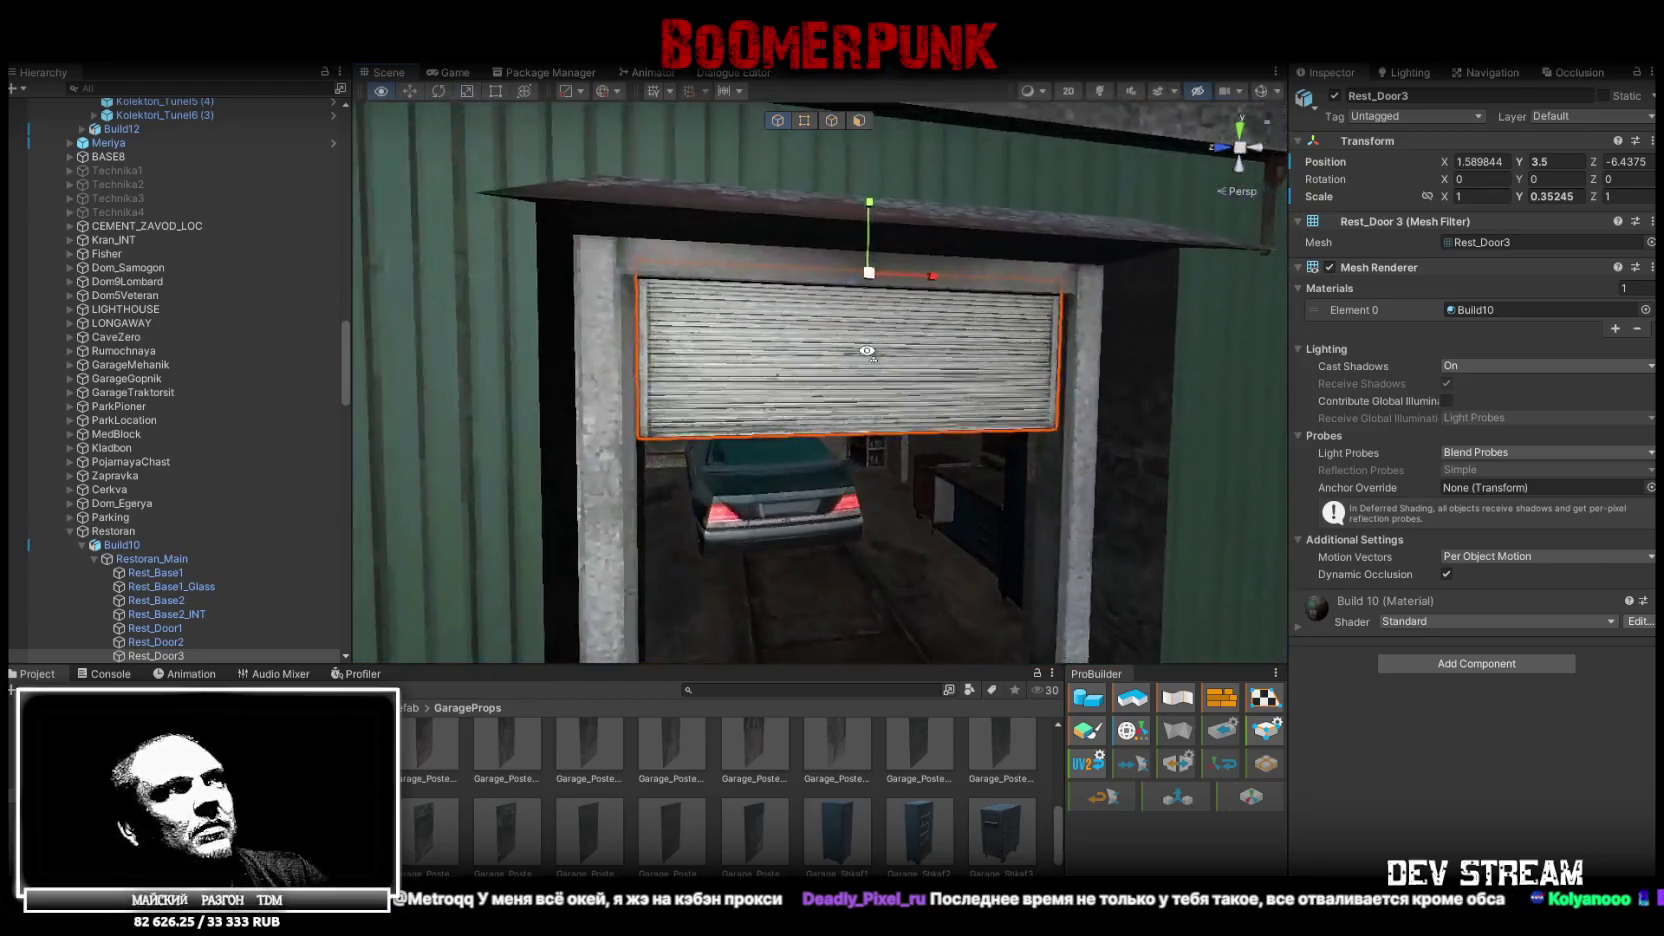
key("w")
mouse_move(870, 214)
left_mouse_down()
mouse_move(866, 233)
mouse_move(870, 189)
left_mouse_up()
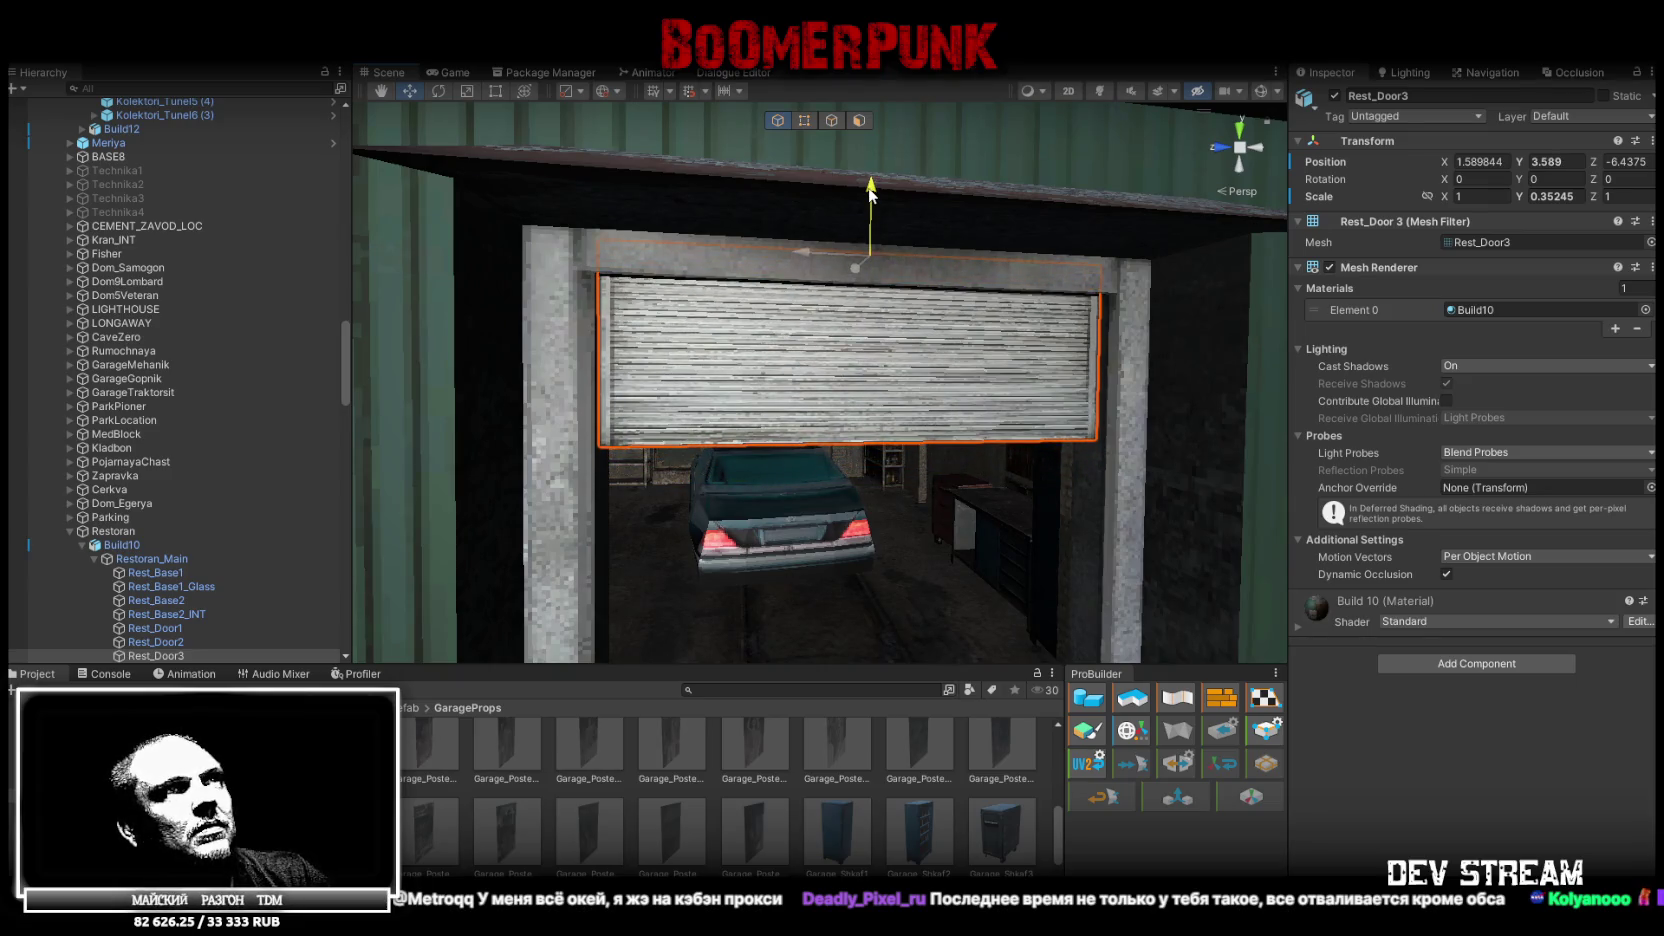
key("ctrl+z")
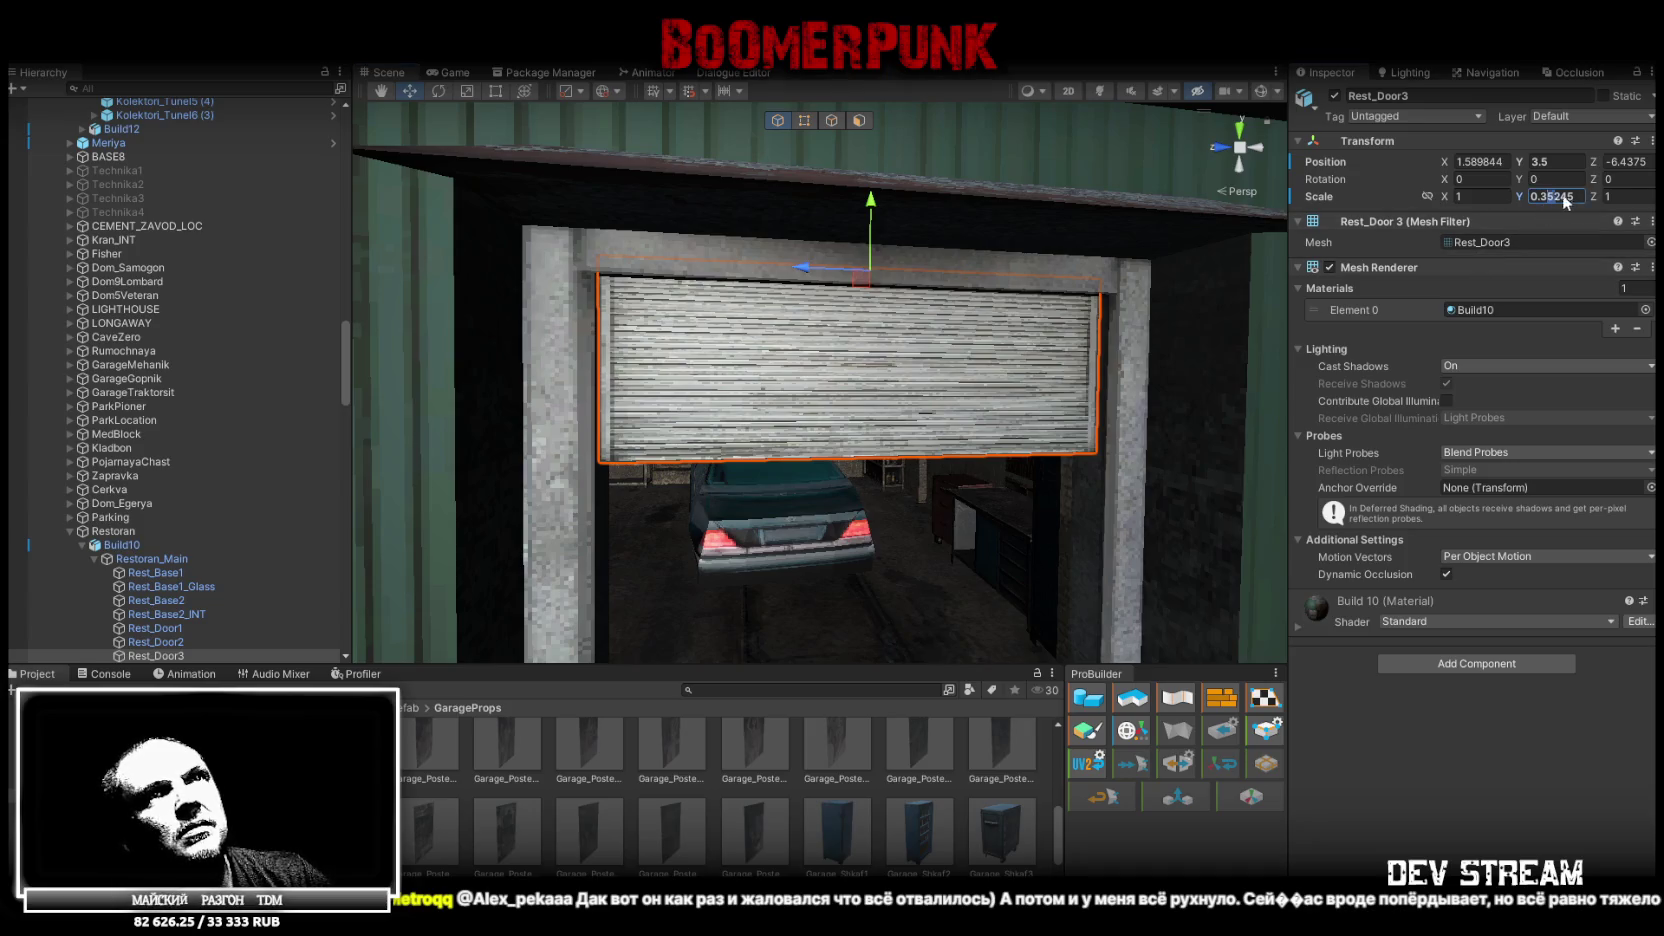
key("BackSpace")
left_click_drag(900, 370, 968, 336)
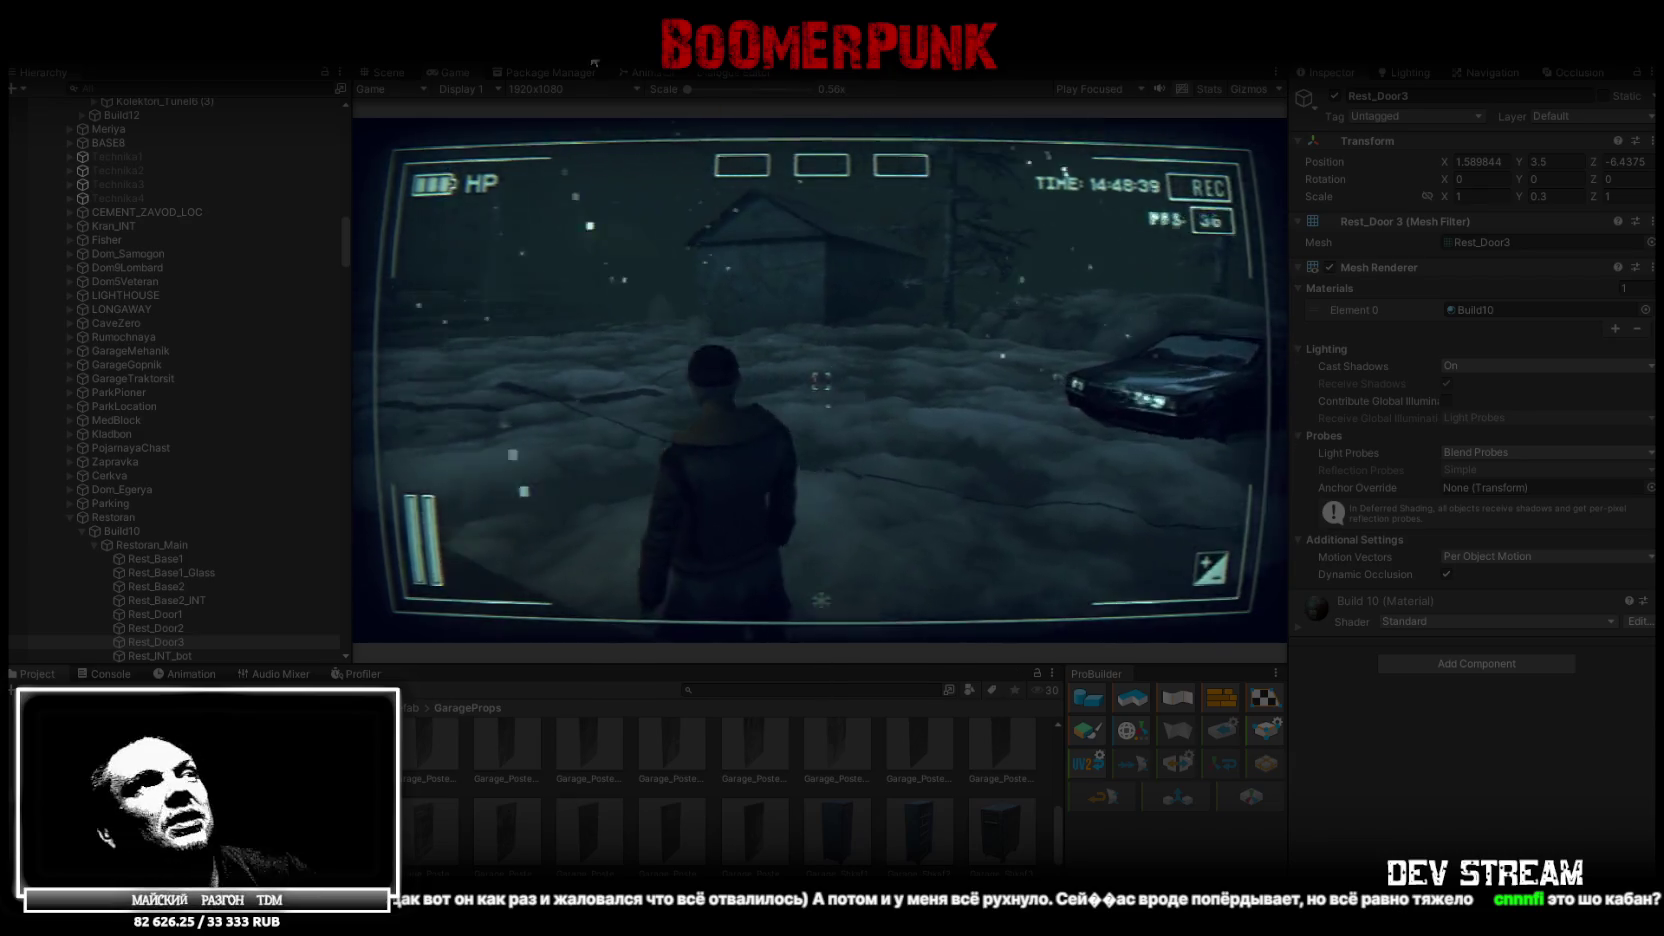
Maximize the Game view and bring up the in-game tablet menu
double_click(448, 66)
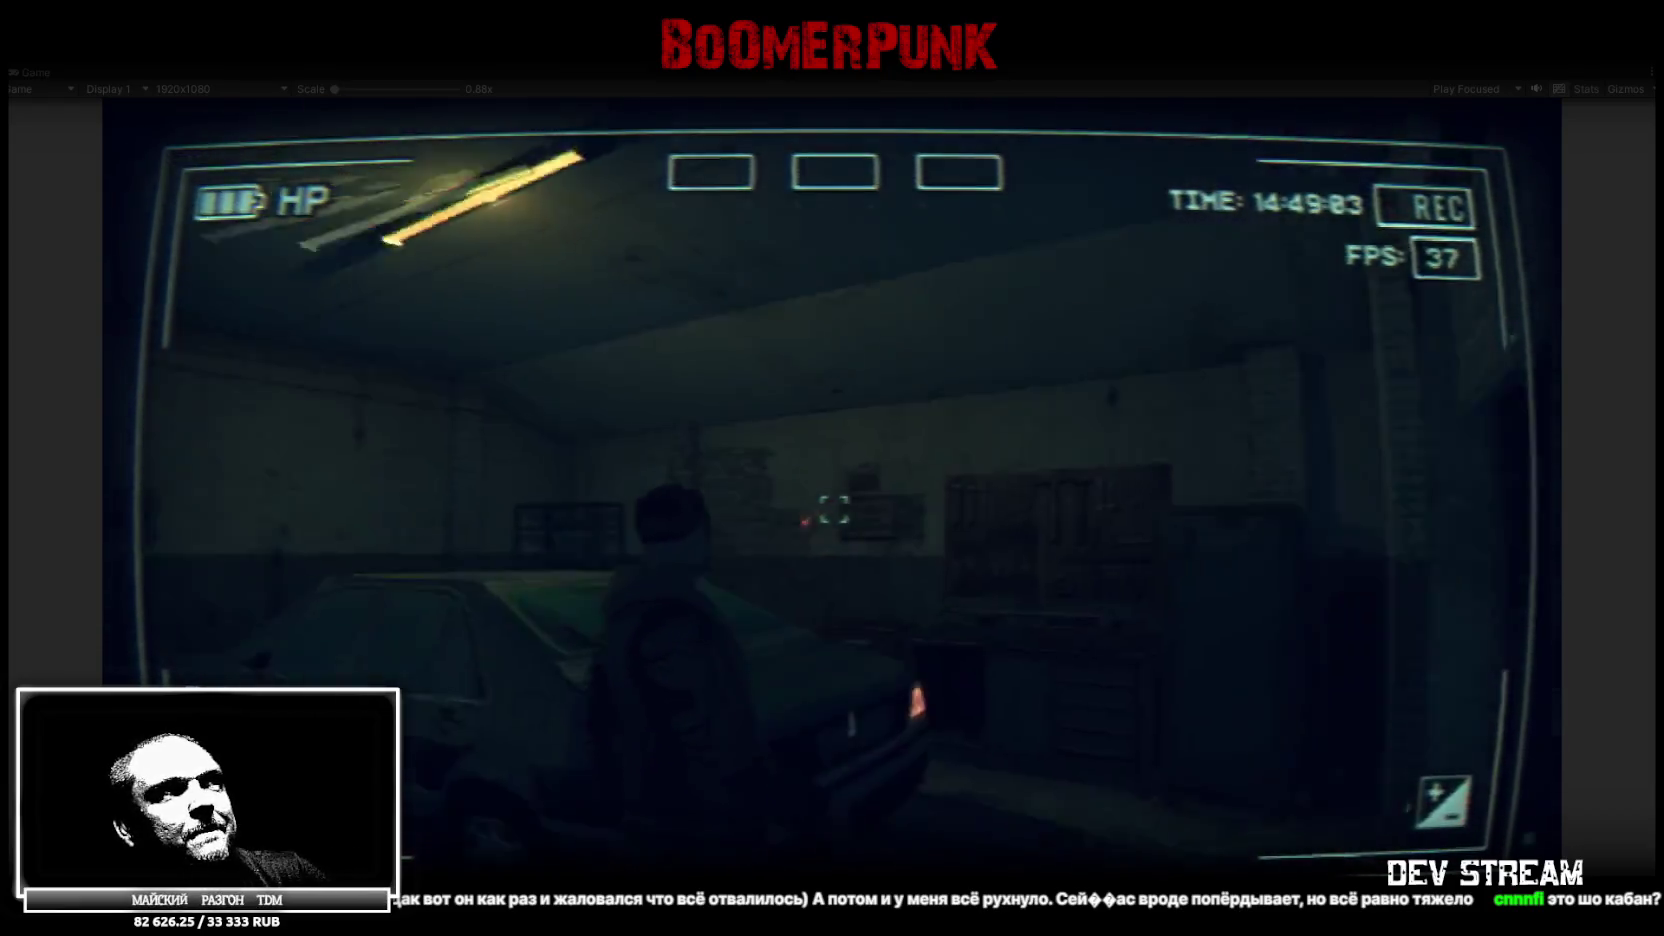
key("Tab")
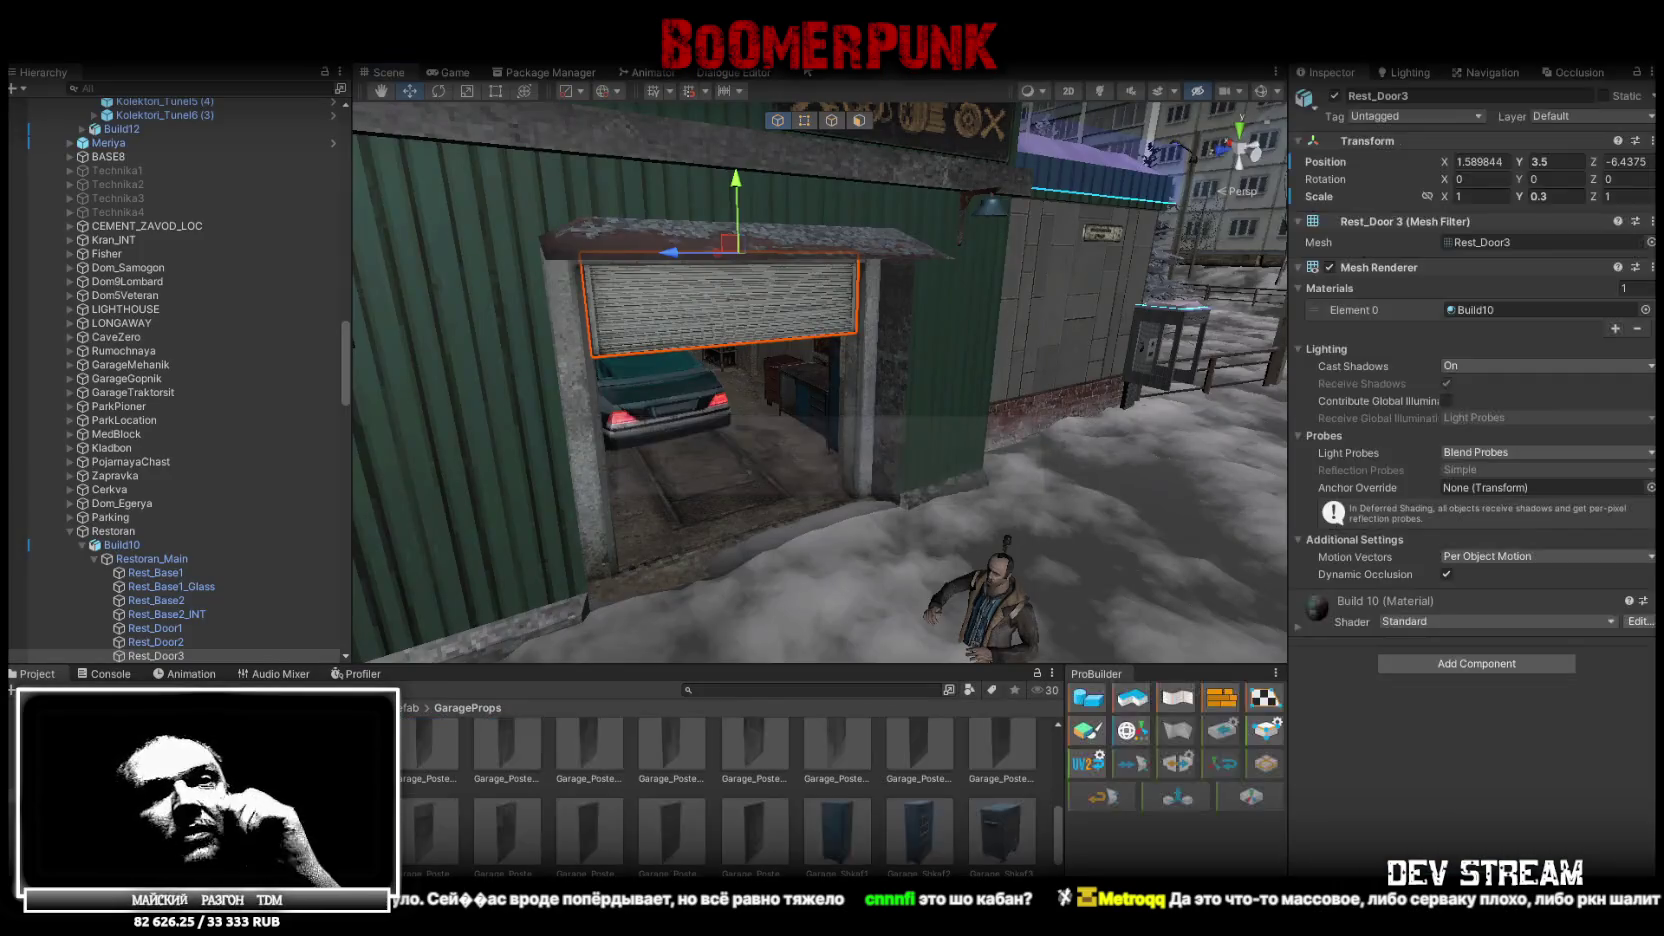
Copy the Step Index Controller component from the Kolektori_INT1 stairs mesh
scroll(909, 341, "down", 15)
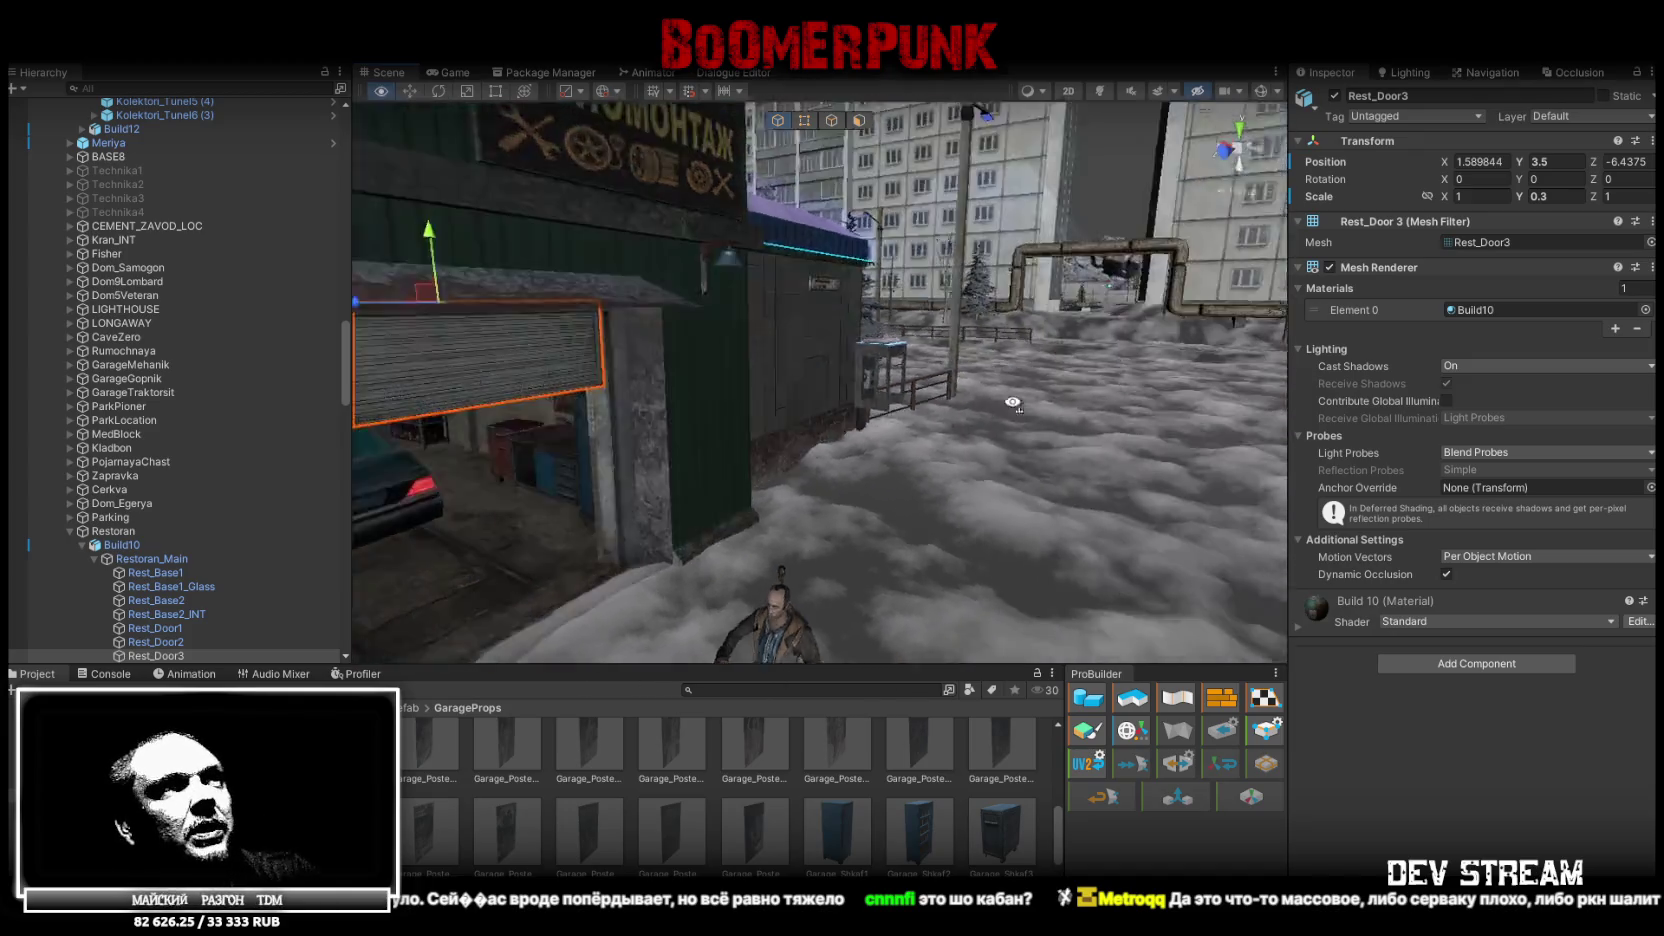
mouse_move(1628, 398)
left_mouse_down()
mouse_move(1655, 398)
mouse_move(5, 398)
mouse_move(308, 450)
mouse_move(17, 384)
mouse_move(55, 421)
mouse_move(1342, 436)
mouse_move(1325, 445)
mouse_move(1350, 507)
mouse_move(1600, 500)
mouse_move(31, 534)
mouse_move(39, 504)
mouse_move(1632, 478)
mouse_move(1640, 520)
left_mouse_up()
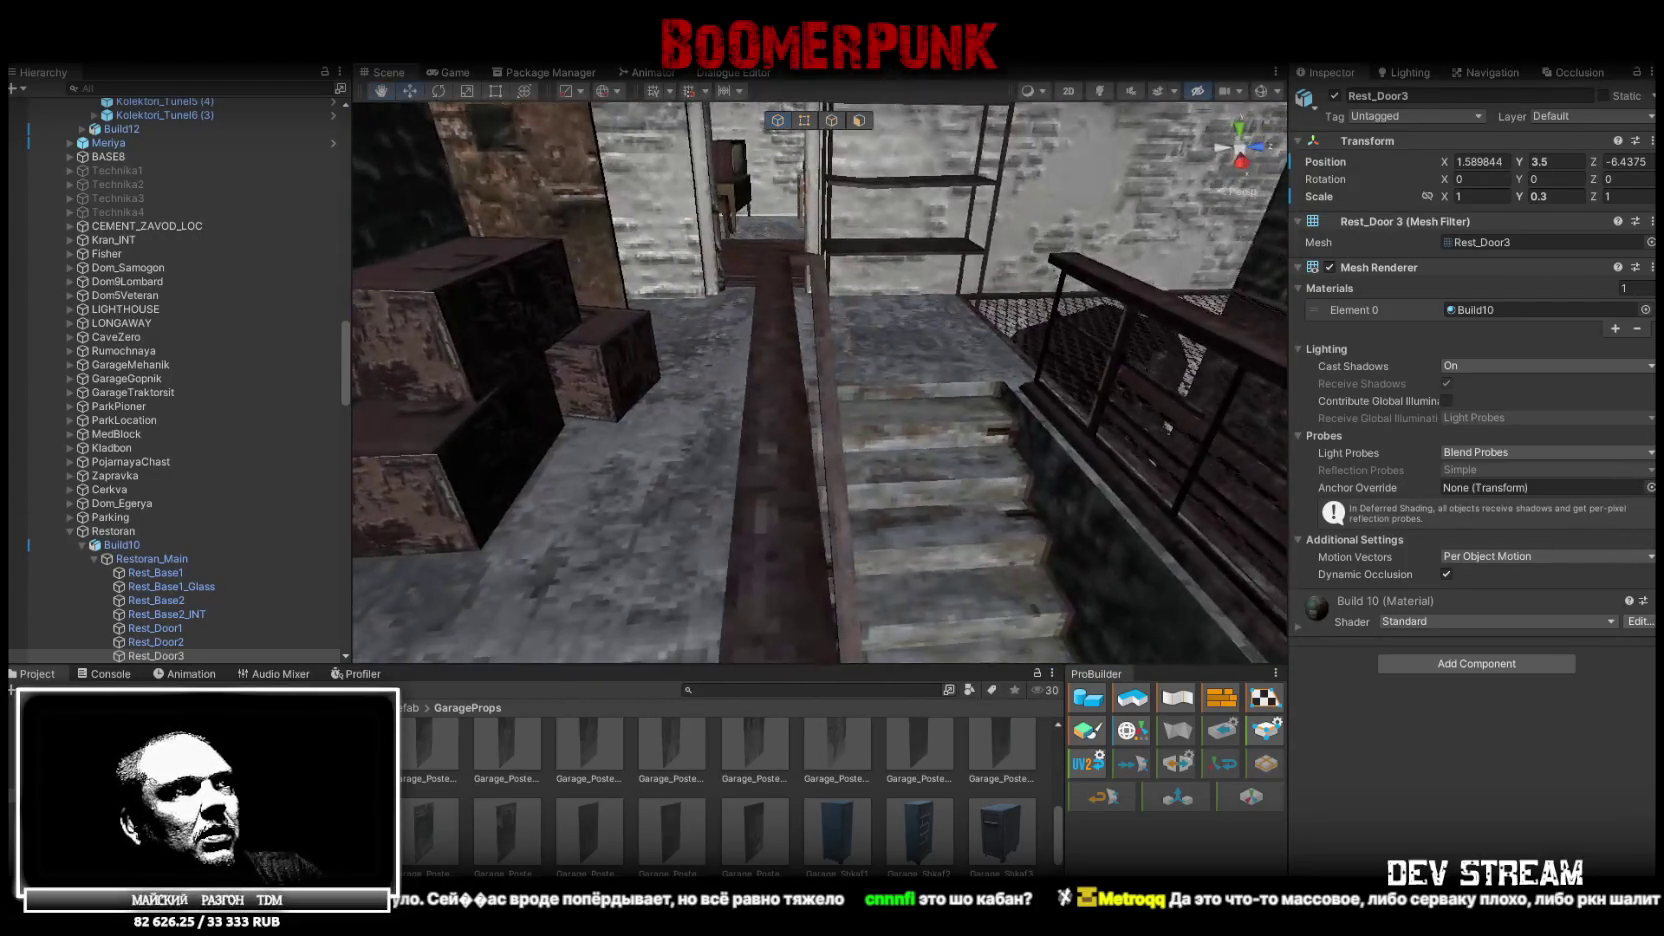
left_click(698, 551)
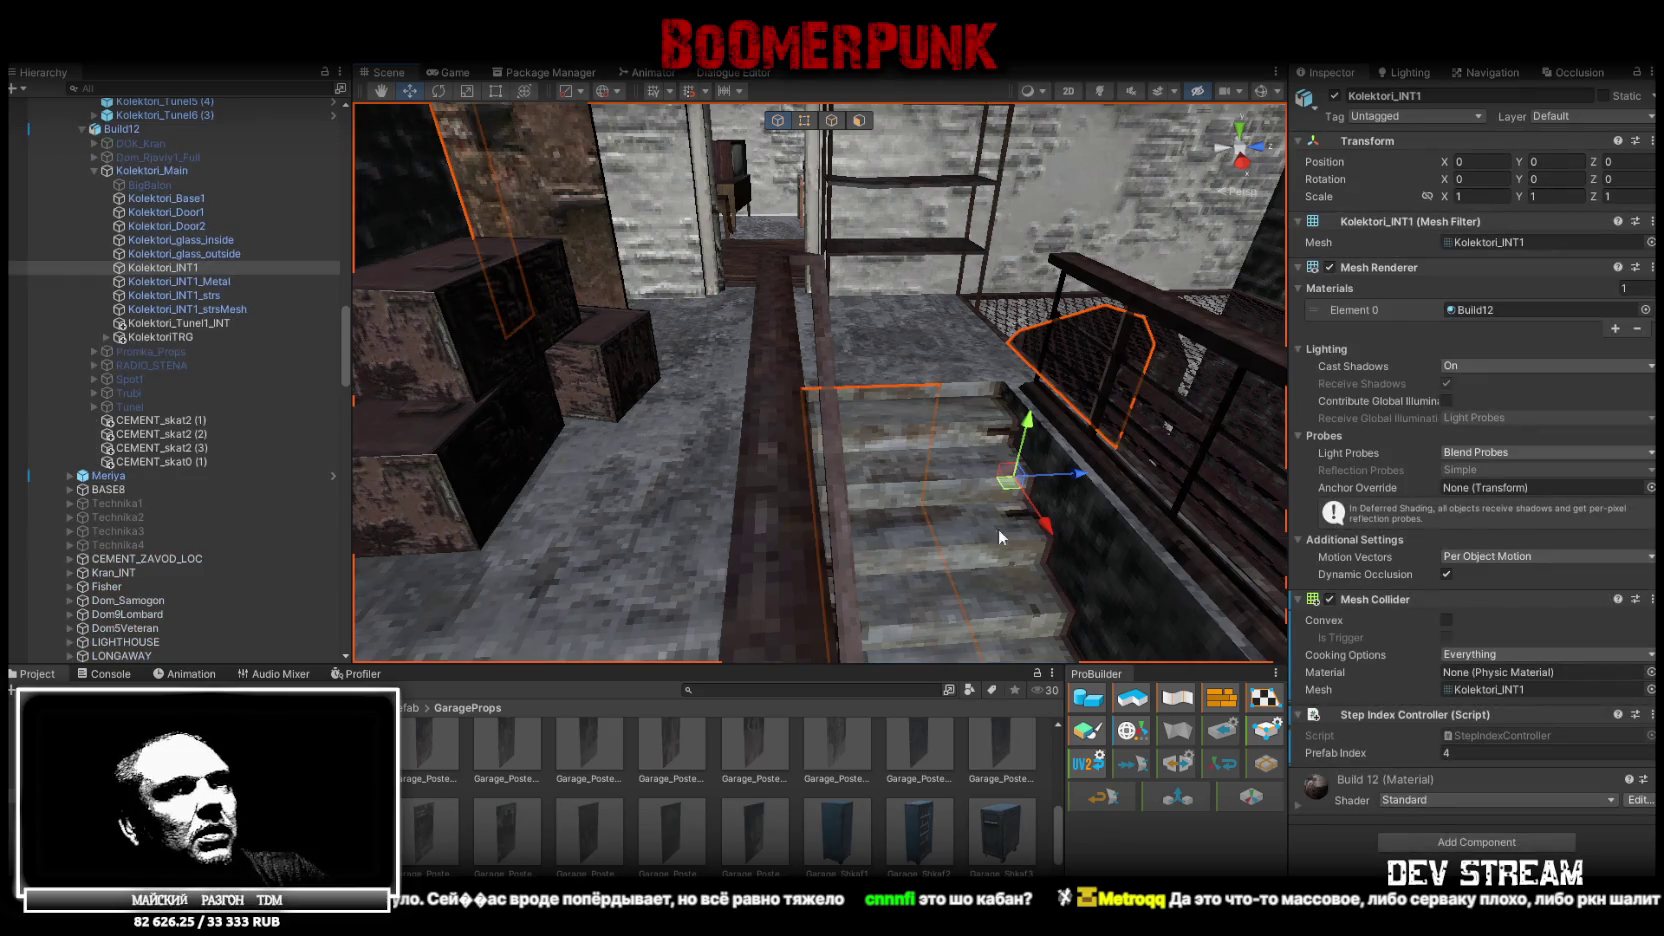
right_click(1416, 372)
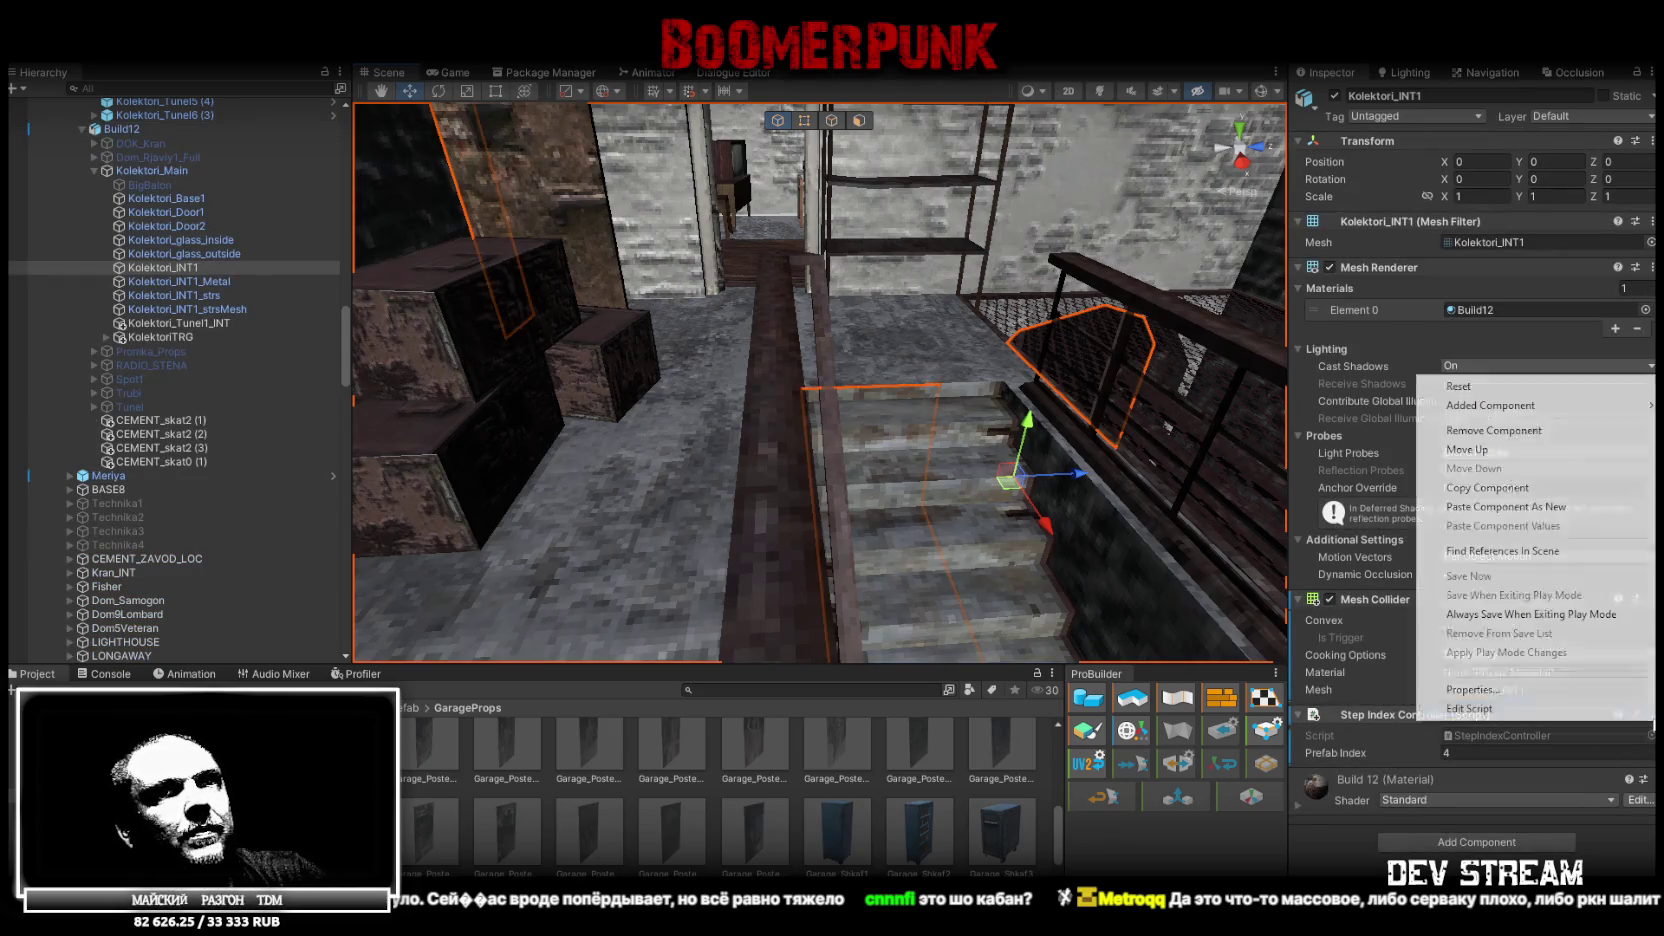
left_click(1484, 488)
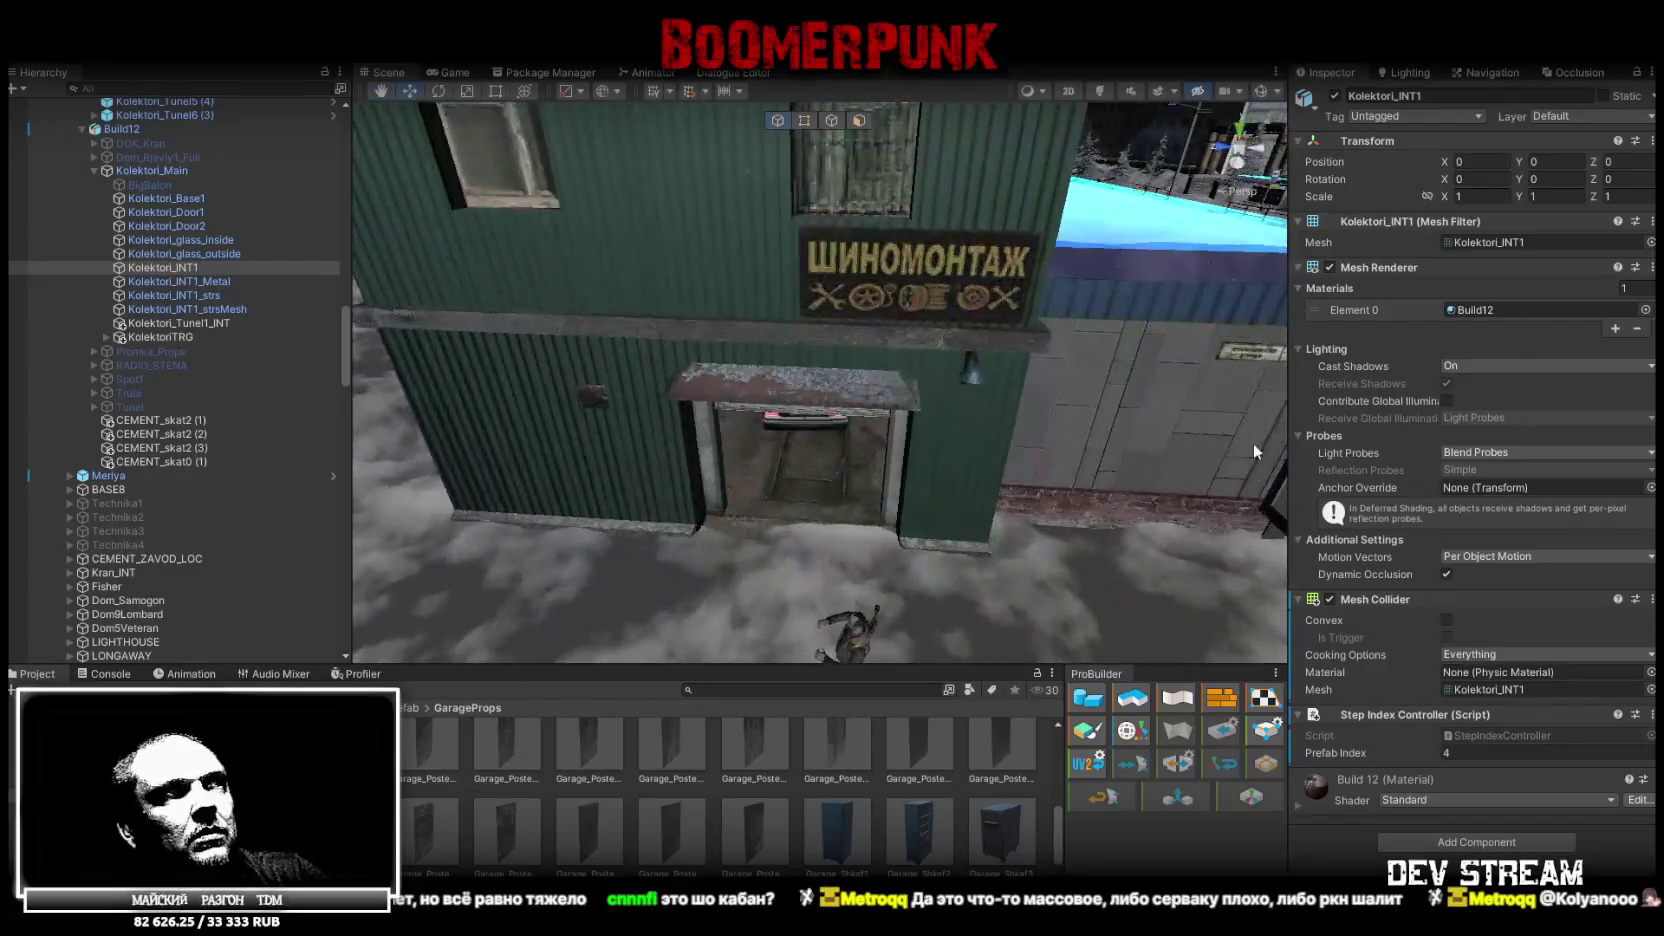
Paste the Step Index Controller as a new component on Rest_Base2_INT
left_click(796, 474)
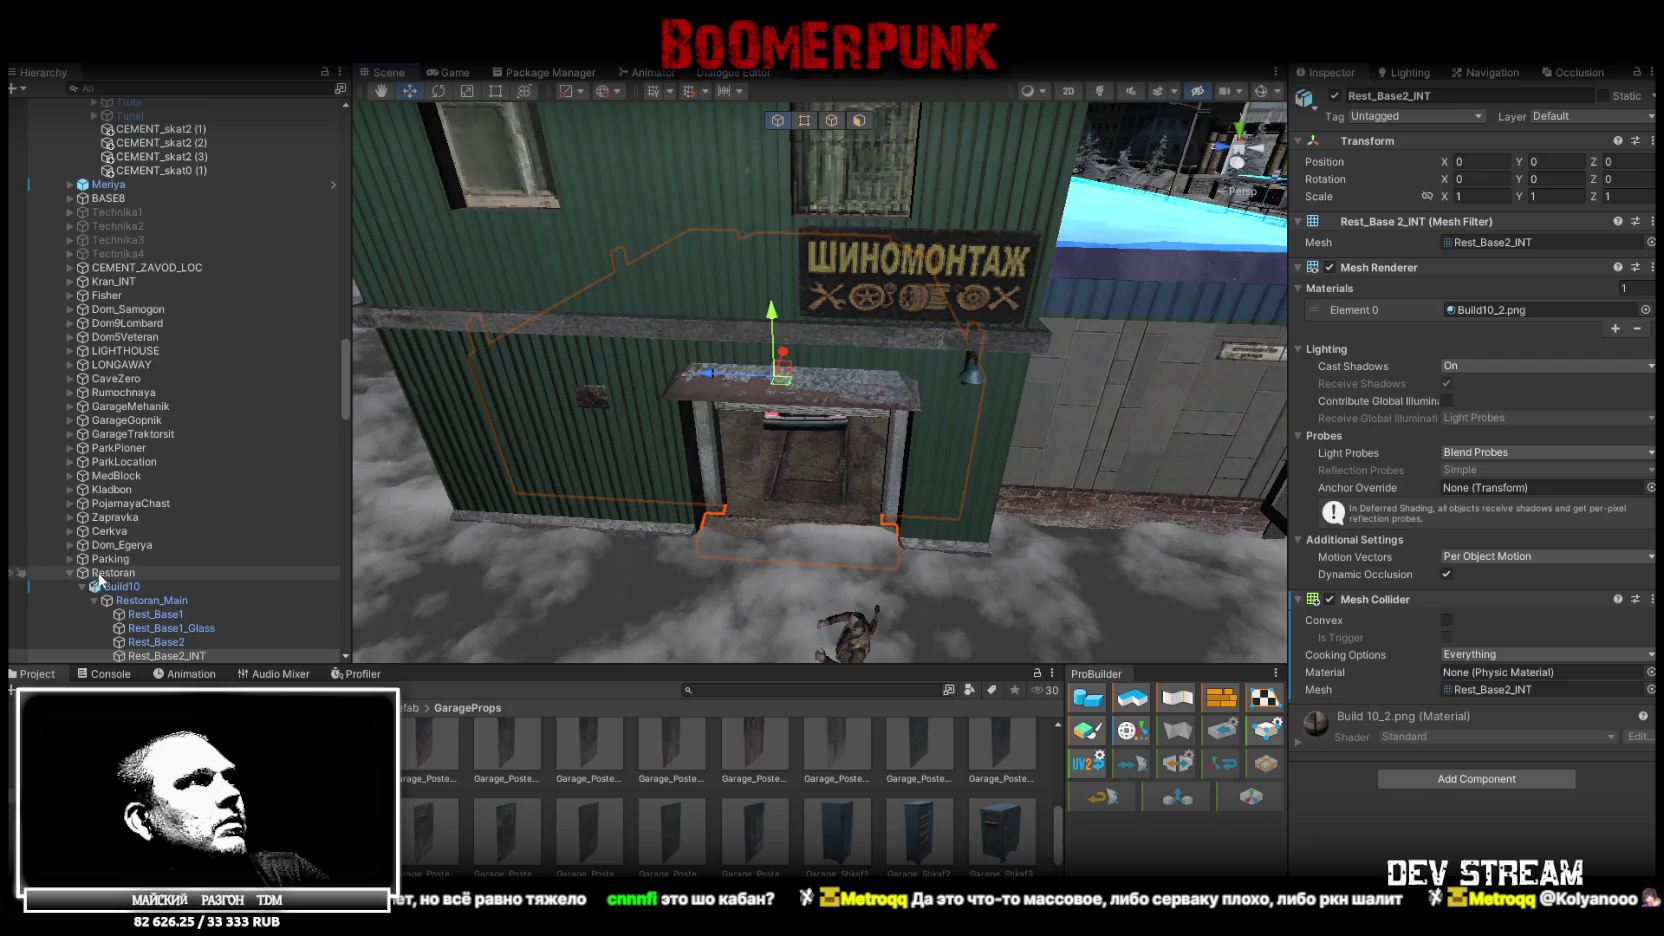
scroll(300, 500, "down", 5)
right_click(1400, 596)
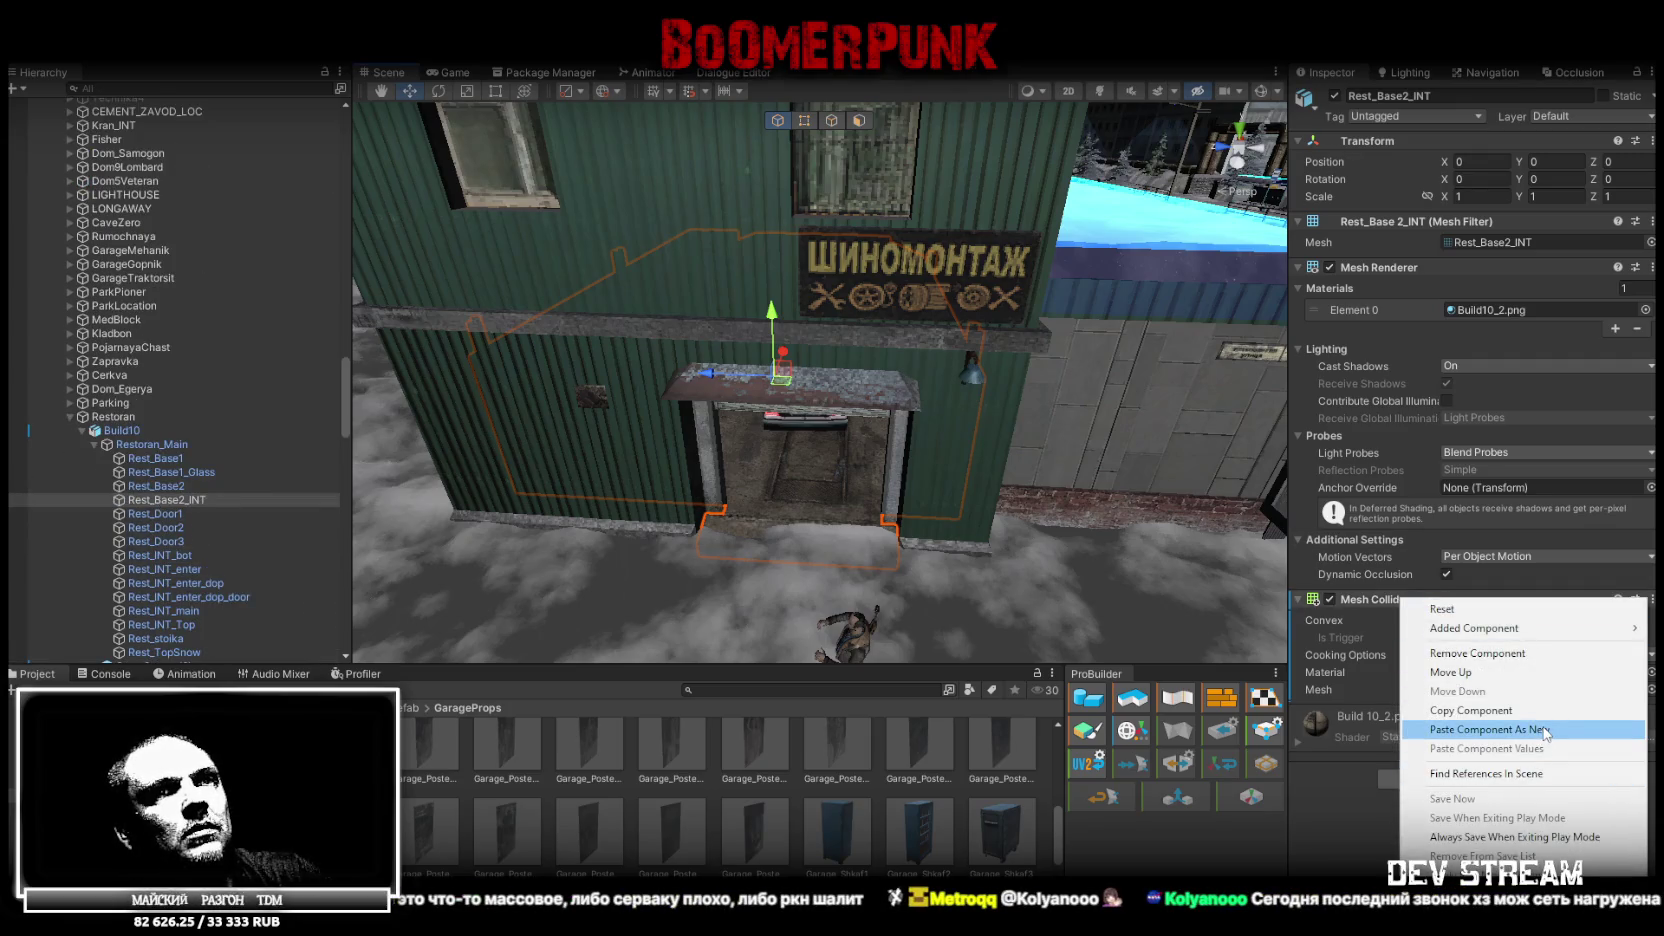
left_click(1490, 729)
Paste the Step Index Controller as a new component on the Rest_INT_bot floor mesh
mouse_move(750, 452)
left_mouse_down()
mouse_move(870, 413)
mouse_move(621, 416)
mouse_move(838, 450)
left_mouse_up()
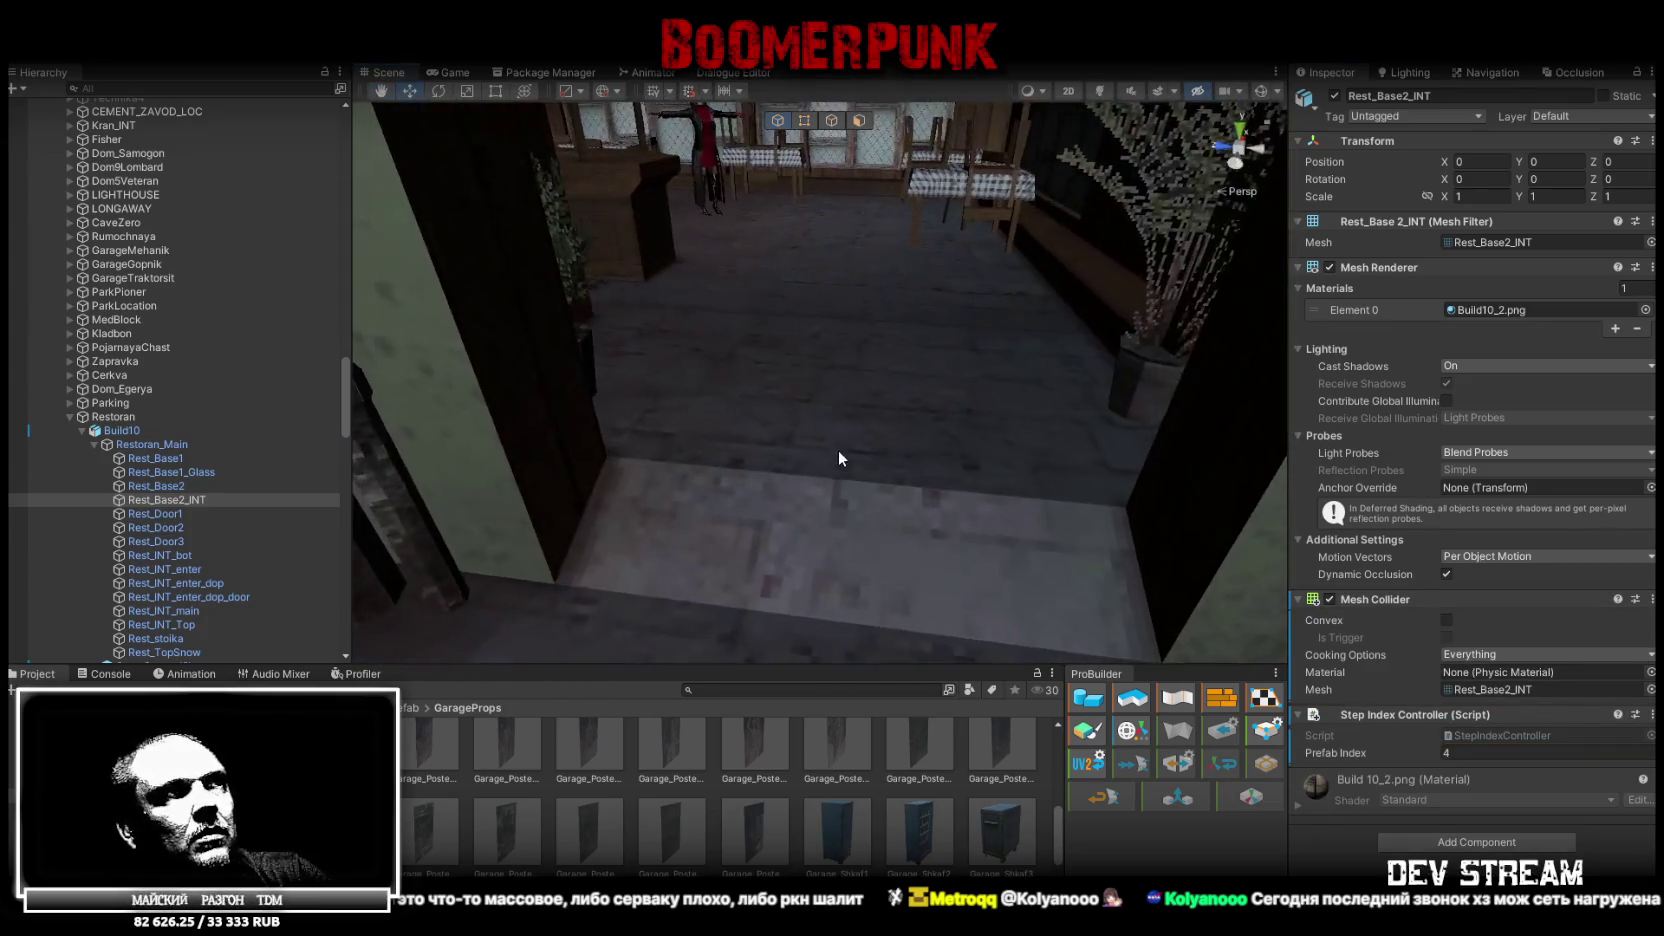
left_click(837, 438)
right_click(1372, 601)
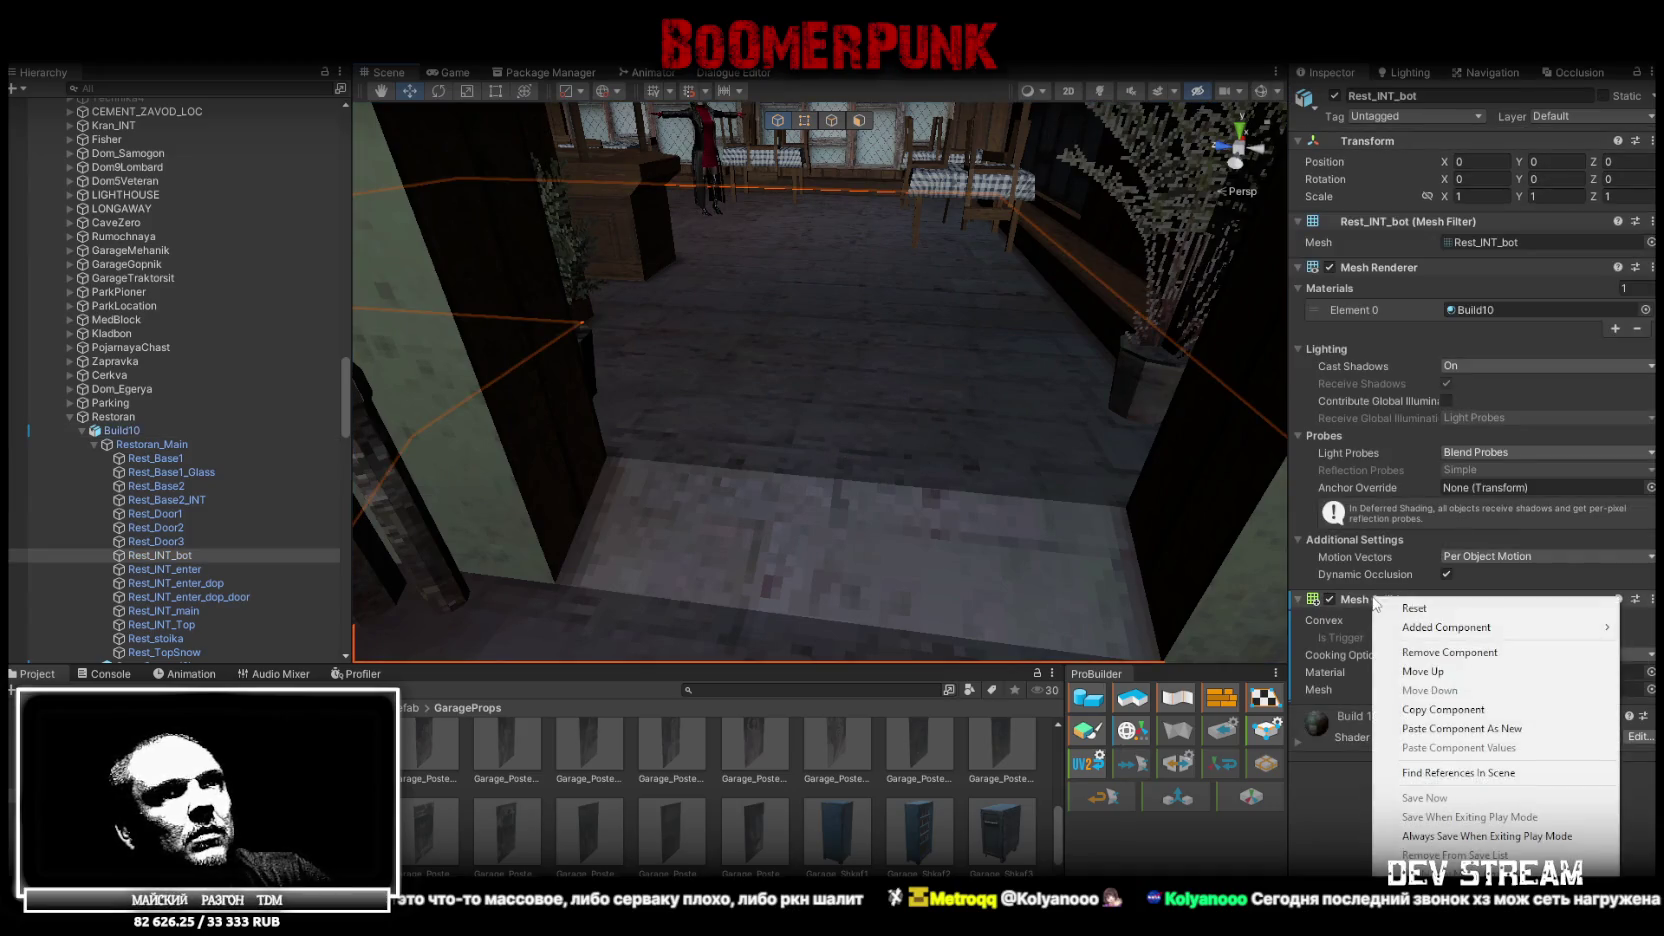
left_click(1490, 729)
mouse_move(832, 400)
left_mouse_down()
mouse_move(872, 369)
mouse_move(318, 356)
mouse_move(675, 376)
mouse_move(256, 395)
mouse_move(300, 374)
mouse_move(904, 434)
left_mouse_up()
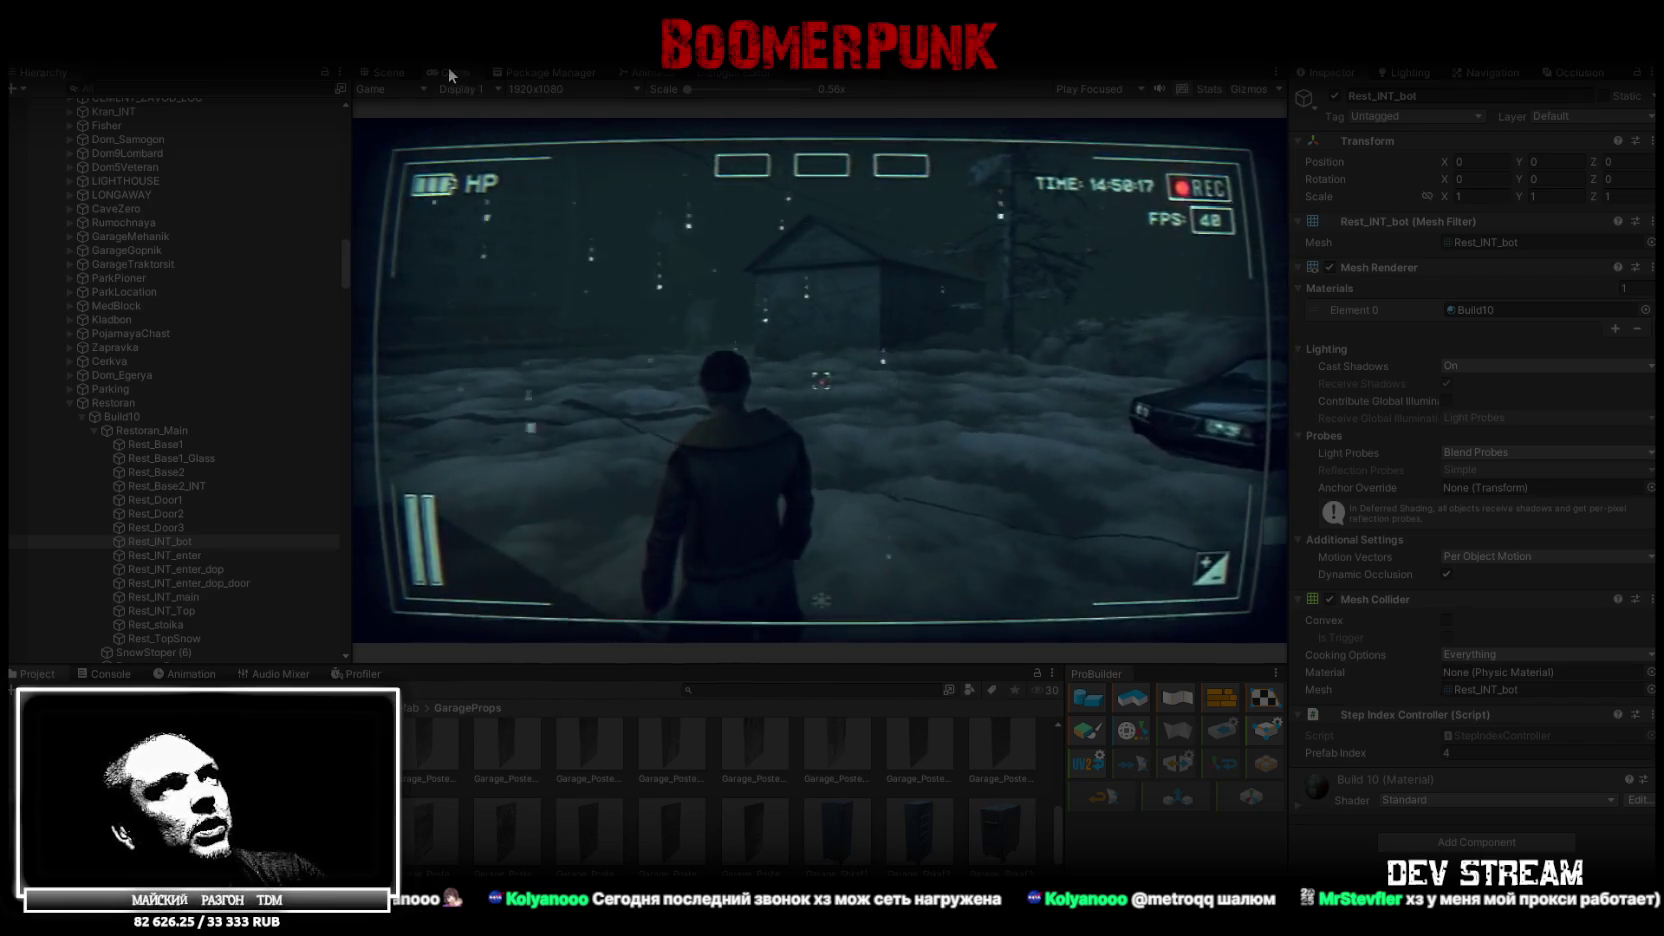
Maximize the Game view and walk the character from the car across the snow into the building
double_click(450, 72)
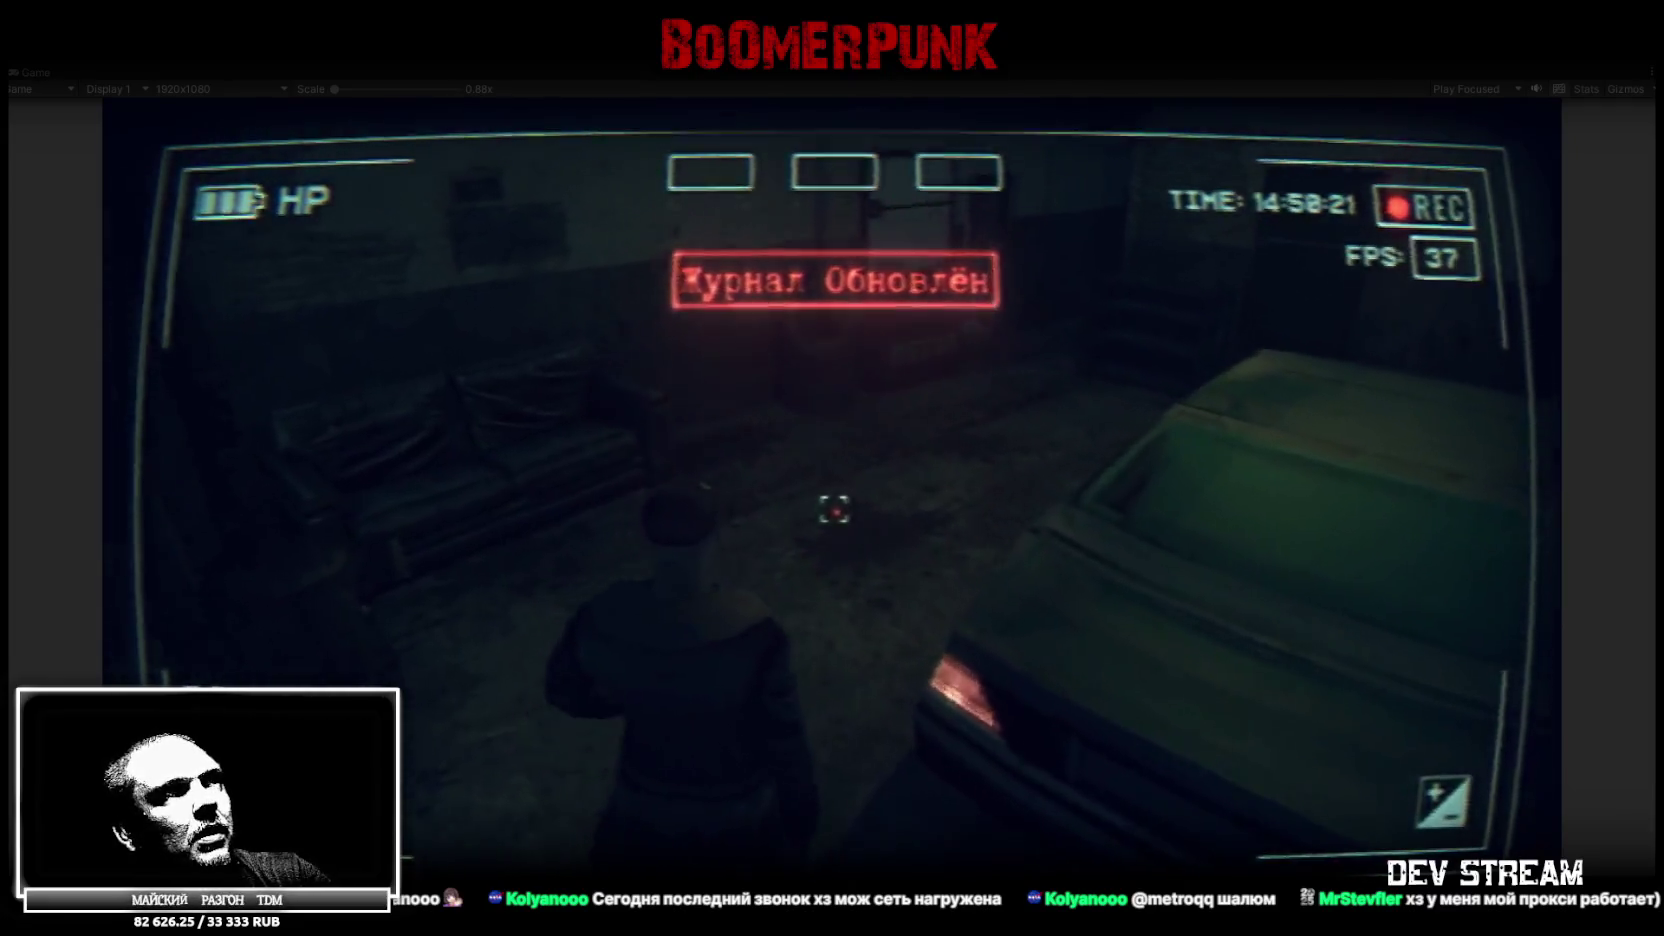
key("w")
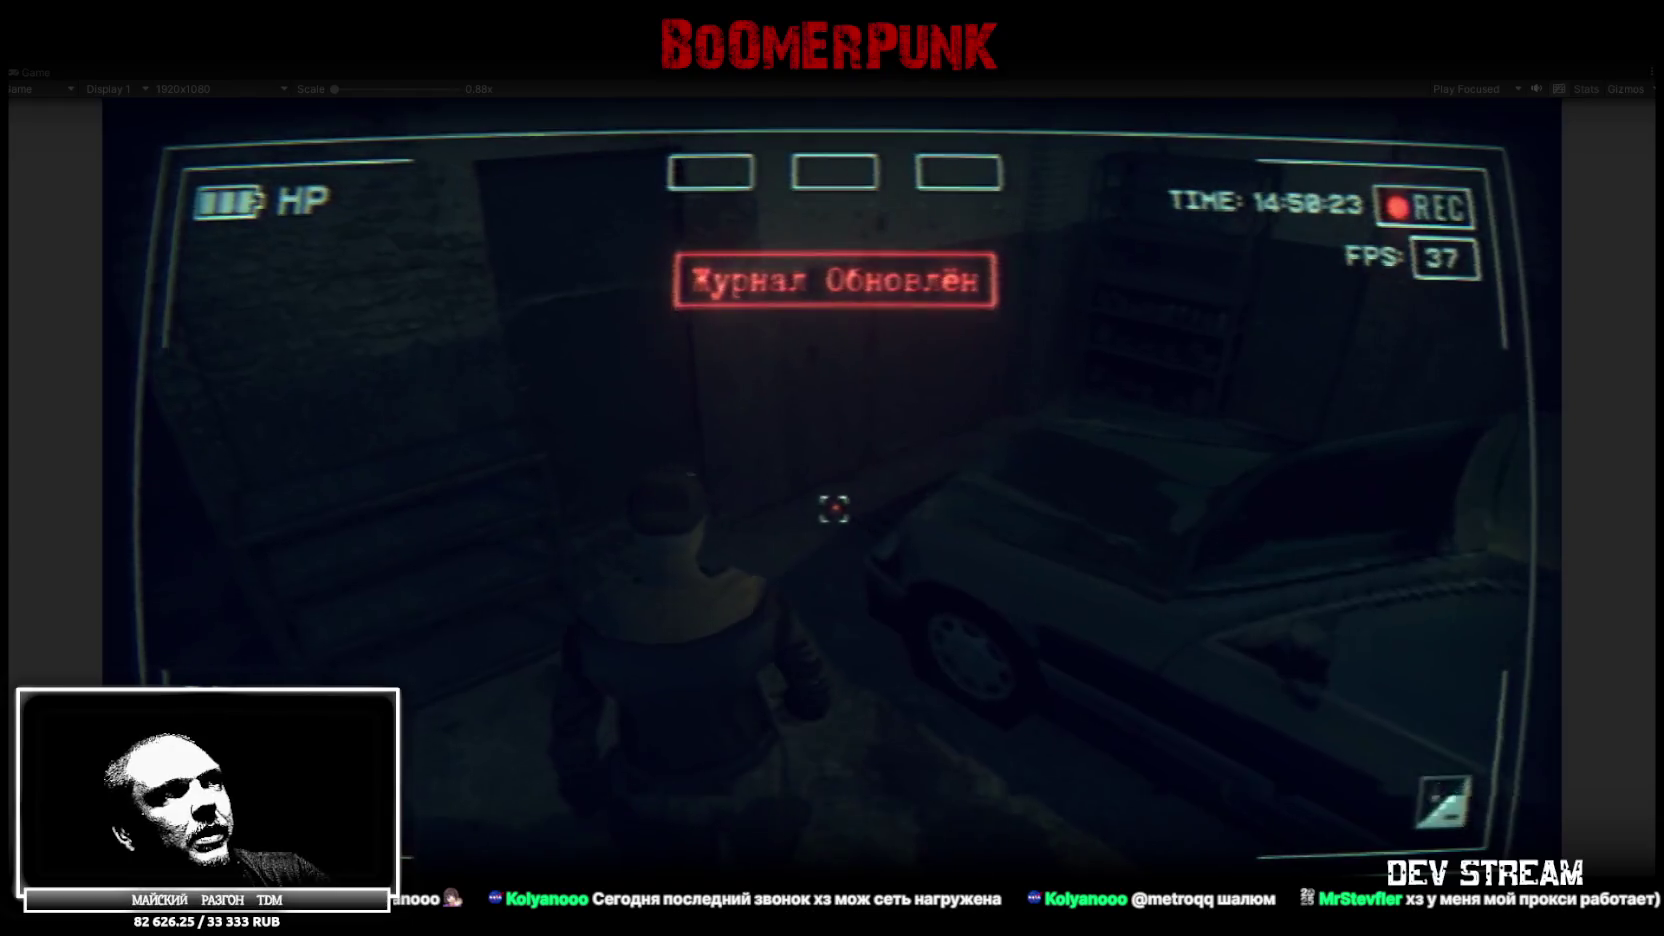
key("w")
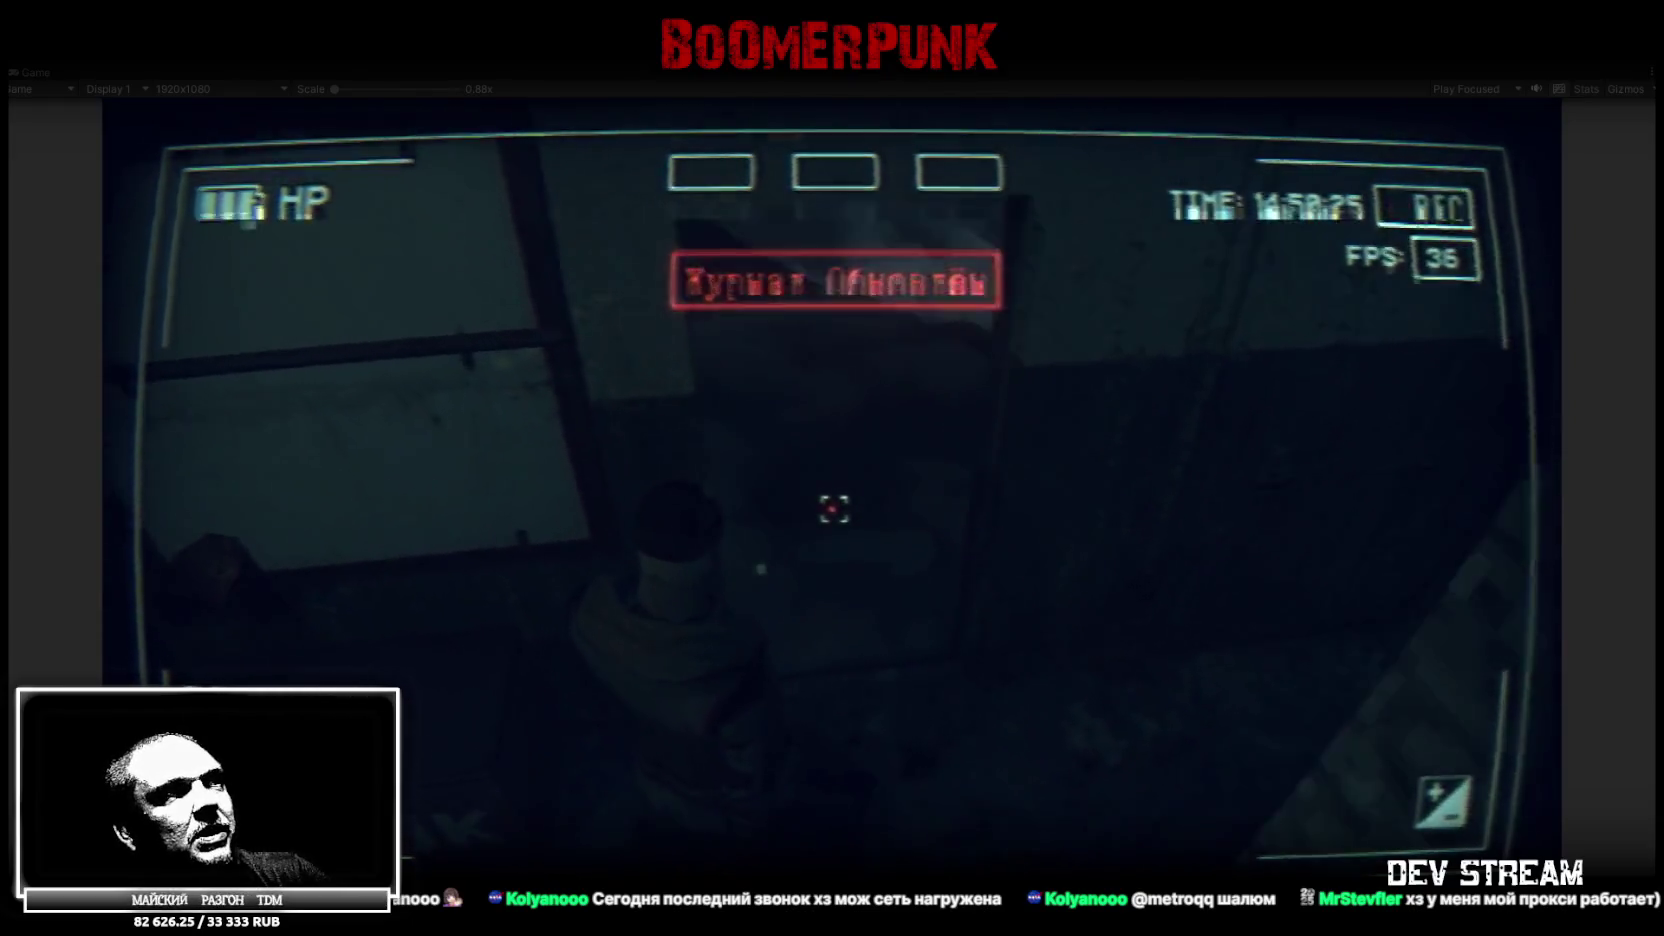
key("w")
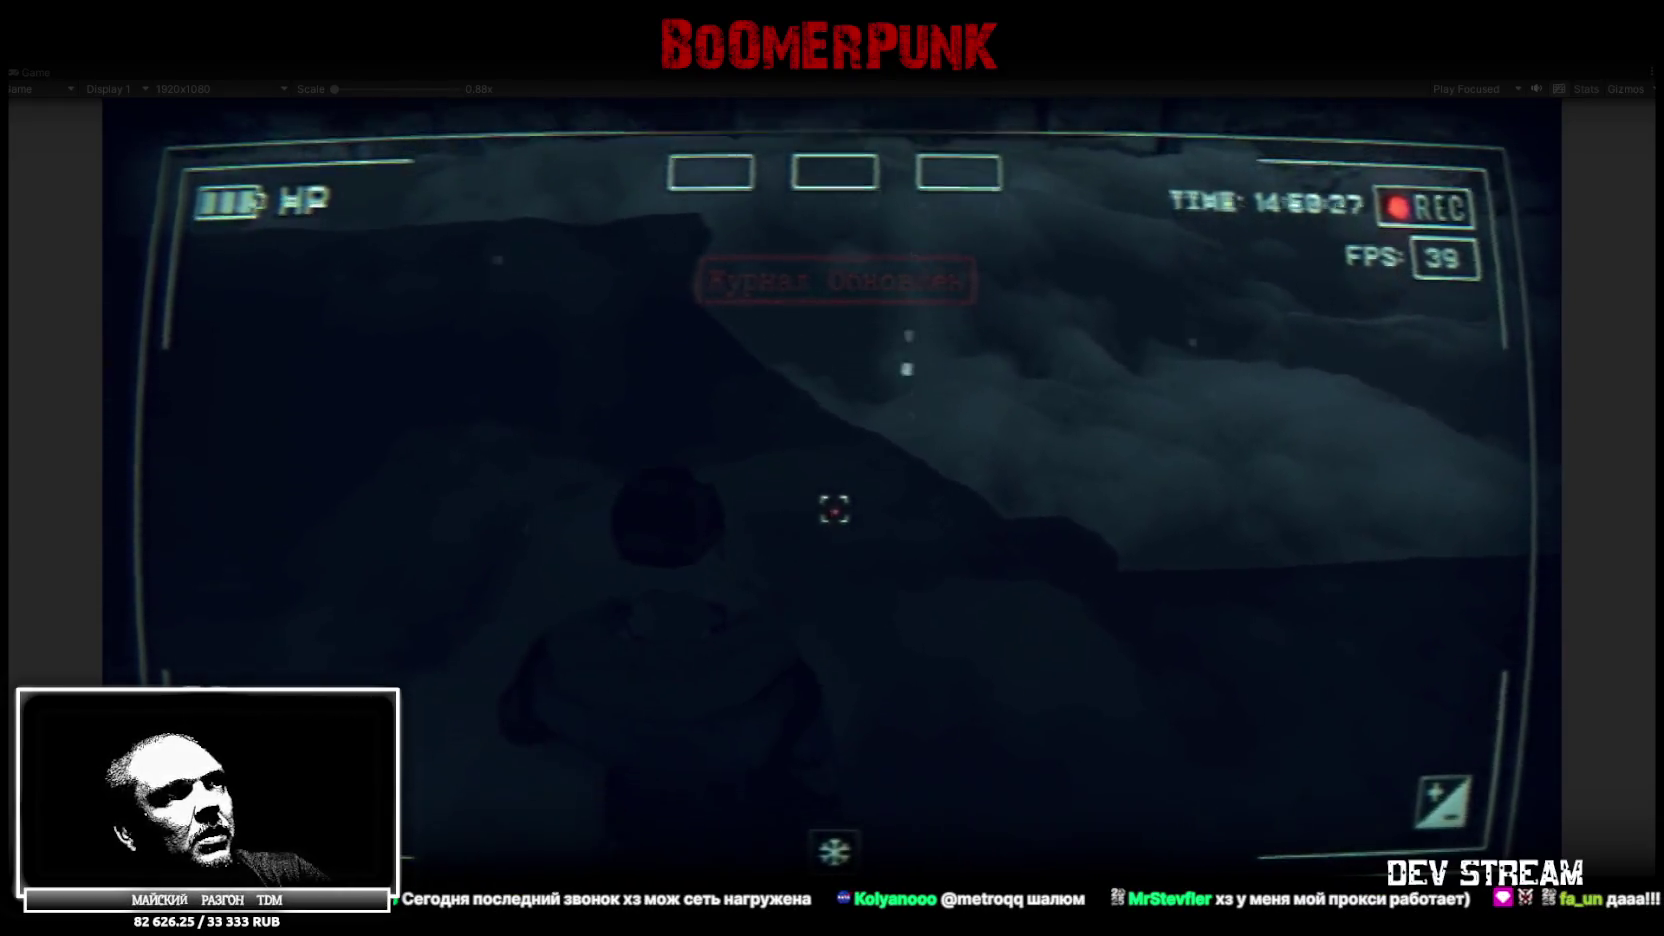
key("w")
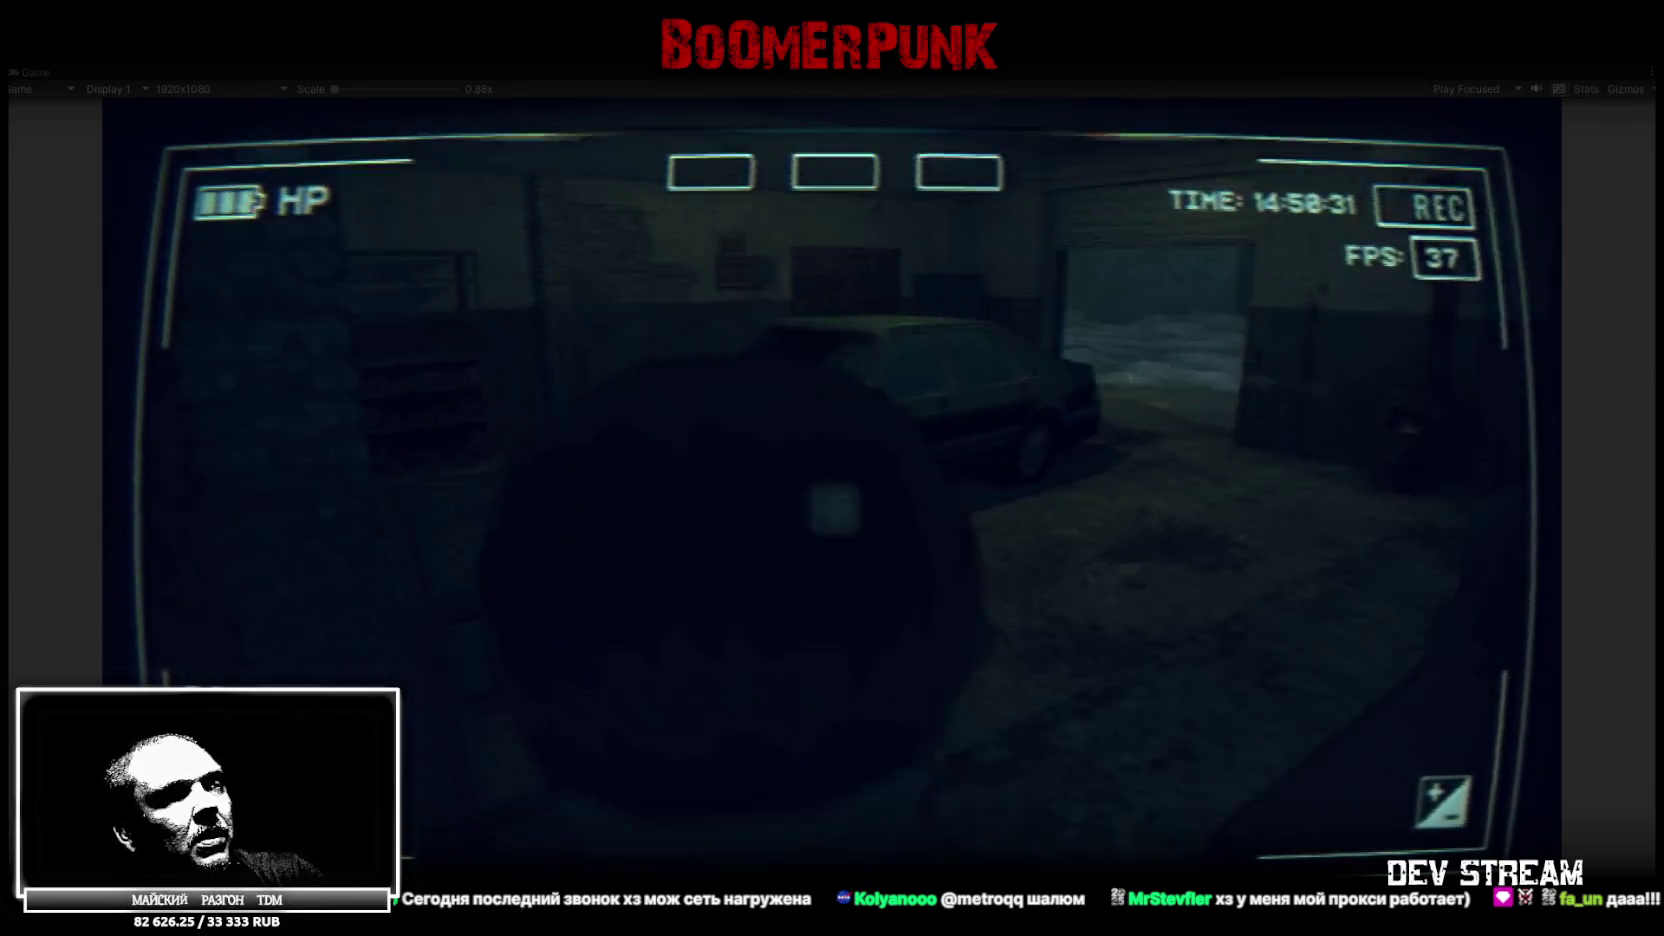
key("w")
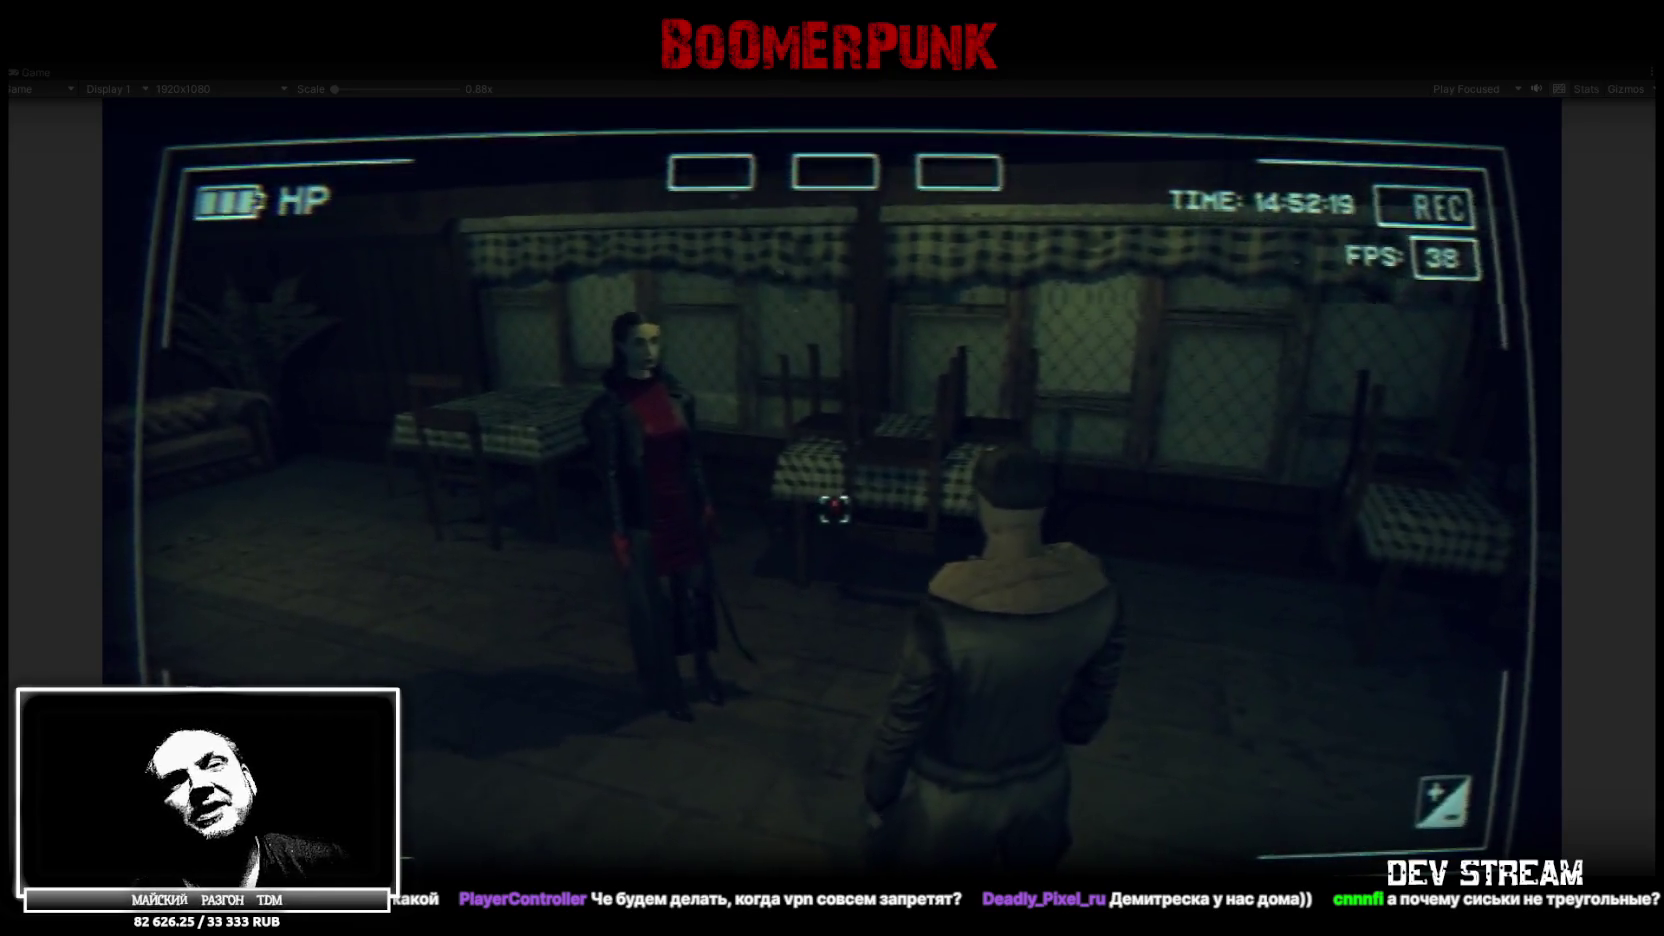
Walk the character out through the snowy yard, back through the door, and toward the diner couch
key("w")
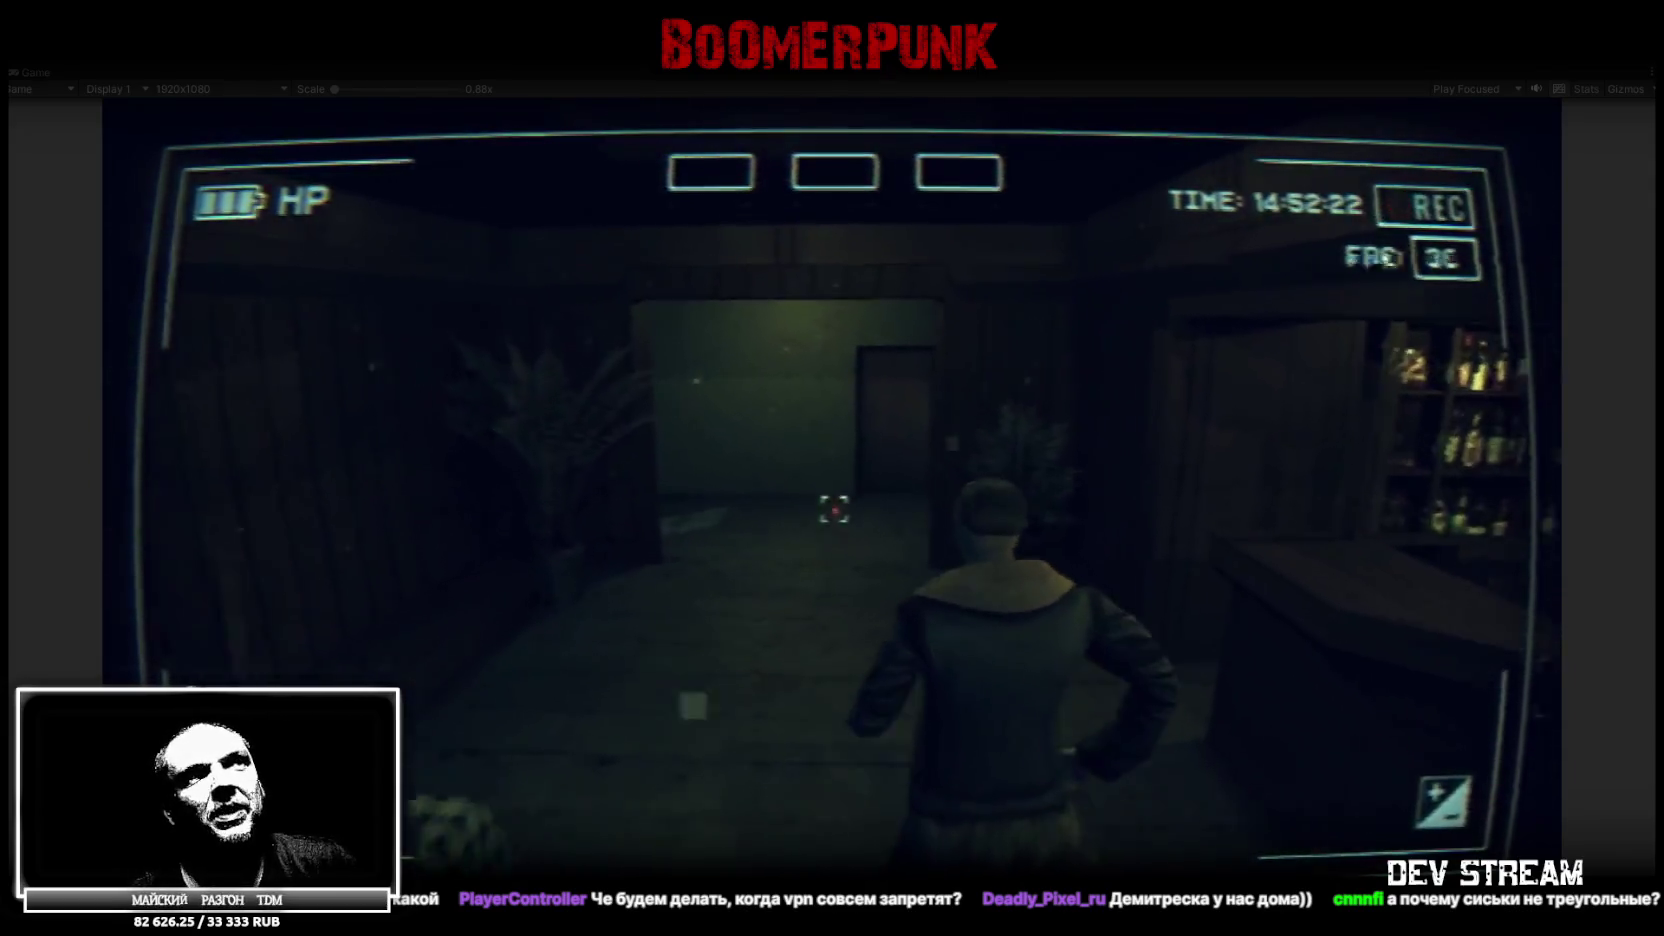
key("w")
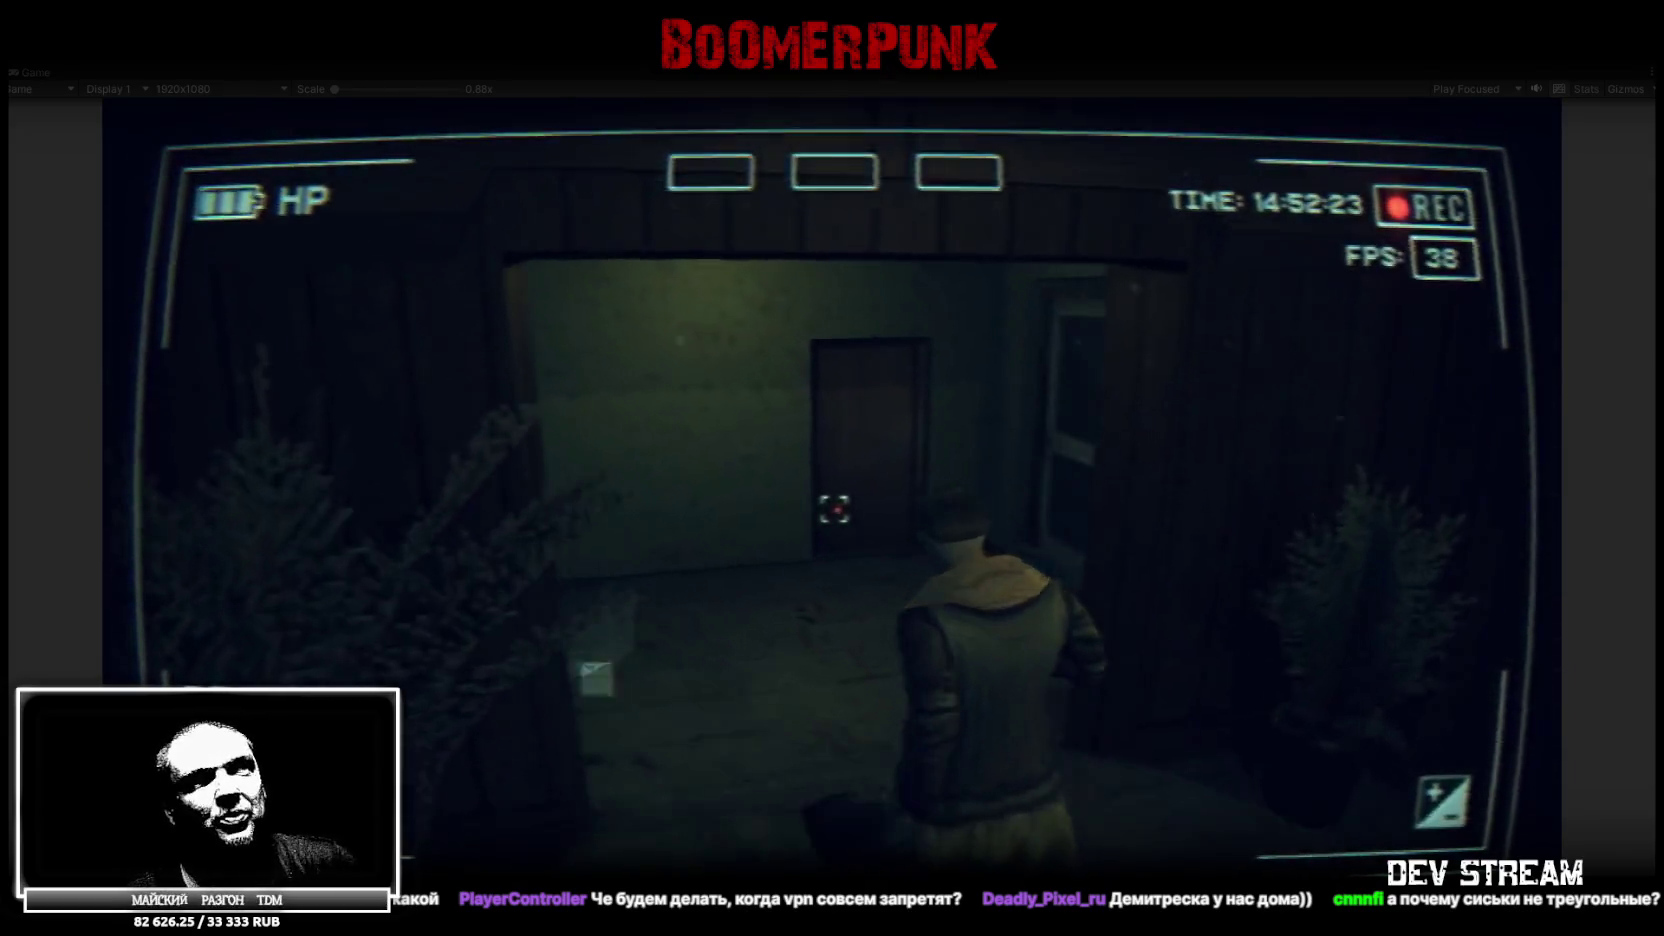
key("w")
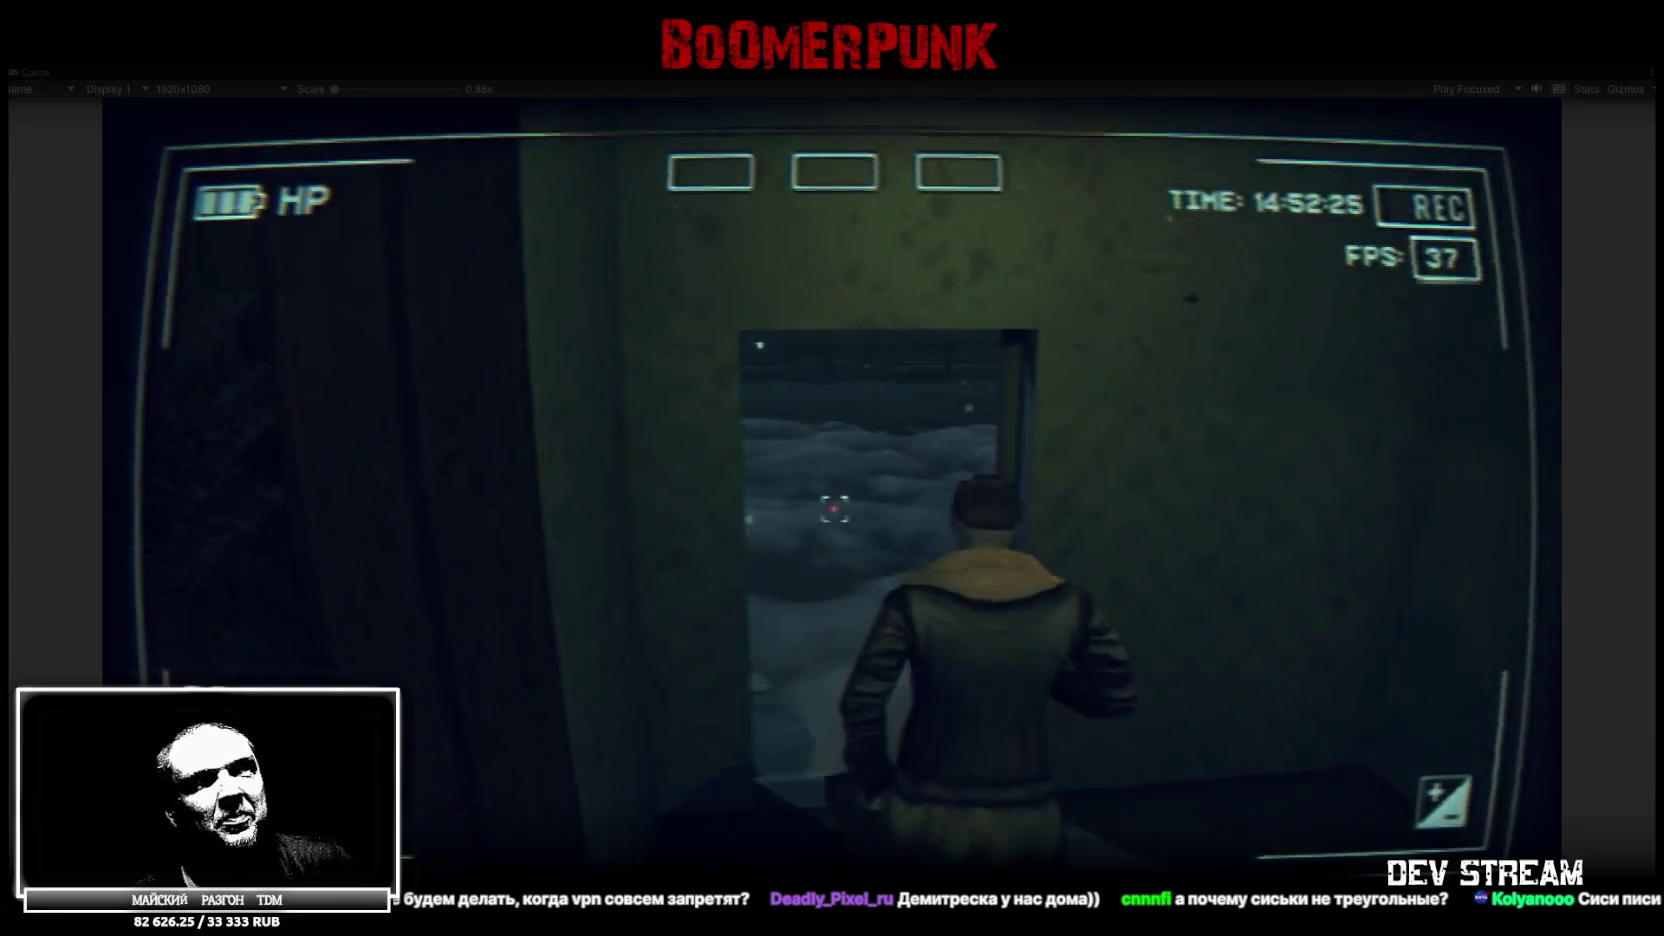
key("w")
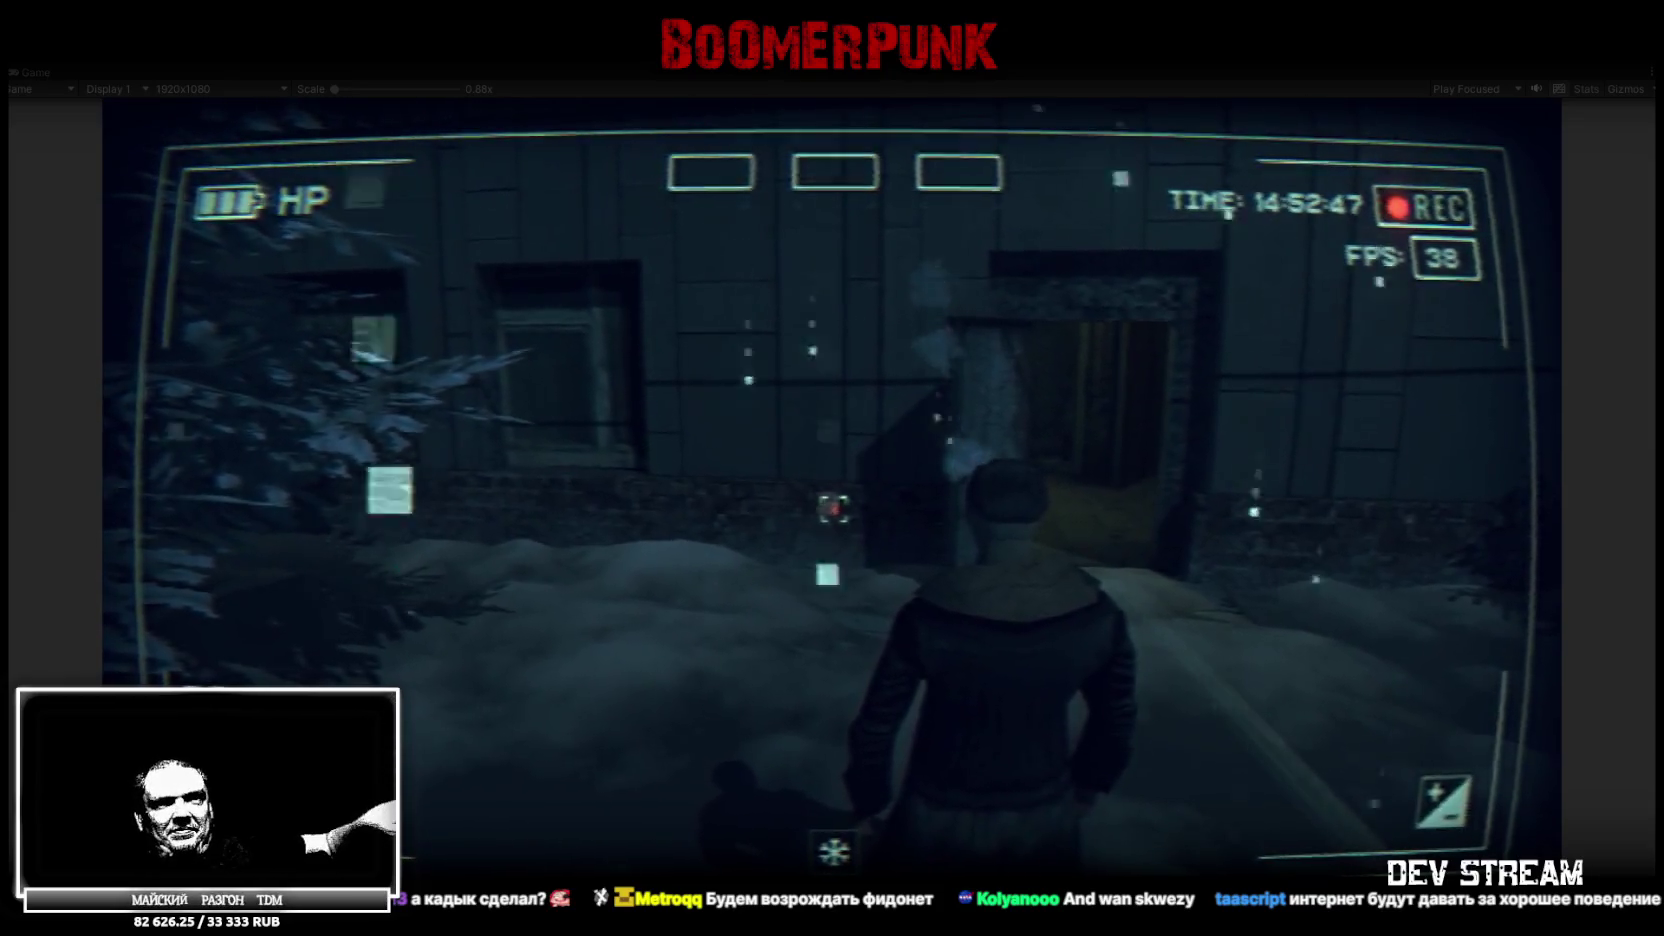
key("w")
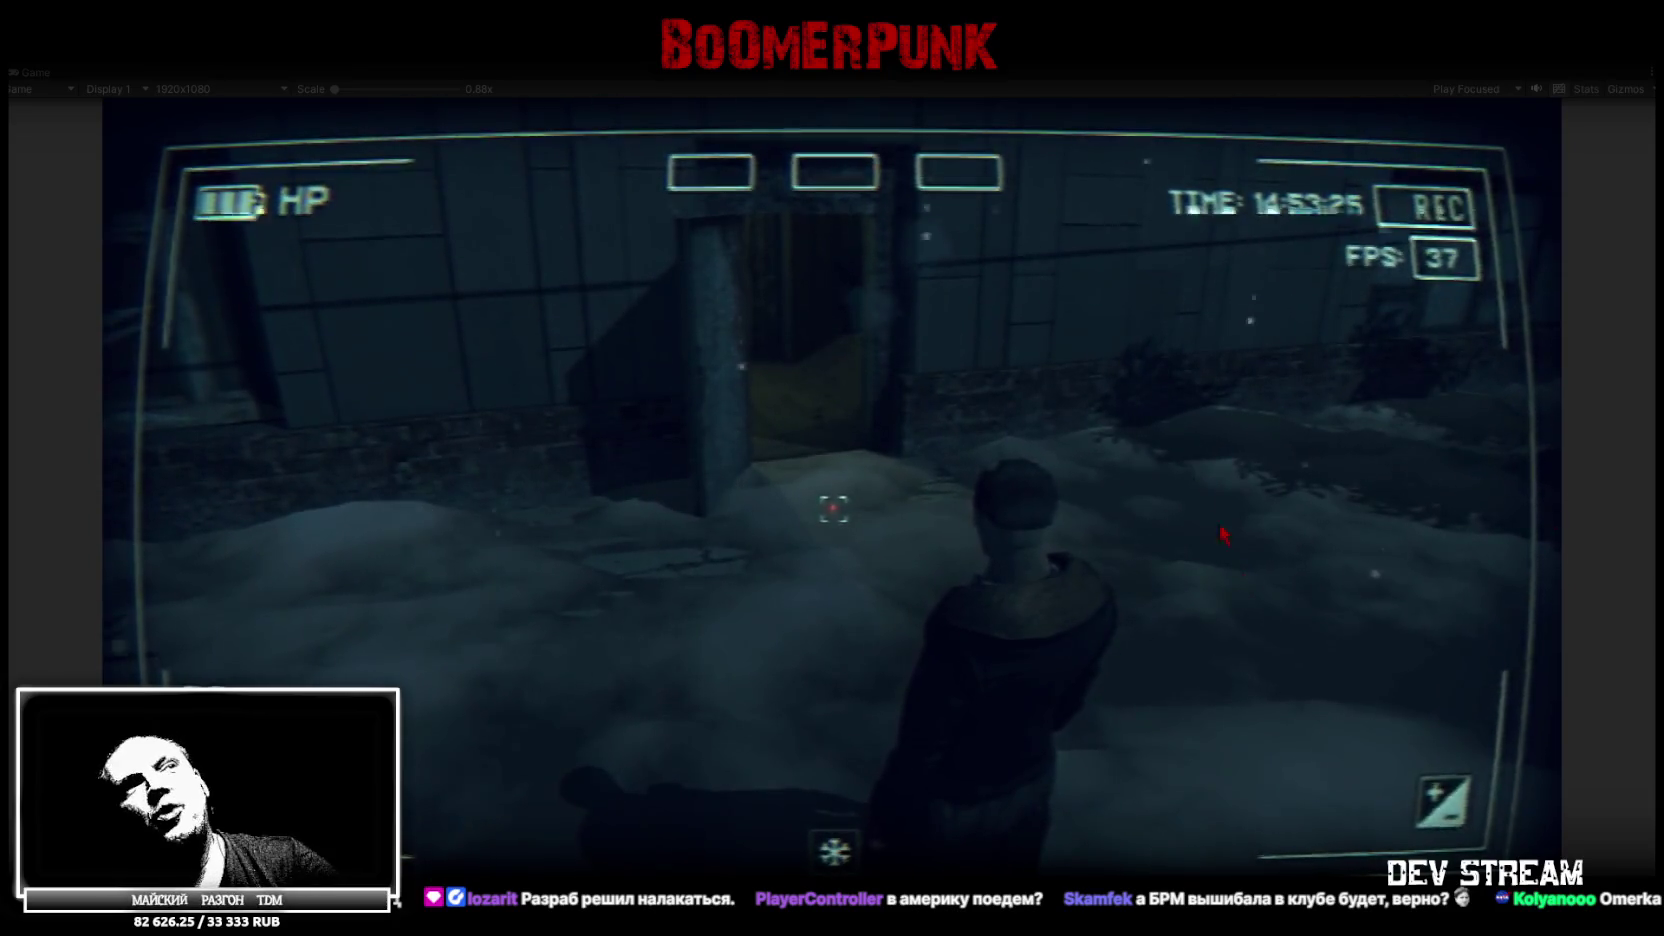
key("w")
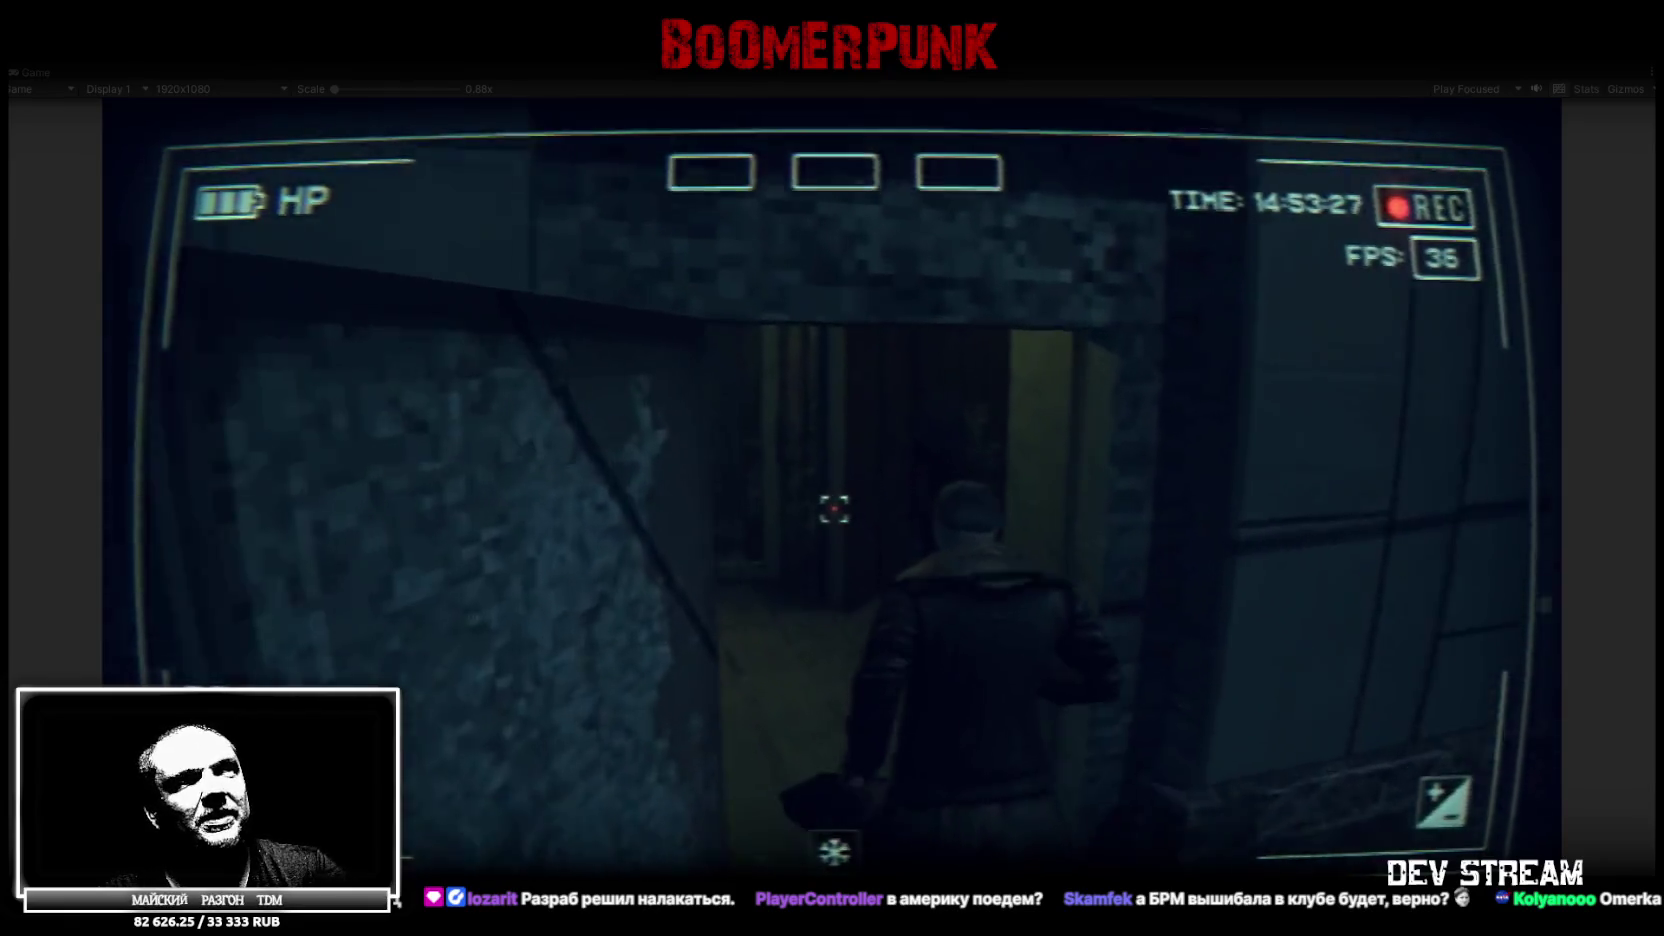
key("w")
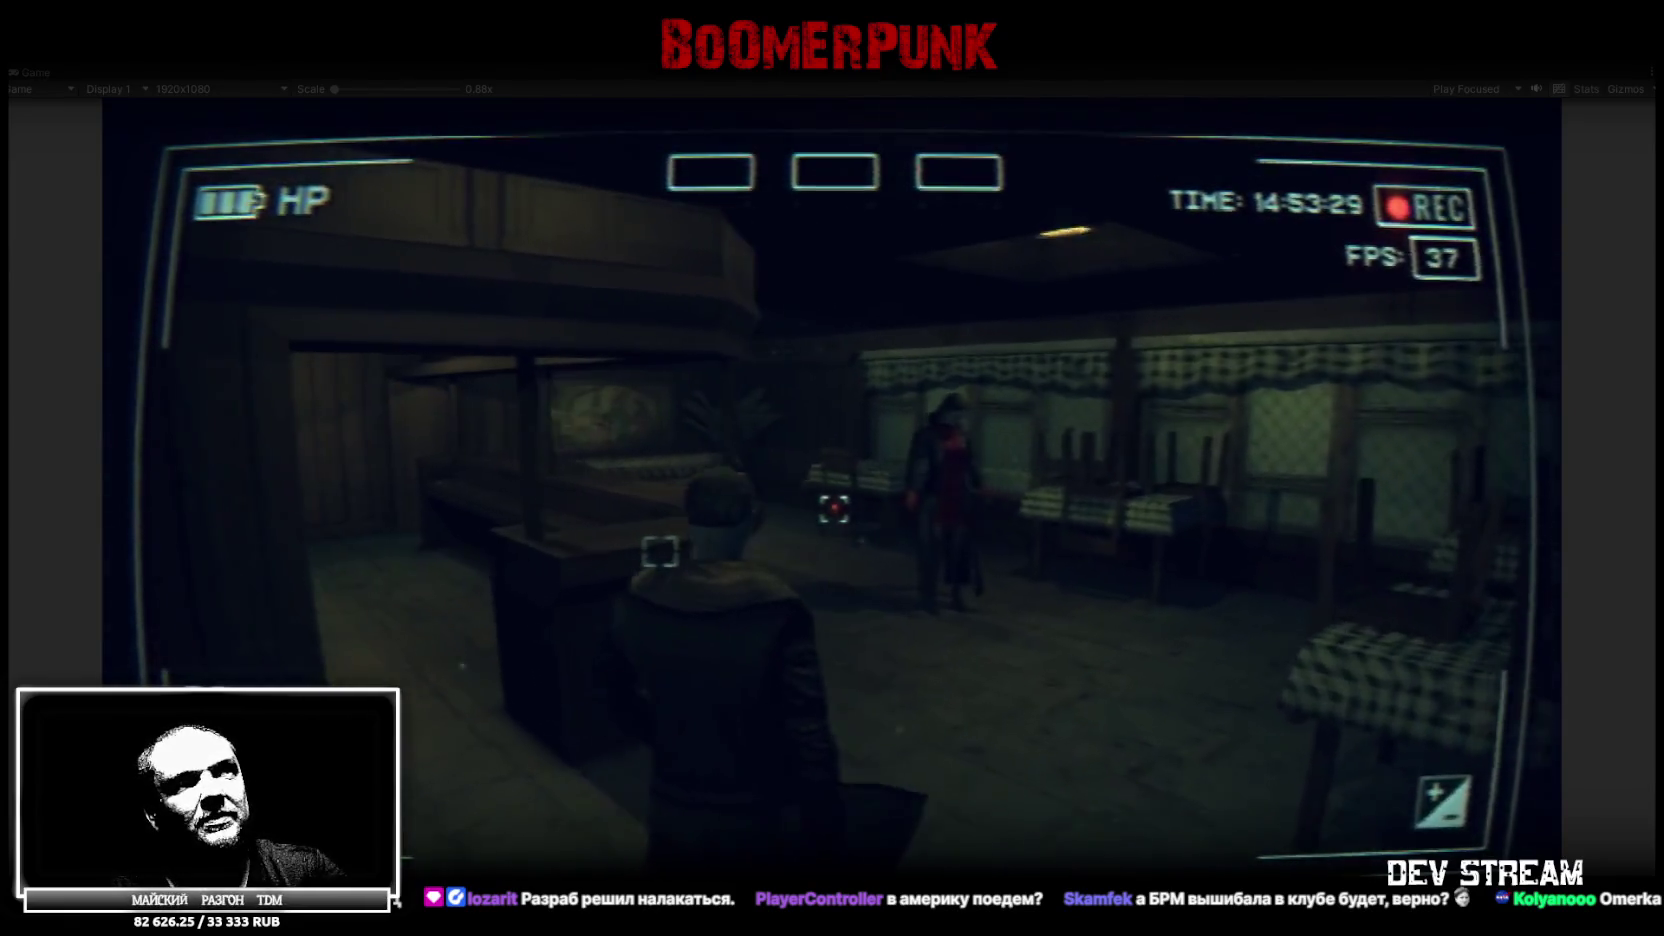
key("w")
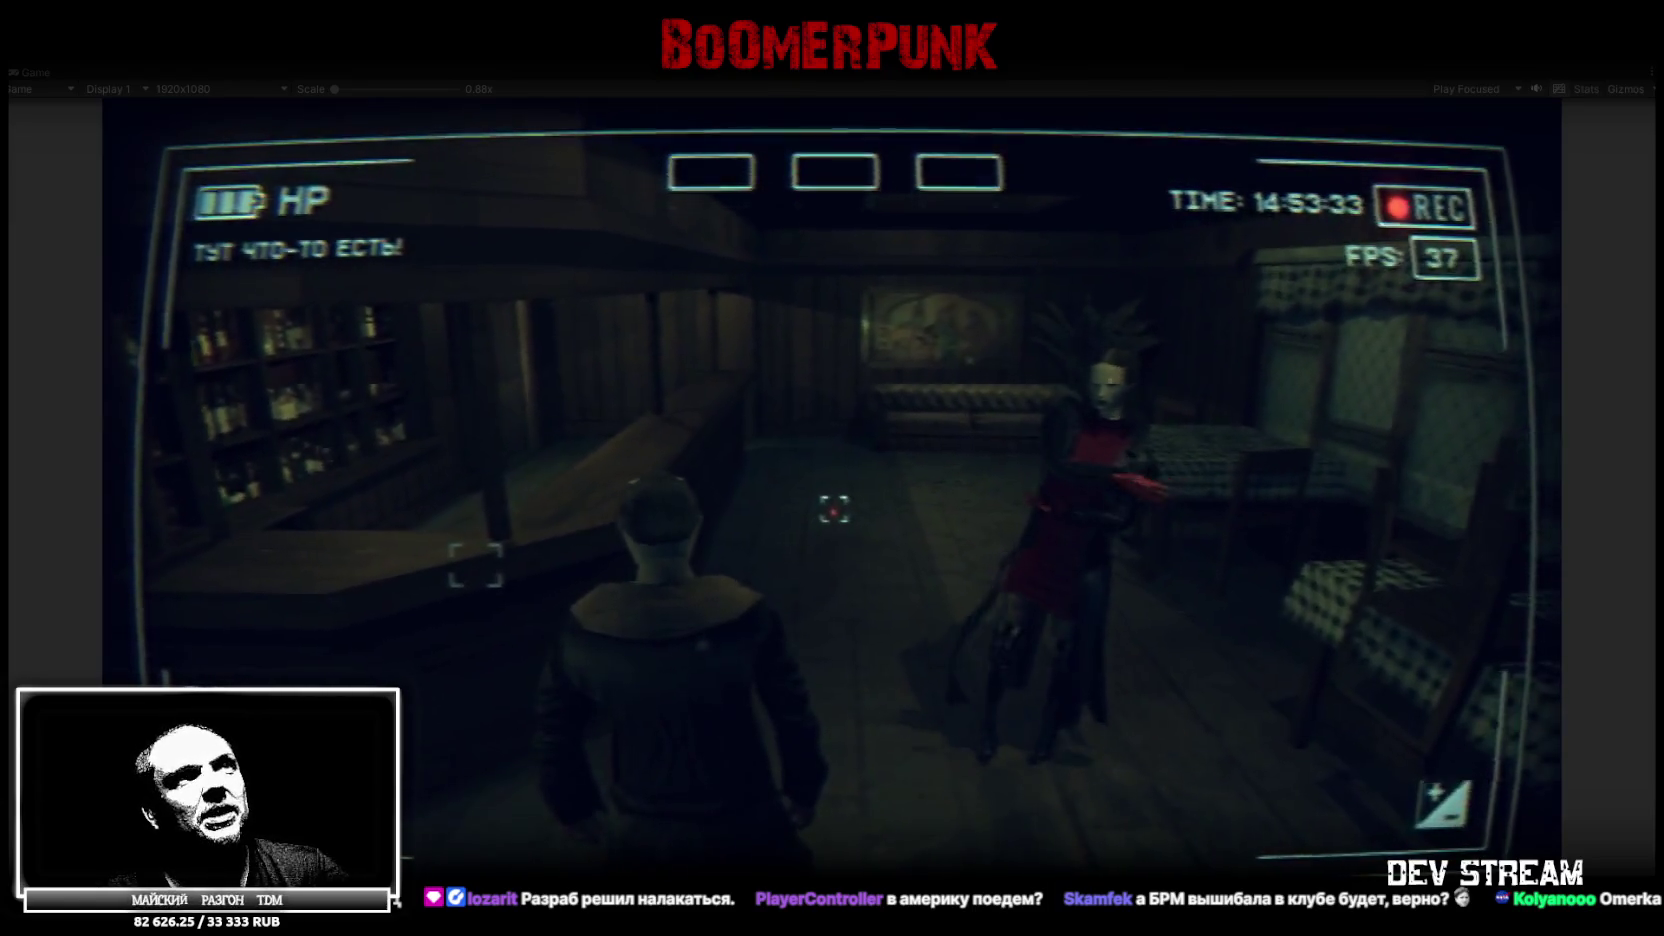
key("w")
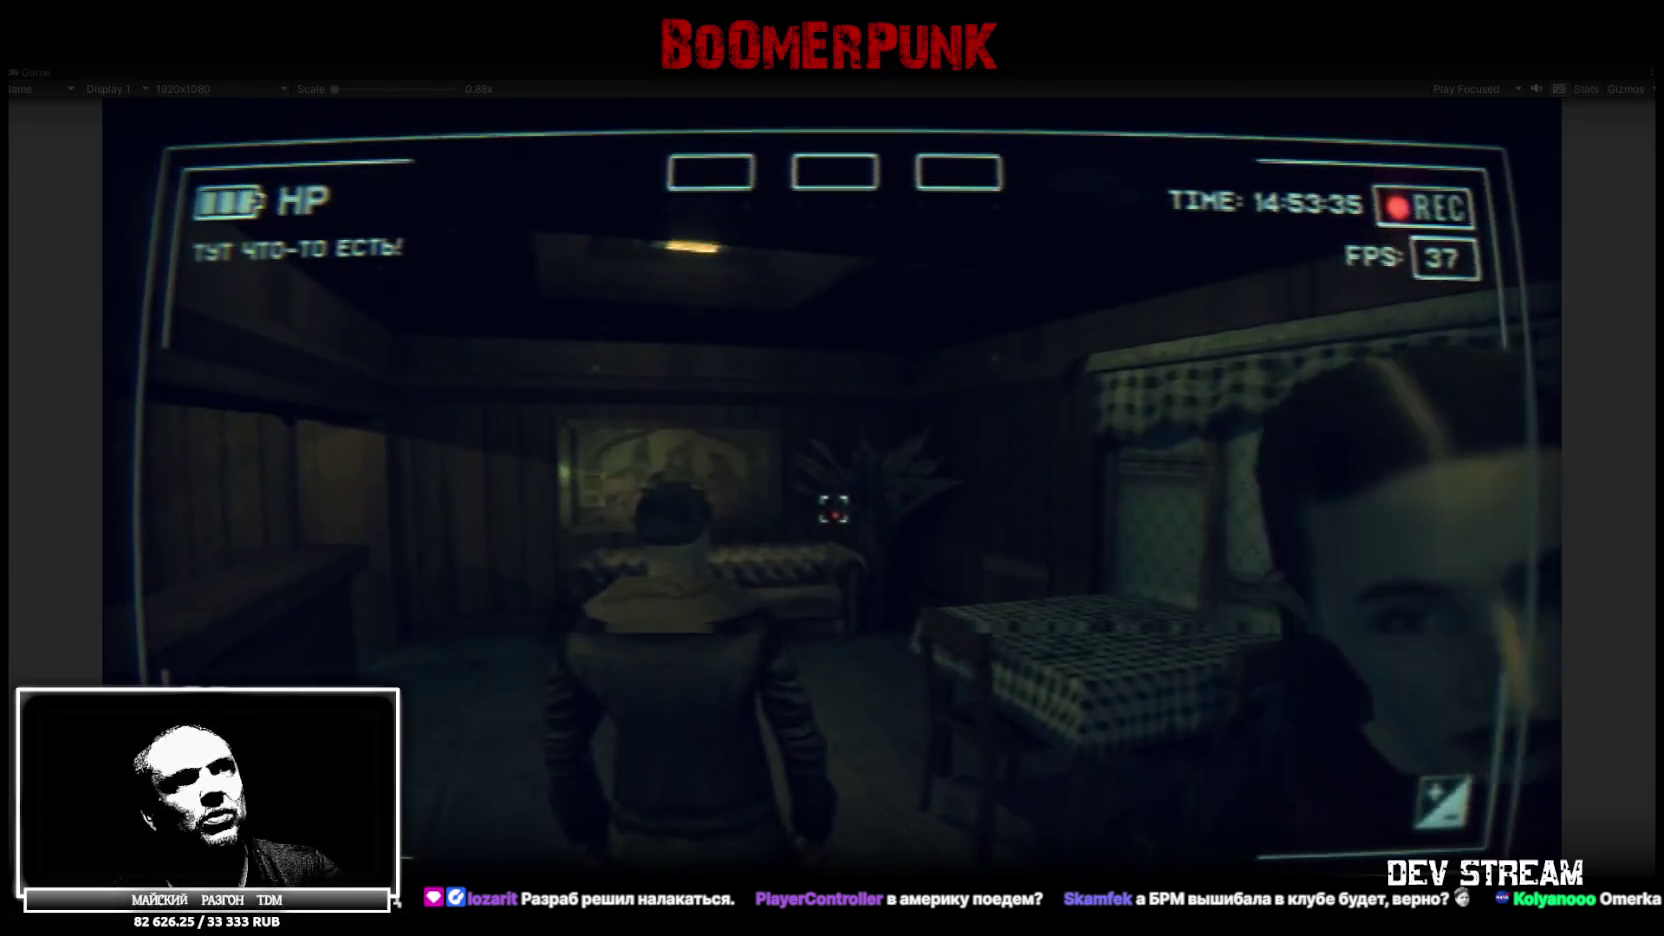
key("w")
key("w")
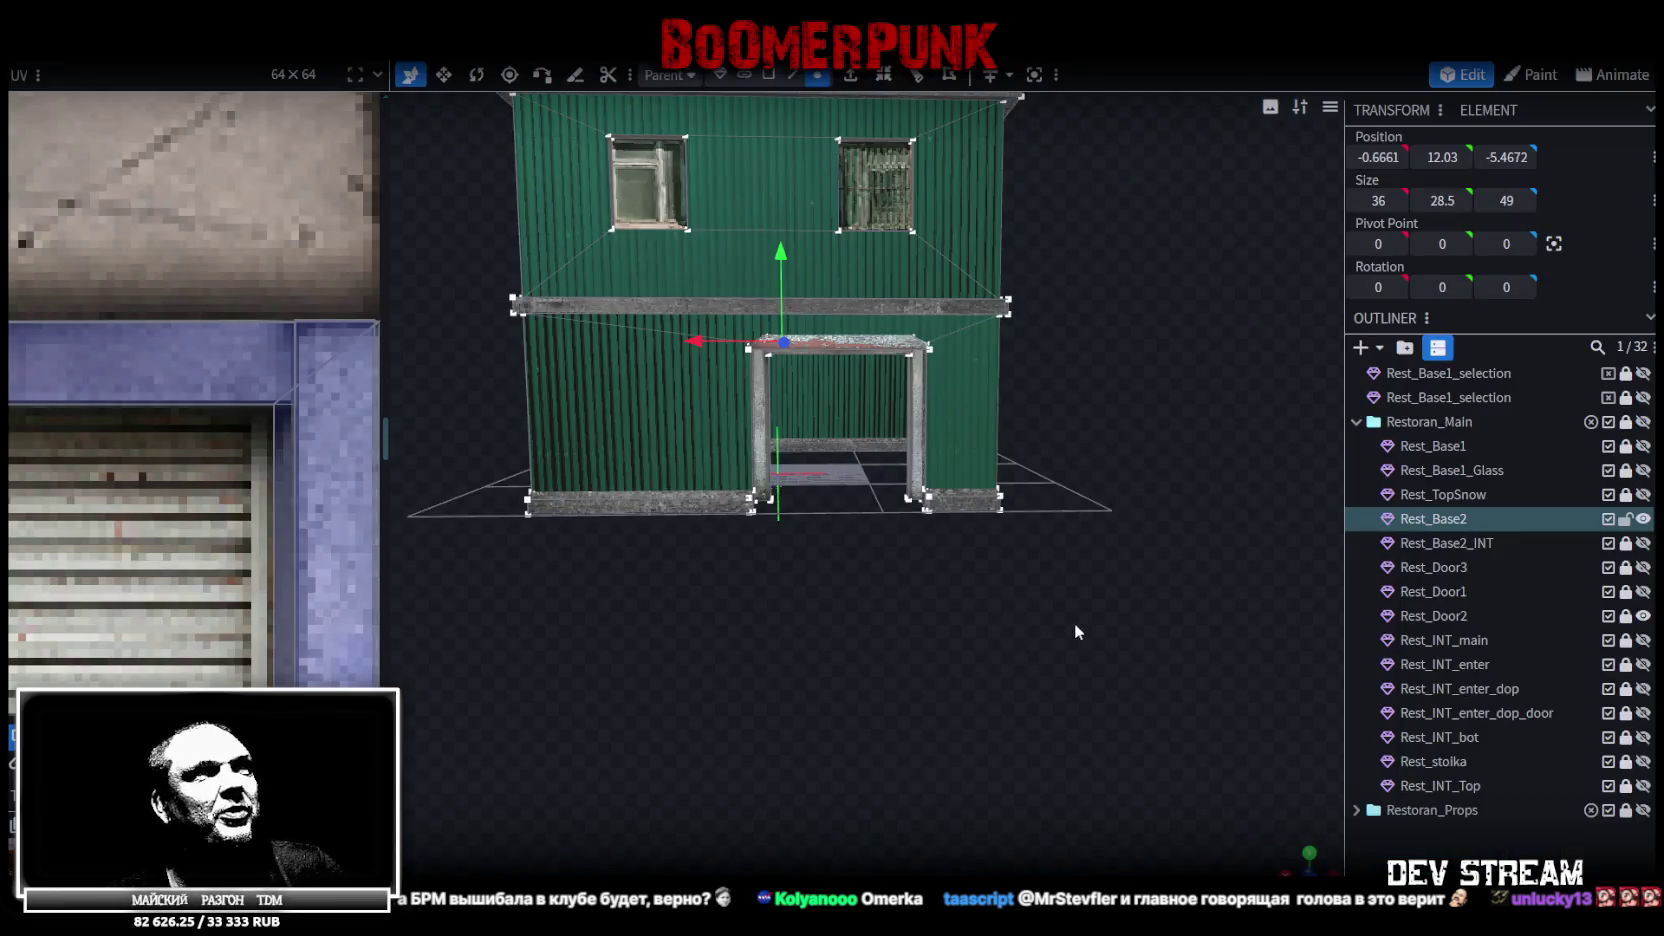
Orbit around the wall, door and new step, then save the model as Build10.bbmodel
left_click_drag(1076, 630, 984, 668)
scroll(984, 668, "up", 3)
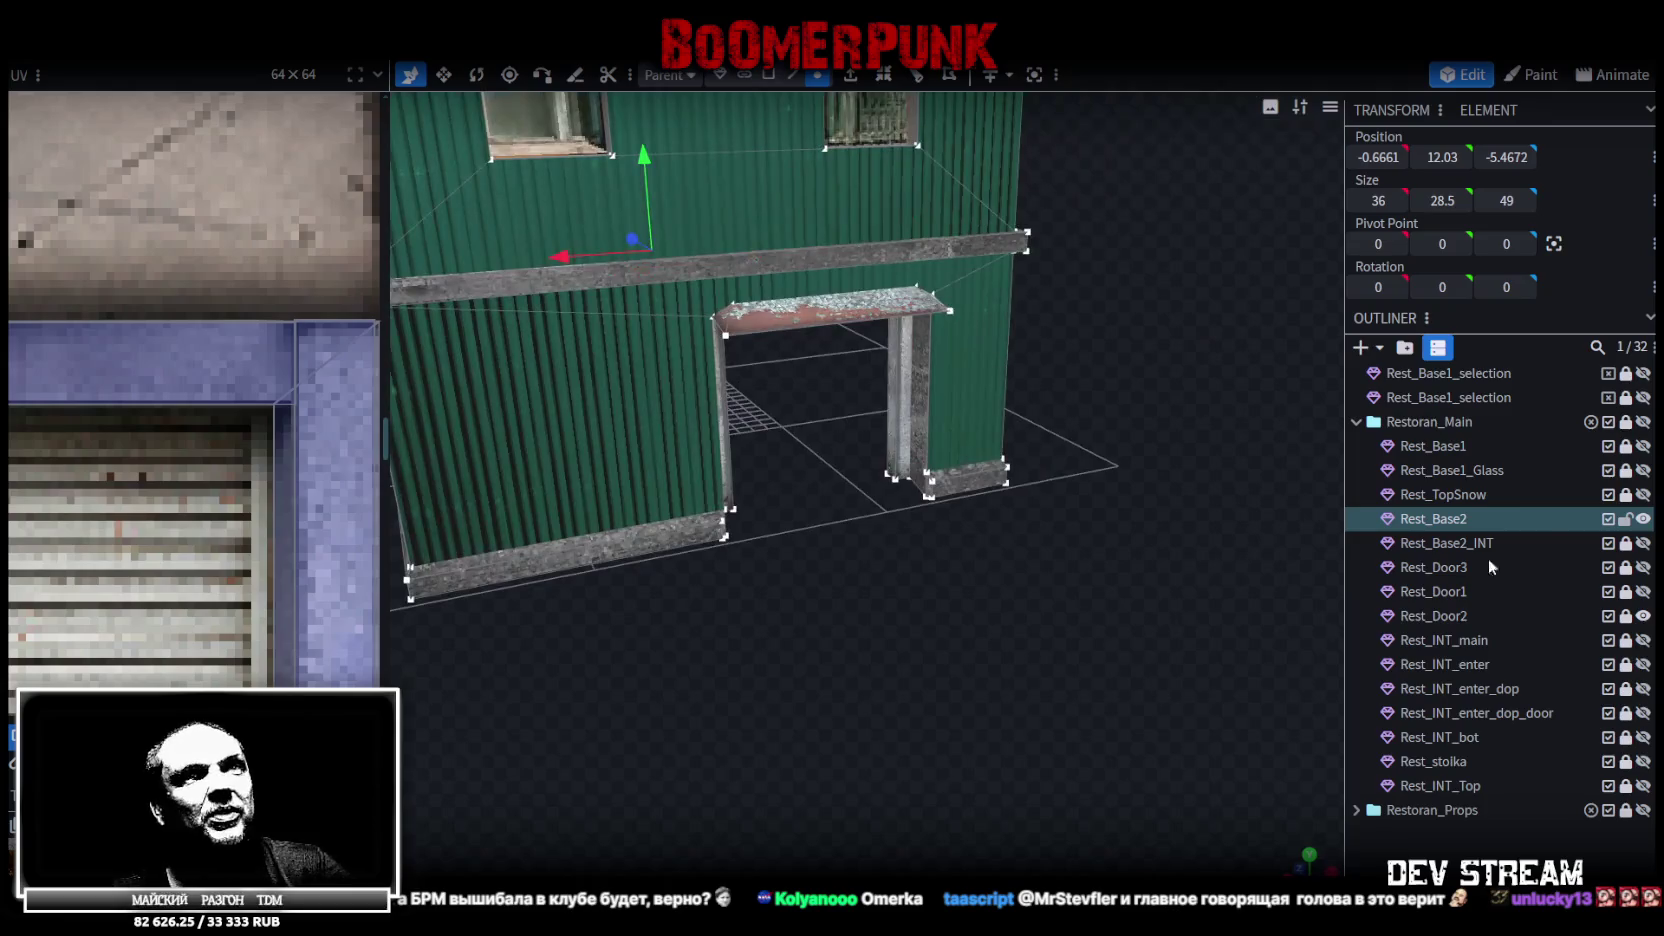
mouse_move(1180, 540)
left_mouse_down()
mouse_move(1175, 630)
mouse_move(1154, 573)
mouse_move(1193, 656)
mouse_move(926, 572)
left_mouse_up()
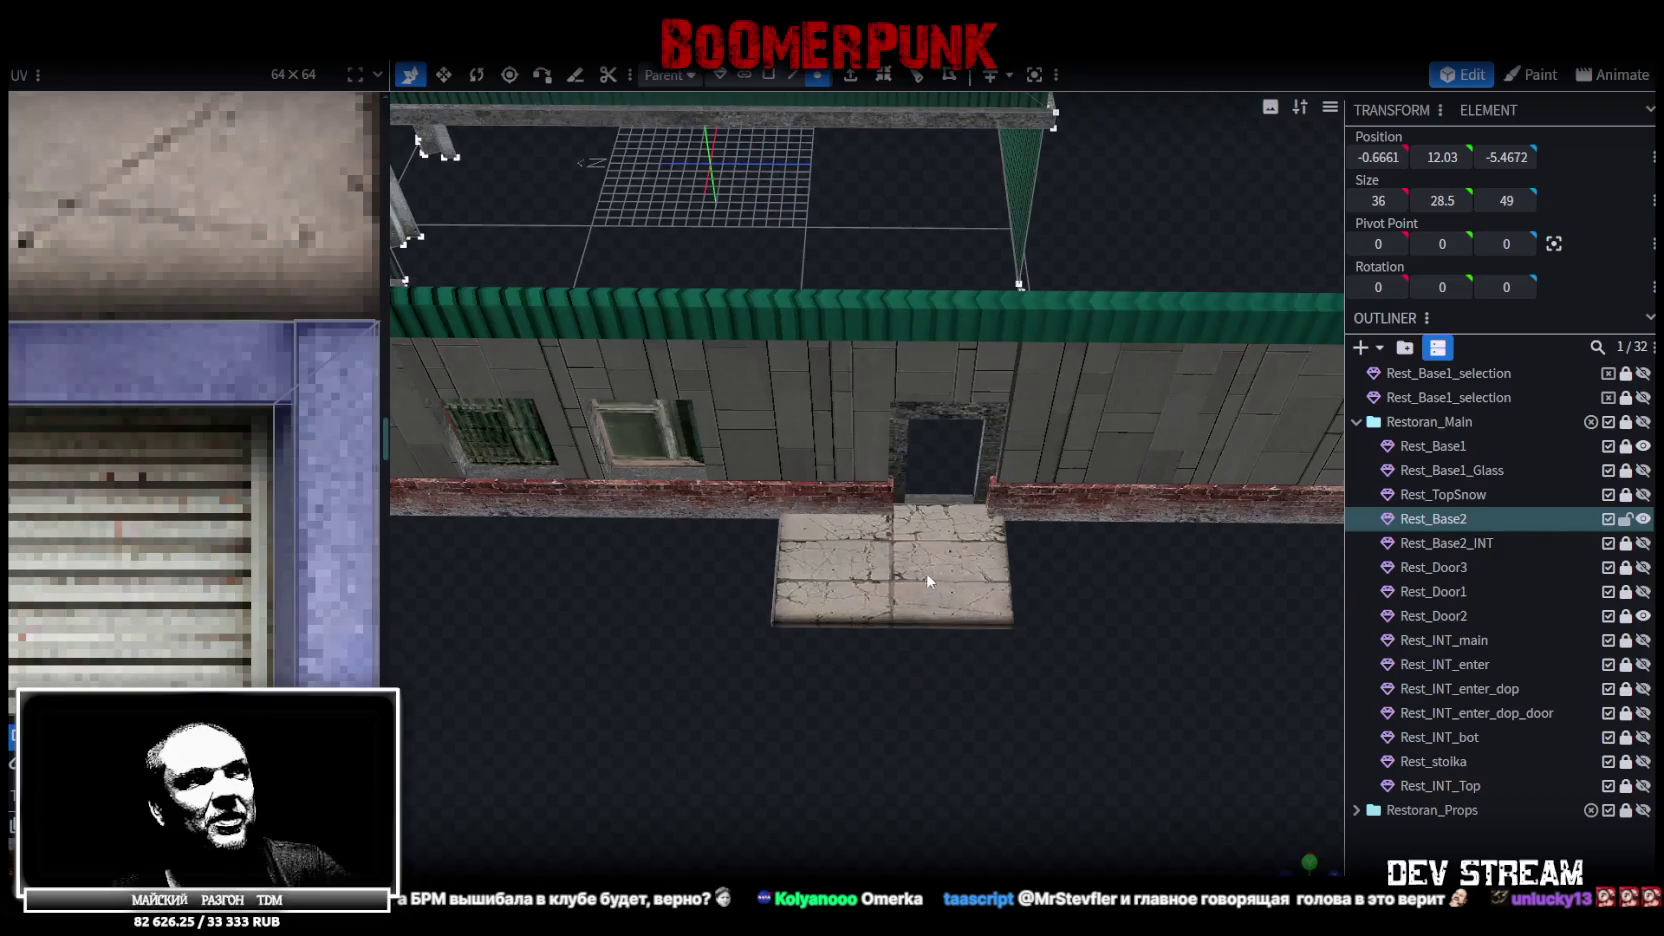
mouse_move(1250, 620)
left_mouse_down()
mouse_move(1025, 664)
mouse_move(1112, 627)
mouse_move(777, 612)
mouse_move(1011, 610)
mouse_move(858, 437)
left_mouse_up()
key("ctrl+s")
Unlock Rest_Base1 and, in face selection mode, select the entrance step slab's face
left_click(1627, 446)
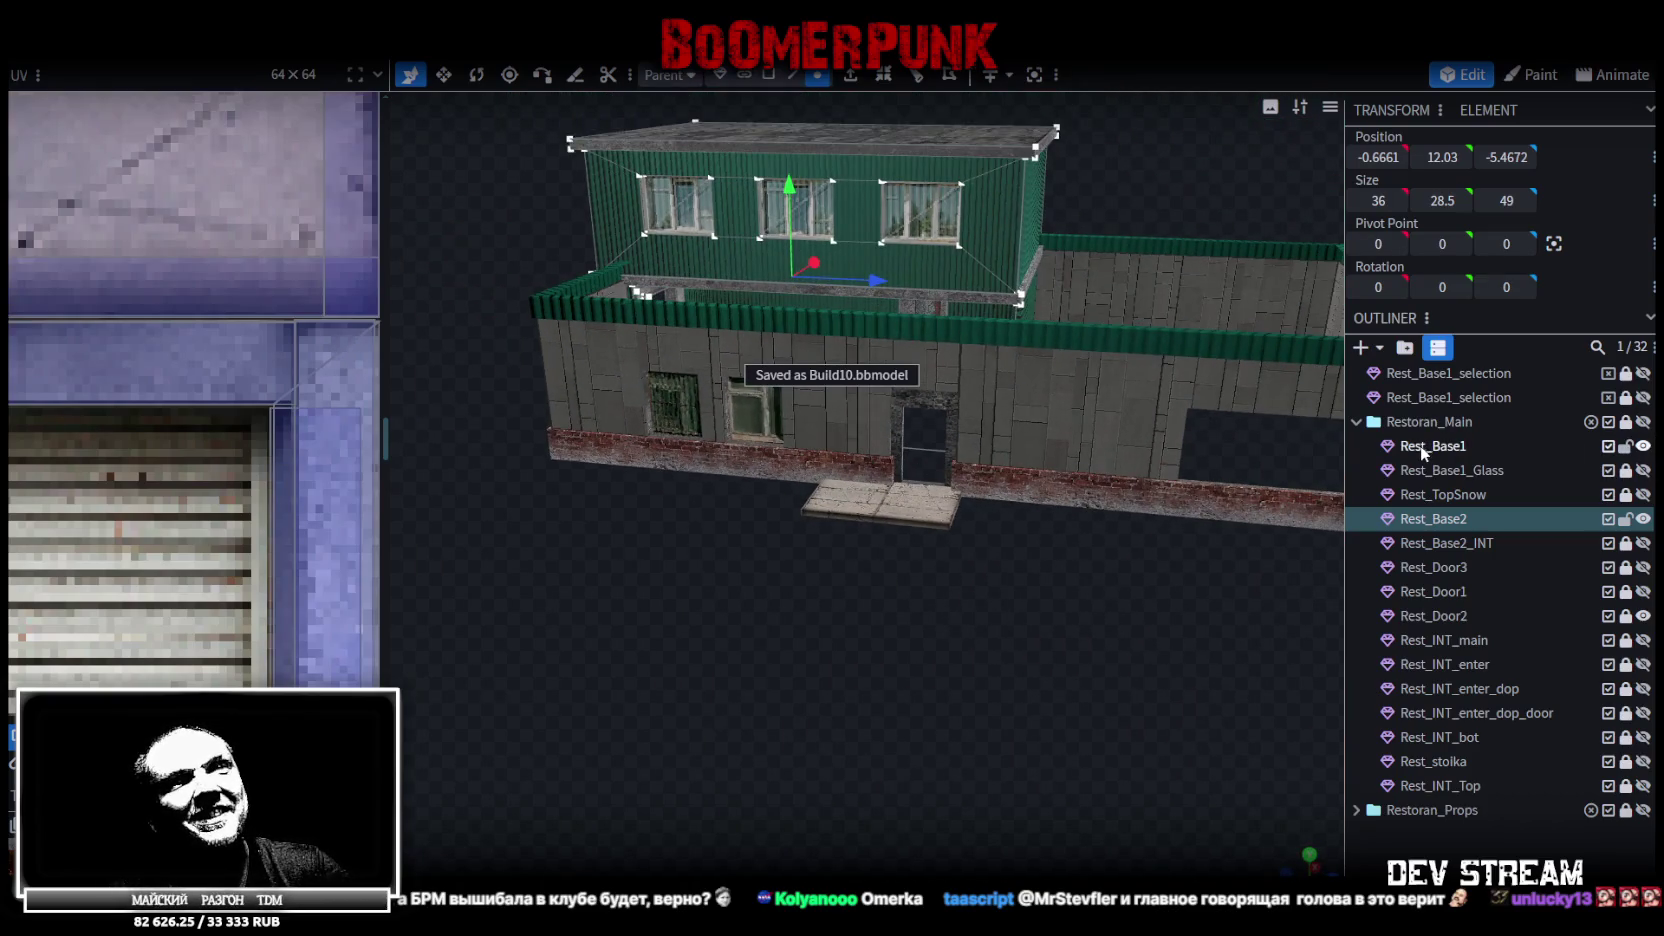
left_click(1421, 445)
mouse_move(1294, 463)
left_mouse_down()
mouse_move(965, 670)
mouse_move(815, 634)
left_mouse_up()
left_click(767, 75)
mouse_move(745, 160)
left_mouse_down()
mouse_move(702, 402)
mouse_move(819, 649)
mouse_move(975, 632)
left_mouse_up()
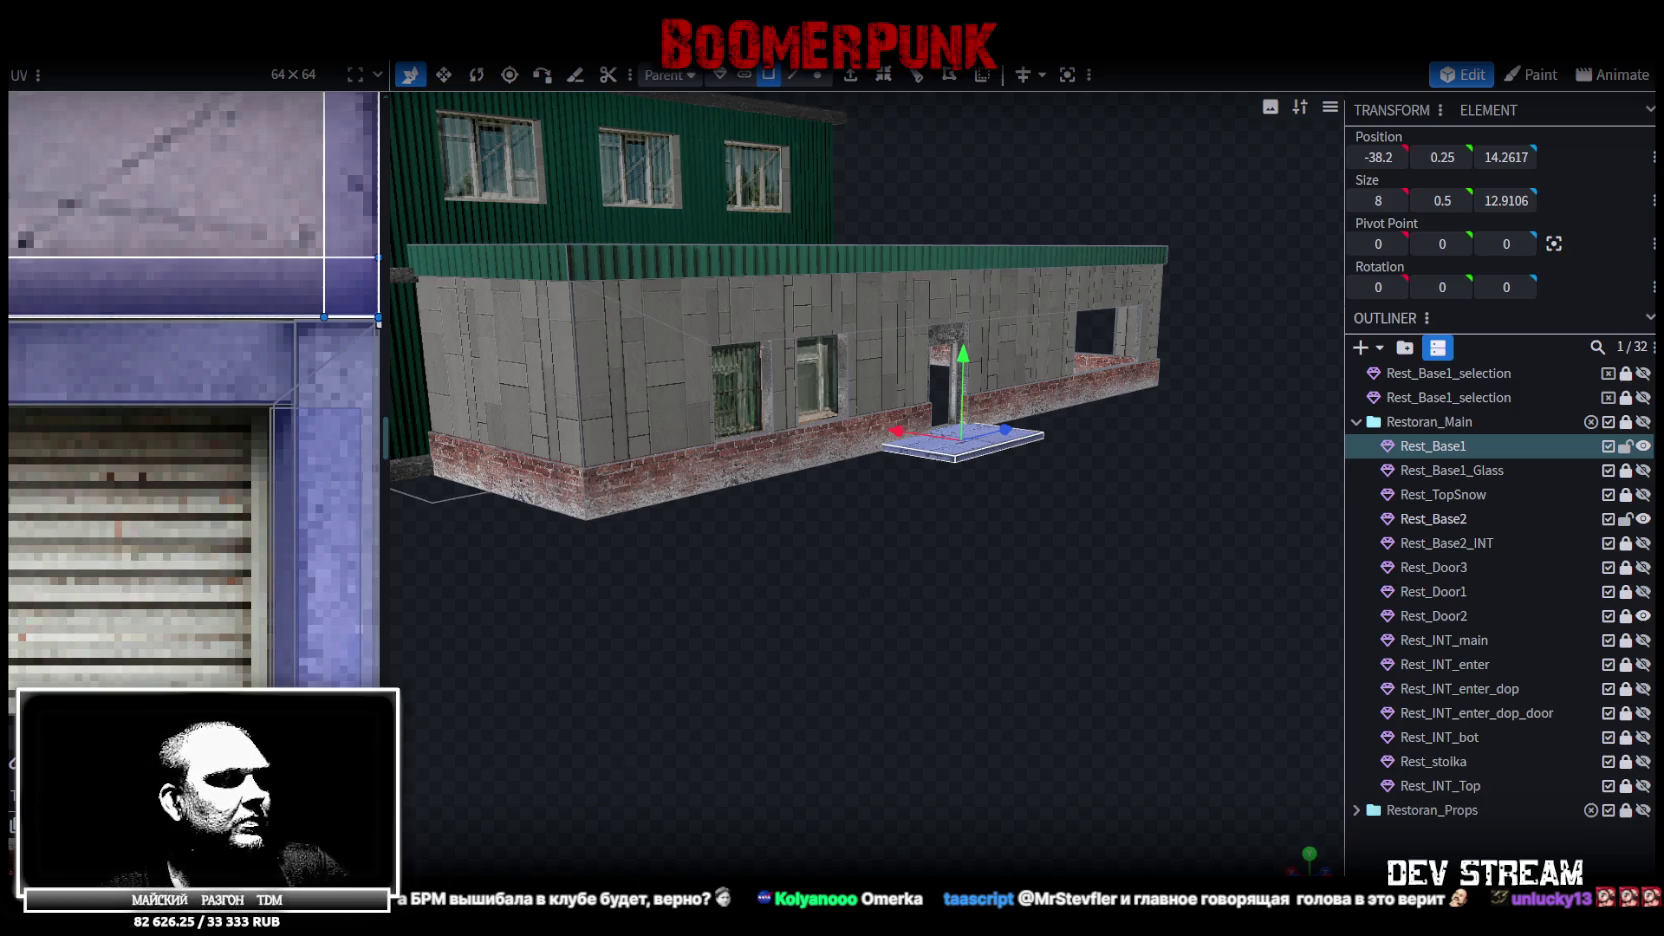
Check the texture atlas, then select the SnowStoper (6) roof box
key("alt+Tab")
key("alt+Tab")
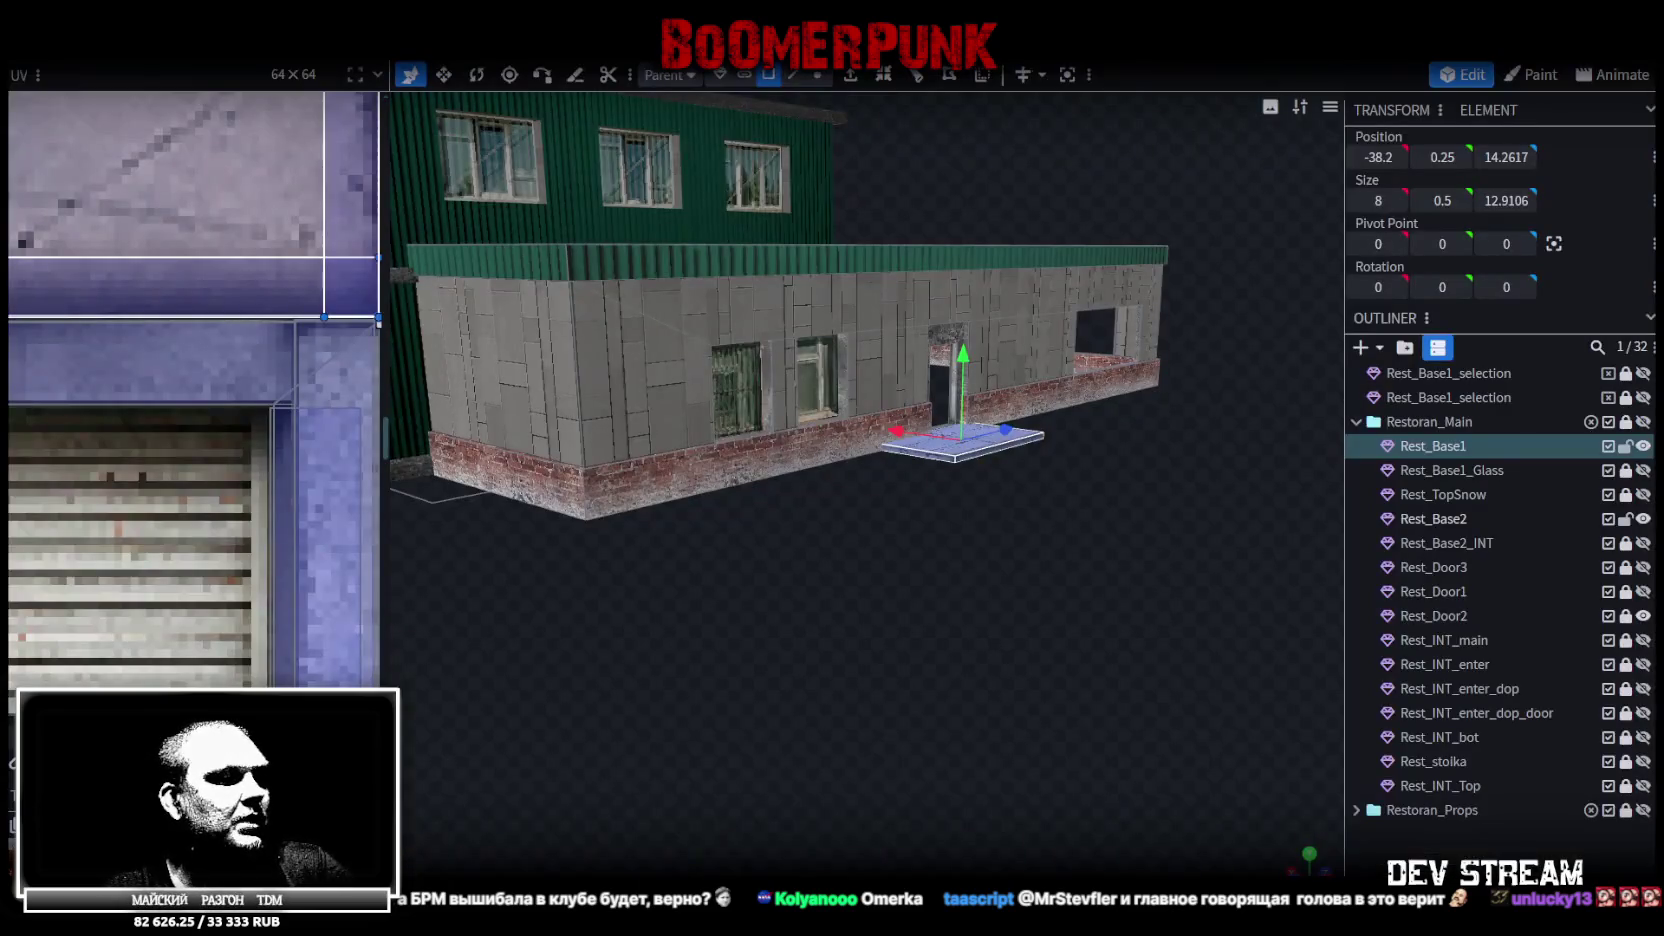
key("alt+Tab")
left_click(861, 369)
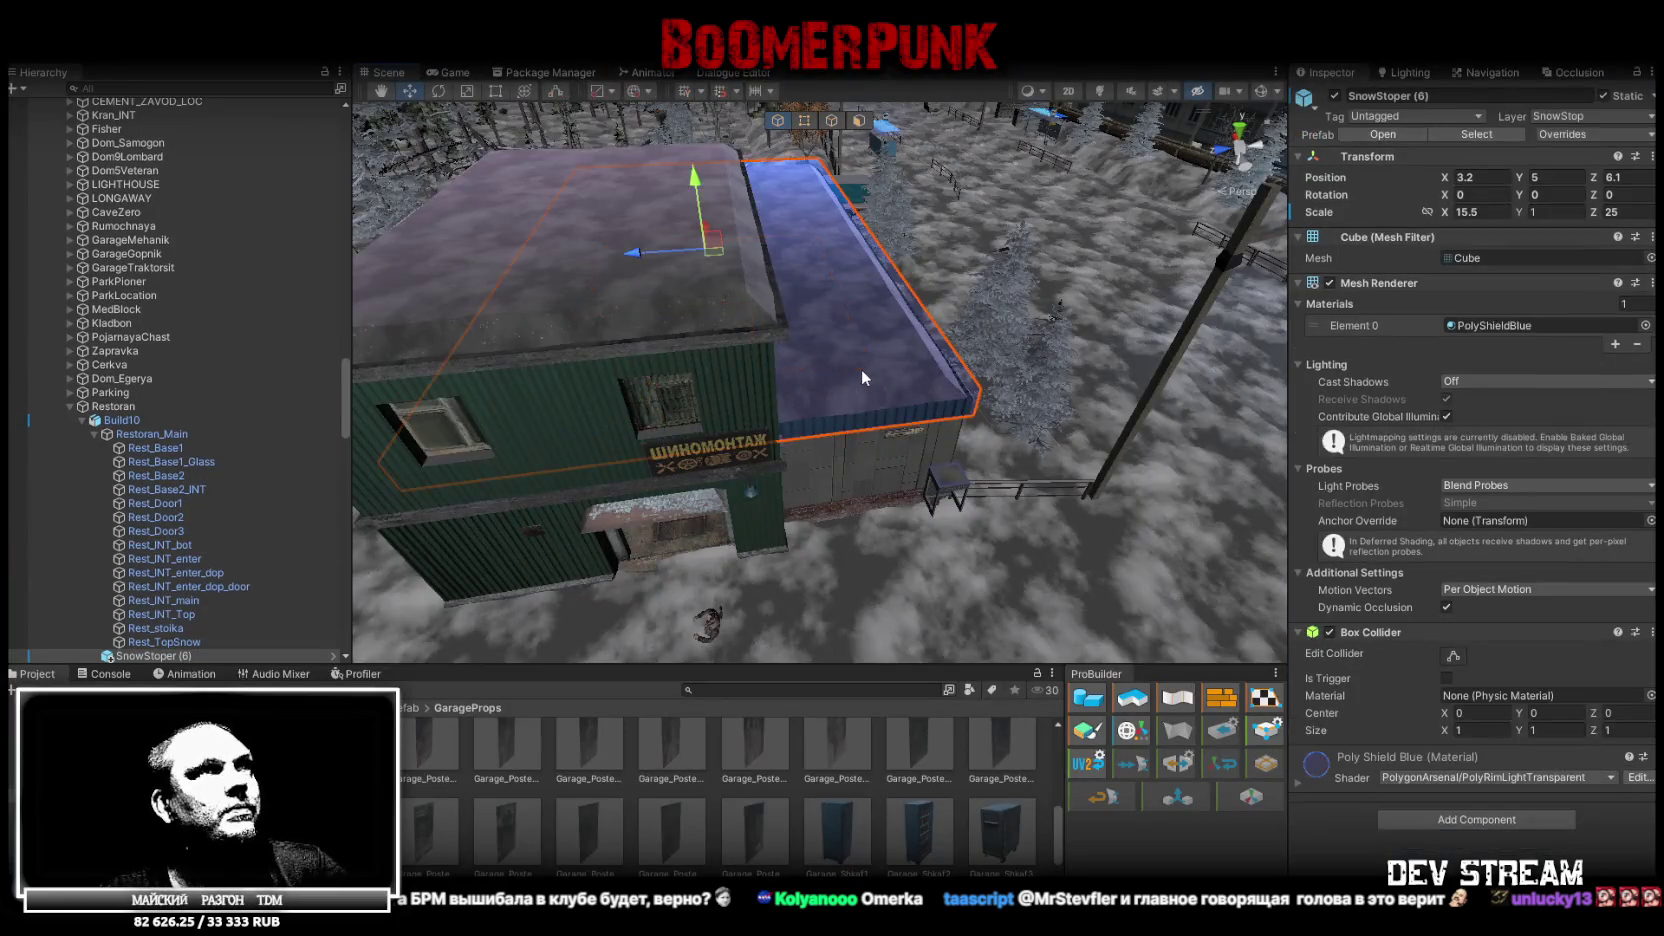
Duplicate the SnowStoper (6) roof box and move the copy toward the restaurant entrance
mouse_move(981, 345)
left_mouse_down()
mouse_move(876, 261)
mouse_move(958, 483)
mouse_move(1022, 372)
mouse_move(757, 321)
mouse_move(780, 342)
mouse_move(955, 203)
mouse_move(1078, 278)
mouse_move(593, 280)
left_mouse_up()
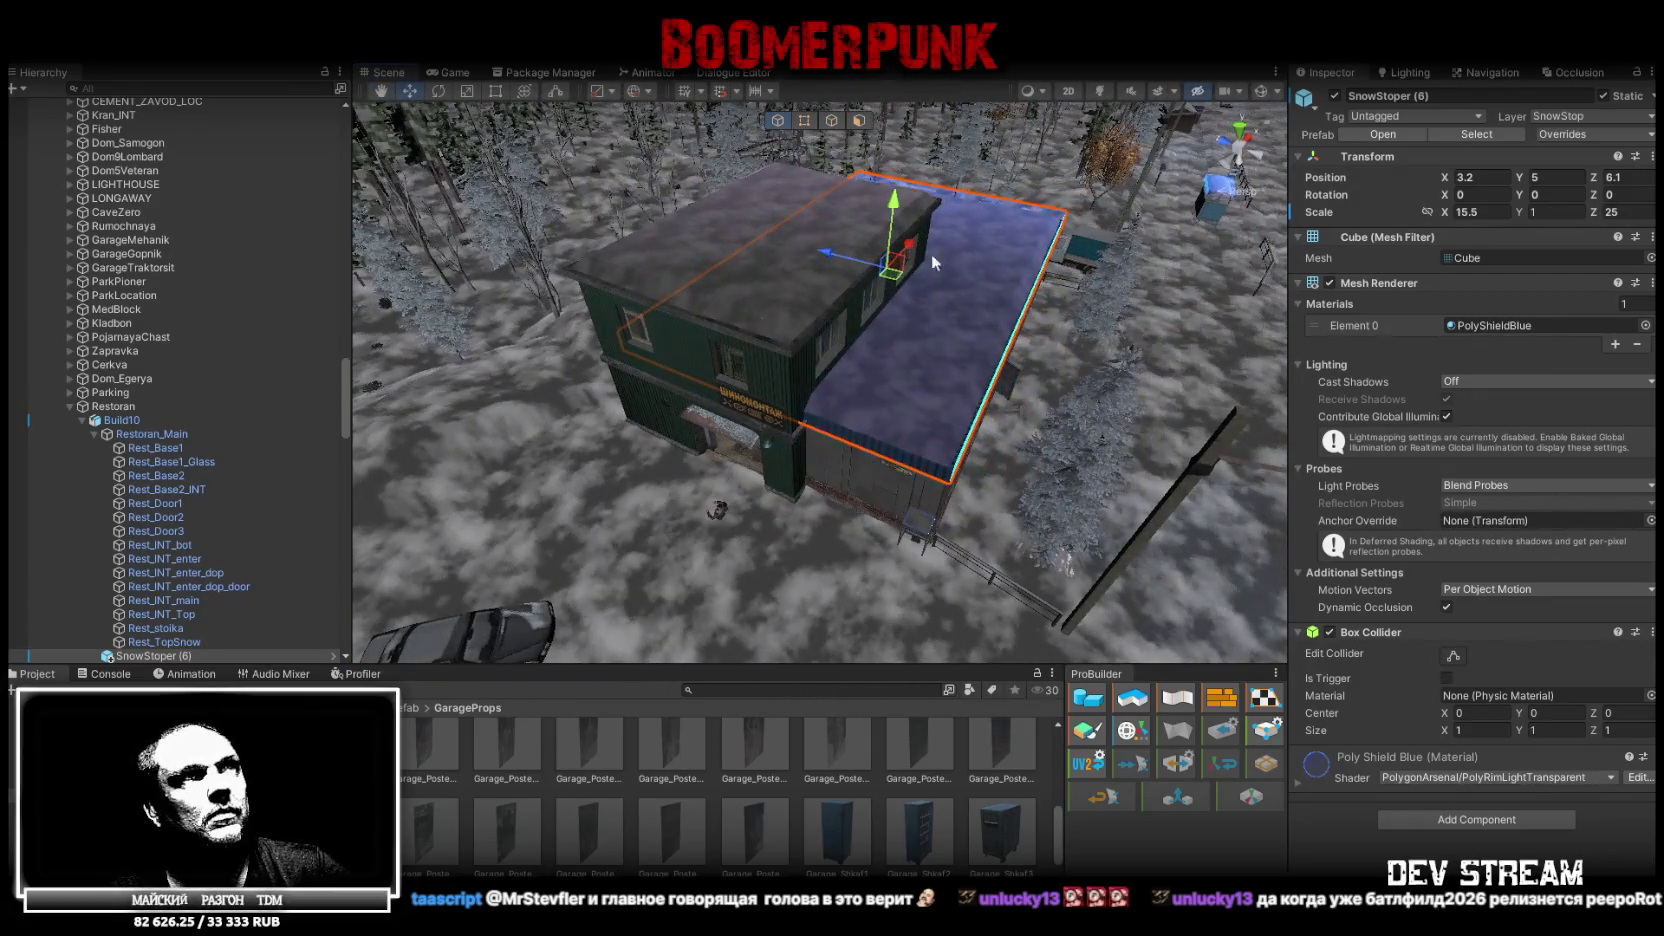
key("ctrl+d")
key("ctrl+d")
mouse_move(900, 272)
left_mouse_down()
mouse_move(810, 292)
mouse_move(820, 350)
mouse_move(753, 367)
mouse_move(783, 402)
mouse_move(830, 330)
left_mouse_up()
Shrink the new SnowStoper (8) box to 3.45 × 1 × 2.54 over the garage canopy
key("r")
left_click_drag(852, 240, 842, 235)
mouse_move(976, 277)
left_mouse_down()
mouse_move(820, 317)
mouse_move(961, 266)
mouse_move(790, 372)
mouse_move(715, 203)
mouse_move(1024, 240)
left_mouse_up()
key("w")
mouse_move(908, 285)
left_mouse_down()
mouse_move(1136, 337)
mouse_move(1044, 380)
left_mouse_up()
mouse_move(673, 413)
left_mouse_down()
mouse_move(715, 412)
mouse_move(795, 362)
mouse_move(906, 256)
left_mouse_up()
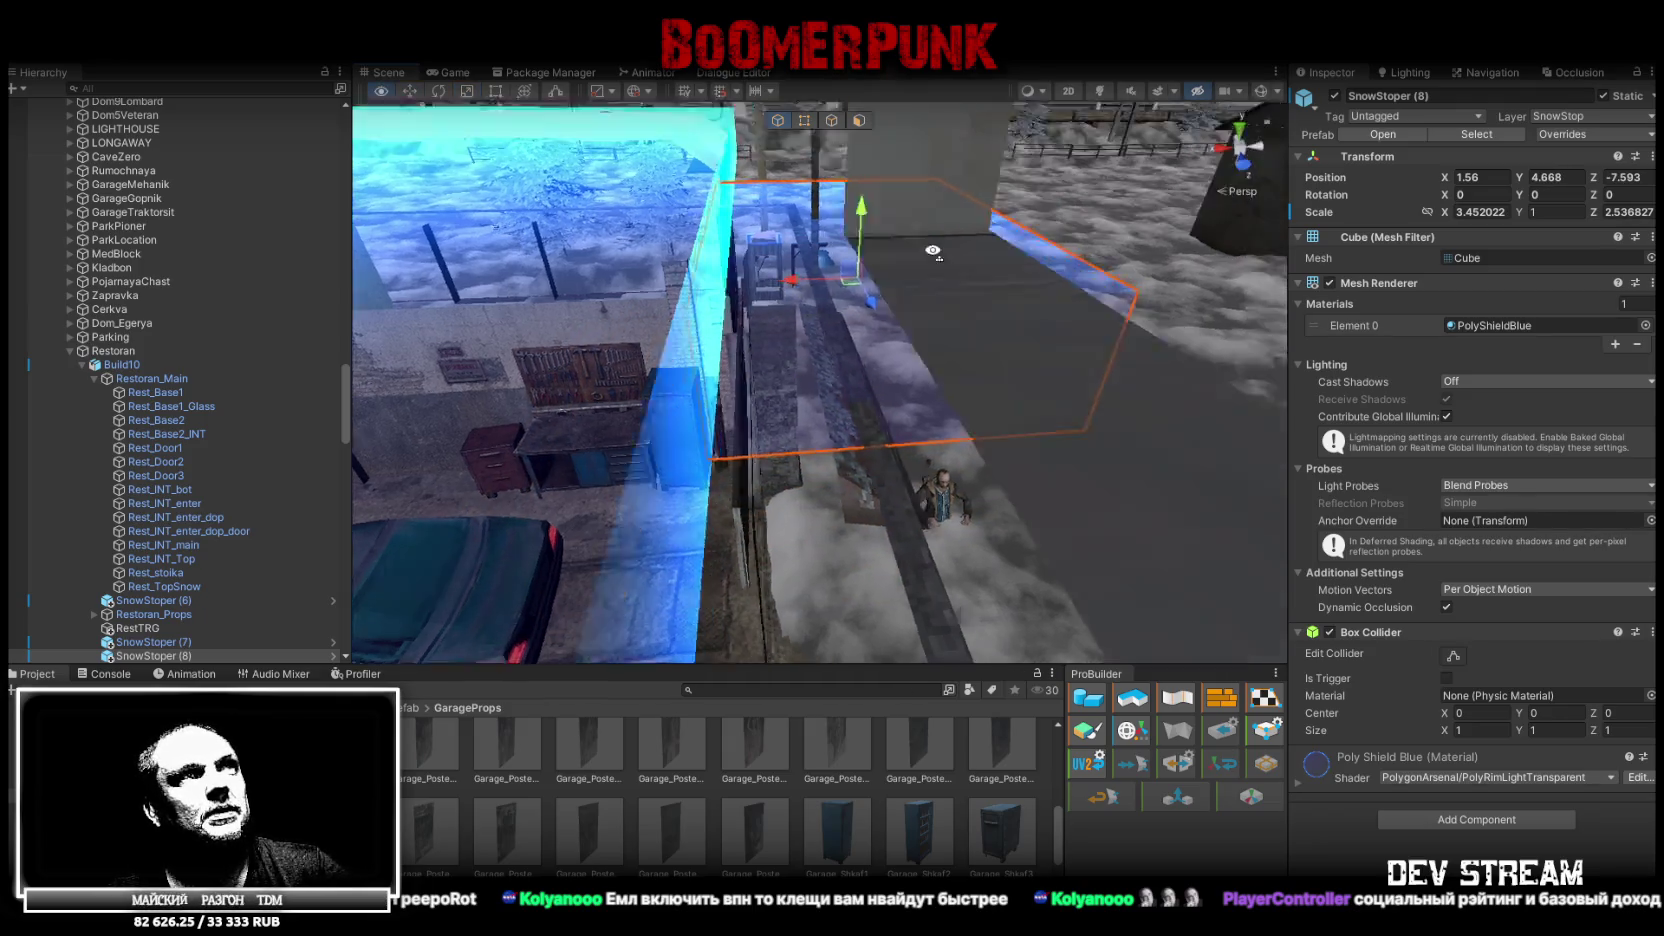
Shorten the SnowStoper (8) box's depth and lower it toward the doorway
key("f")
mouse_move(766, 314)
left_mouse_down()
mouse_move(822, 312)
mouse_move(681, 309)
mouse_move(755, 325)
mouse_move(379, 273)
mouse_move(552, 254)
left_mouse_up()
key("w")
mouse_move(718, 183)
left_mouse_down()
mouse_move(720, 258)
mouse_move(802, 291)
mouse_move(858, 273)
mouse_move(845, 300)
left_mouse_up()
key("f")
Tilt the box to -15.568° X, flatten it to 0.457 Y scale, and set its height to 4.178
key("e")
left_click_drag(795, 398, 716, 402)
key("w")
mouse_move(783, 343)
left_mouse_down()
mouse_move(805, 325)
mouse_move(237, 390)
mouse_move(690, 407)
mouse_move(792, 222)
mouse_move(873, 325)
left_mouse_up()
key("r")
key("w")
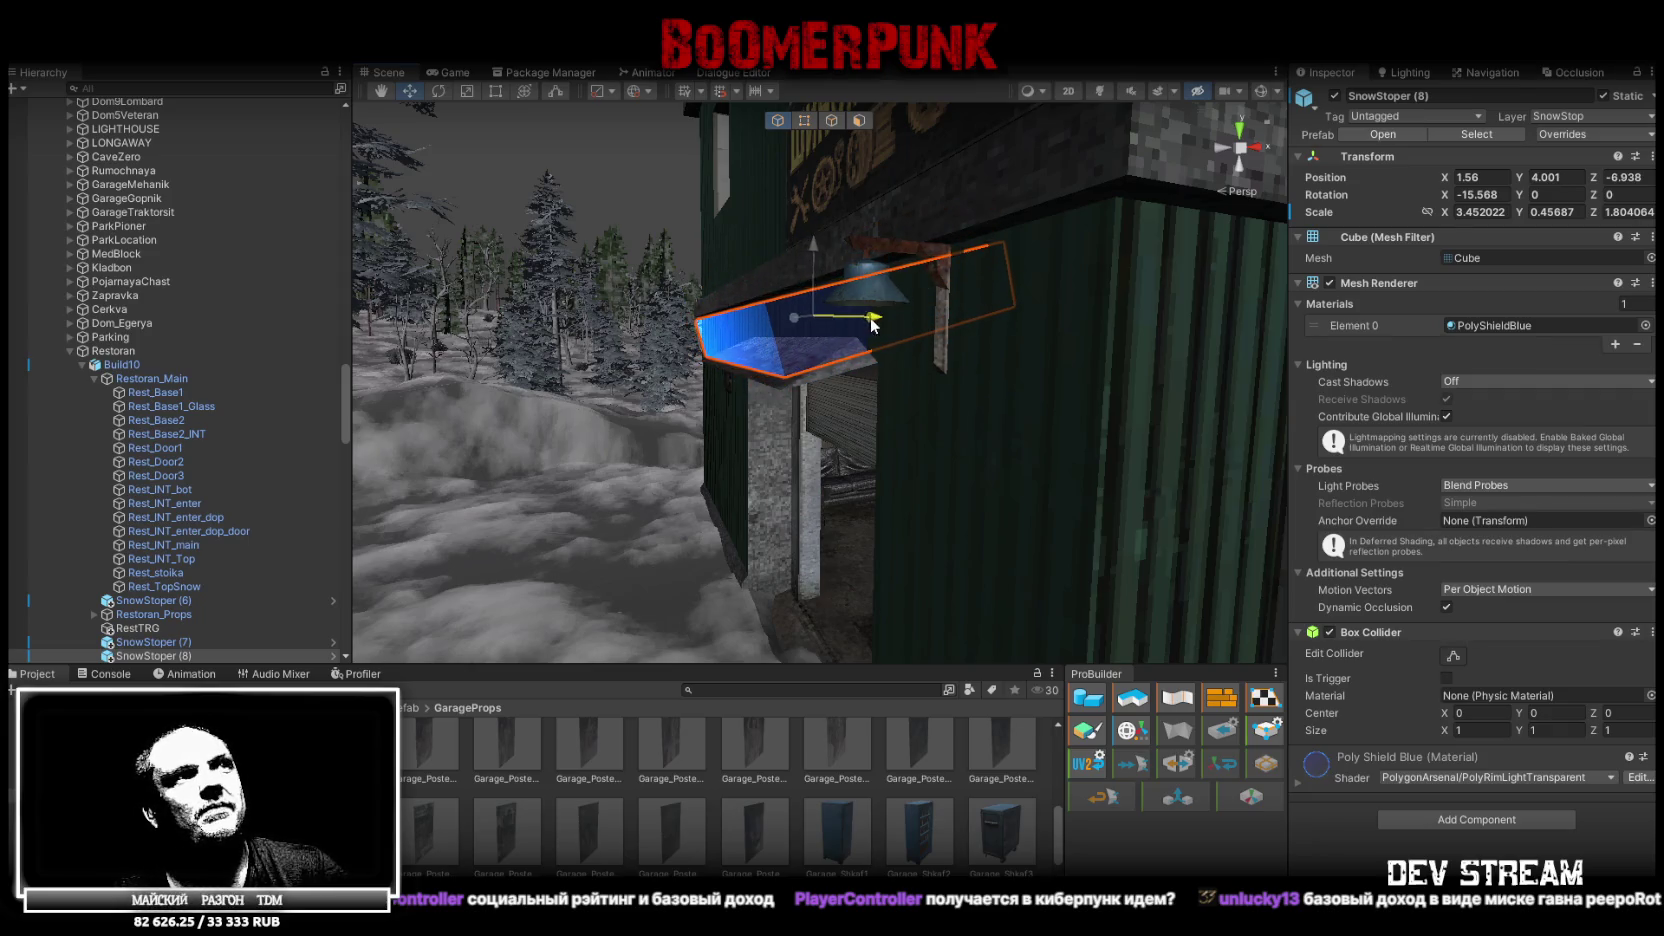
left_click_drag(810, 257, 811, 245)
key("f")
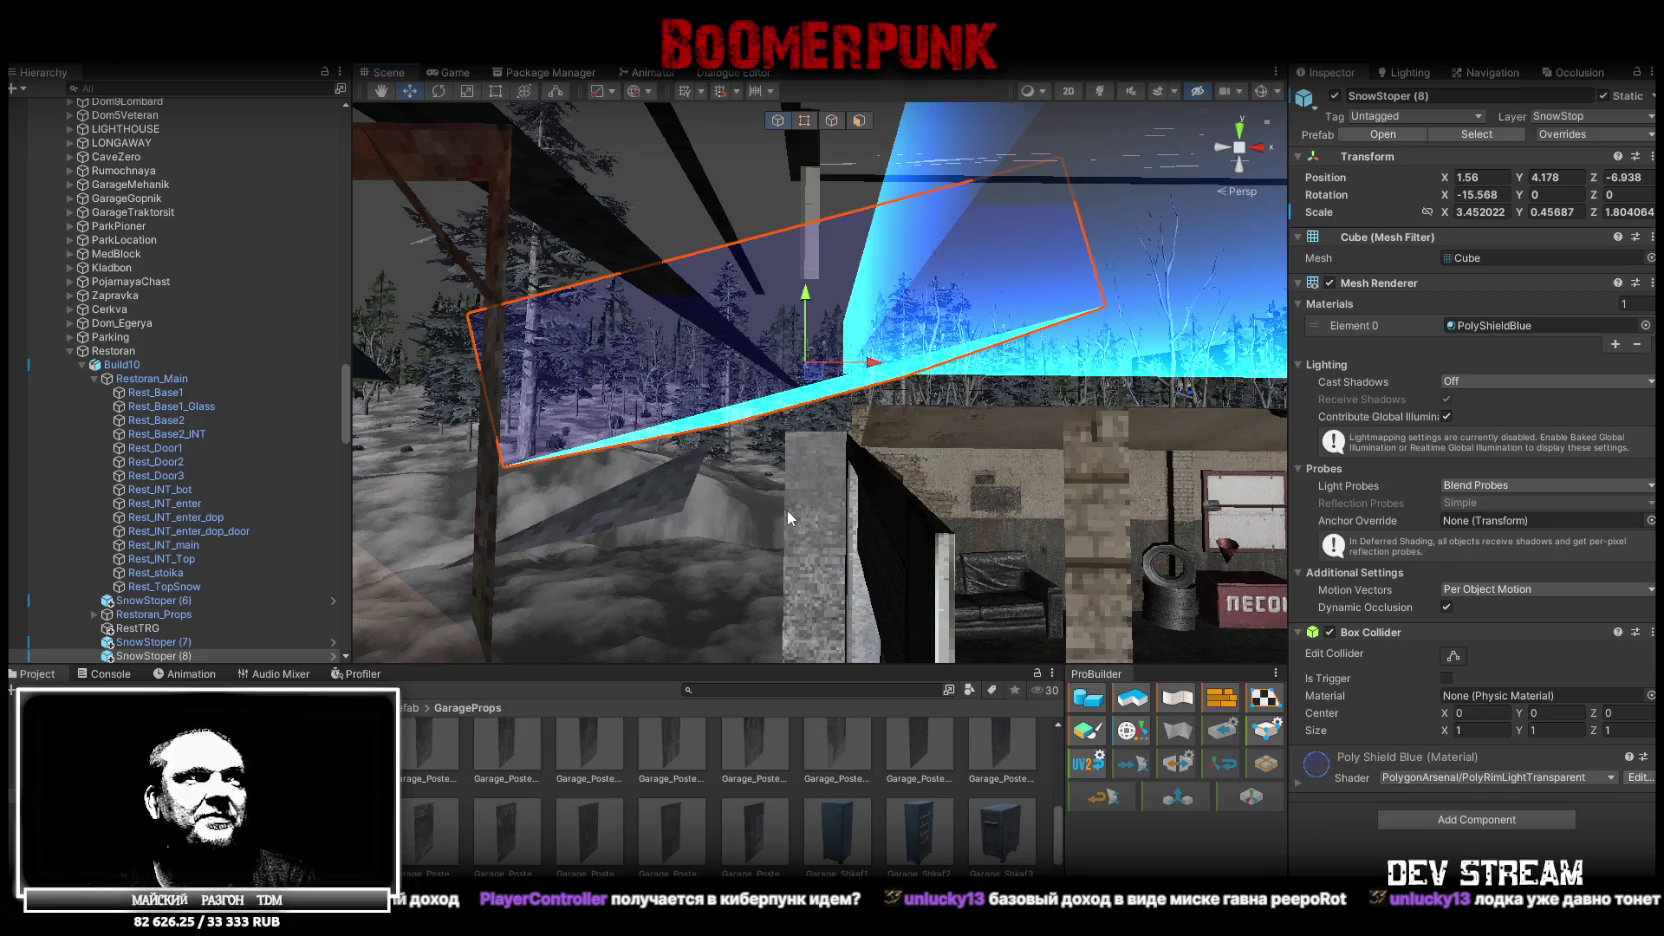
Clear the Console messages and orbit to check the canopy over the doorway
left_click(100, 677)
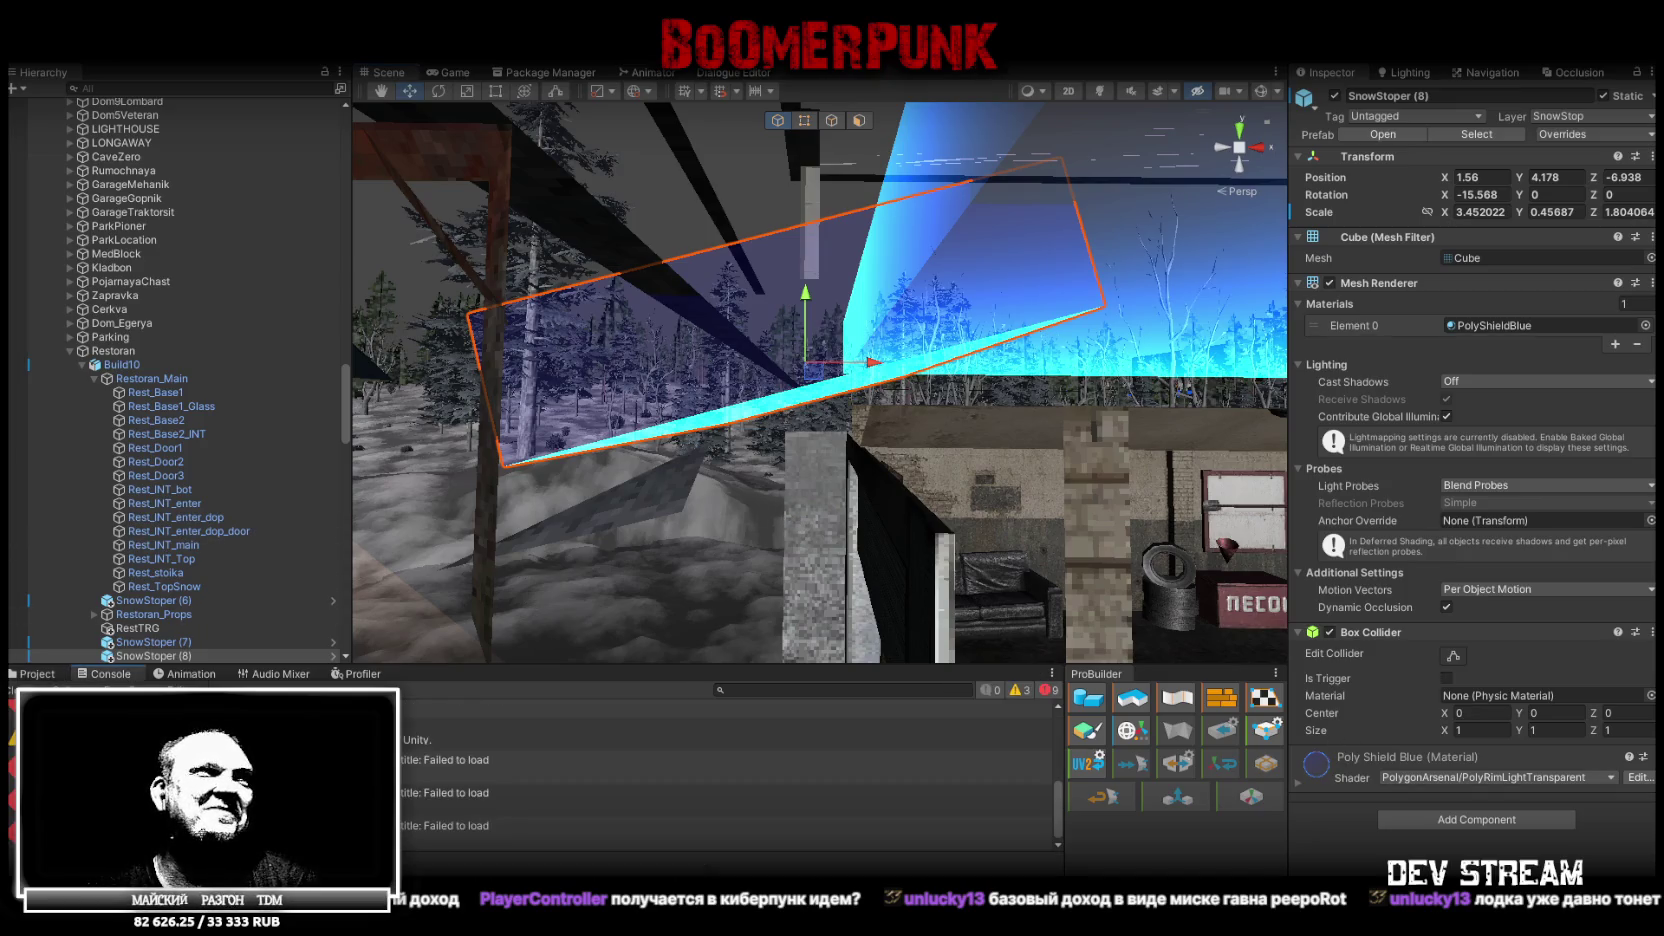
left_click(33, 690)
mouse_move(806, 413)
left_mouse_down()
mouse_move(998, 390)
mouse_move(963, 347)
mouse_move(600, 352)
mouse_move(928, 395)
mouse_move(650, 520)
mouse_move(412, 658)
left_mouse_up()
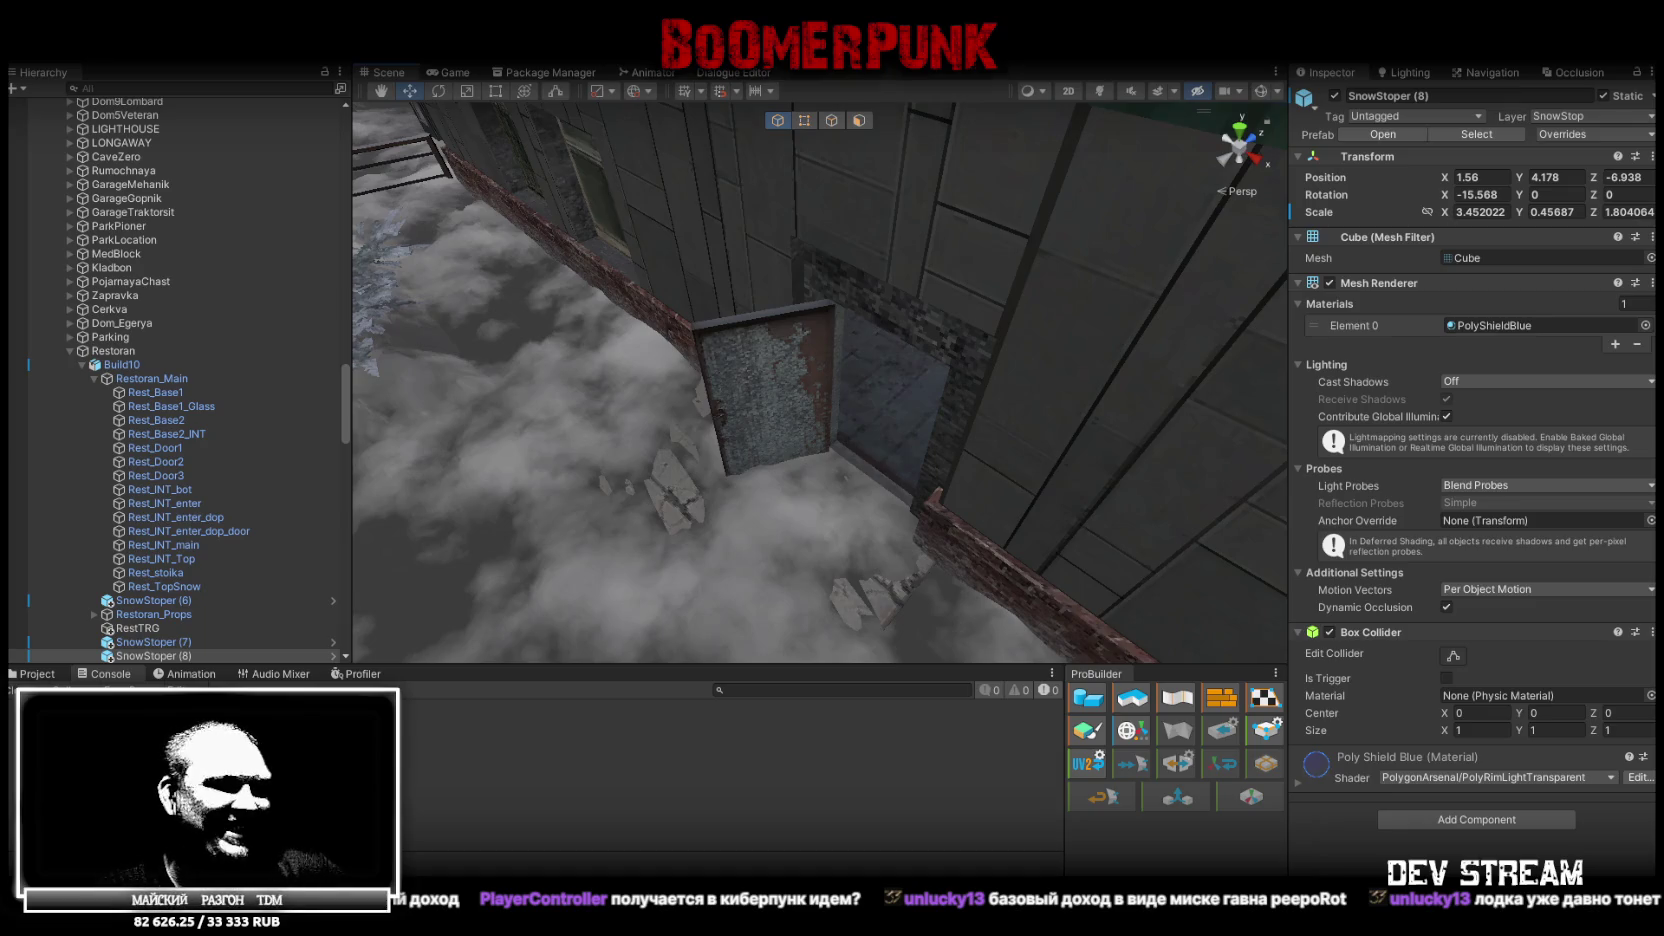
key("alt+Tab")
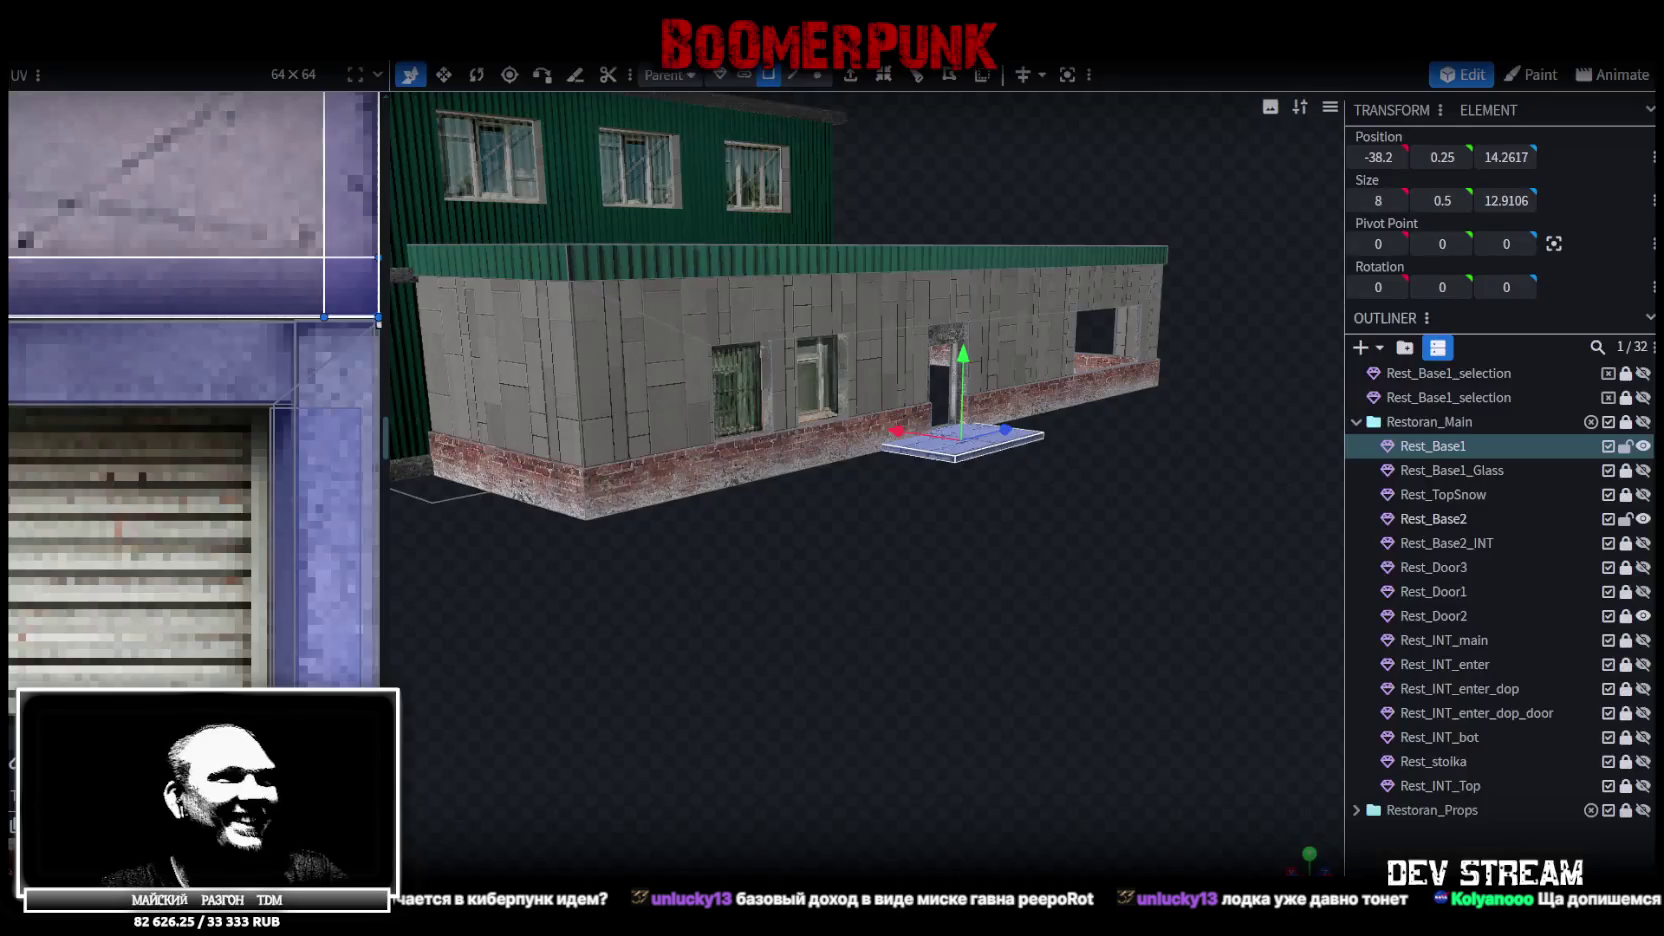
mouse_move(835, 634)
left_mouse_down()
mouse_move(462, 670)
mouse_move(587, 639)
mouse_move(546, 472)
mouse_move(602, 570)
mouse_move(604, 615)
left_mouse_up()
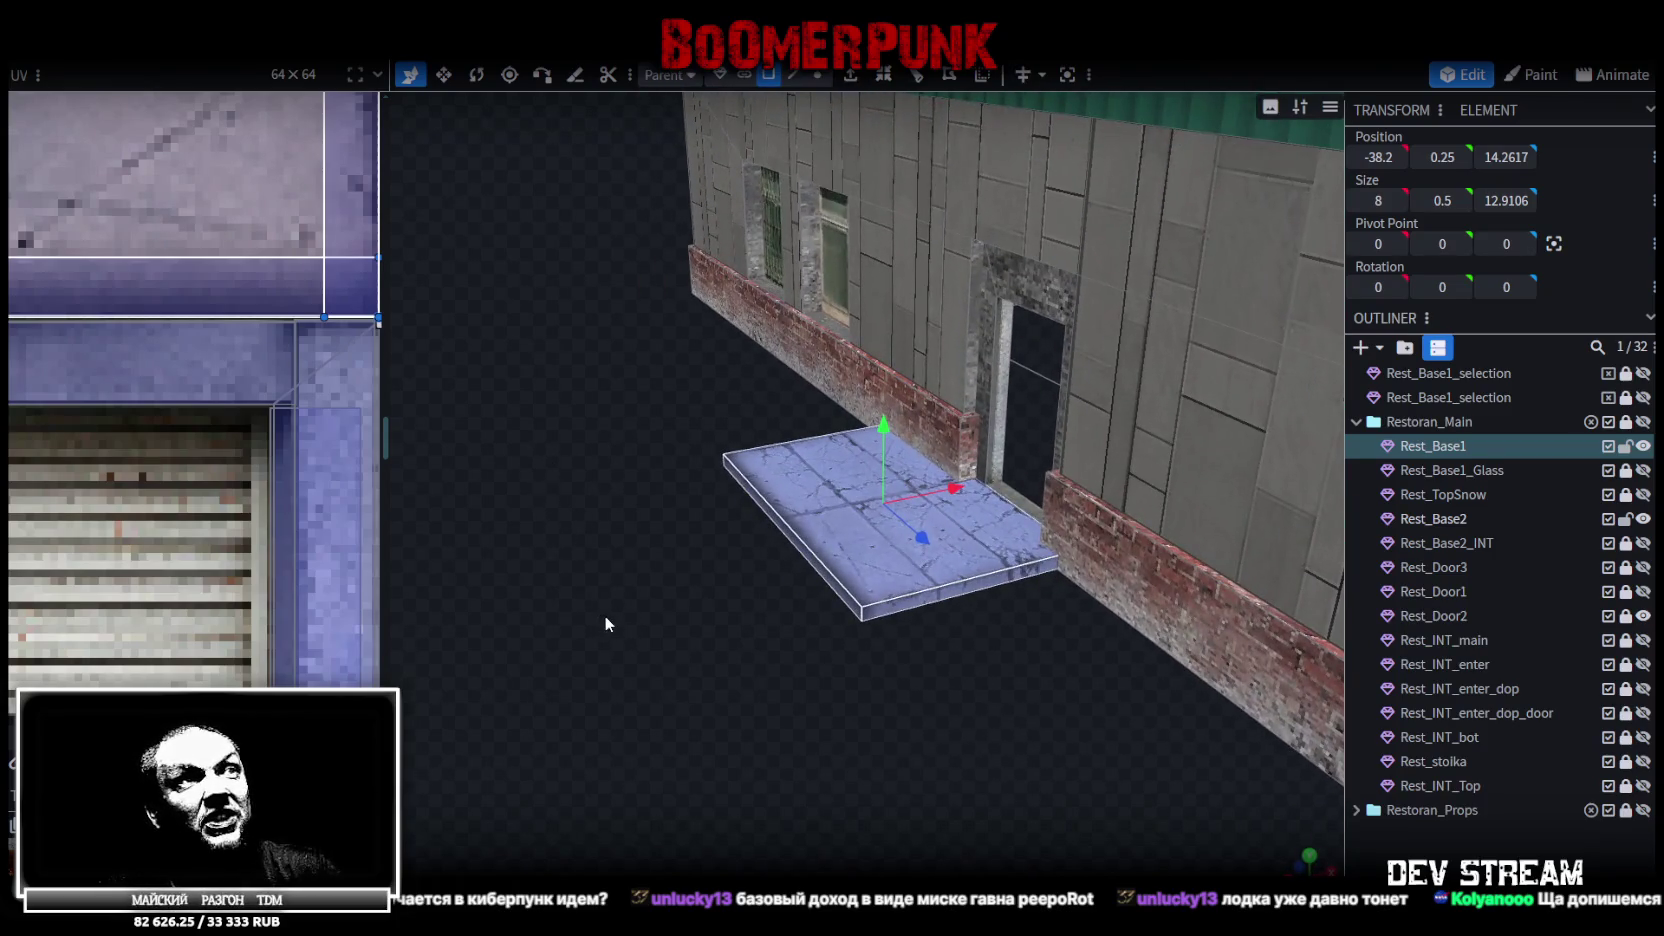
scroll(209, 382, "down", 2)
scroll(211, 376, "down", 5)
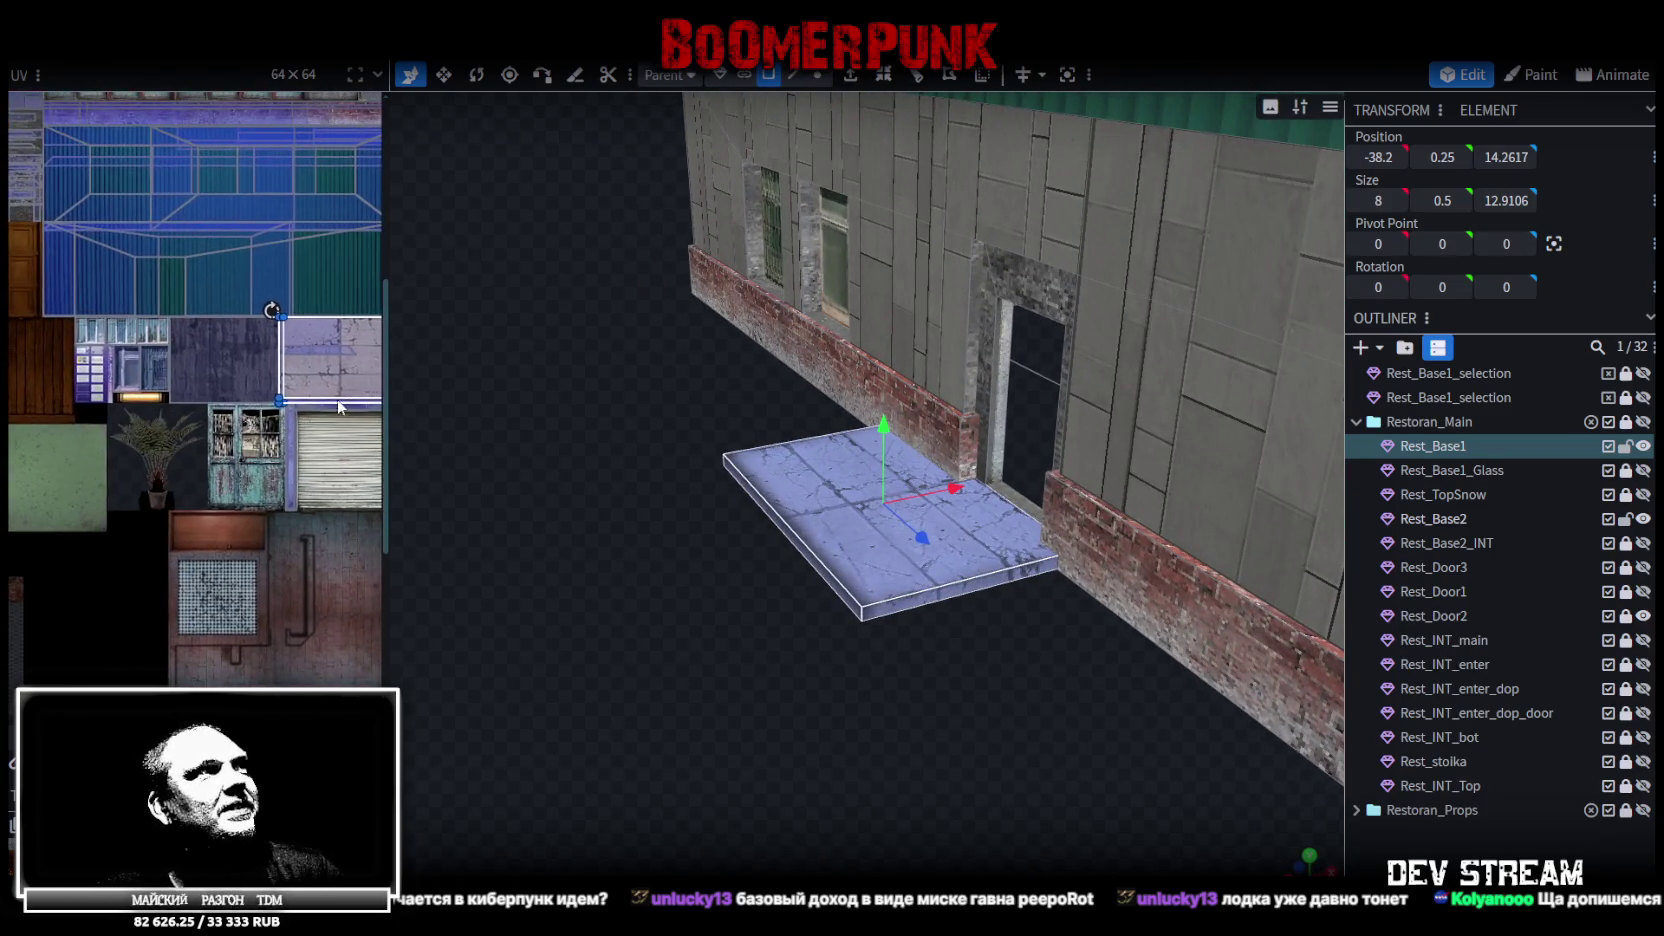
scroll(340, 480, "up", 5)
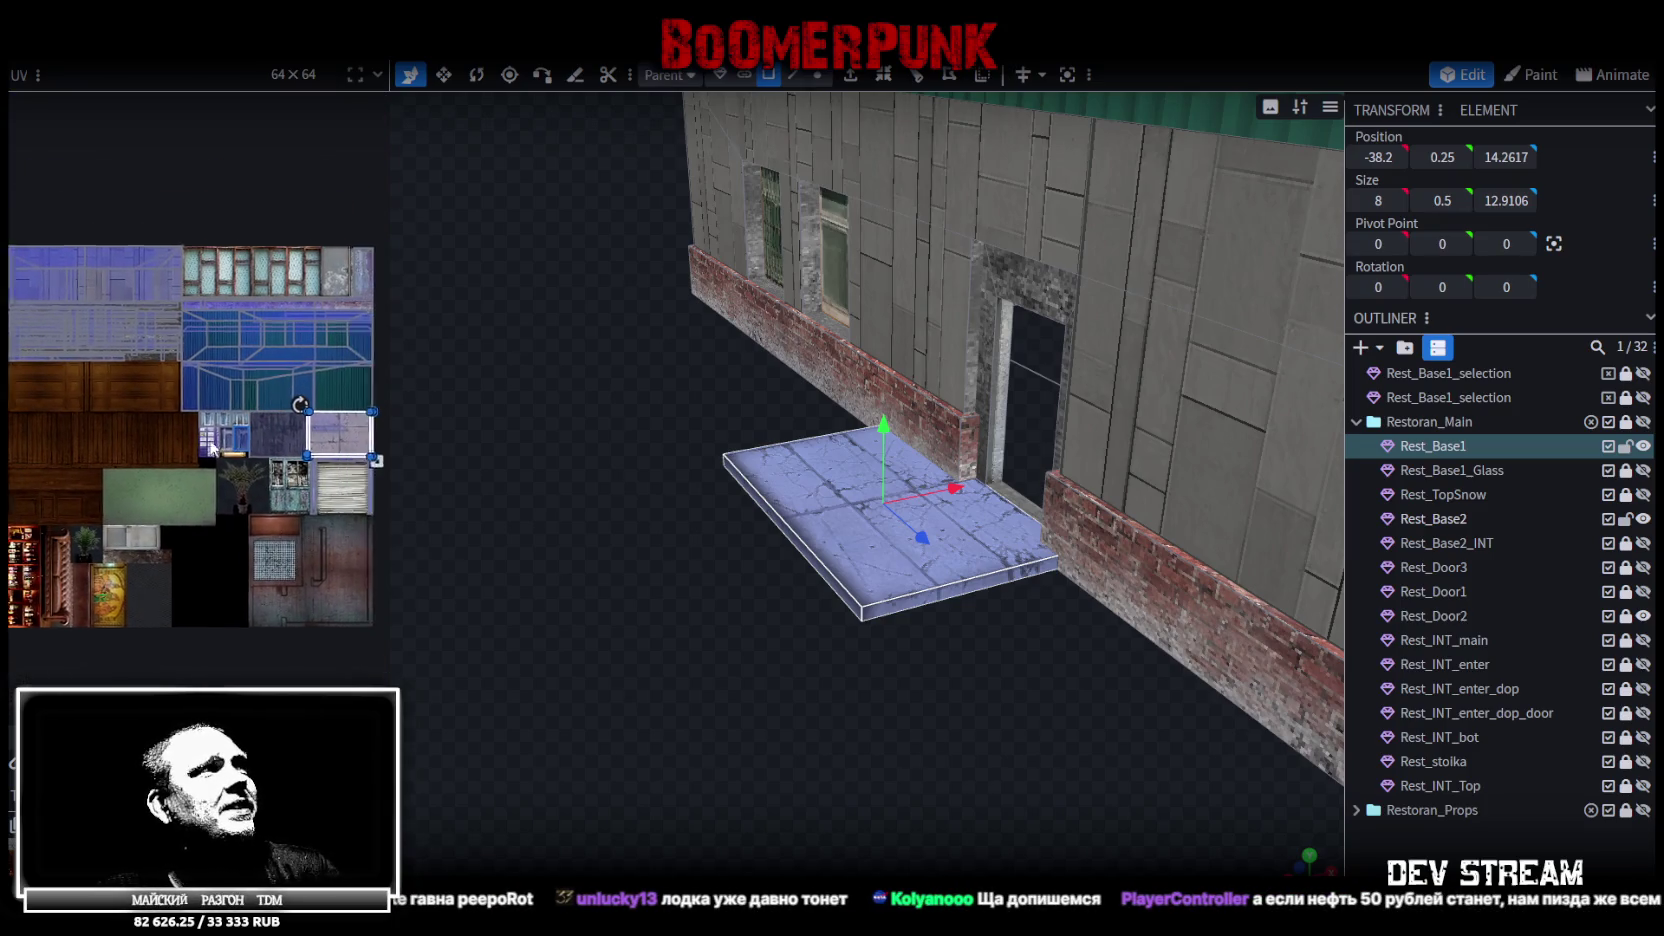
scroll(306, 288, "up", 3)
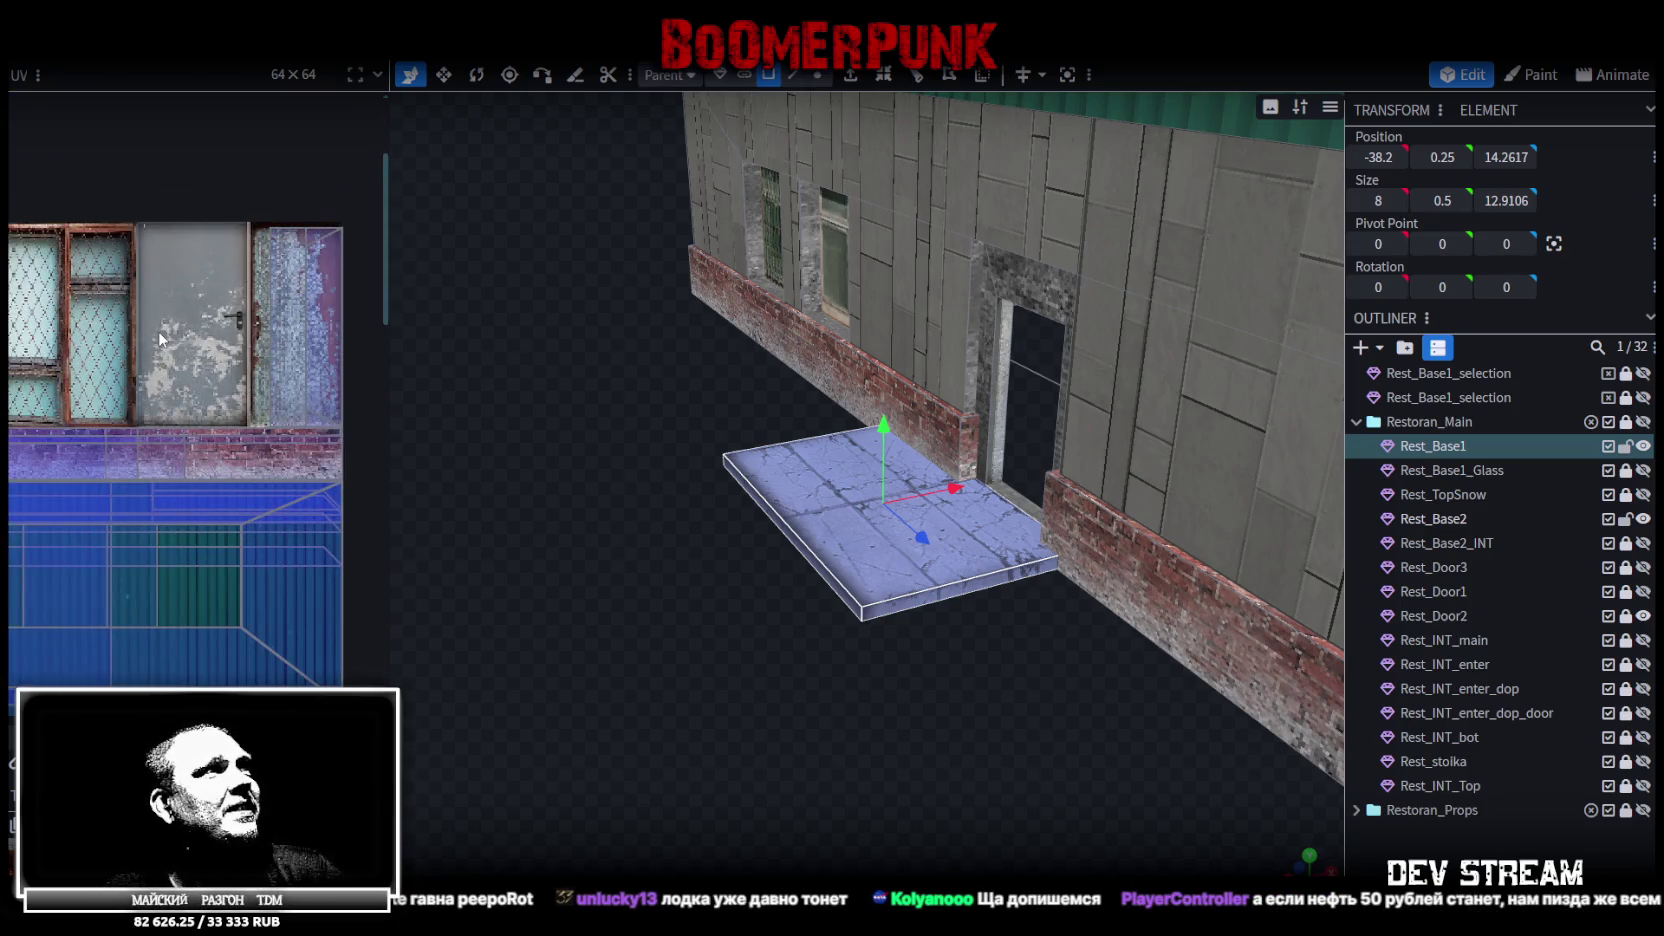
scroll(160, 338, "down", 5)
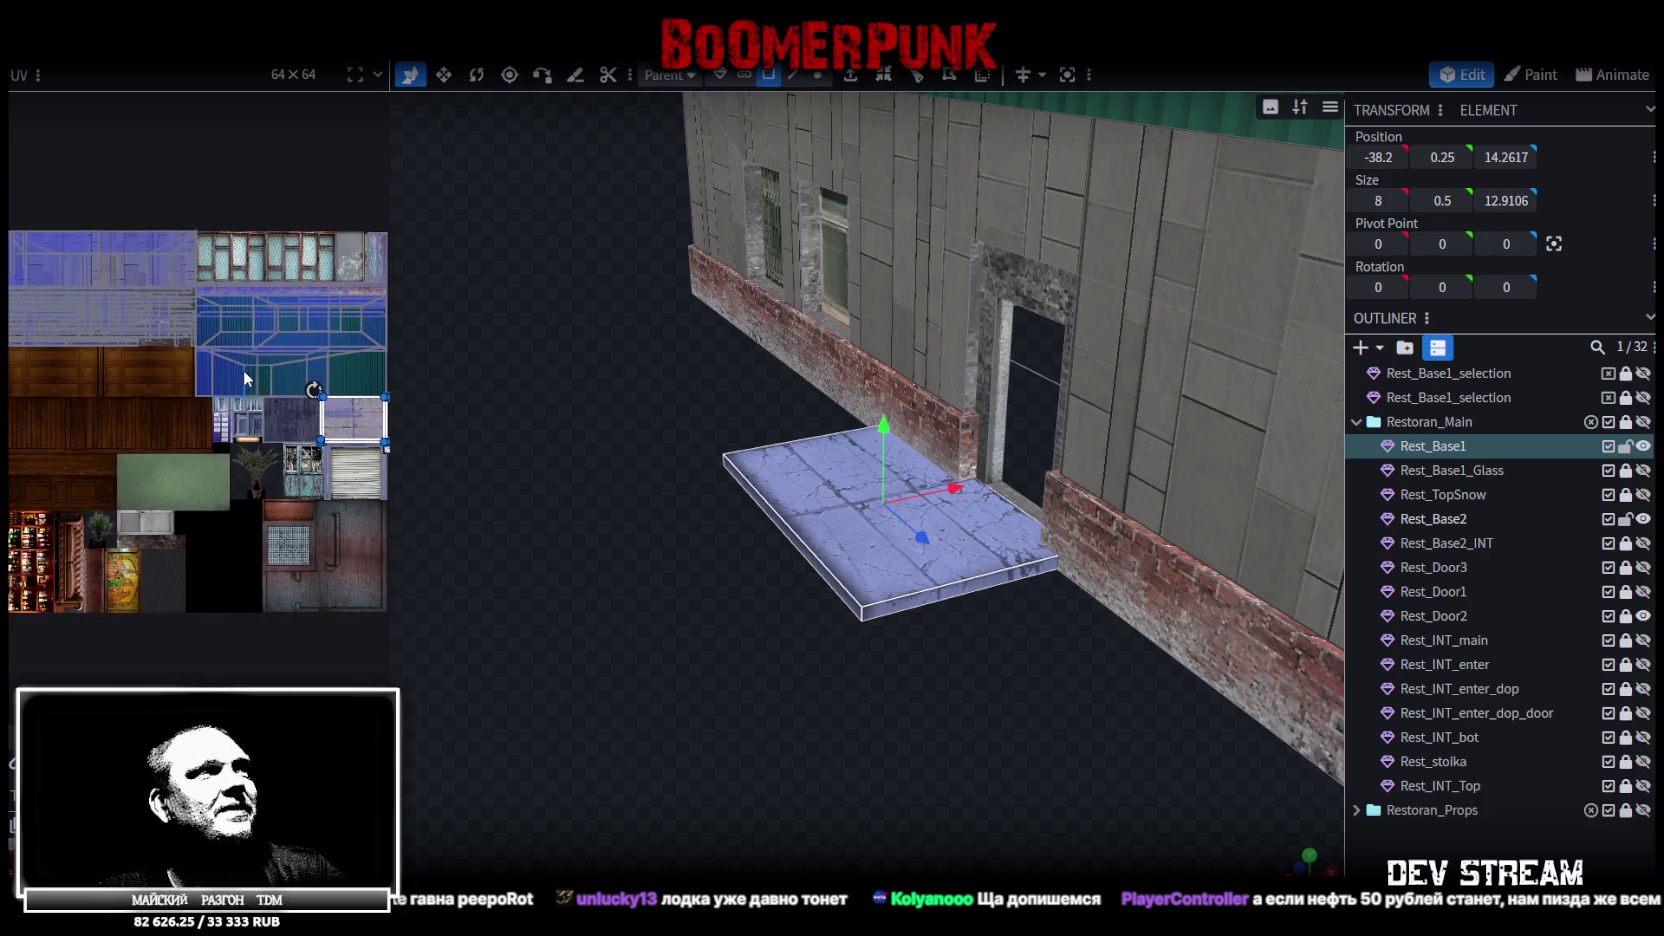
left_click_drag(164, 443, 192, 410)
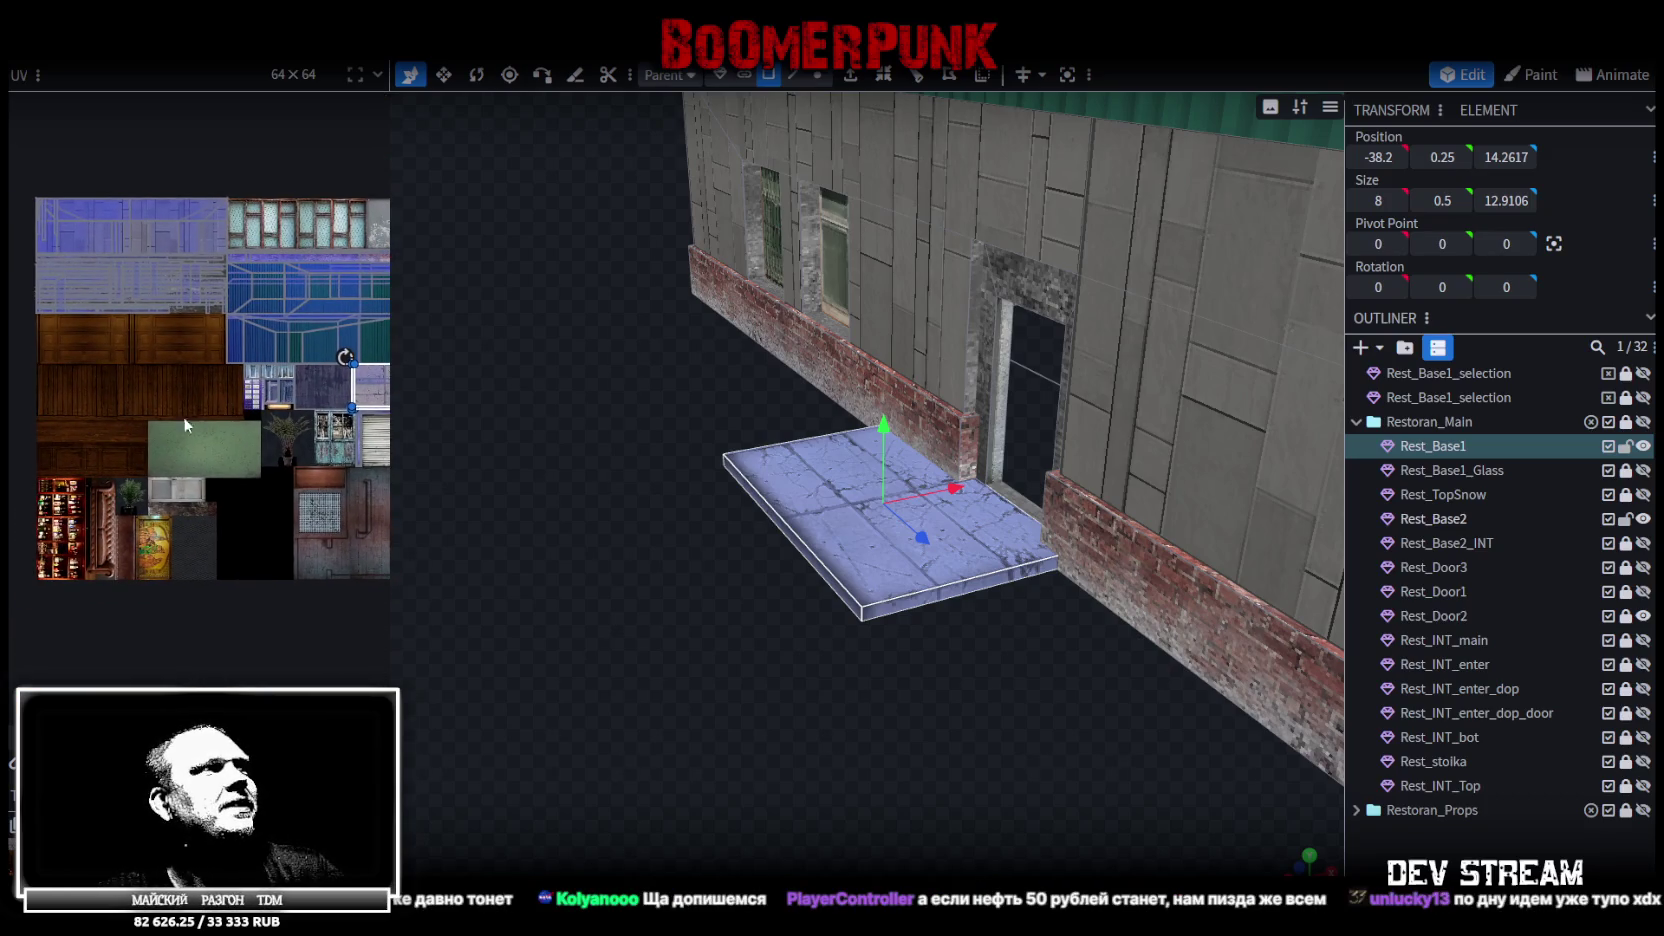
scroll(136, 489, "up", 3)
scroll(155, 488, "down", 3)
left_click_drag(155, 488, 202, 526)
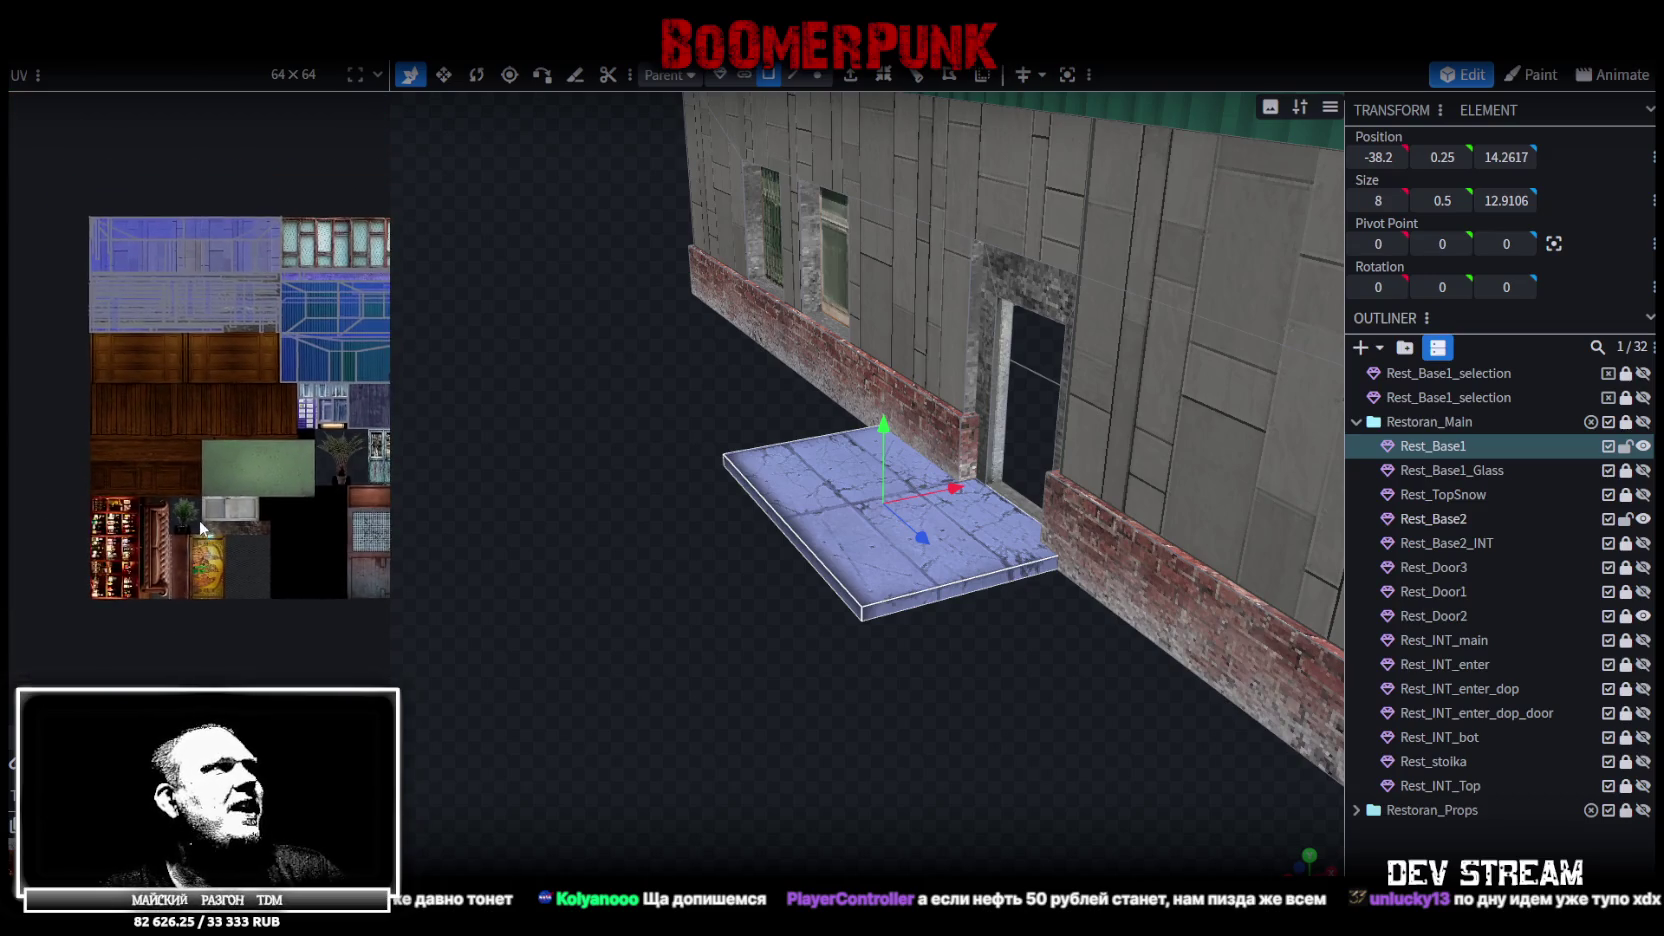
scroll(114, 324, "up", 4)
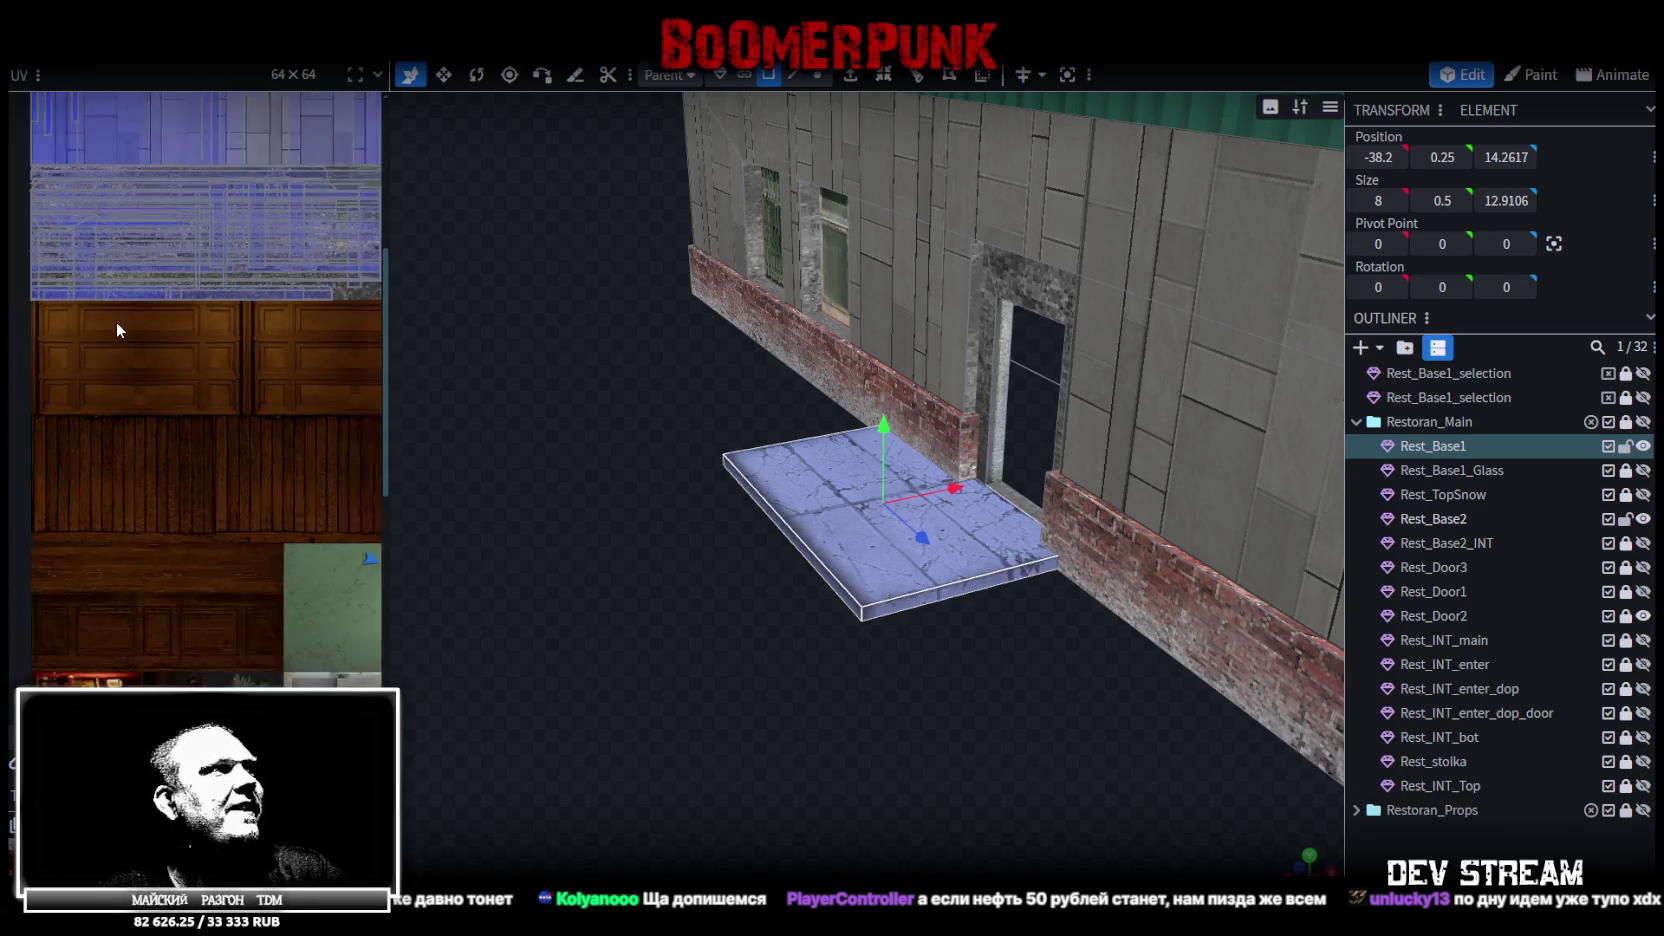
scroll(116, 321, "down", 2)
scroll(122, 313, "down", 2)
left_click_drag(176, 364, 52, 478)
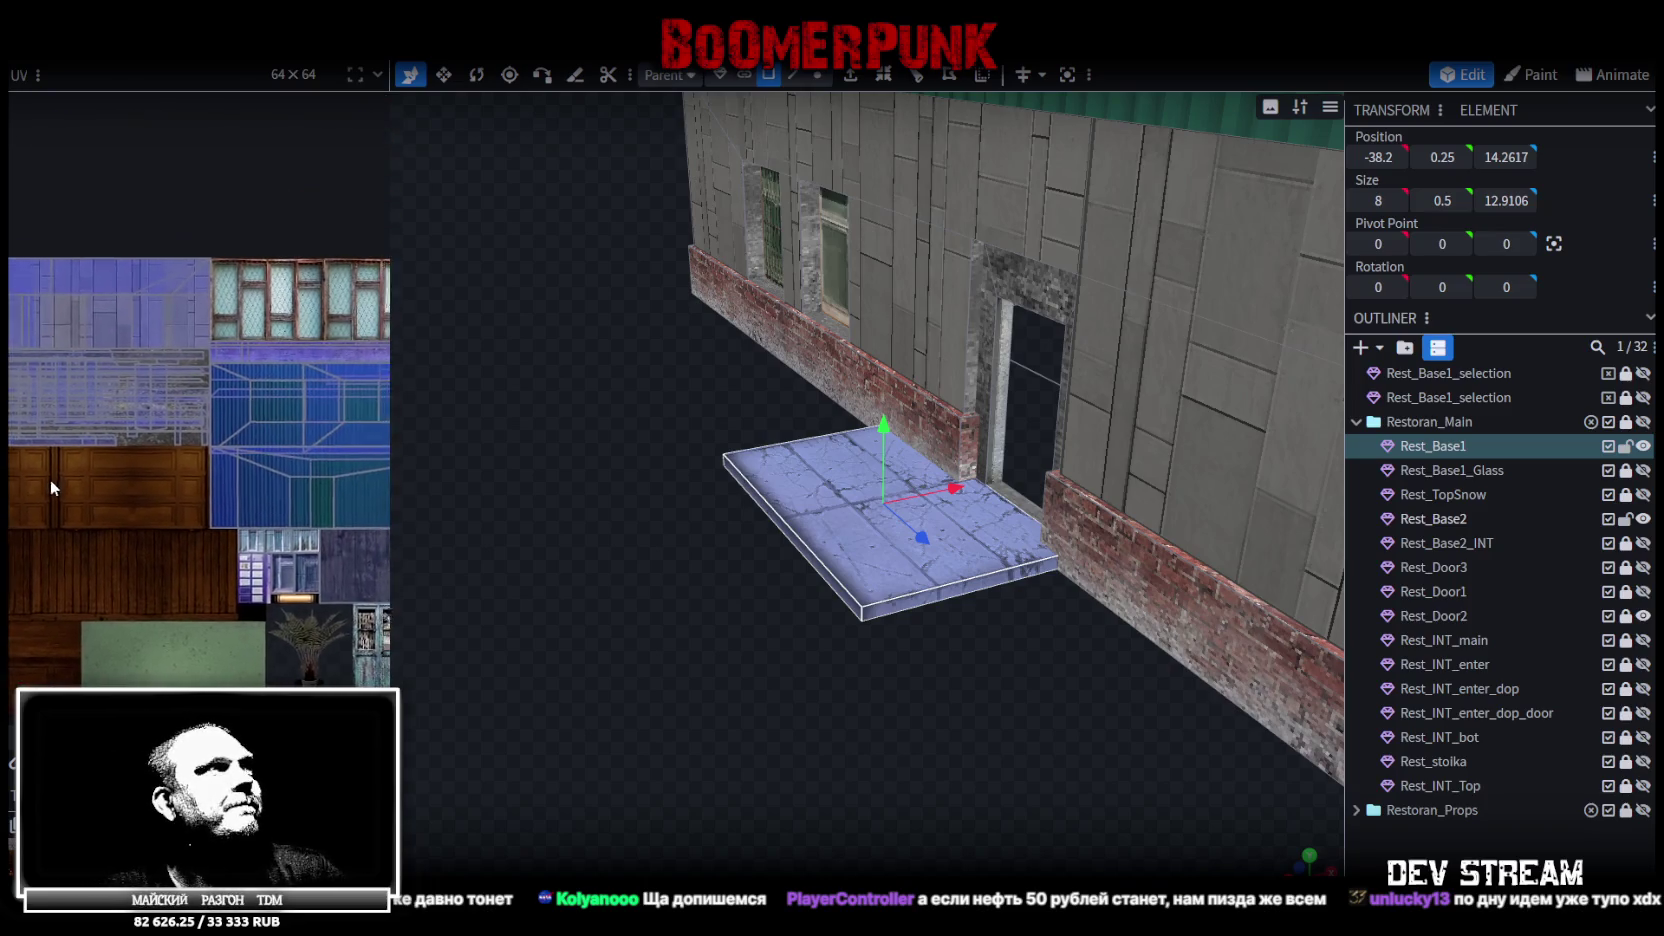
scroll(52, 478, "up", 2)
scroll(150, 478, "up", 2)
scroll(146, 424, "up", 2)
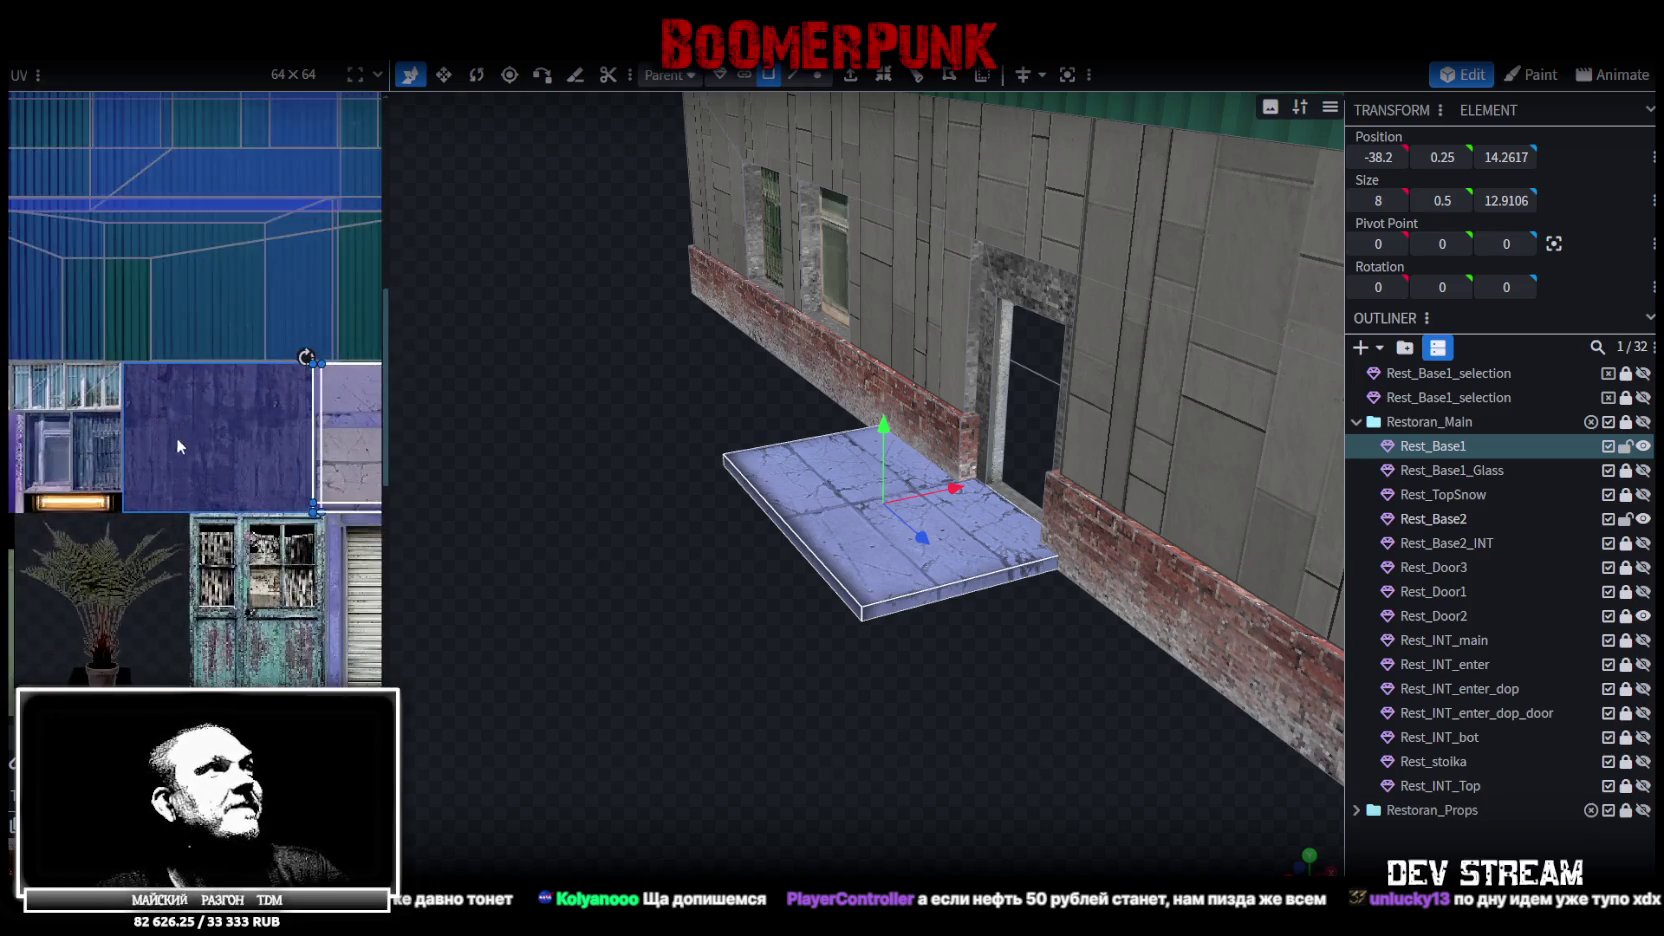
scroll(220, 440, "up", 2)
scroll(181, 415, "down", 3)
scroll(183, 411, "up", 1)
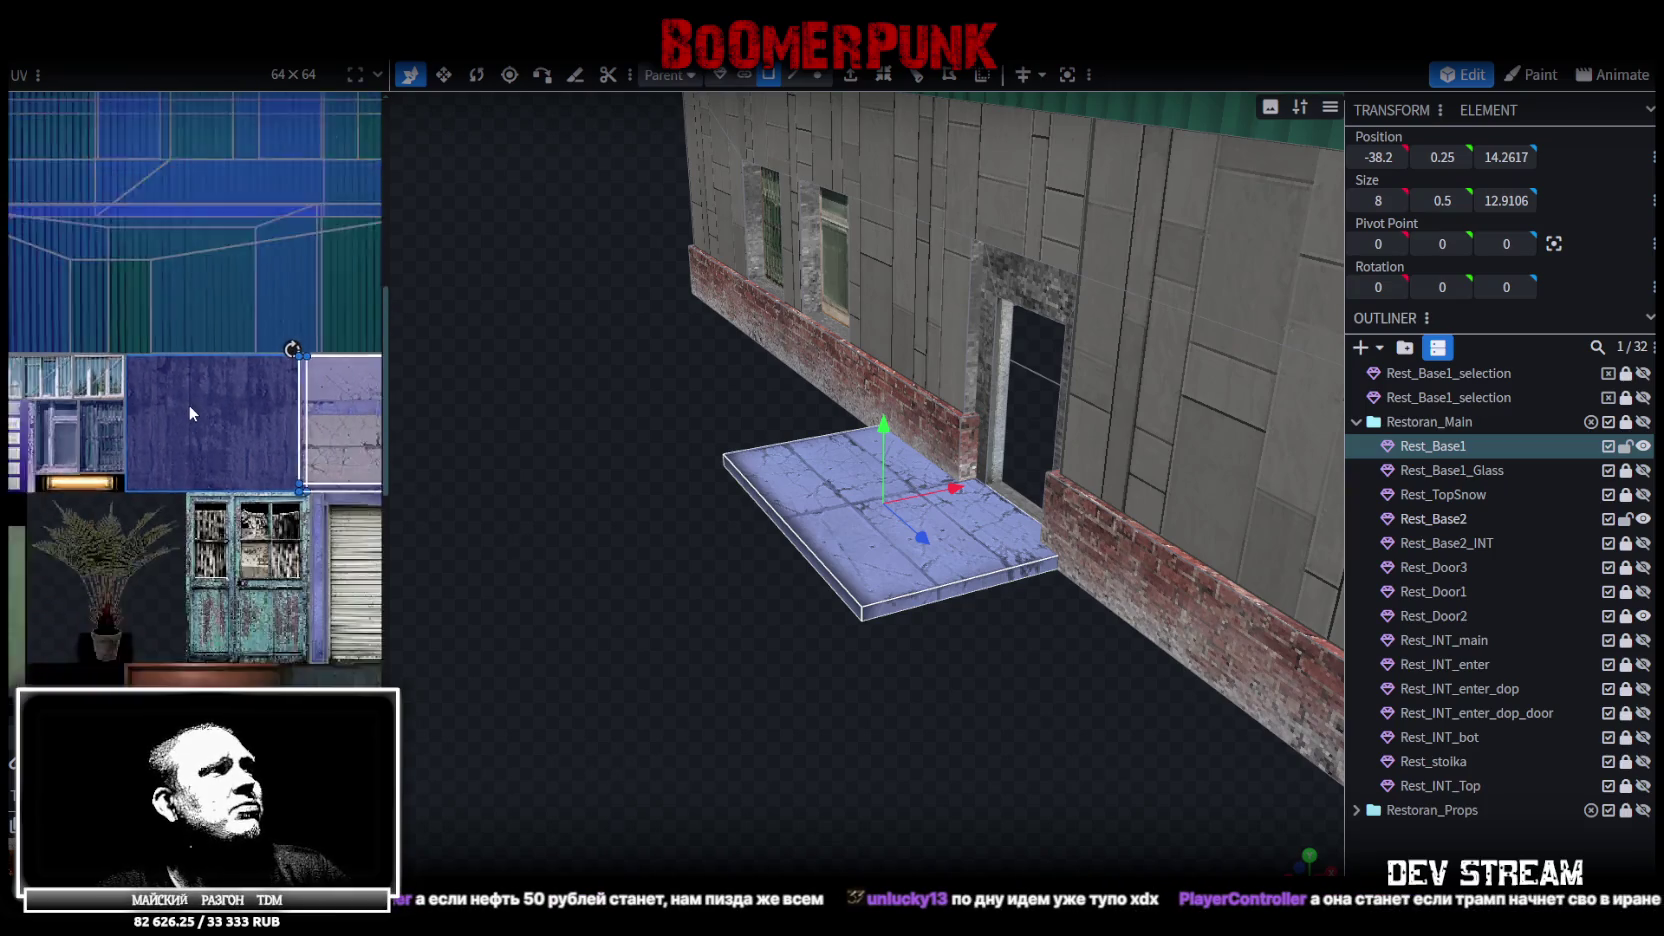
scroll(195, 411, "down", 1)
scroll(208, 395, "down", 1)
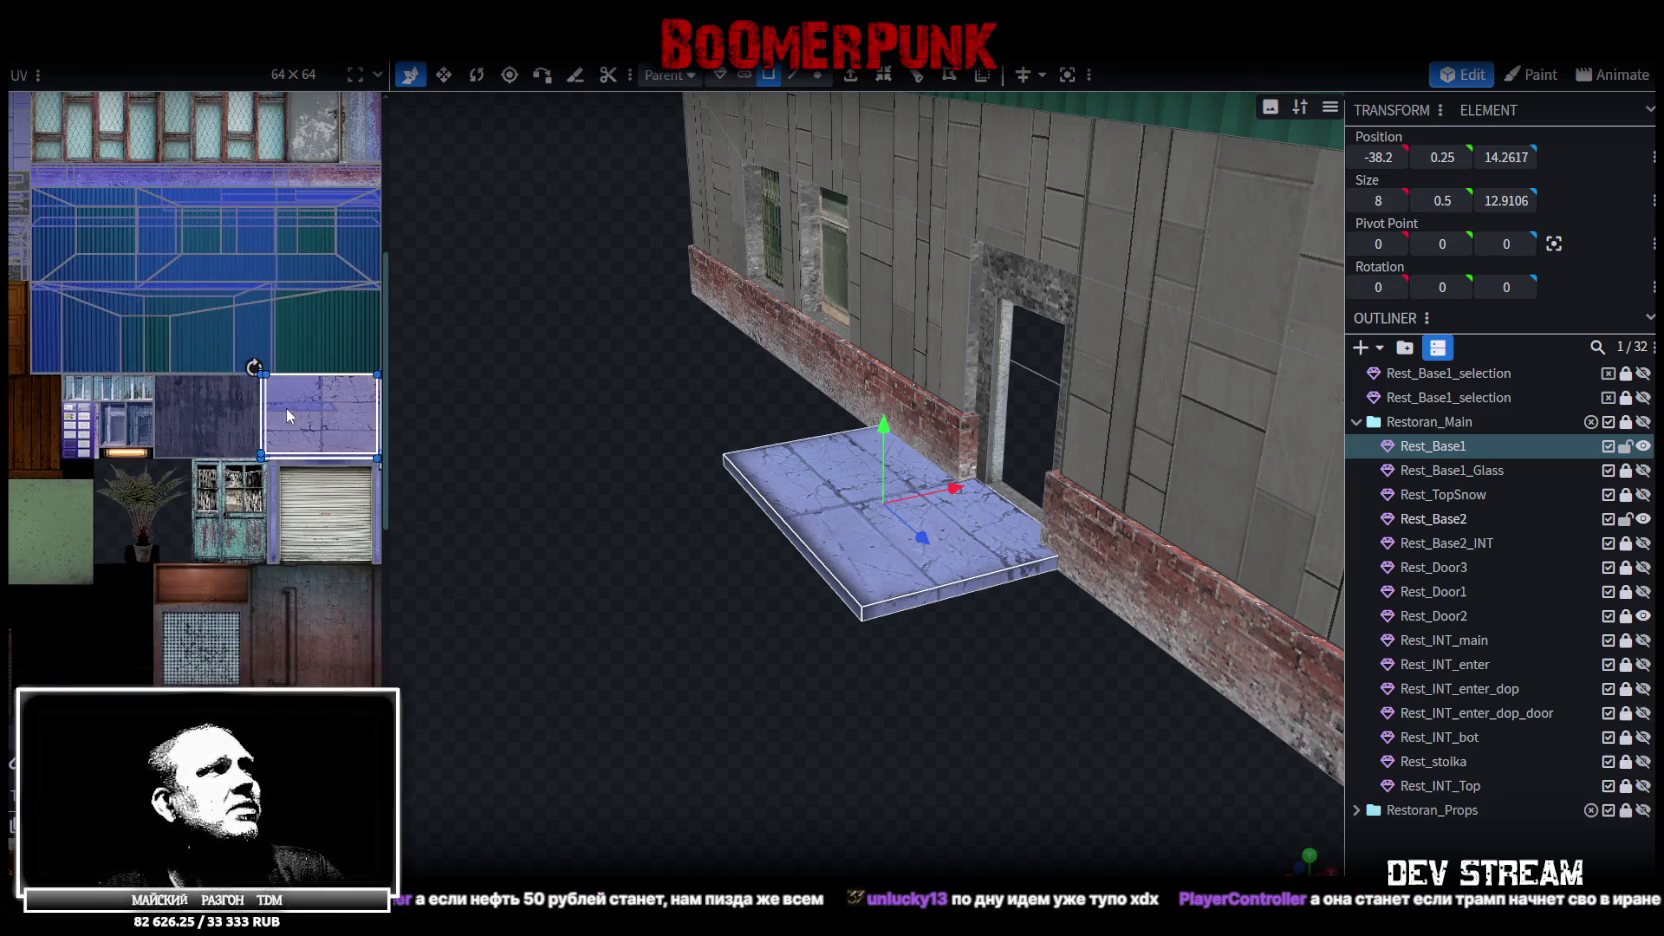
scroll(273, 400, "up", 2)
scroll(229, 390, "down", 2)
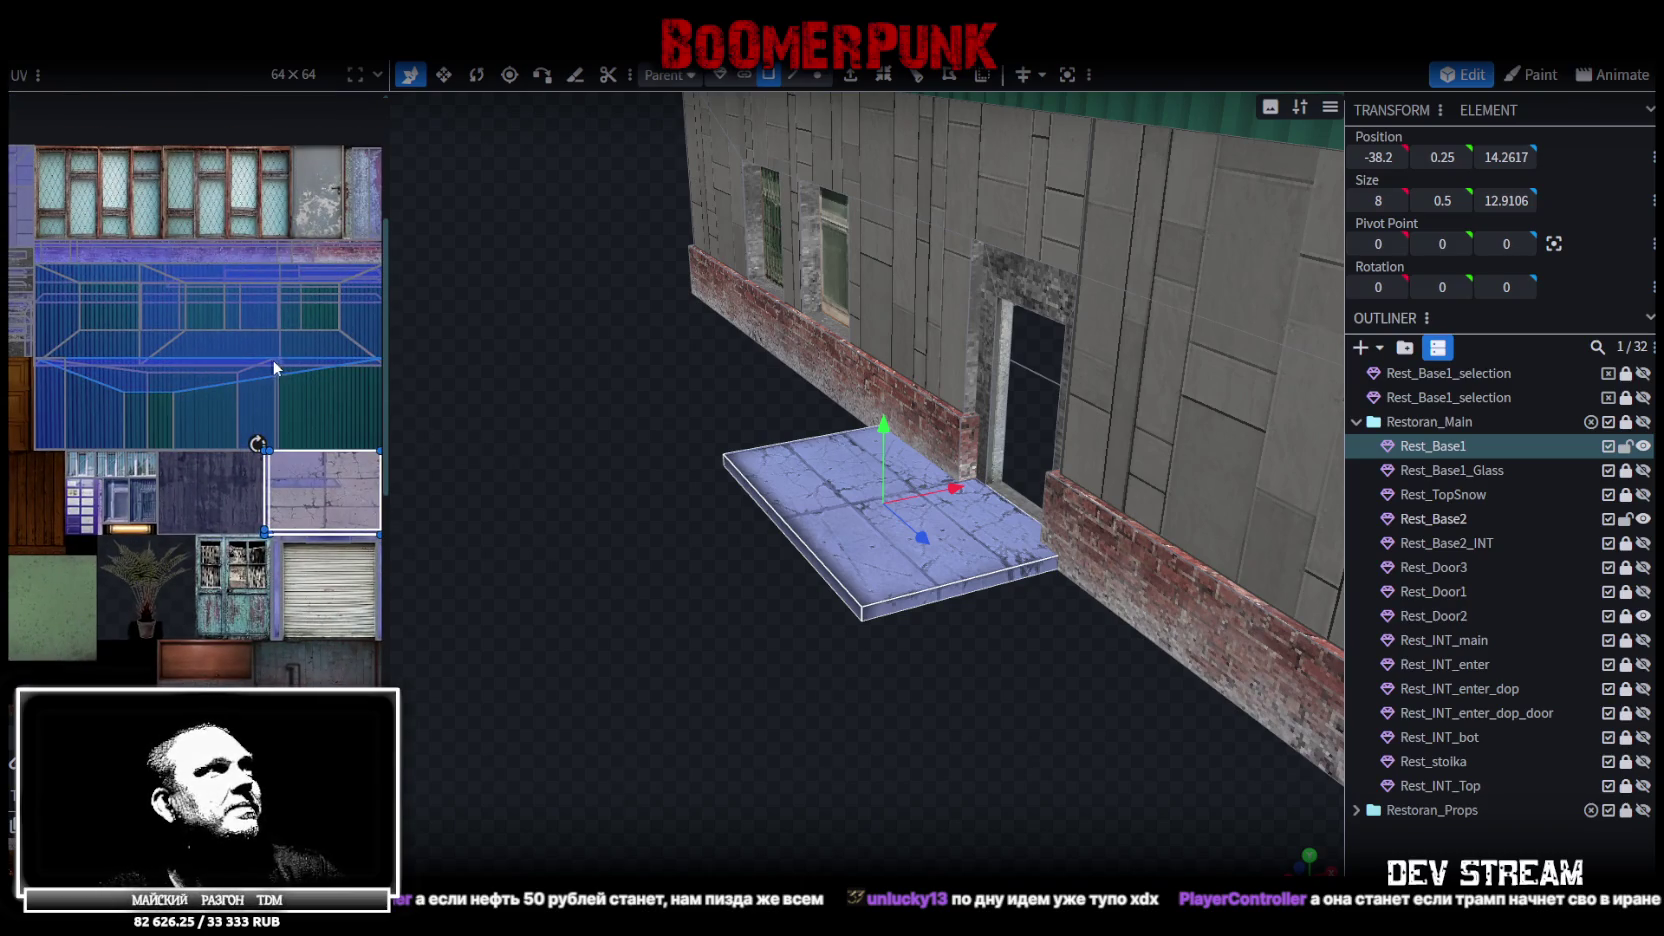
left_click_drag(272, 359, 221, 361)
mouse_move(636, 526)
left_mouse_down()
mouse_move(656, 515)
mouse_move(641, 546)
mouse_move(583, 562)
mouse_move(747, 583)
mouse_move(880, 569)
mouse_move(1010, 603)
mouse_move(659, 594)
mouse_move(824, 601)
mouse_move(950, 636)
left_mouse_up()
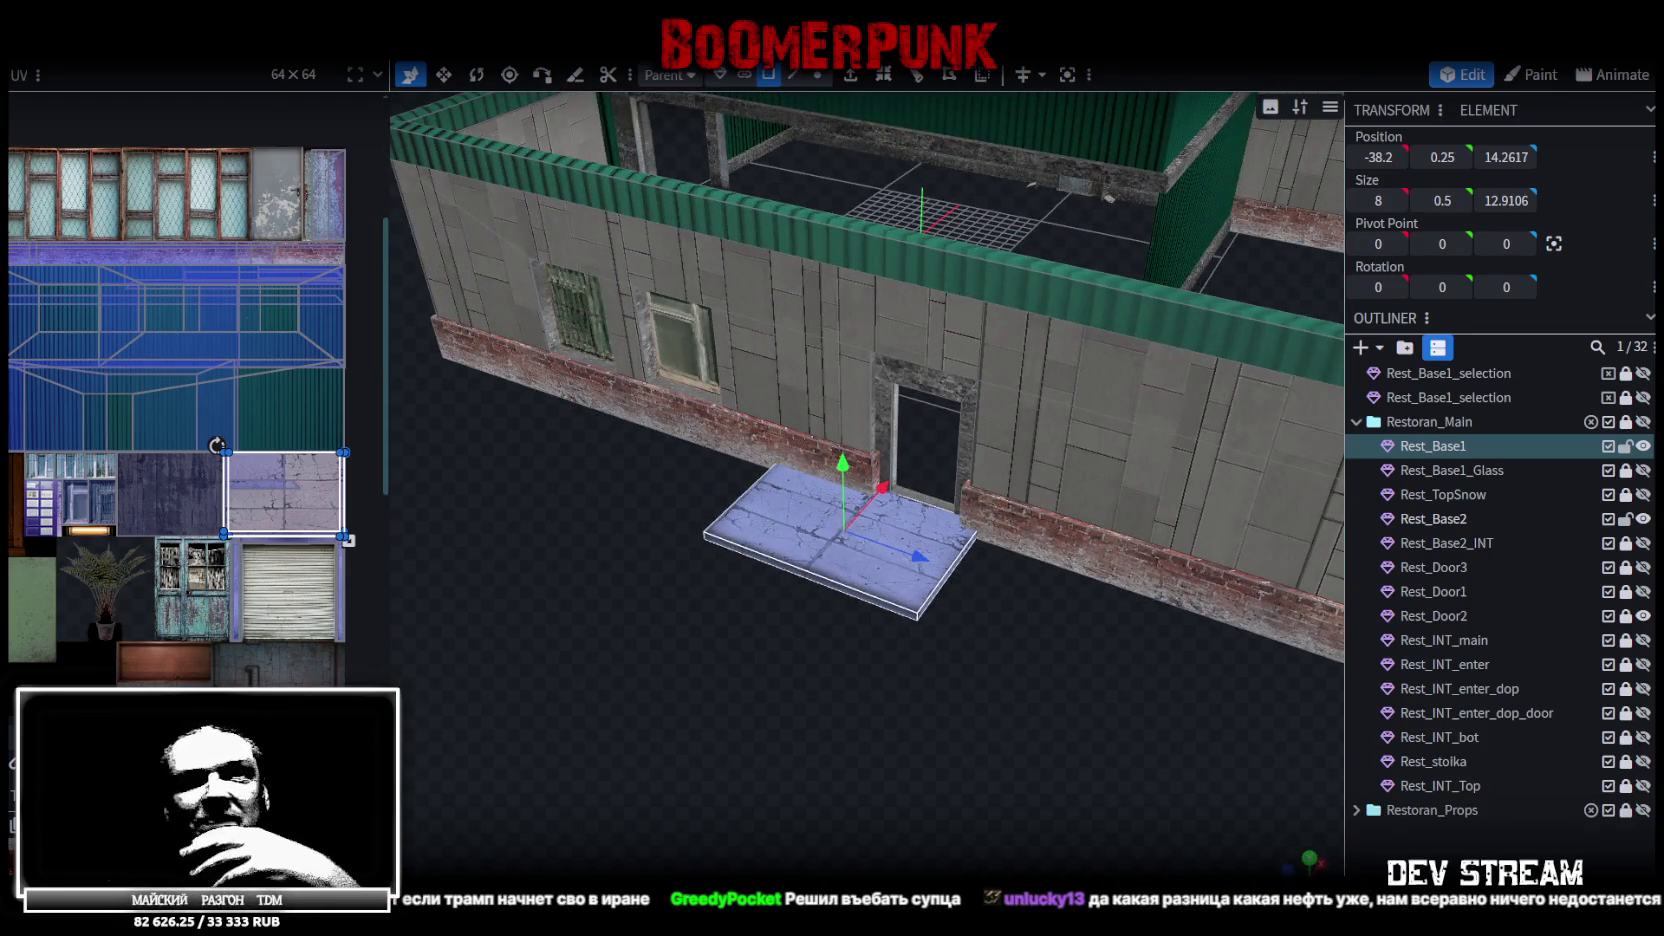